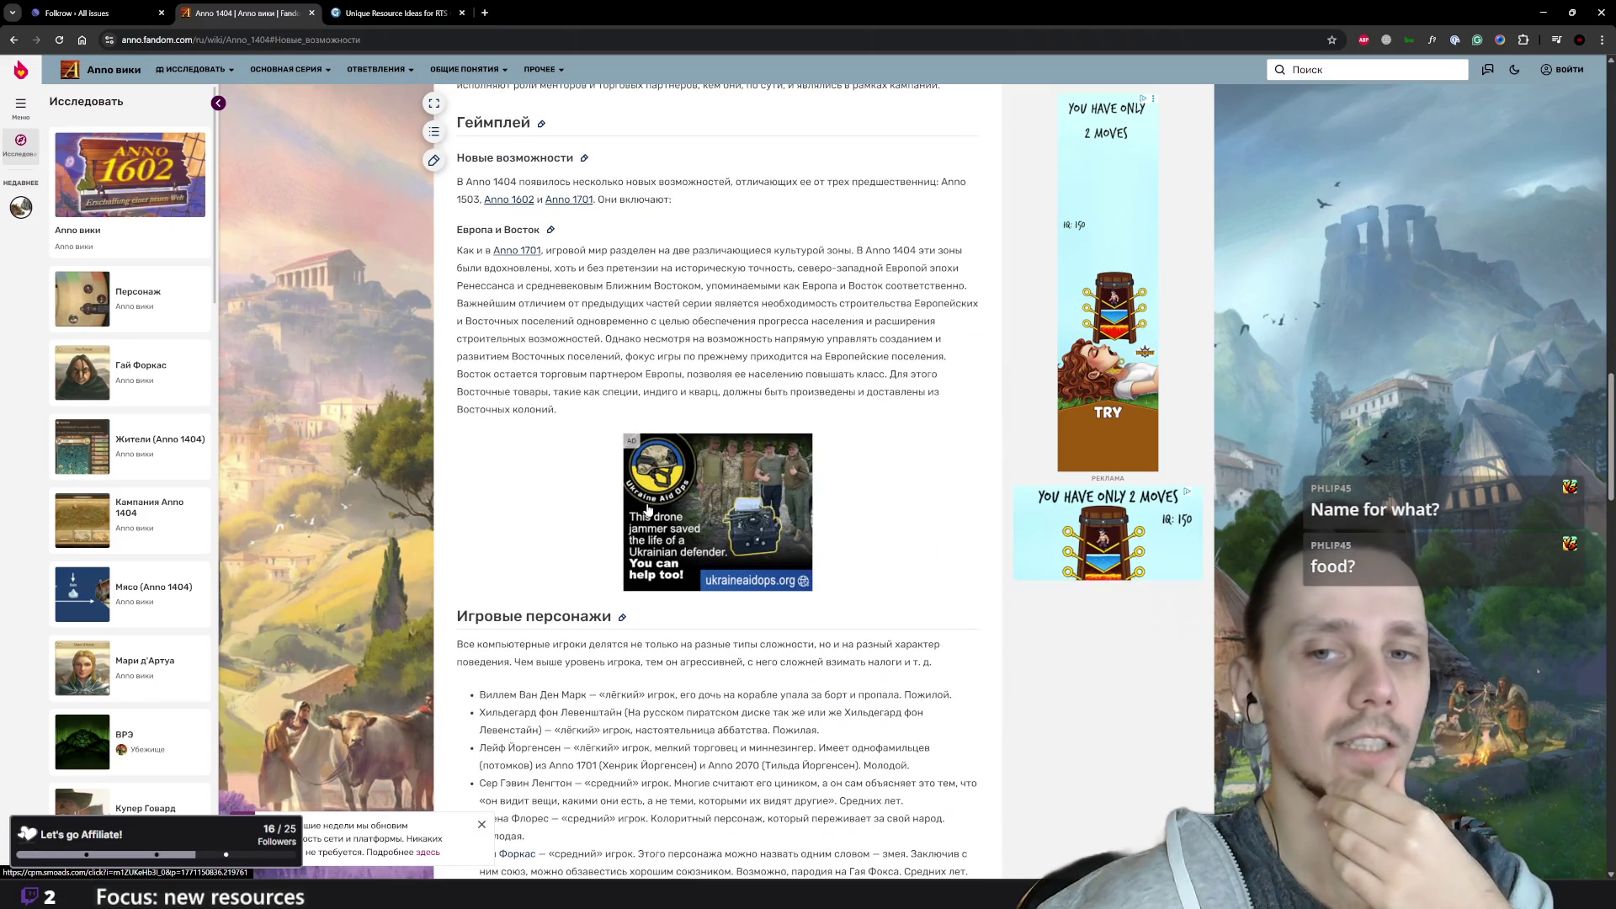
Step: Return to the Anno 1404 article's introduction, infobox and table of contents
{"action": "scroll", "coordinate": [648, 508], "scroll_direction": "up", "scroll_amount": 5}
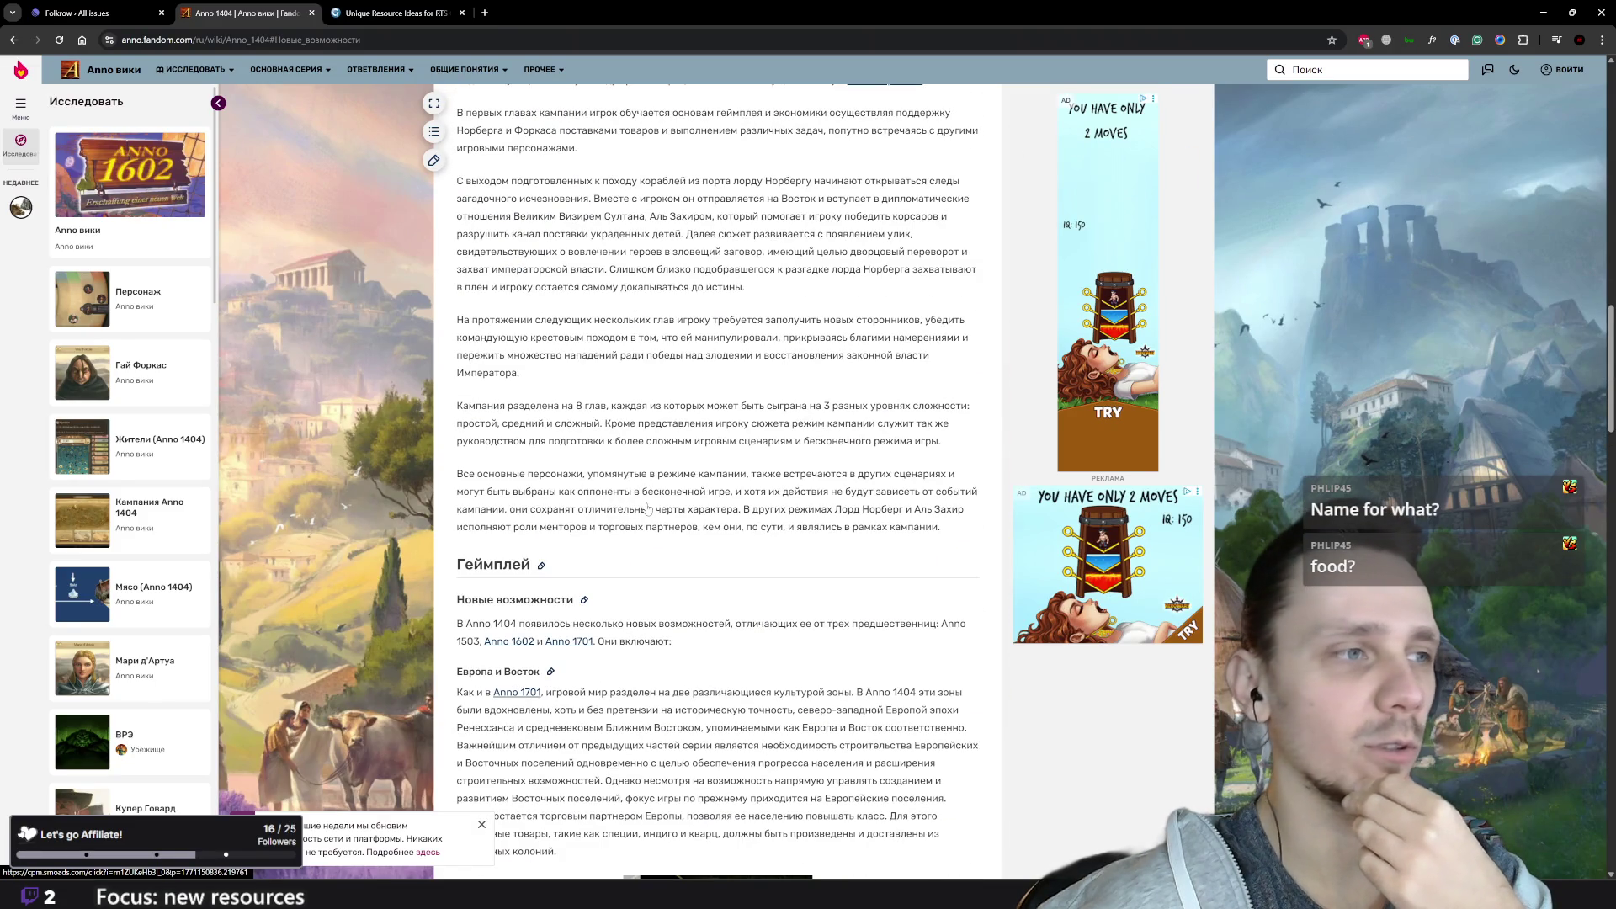
{"action": "scroll", "coordinate": [648, 508], "scroll_direction": "up", "scroll_amount": 2}
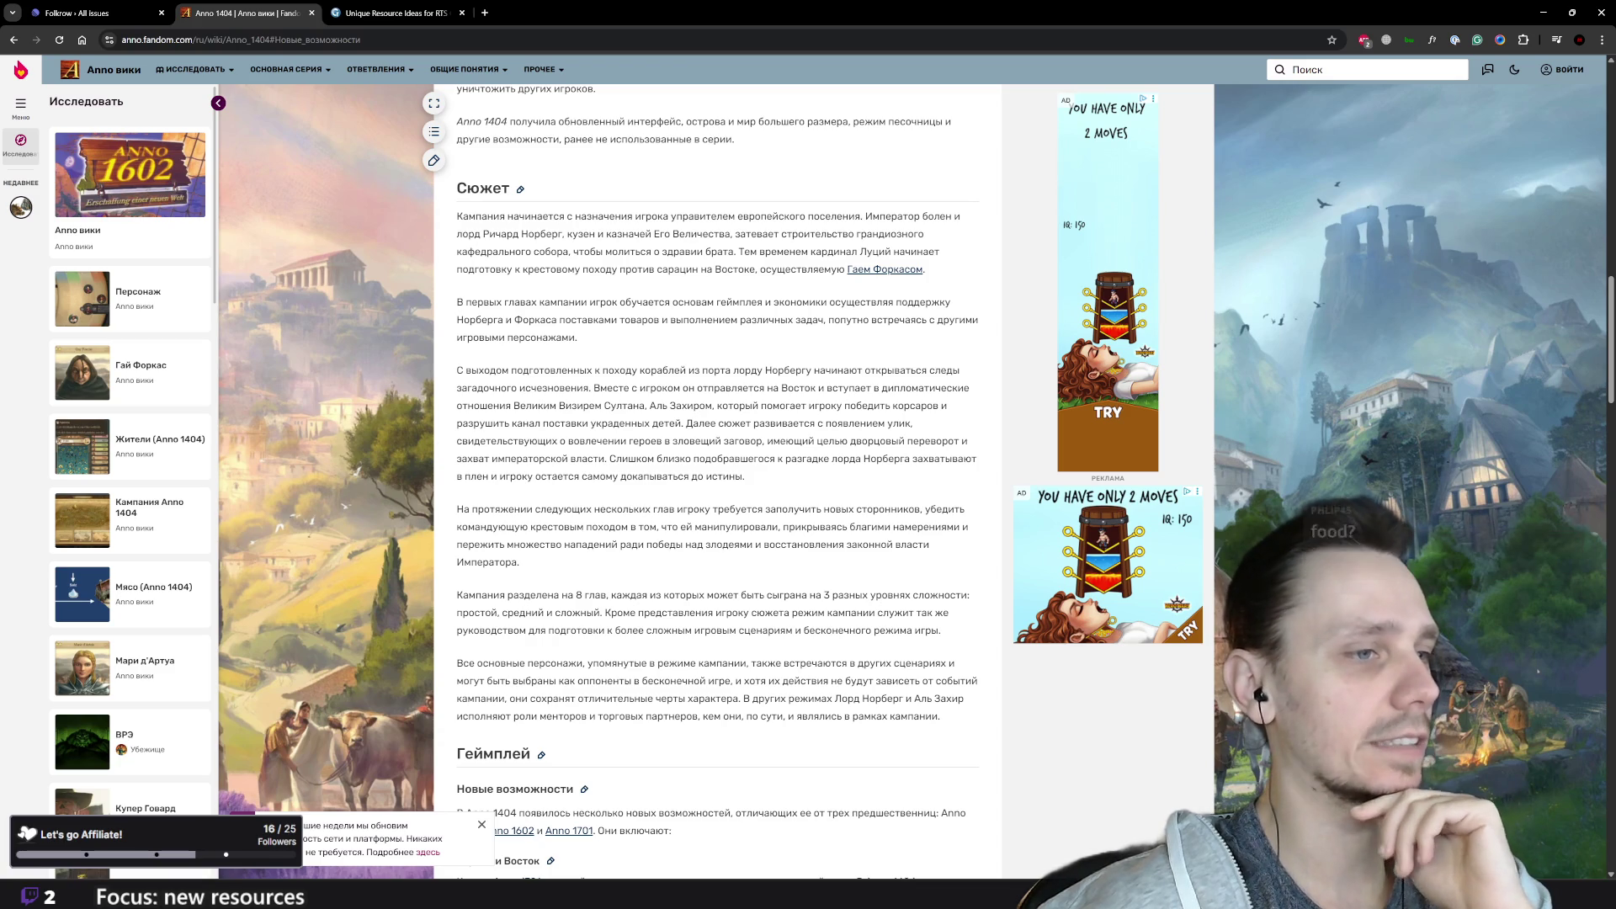
{"action": "scroll", "coordinate": [650, 514], "scroll_direction": "up", "scroll_amount": 3}
{"action": "scroll", "coordinate": [655, 528], "scroll_direction": "up", "scroll_amount": 4}
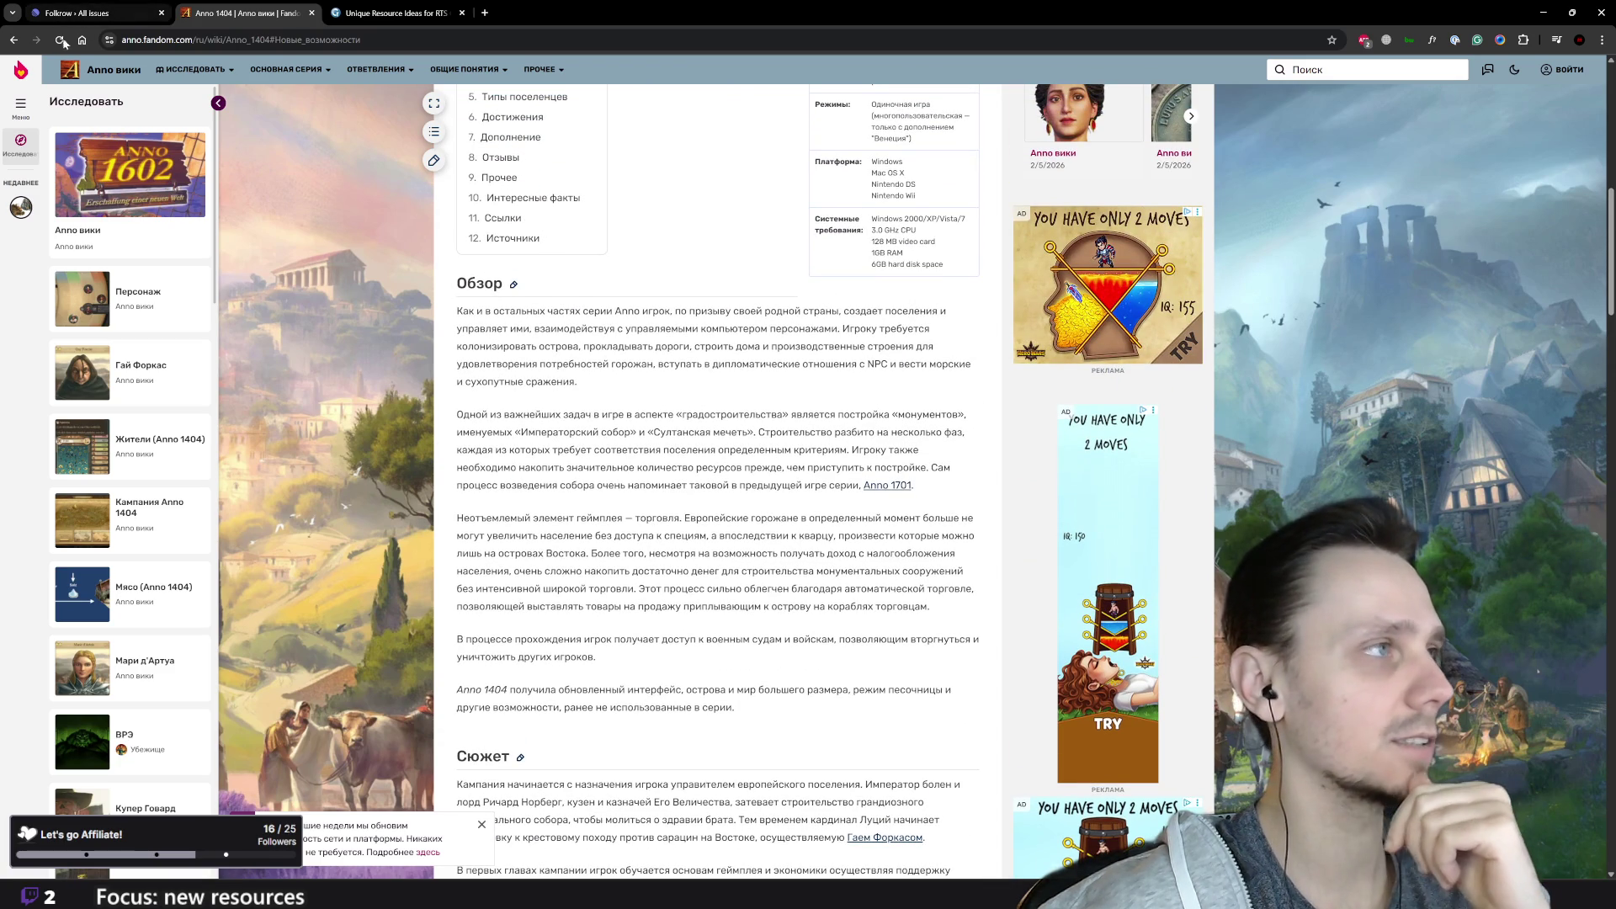
{"action": "left_click", "coordinate": [8, 44]}
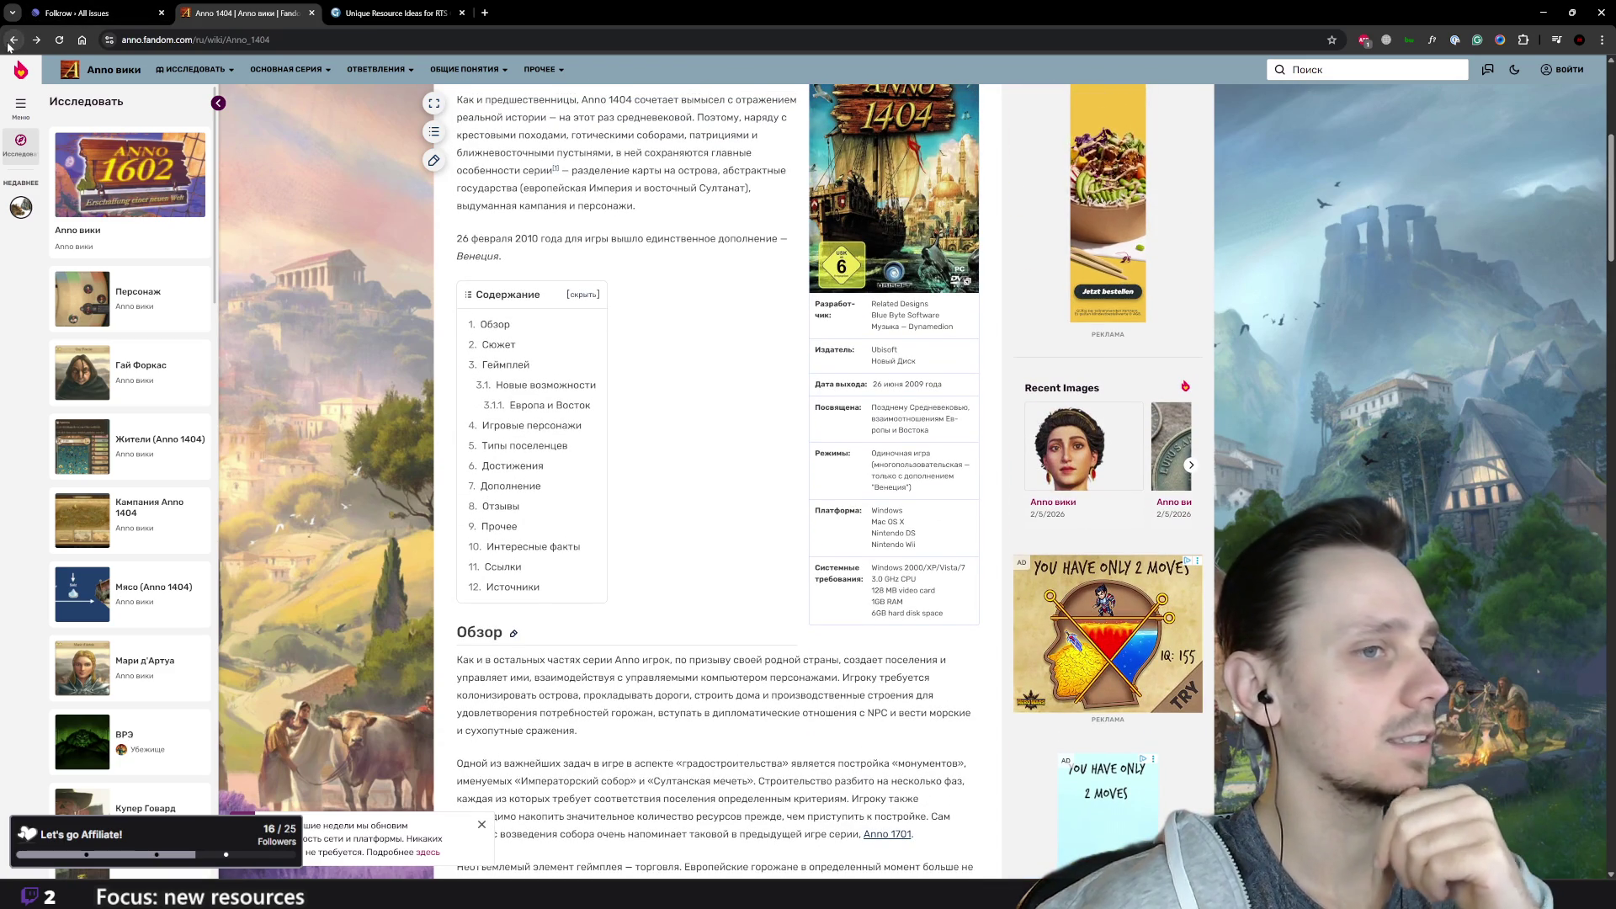
Step: Go back to the anno 1404 Google results and look through them
{"action": "left_click", "coordinate": [8, 44]}
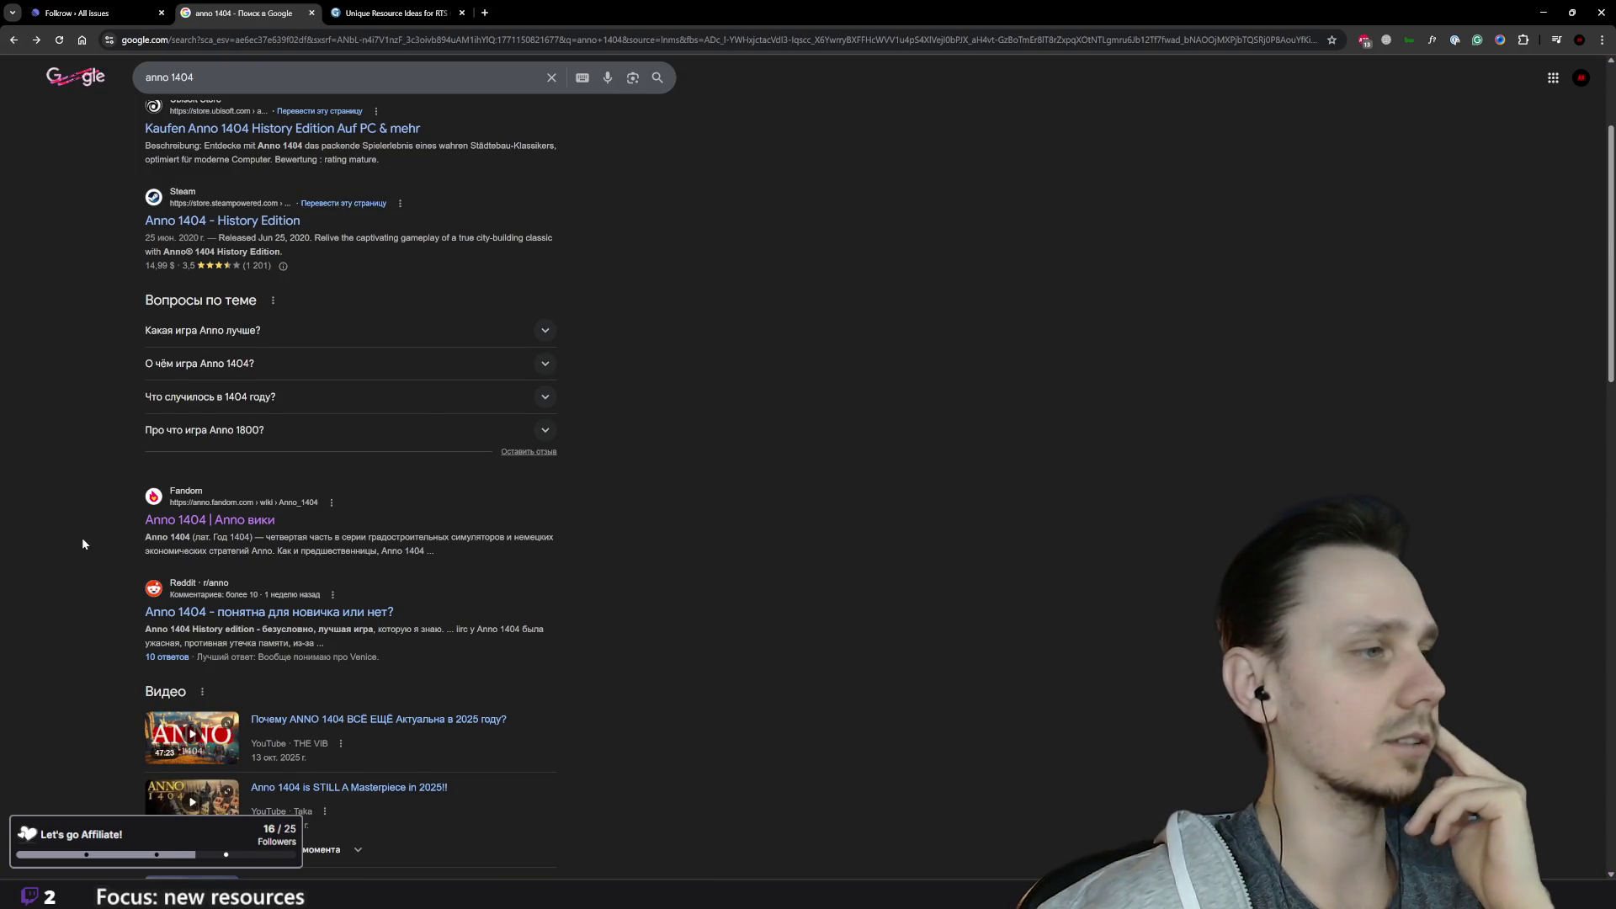
{"action": "scroll", "coordinate": [82, 539], "scroll_direction": "down", "scroll_amount": 5}
{"action": "scroll", "coordinate": [83, 538], "scroll_direction": "down", "scroll_amount": 7}
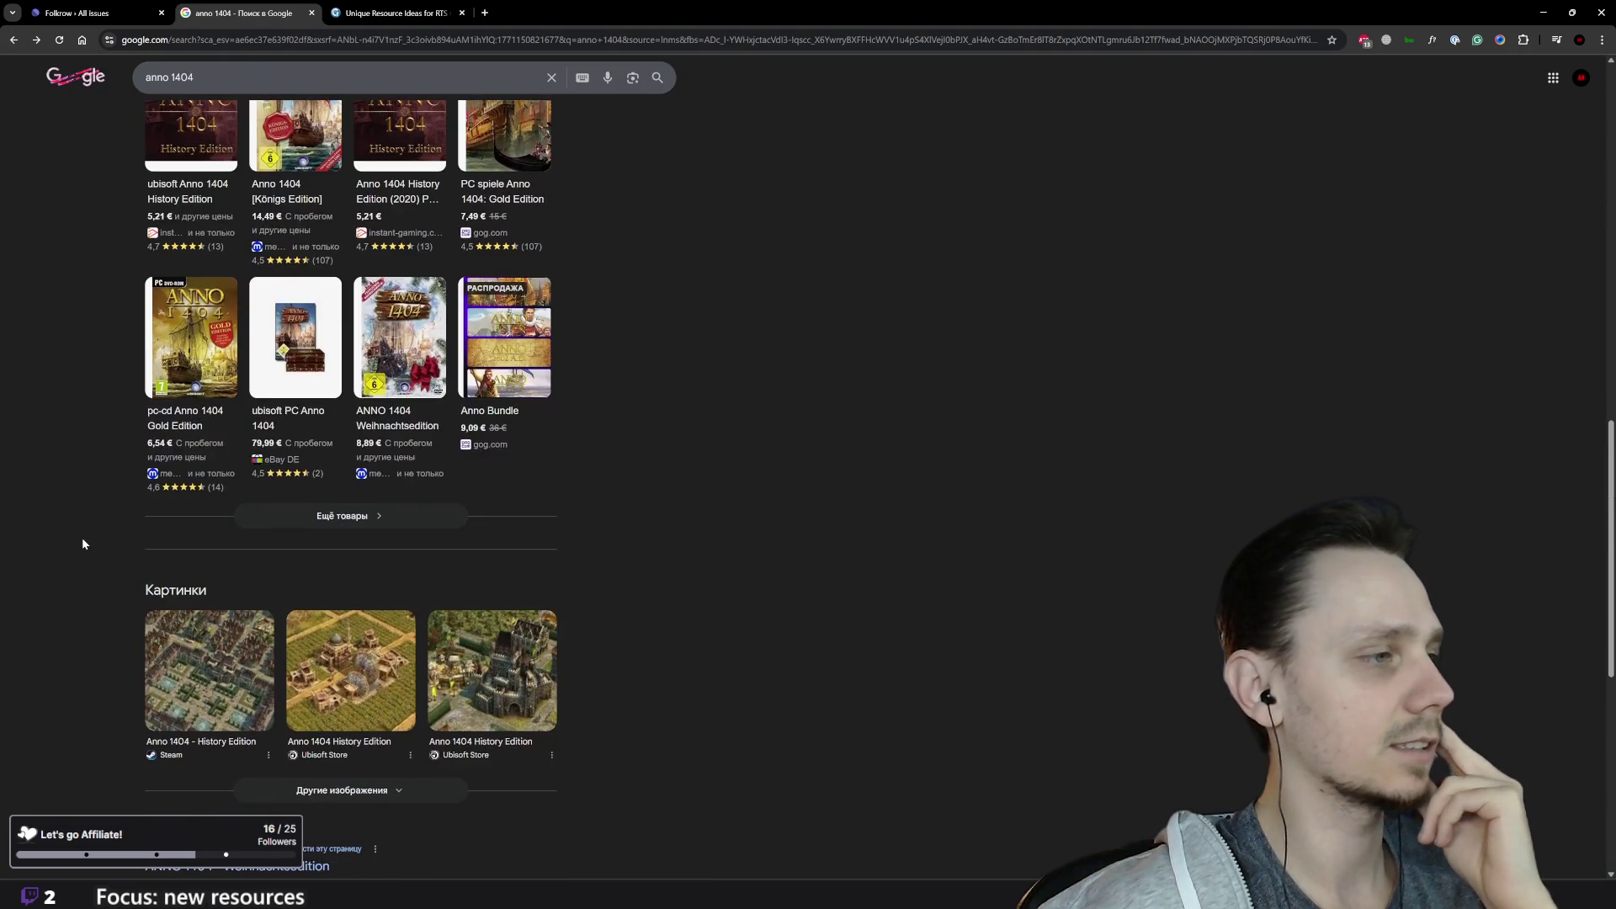
{"action": "scroll", "coordinate": [82, 544], "scroll_direction": "down", "scroll_amount": 5}
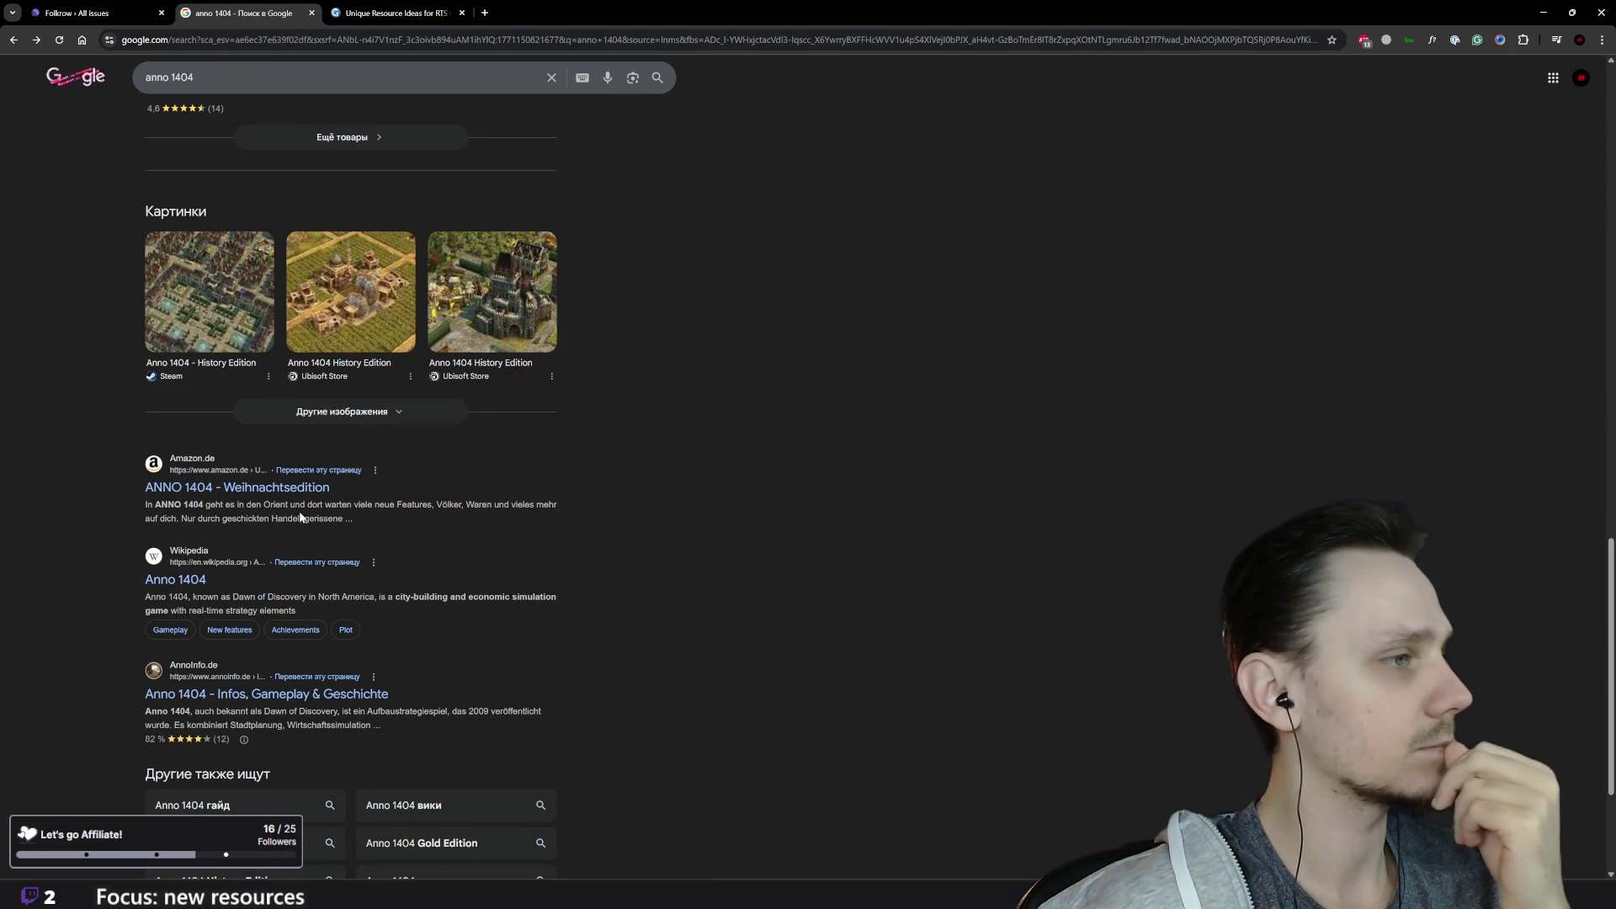
{"action": "scroll", "coordinate": [464, 578], "scroll_direction": "down", "scroll_amount": 3}
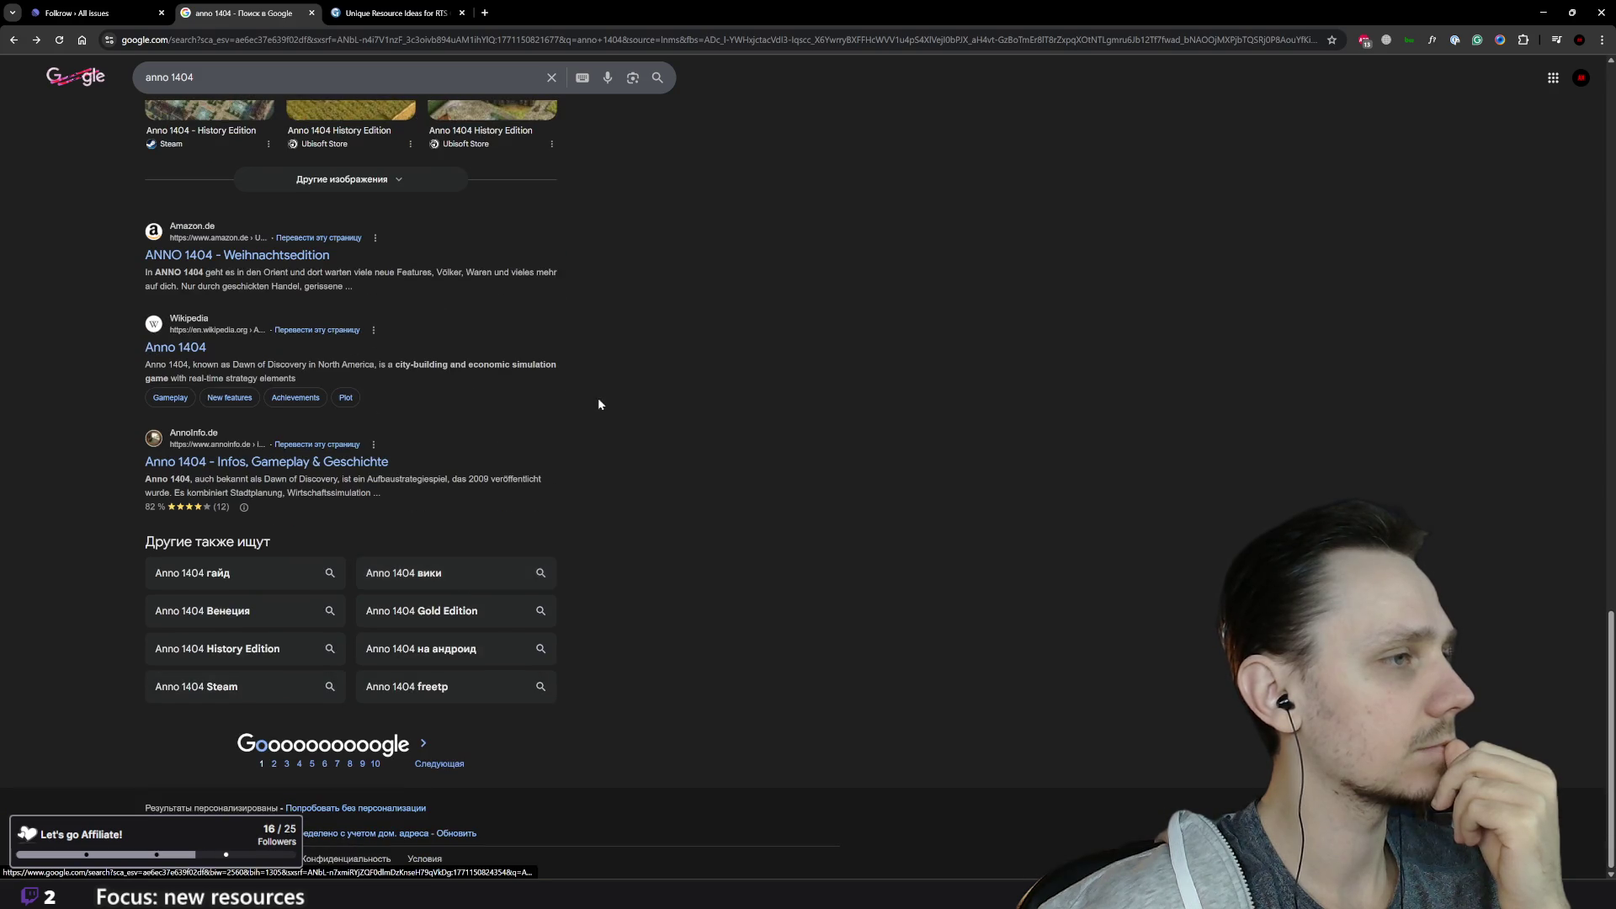
{"action": "scroll", "coordinate": [445, 231], "scroll_direction": "up", "scroll_amount": 12}
{"action": "scroll", "coordinate": [445, 232], "scroll_direction": "up", "scroll_amount": 6}
Step: Search for 'anno 1404 wiki' and open the Anno 1404 Wiki on Fandom
{"action": "left_click", "coordinate": [337, 76]}
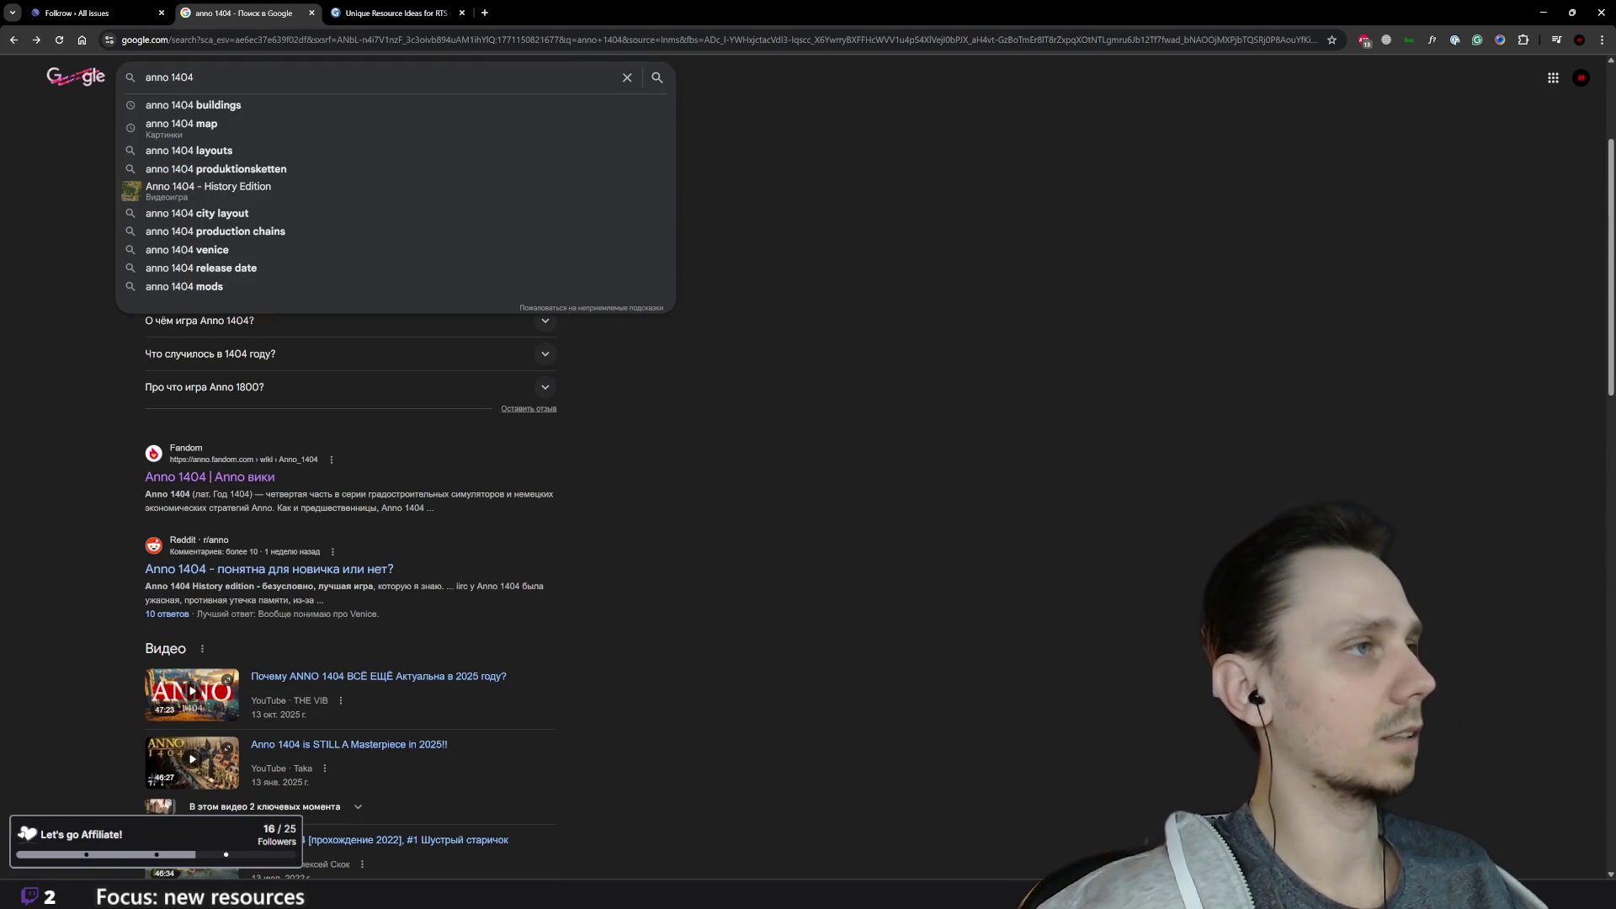
{"action": "type", "text": " wi"}
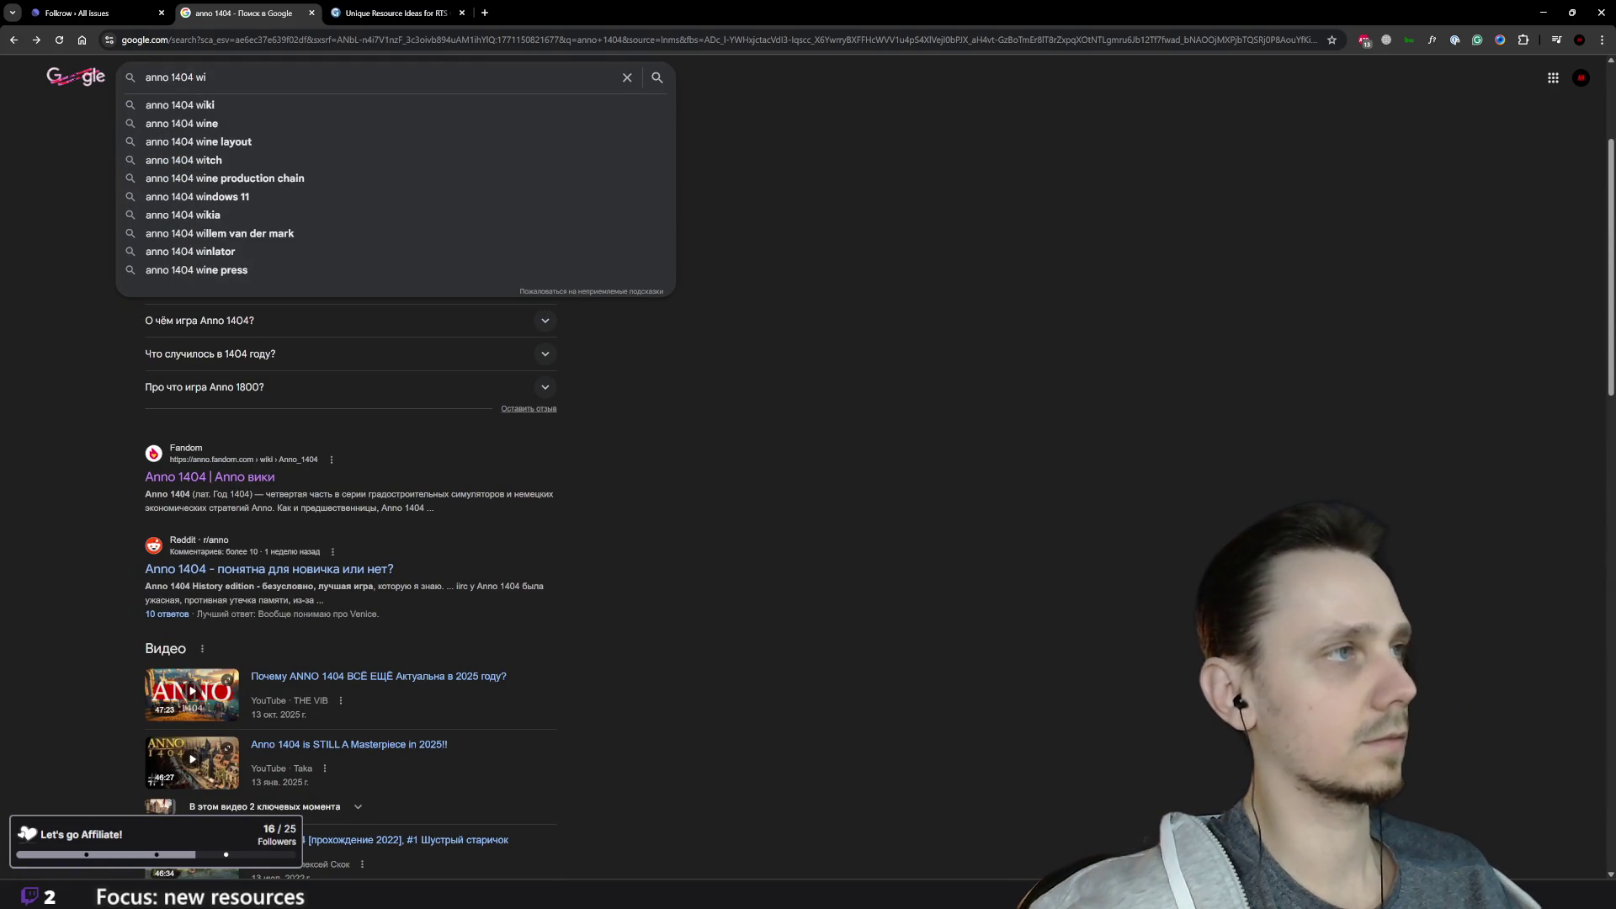
{"action": "left_click", "coordinate": [336, 104]}
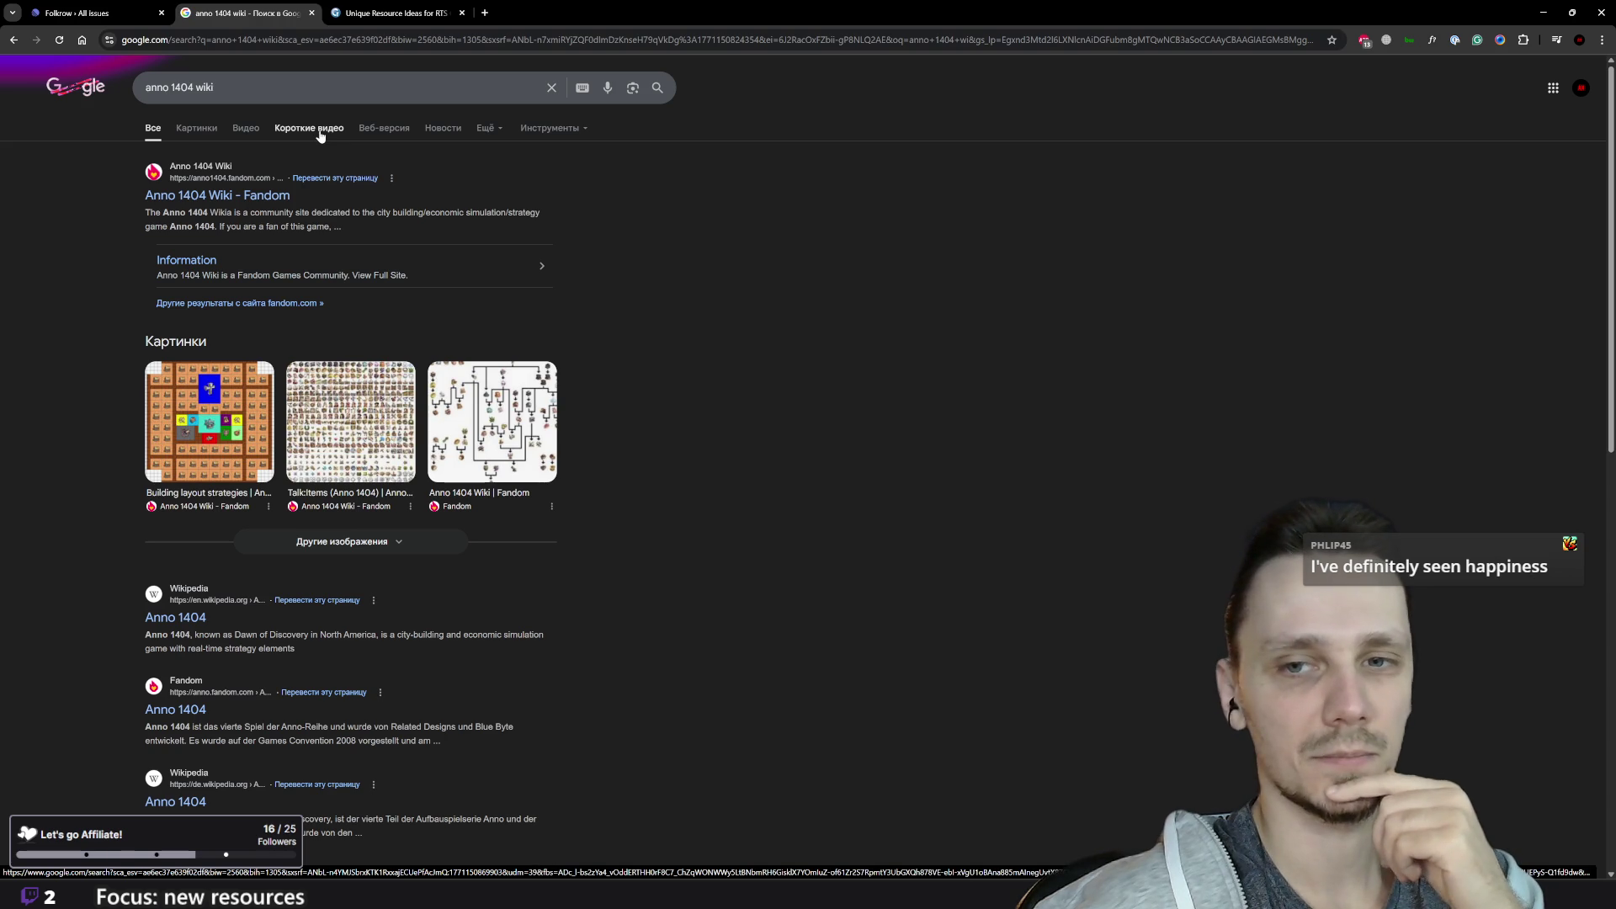
{"action": "left_click", "coordinate": [253, 196]}
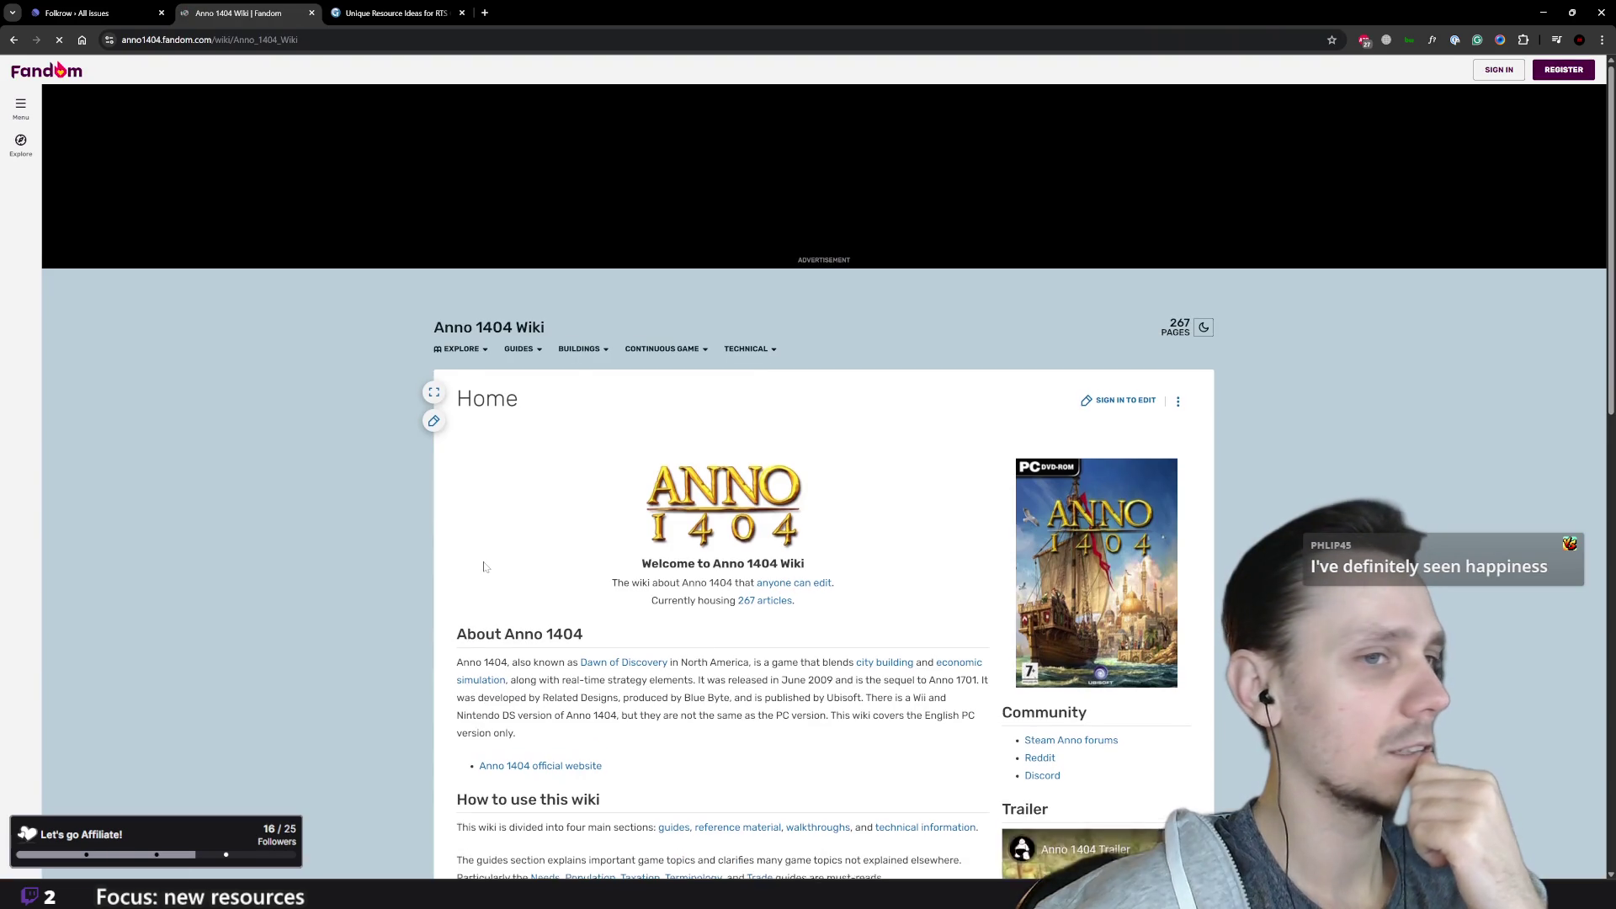
Step: Browse the wiki home page's TECHNICAL and GUIDES menus and open the Population guide
{"action": "scroll", "coordinate": [485, 567], "scroll_direction": "down", "scroll_amount": 5}
{"action": "scroll", "coordinate": [381, 524], "scroll_direction": "down", "scroll_amount": 4}
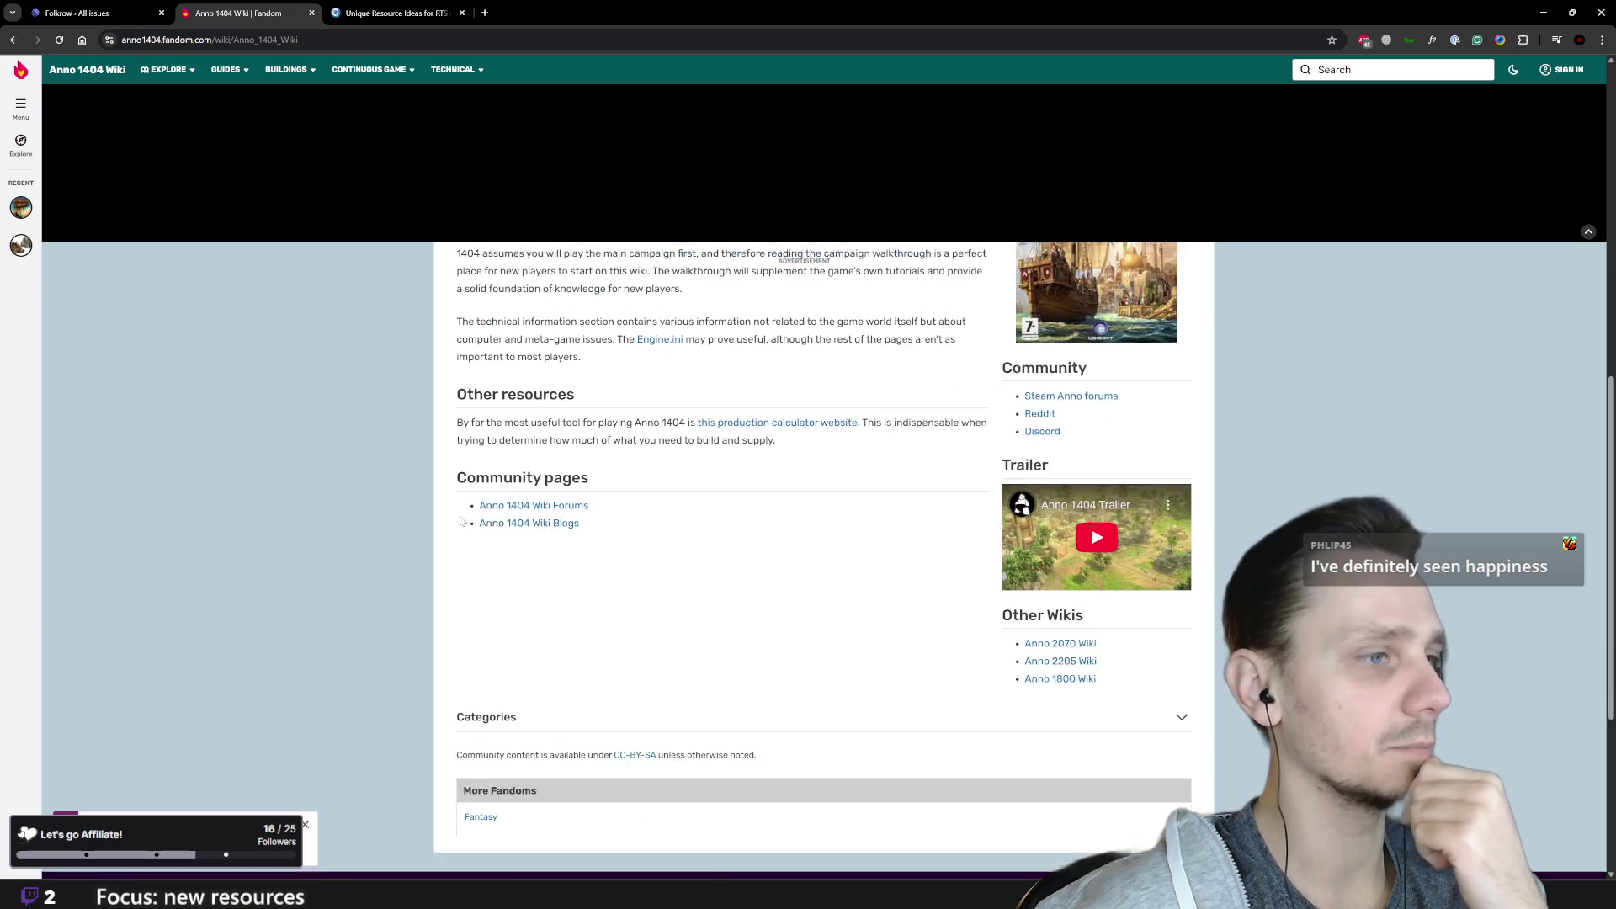
{"action": "scroll", "coordinate": [380, 529], "scroll_direction": "up", "scroll_amount": 3}
{"action": "scroll", "coordinate": [381, 529], "scroll_direction": "up", "scroll_amount": 5}
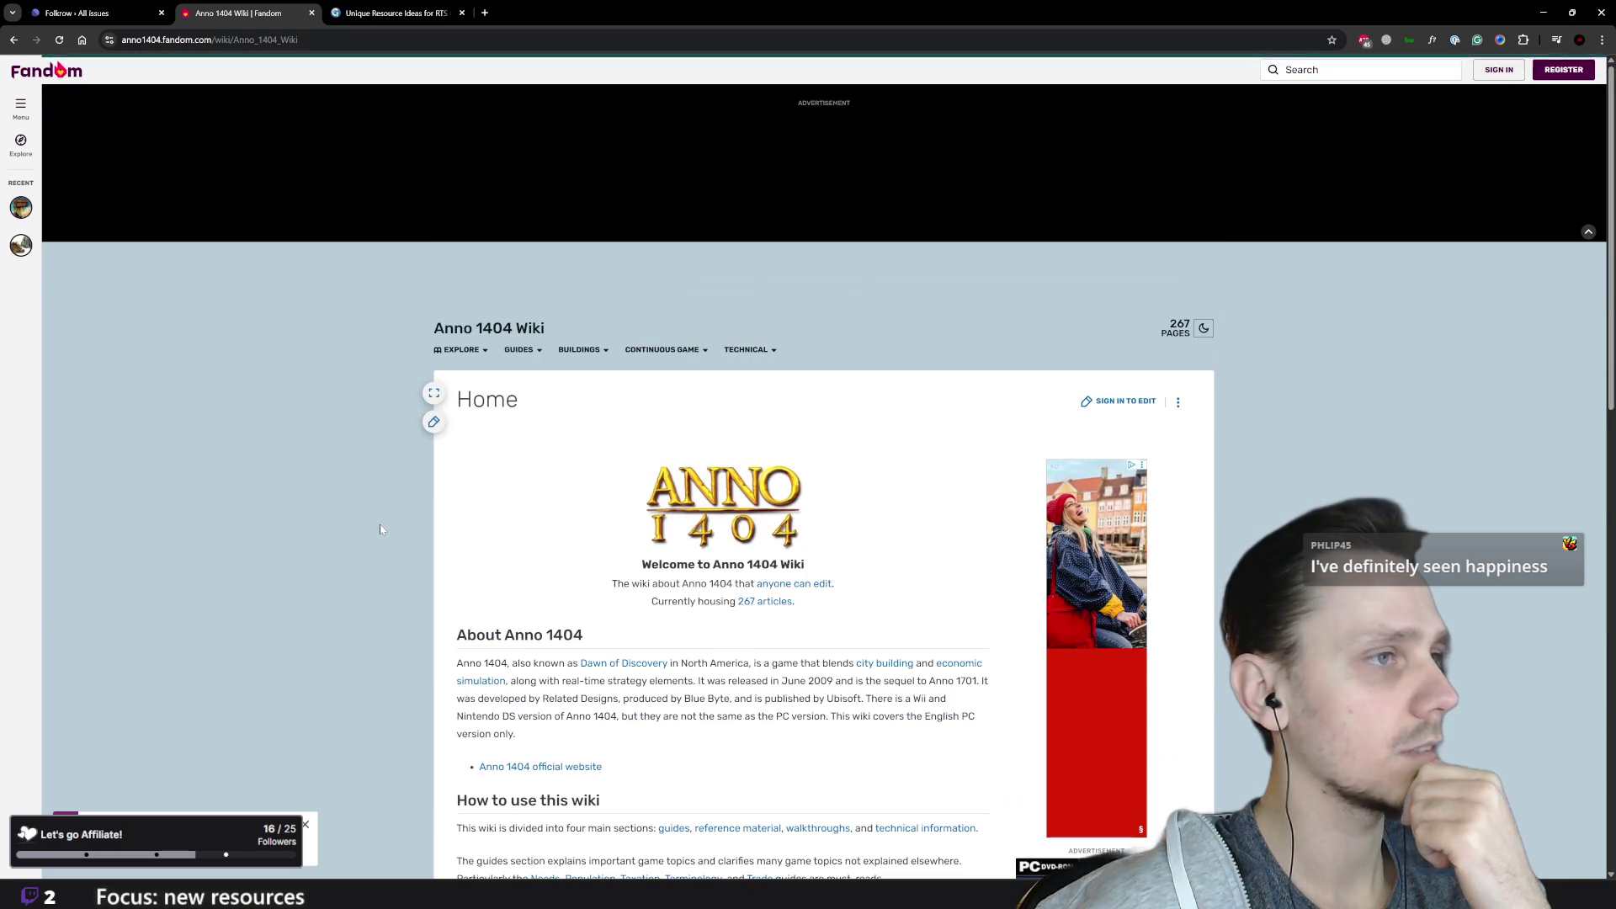
{"action": "mouse_move", "coordinate": [606, 349]}
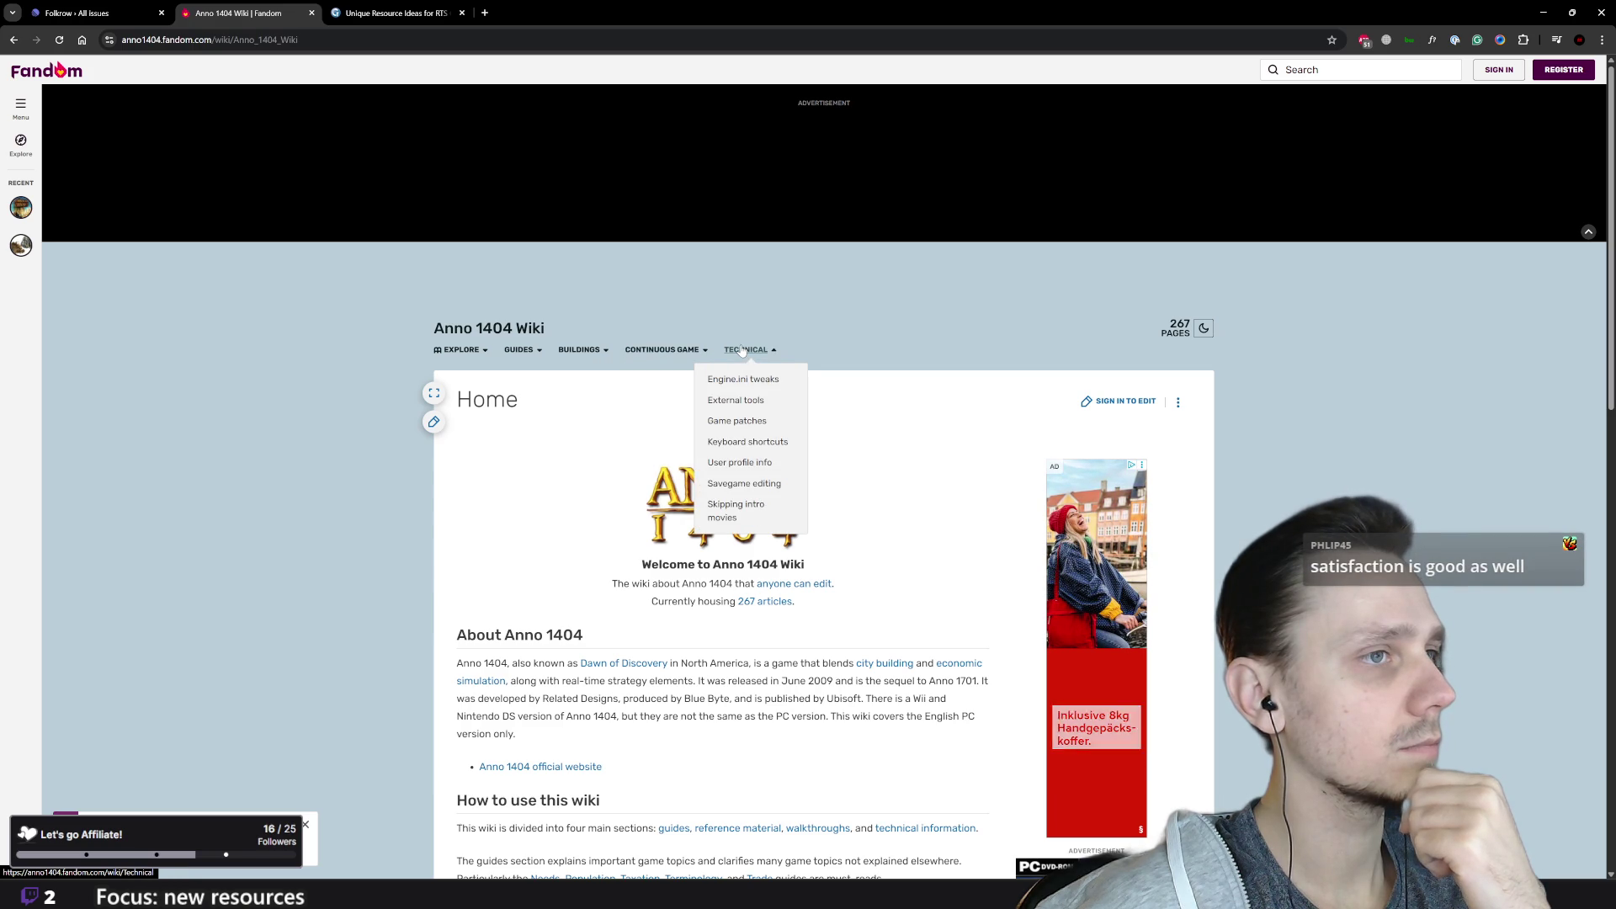
{"action": "mouse_move", "coordinate": [560, 359]}
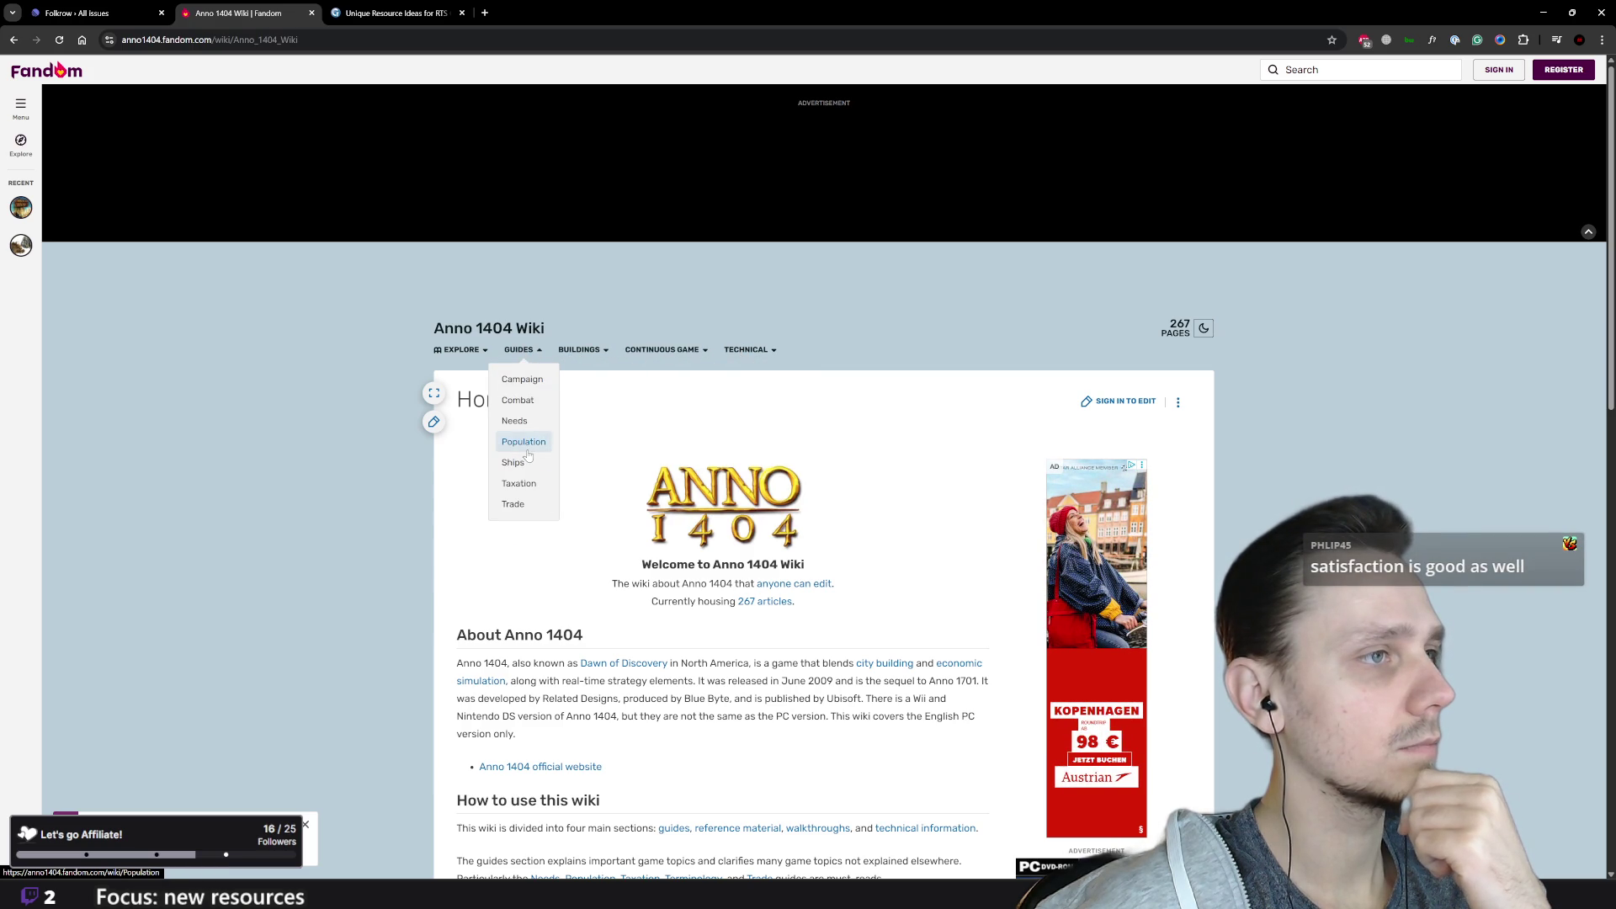
{"action": "left_click", "coordinate": [527, 450]}
Step: Scroll through the Population page's ascension rights and inhabitant percentage tables
{"action": "scroll", "coordinate": [682, 525], "scroll_direction": "down", "scroll_amount": 6}
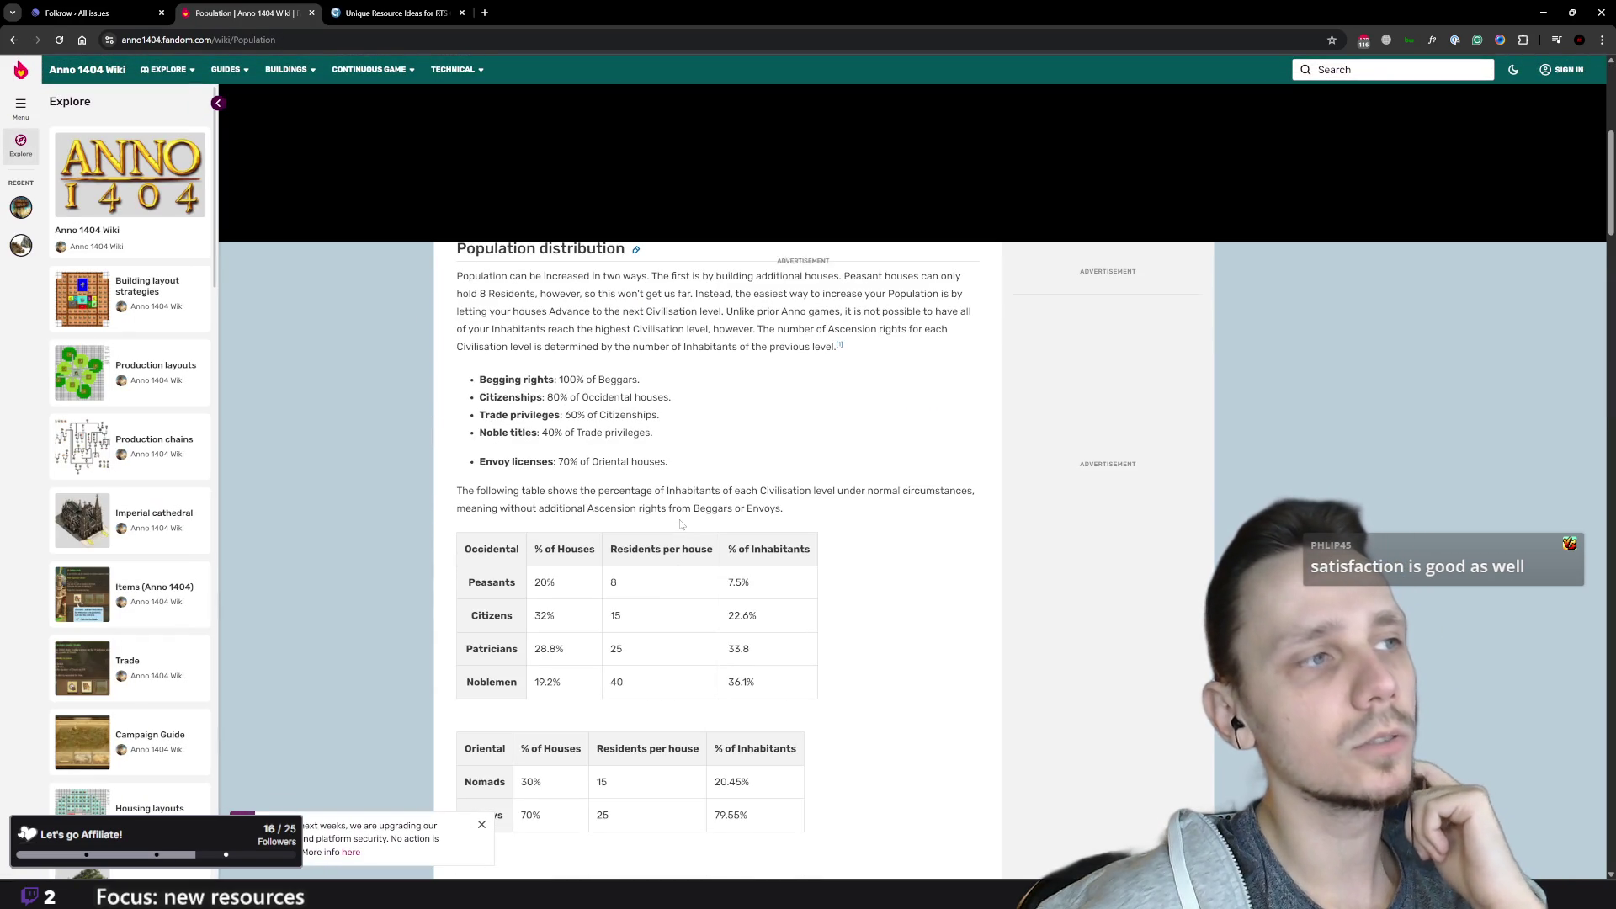
{"action": "scroll", "coordinate": [682, 525], "scroll_direction": "down", "scroll_amount": 4}
{"action": "scroll", "coordinate": [682, 524], "scroll_direction": "down", "scroll_amount": 5}
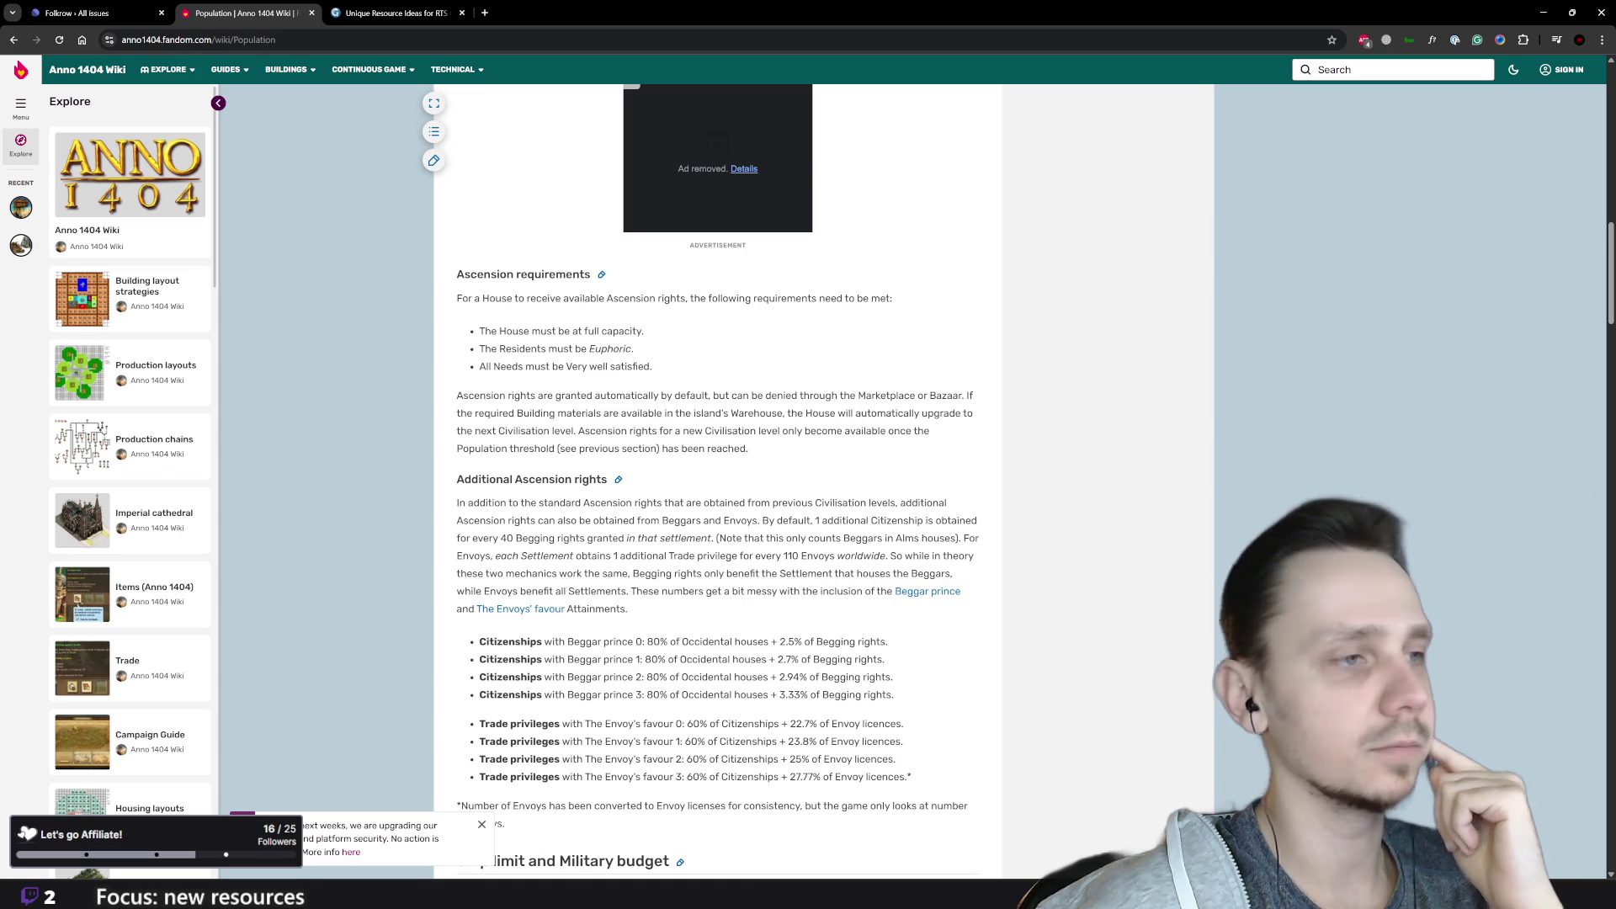
{"action": "scroll", "coordinate": [682, 525], "scroll_direction": "down", "scroll_amount": 6}
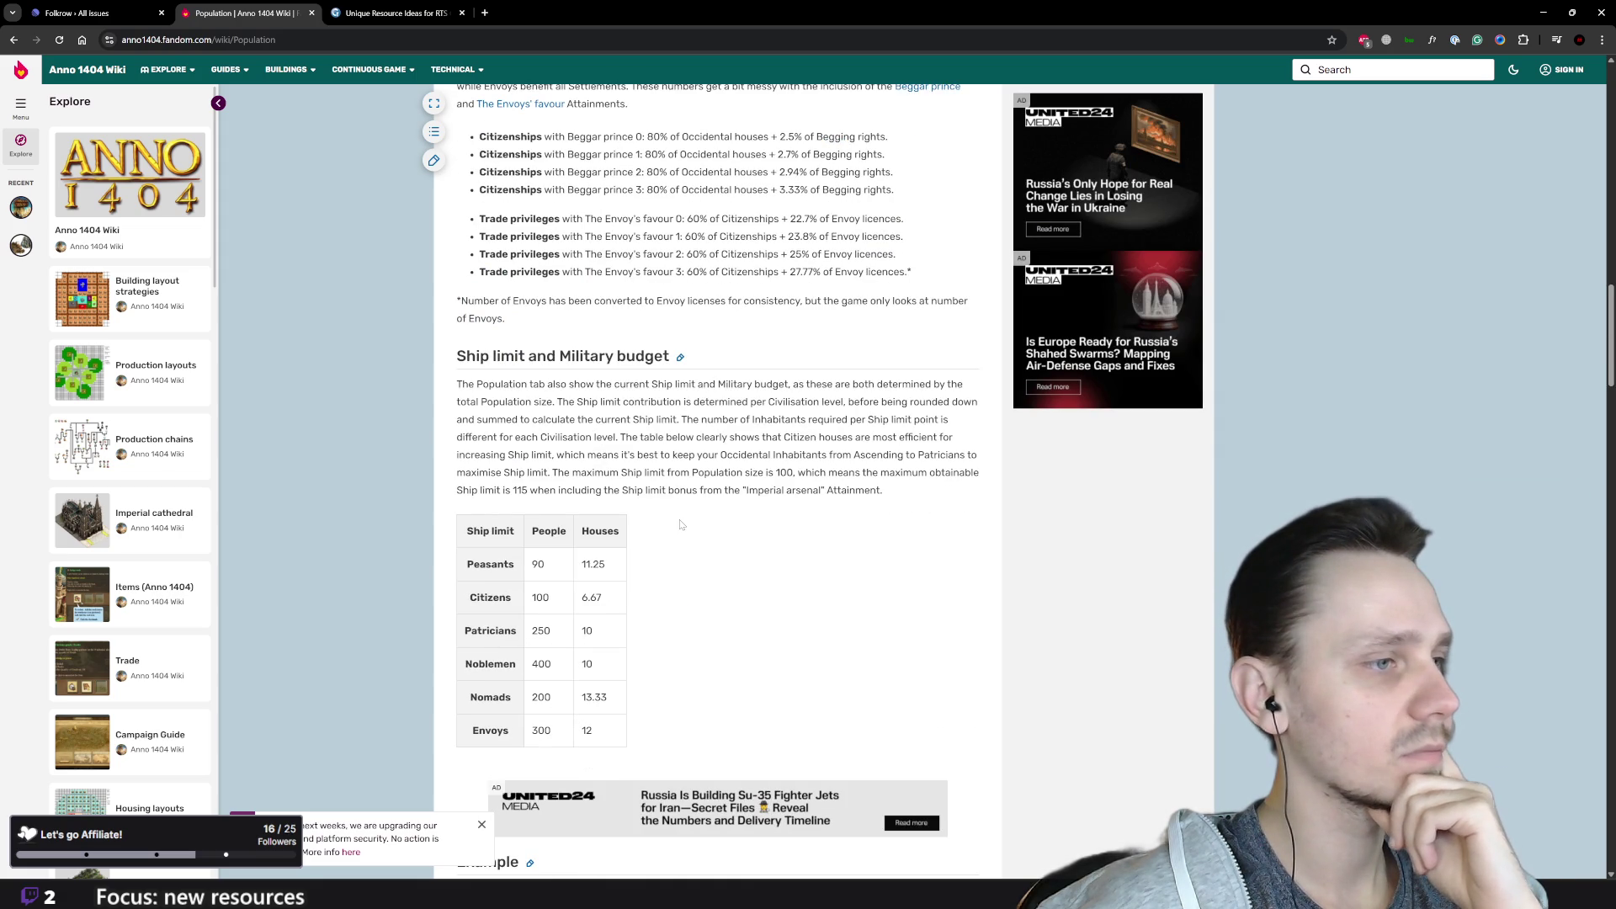
{"action": "scroll", "coordinate": [682, 521], "scroll_direction": "down", "scroll_amount": 12}
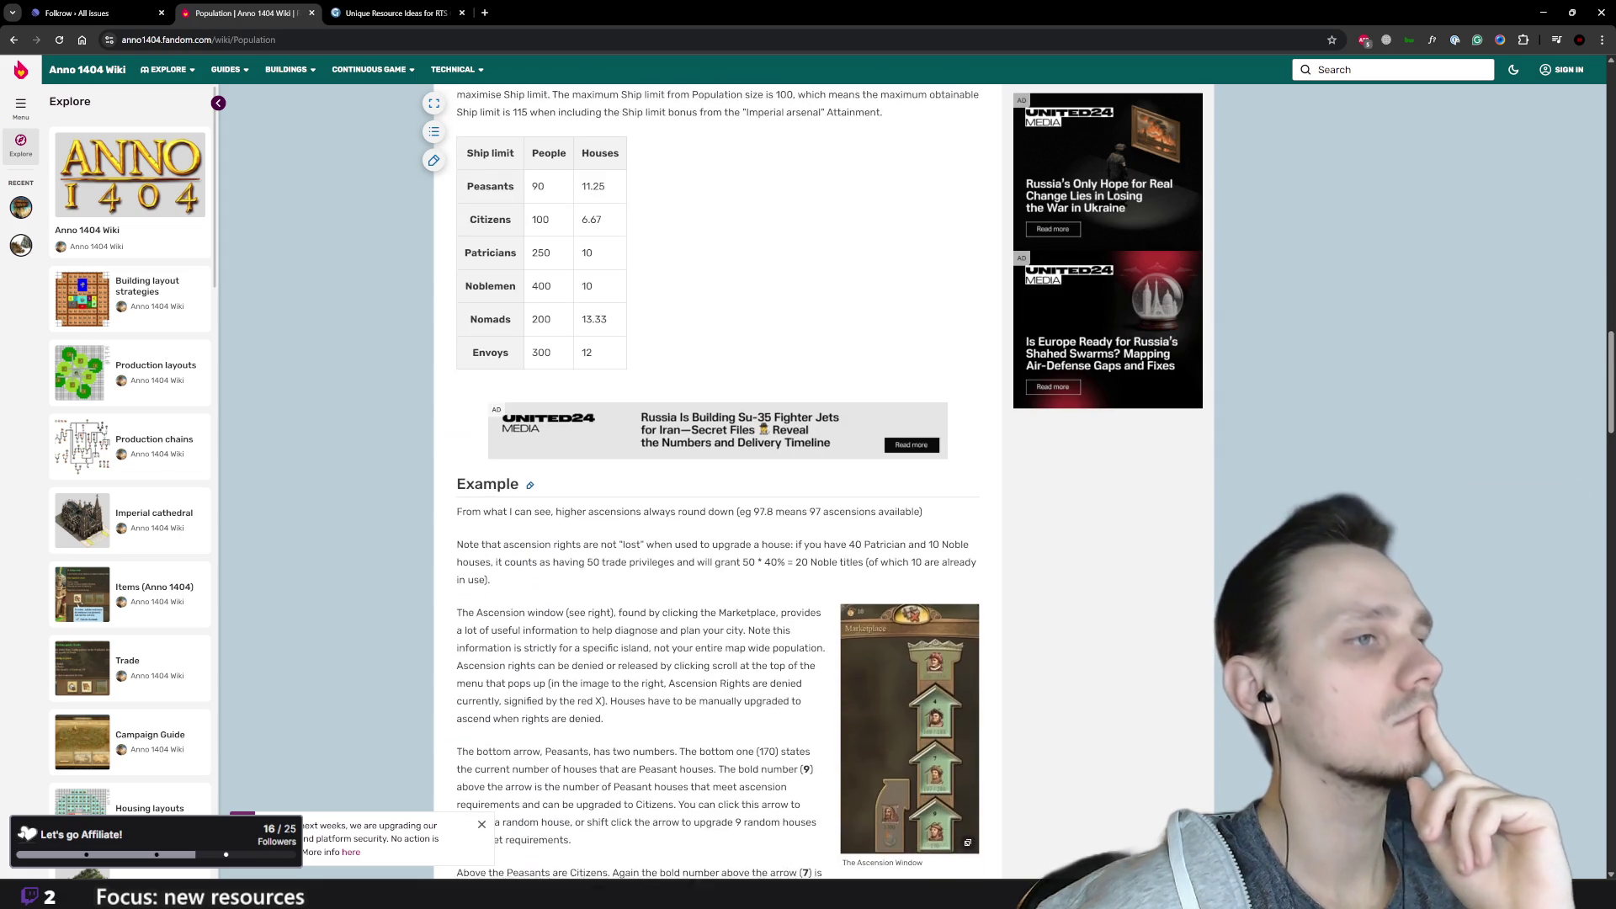
{"action": "scroll", "coordinate": [682, 521], "scroll_direction": "down", "scroll_amount": 7}
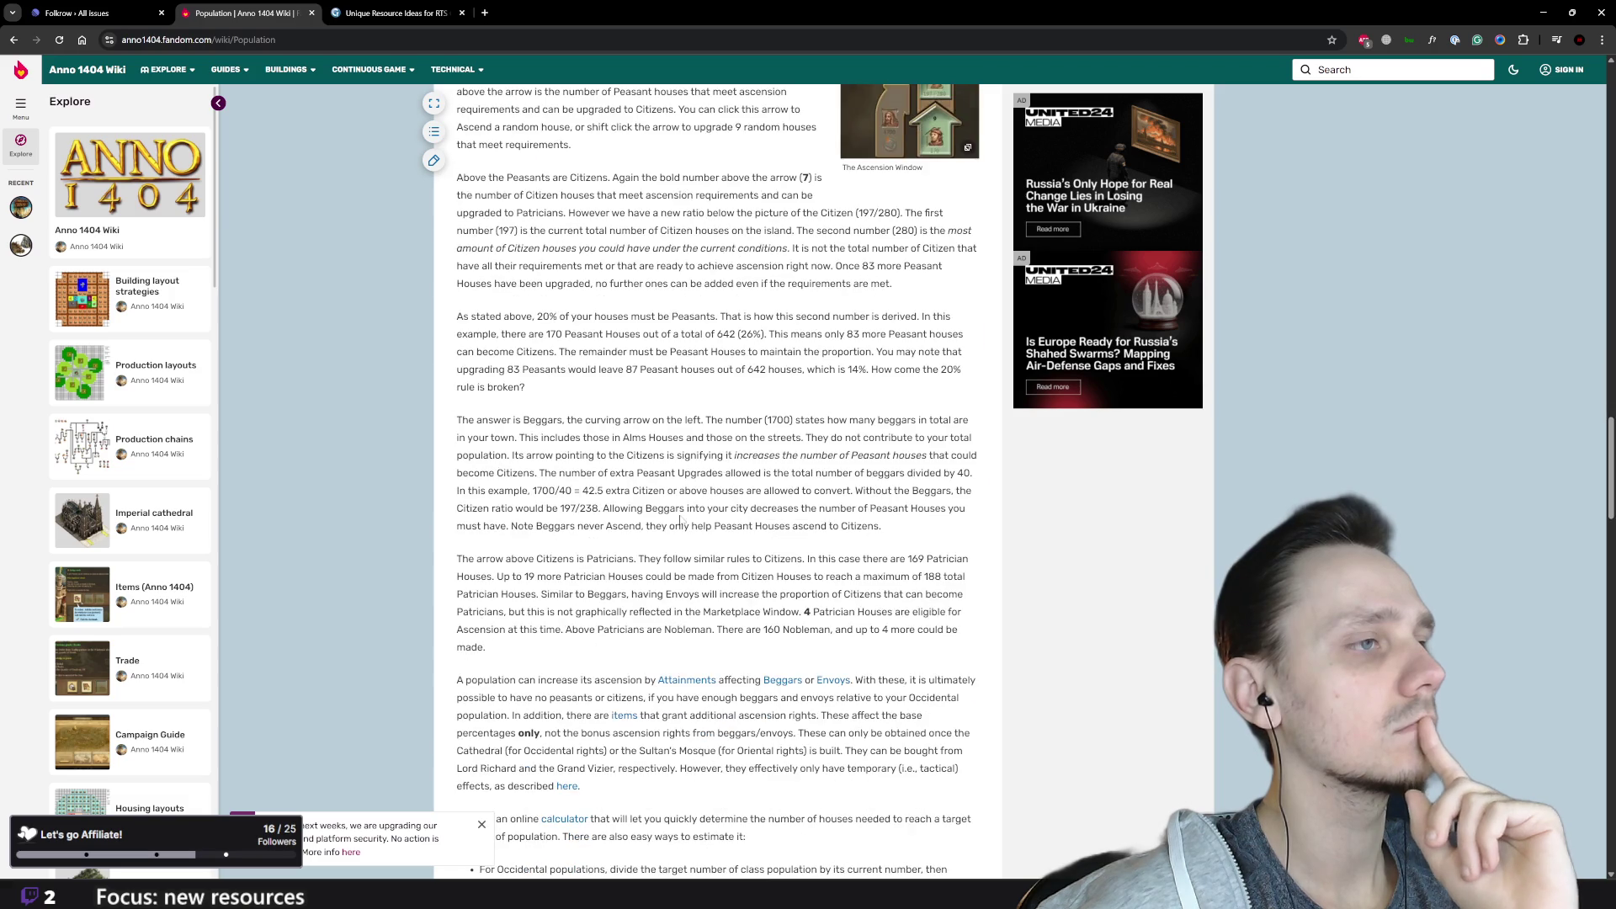
{"action": "scroll", "coordinate": [682, 521], "scroll_direction": "down", "scroll_amount": 6}
{"action": "scroll", "coordinate": [682, 521], "scroll_direction": "down", "scroll_amount": 3}
{"action": "scroll", "coordinate": [682, 521], "scroll_direction": "down", "scroll_amount": 11}
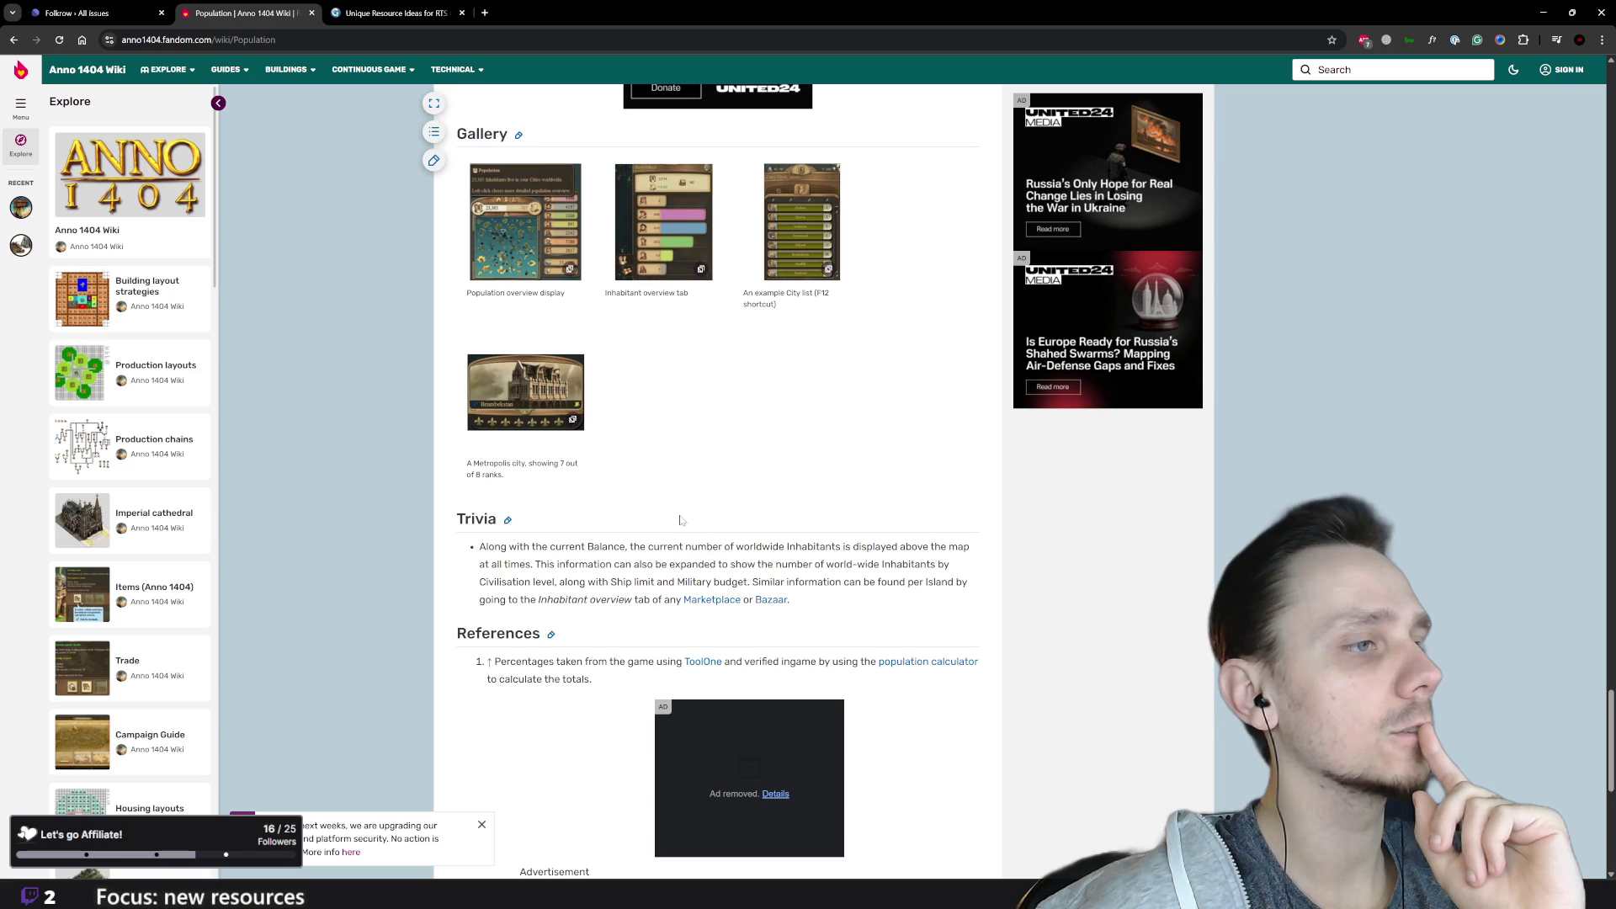
{"action": "scroll", "coordinate": [682, 521], "scroll_direction": "down", "scroll_amount": 6}
{"action": "scroll", "coordinate": [678, 518], "scroll_direction": "up", "scroll_amount": 20}
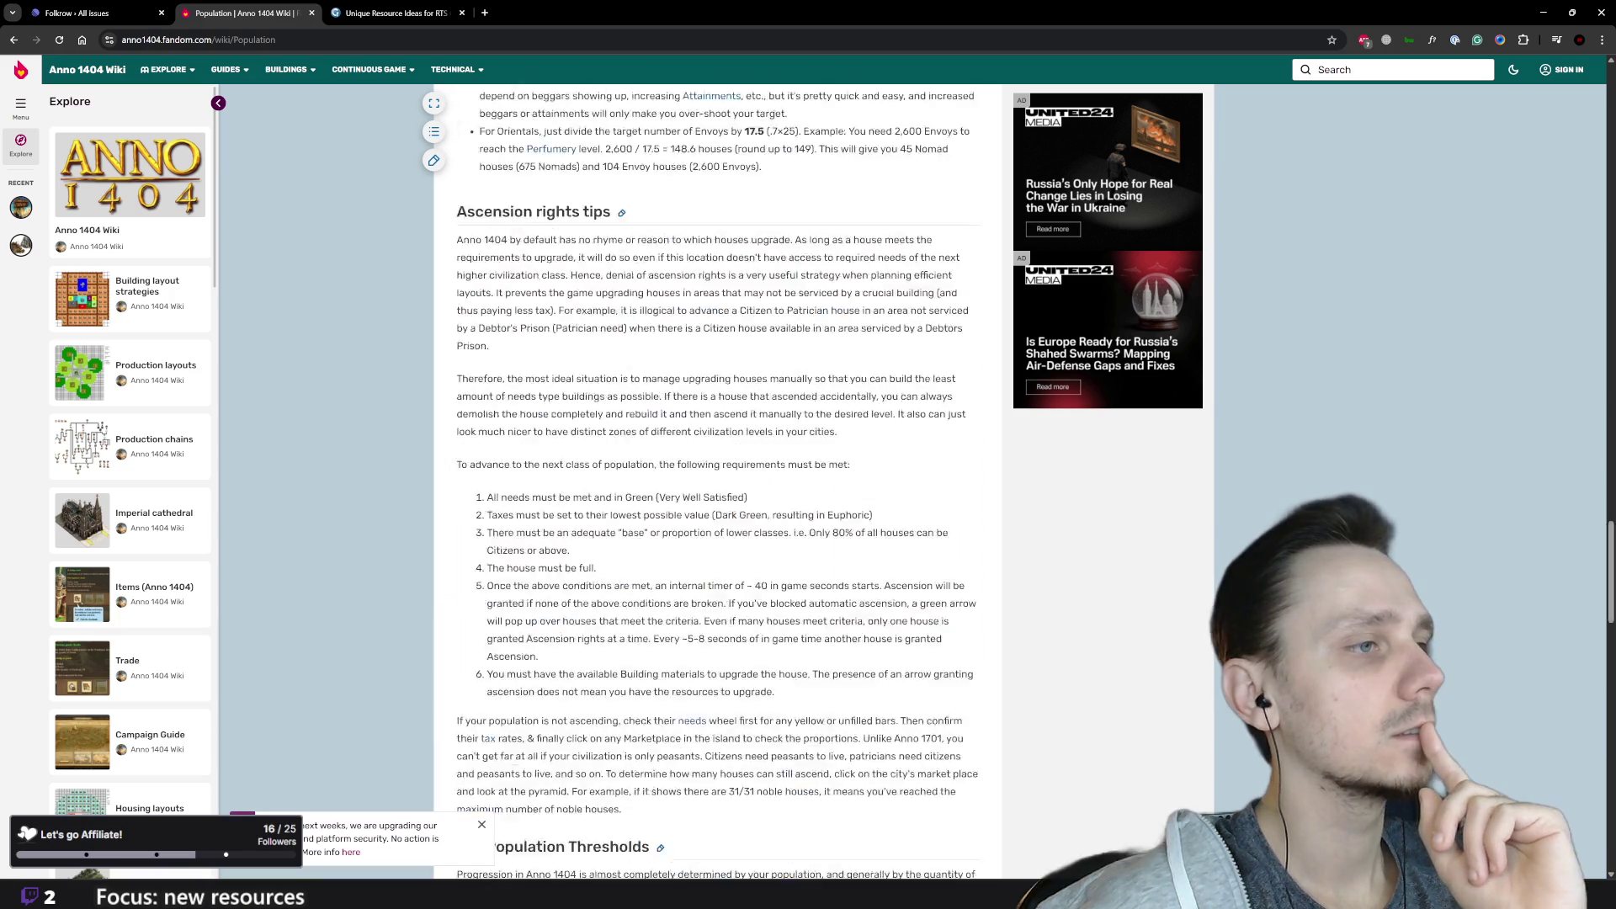
{"action": "scroll", "coordinate": [650, 505], "scroll_direction": "down", "scroll_amount": 5}
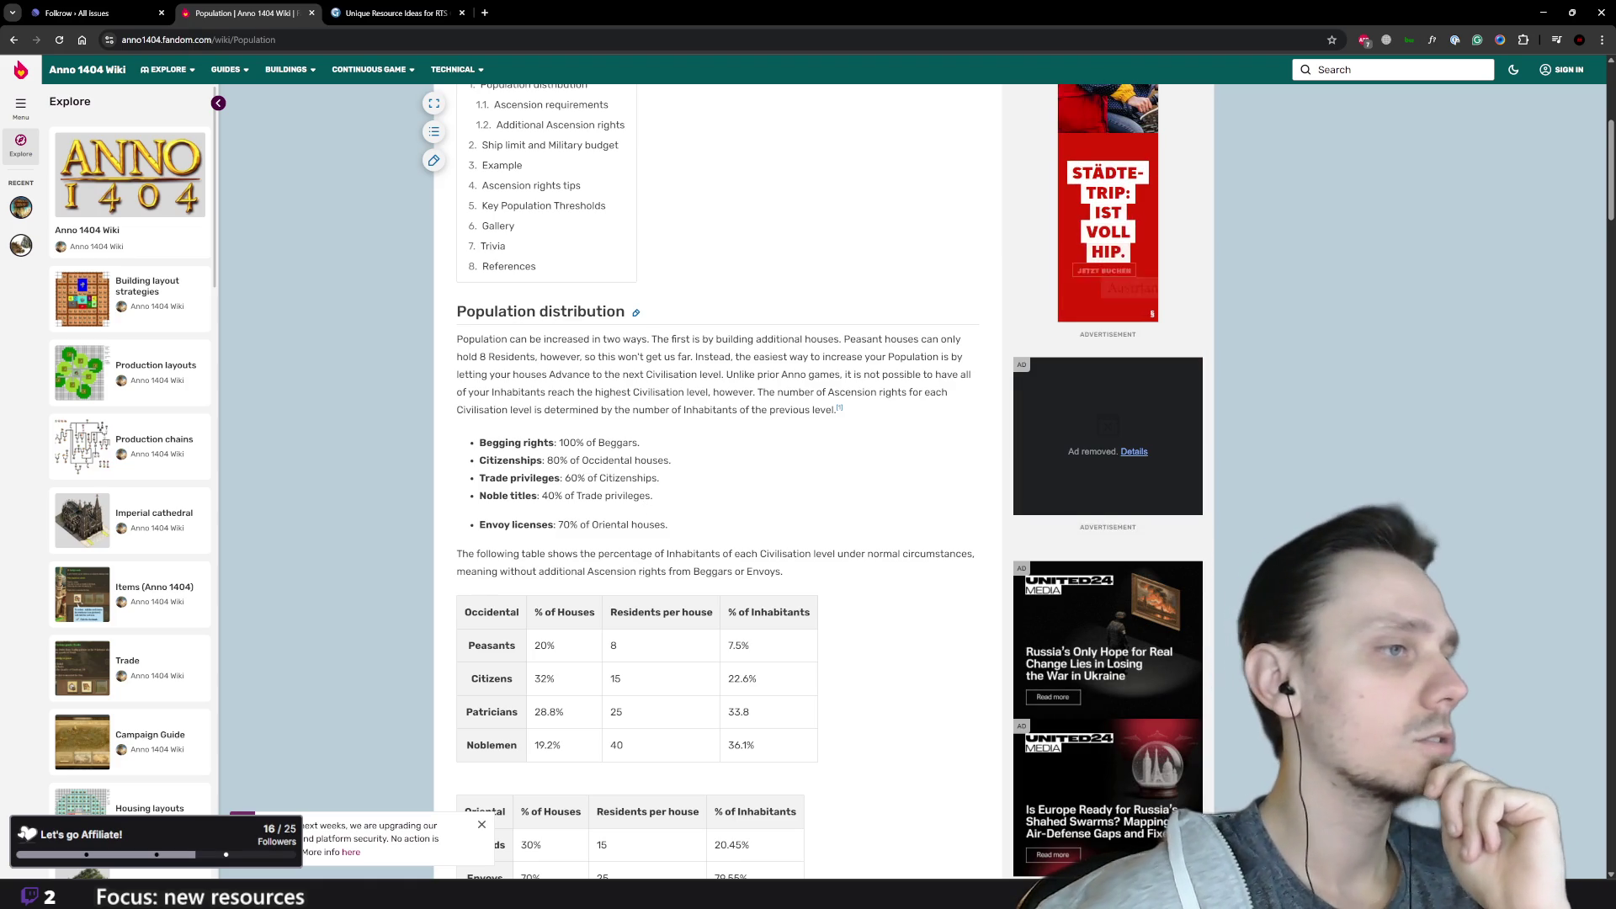
{"action": "scroll", "coordinate": [642, 496], "scroll_direction": "down", "scroll_amount": 4}
{"action": "scroll", "coordinate": [643, 496], "scroll_direction": "down", "scroll_amount": 4}
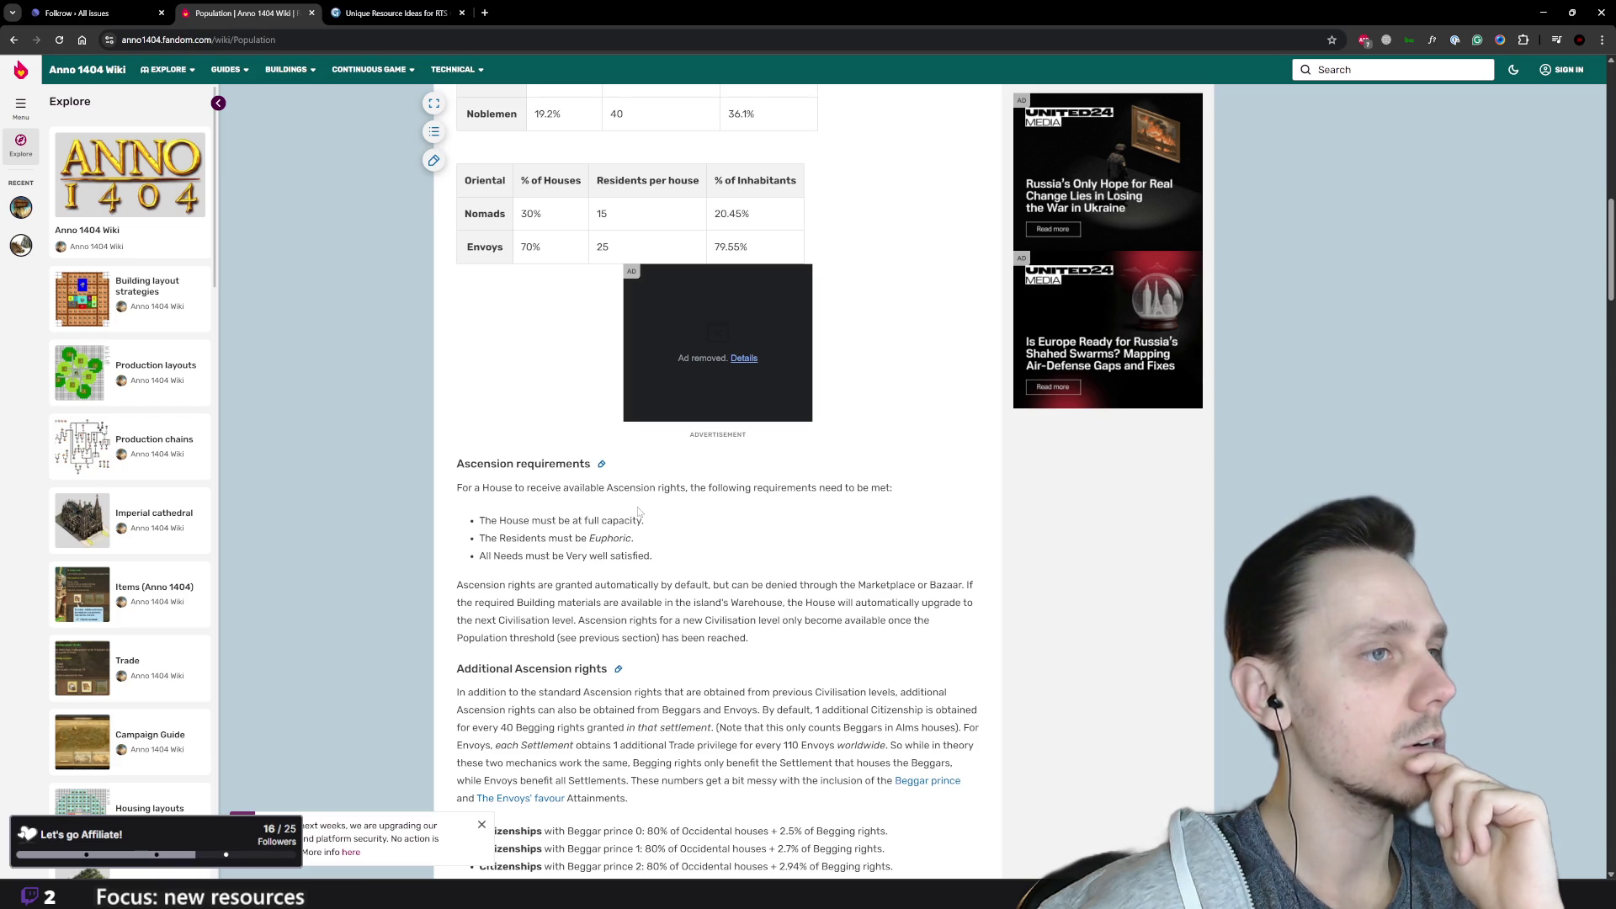
{"action": "scroll", "coordinate": [639, 512], "scroll_direction": "down", "scroll_amount": 1}
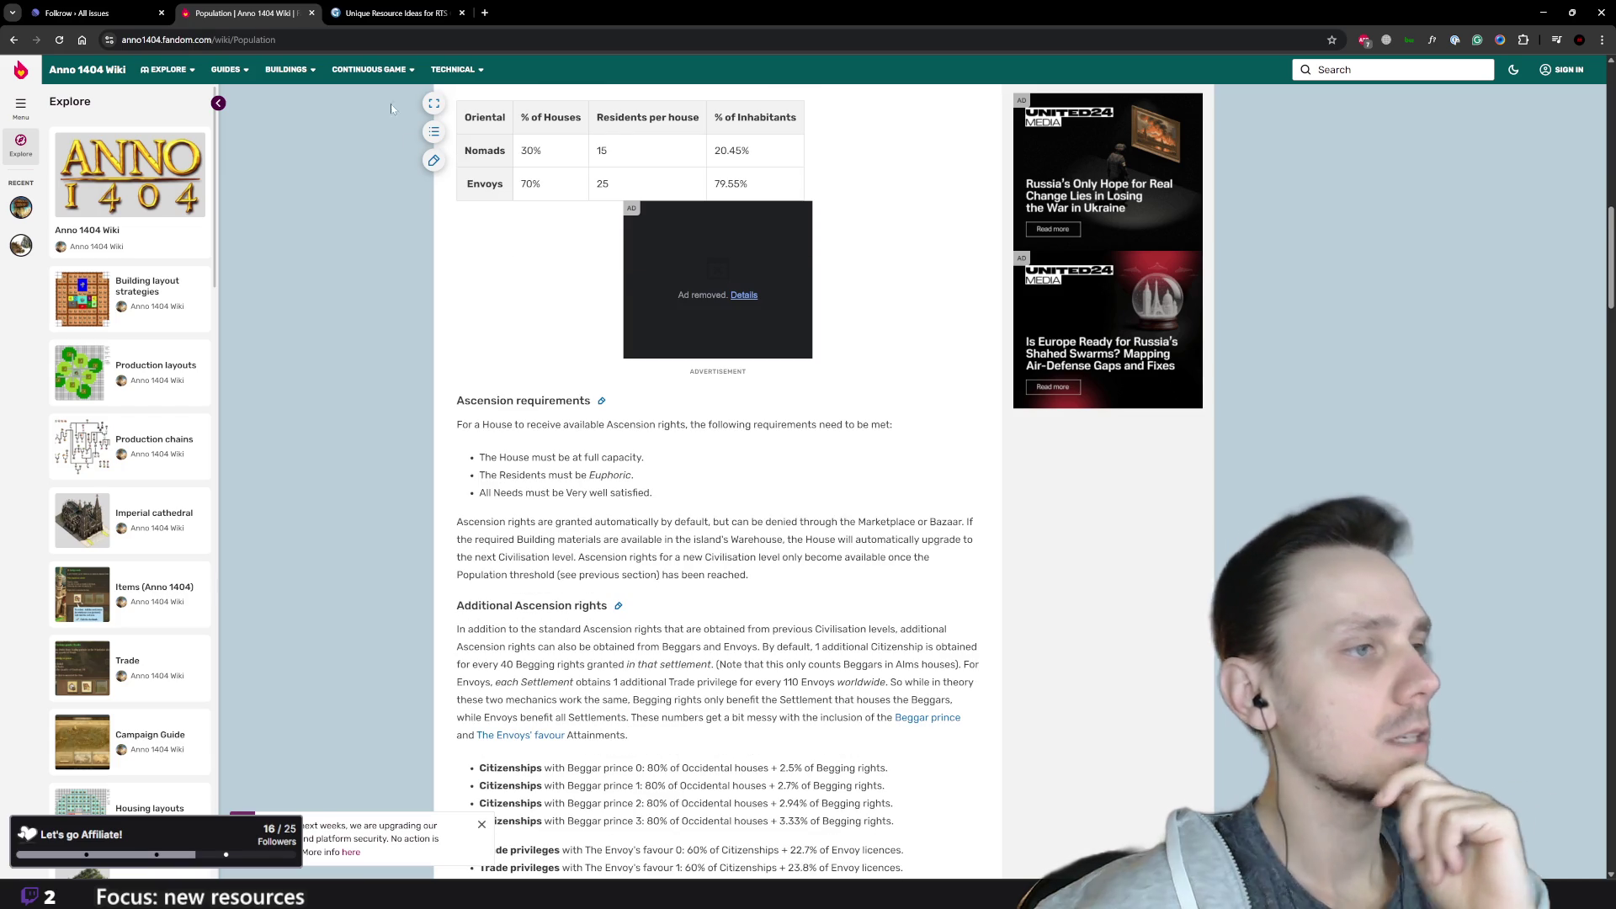
Step: Run a Google search for 'satisfaction synonym'
{"action": "left_click", "coordinate": [80, 42]}
{"action": "type", "text": "satisfaction"}
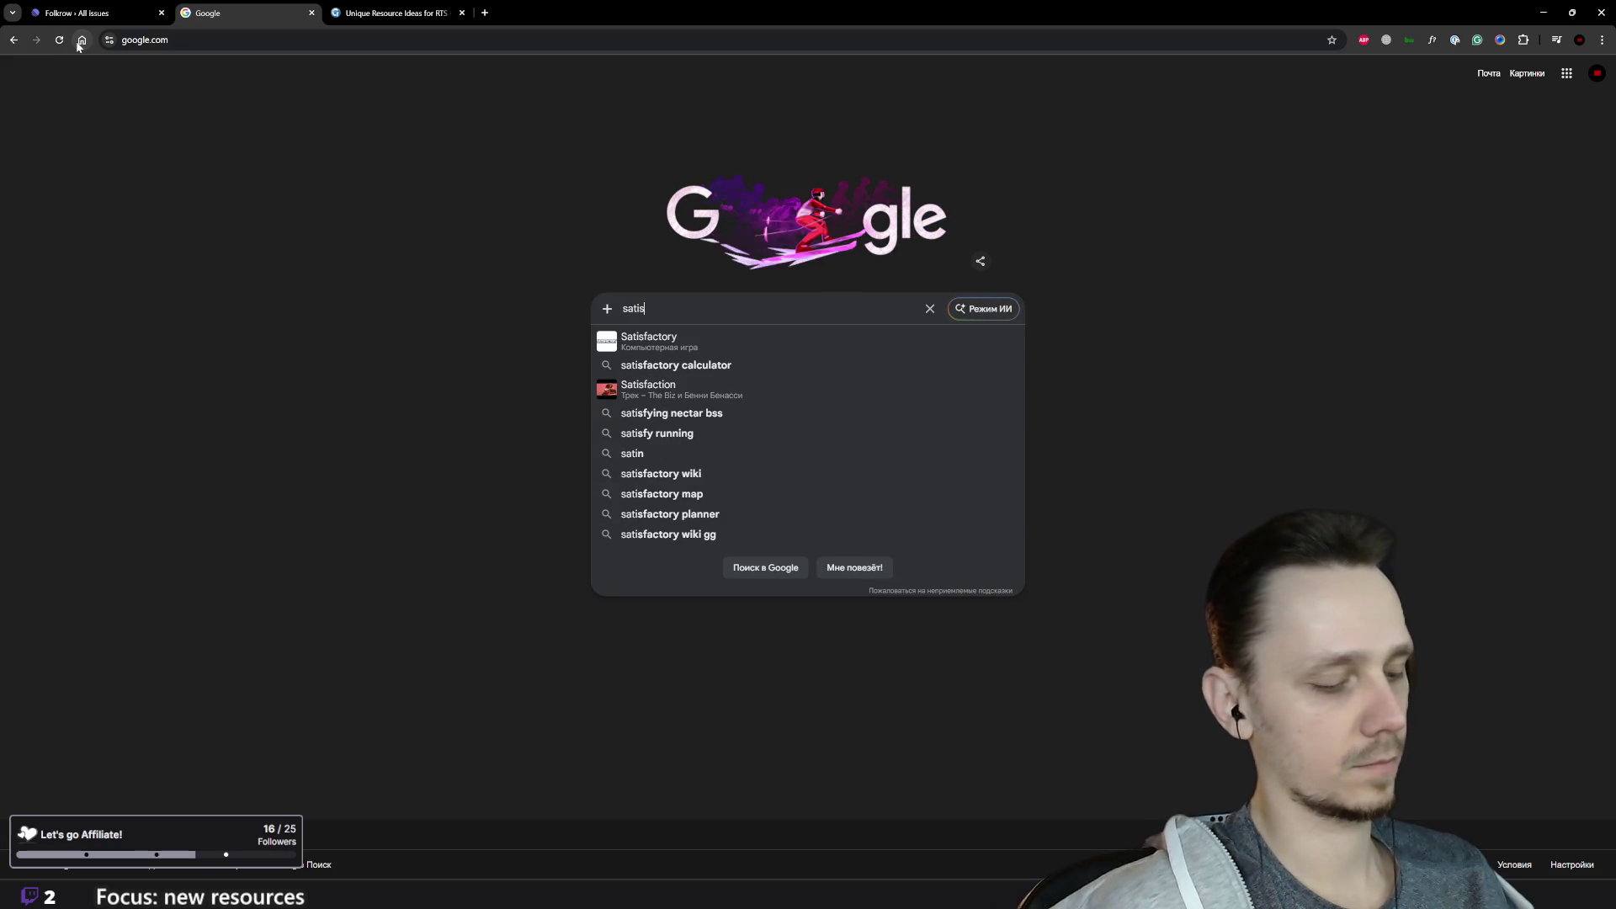
{"action": "type", "text": " syn"}
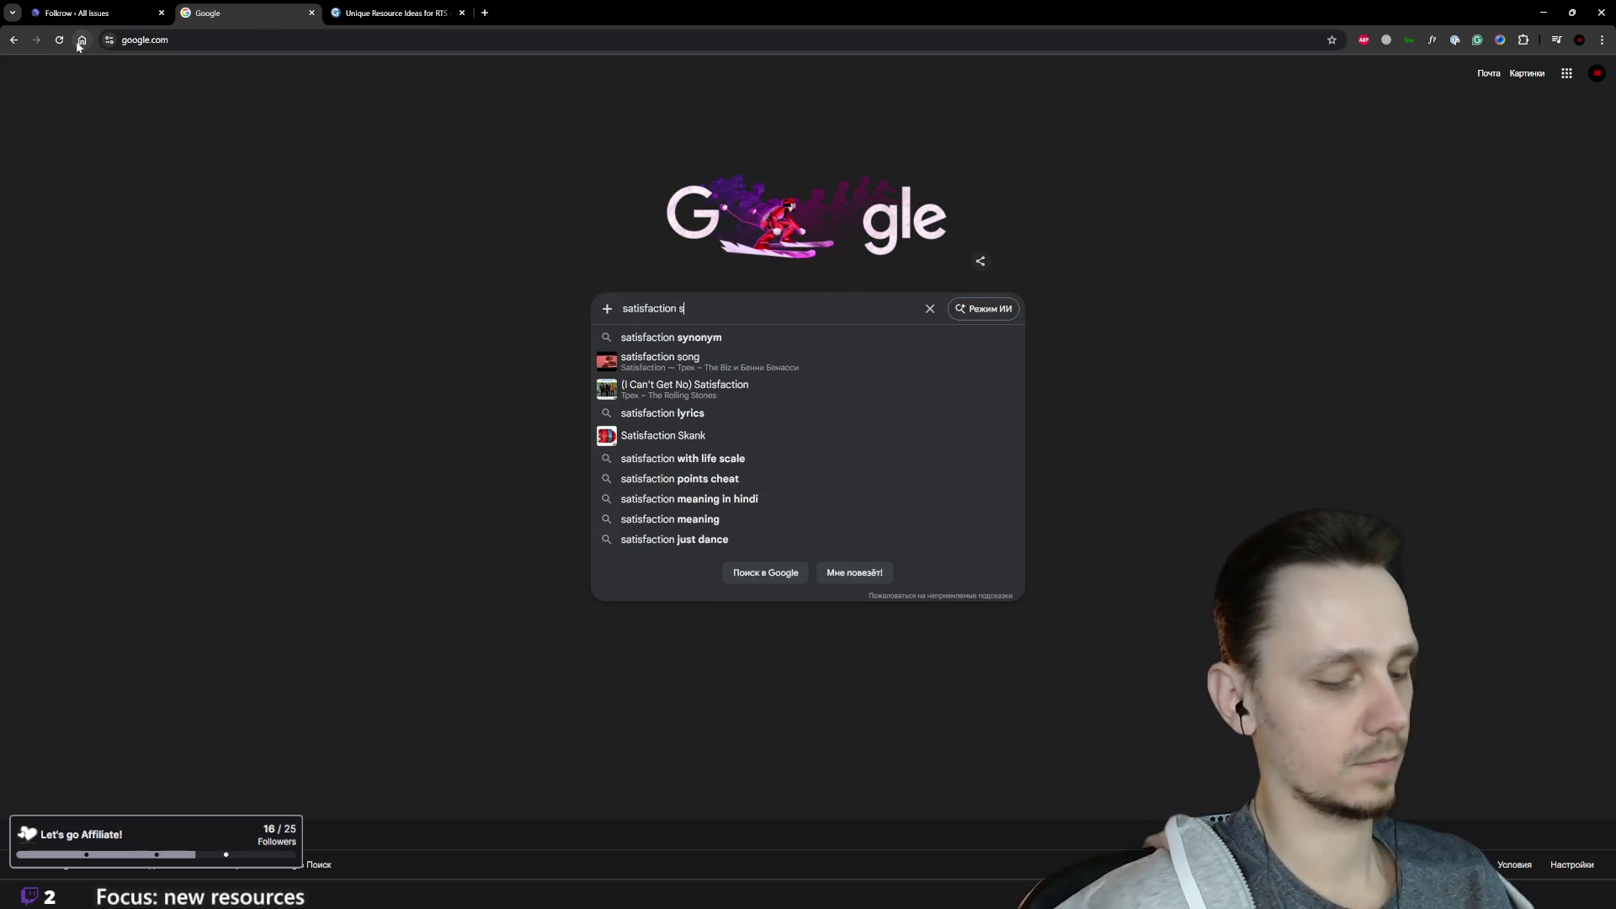
{"action": "key", "text": "Down"}
{"action": "key", "text": "Return"}
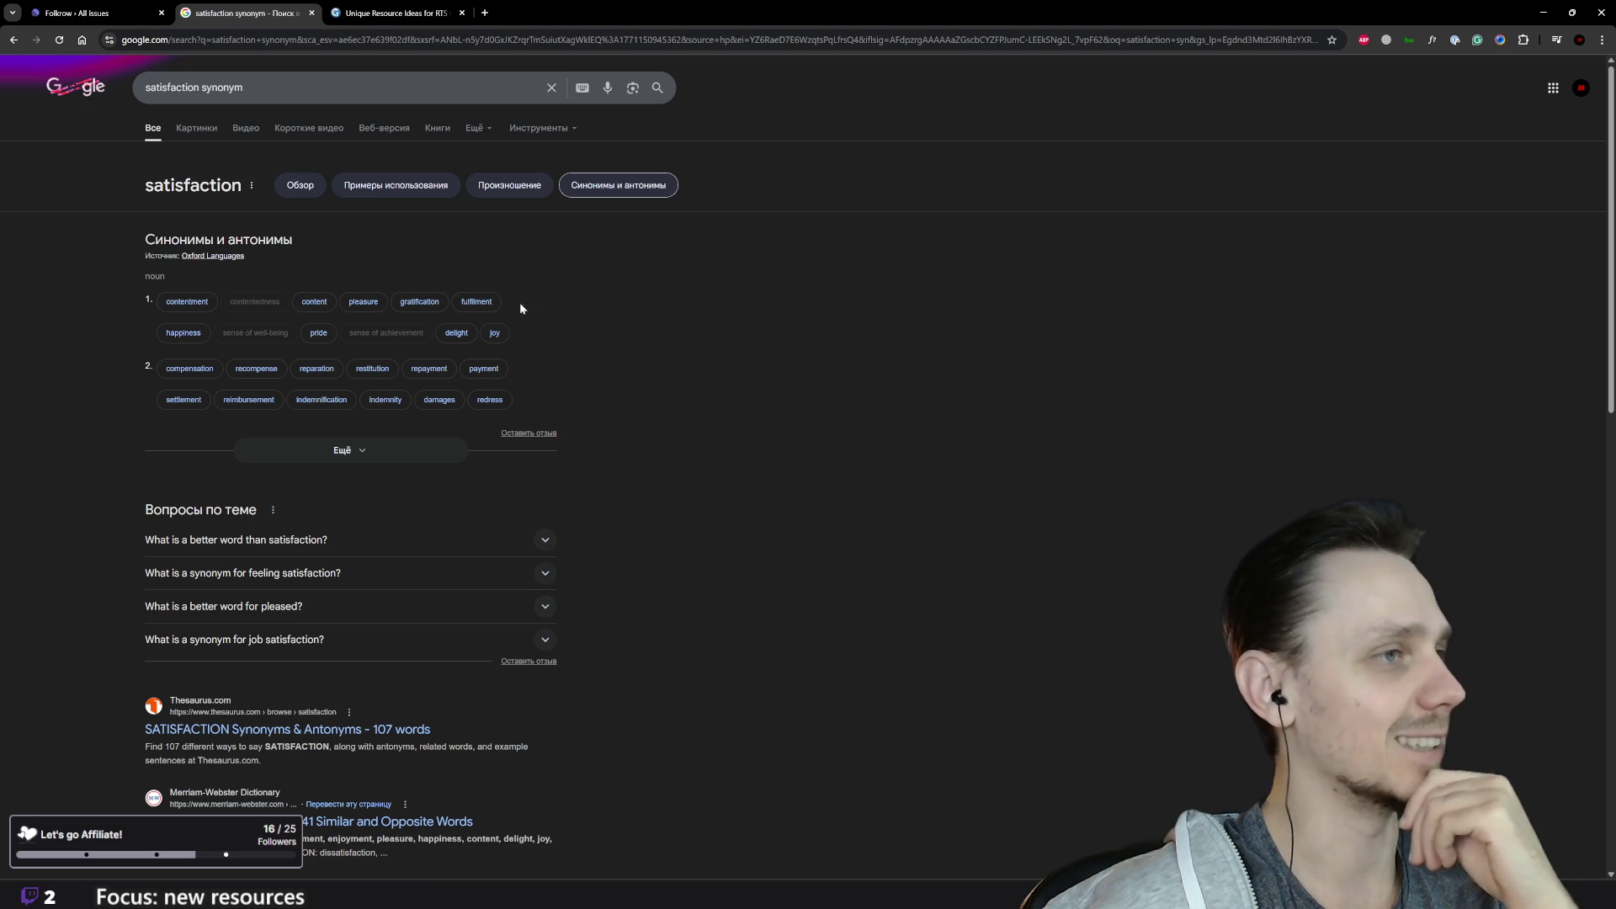
Step: Expand the full synonyms and antonyms for satisfaction, then select 'satisfaction' in the query
{"action": "left_click", "coordinate": [341, 451]}
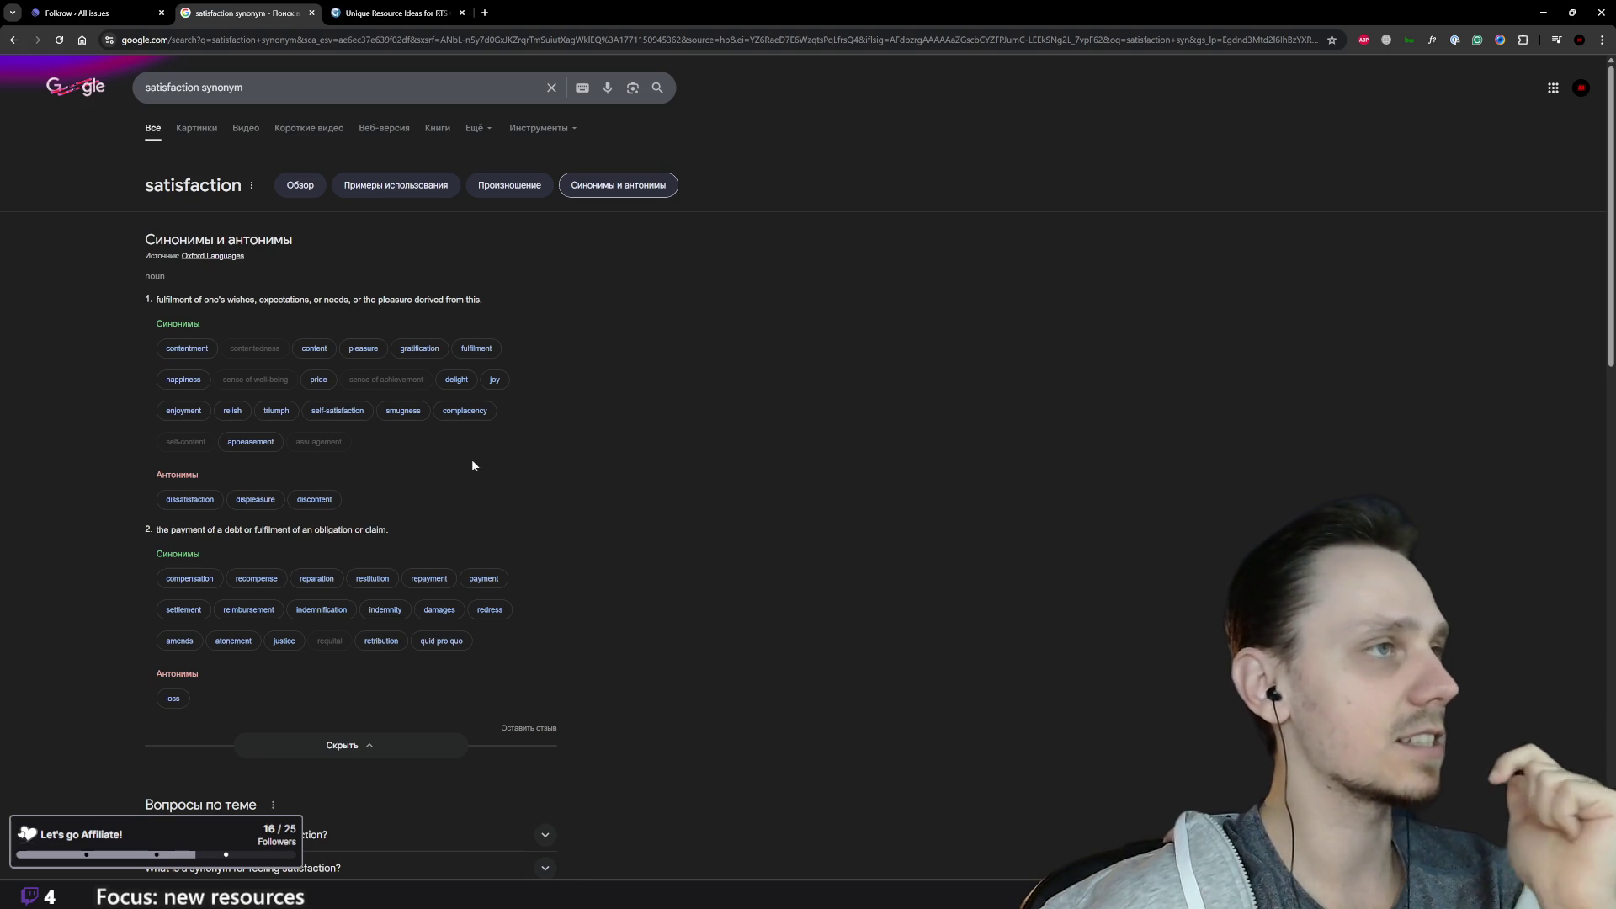
{"action": "scroll", "coordinate": [473, 466], "scroll_direction": "down", "scroll_amount": 3}
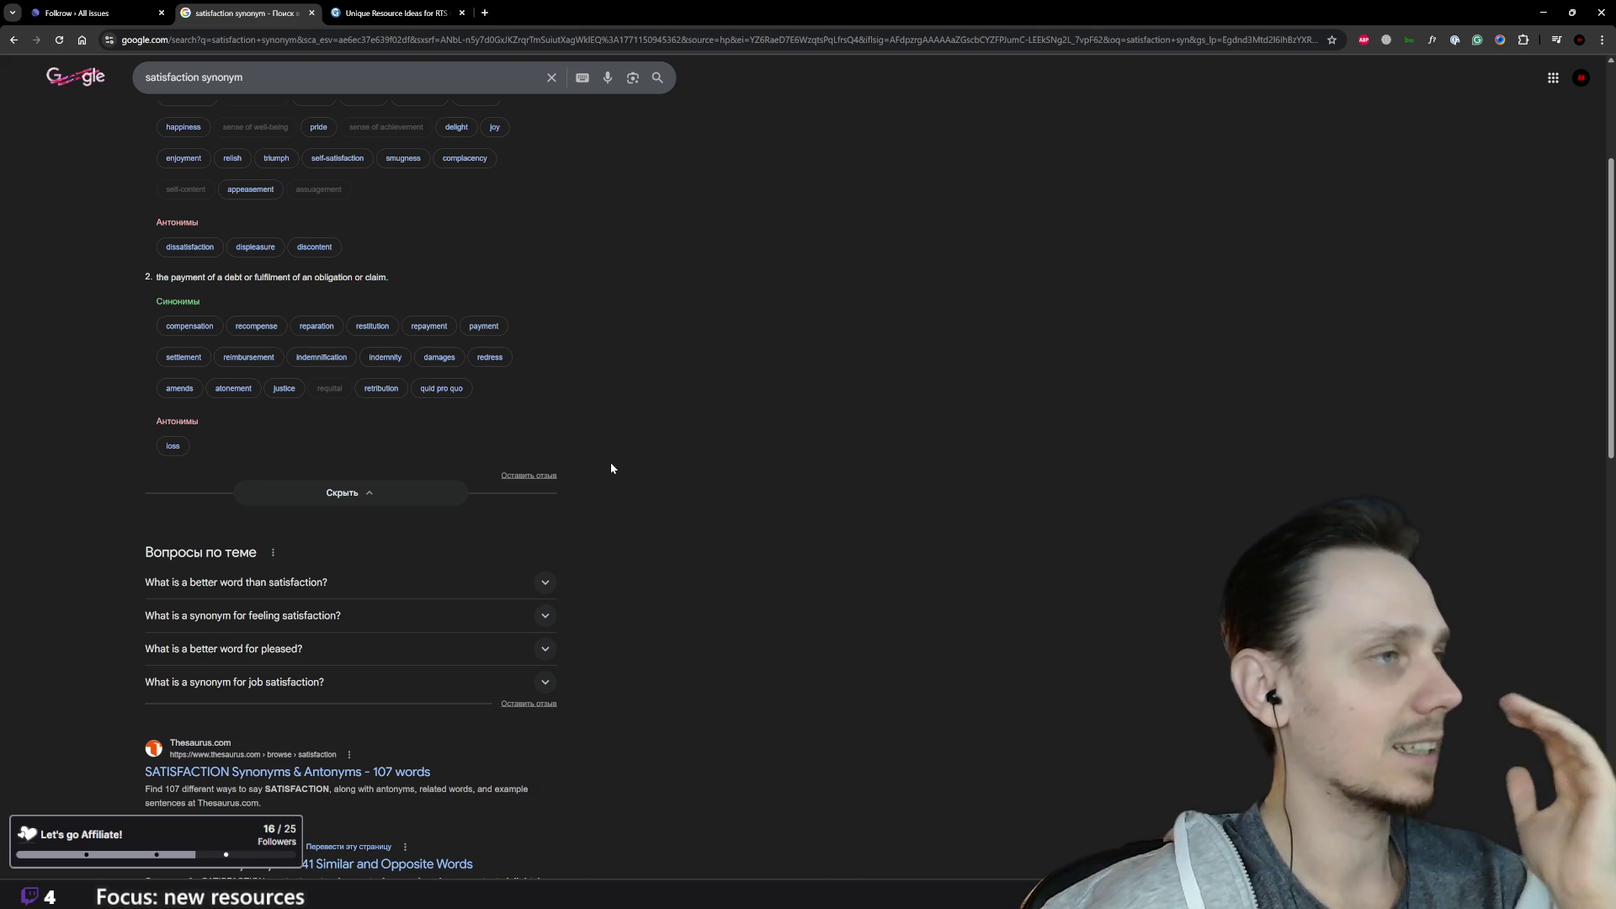
{"action": "scroll", "coordinate": [611, 468], "scroll_direction": "up", "scroll_amount": 2}
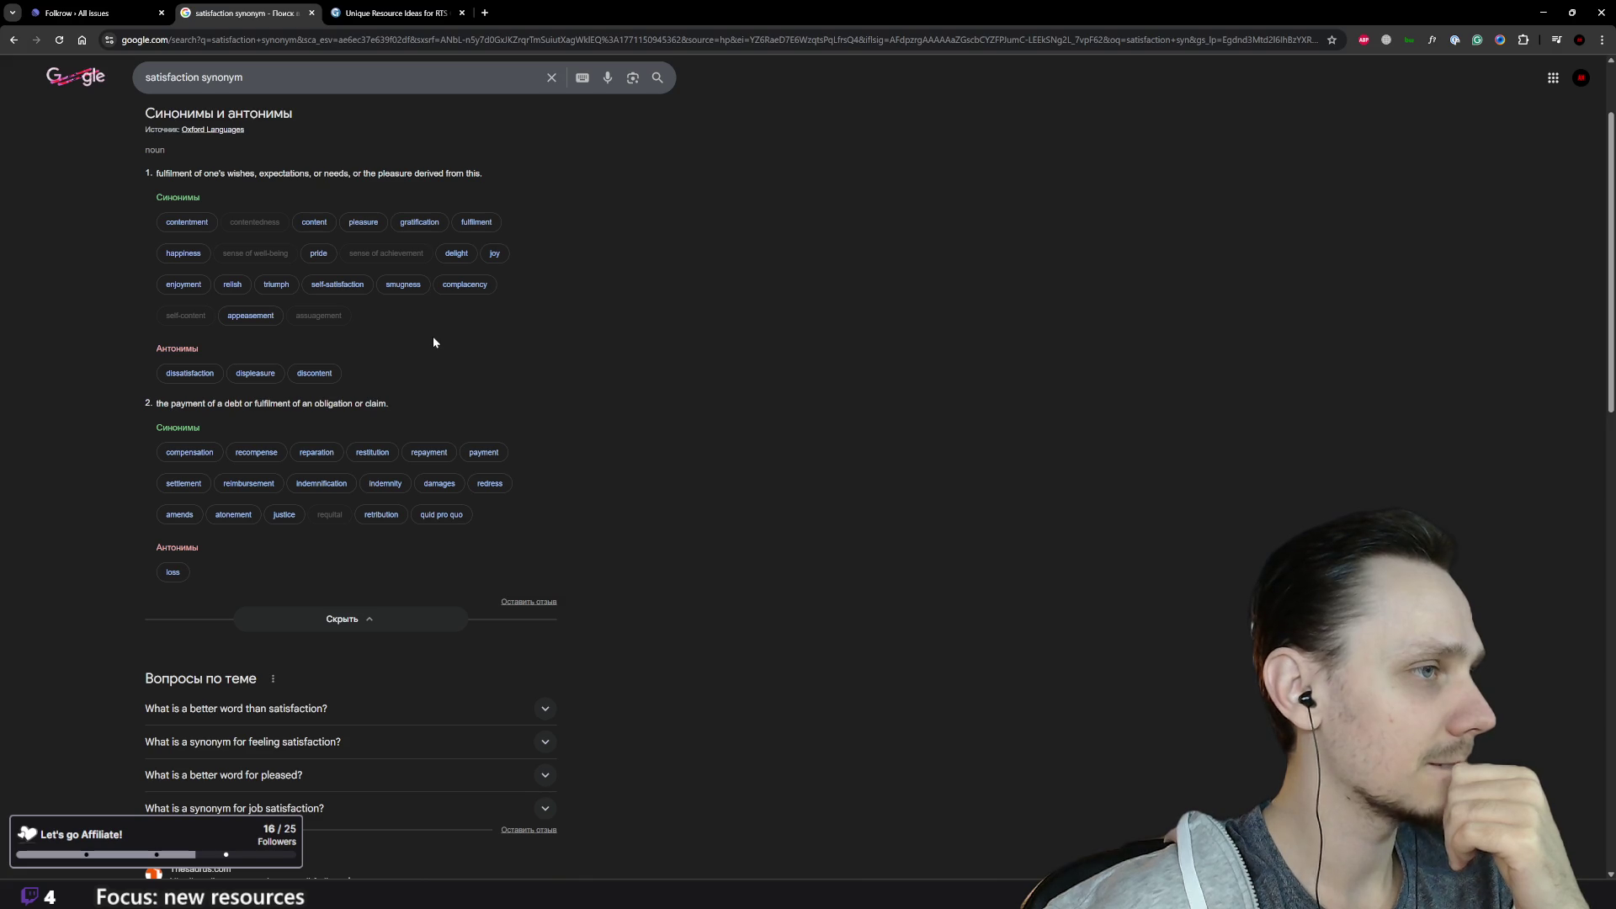
{"action": "scroll", "coordinate": [256, 194], "scroll_direction": "up", "scroll_amount": 2}
{"action": "double_click", "coordinate": [171, 87]}
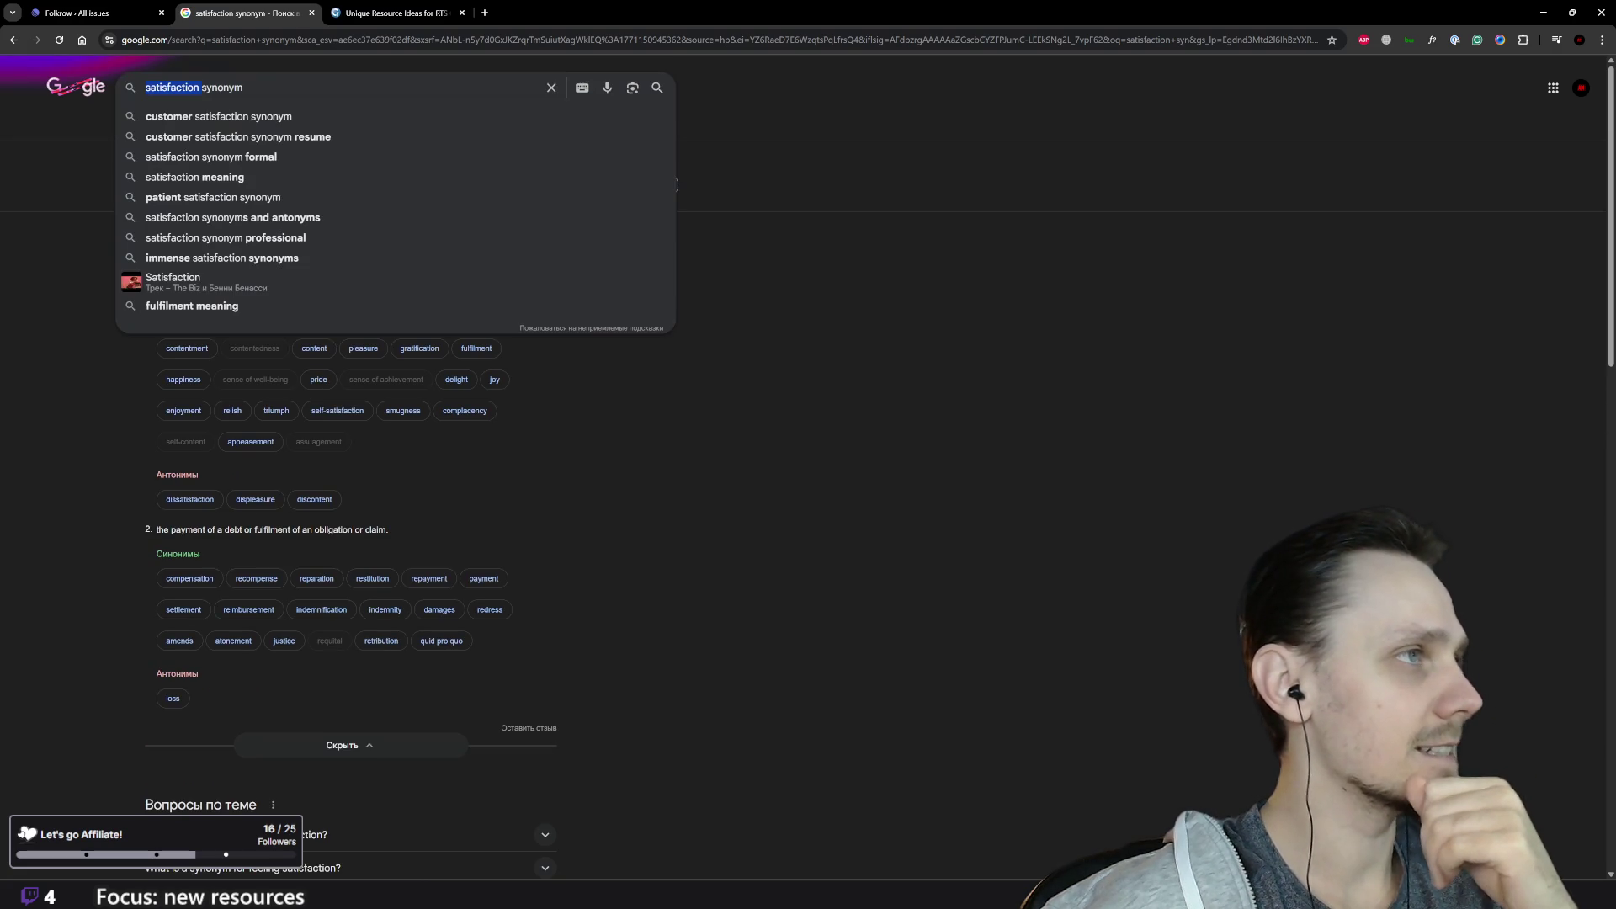
Step: Search 'happiness synonym', expand its synonym list, then close the Google and gamedev.net tabs
{"action": "type", "text": "happ"}
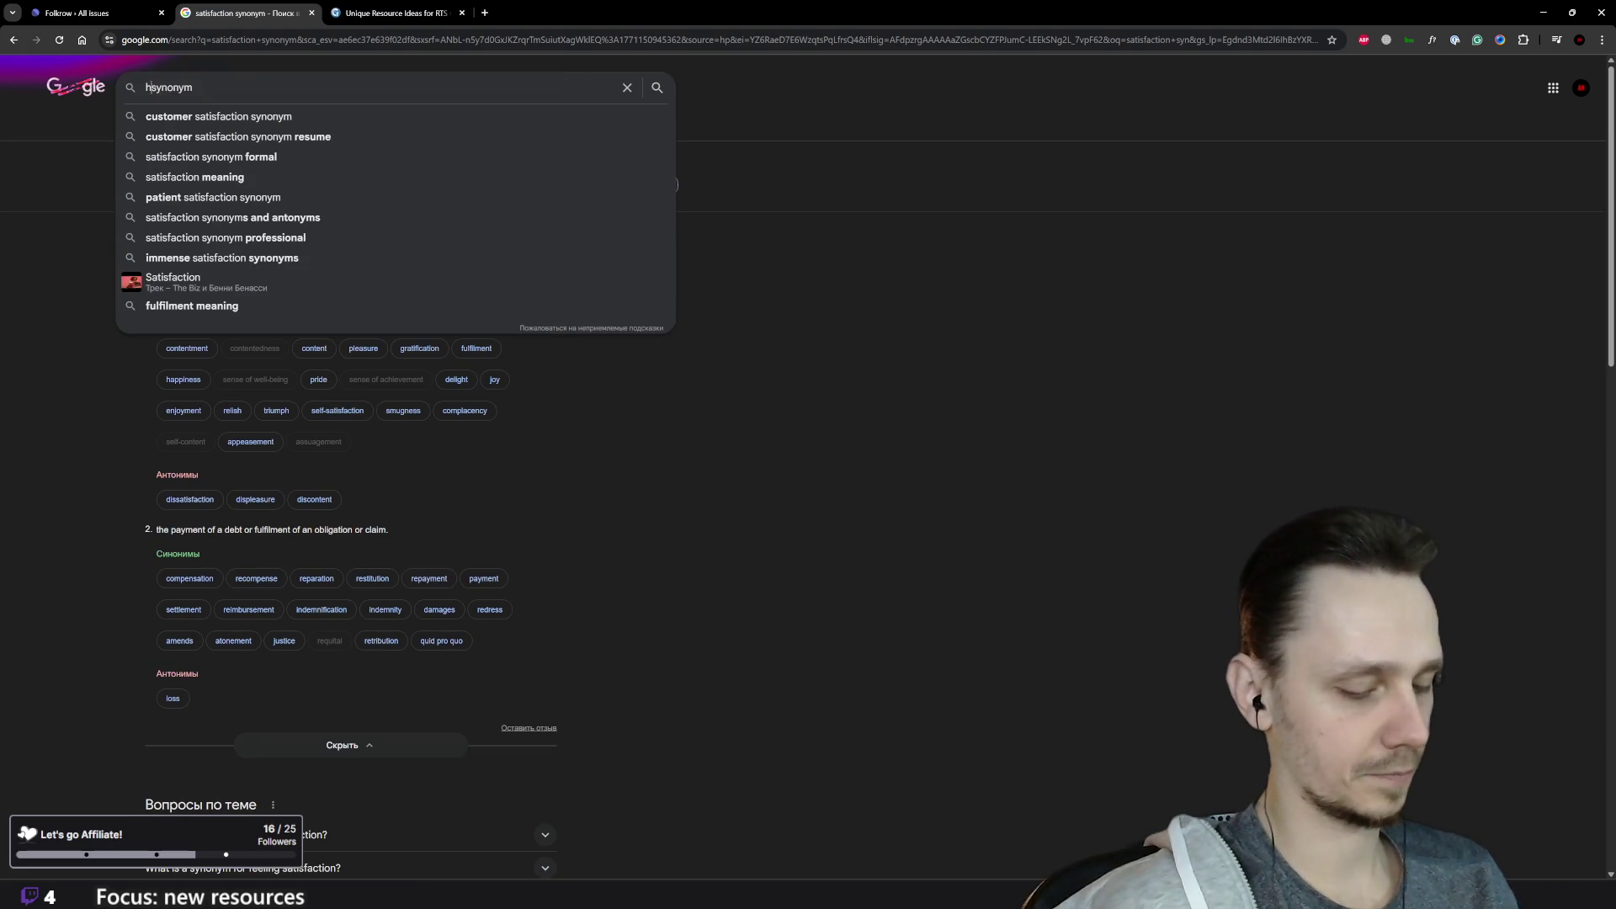
{"action": "type", "text": "iness"}
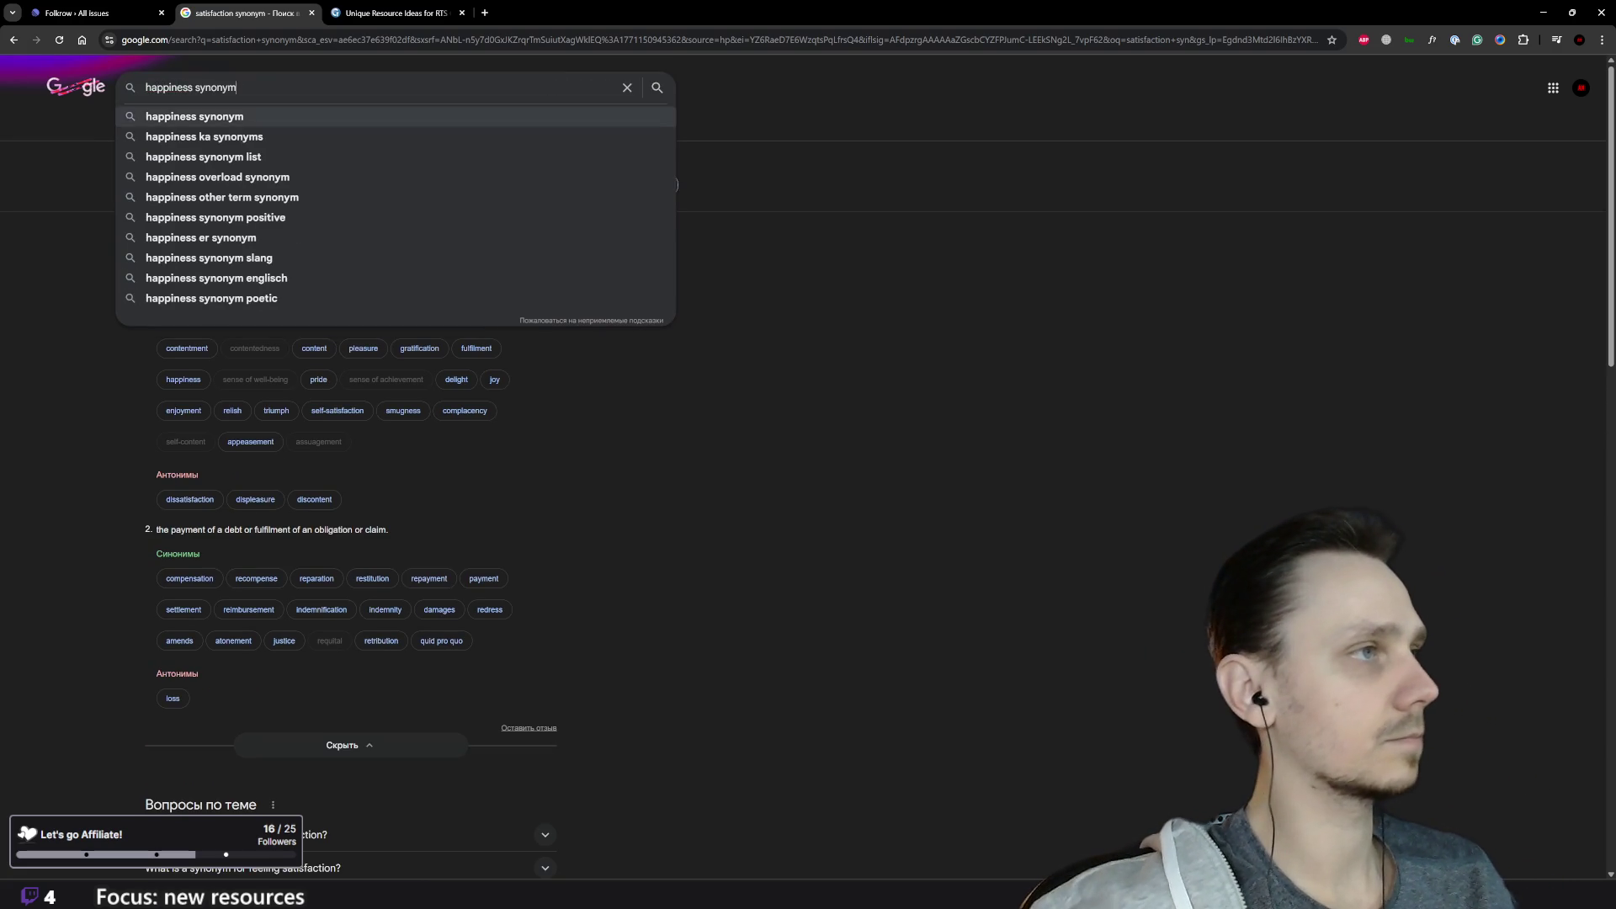
{"action": "key", "text": "Return"}
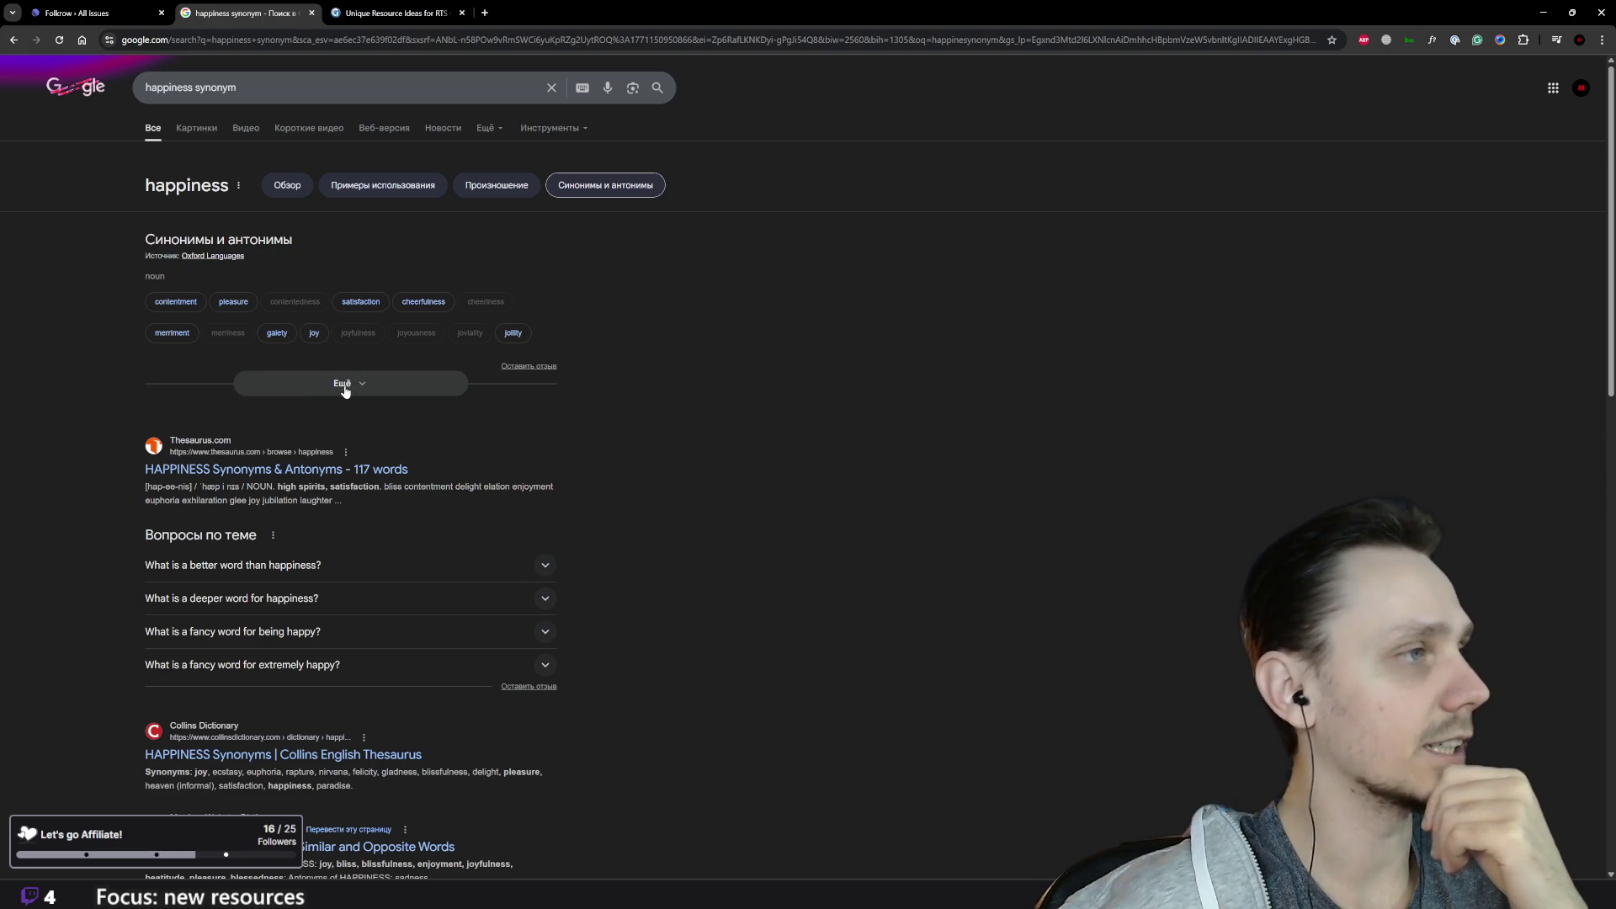
{"action": "left_click", "coordinate": [336, 392]}
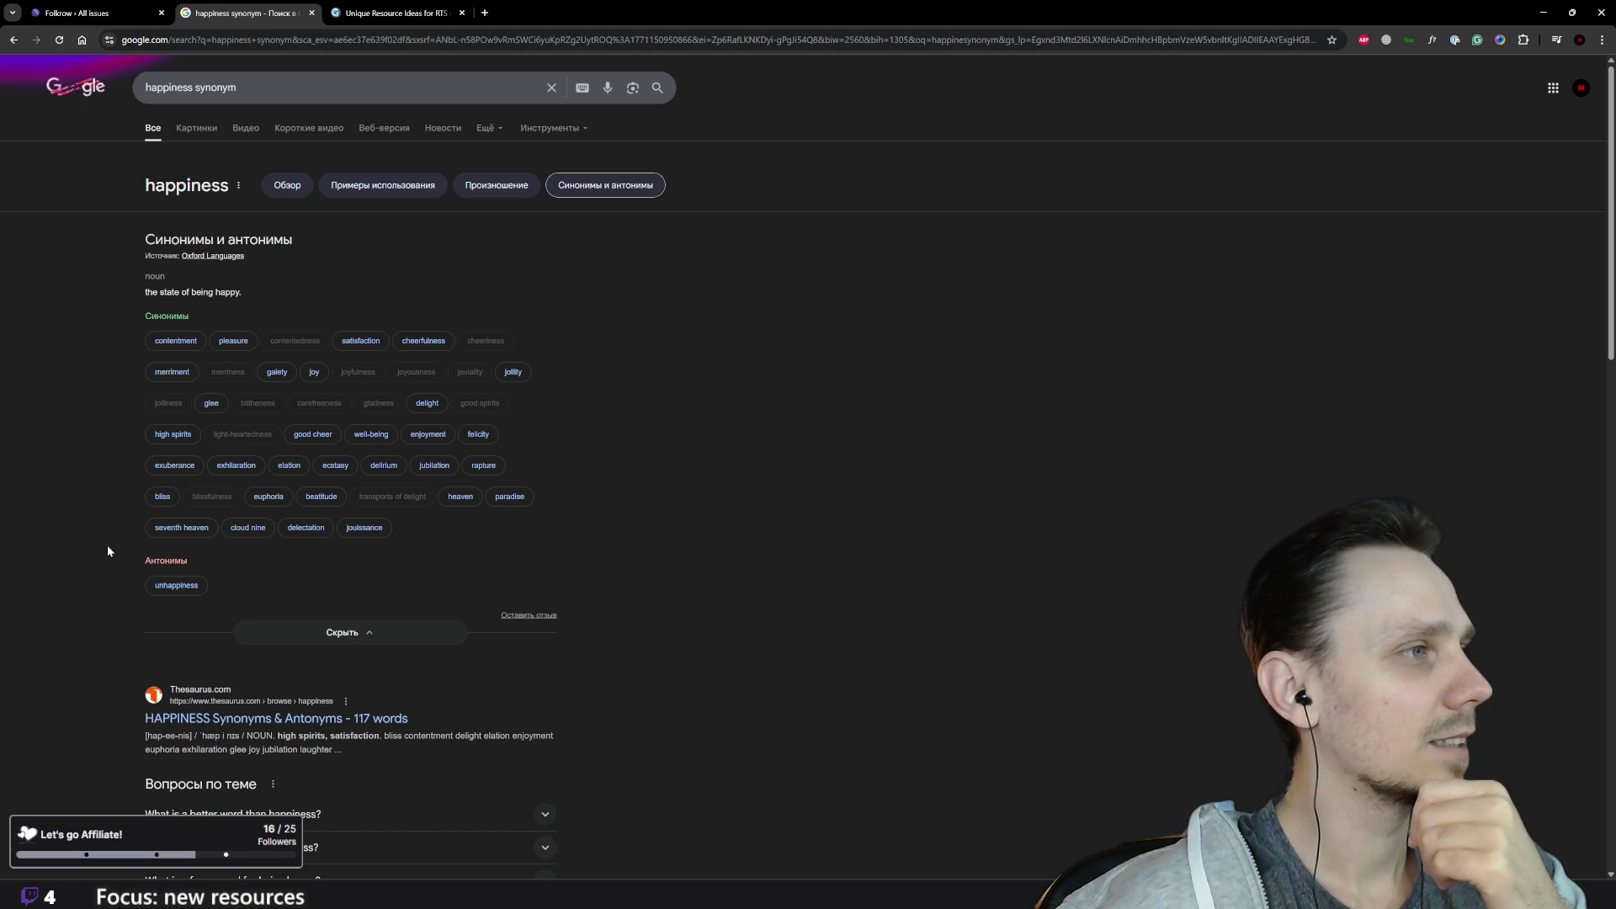
{"action": "scroll", "coordinate": [107, 530], "scroll_direction": "down", "scroll_amount": 4}
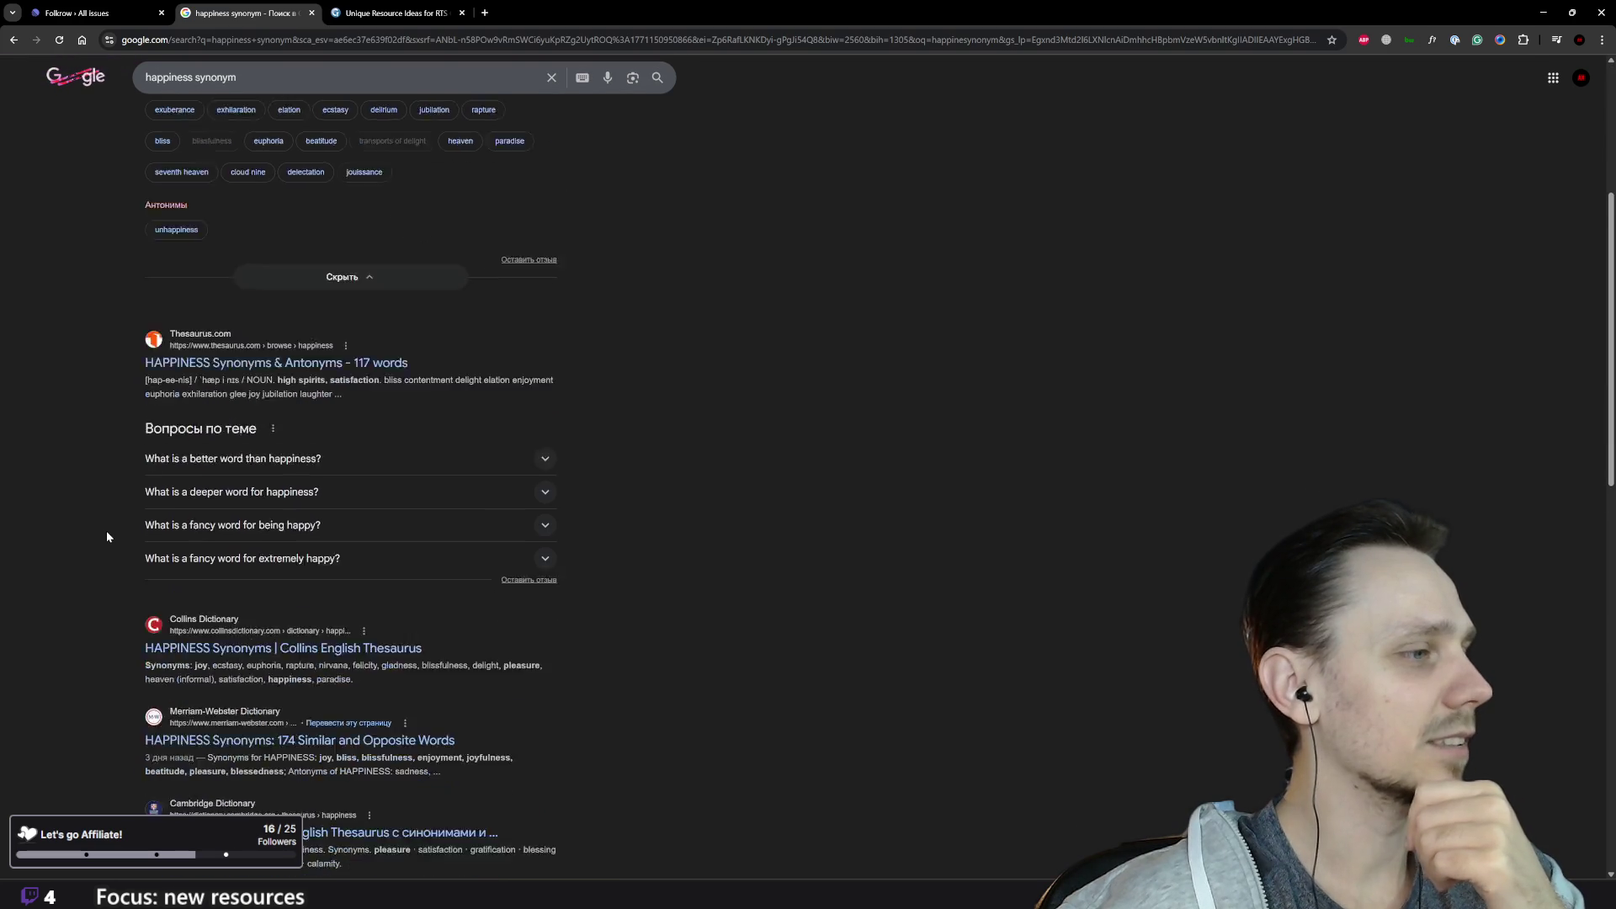
{"action": "scroll", "coordinate": [106, 530], "scroll_direction": "up", "scroll_amount": 8}
{"action": "scroll", "coordinate": [108, 523], "scroll_direction": "up", "scroll_amount": 1}
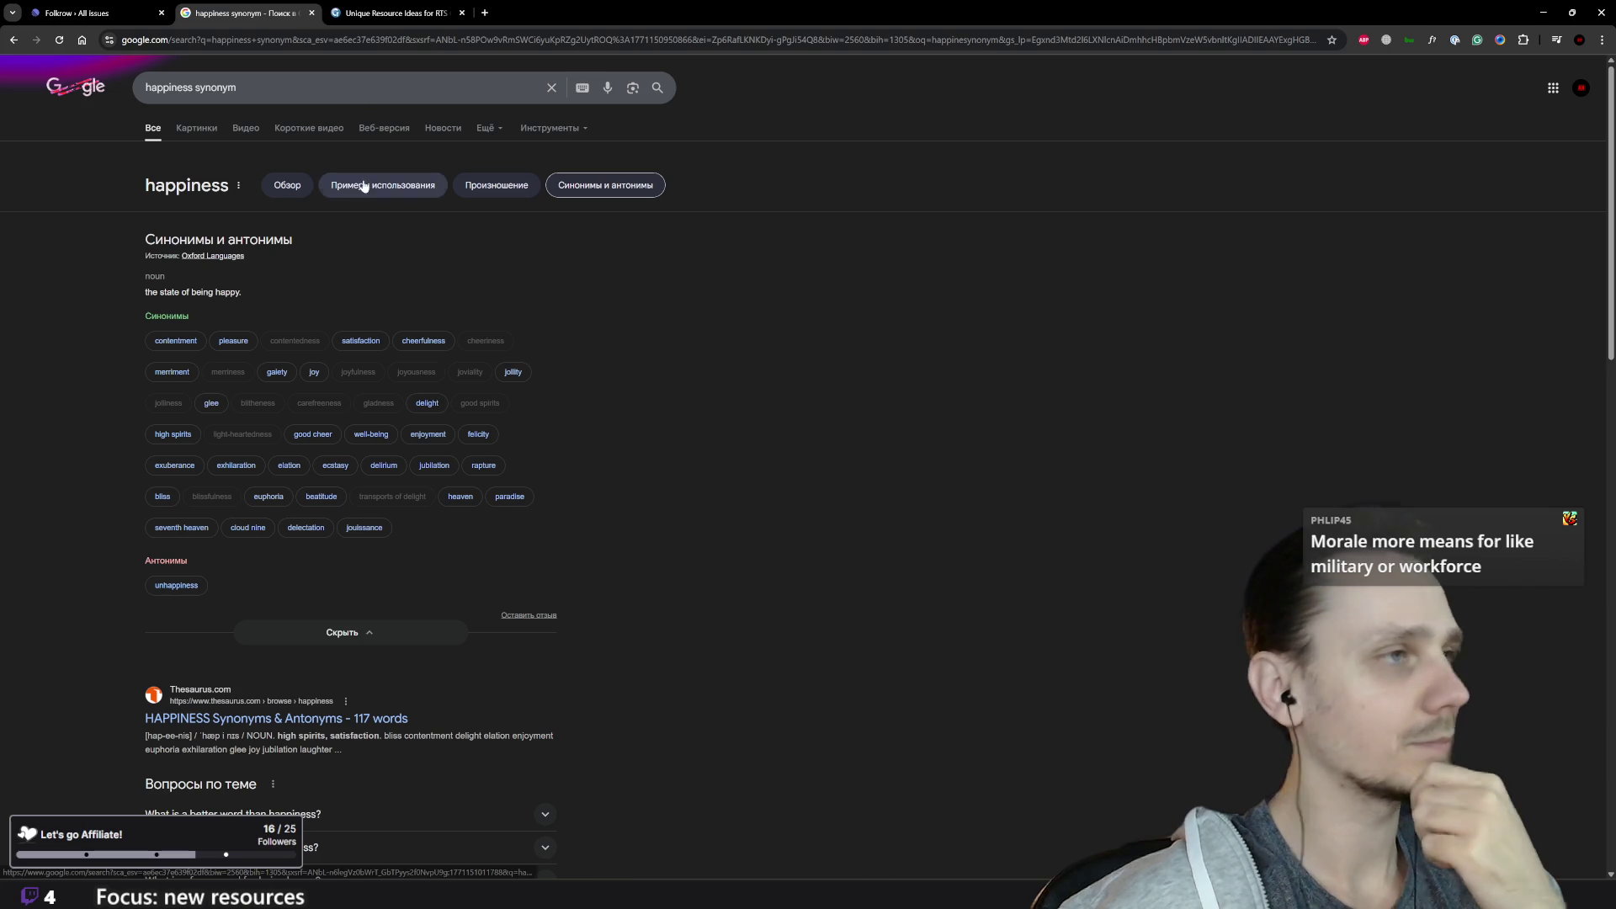
{"action": "left_click", "coordinate": [312, 13]}
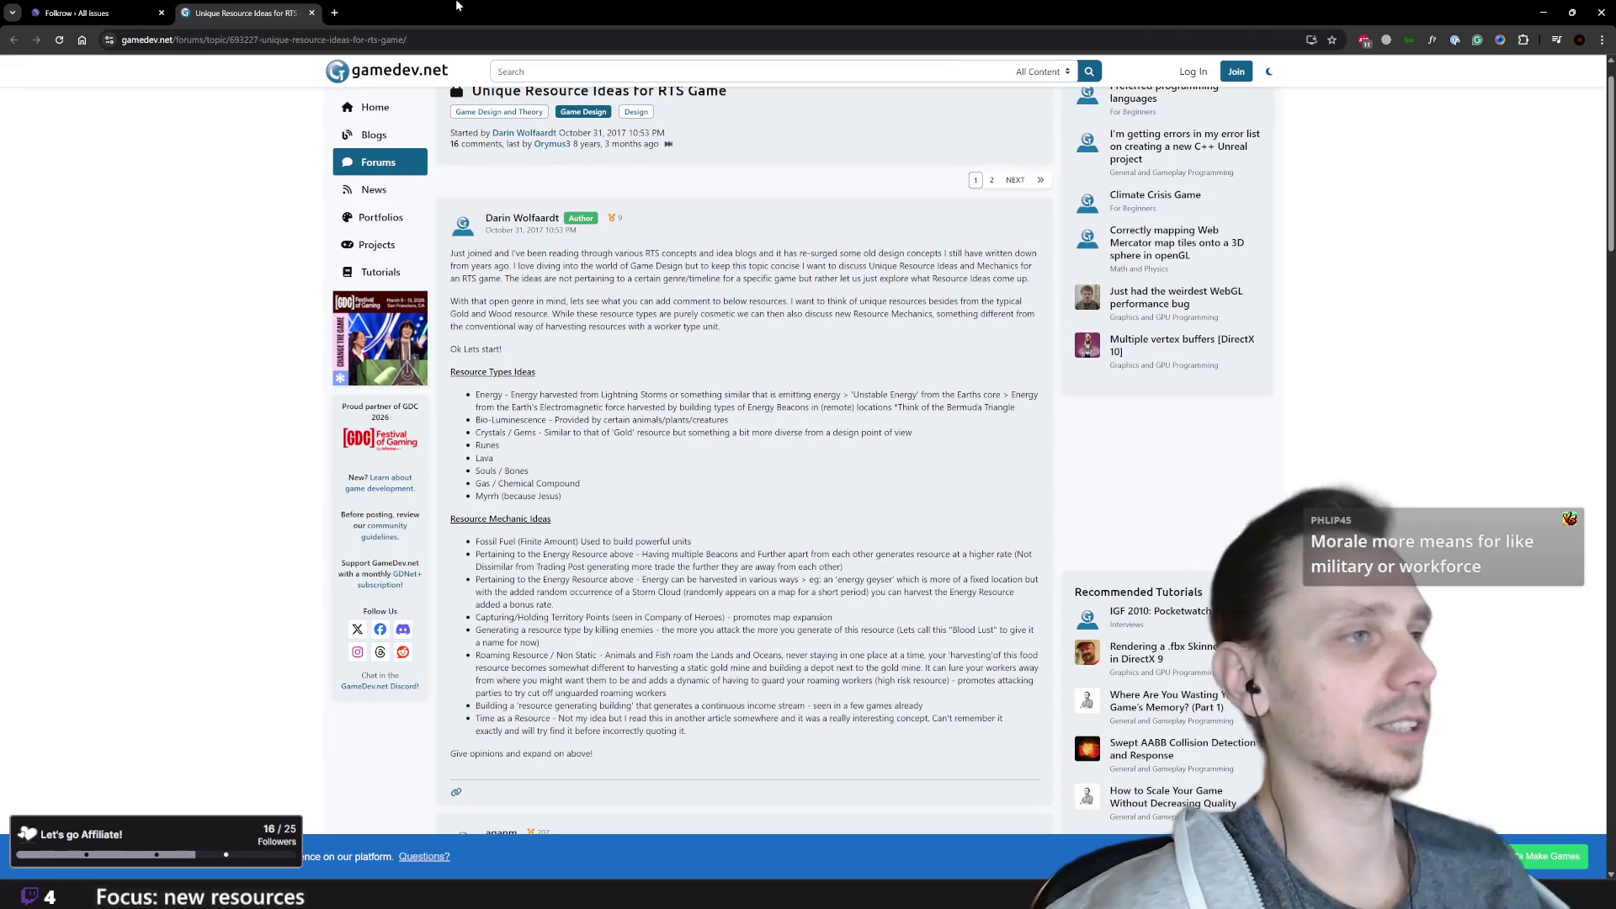
{"action": "left_click", "coordinate": [312, 13]}
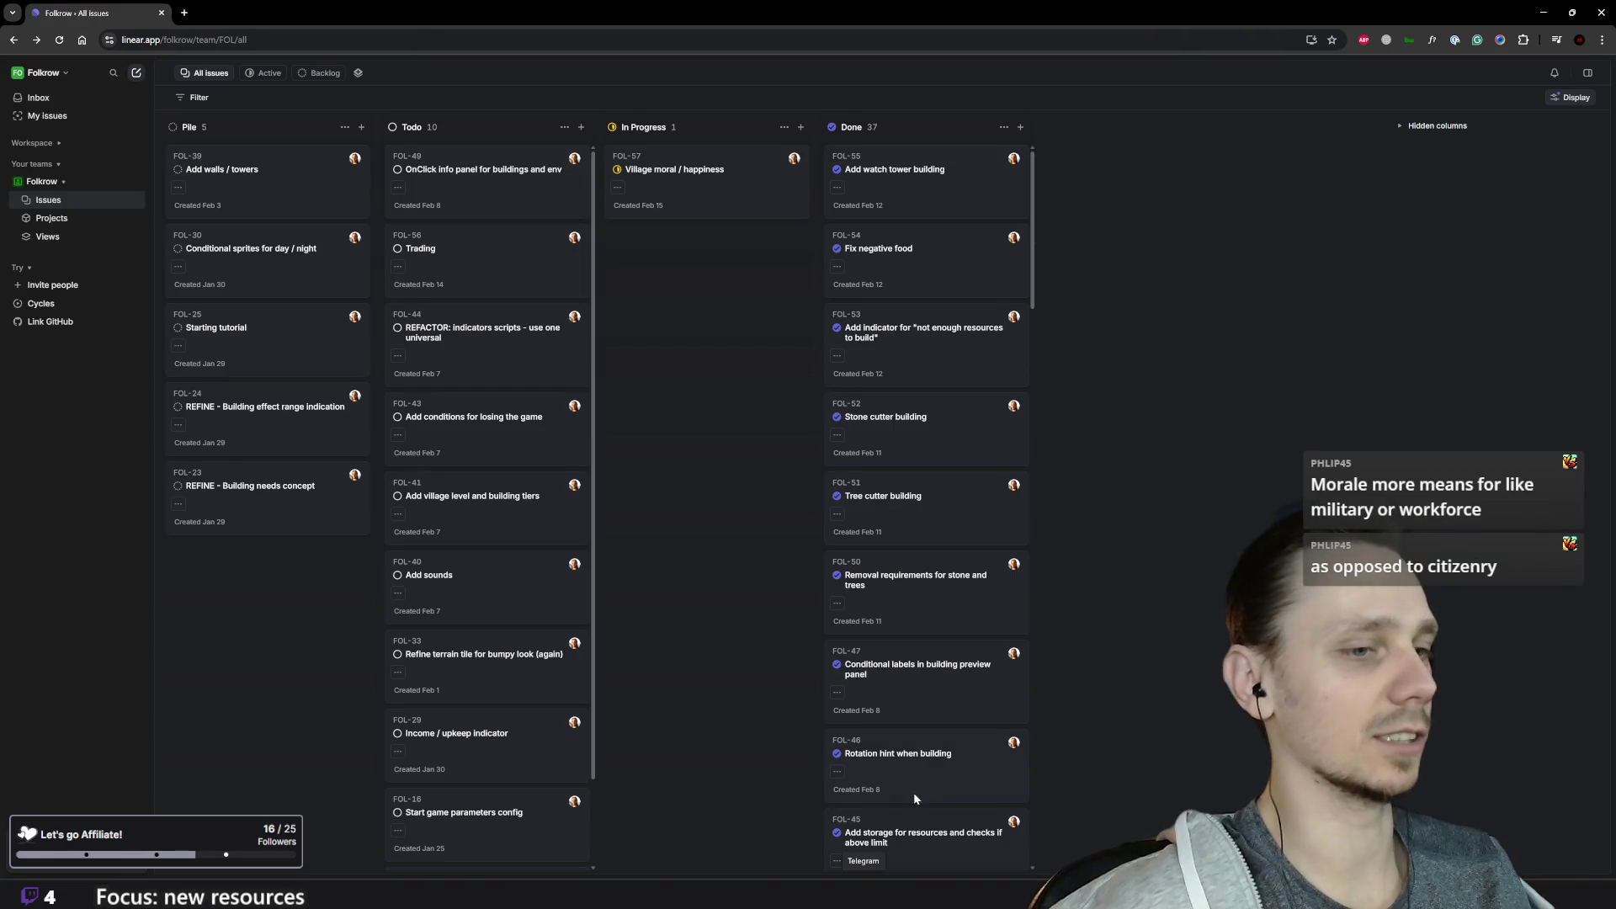
Step: Check the Linear board, then return to the Godot editor showing game_manager.gd
{"action": "mouse_move", "coordinate": [1041, 892]}
{"action": "left_click", "coordinate": [1000, 851]}
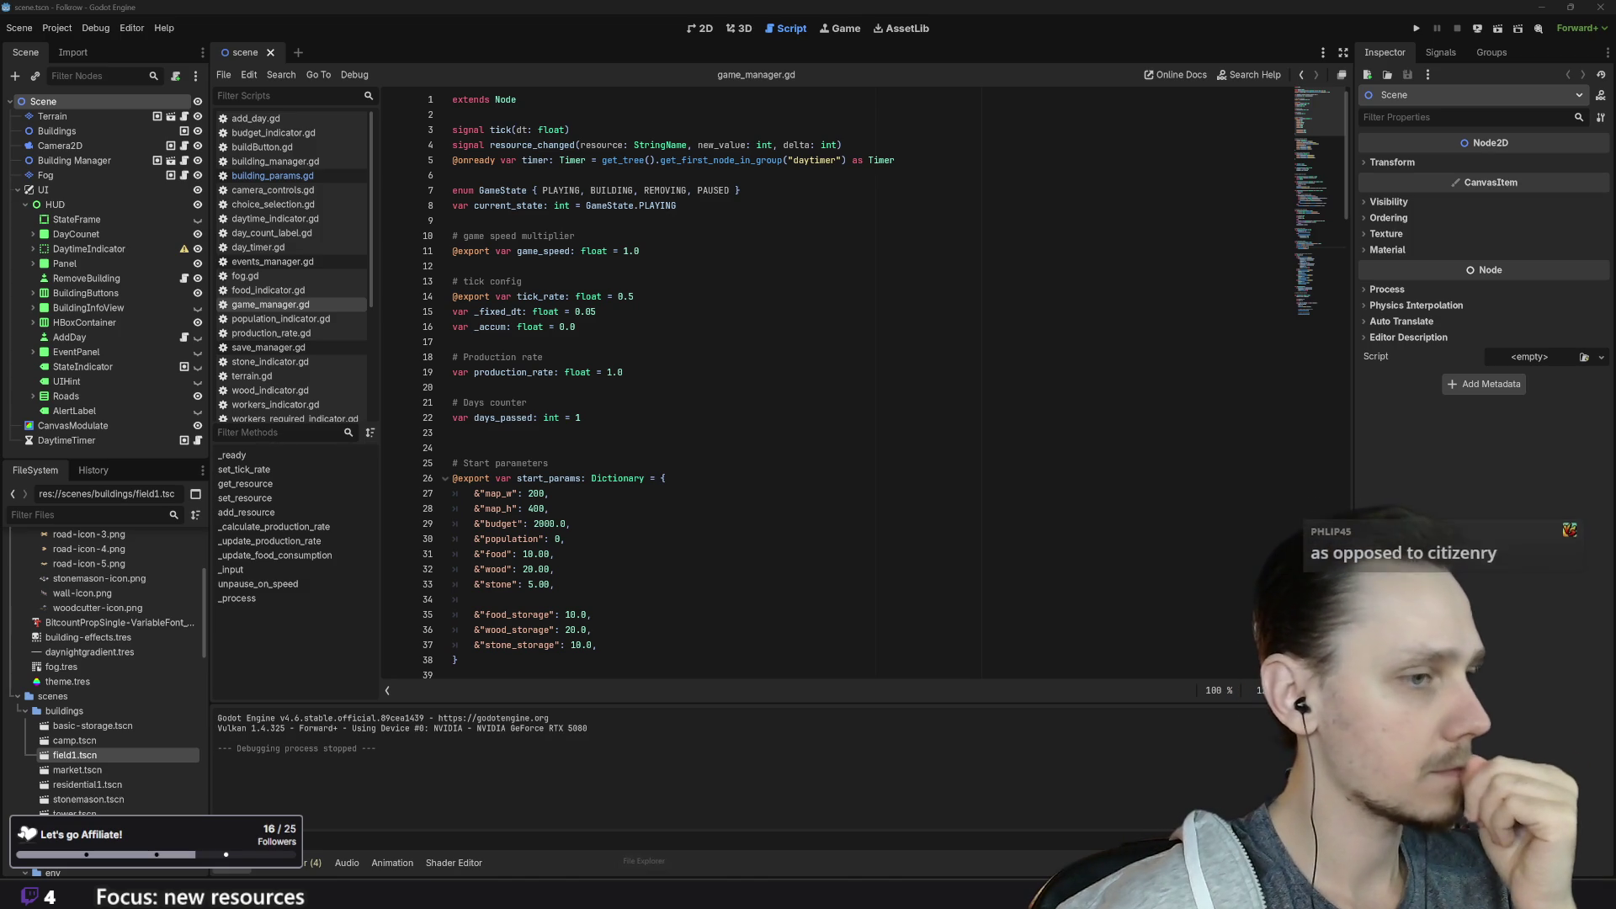
{"action": "mouse_move", "coordinate": [670, 894]}
{"action": "left_click", "coordinate": [684, 828]}
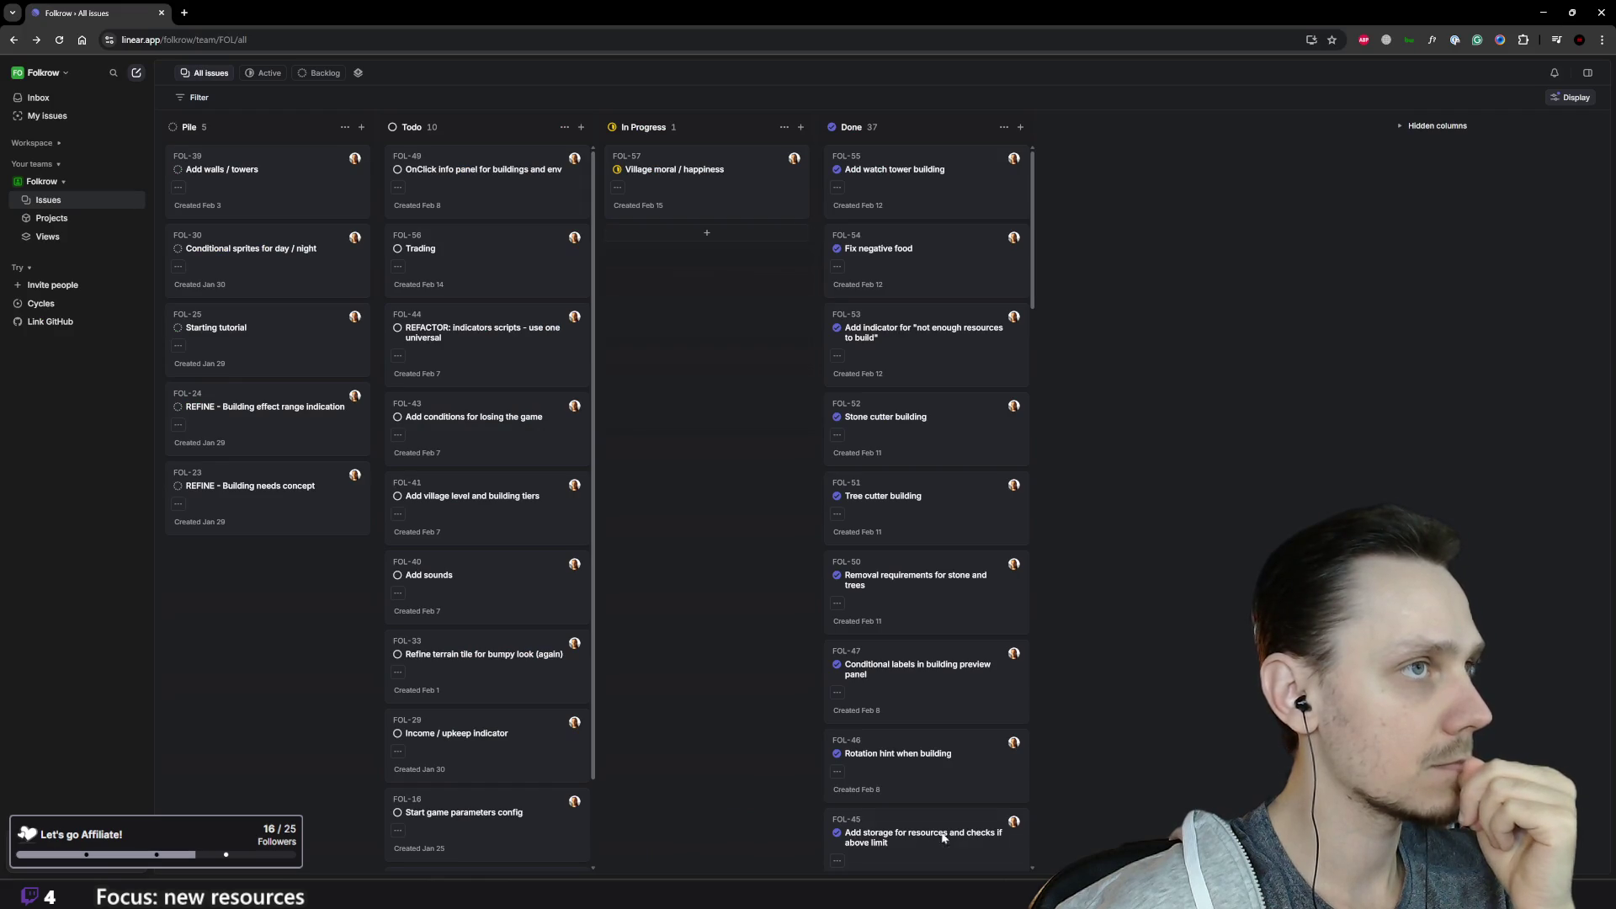
{"action": "mouse_move", "coordinate": [985, 894]}
{"action": "left_click", "coordinate": [1003, 815]}
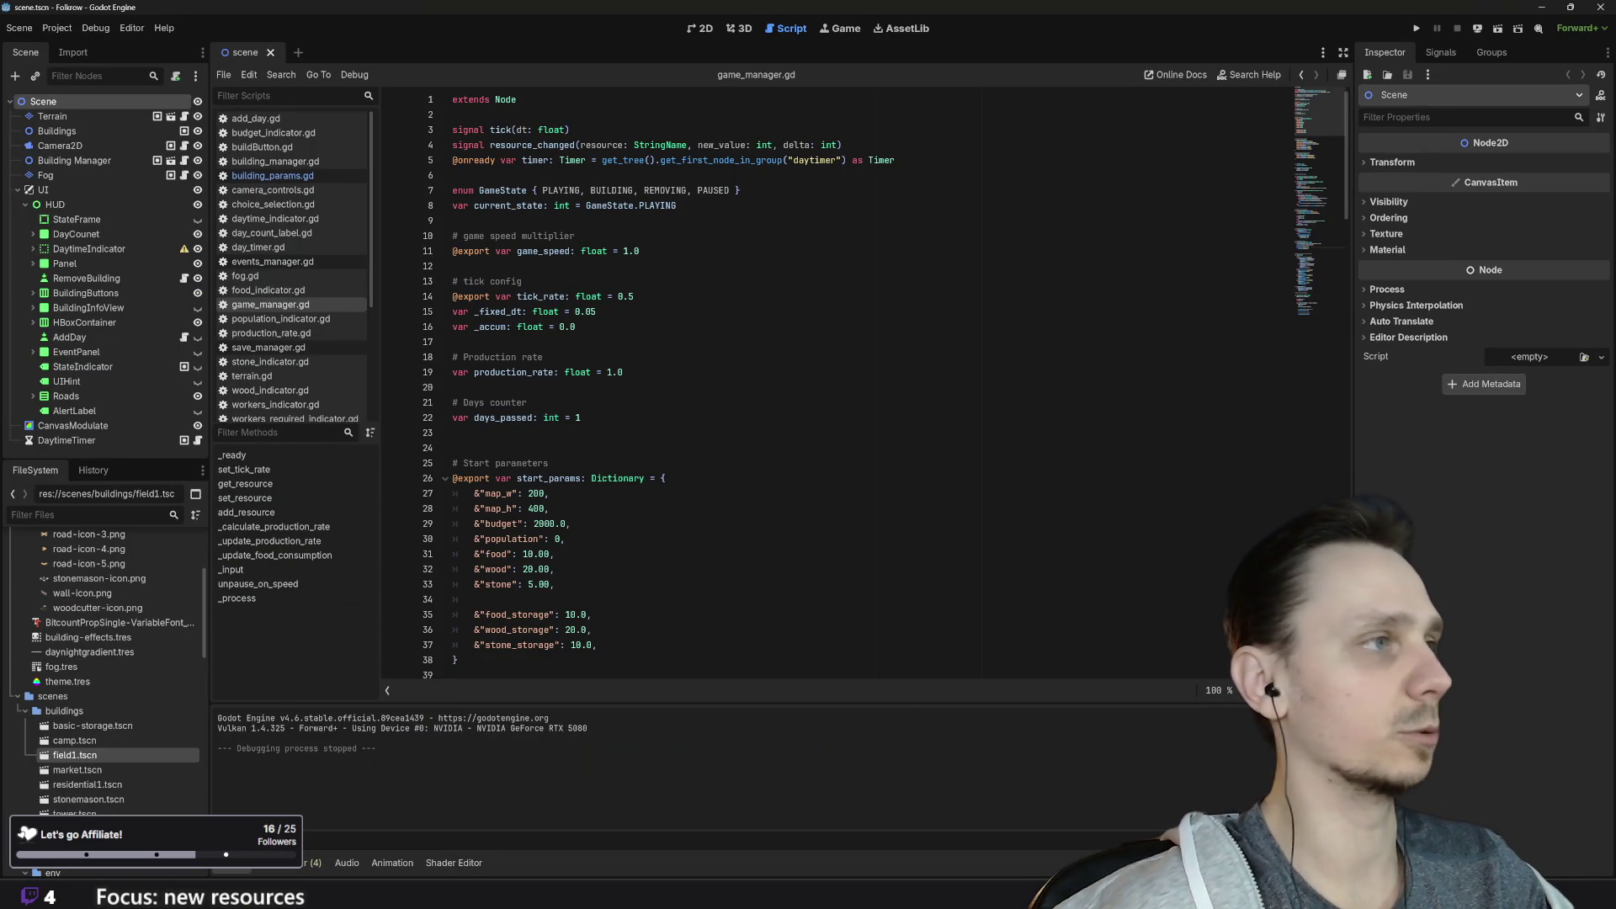
{"action": "scroll", "coordinate": [837, 387], "scroll_direction": "down", "scroll_amount": 6}
{"action": "scroll", "coordinate": [838, 387], "scroll_direction": "up", "scroll_amount": 6}
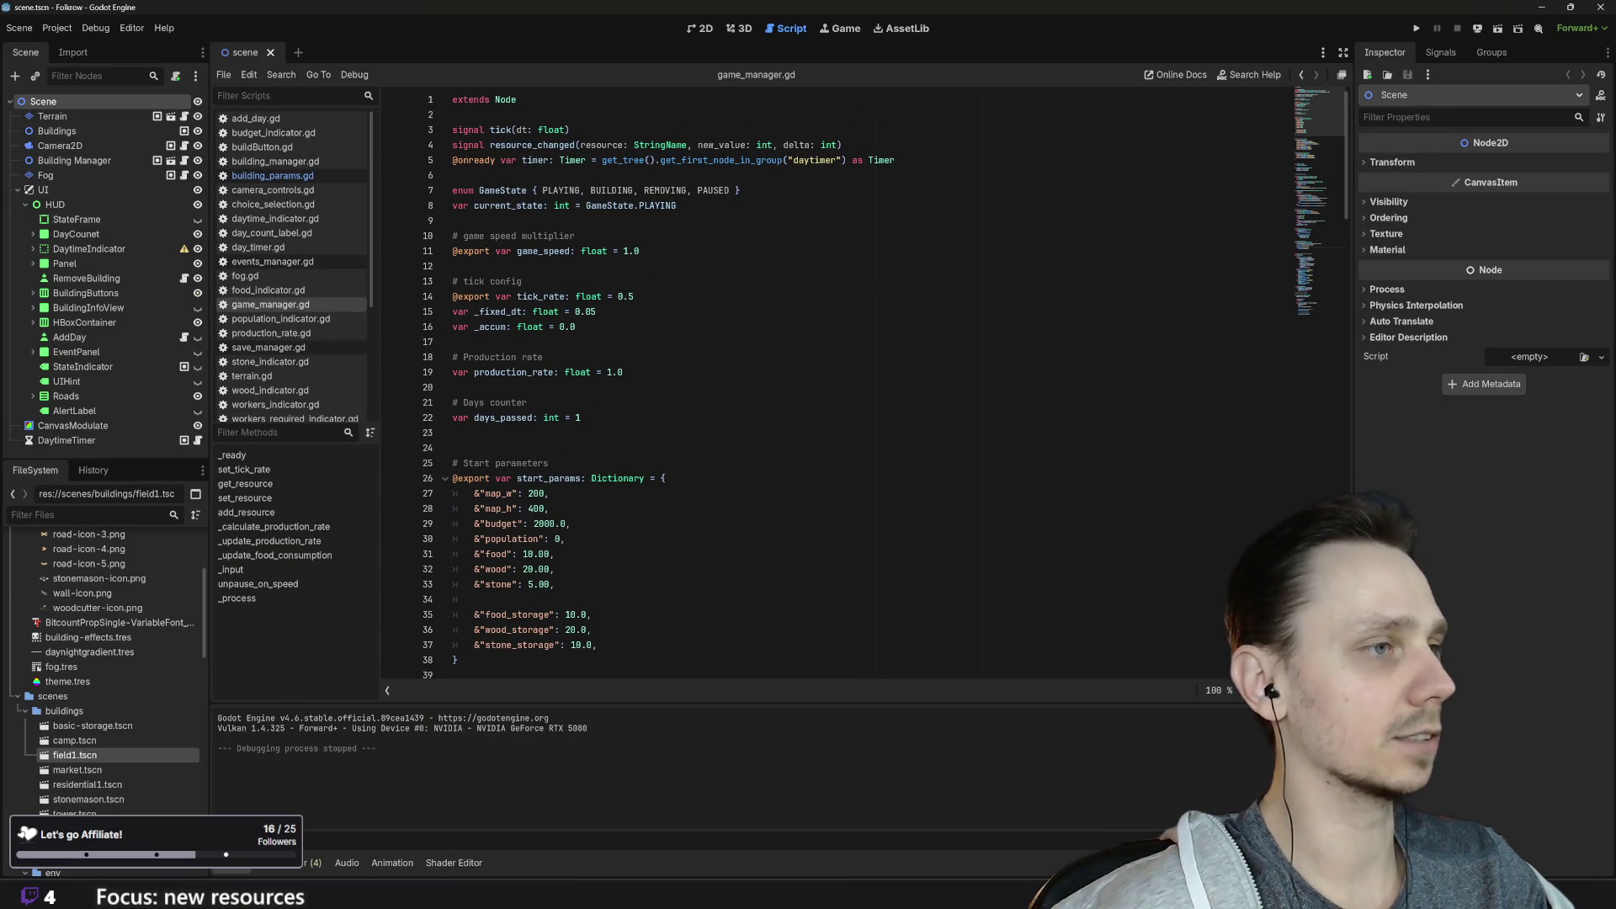
{"action": "scroll", "coordinate": [837, 387], "scroll_direction": "down", "scroll_amount": 1}
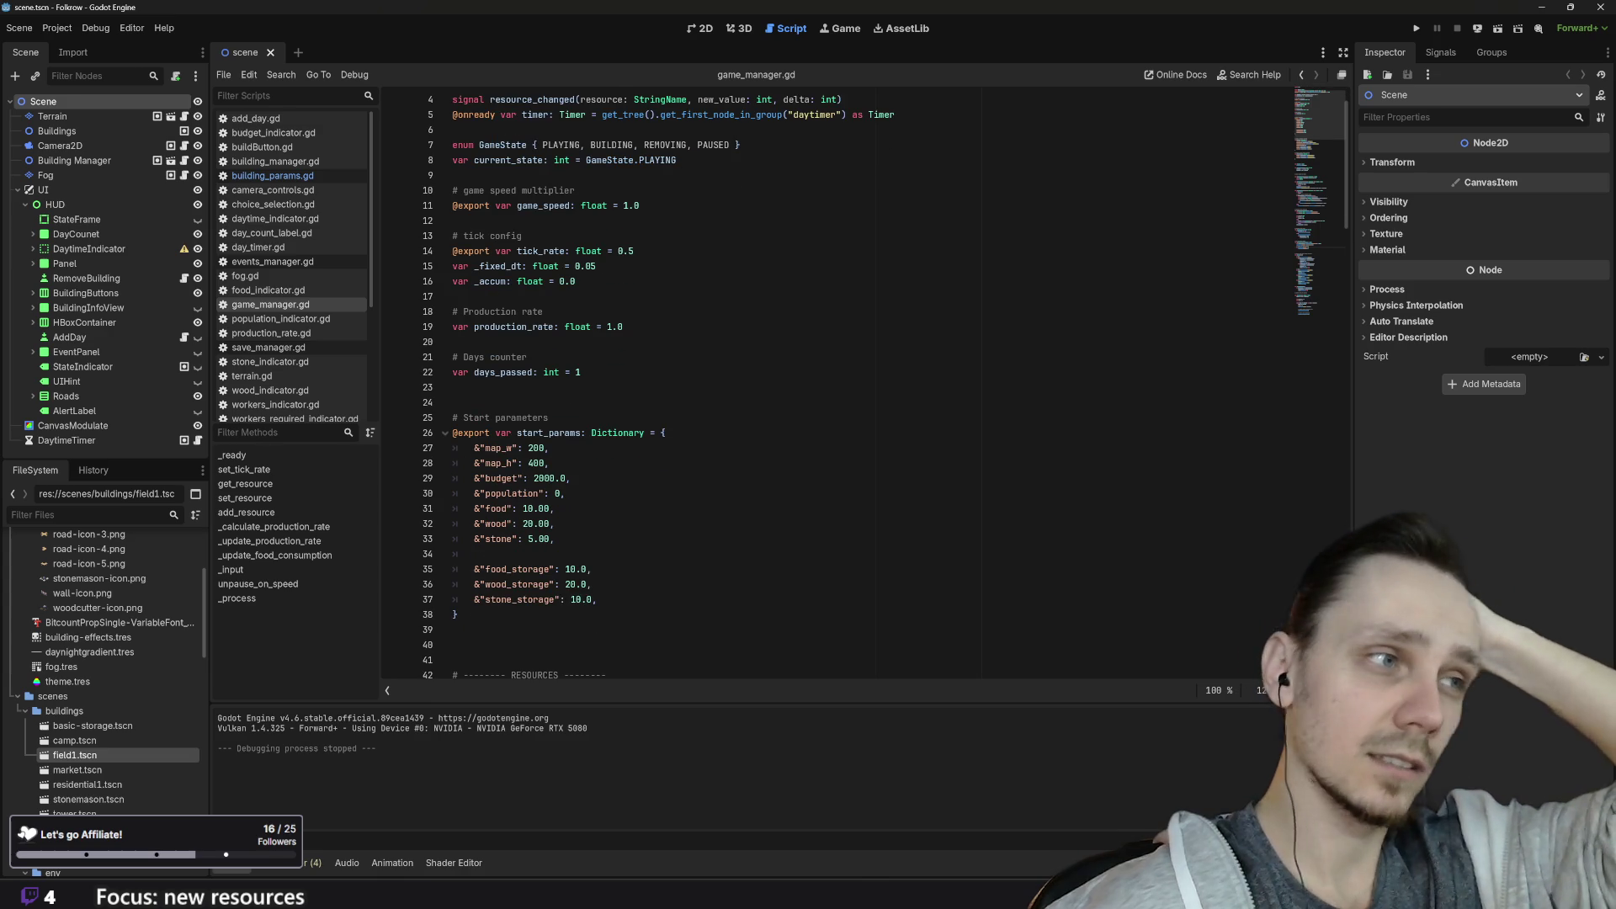
{"action": "scroll", "coordinate": [838, 387], "scroll_direction": "down", "scroll_amount": 5}
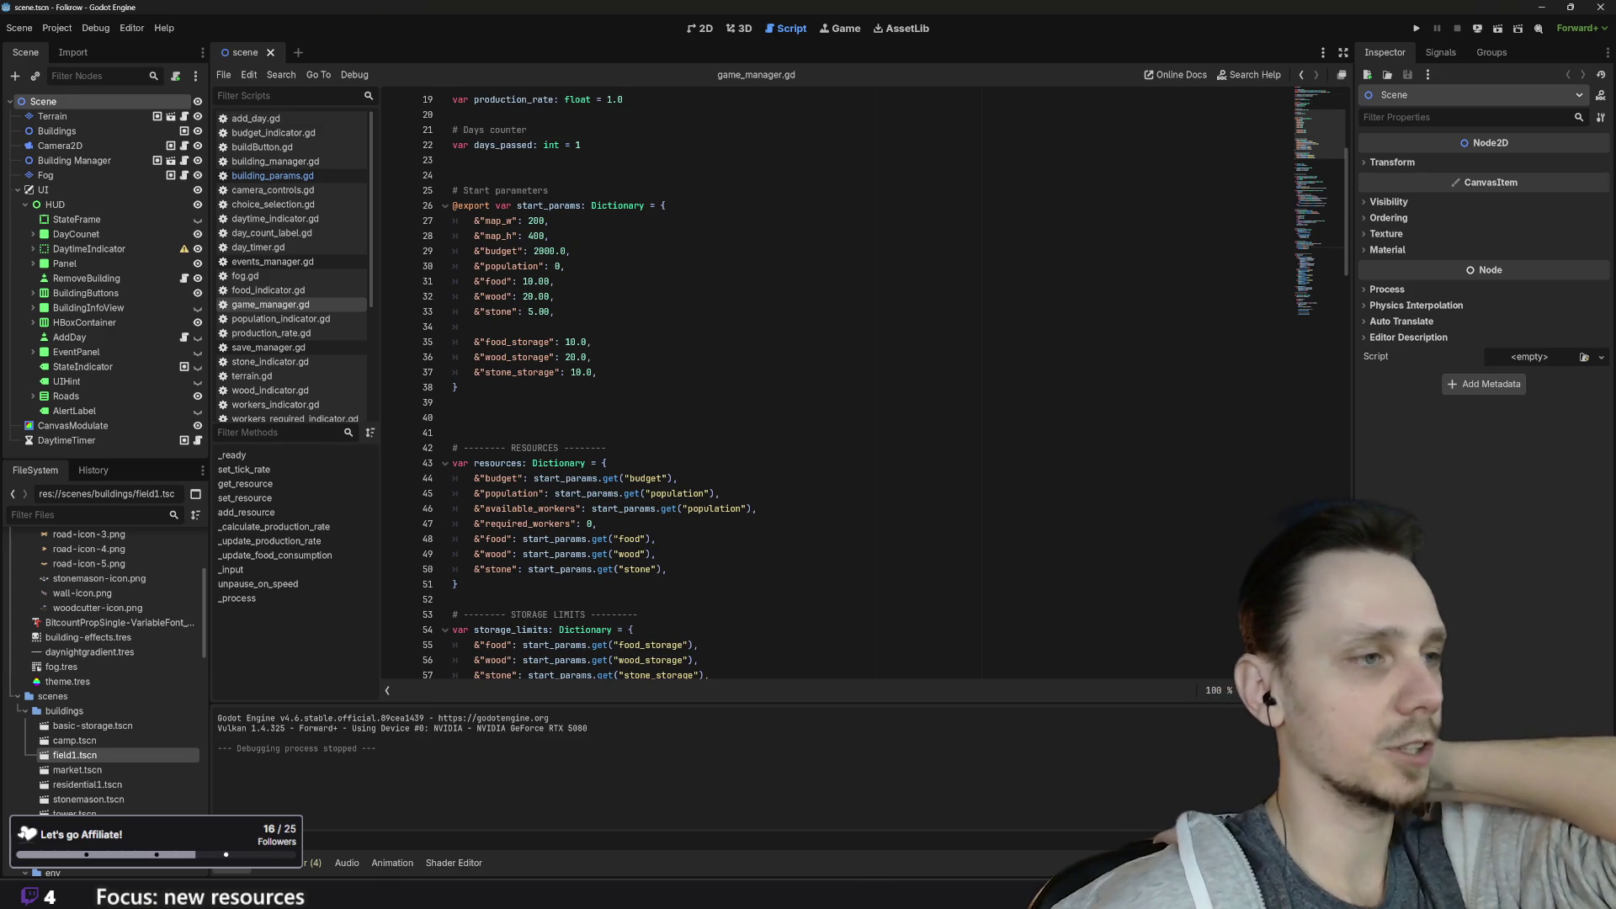
{"action": "scroll", "coordinate": [838, 387], "scroll_direction": "down", "scroll_amount": 3}
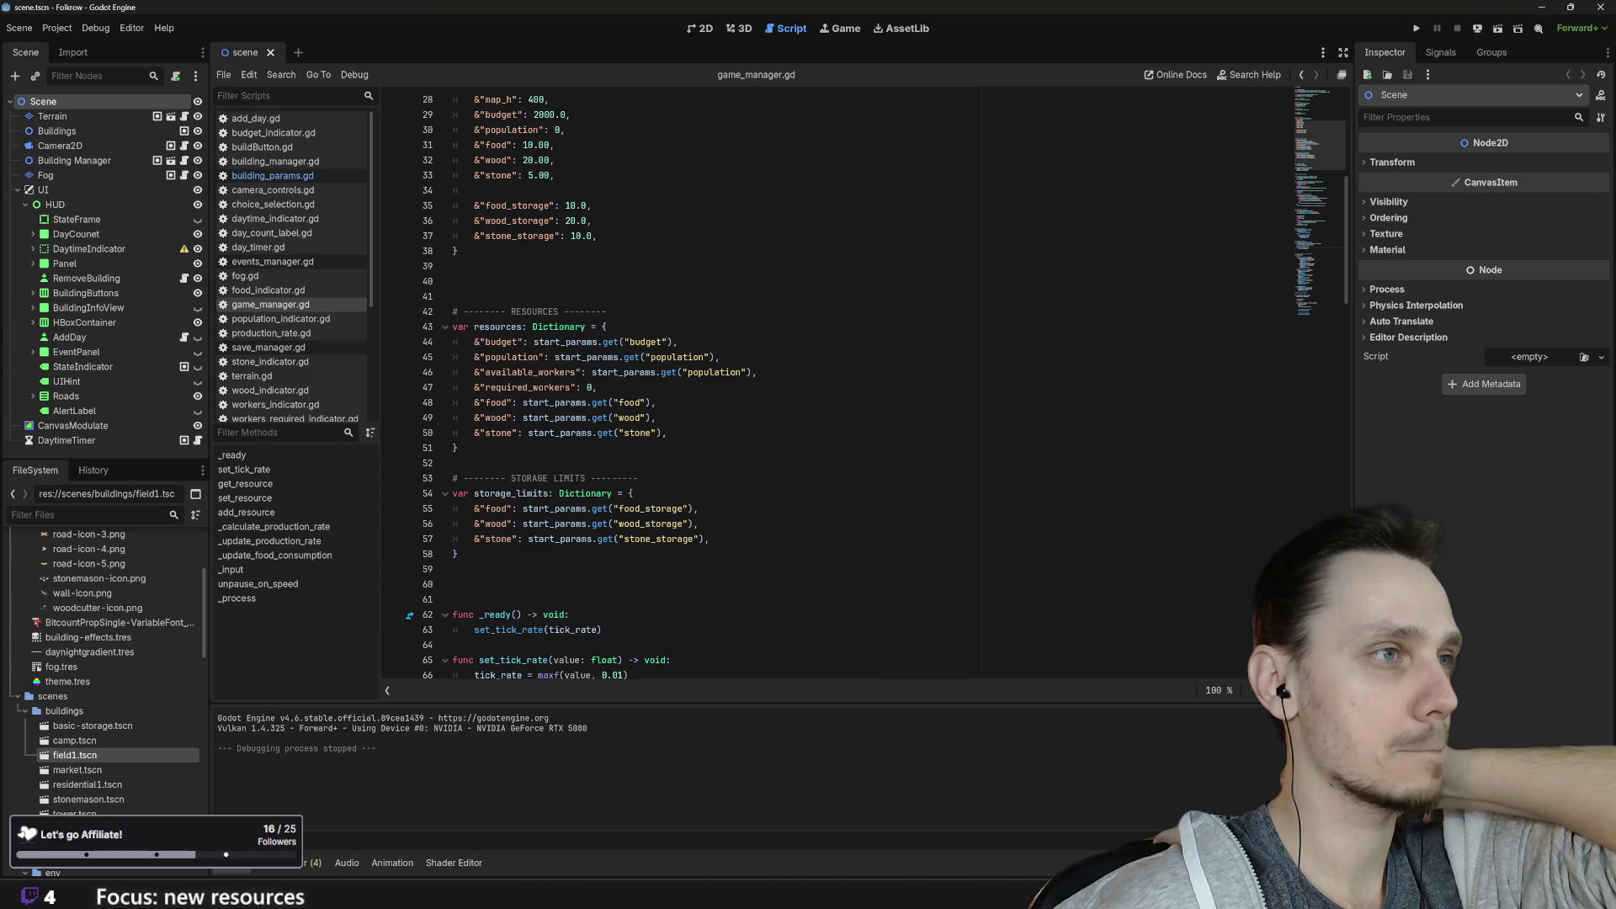
{"action": "scroll", "coordinate": [838, 387], "scroll_direction": "up", "scroll_amount": 4}
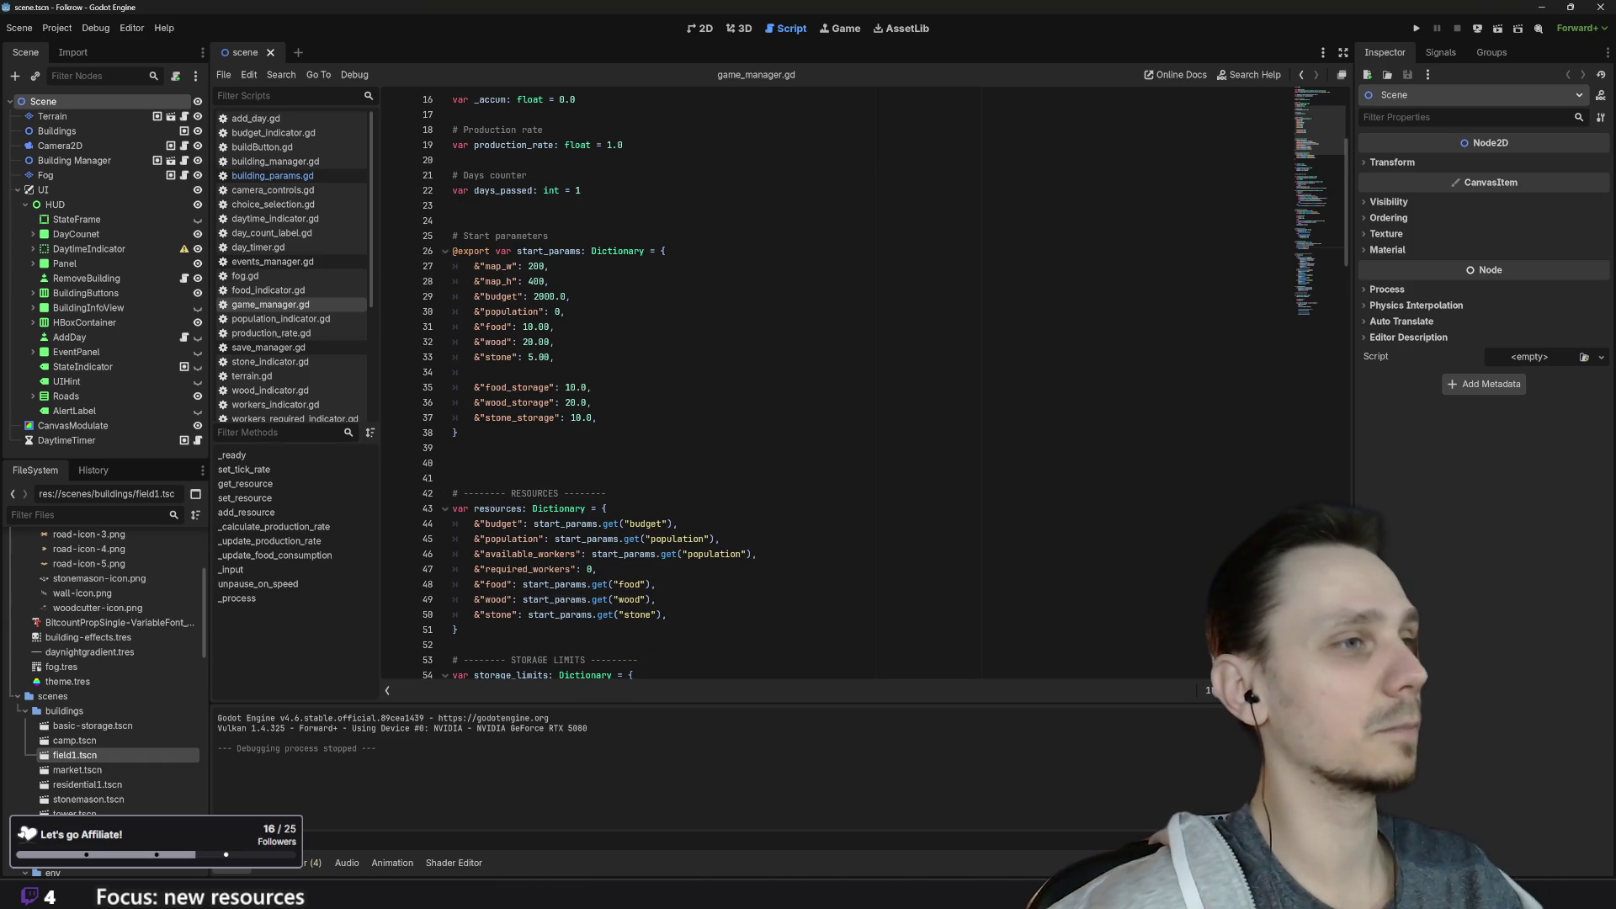
{"action": "left_click", "coordinate": [597, 418]}
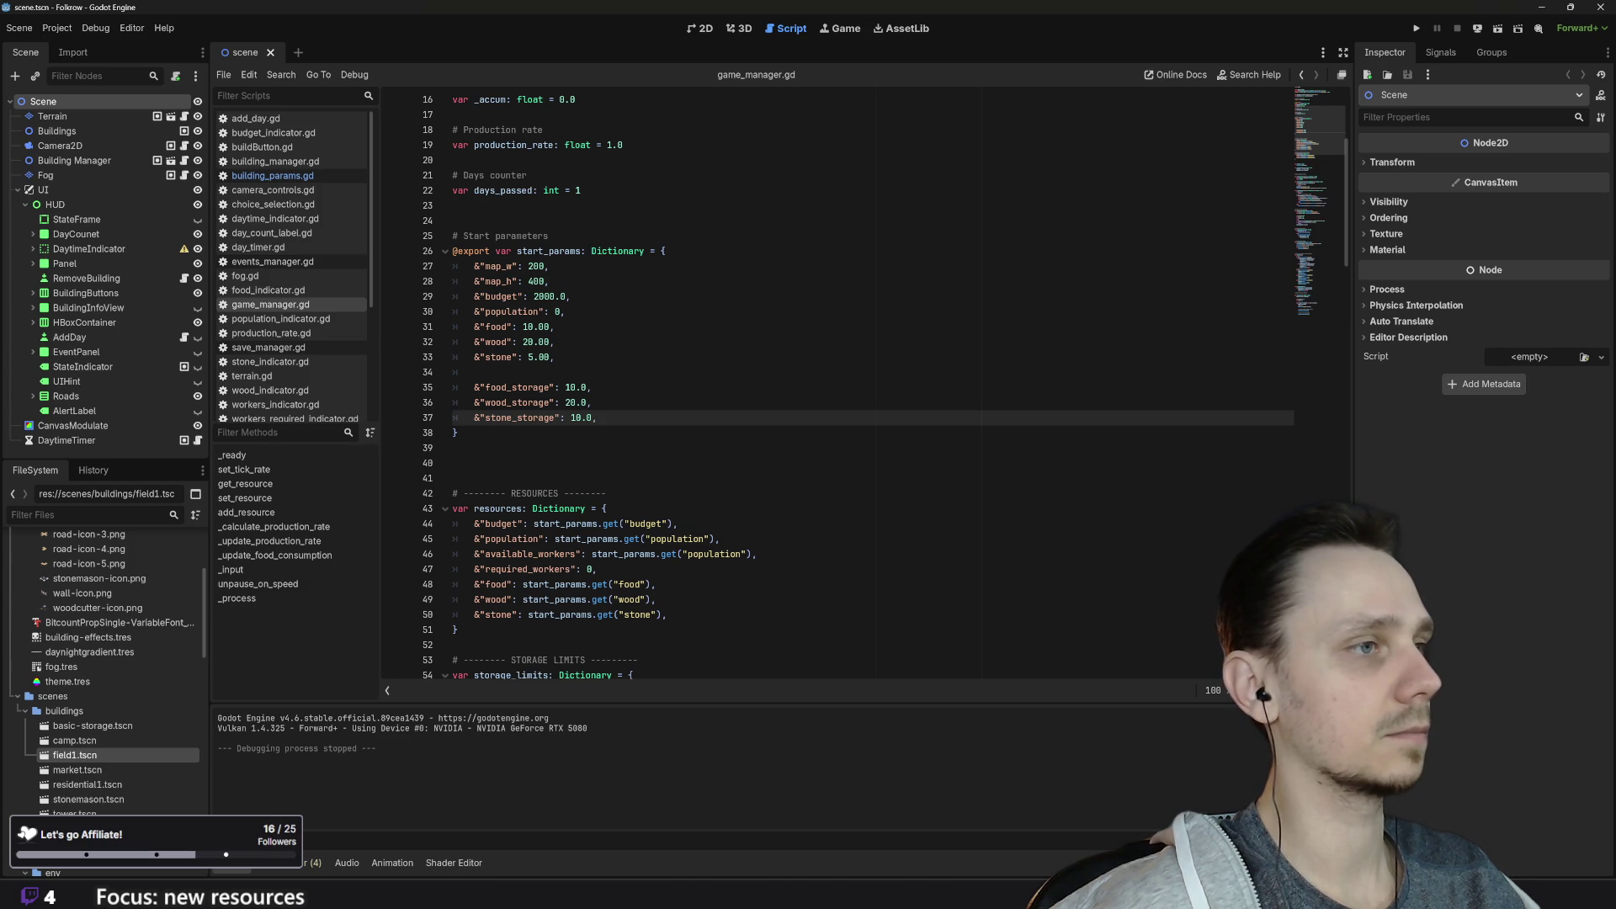
{"action": "key", "text": "Return"}
{"action": "key", "text": "Return"}
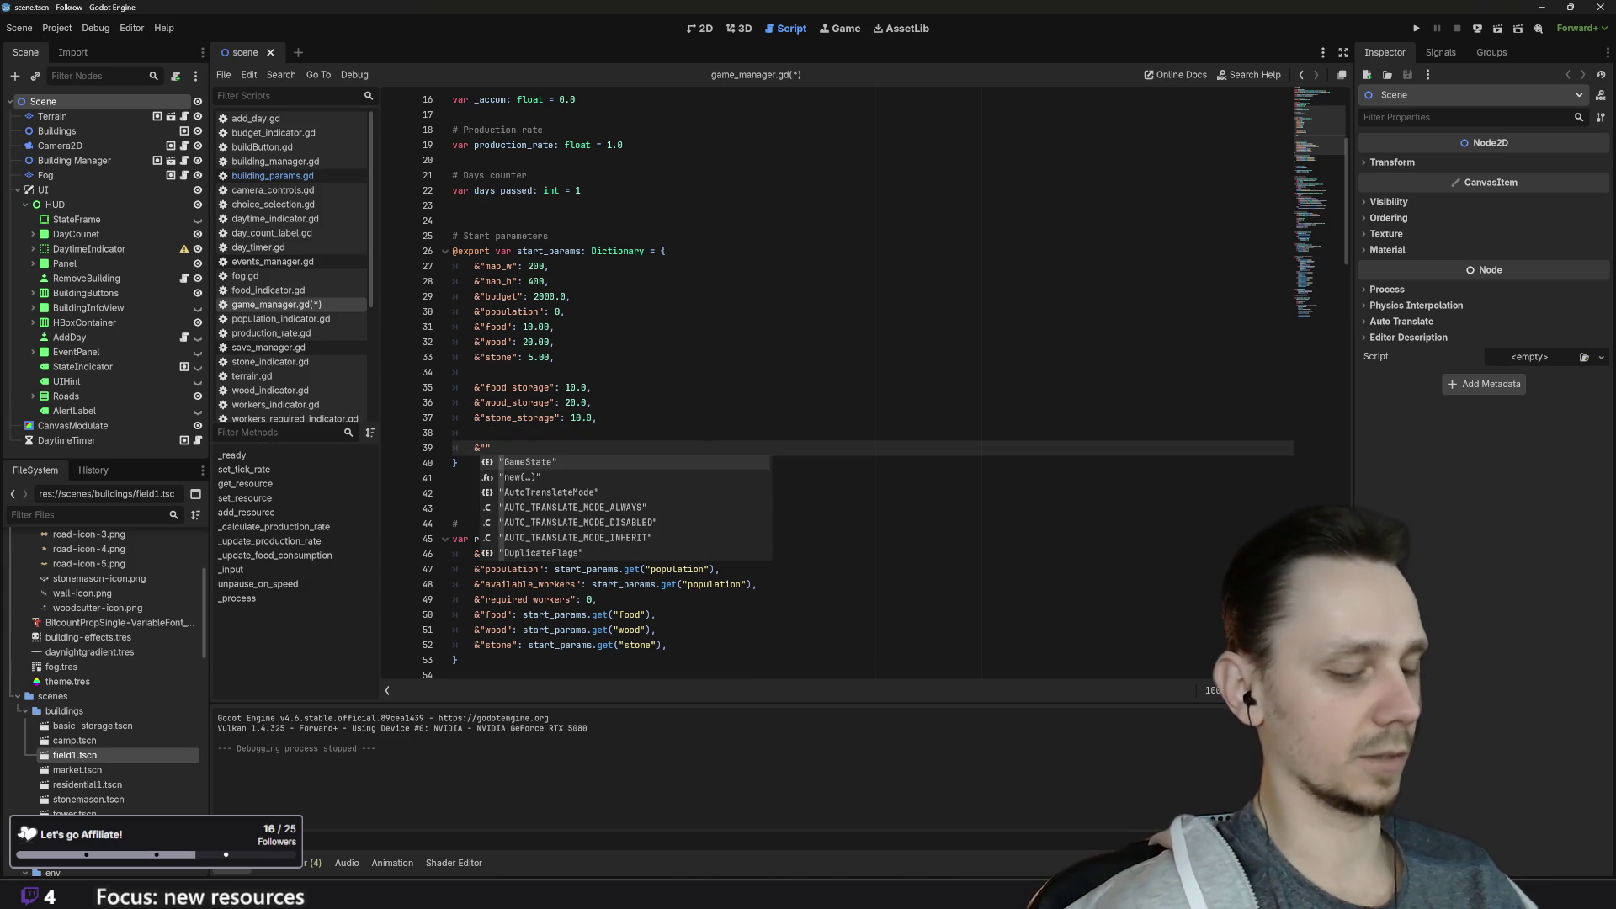
Step: Add the "happiness": 100.0 entry to the start_params dictionary in game_manager.gd
{"action": "type", "text": "happiness\": "}
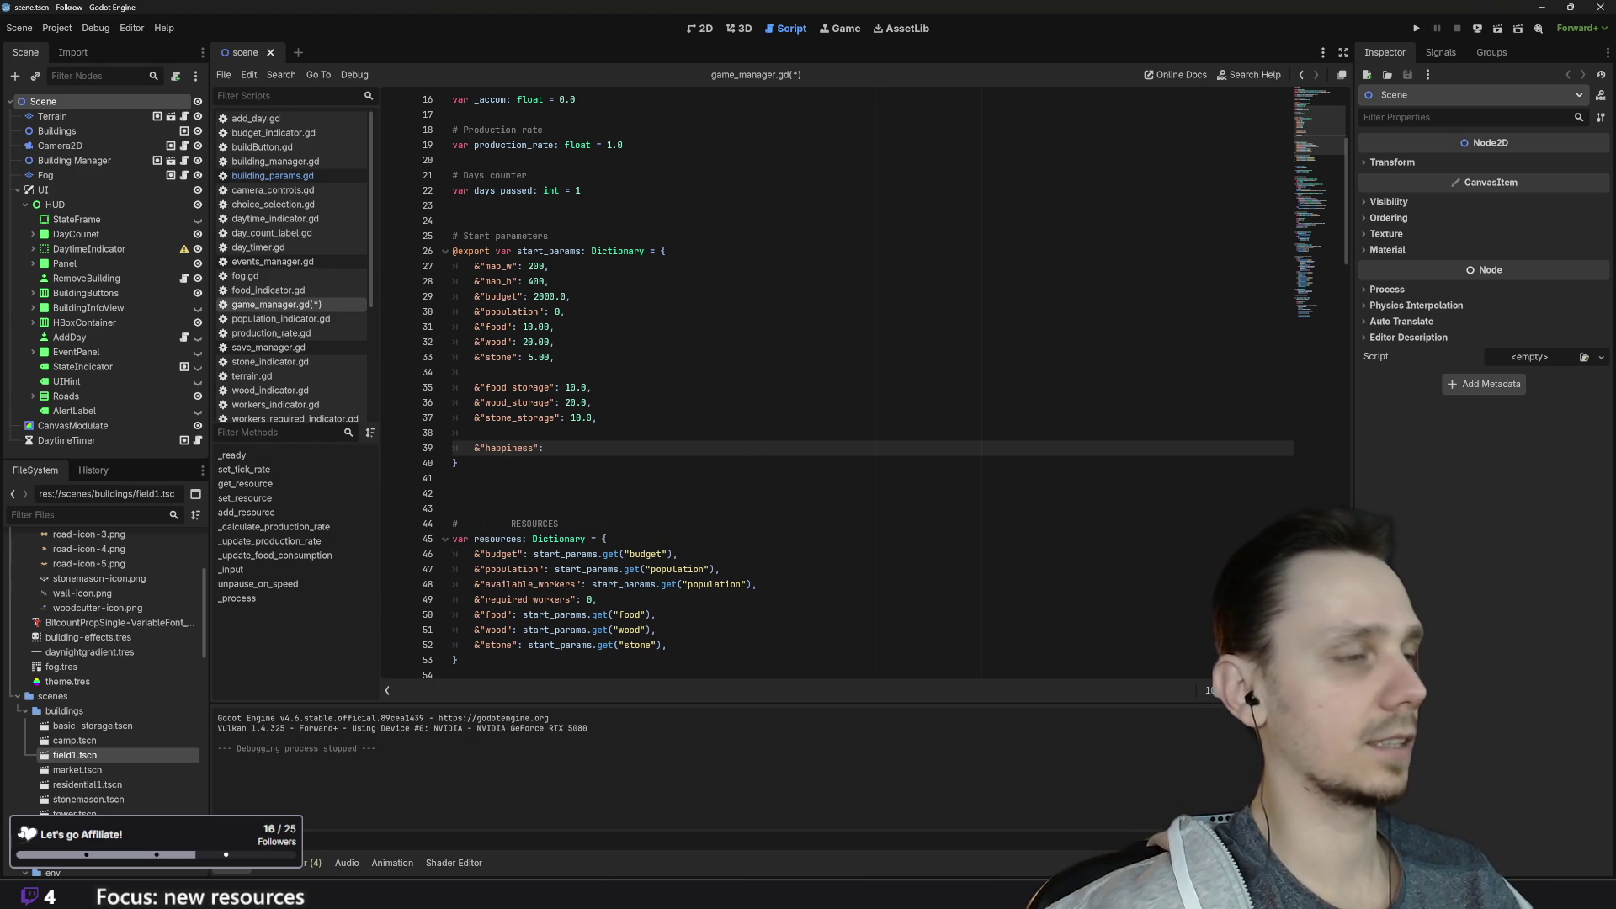
{"action": "type", "text": "100.0,"}
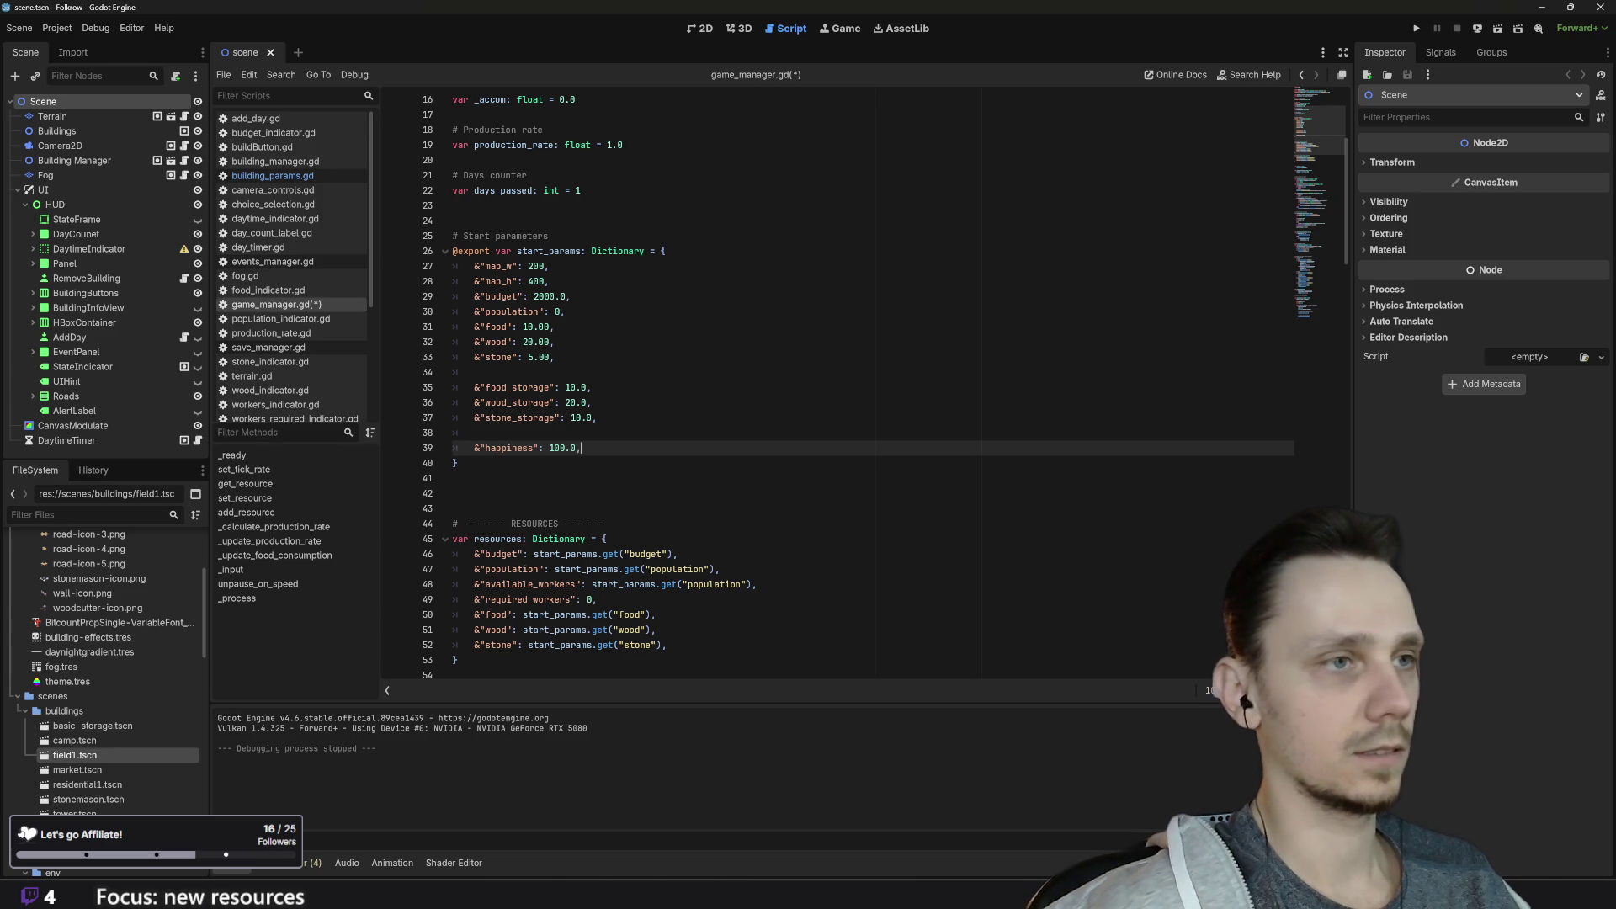
{"action": "scroll", "coordinate": [838, 378], "scroll_direction": "down", "scroll_amount": 3}
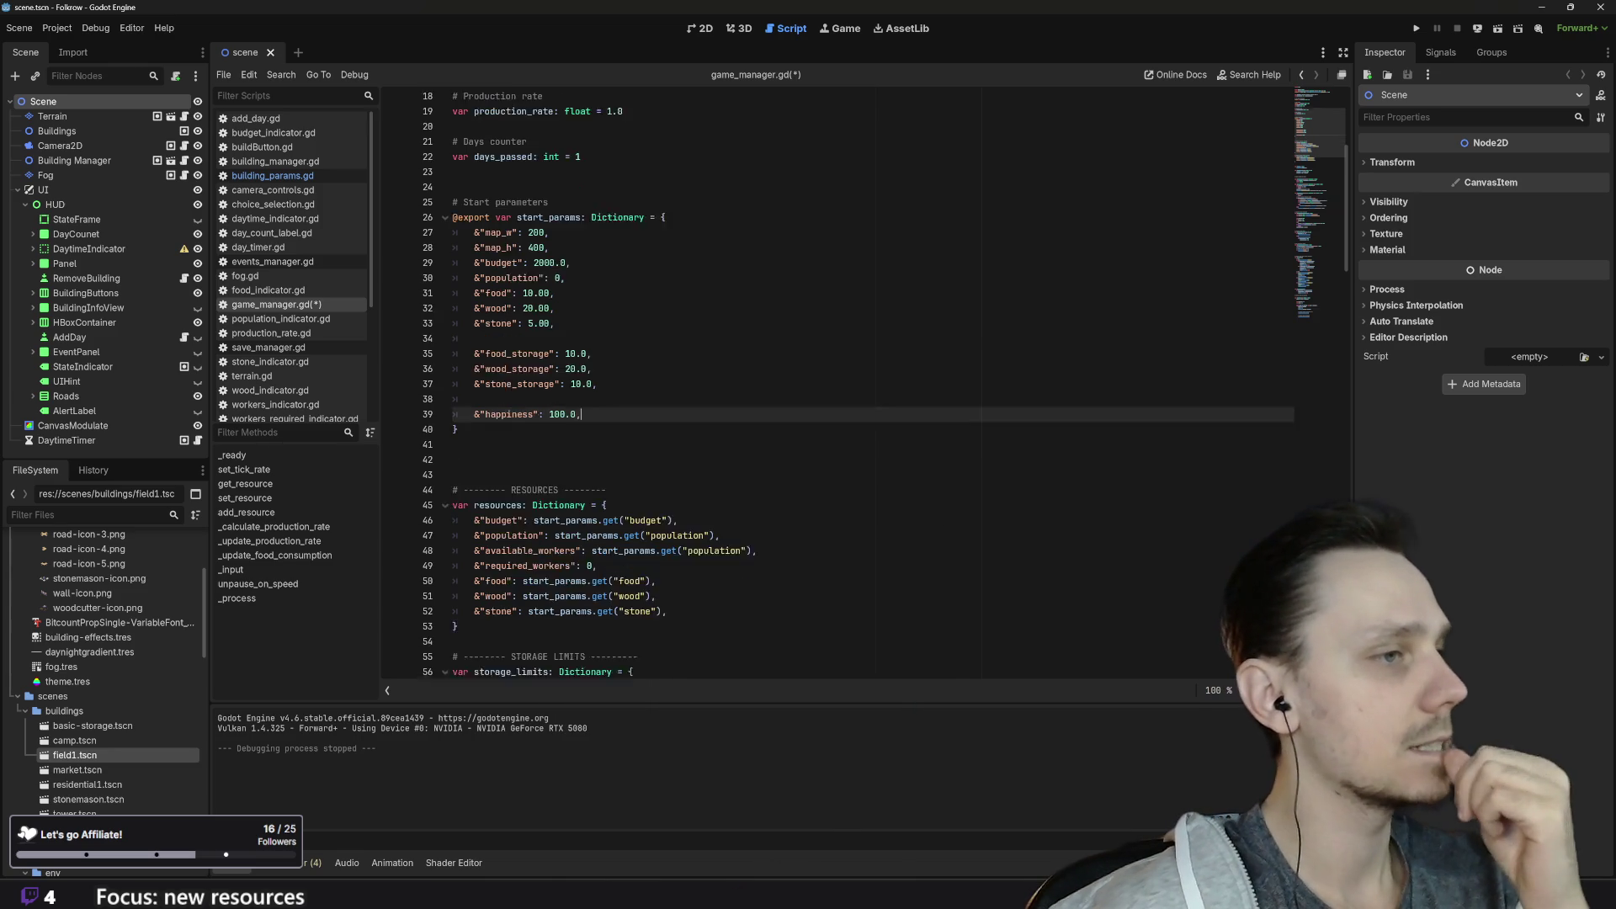
{"action": "scroll", "coordinate": [838, 379], "scroll_direction": "down", "scroll_amount": 1}
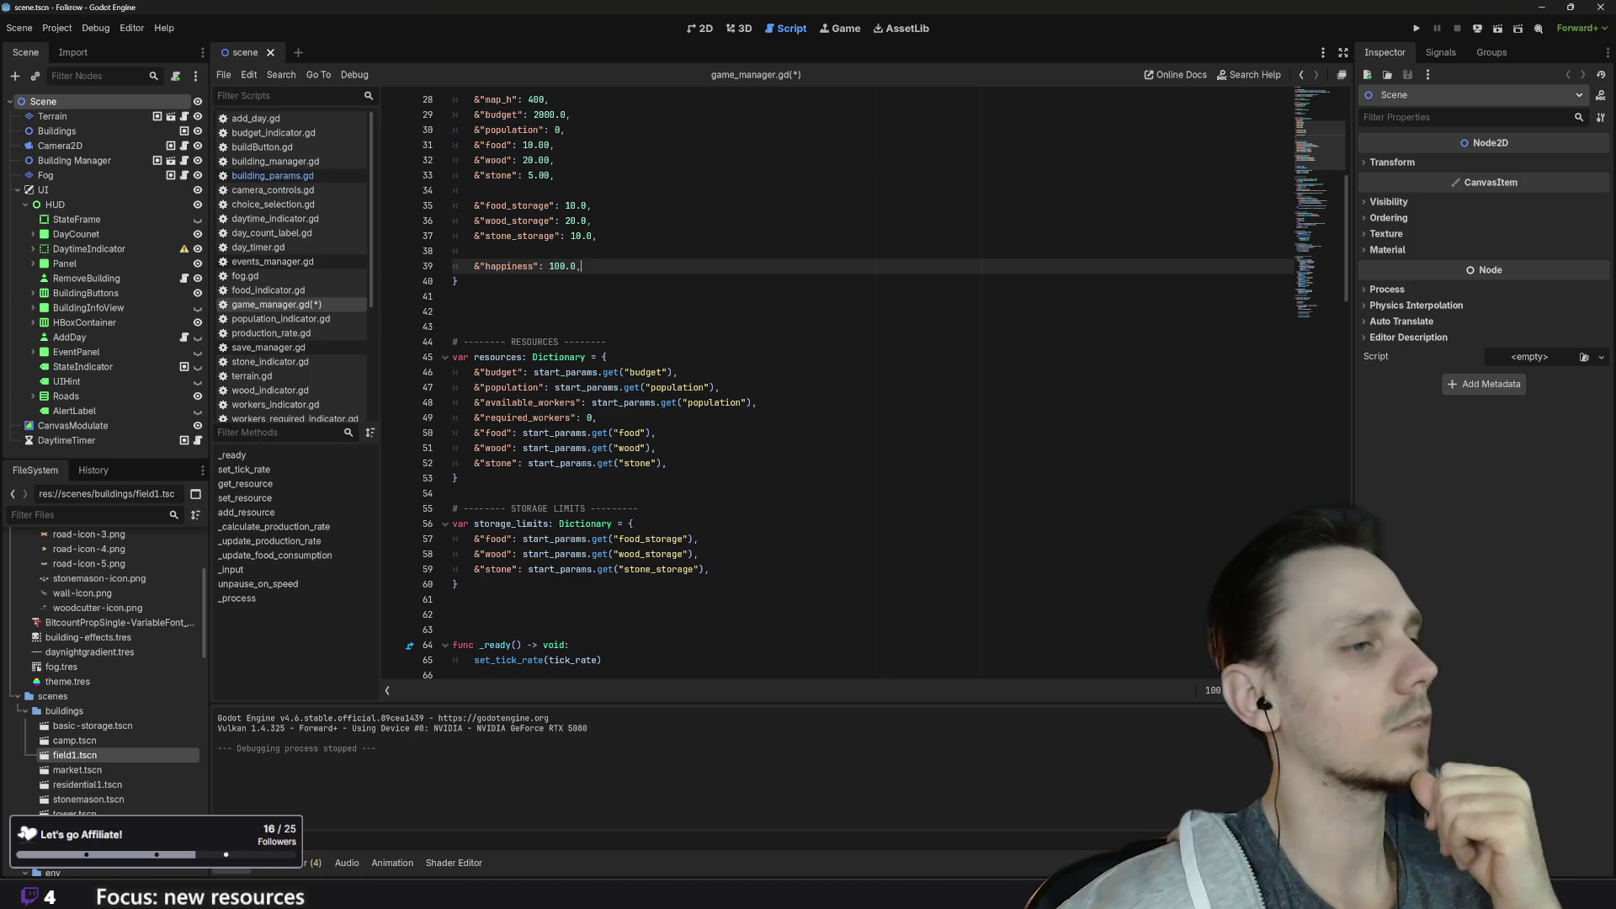
Step: Scroll back to the start_params and resources dictionaries around line 39
{"action": "scroll", "coordinate": [838, 387], "scroll_direction": "down", "scroll_amount": 4}
{"action": "scroll", "coordinate": [838, 388], "scroll_direction": "down", "scroll_amount": 7}
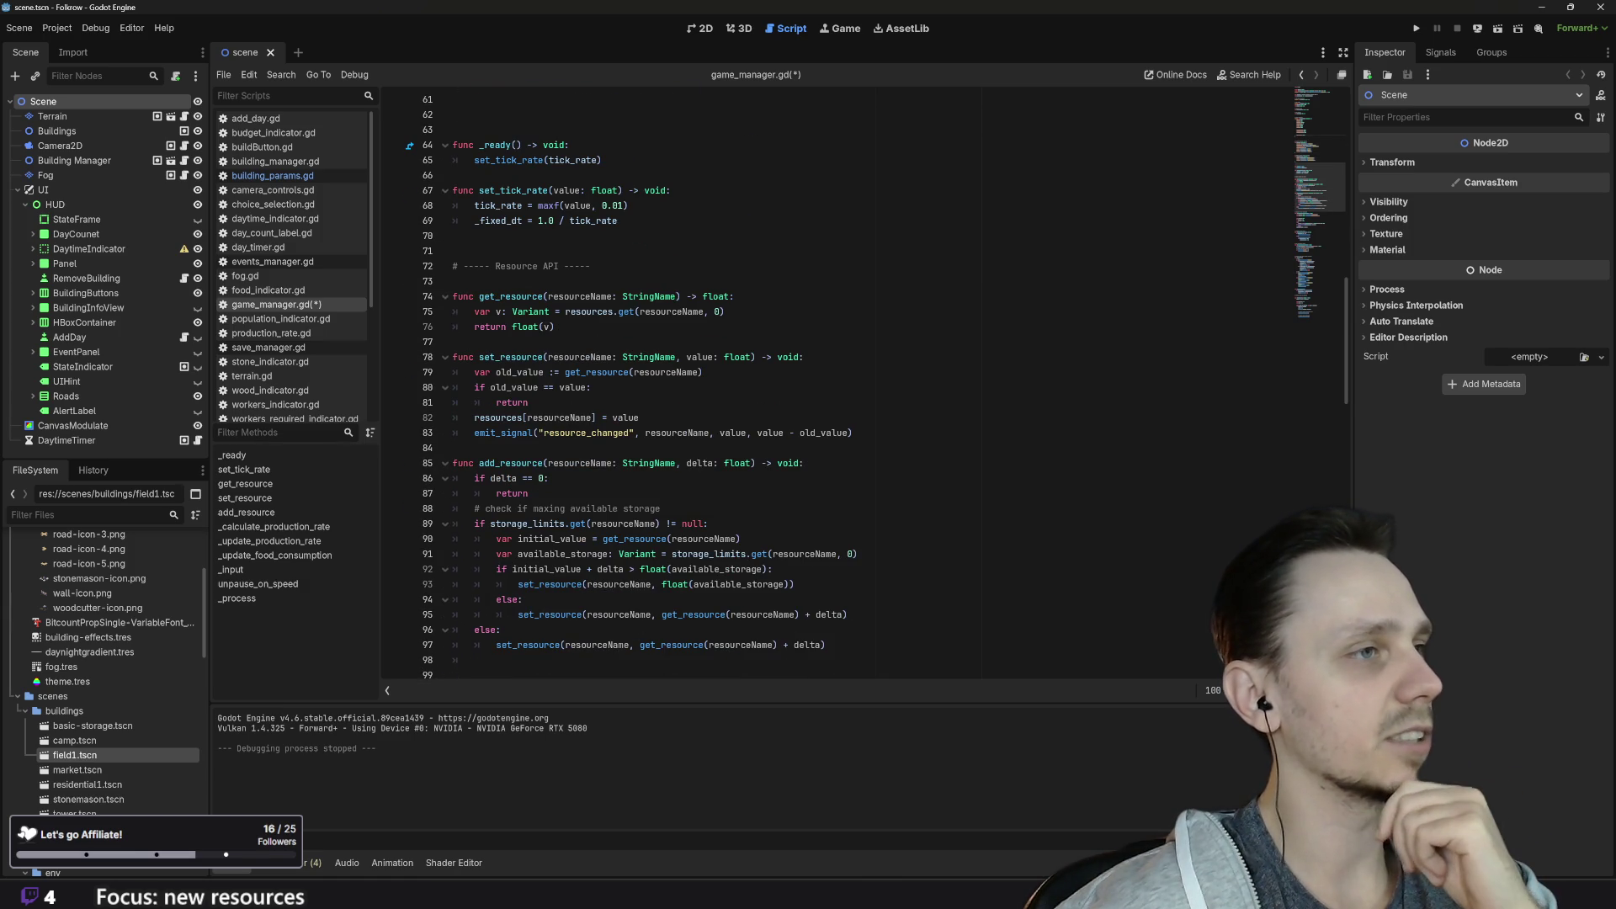
{"action": "scroll", "coordinate": [716, 446], "scroll_direction": "down", "scroll_amount": 2}
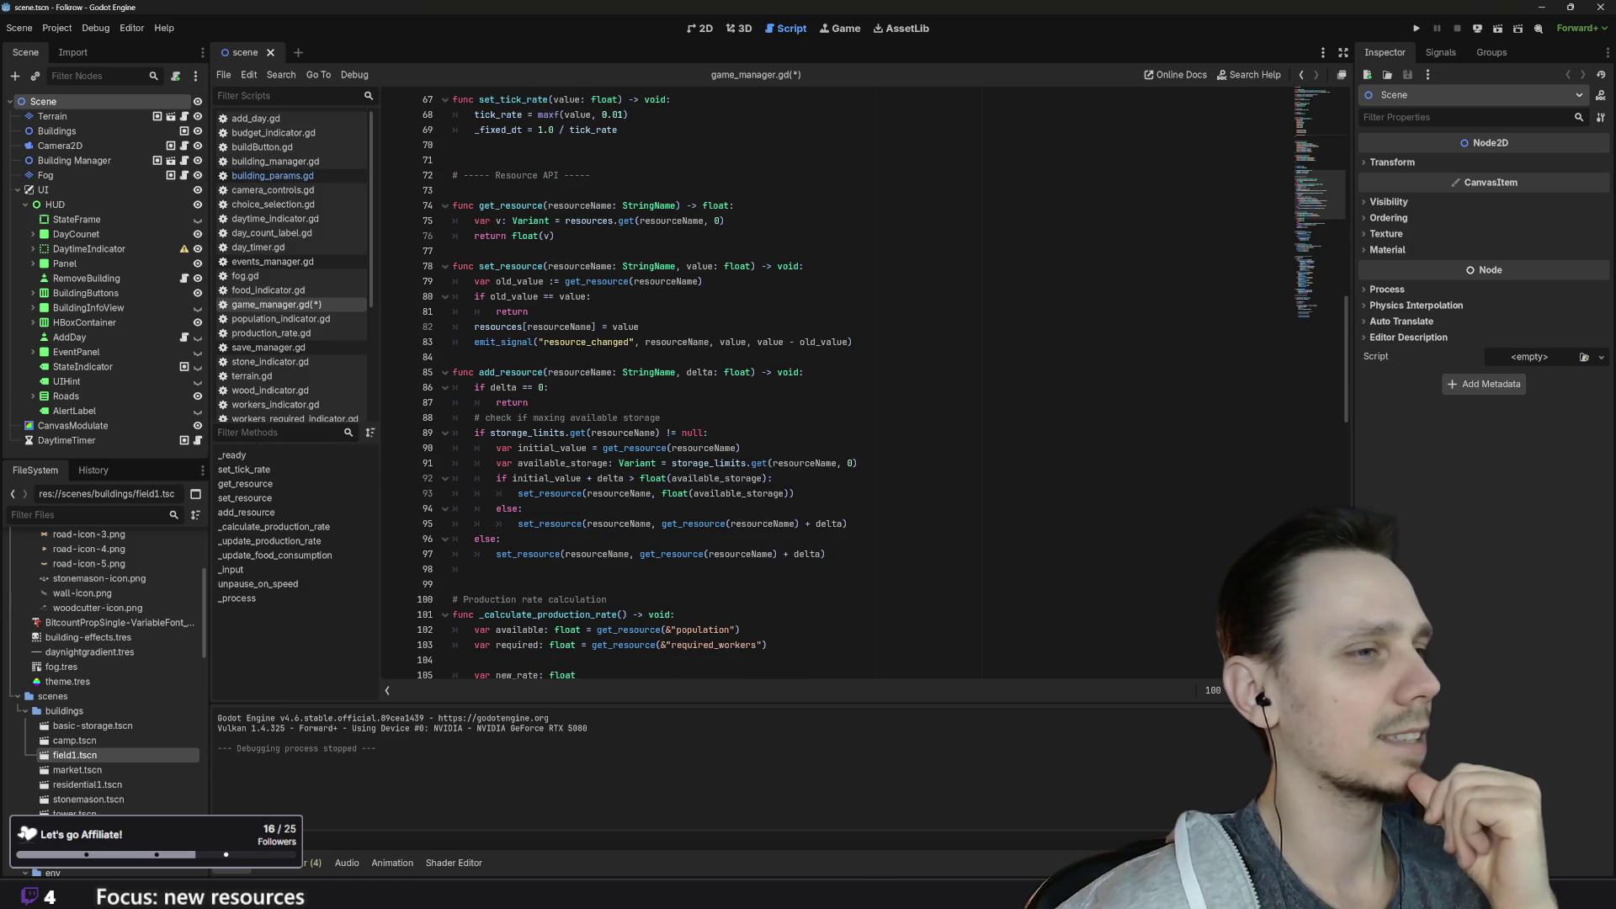
{"action": "scroll", "coordinate": [838, 388], "scroll_direction": "down", "scroll_amount": 8}
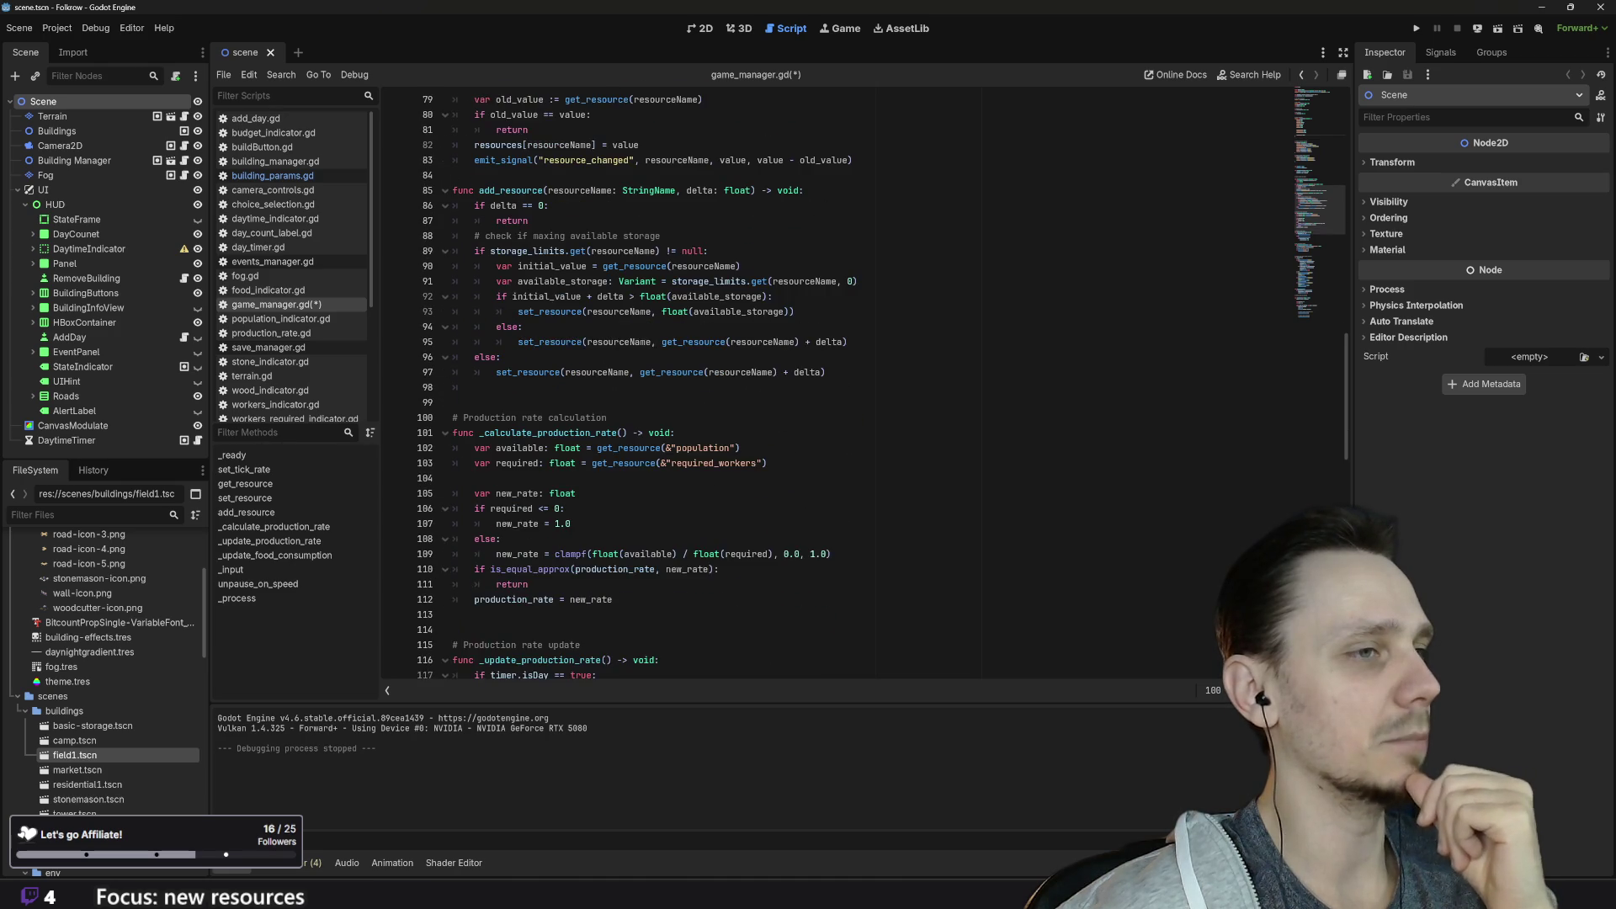
{"action": "scroll", "coordinate": [838, 387], "scroll_direction": "down", "scroll_amount": 4}
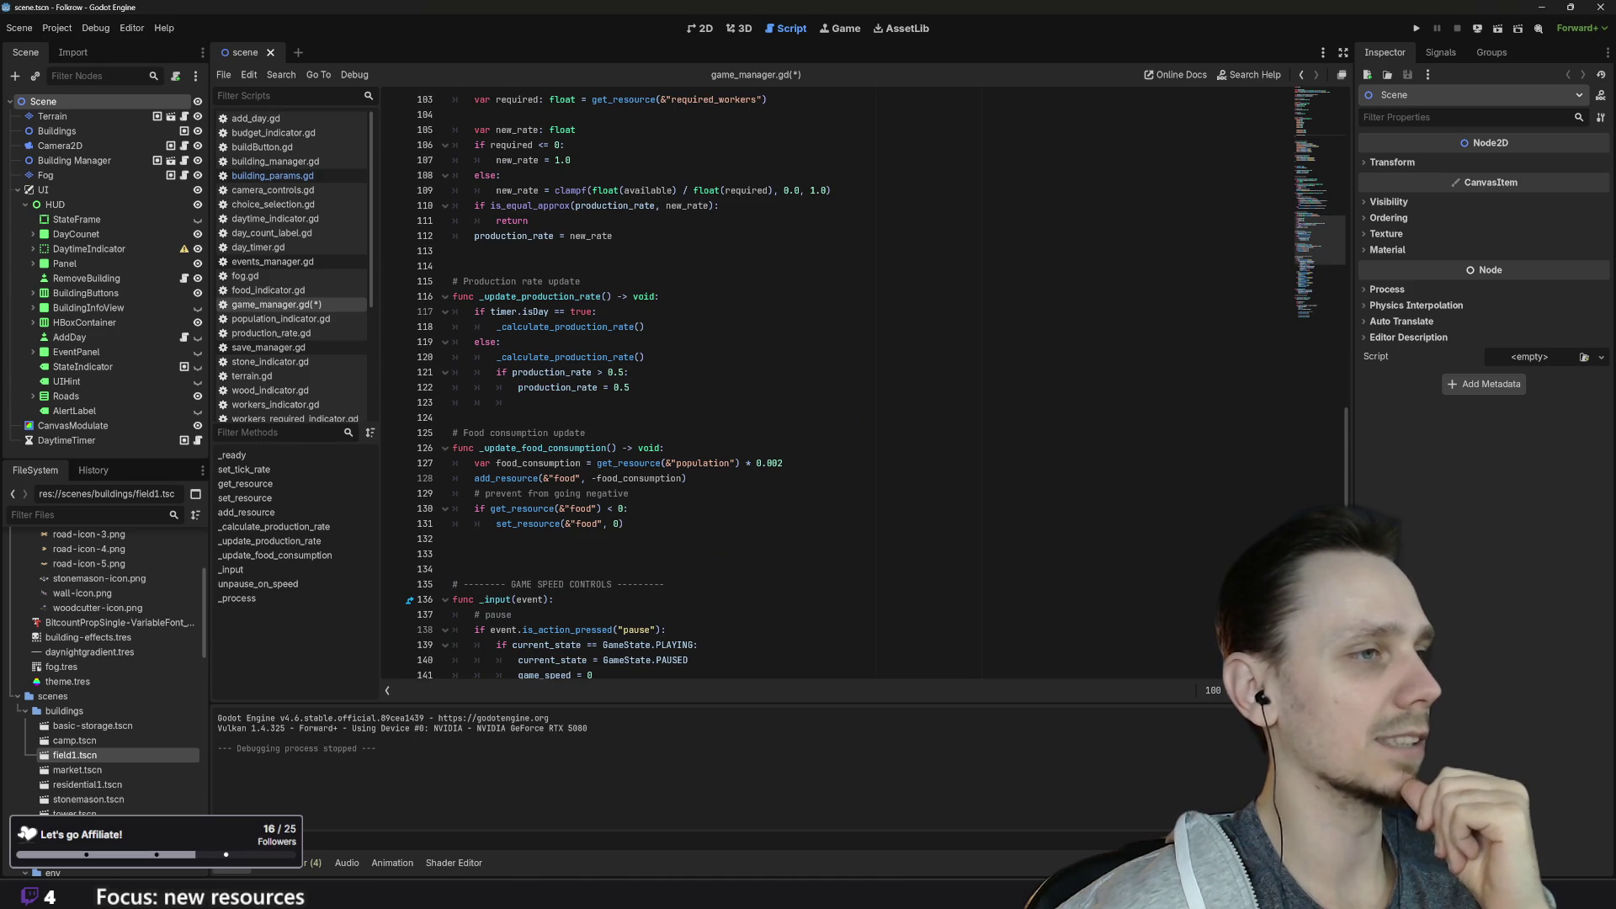
{"action": "scroll", "coordinate": [838, 387], "scroll_direction": "down", "scroll_amount": 12}
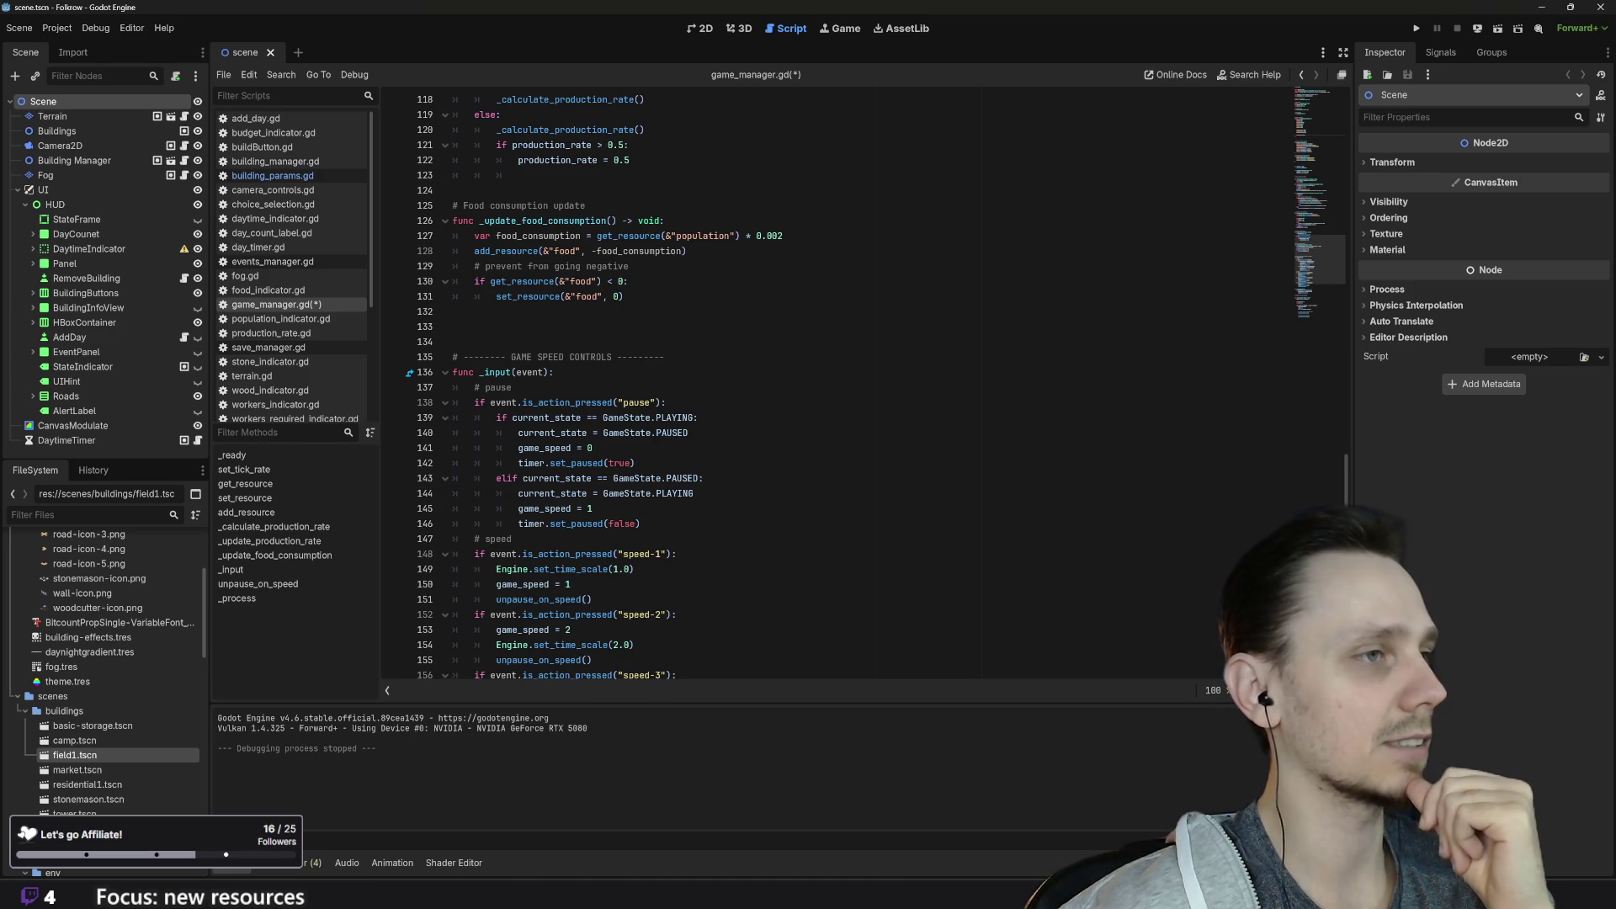
{"action": "scroll", "coordinate": [838, 387], "scroll_direction": "down", "scroll_amount": 2}
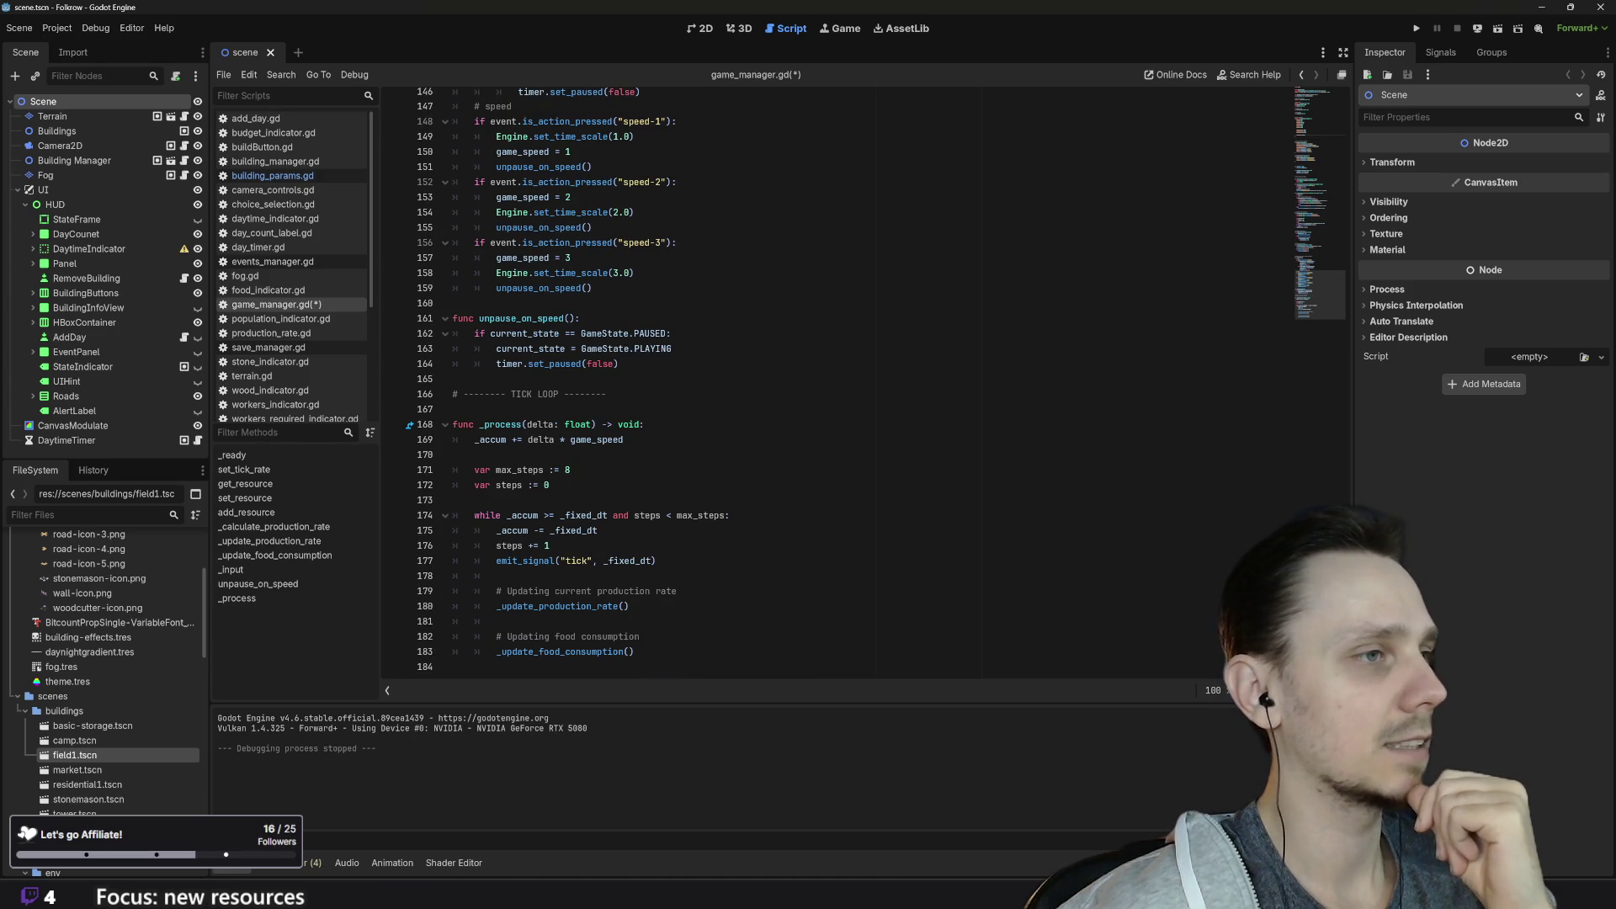
{"action": "scroll", "coordinate": [838, 387], "scroll_direction": "up", "scroll_amount": 5}
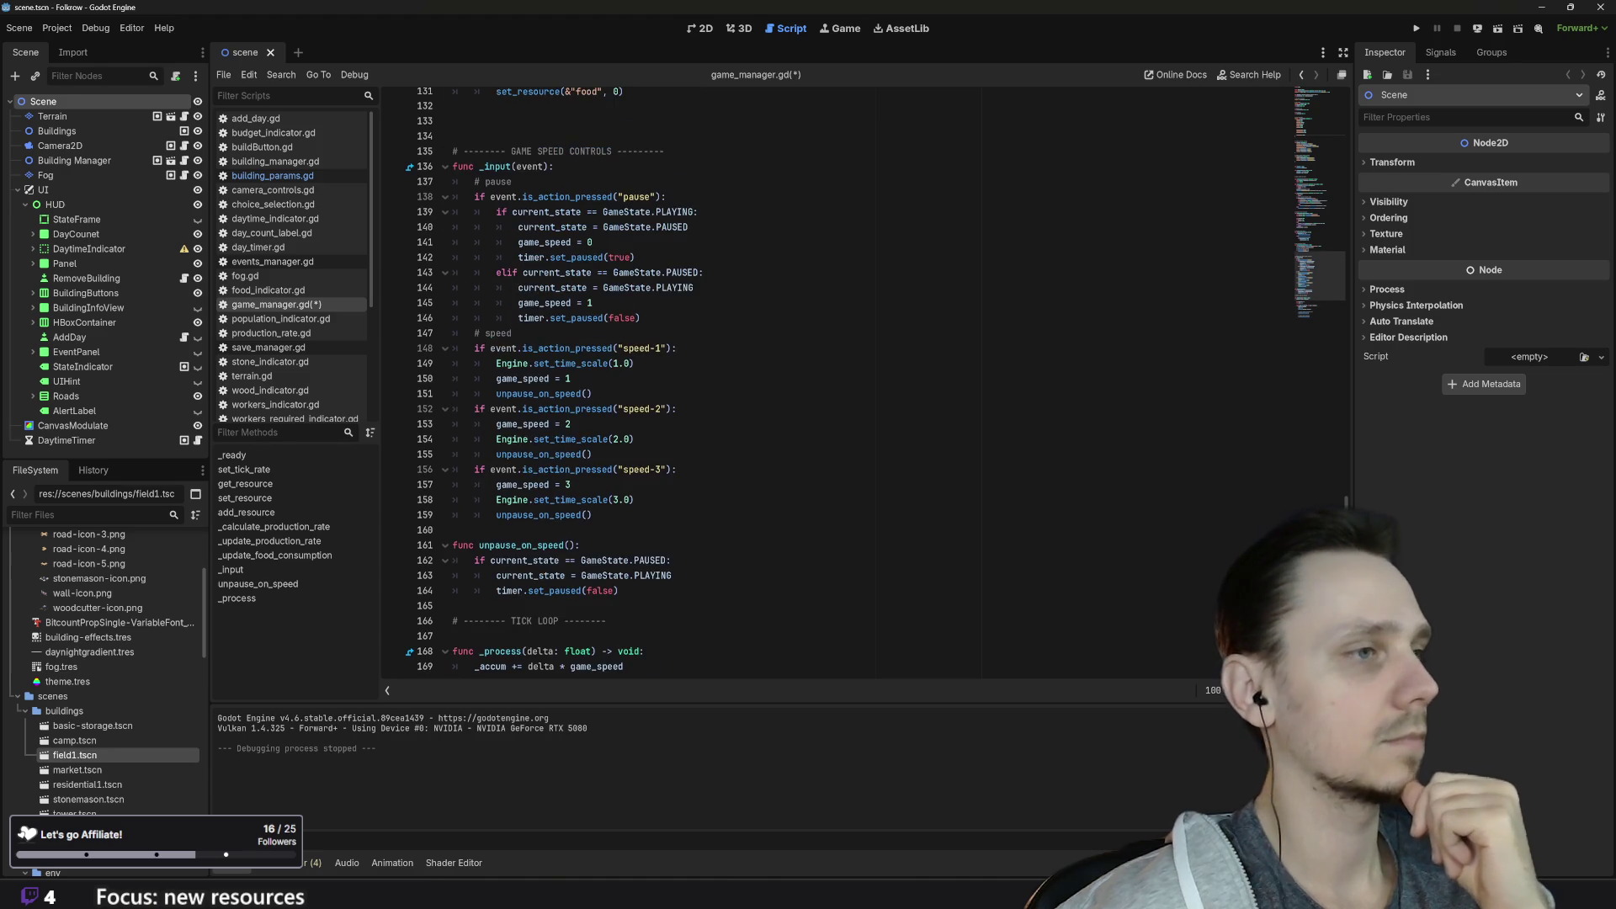
{"action": "scroll", "coordinate": [838, 387], "scroll_direction": "up", "scroll_amount": 19}
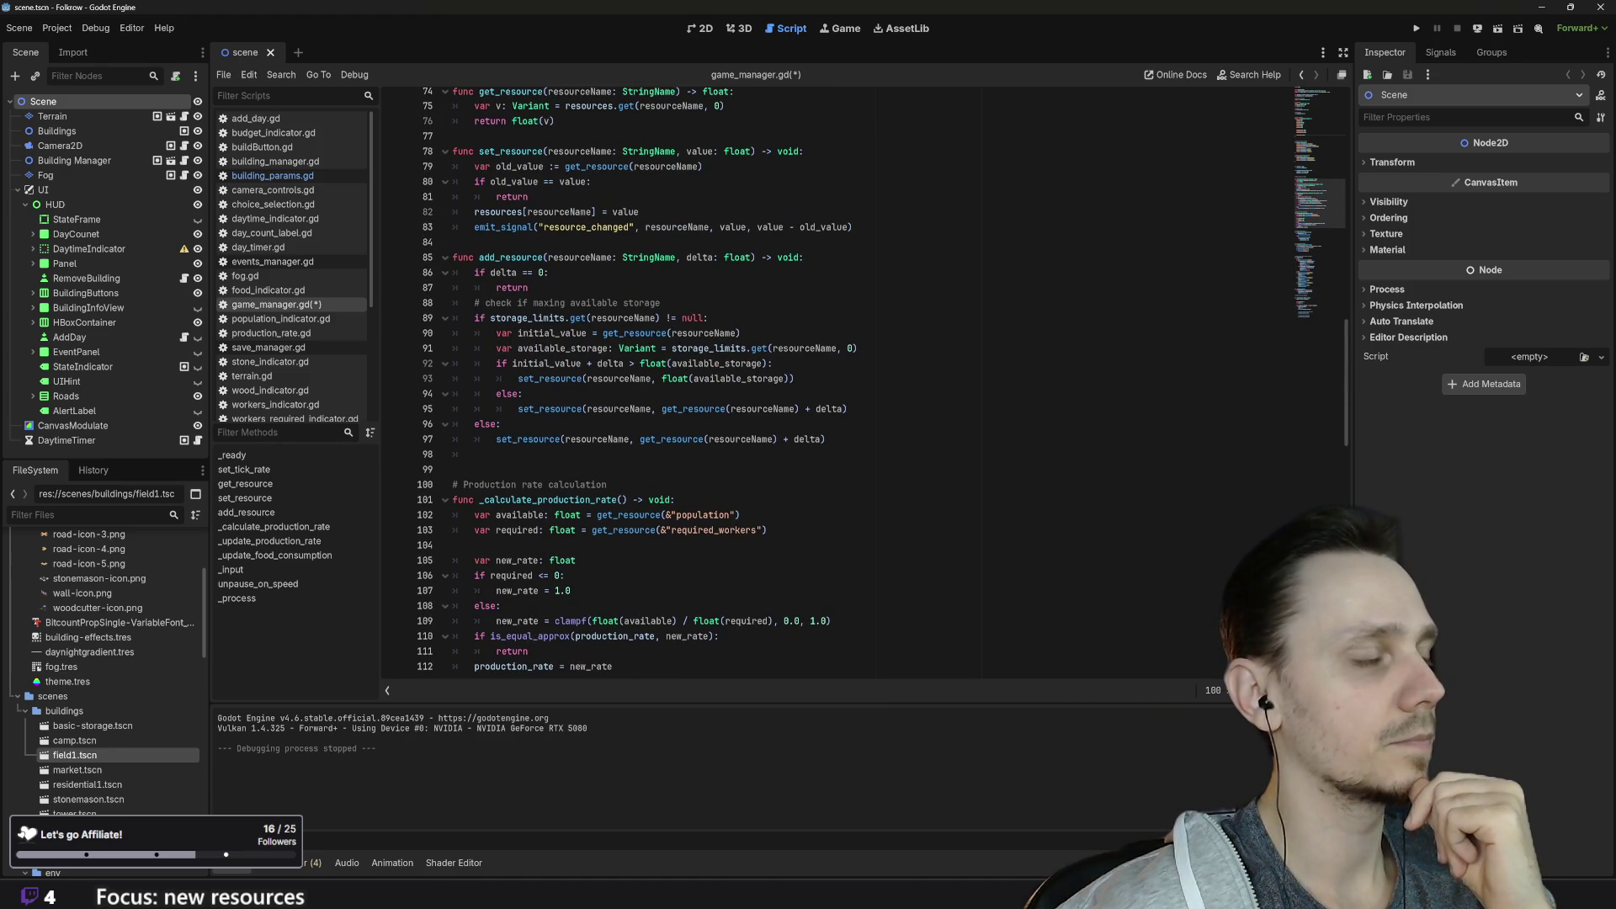
{"action": "scroll", "coordinate": [837, 387], "scroll_direction": "up", "scroll_amount": 8}
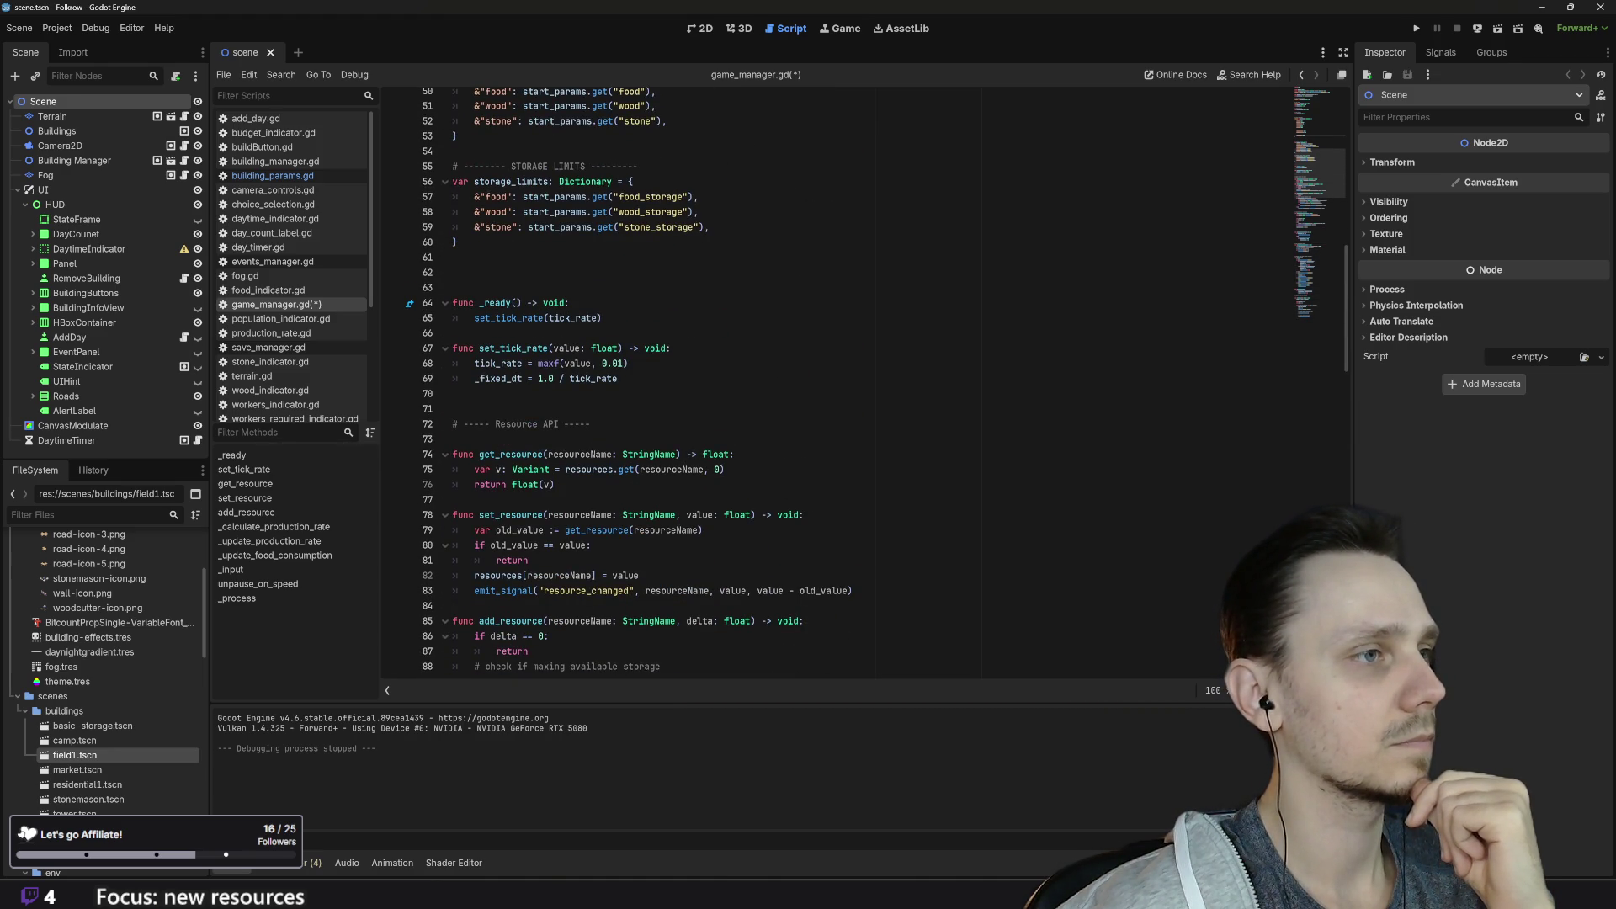
{"action": "scroll", "coordinate": [837, 379], "scroll_direction": "up", "scroll_amount": 4}
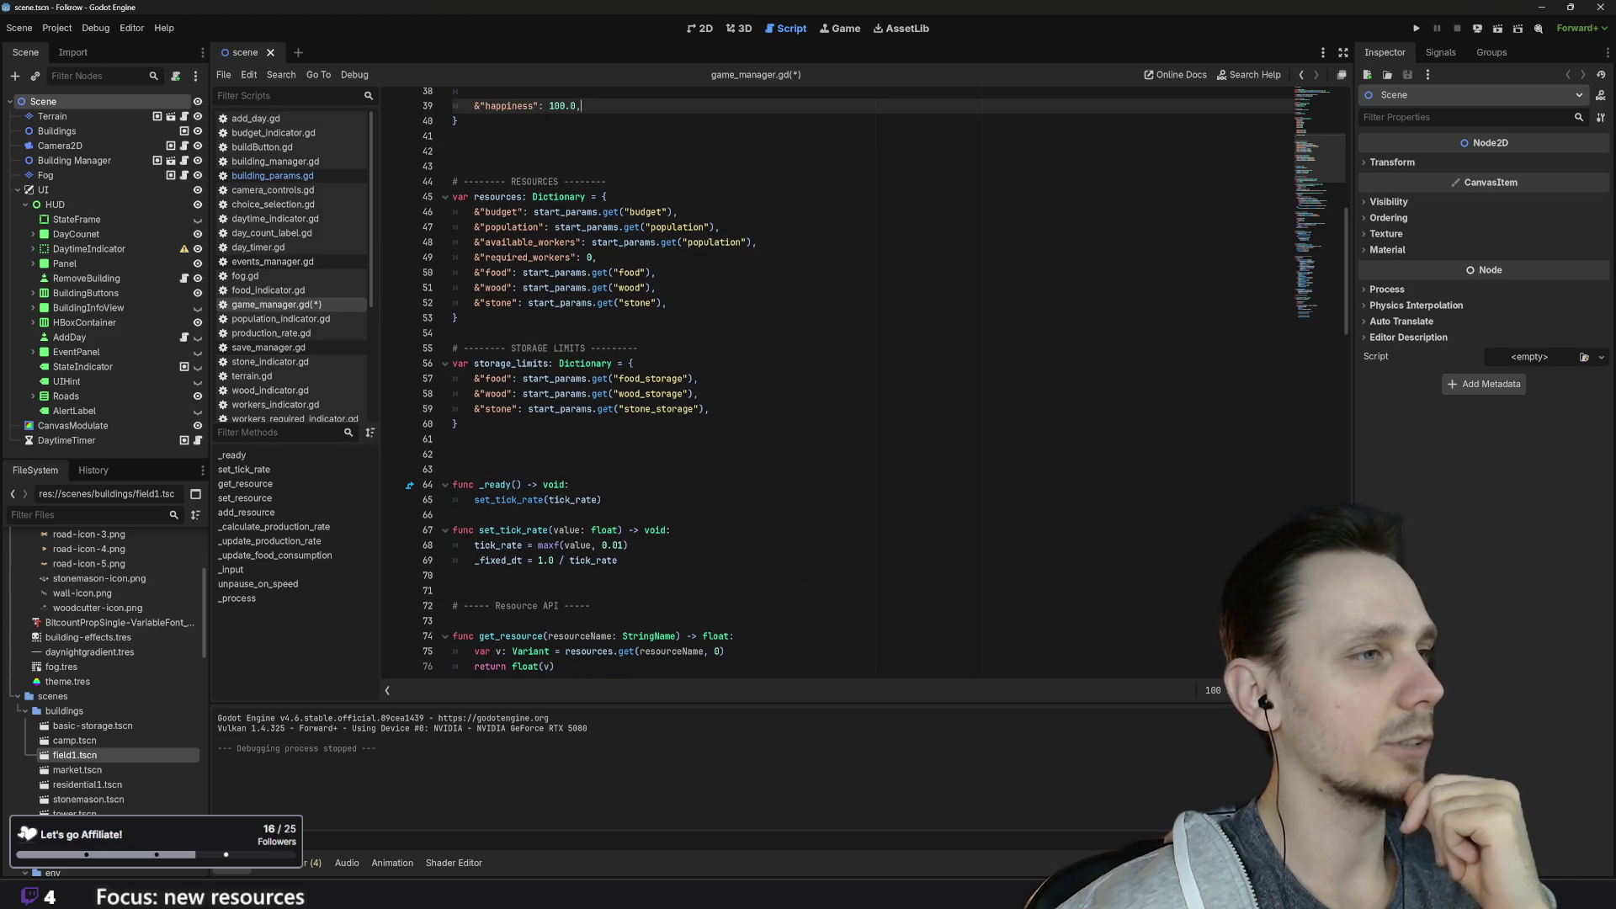
{"action": "scroll", "coordinate": [838, 379], "scroll_direction": "up", "scroll_amount": 1}
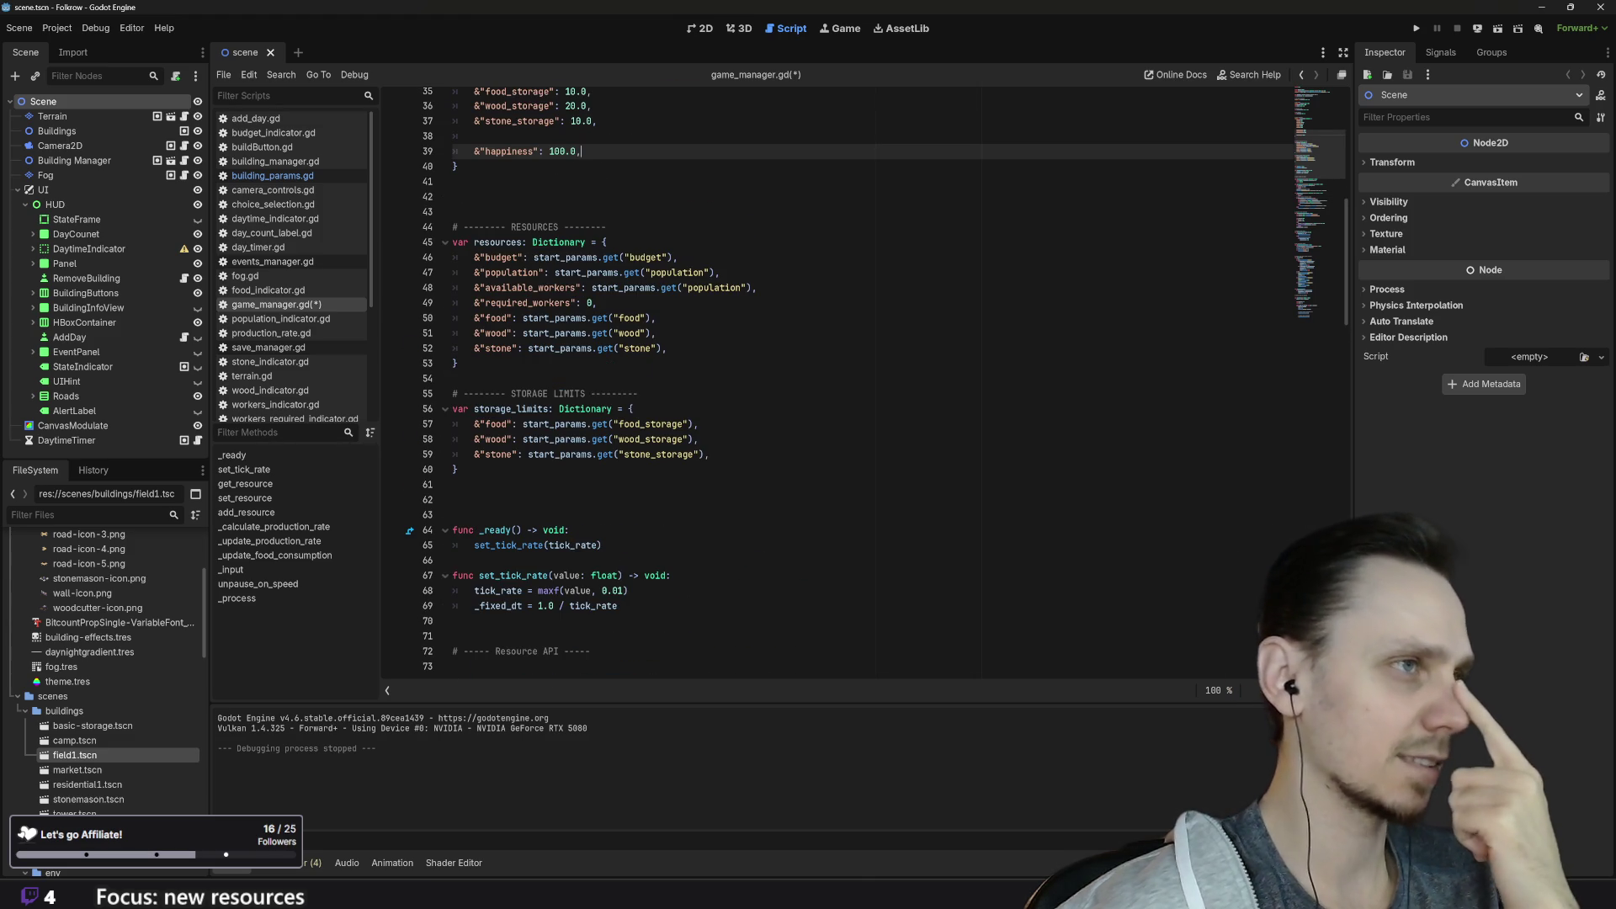
{"action": "left_click", "coordinate": [667, 348]}
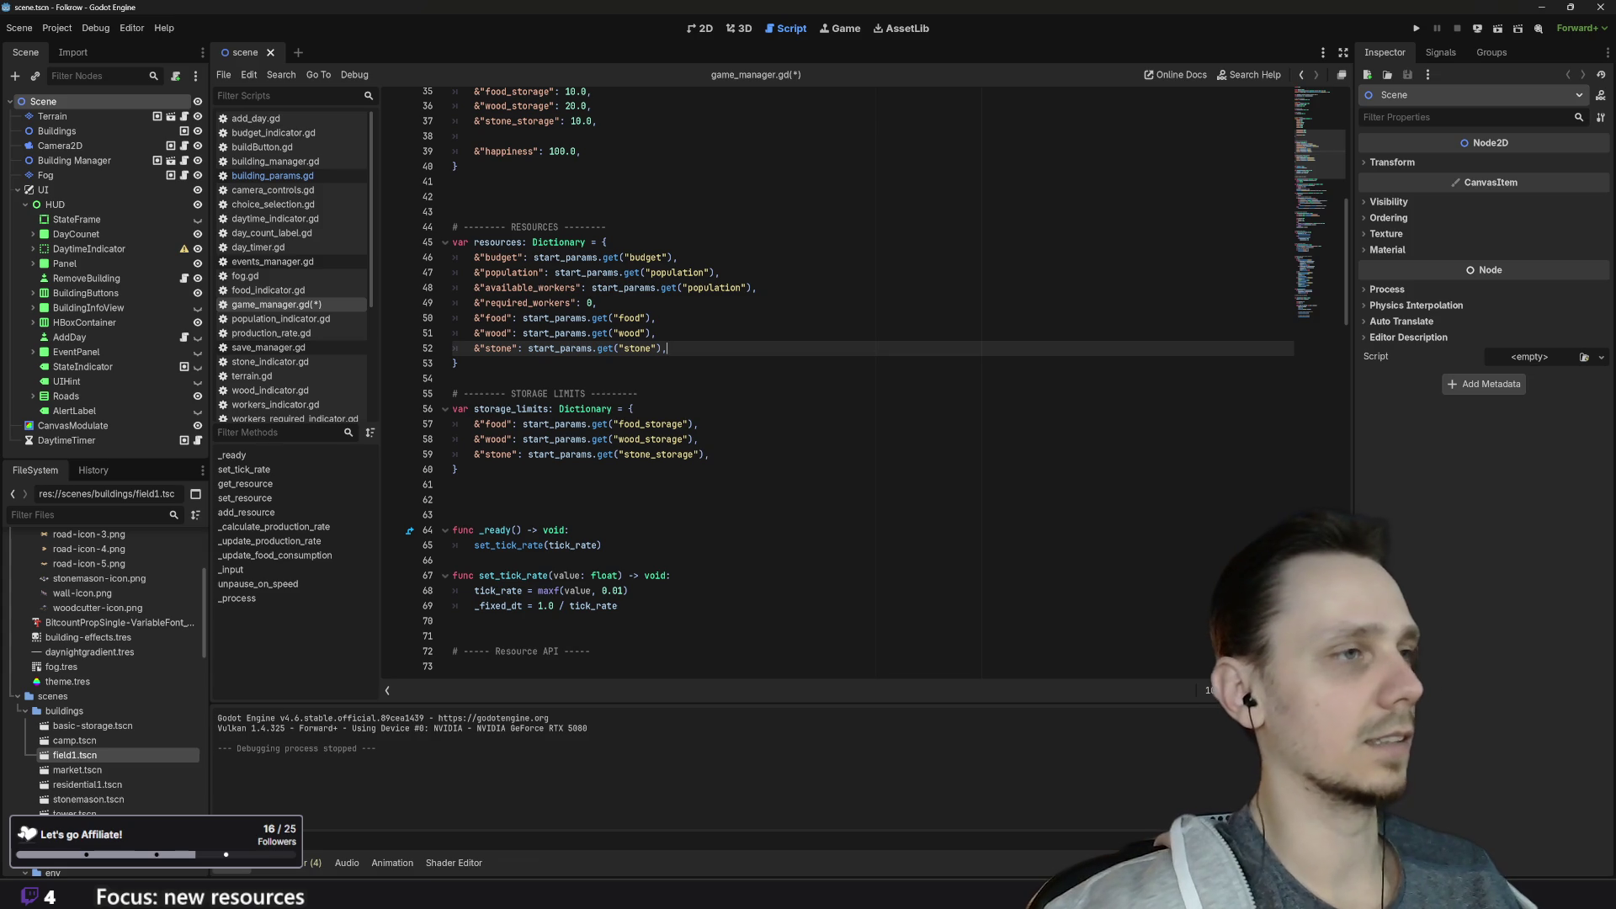
Step: Add a new first line in the resources dictionary starting with &"happiness":
{"action": "key", "text": "Return"}
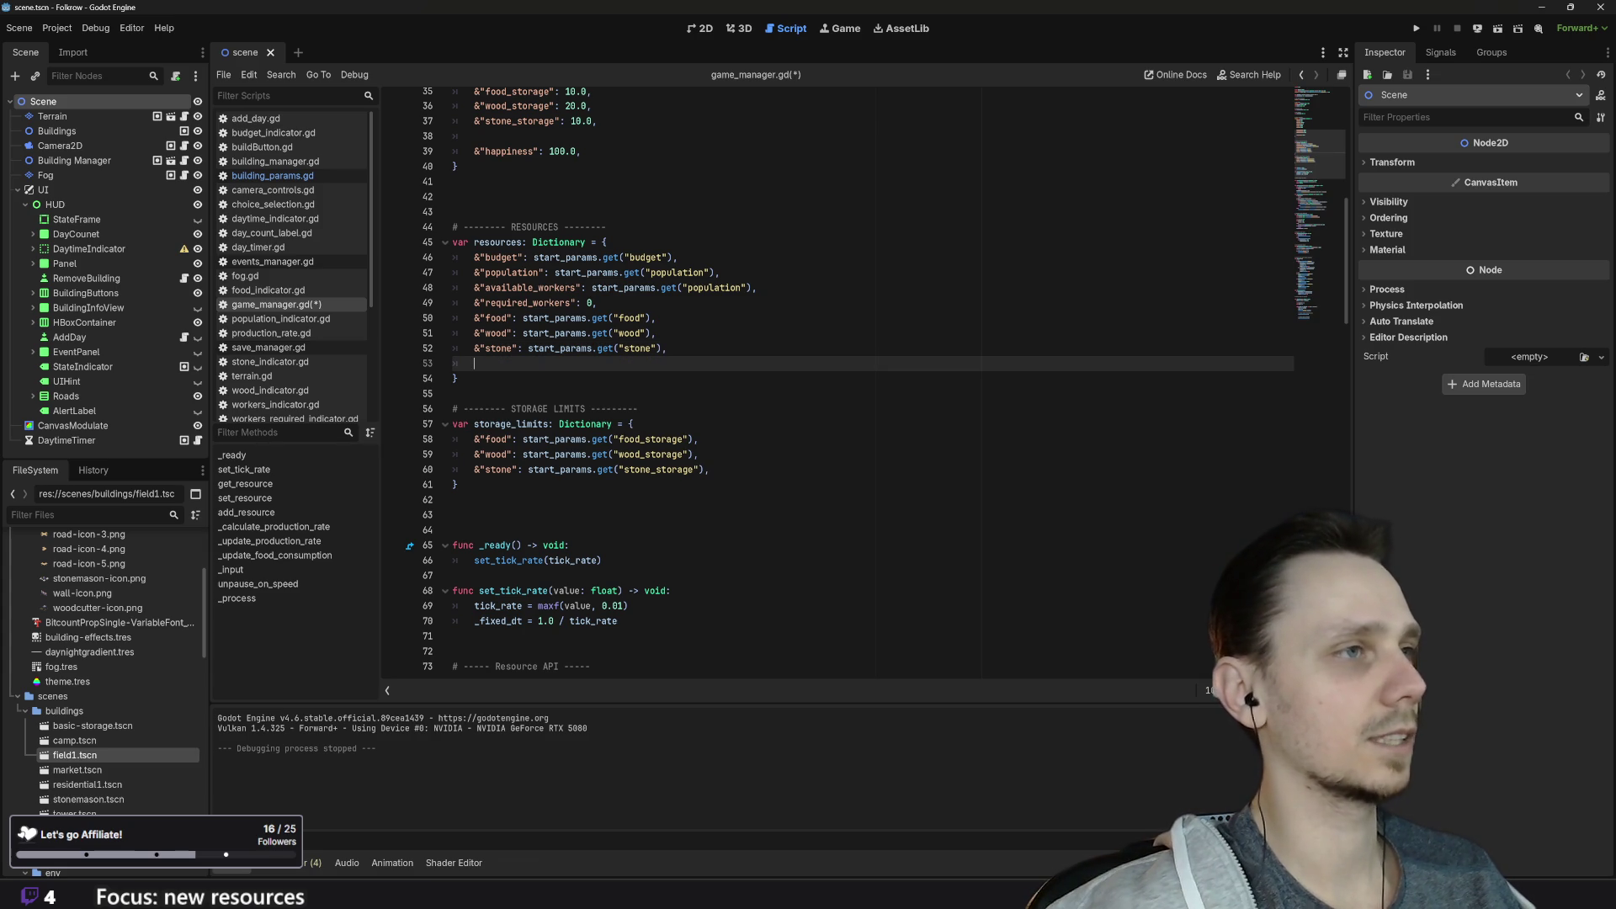
{"action": "key", "text": "BackSpace"}
{"action": "key", "text": "BackSpace"}
{"action": "left_click", "coordinate": [606, 241]}
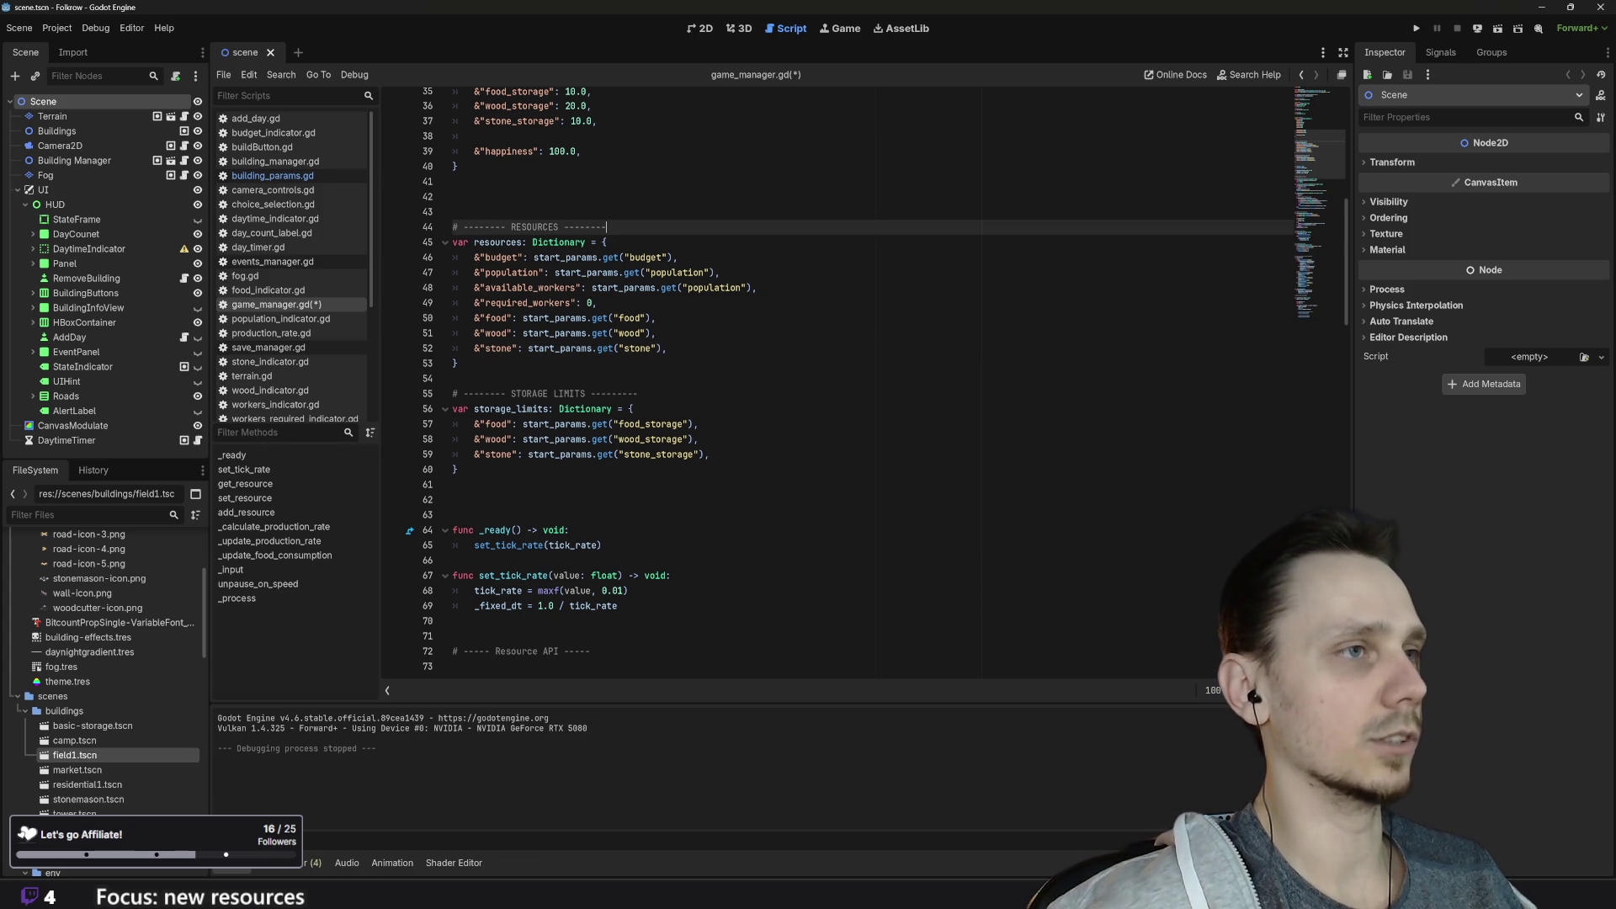
{"action": "key", "text": "Return"}
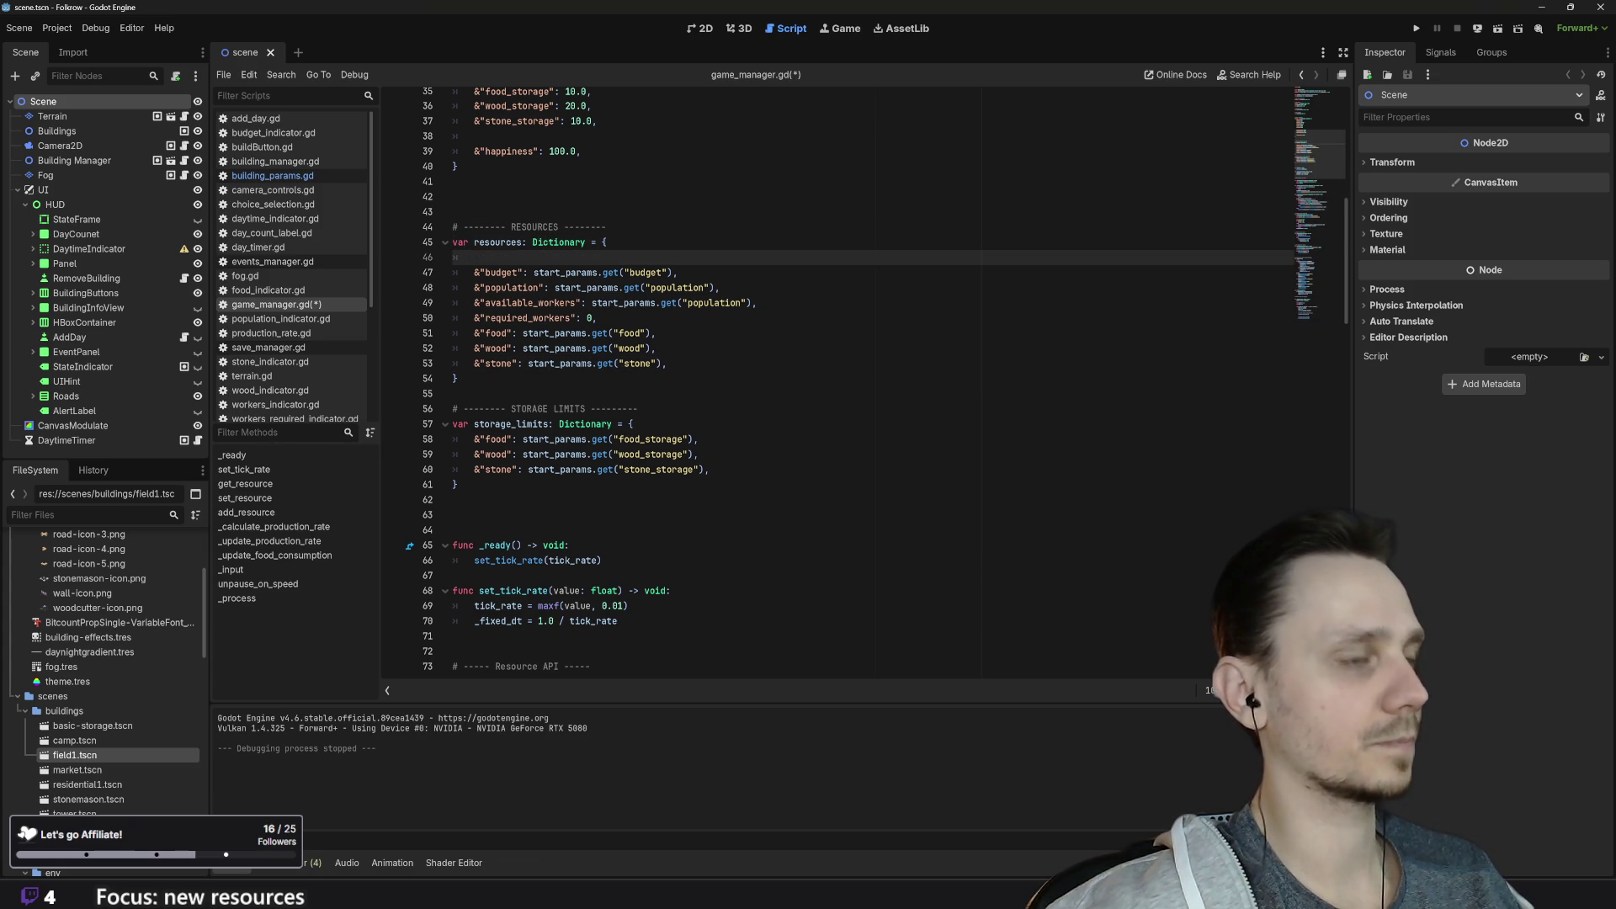
{"action": "type", "text": "&\""}
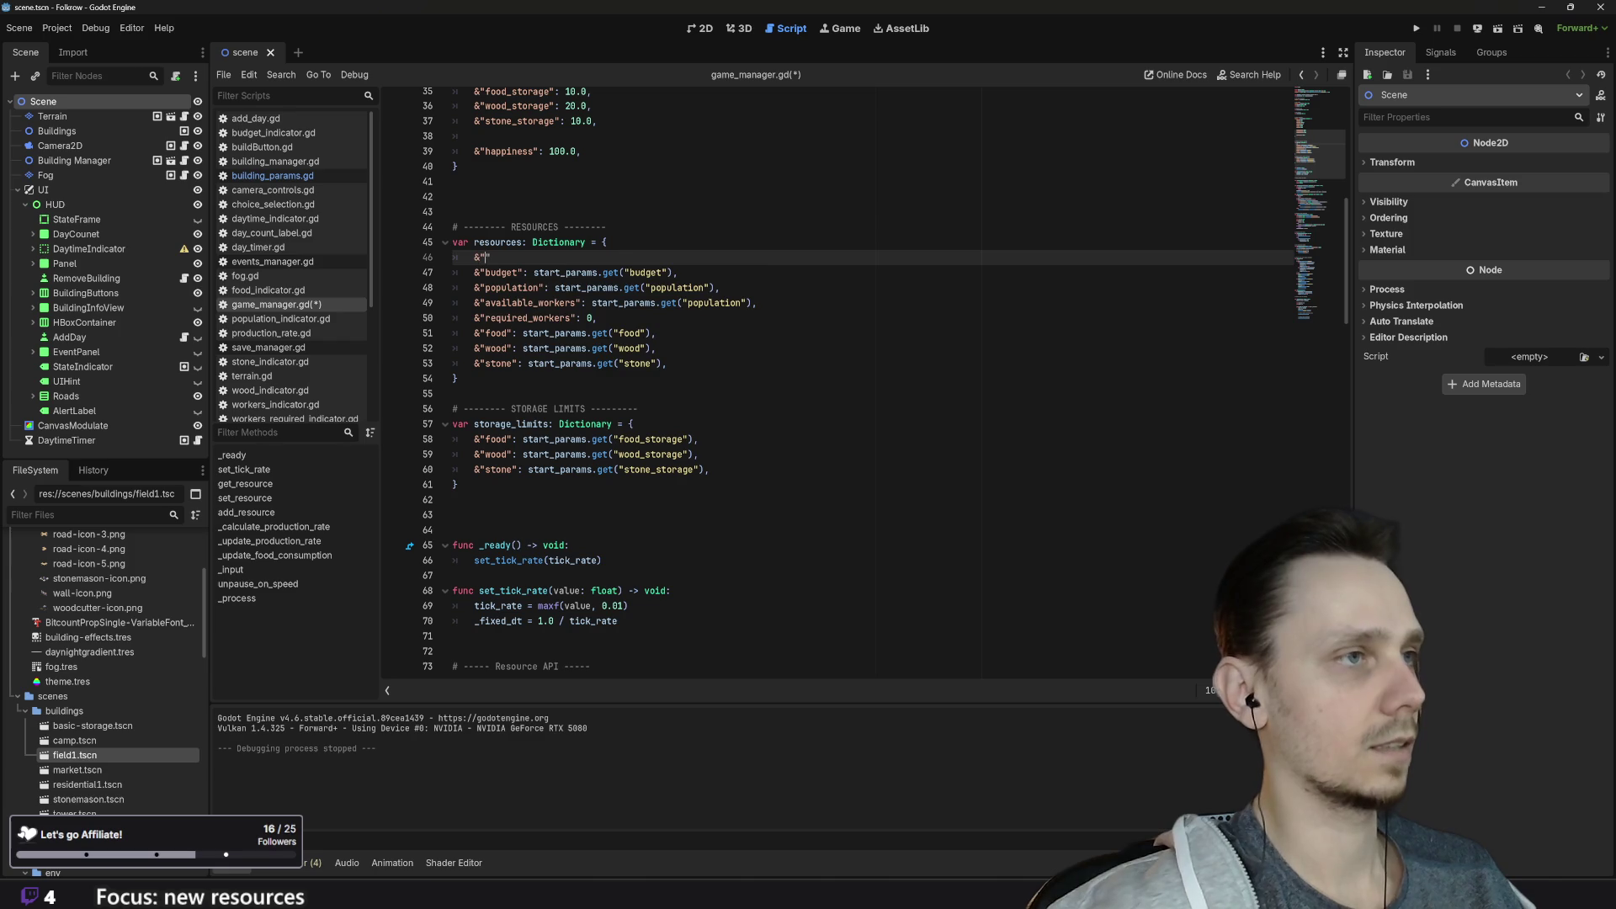
{"action": "type", "text": "happine"}
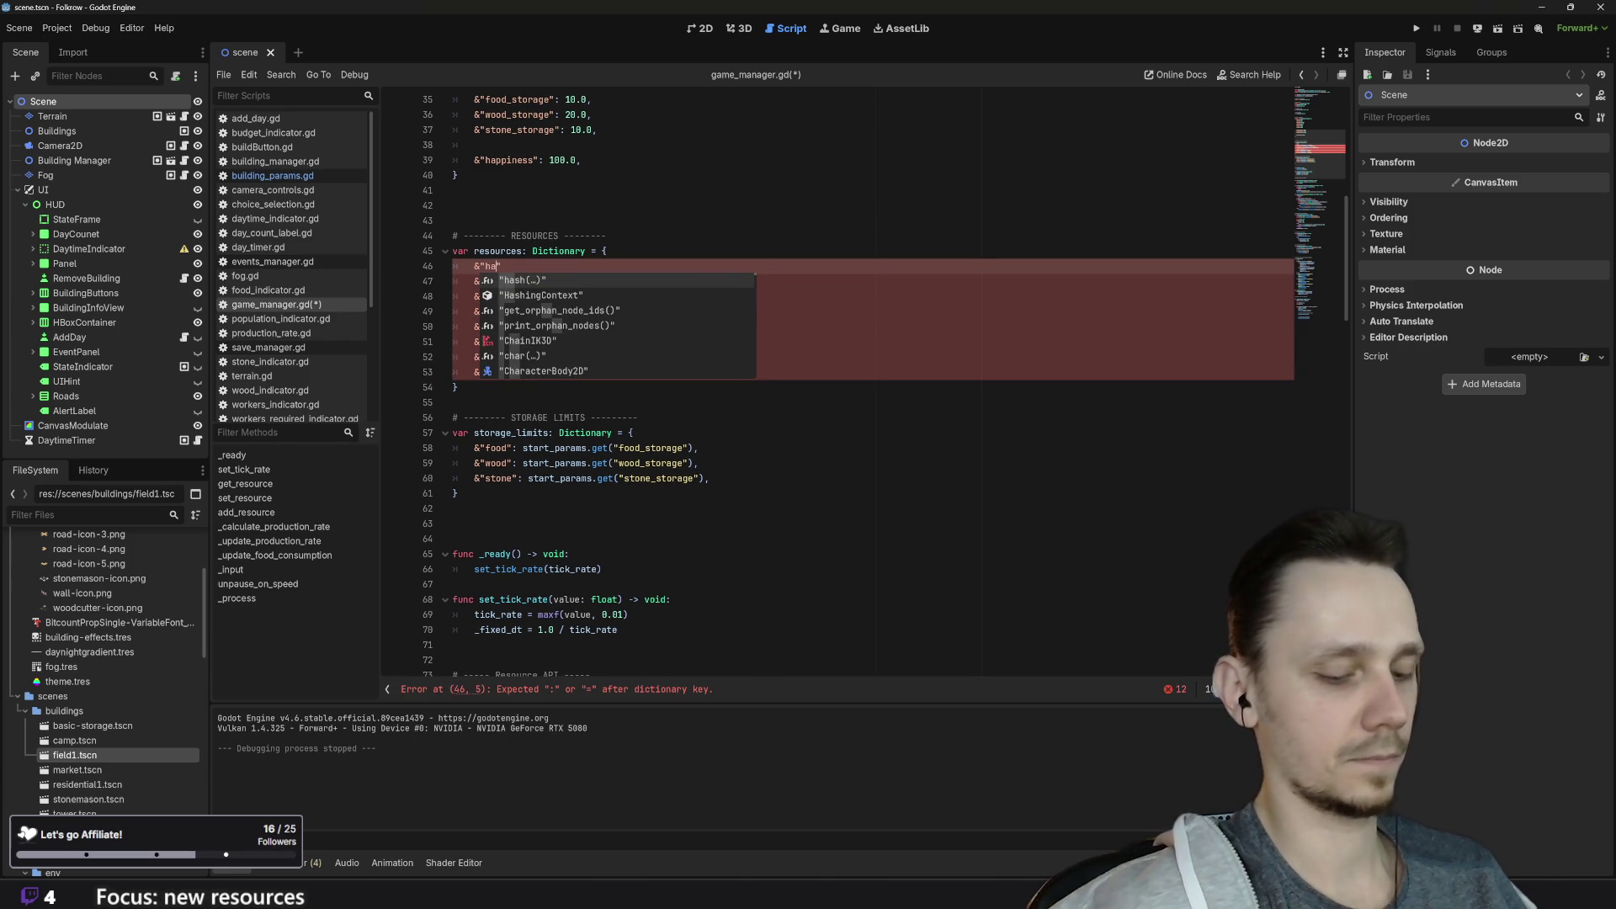
{"action": "type", "text": "ss\""}
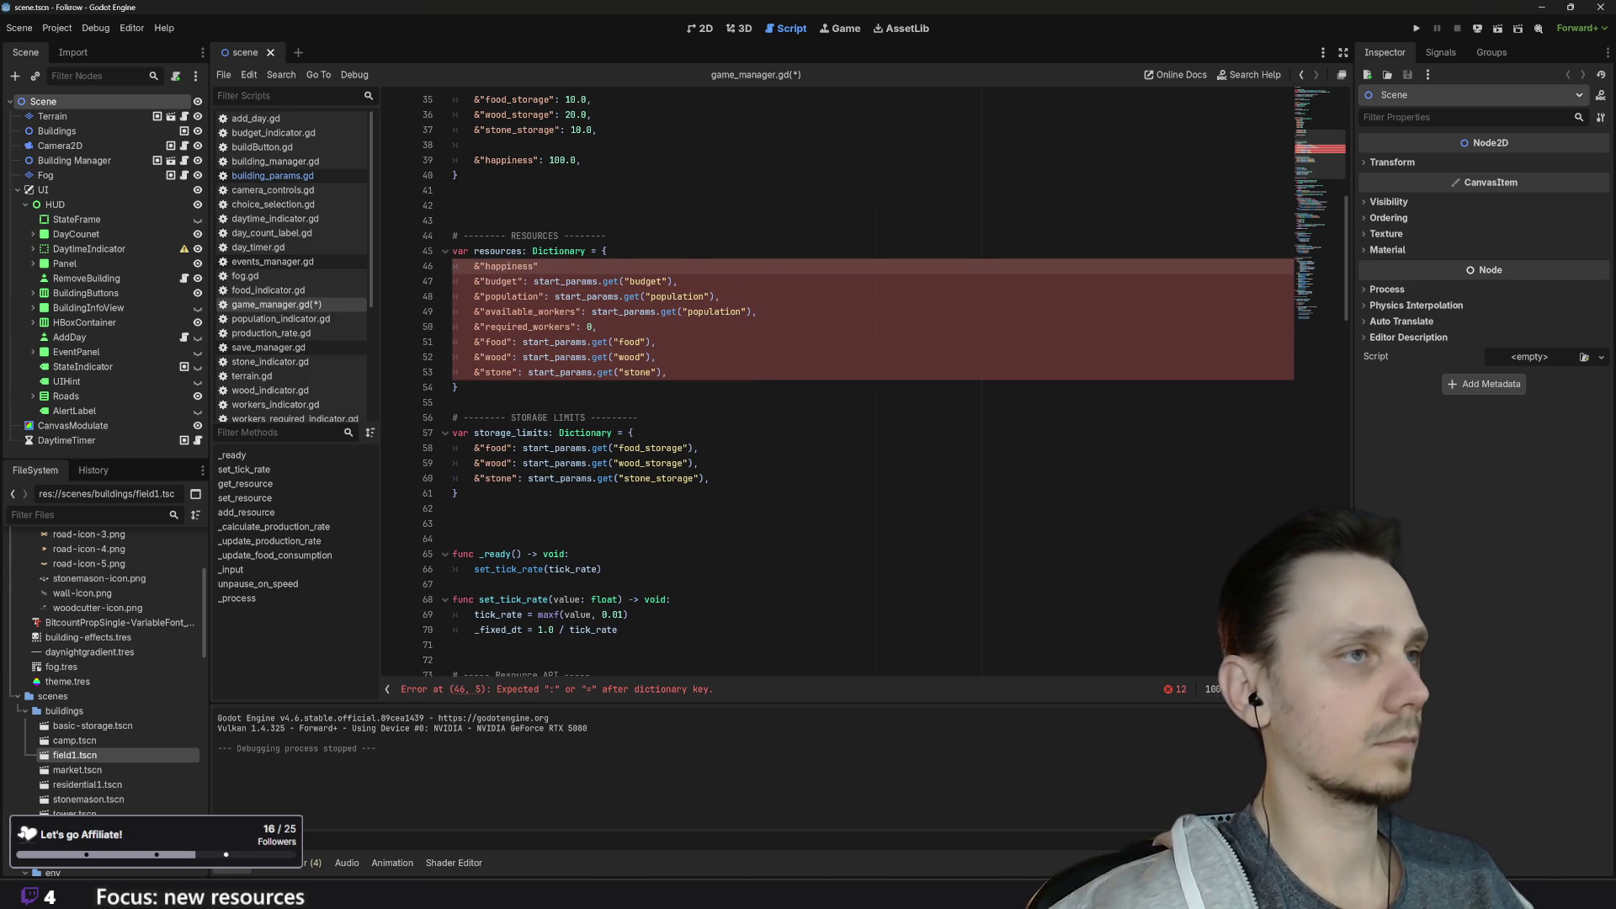
{"action": "type", "text": ": "}
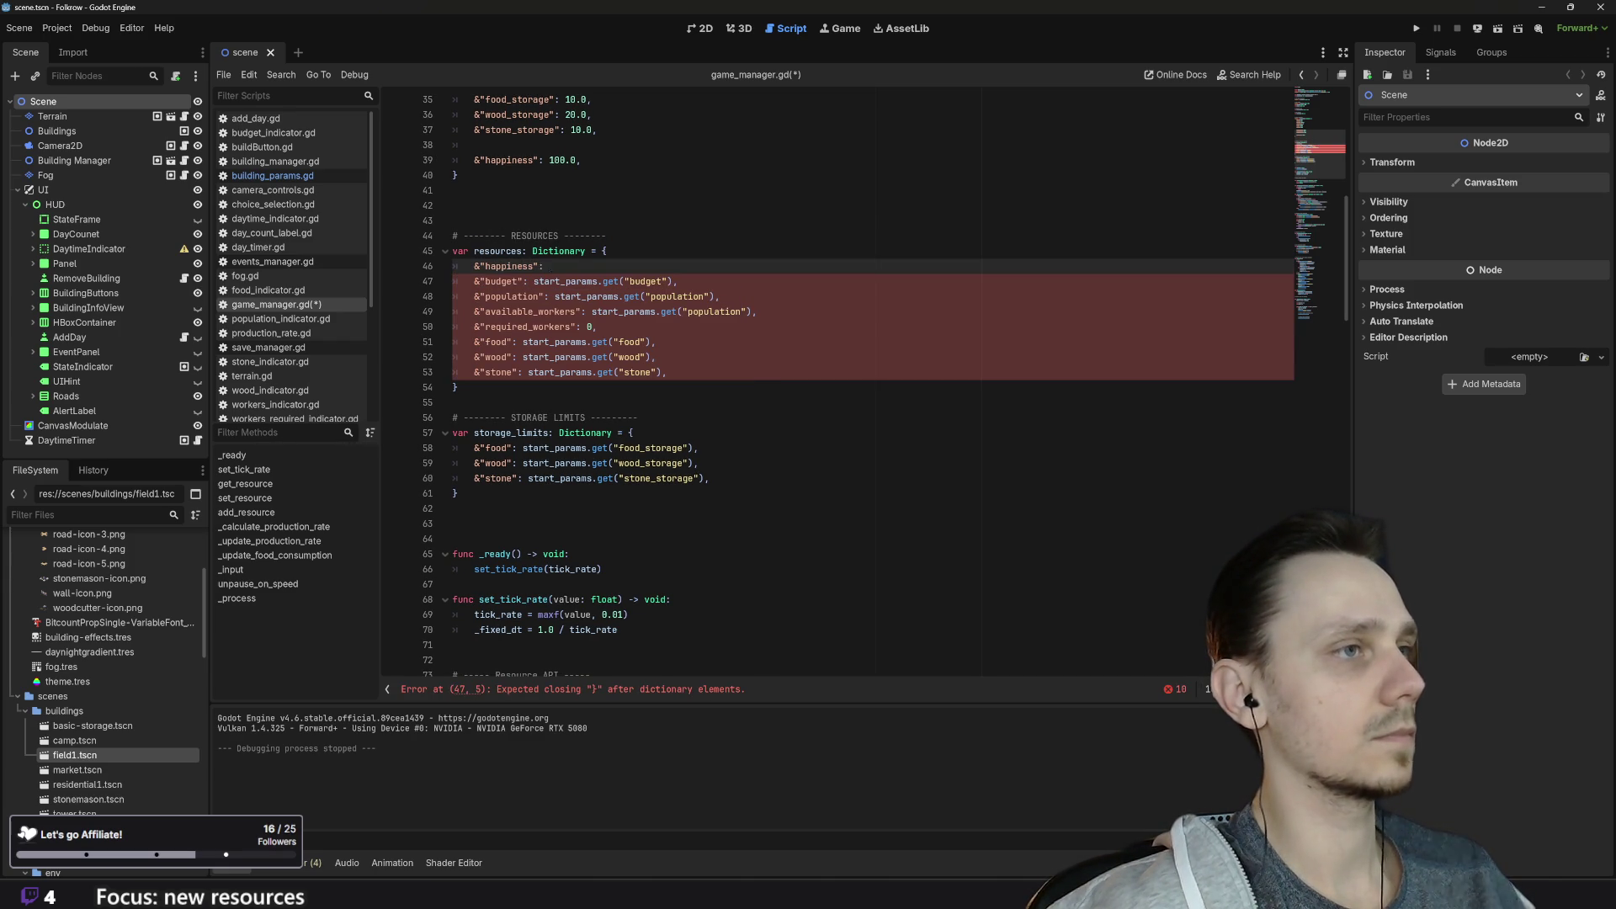
{"action": "type", "text": "sta"}
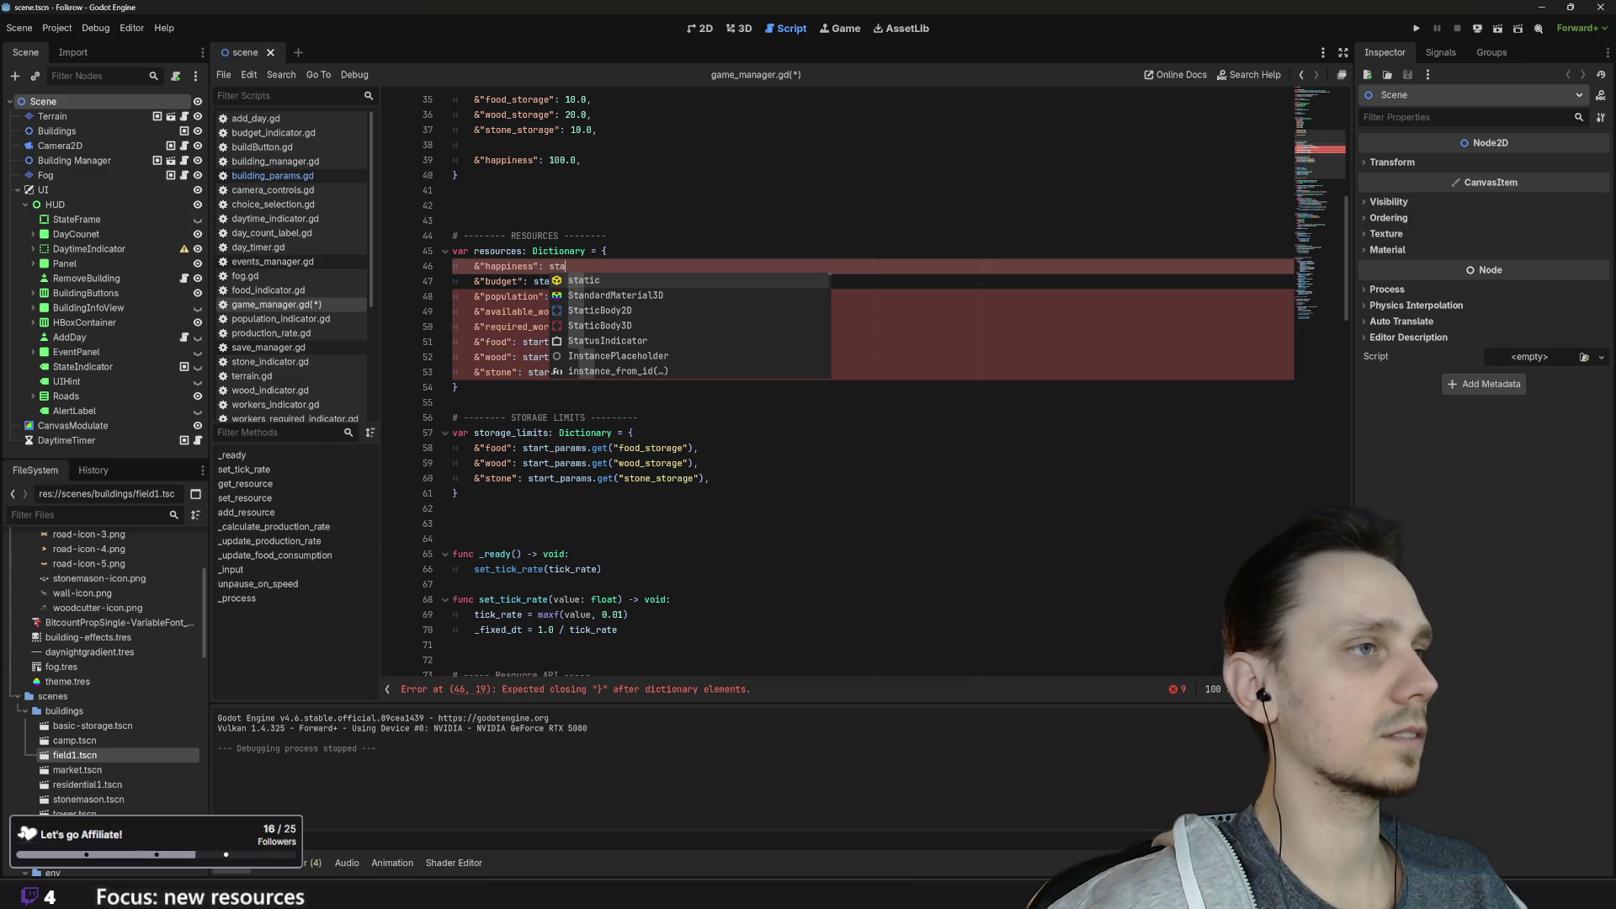
Step: Copy the budget entry's start_params lookup in as the happiness value
{"action": "left_click", "coordinate": [523, 281]}
{"action": "left_click_drag", "start_coordinate": [533, 281], "coordinate": [679, 281]}
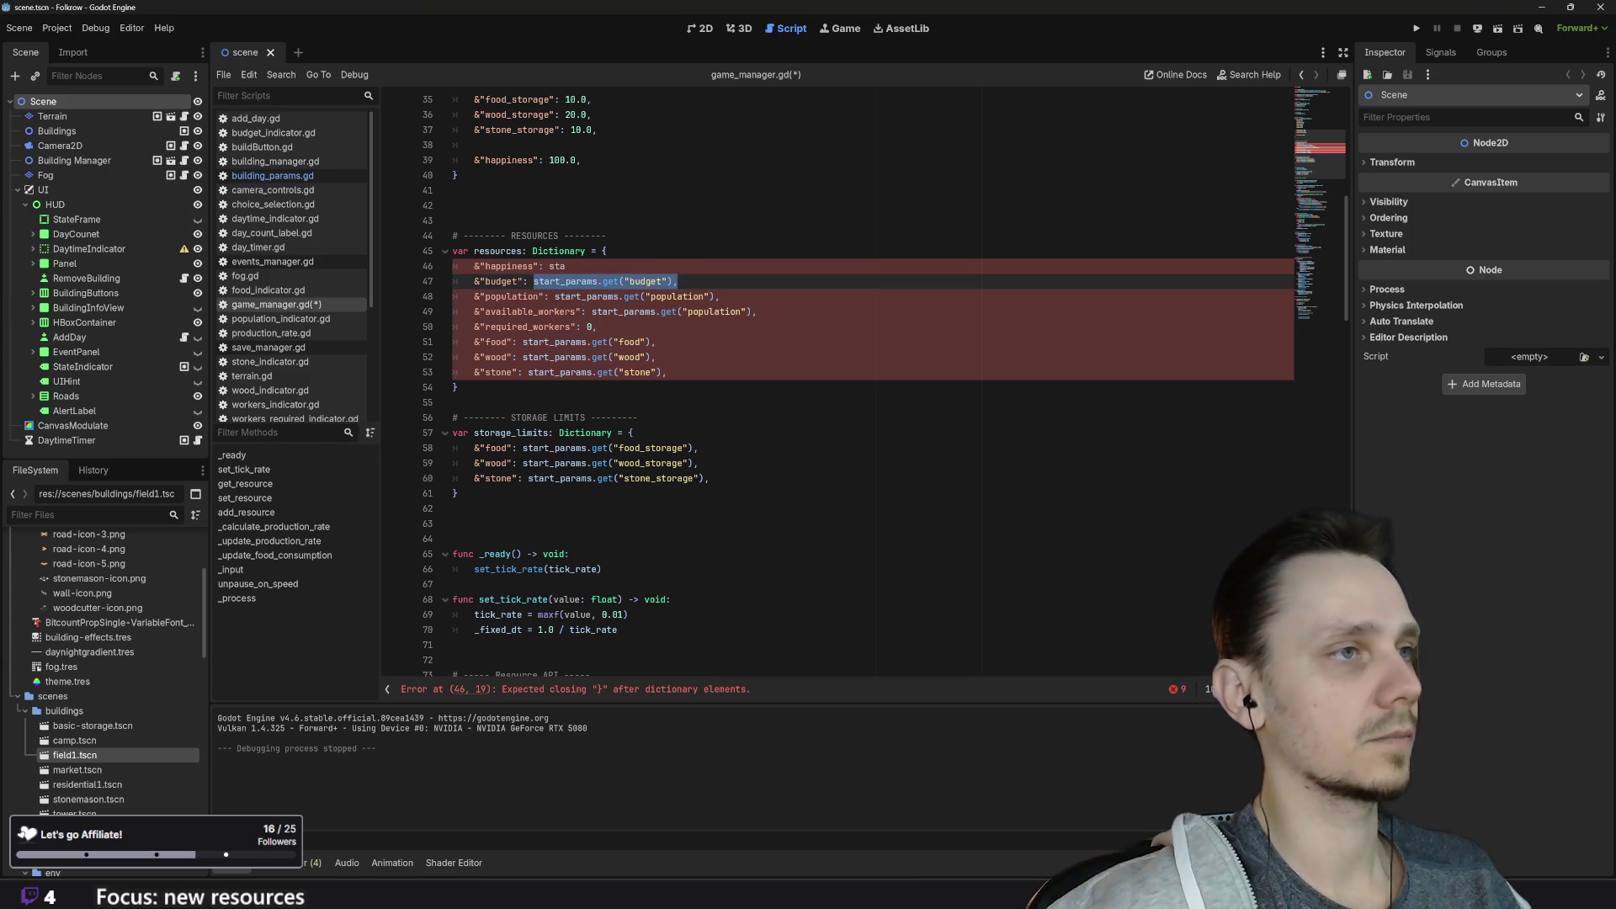
{"action": "key", "text": "ctrl+c"}
{"action": "key", "text": "Up"}
{"action": "key", "text": "BackSpace"}
{"action": "key", "text": "BackSpace"}
{"action": "key", "text": "BackSpace"}
{"action": "key", "text": "ctrl+v"}
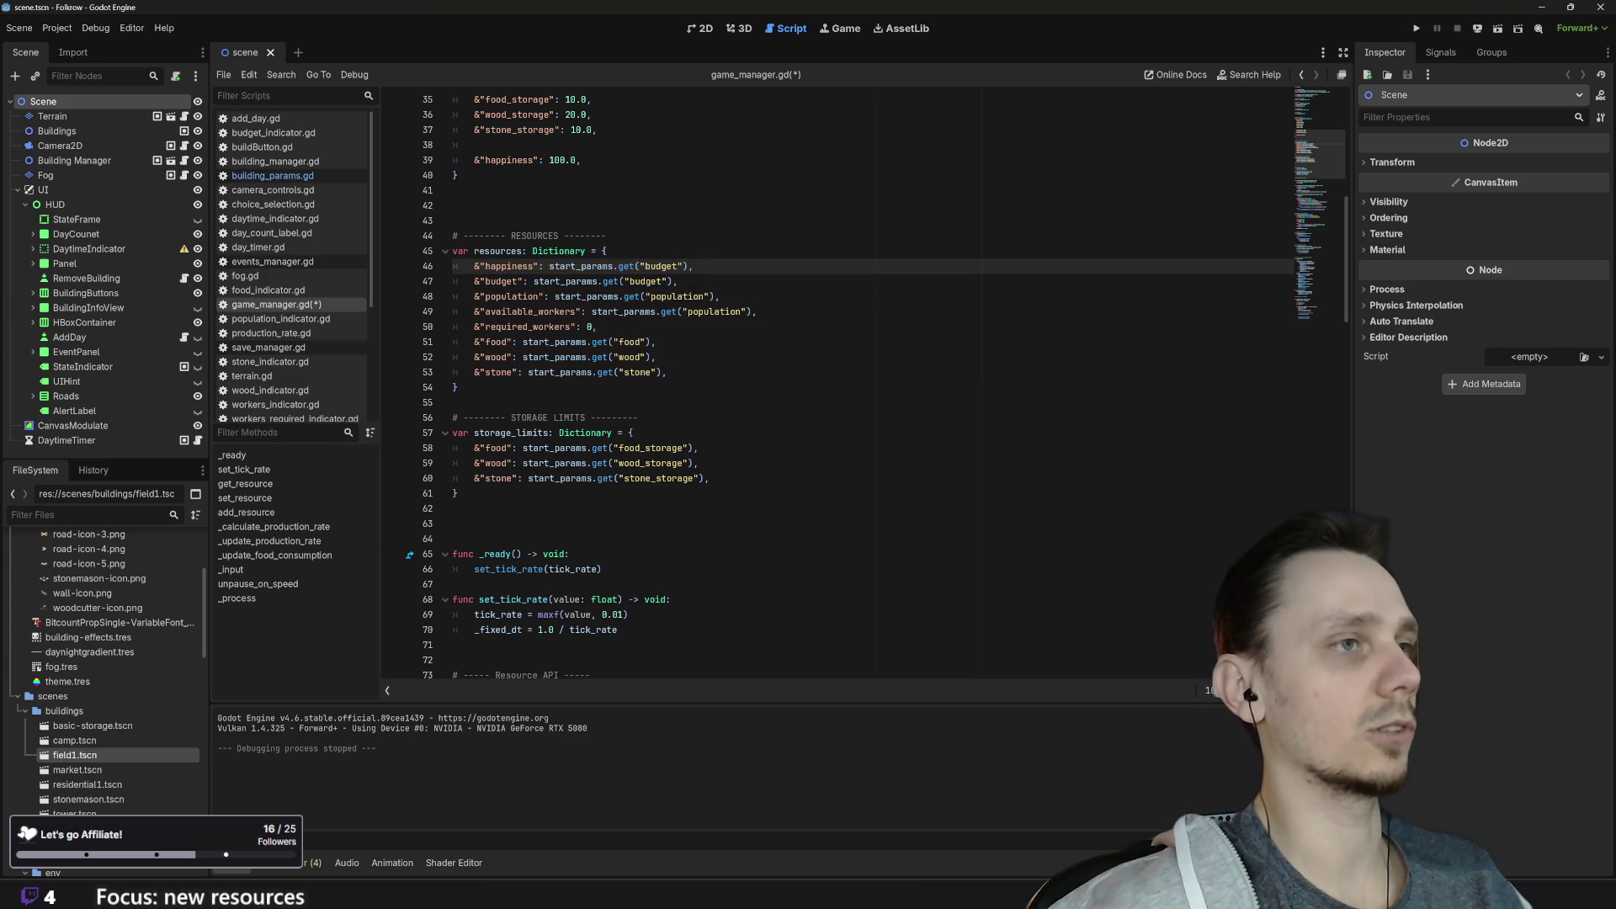
Step: Replace budget with happiness in that lookup and save game_manager.gd
{"action": "double_click", "coordinate": [661, 267]}
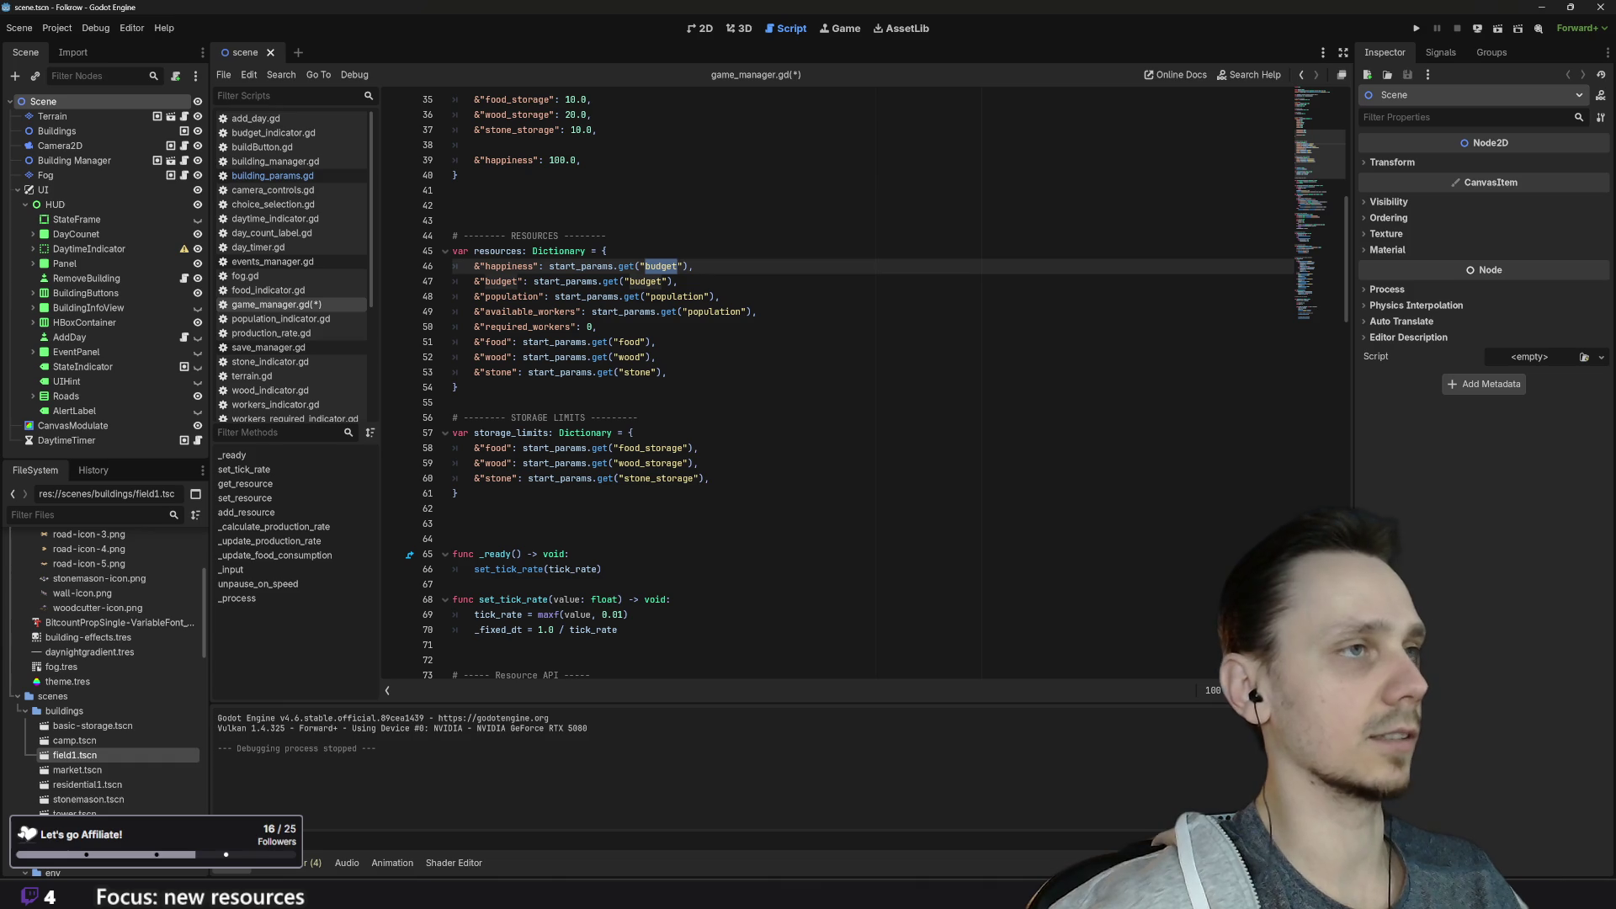
{"action": "scroll", "coordinate": [661, 266], "scroll_direction": "up", "scroll_amount": 1}
{"action": "left_click", "coordinate": [510, 205]}
{"action": "double_click", "coordinate": [509, 206]}
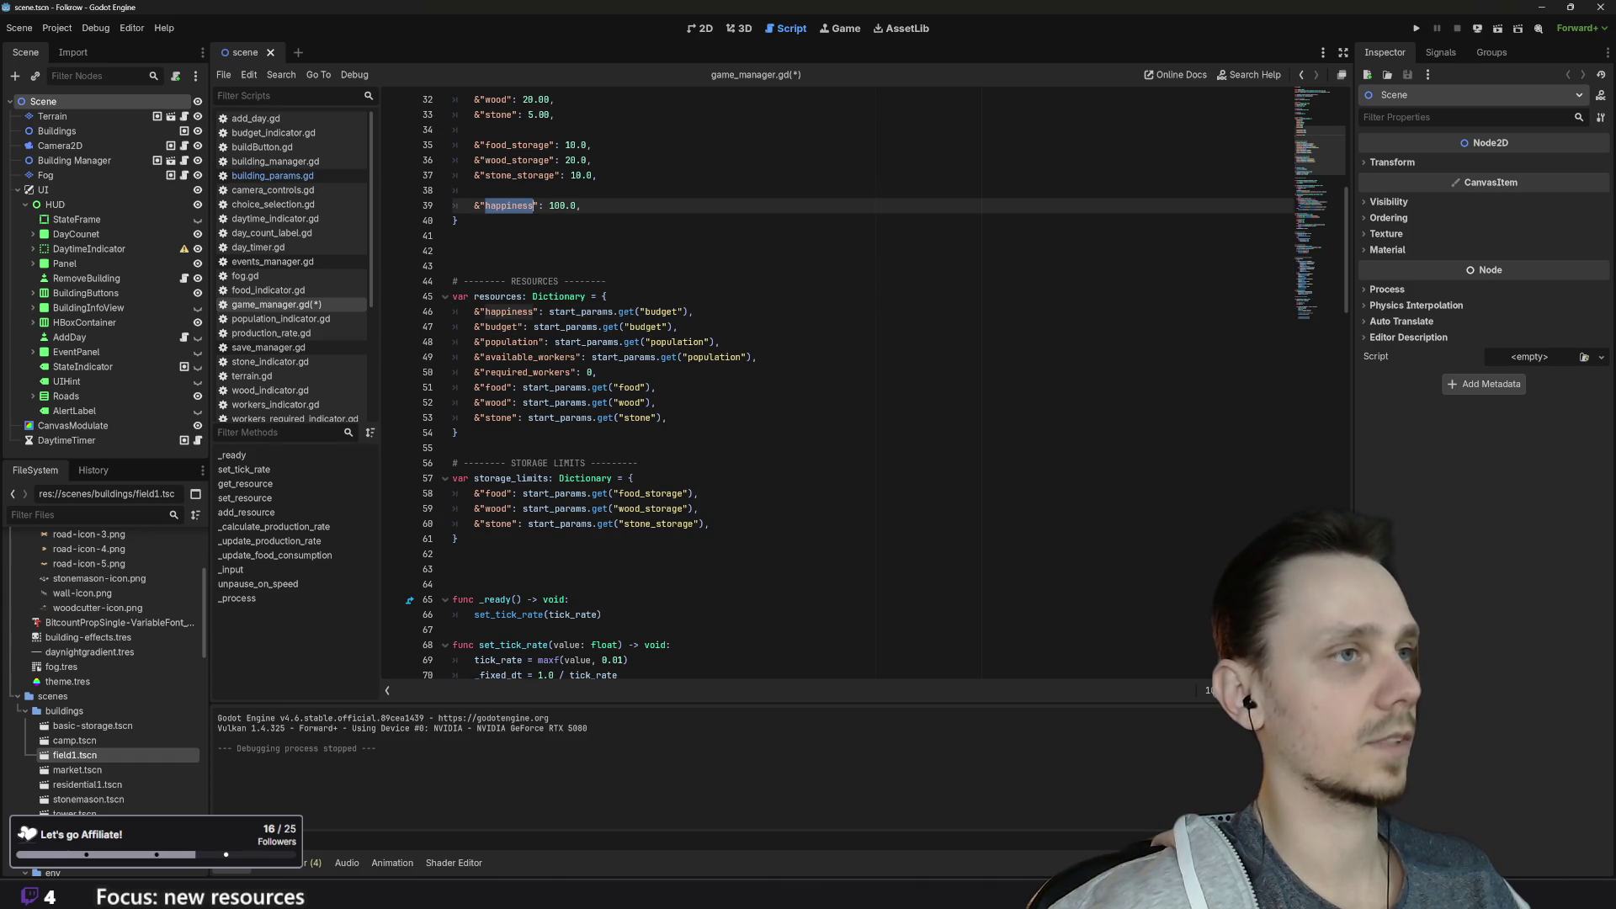
{"action": "double_click", "coordinate": [661, 311]}
{"action": "type", "text": "happiness"}
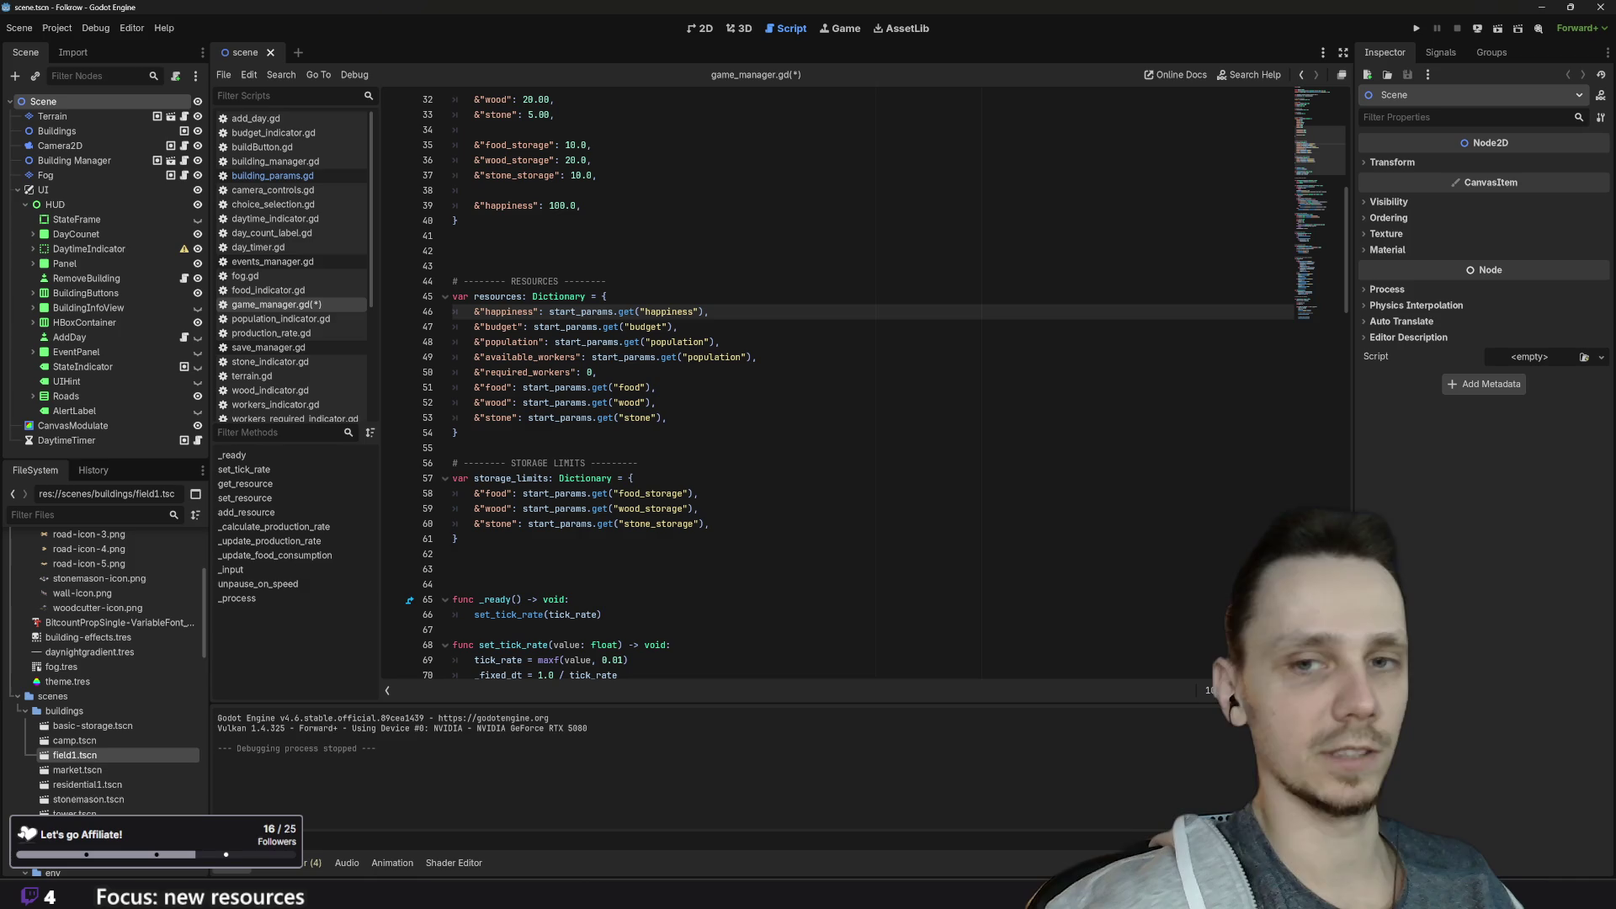
{"action": "key", "text": "ctrl+s"}
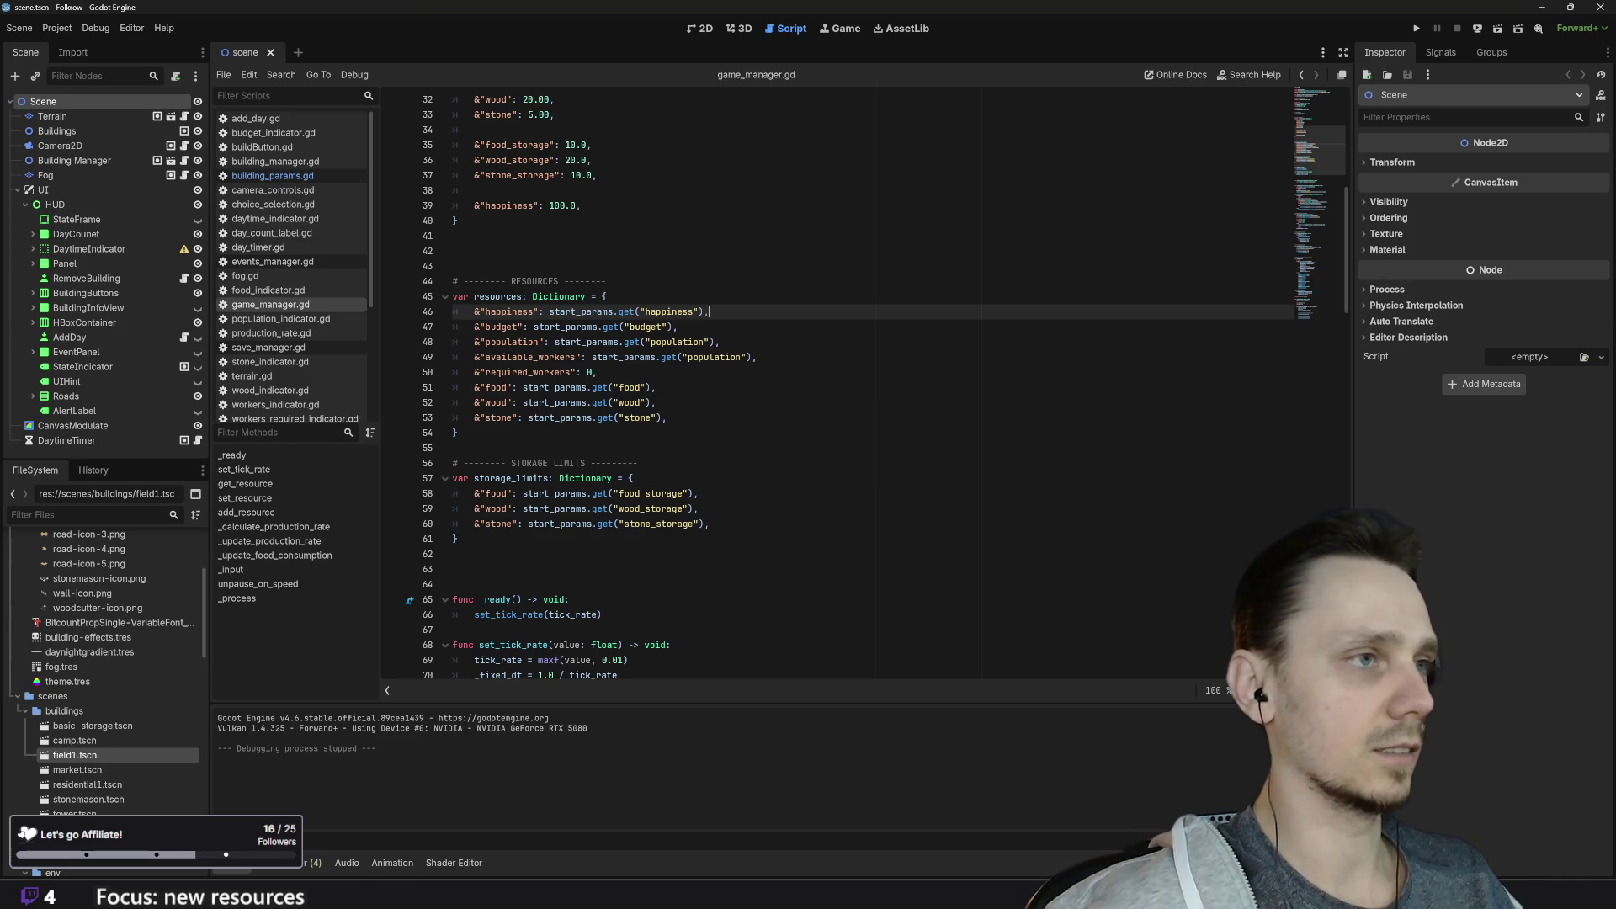
{"action": "scroll", "coordinate": [838, 387], "scroll_direction": "down", "scroll_amount": 1}
{"action": "scroll", "coordinate": [838, 387], "scroll_direction": "down", "scroll_amount": 4}
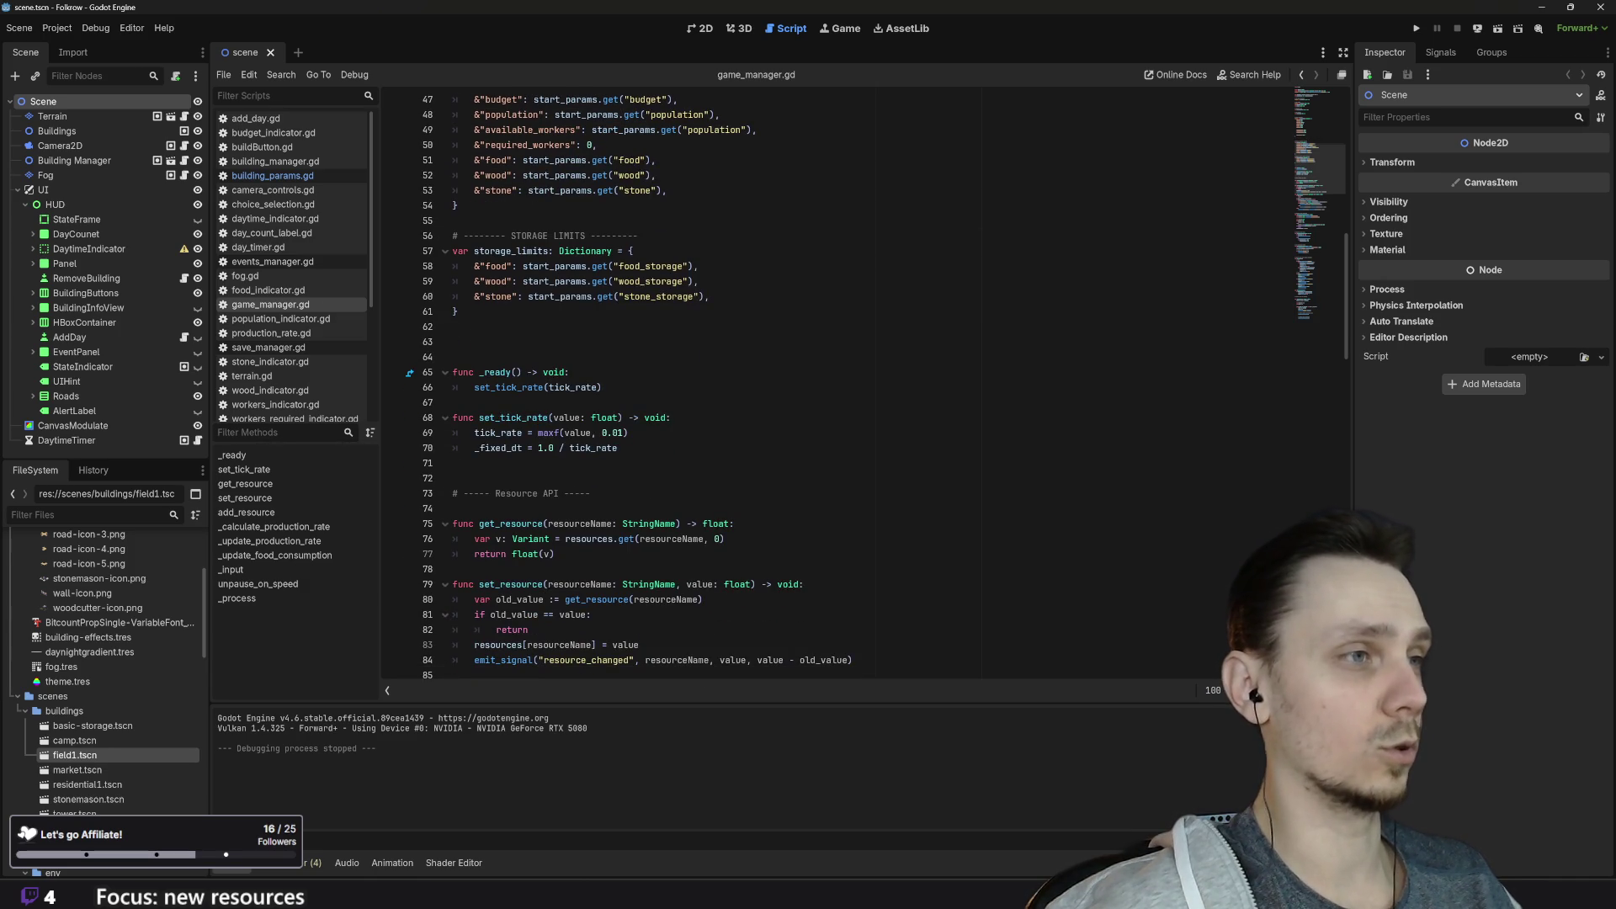
{"action": "scroll", "coordinate": [838, 388], "scroll_direction": "down", "scroll_amount": 20}
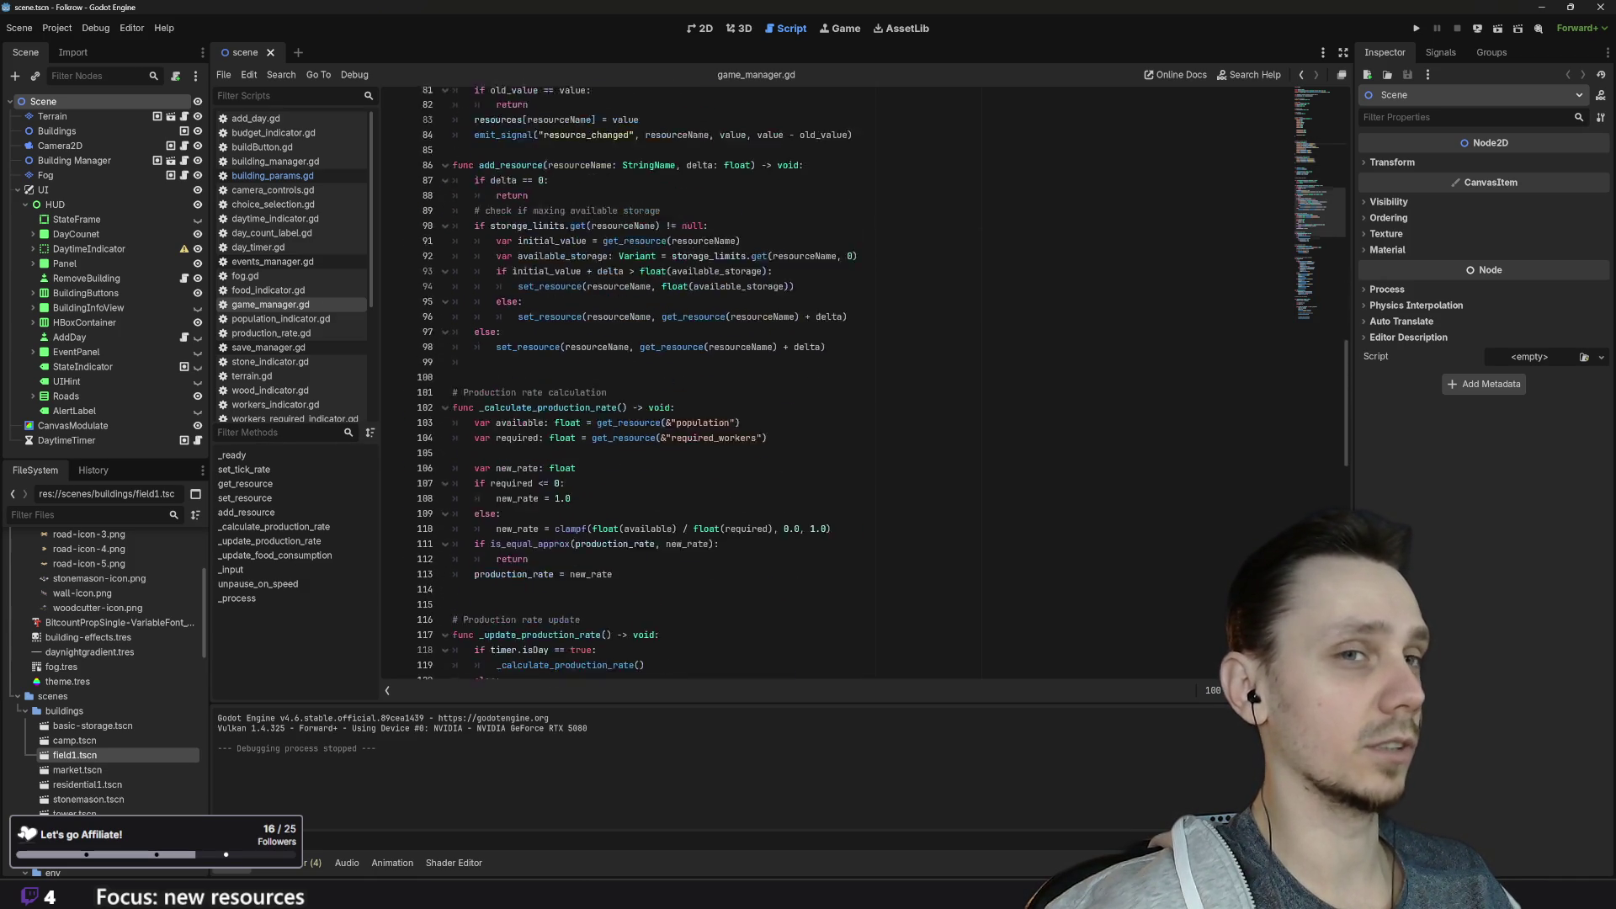
{"action": "scroll", "coordinate": [838, 387], "scroll_direction": "down", "scroll_amount": 5}
{"action": "scroll", "coordinate": [838, 387], "scroll_direction": "up", "scroll_amount": 20}
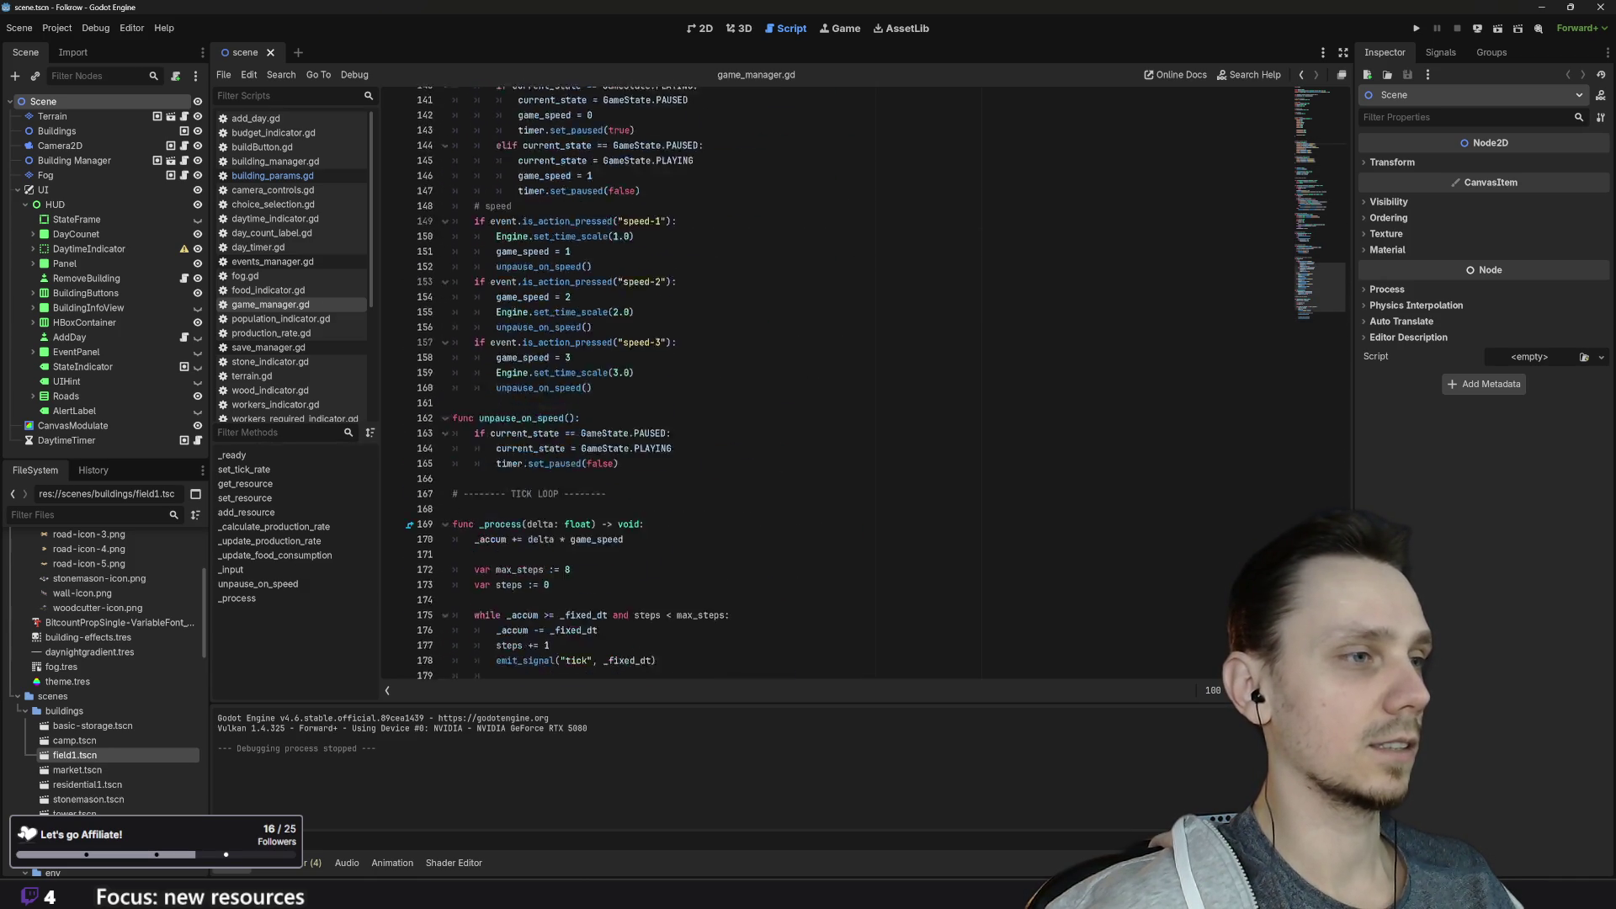
{"action": "scroll", "coordinate": [838, 388], "scroll_direction": "up", "scroll_amount": 20}
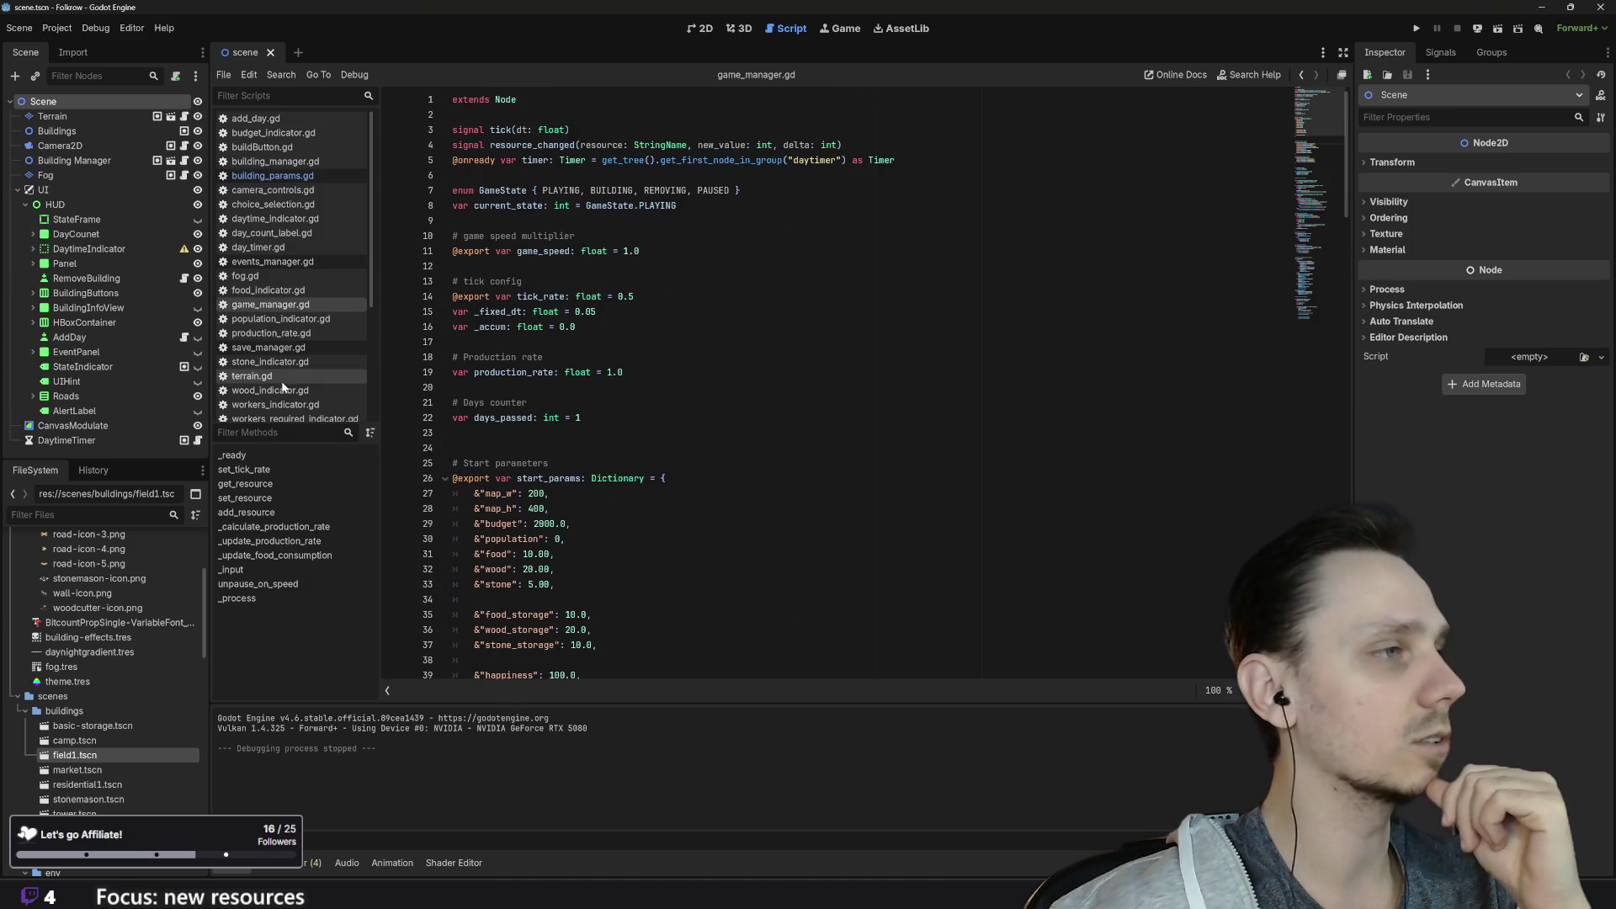
{"action": "left_click", "coordinate": [285, 348]}
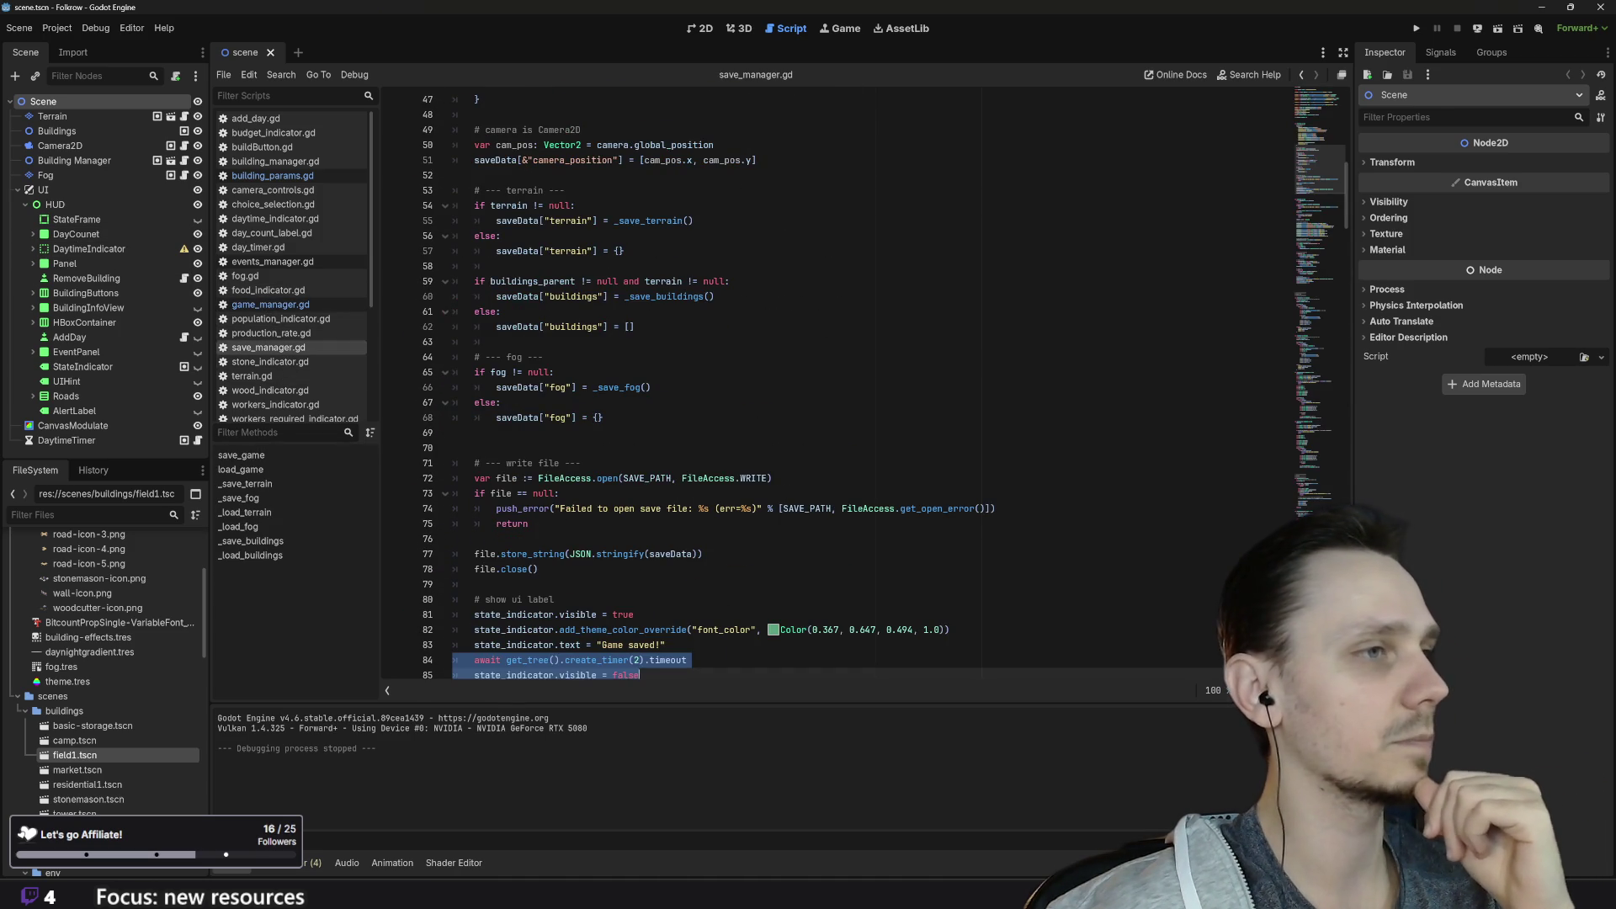
Step: Open a new blank first line in save_game()'s saveData dictionary, just above budget
{"action": "scroll", "coordinate": [838, 387], "scroll_direction": "up", "scroll_amount": 15}
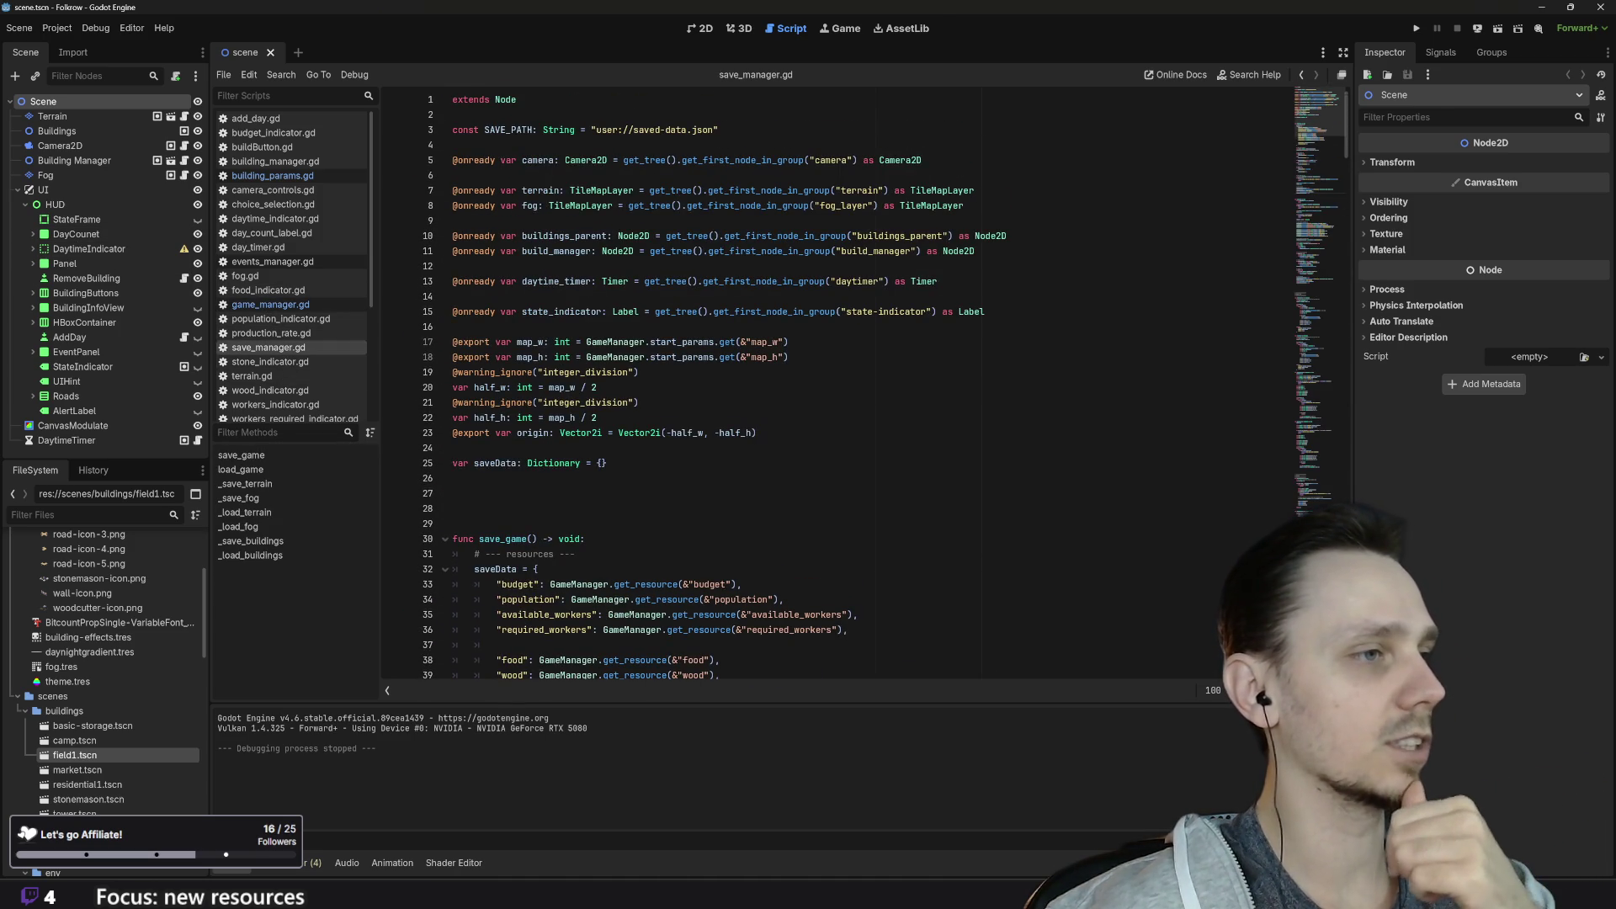
{"action": "scroll", "coordinate": [837, 387], "scroll_direction": "down", "scroll_amount": 4}
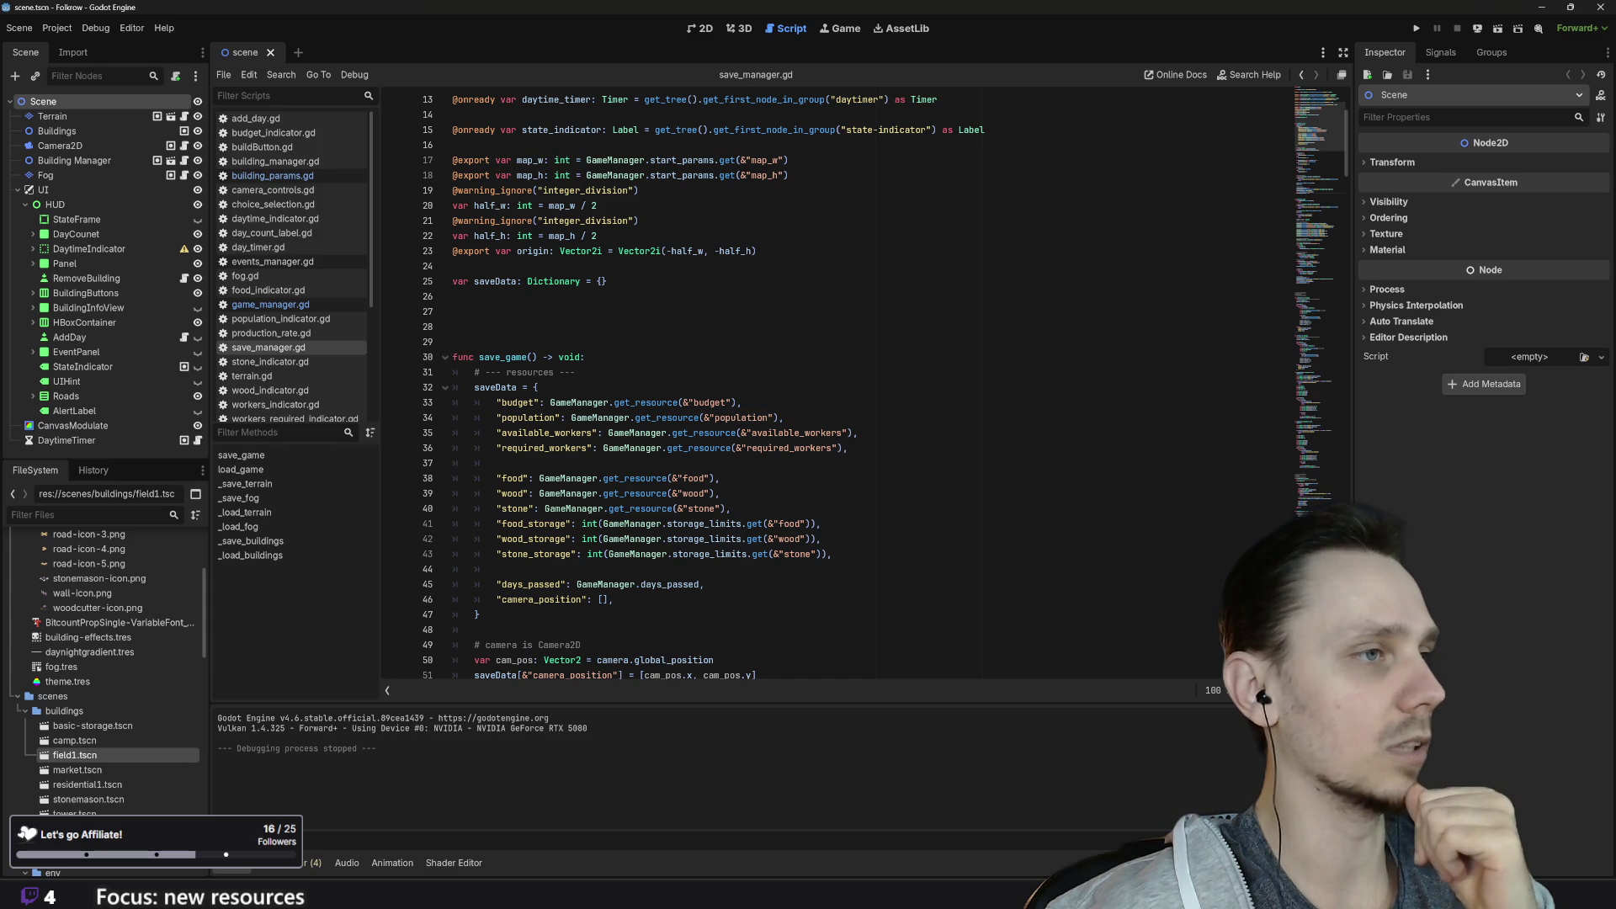
{"action": "left_click", "coordinate": [537, 387]}
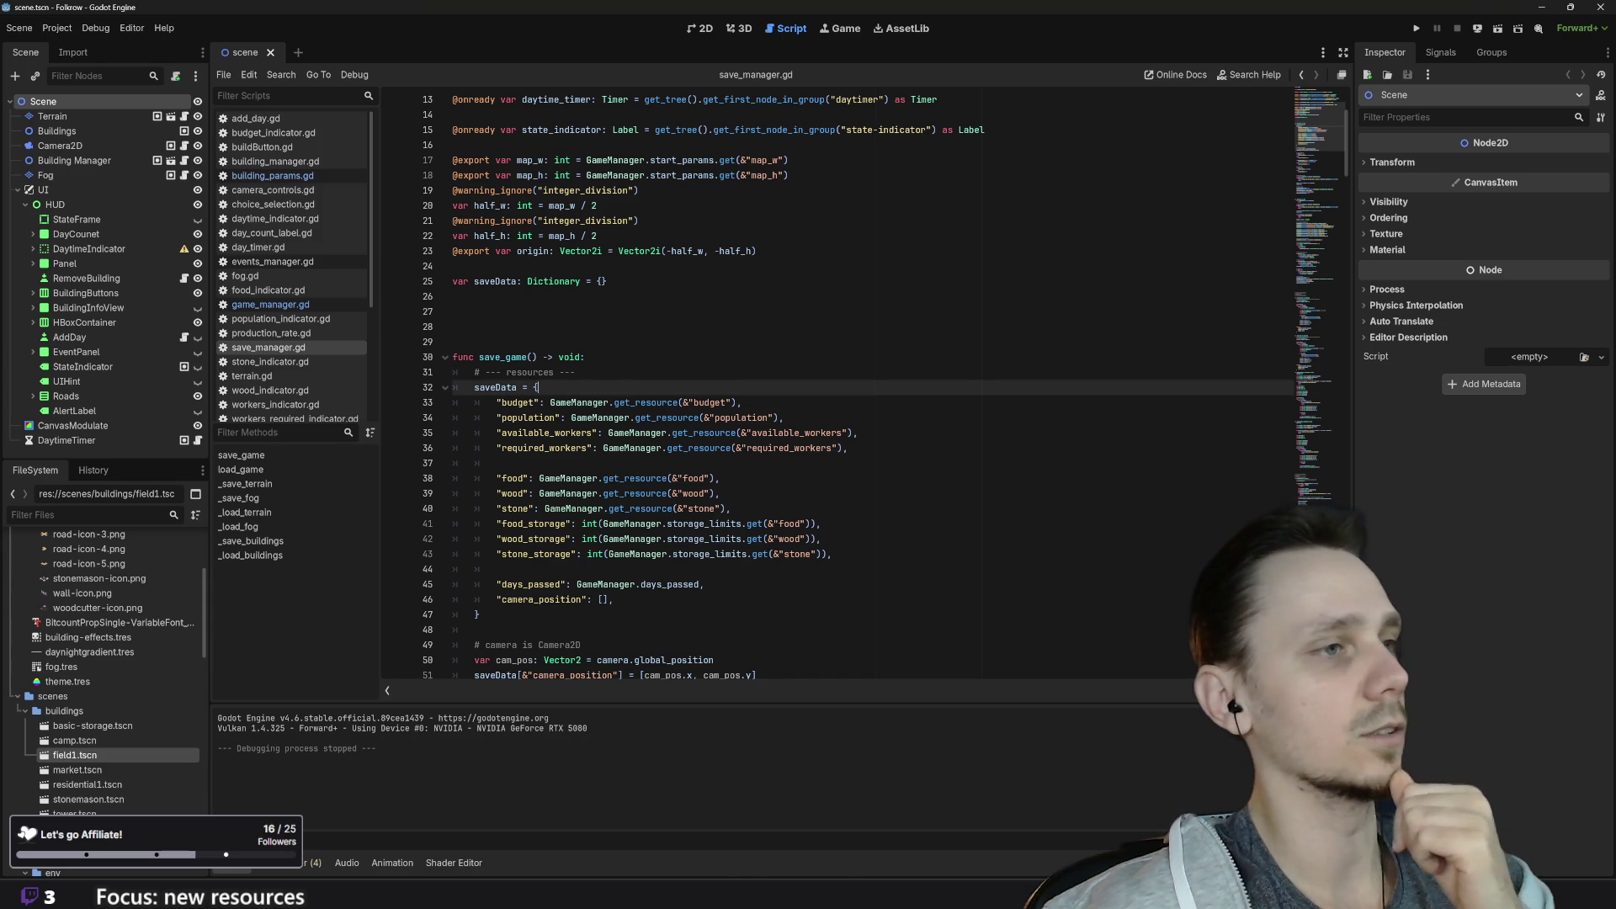
{"action": "key", "text": "Return"}
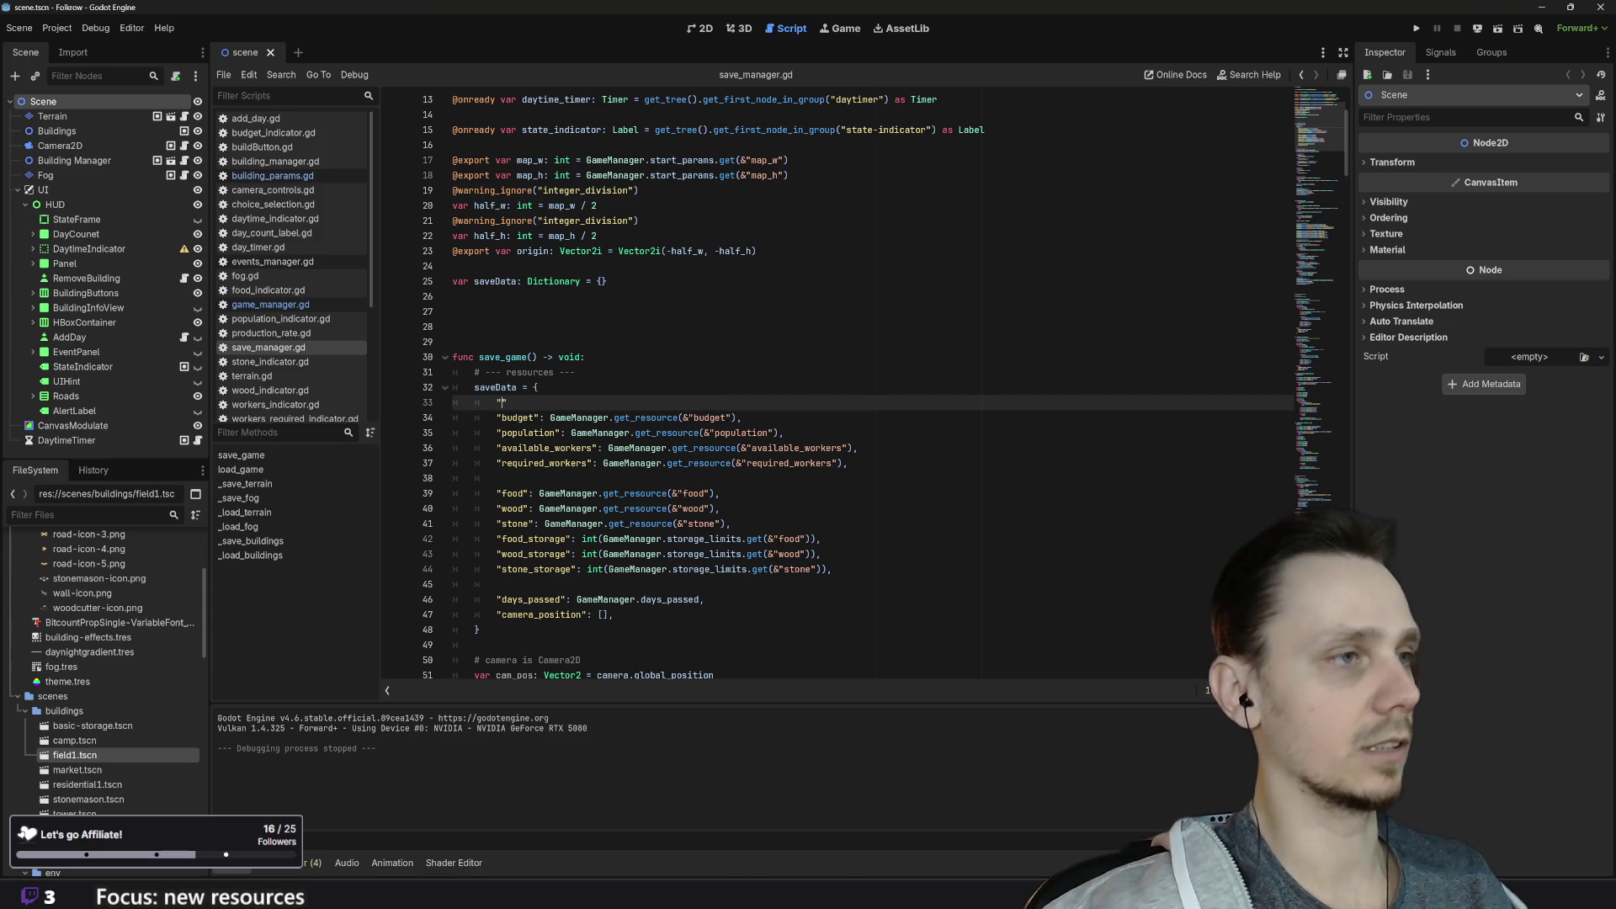
Step: Write the first saveData entry as "happiness": GameManager.get_resource(&"happiness"), adapted from the budget line
{"action": "type", "text": "happine"}
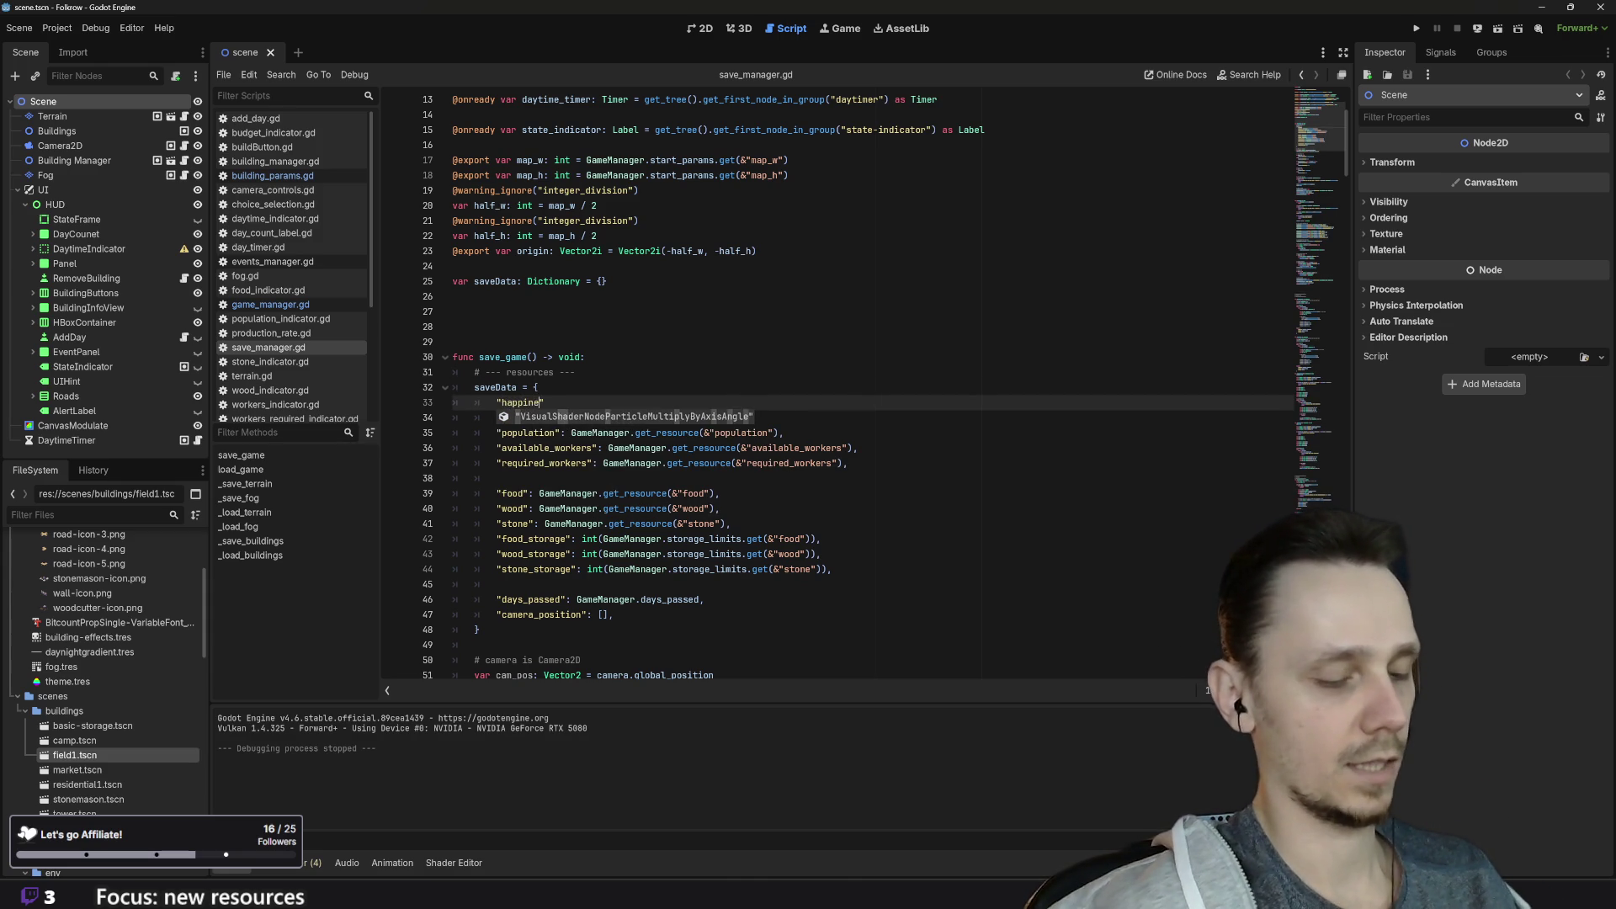
{"action": "type", "text": "ss\": "}
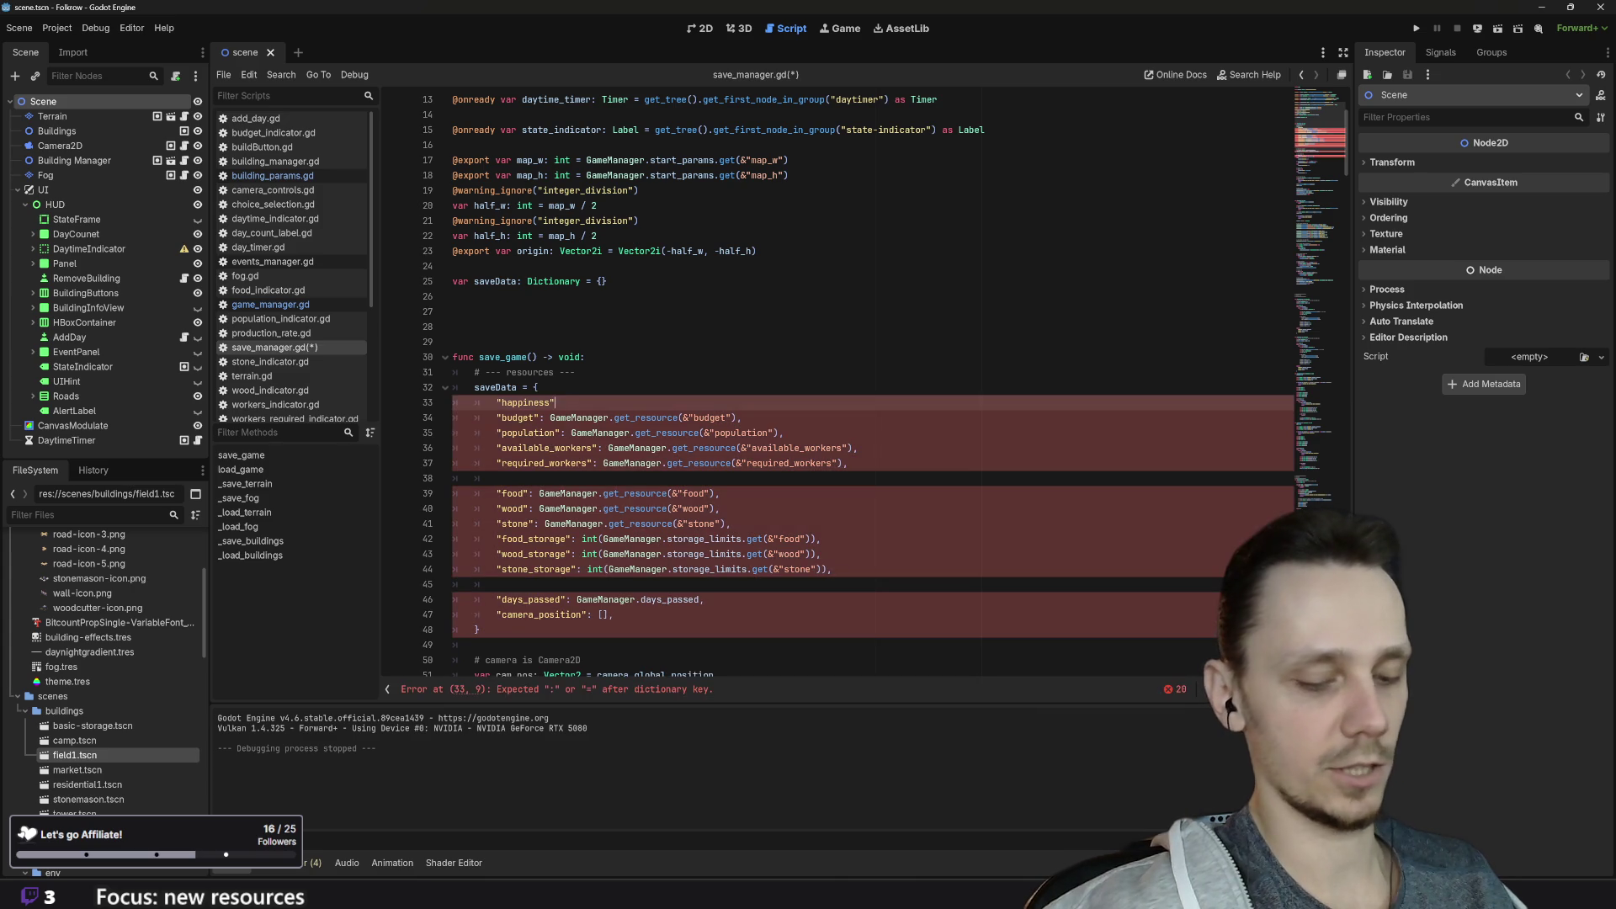
{"action": "type", "text": "Game"}
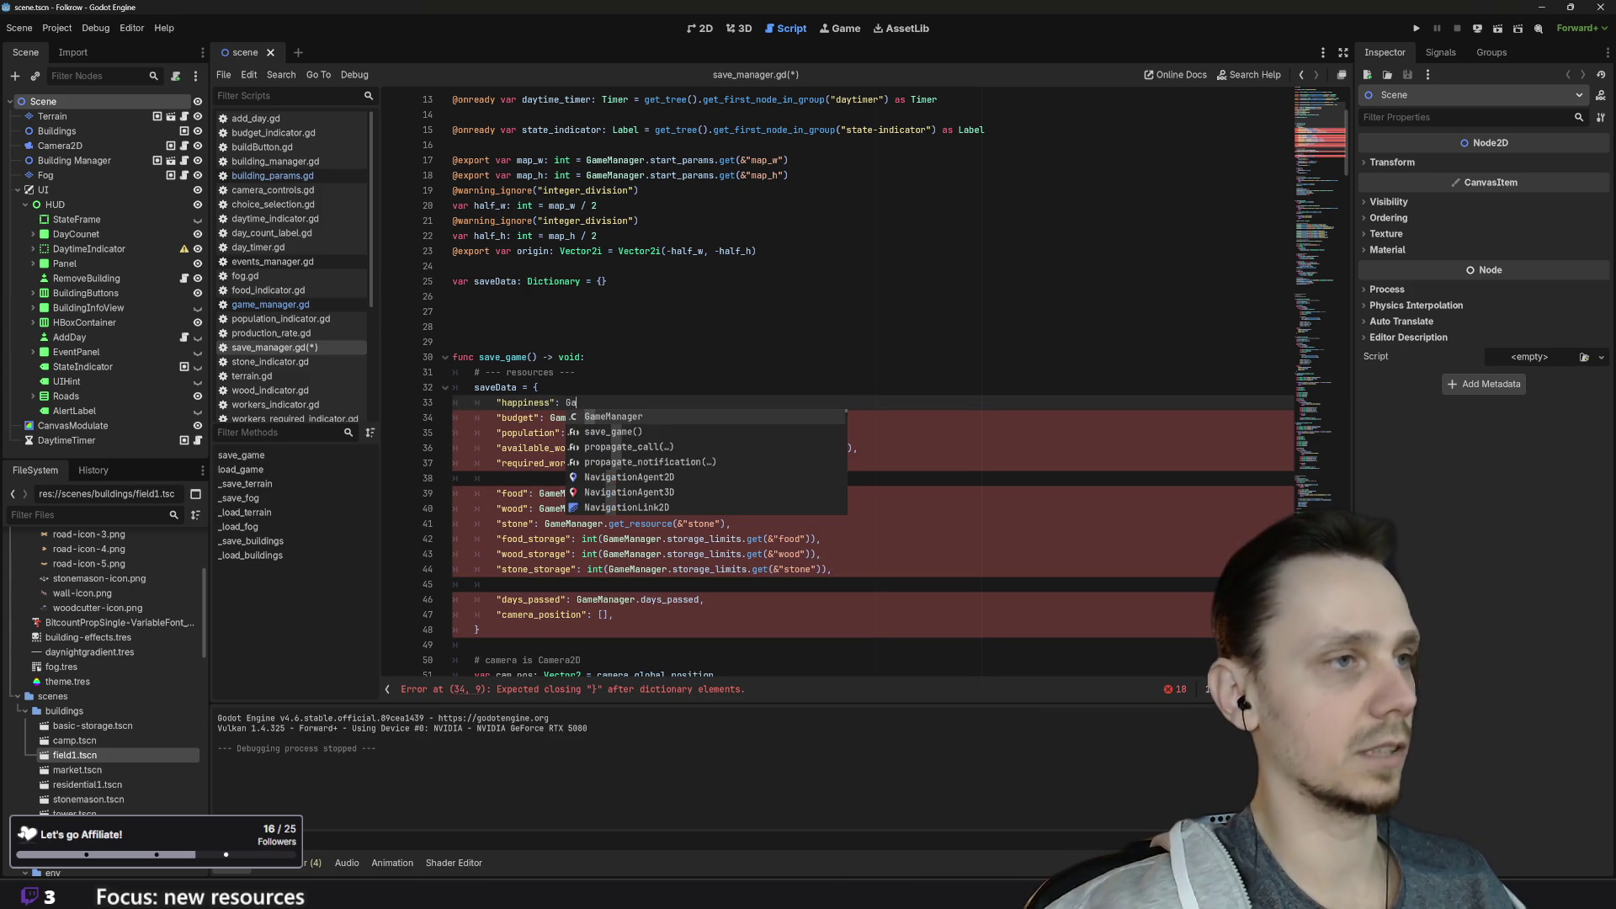
{"action": "key", "text": "Return"}
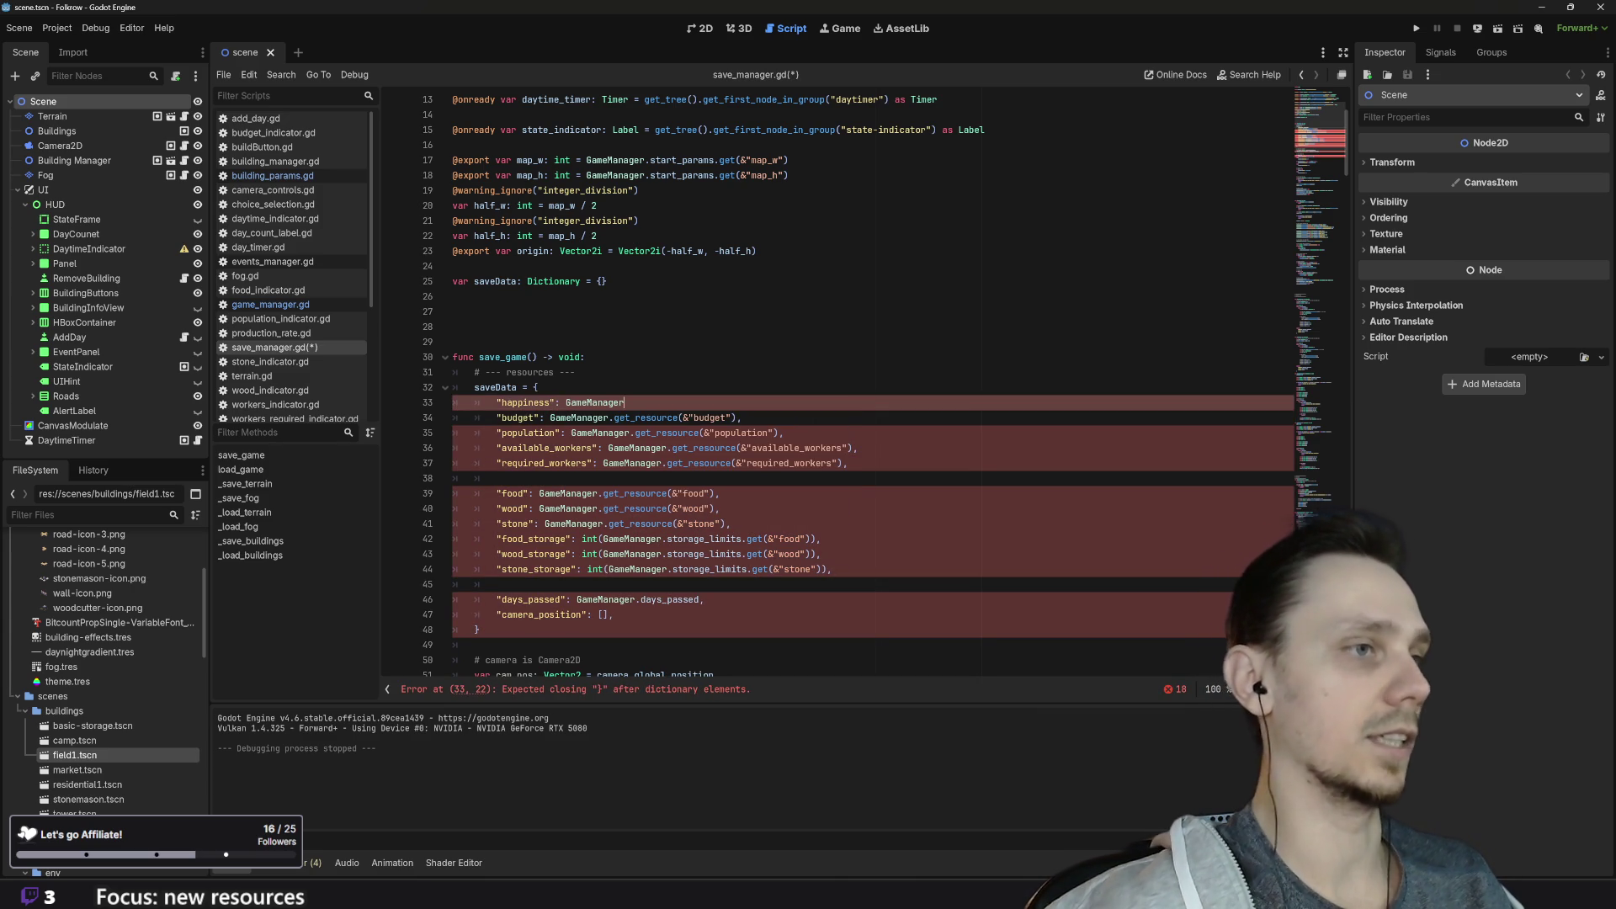
{"action": "mouse_move", "coordinate": [741, 418]}
{"action": "left_mouse_down"}
{"action": "mouse_move", "coordinate": [549, 418]}
{"action": "mouse_move", "coordinate": [611, 417]}
{"action": "left_mouse_up"}
{"action": "key", "text": "ctrl+c"}
{"action": "left_click", "coordinate": [623, 402]}
{"action": "key", "text": "ctrl+v"}
{"action": "double_click", "coordinate": [724, 402]}
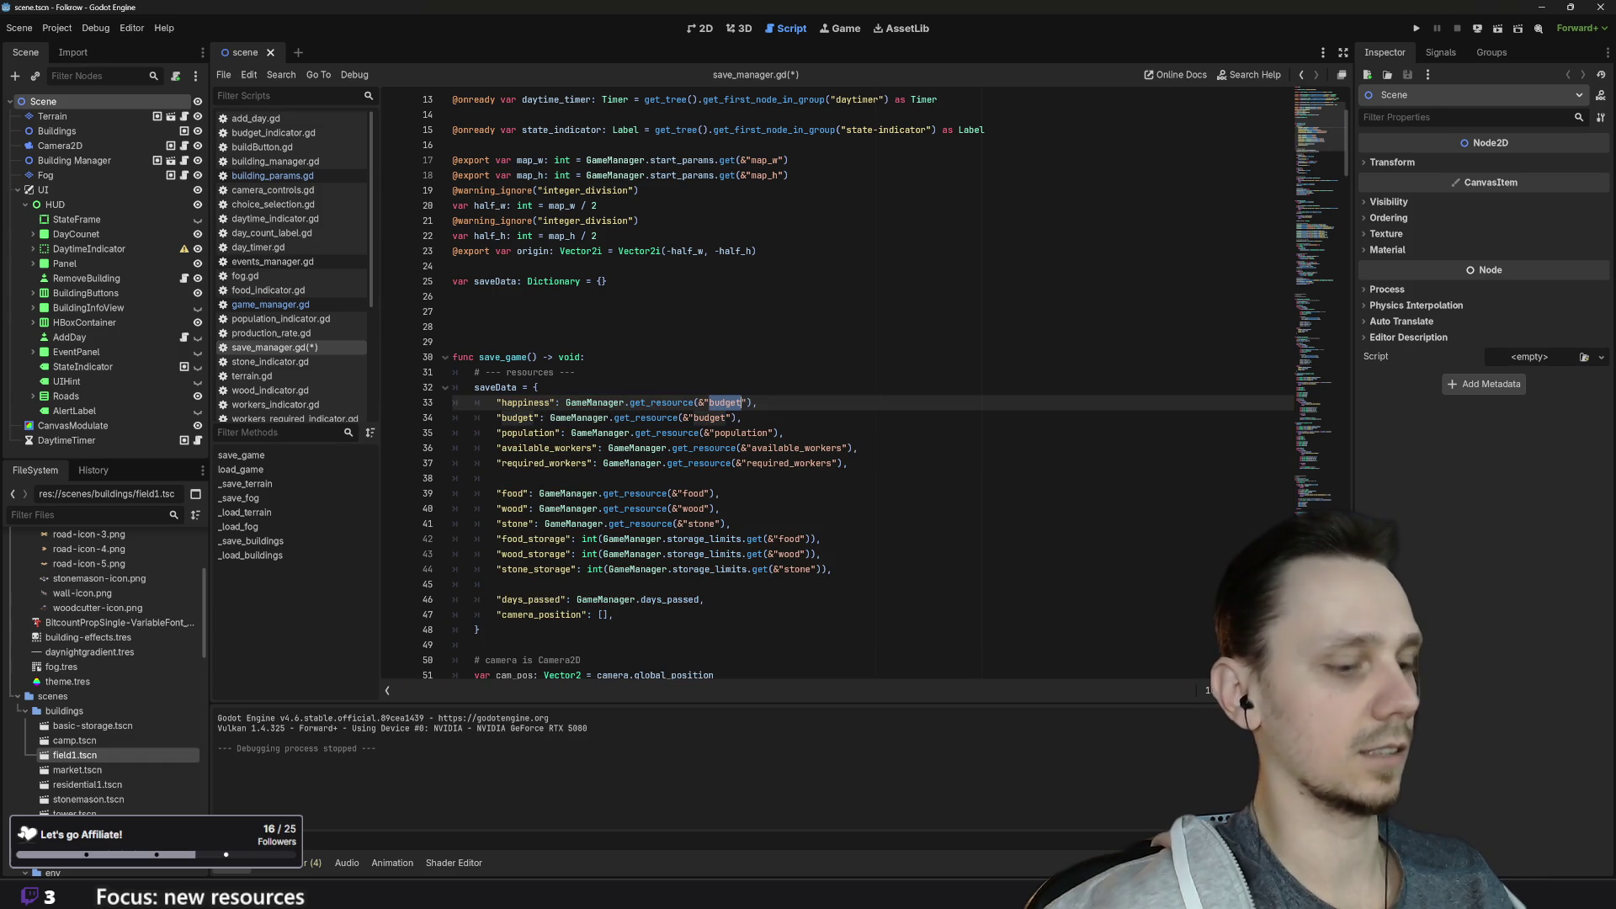
{"action": "type", "text": "happiness"}
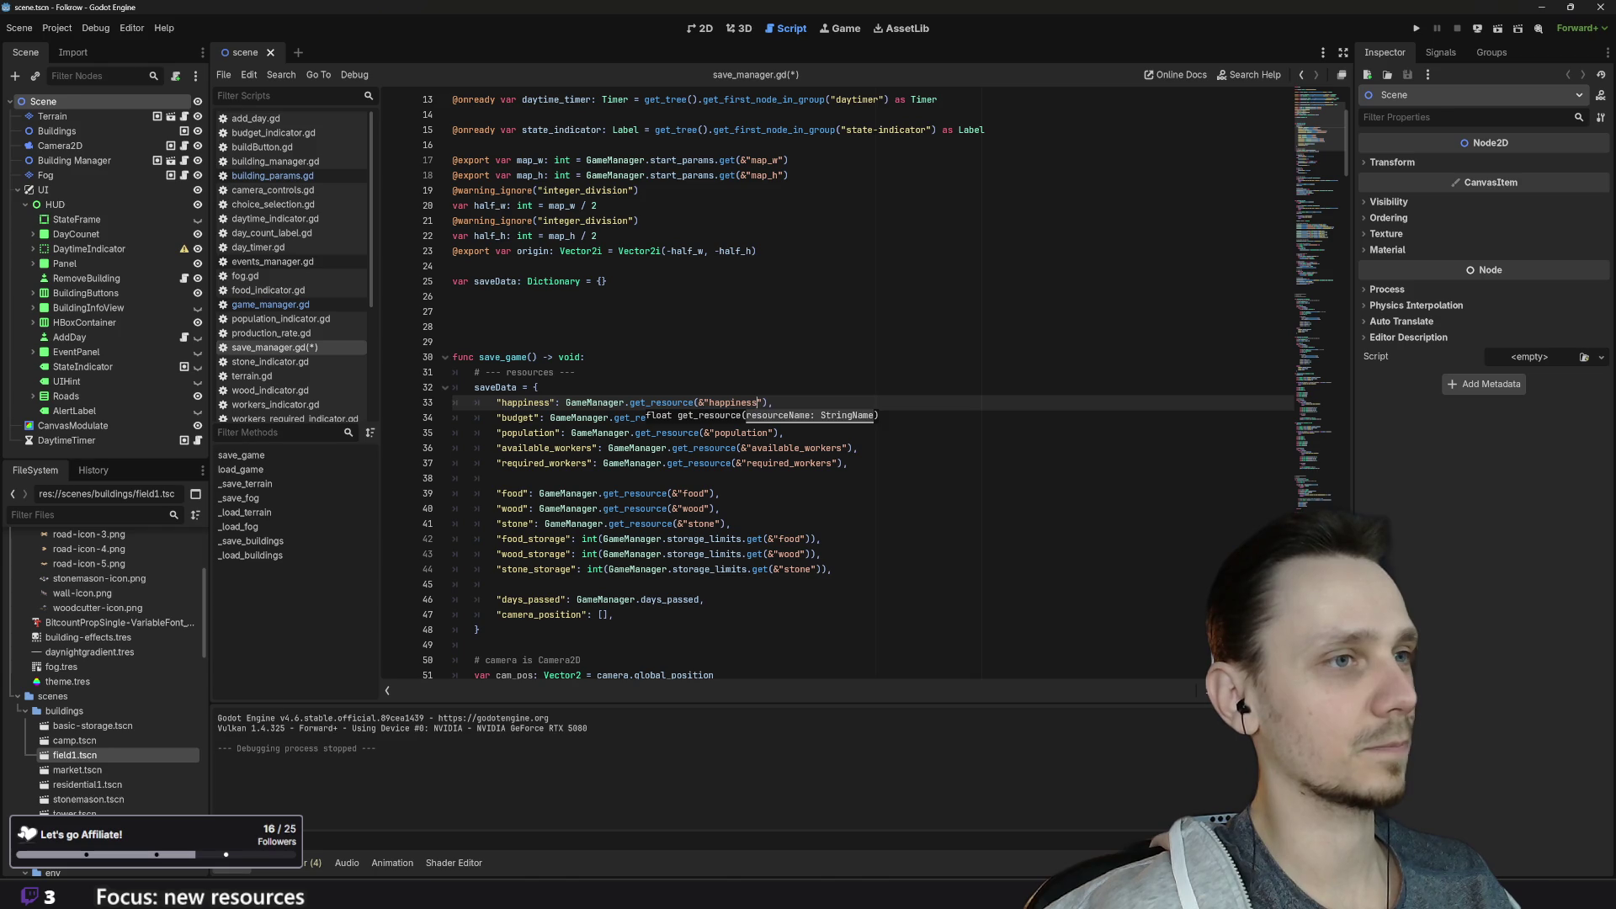
{"action": "left_click", "coordinate": [773, 402]}
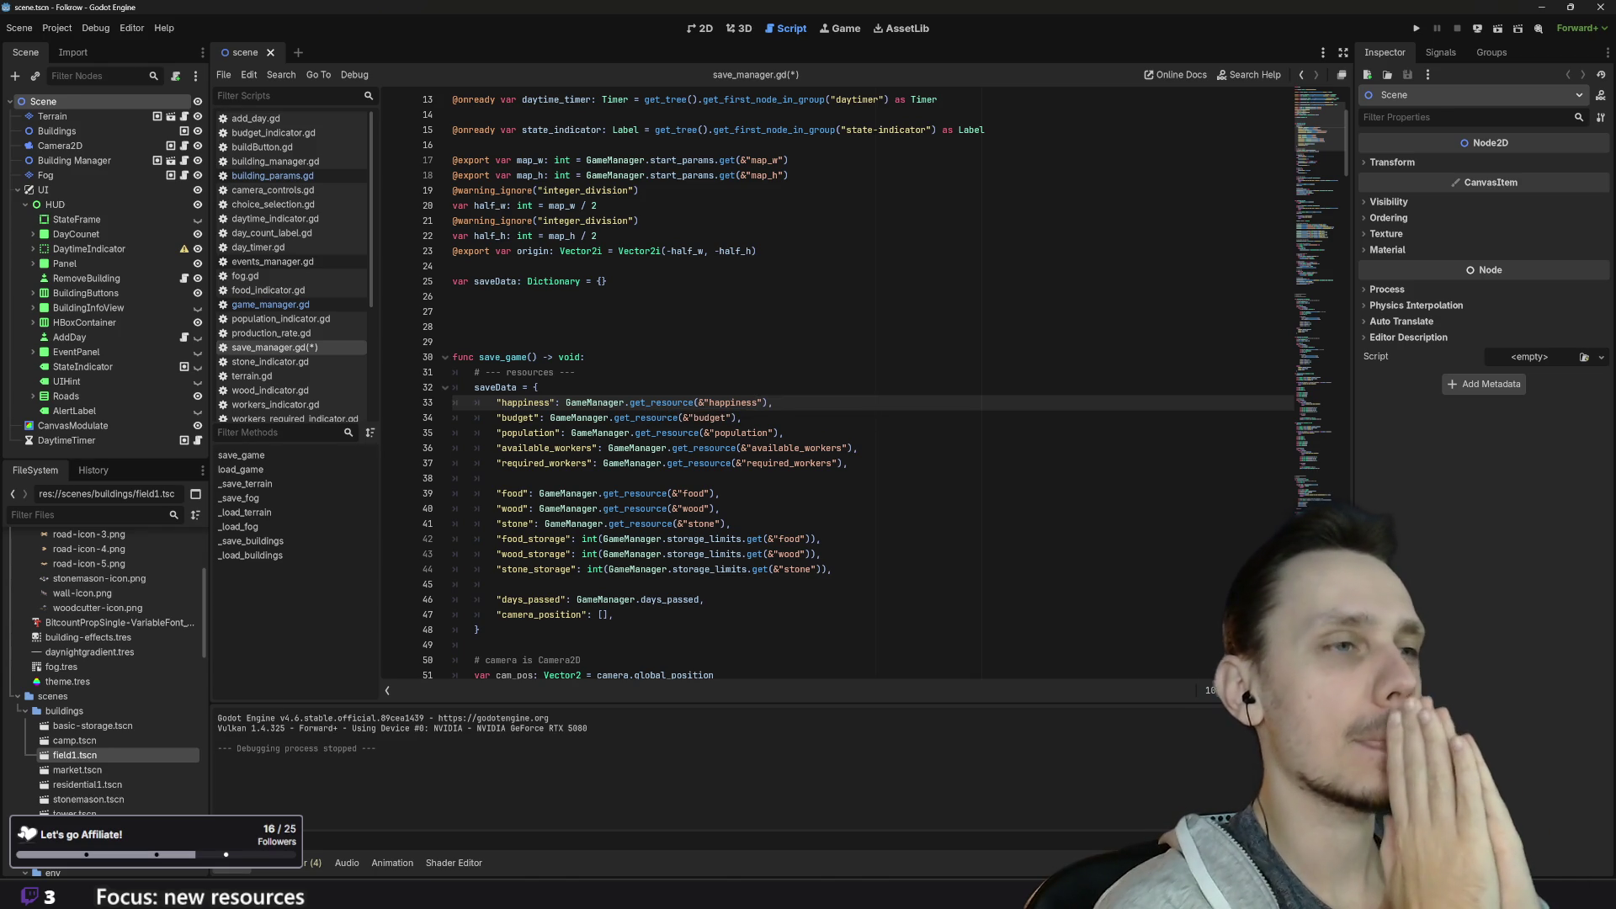
{"action": "scroll", "coordinate": [837, 387], "scroll_direction": "down", "scroll_amount": 3}
{"action": "scroll", "coordinate": [838, 387], "scroll_direction": "down", "scroll_amount": 2}
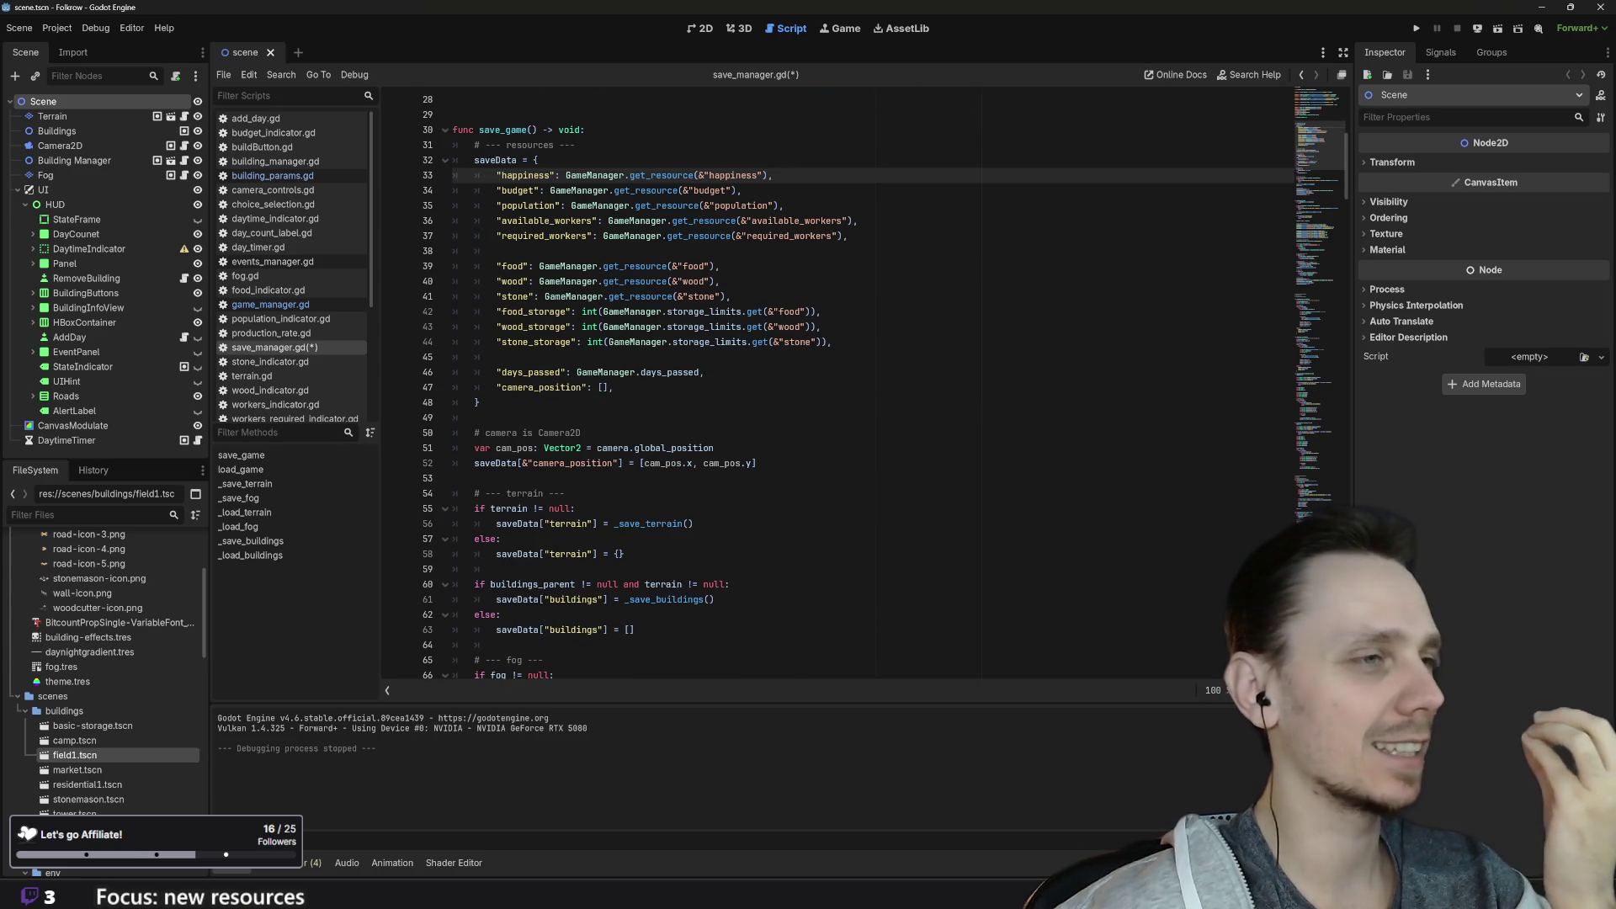
{"action": "scroll", "coordinate": [838, 387], "scroll_direction": "up", "scroll_amount": 2}
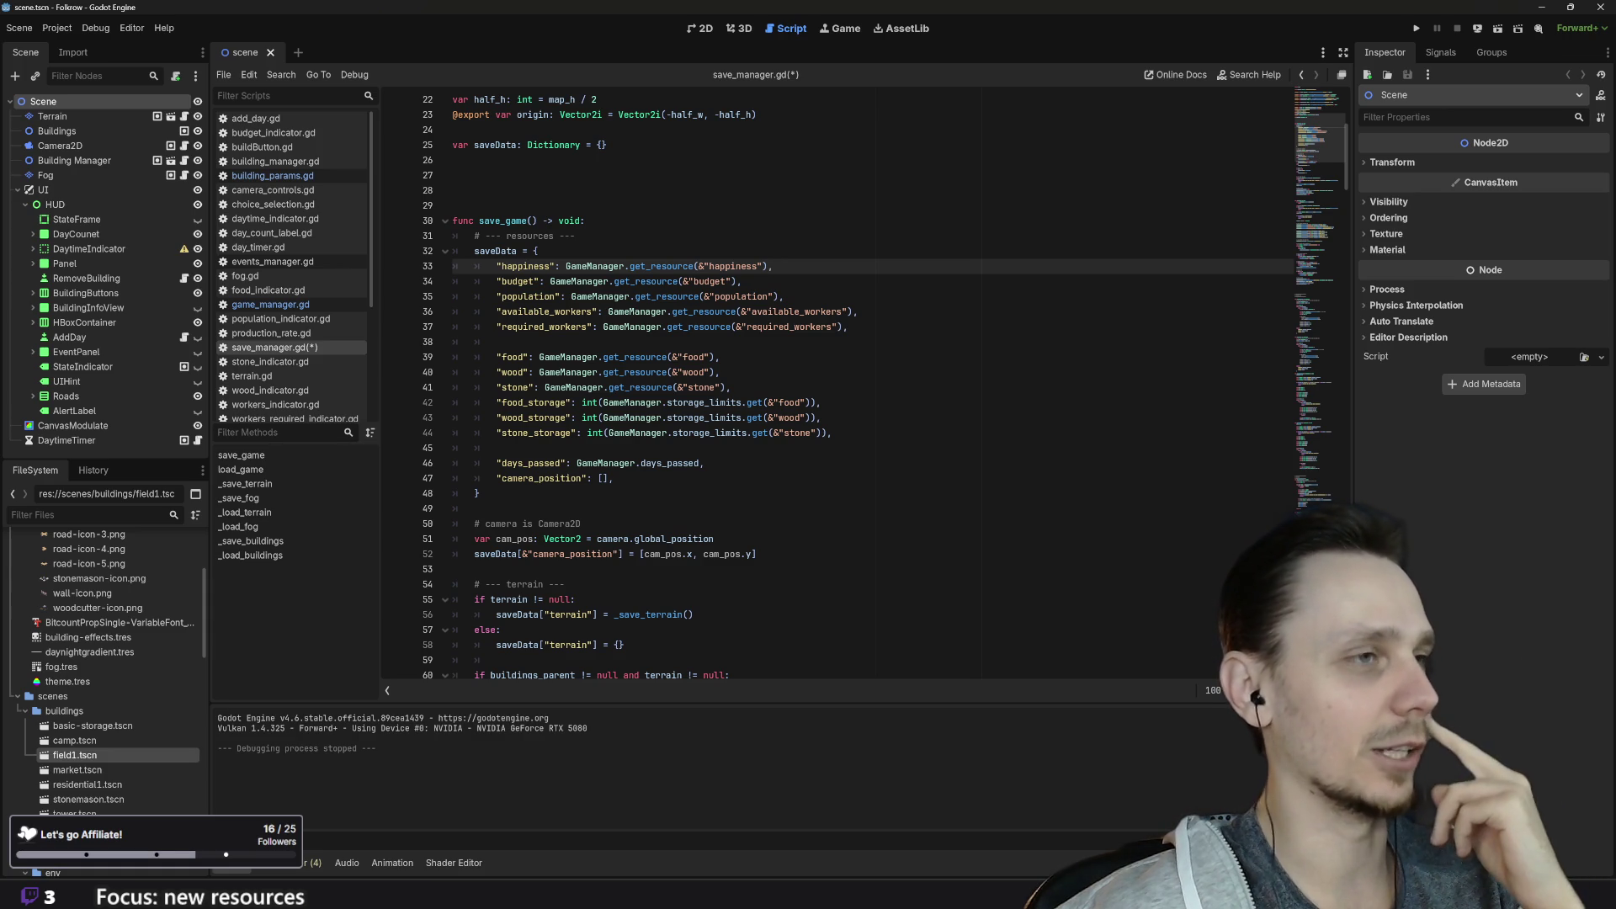
{"action": "scroll", "coordinate": [837, 387], "scroll_direction": "up", "scroll_amount": 1}
{"action": "scroll", "coordinate": [838, 388], "scroll_direction": "down", "scroll_amount": 3}
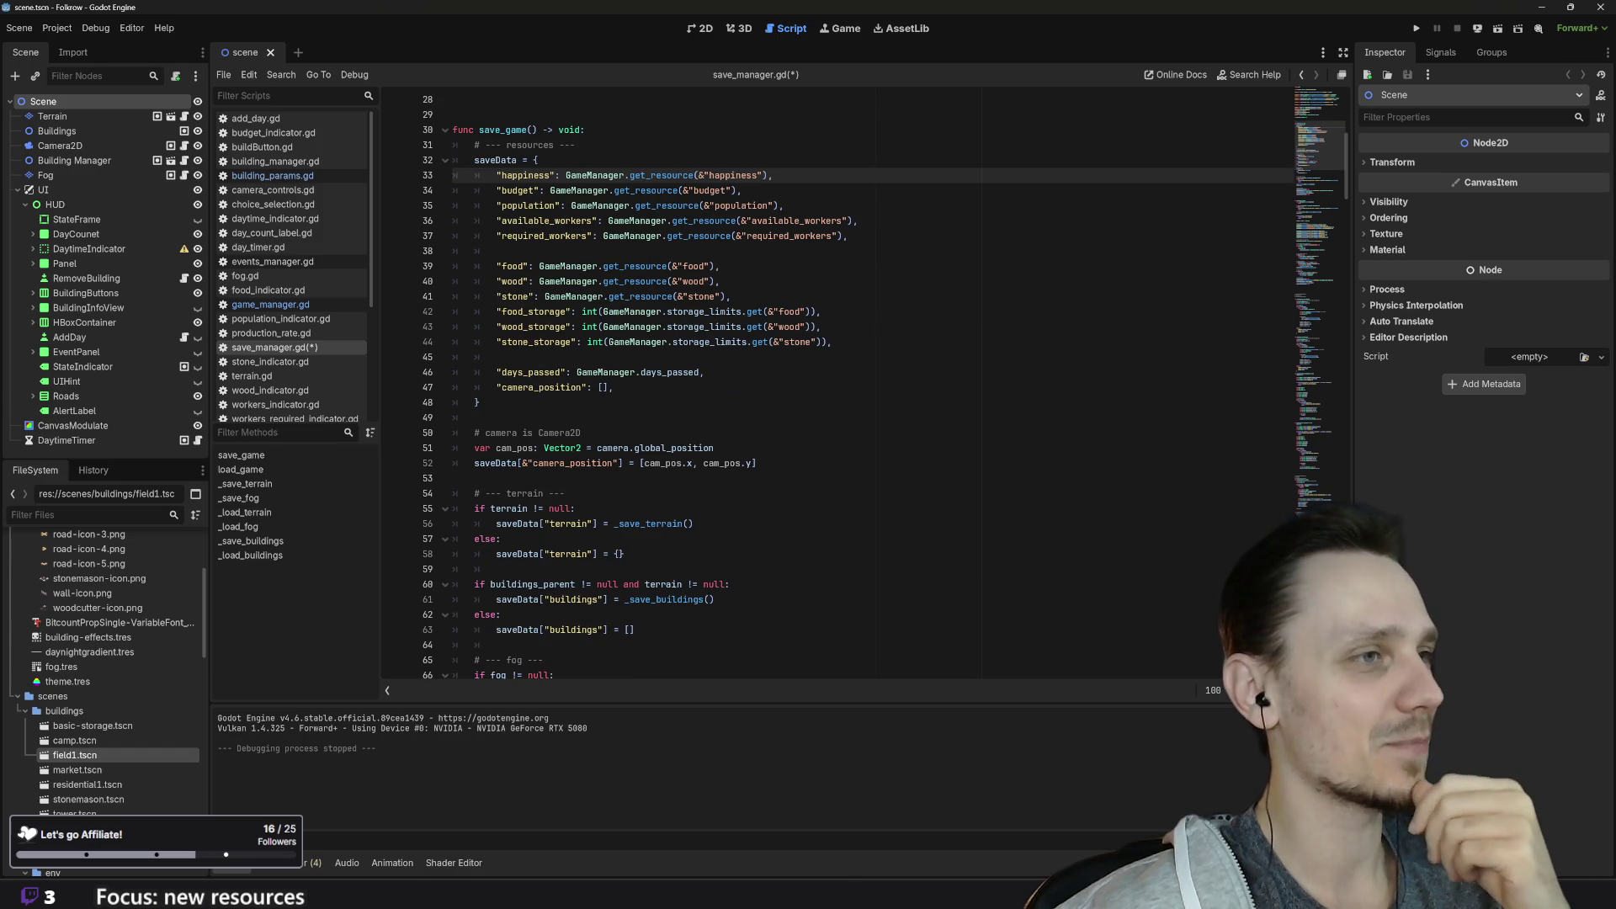
{"action": "scroll", "coordinate": [838, 388], "scroll_direction": "down", "scroll_amount": 7}
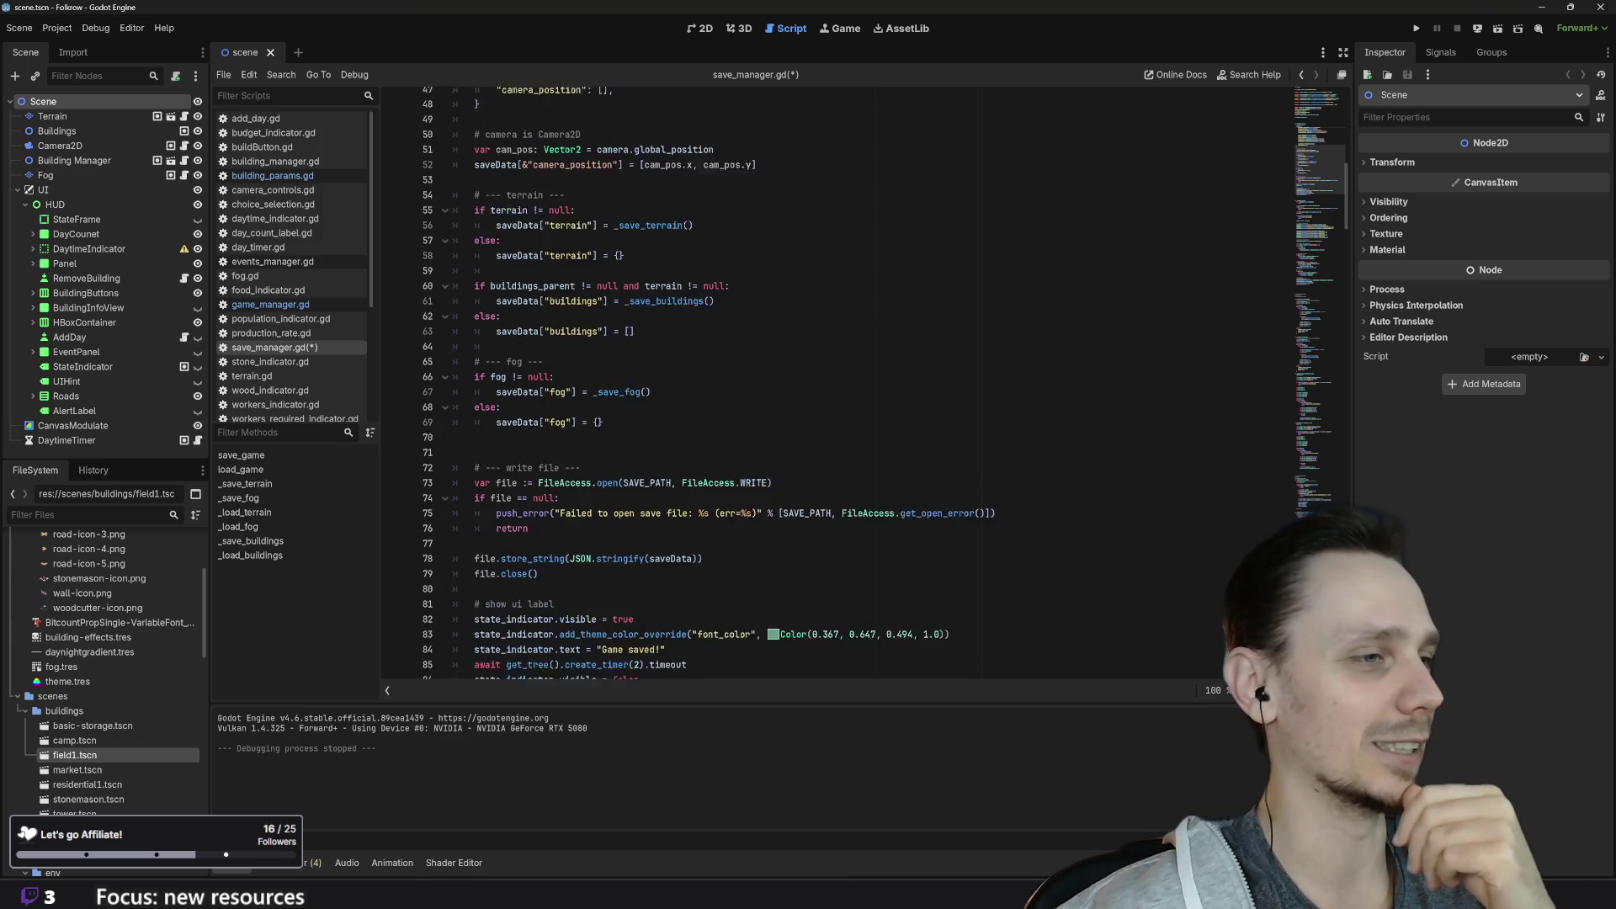
{"action": "scroll", "coordinate": [837, 387], "scroll_direction": "down", "scroll_amount": 13}
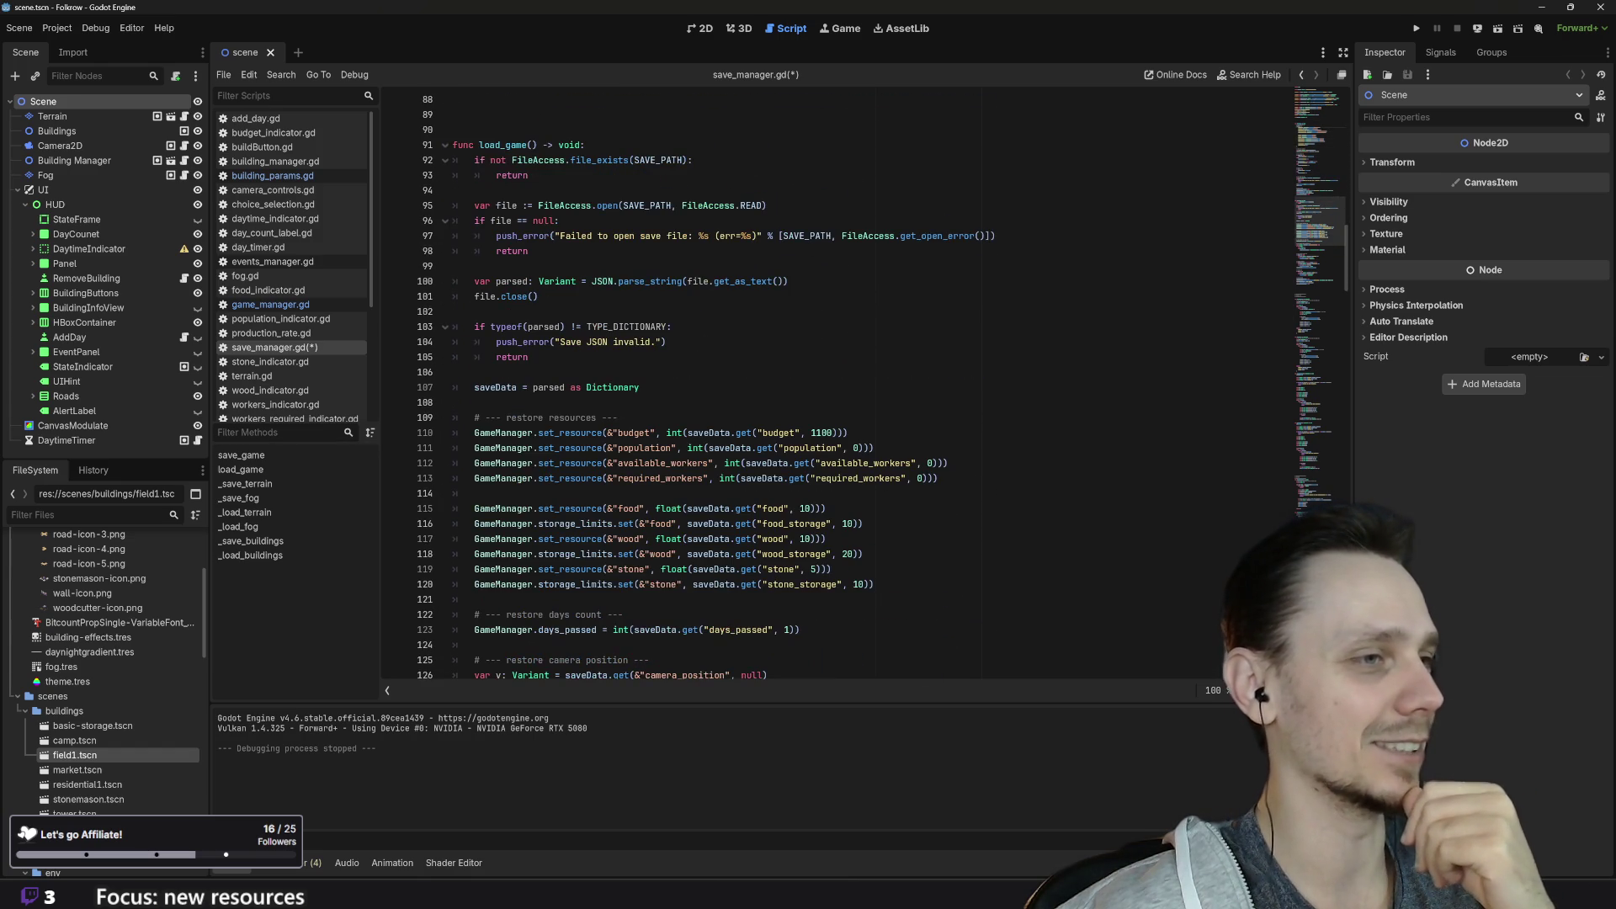
{"action": "scroll", "coordinate": [838, 388], "scroll_direction": "up", "scroll_amount": 20}
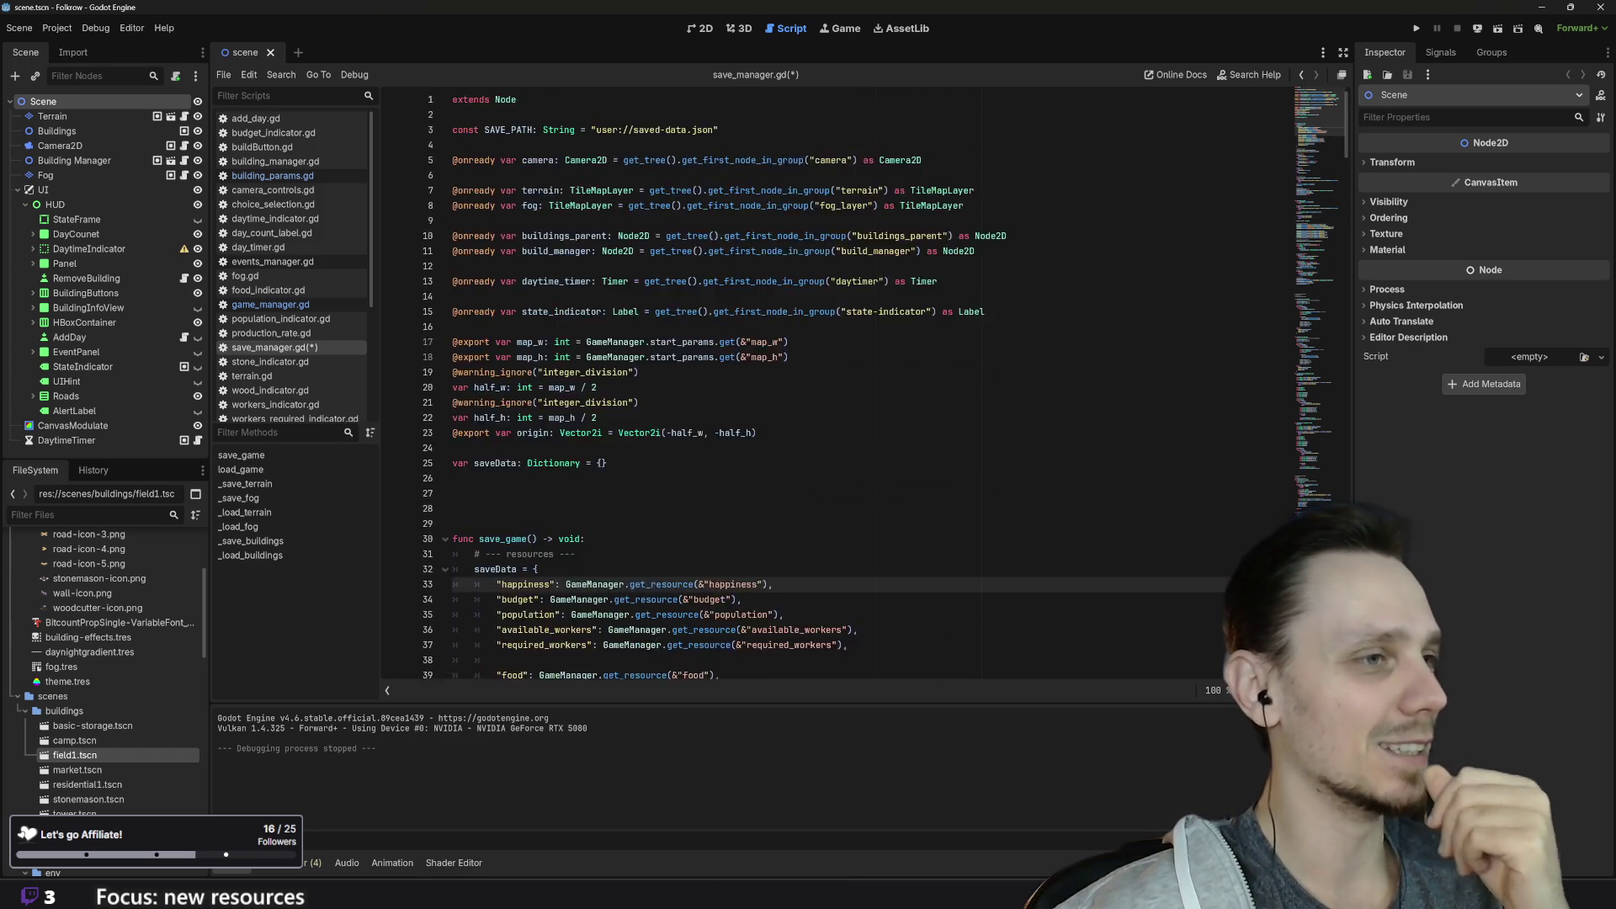
{"action": "scroll", "coordinate": [837, 387], "scroll_direction": "down", "scroll_amount": 1}
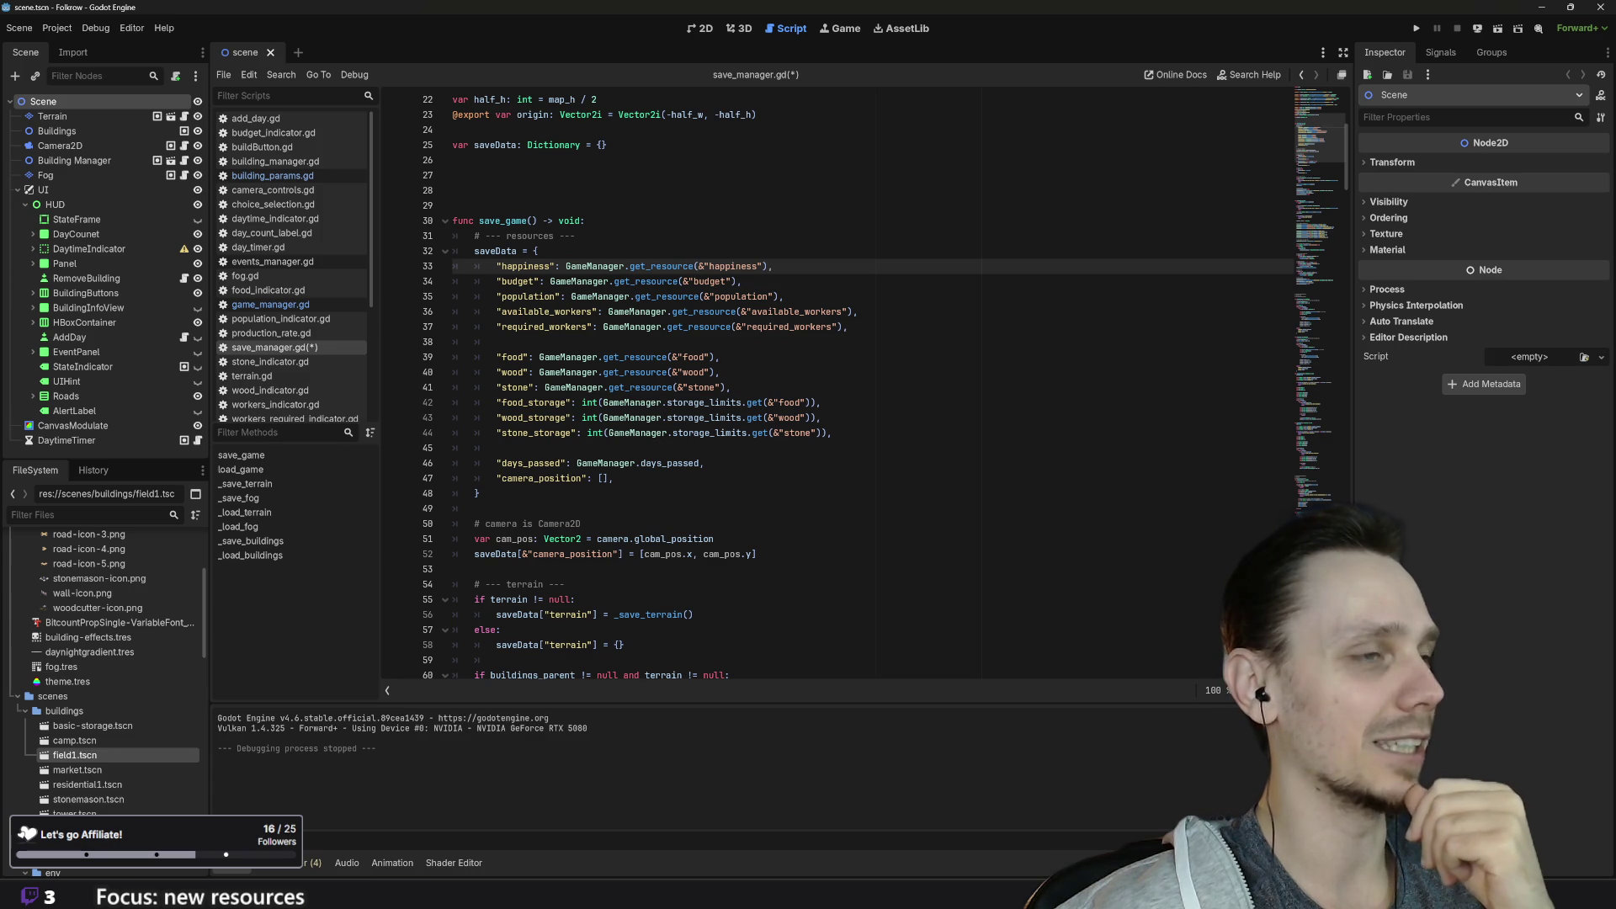
{"action": "scroll", "coordinate": [838, 388], "scroll_direction": "down", "scroll_amount": 5}
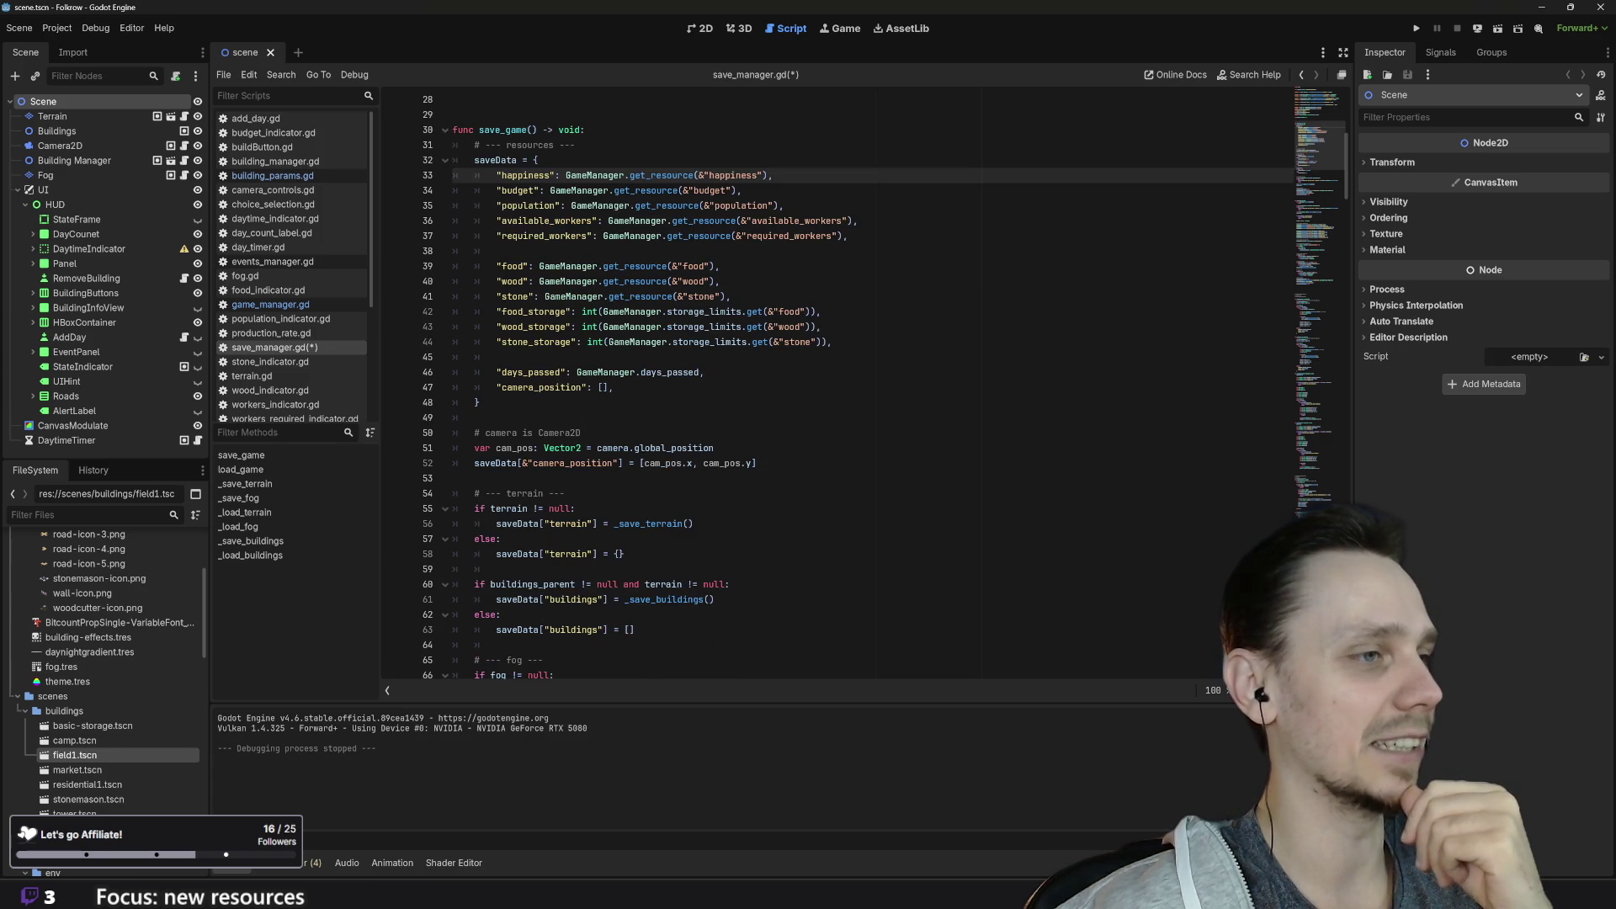
{"action": "scroll", "coordinate": [837, 388], "scroll_direction": "down", "scroll_amount": 4}
{"action": "scroll", "coordinate": [837, 387], "scroll_direction": "down", "scroll_amount": 4}
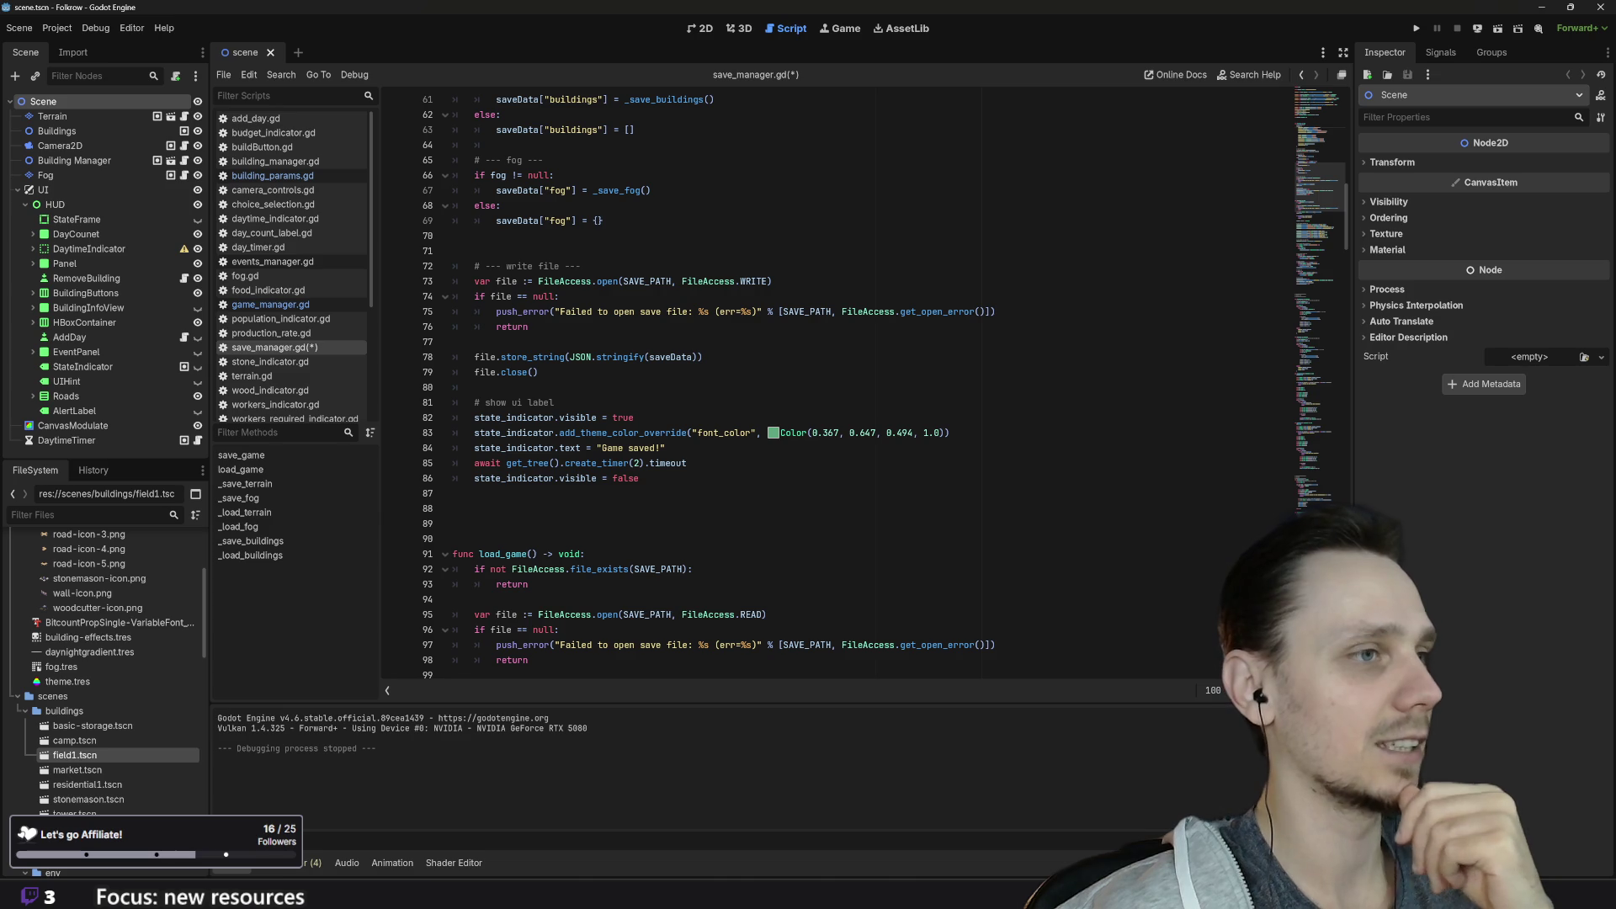
{"action": "scroll", "coordinate": [837, 387], "scroll_direction": "down", "scroll_amount": 4}
{"action": "scroll", "coordinate": [838, 387], "scroll_direction": "down", "scroll_amount": 2}
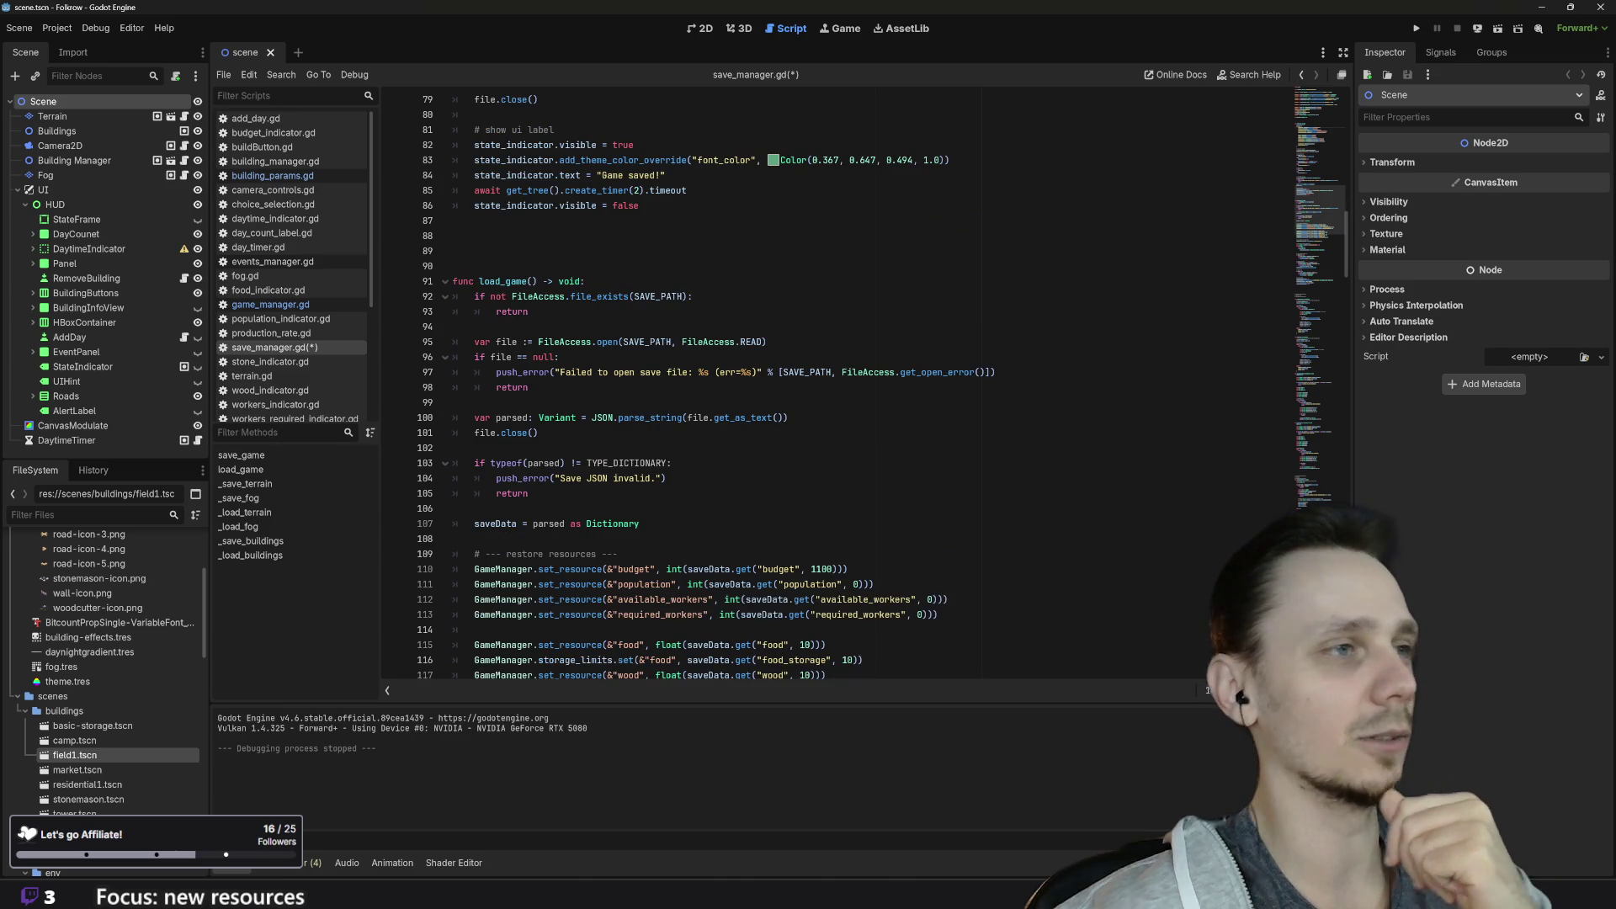
{"action": "scroll", "coordinate": [838, 388], "scroll_direction": "down", "scroll_amount": 1}
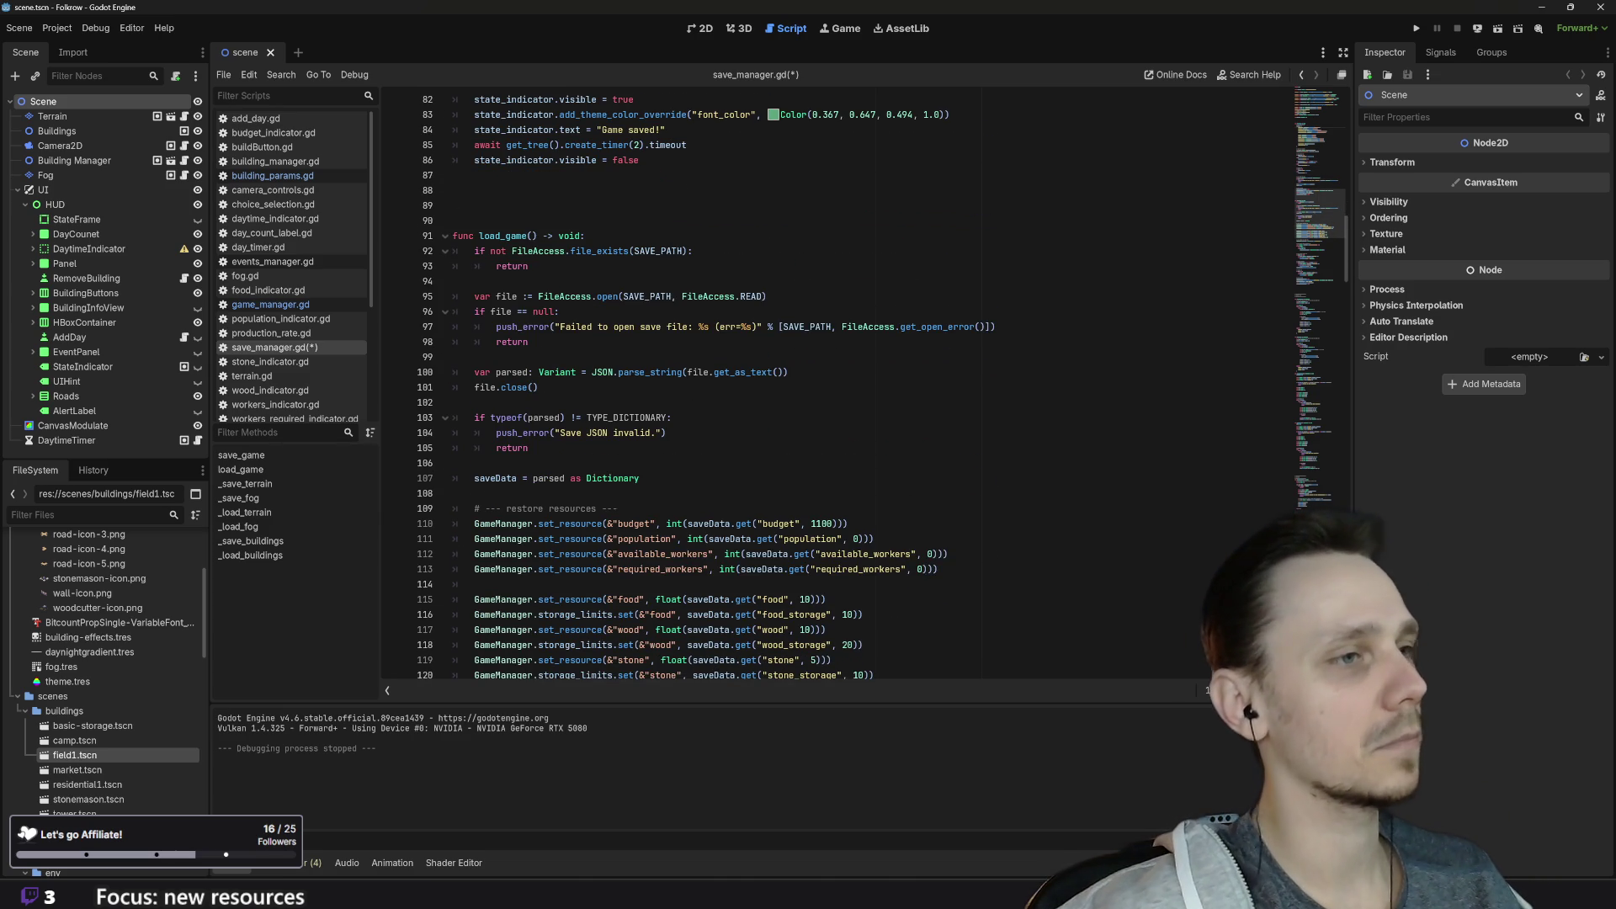
{"action": "scroll", "coordinate": [838, 387], "scroll_direction": "down", "scroll_amount": 1}
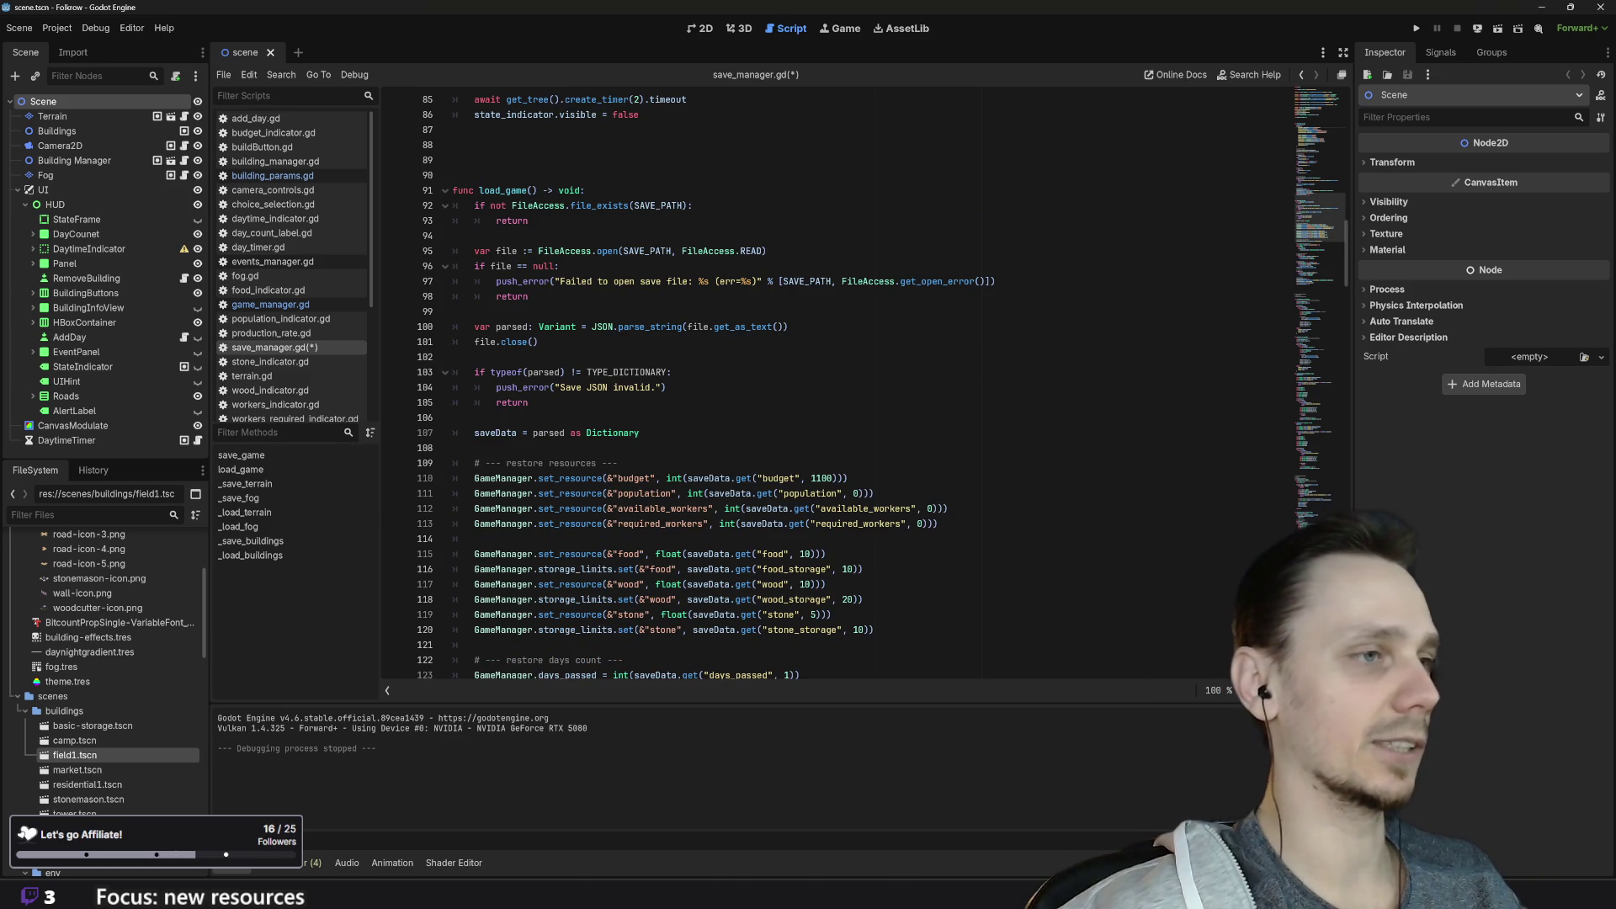
{"action": "left_click", "coordinate": [618, 463]}
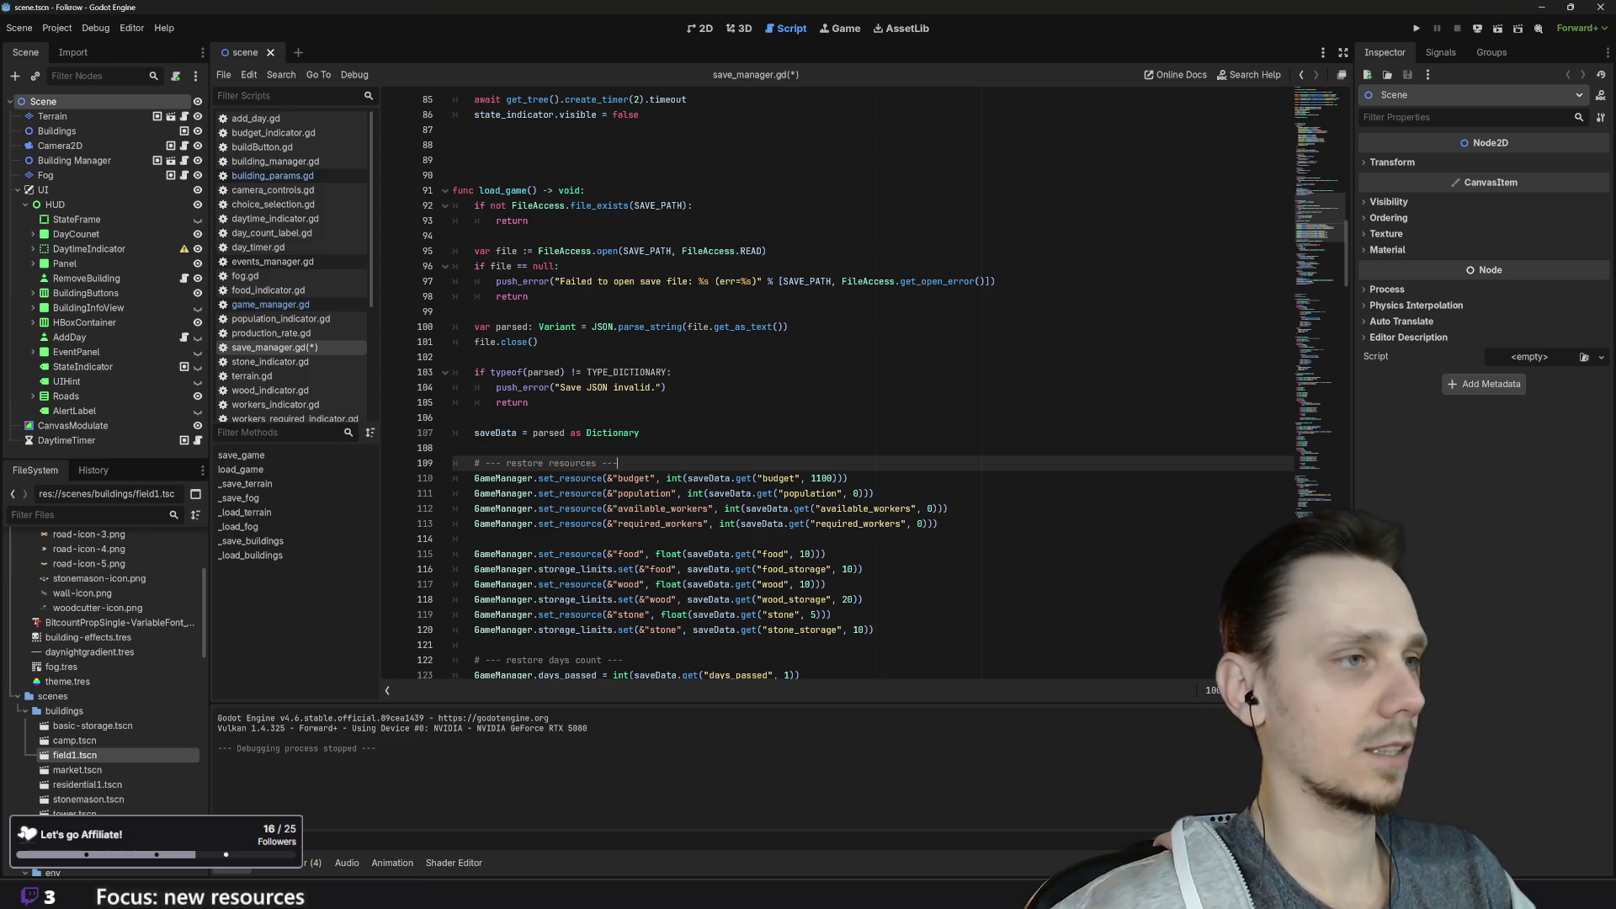
{"action": "scroll", "coordinate": [842, 387], "scroll_direction": "down", "scroll_amount": 3}
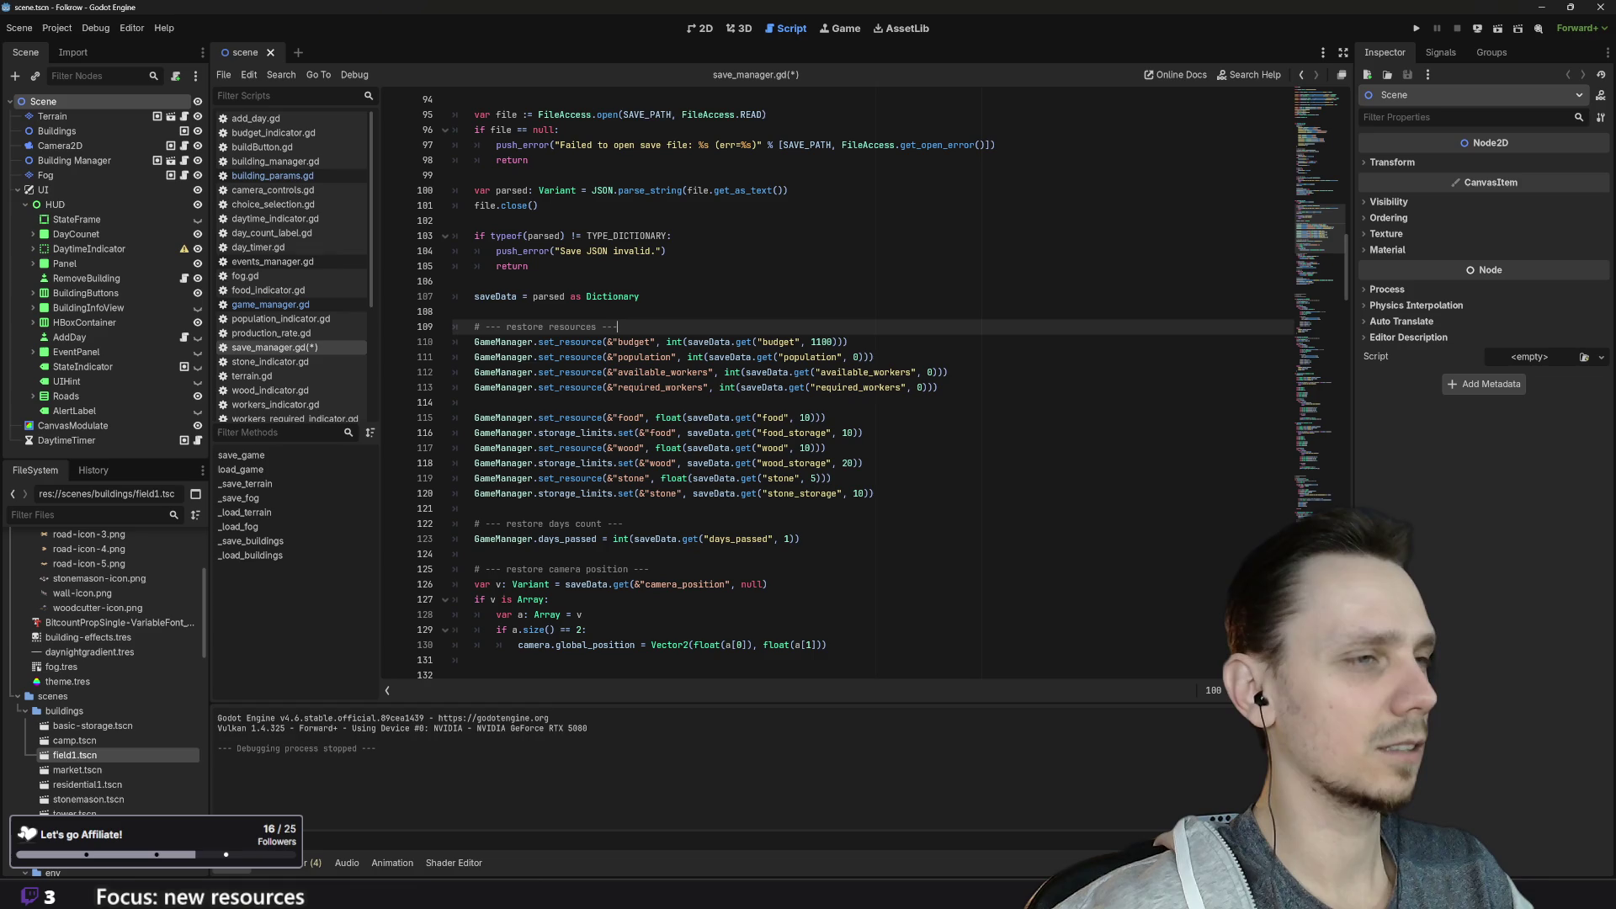
Step: Insert a "# restore params" comment line above the resource restores in load_game
{"action": "key", "text": "Up"}
{"action": "key", "text": "Return"}
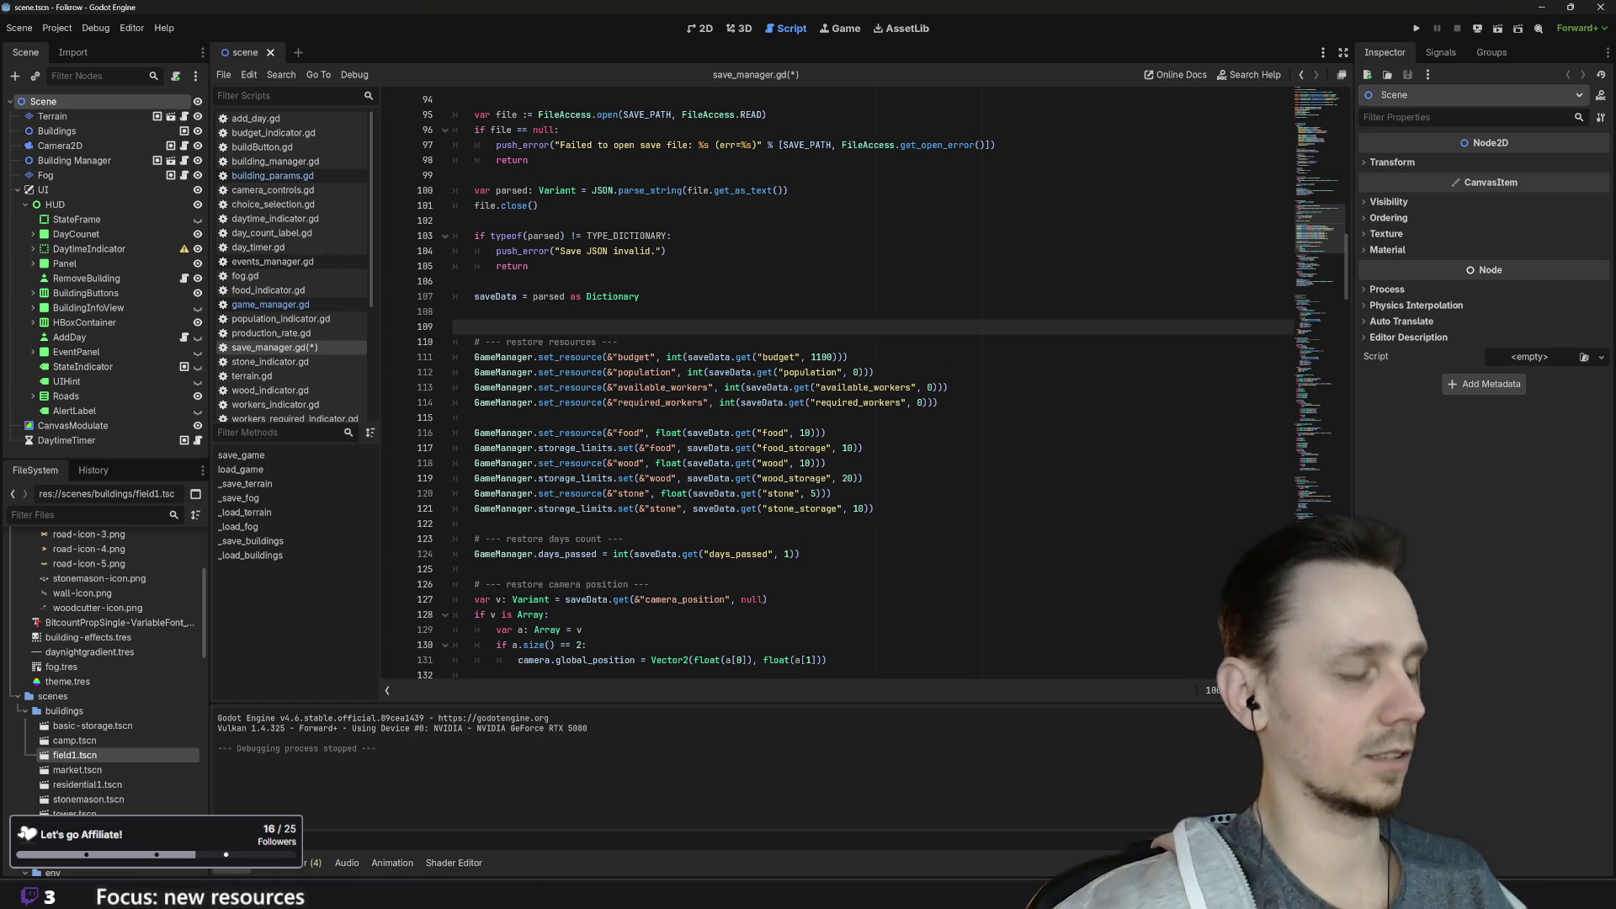
{"action": "type", "text": "# "}
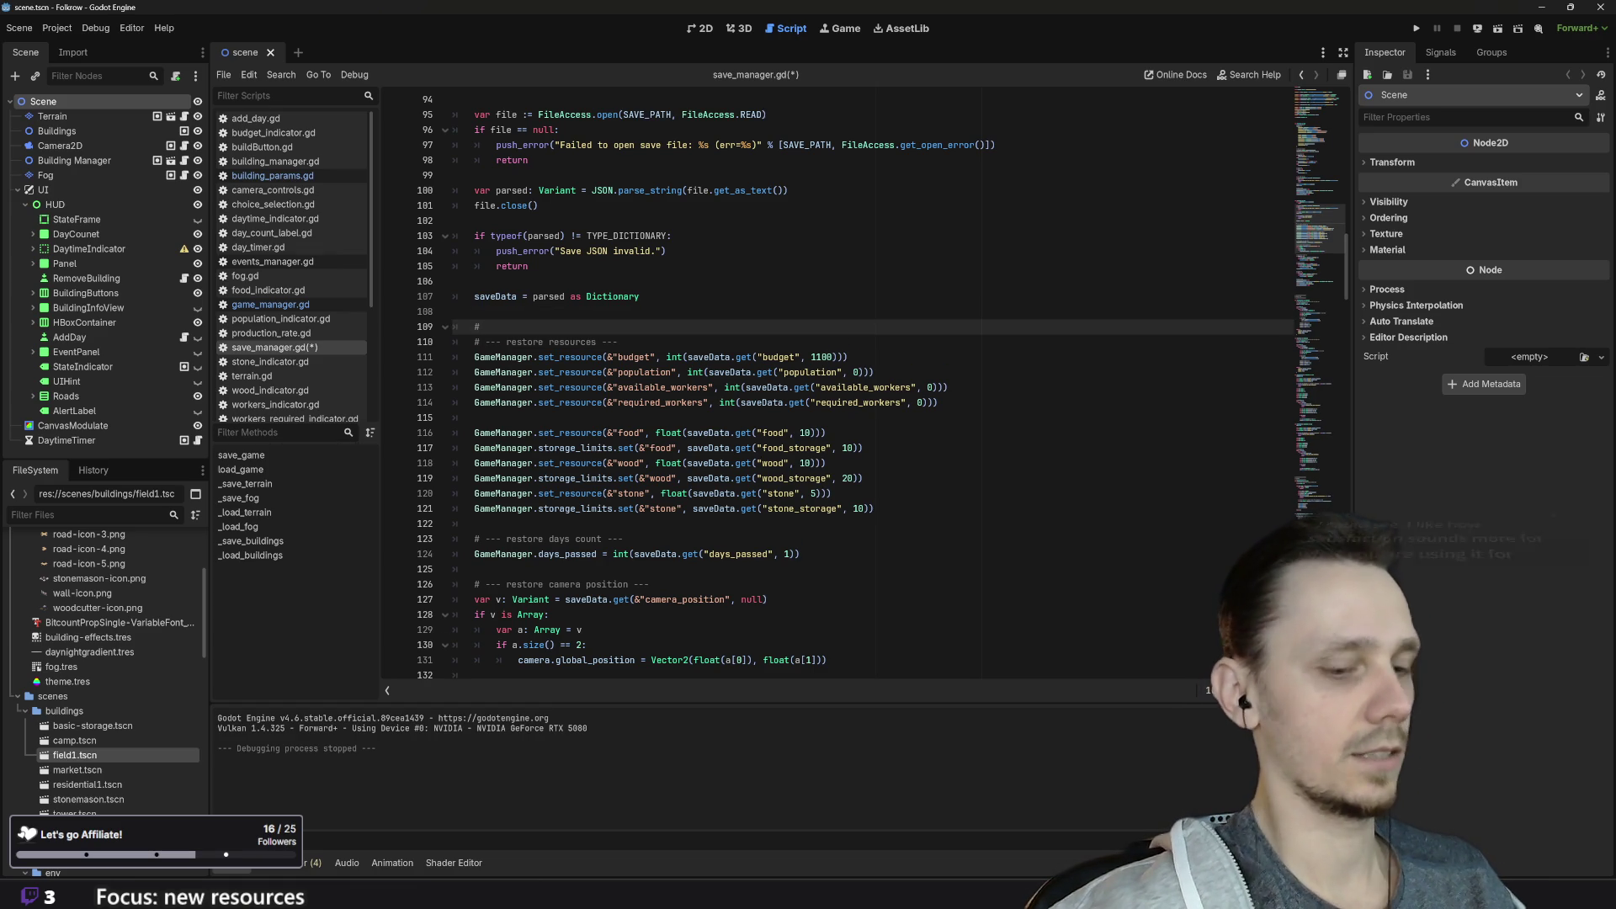
{"action": "type", "text": "="}
{"action": "type", "text": "---"}
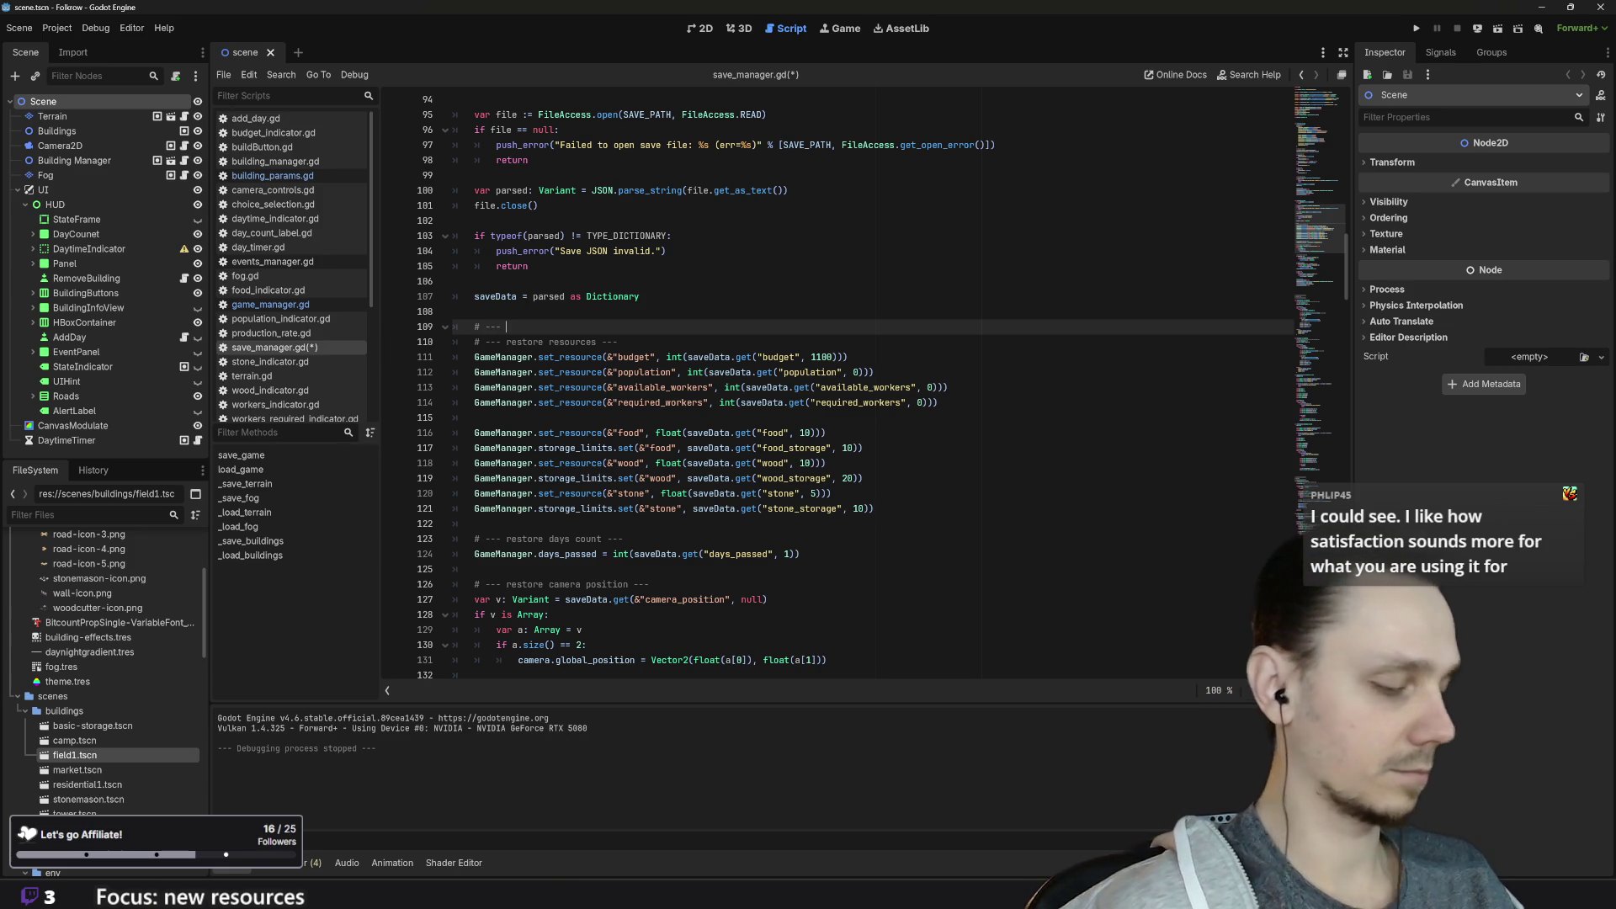
{"action": "type", "text": "glona"}
{"action": "key", "text": "BackSpace"}
{"action": "key", "text": "BackSpace"}
{"action": "key", "text": "BackSpace"}
{"action": "type", "text": "restore params ----"}
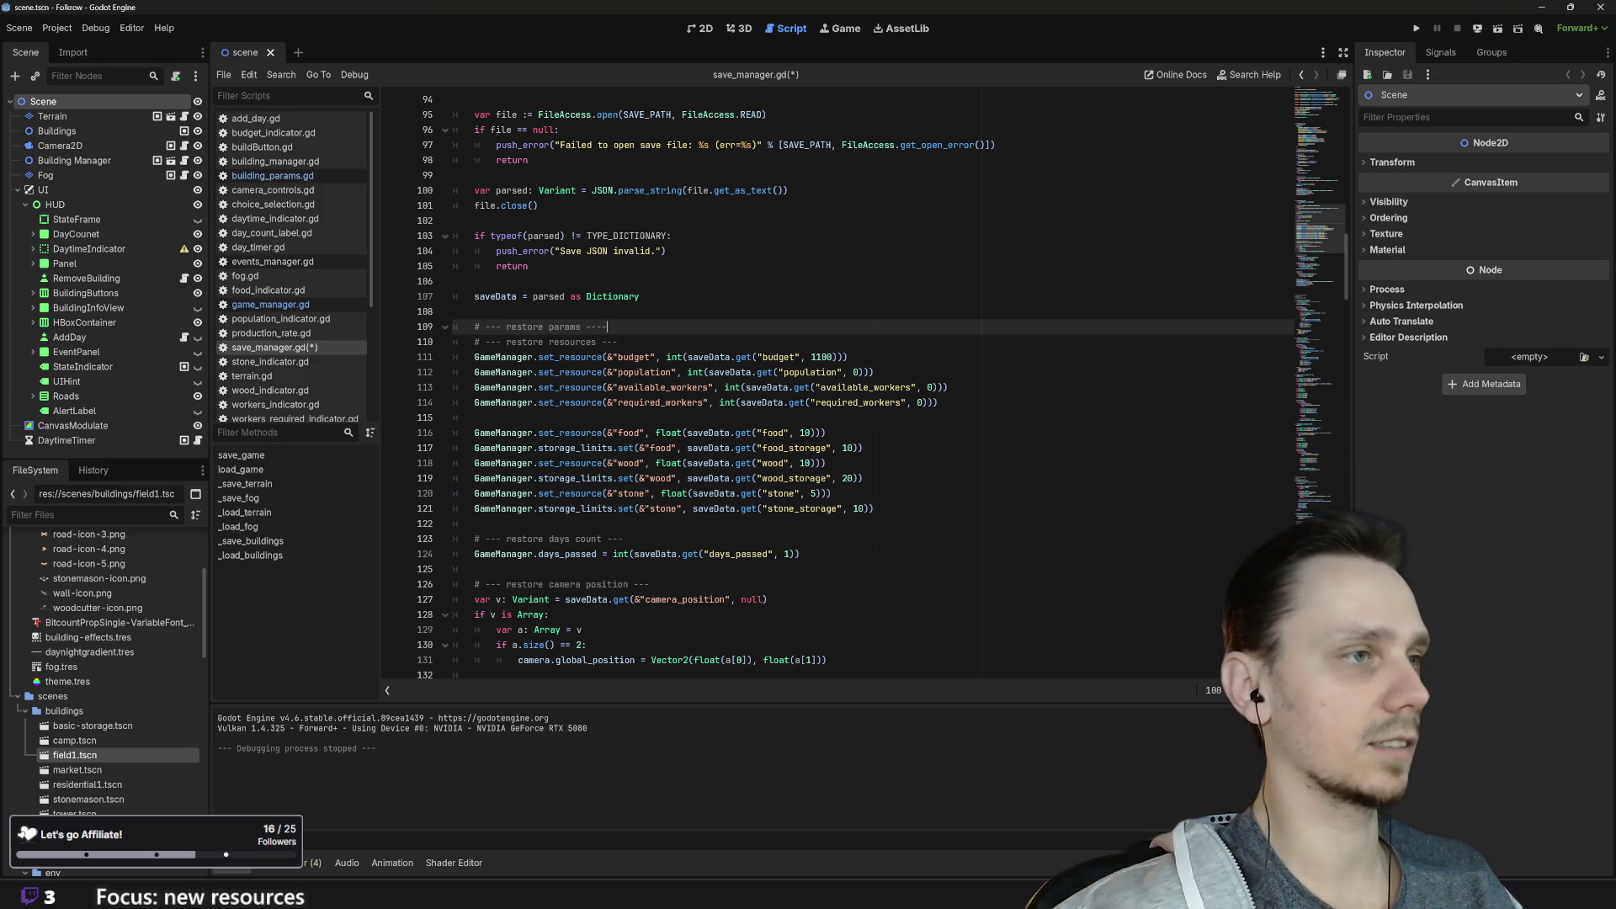
{"action": "key", "text": "Return"}
Step: Add a GameManager line below the comment with the budget set_resource call copied onto it
{"action": "key", "text": "Return"}
{"action": "key", "text": "Up"}
{"action": "type", "text": "Game"}
{"action": "key", "text": "Return"}
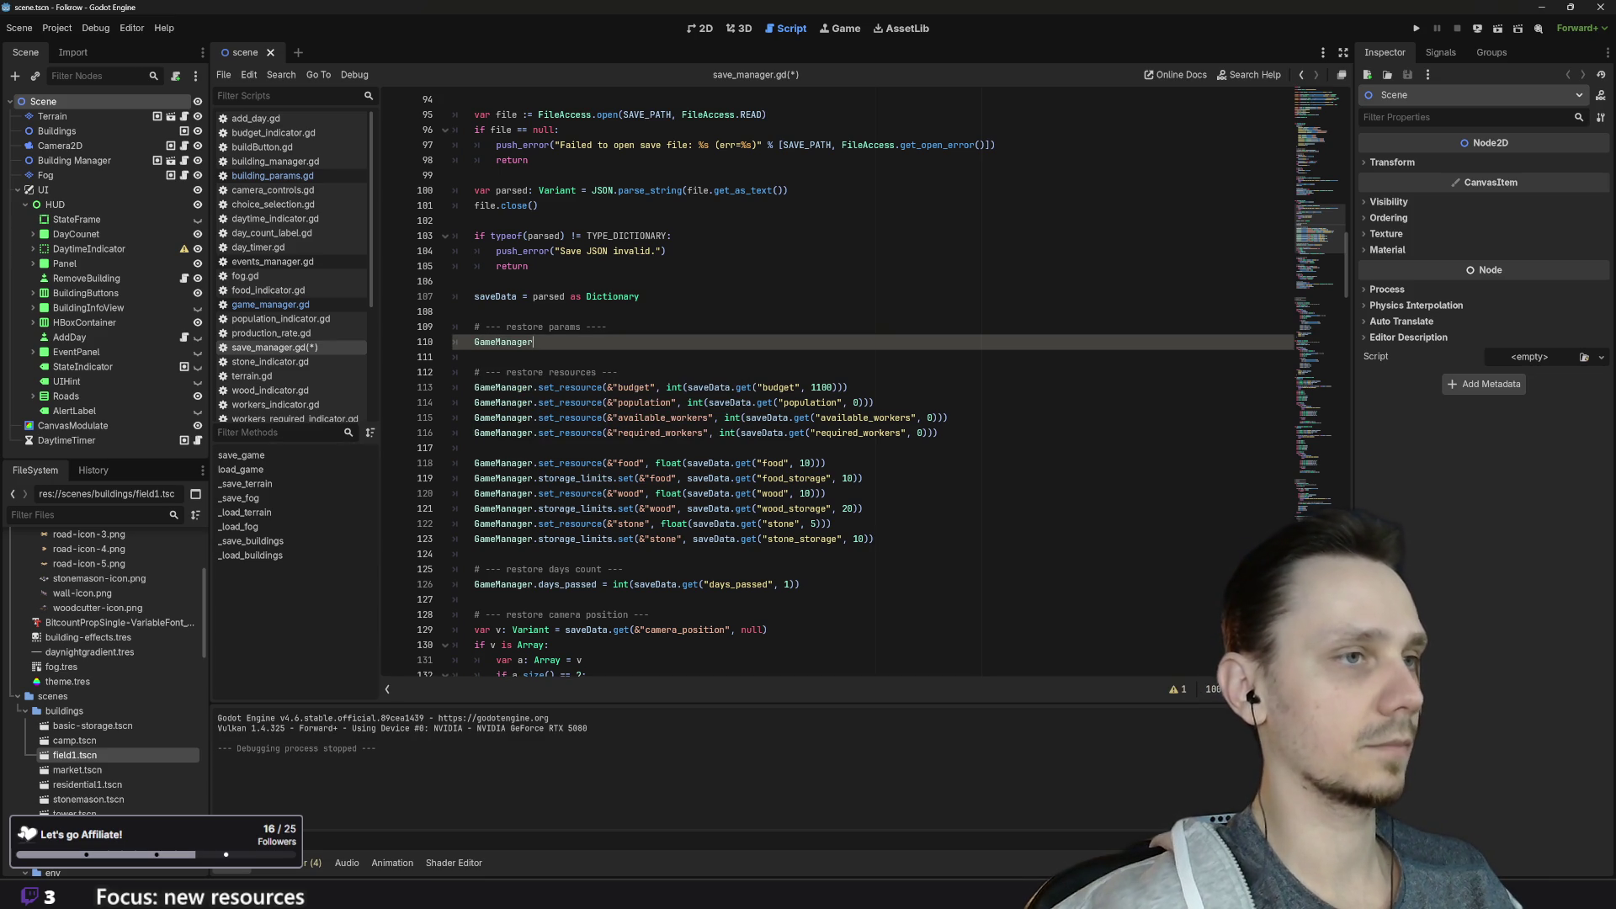
{"action": "key", "text": "Down"}
{"action": "key", "text": "Down"}
{"action": "key", "text": "Down"}
{"action": "key", "text": "End"}
{"action": "key", "text": "ctrl+shift+Left"}
{"action": "key", "text": "ctrl+shift+Left"}
{"action": "key", "text": "ctrl+shift+Left"}
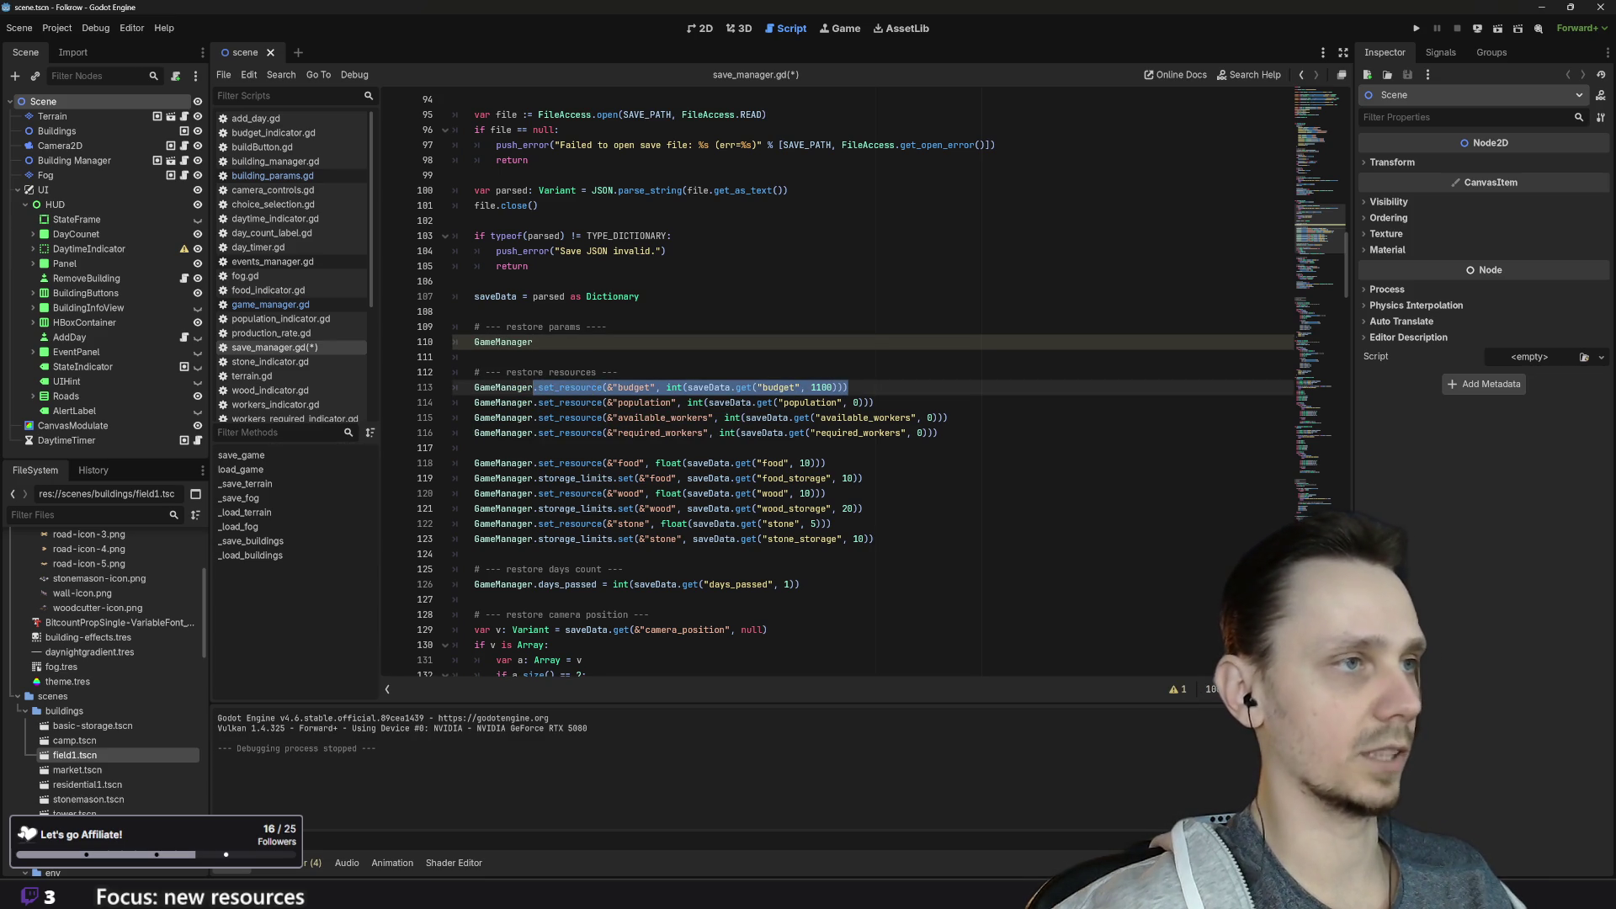
{"action": "key", "text": "ctrl+c"}
{"action": "key", "text": "Up"}
{"action": "key", "text": "Up"}
{"action": "key", "text": "Up"}
{"action": "key", "text": "End"}
{"action": "key", "text": "ctrl+v"}
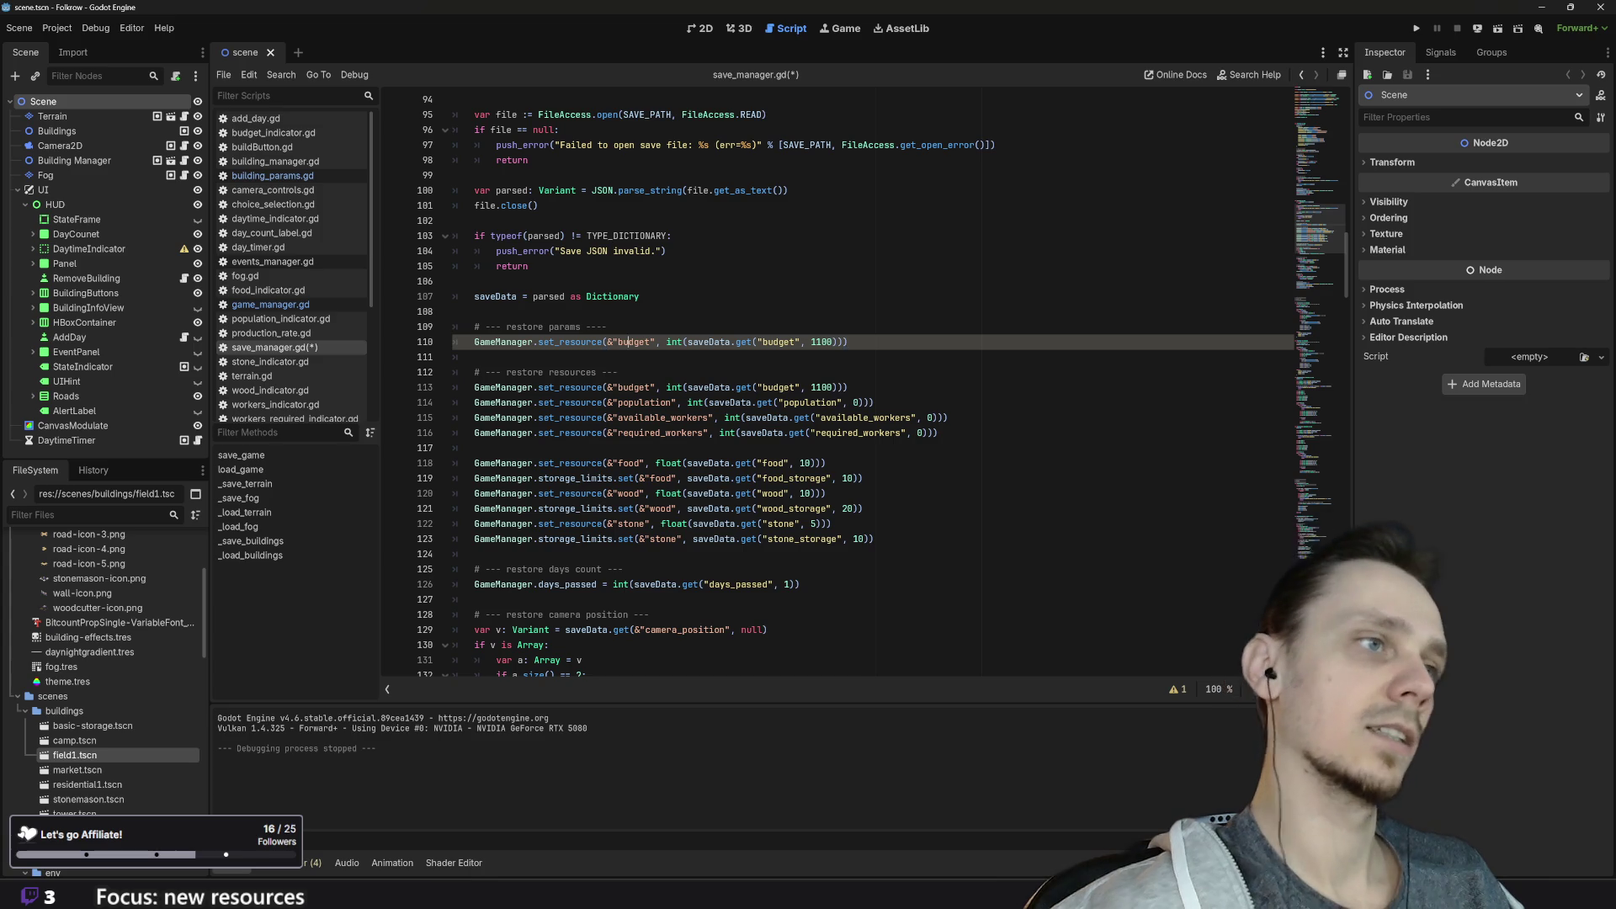
Step: Change the resource name in the copied set_resource call from budget to happiness
{"action": "double_click", "coordinate": [634, 342]}
{"action": "type", "text": "happinn"}
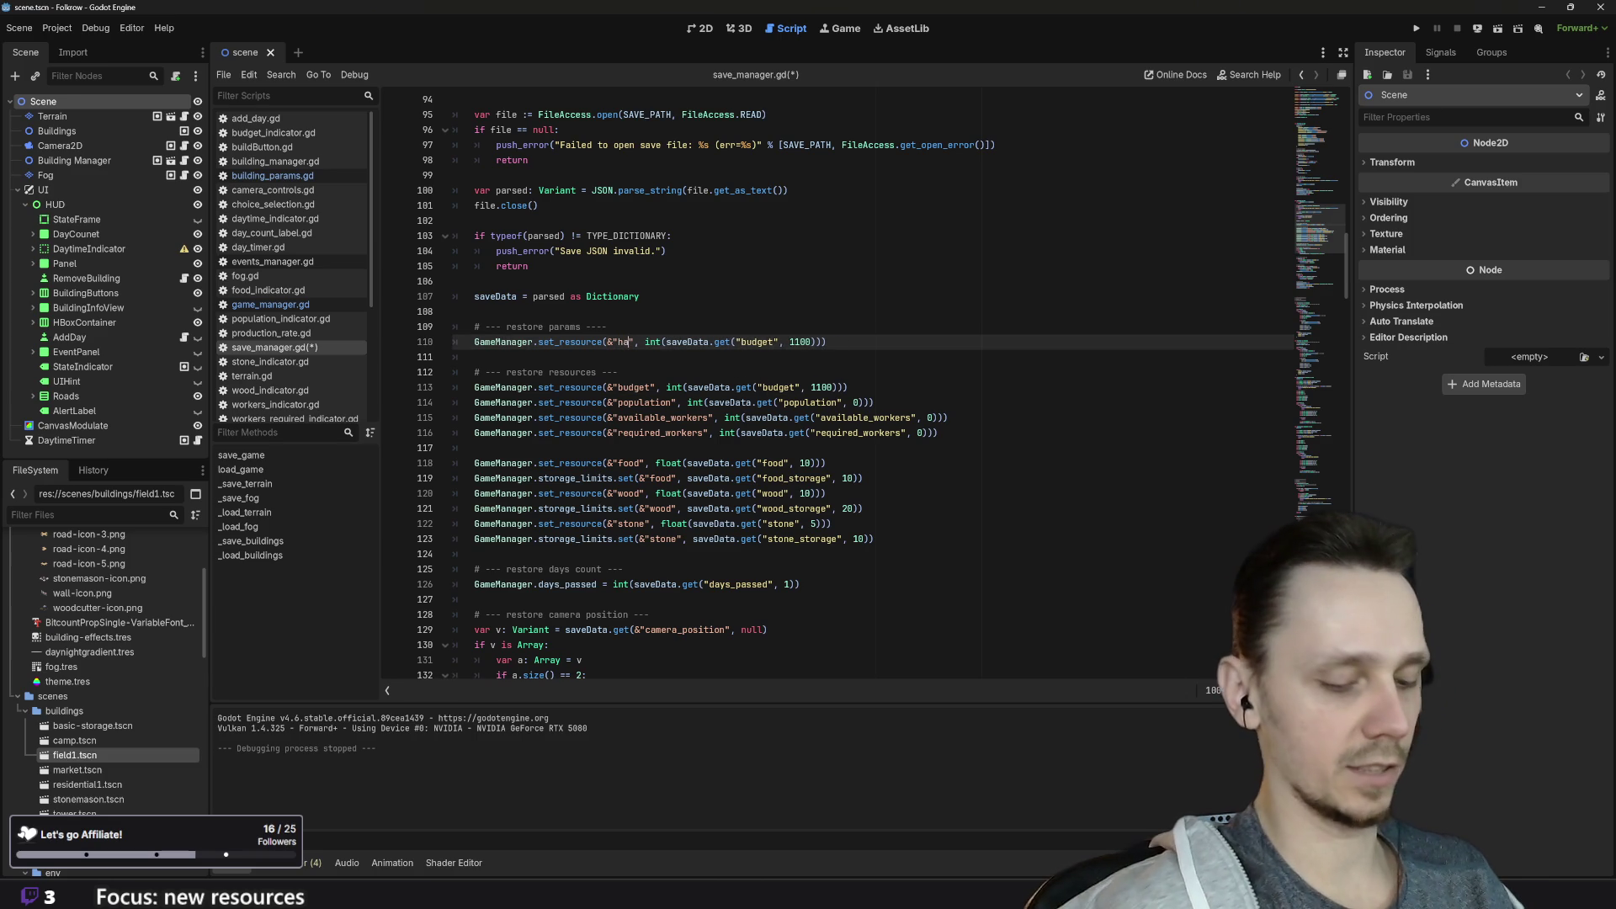
{"action": "key", "text": "BackSpace"}
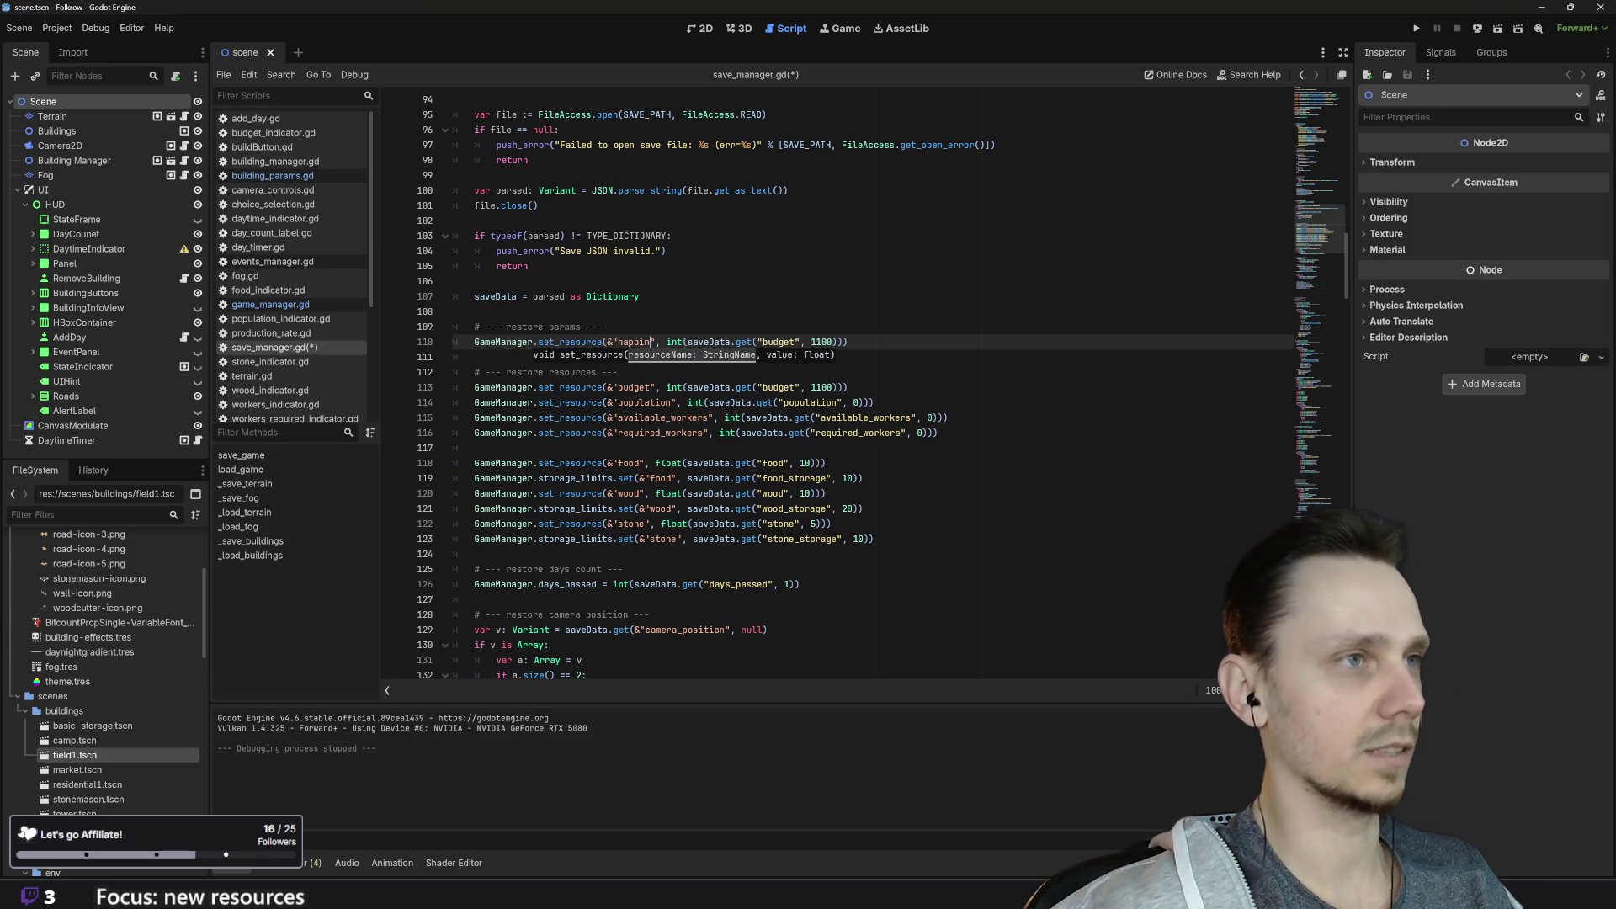
{"action": "scroll", "coordinate": [841, 387], "scroll_direction": "up", "scroll_amount": 9}
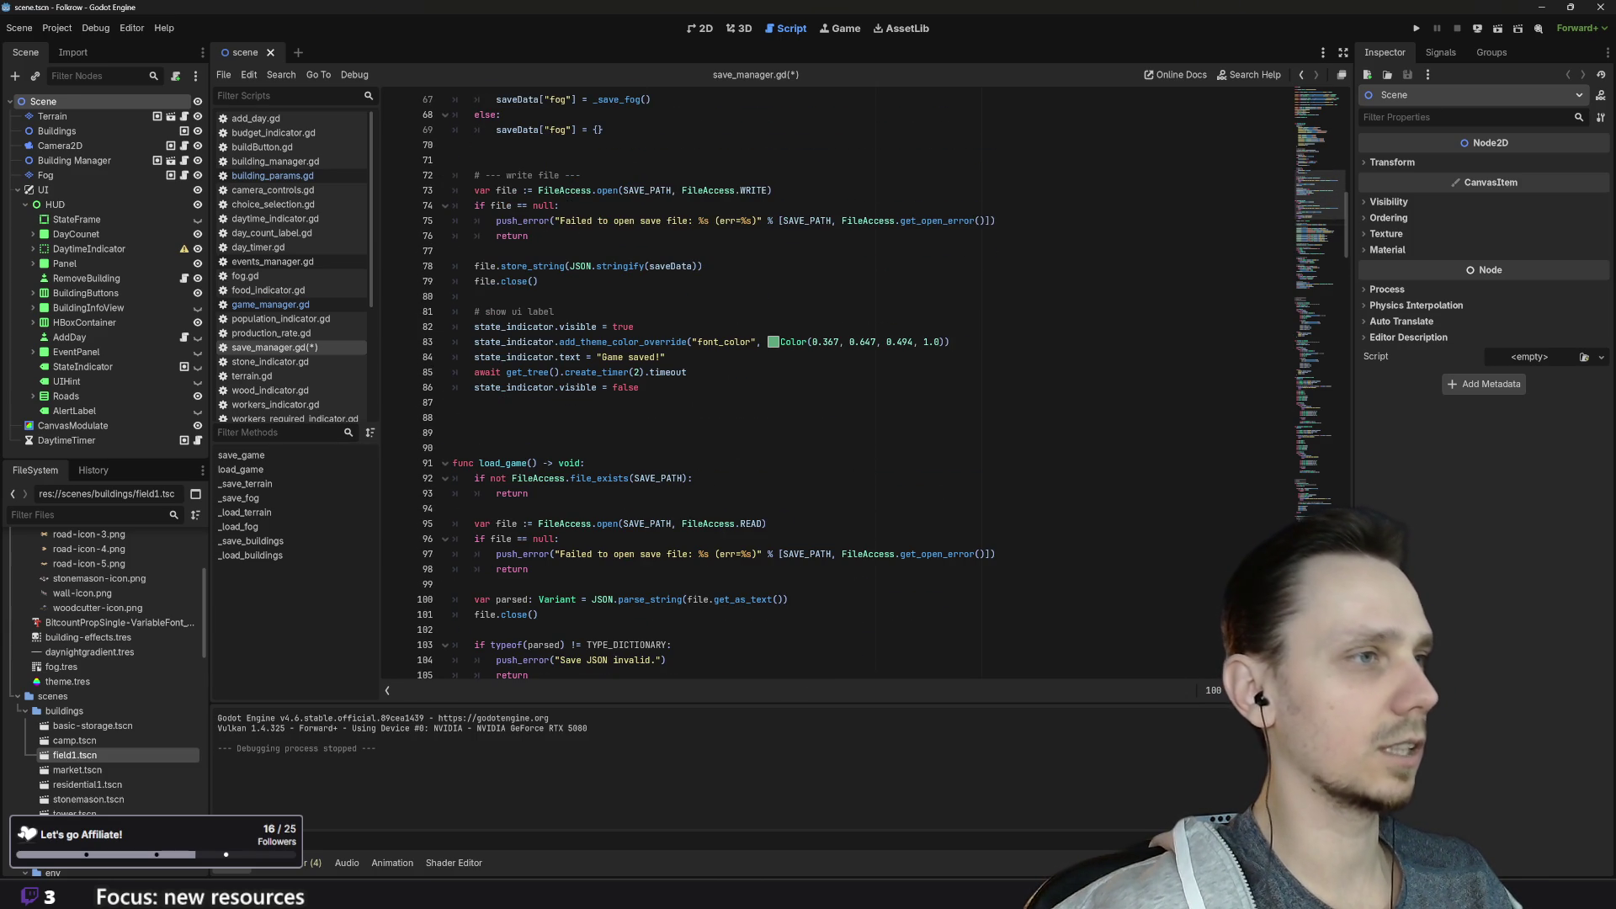
{"action": "scroll", "coordinate": [842, 388], "scroll_direction": "up", "scroll_amount": 15}
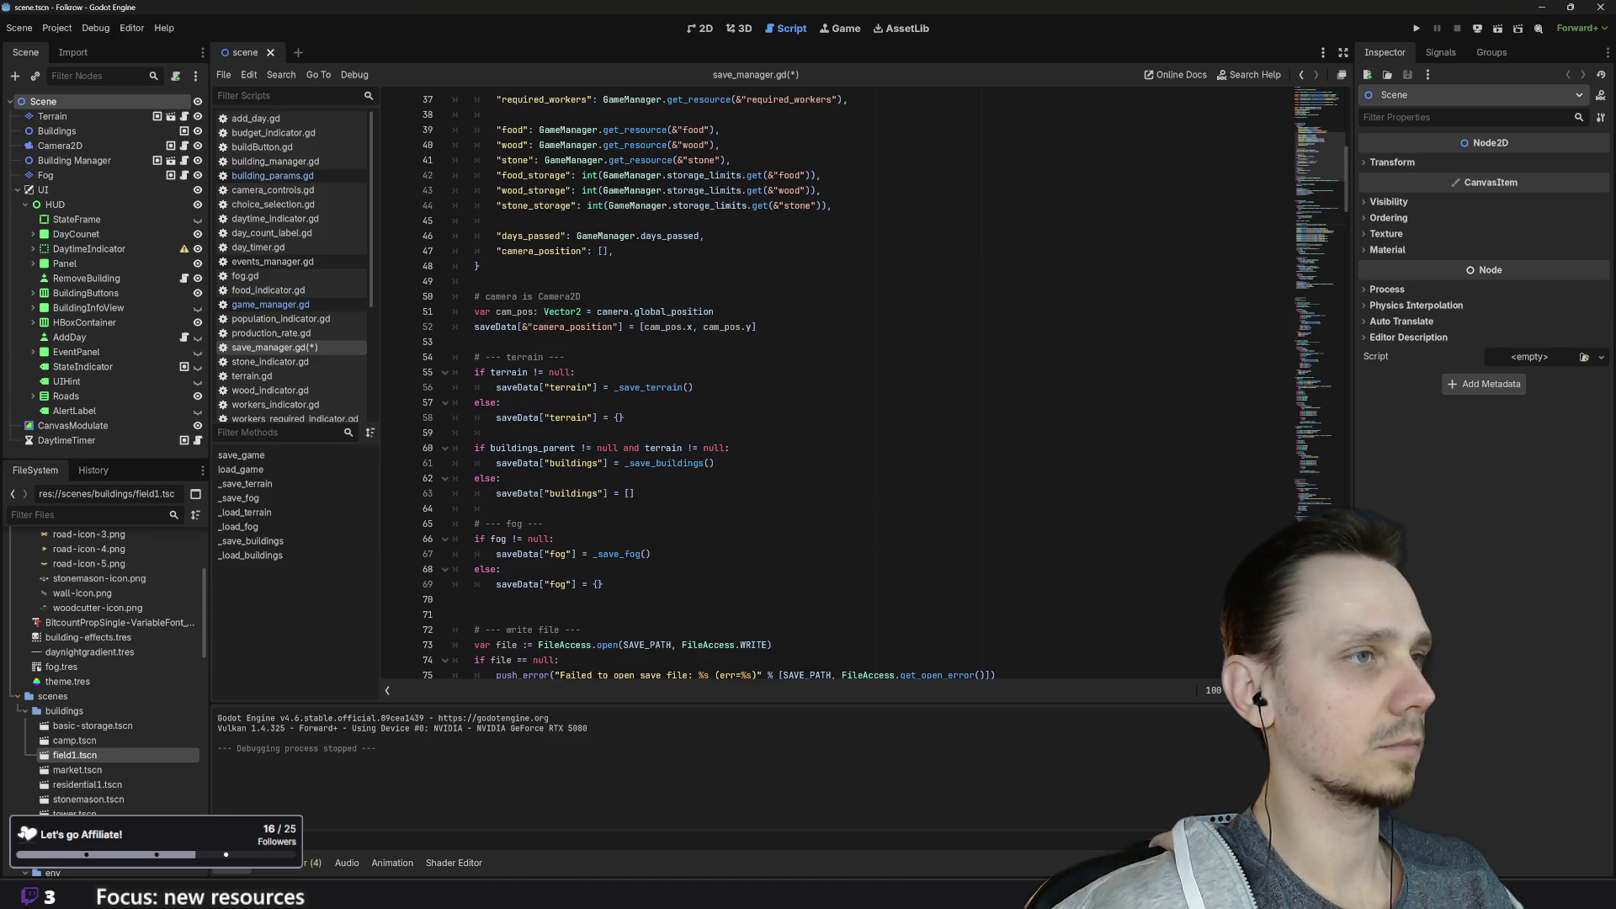
{"action": "scroll", "coordinate": [842, 387], "scroll_direction": "down", "scroll_amount": 20}
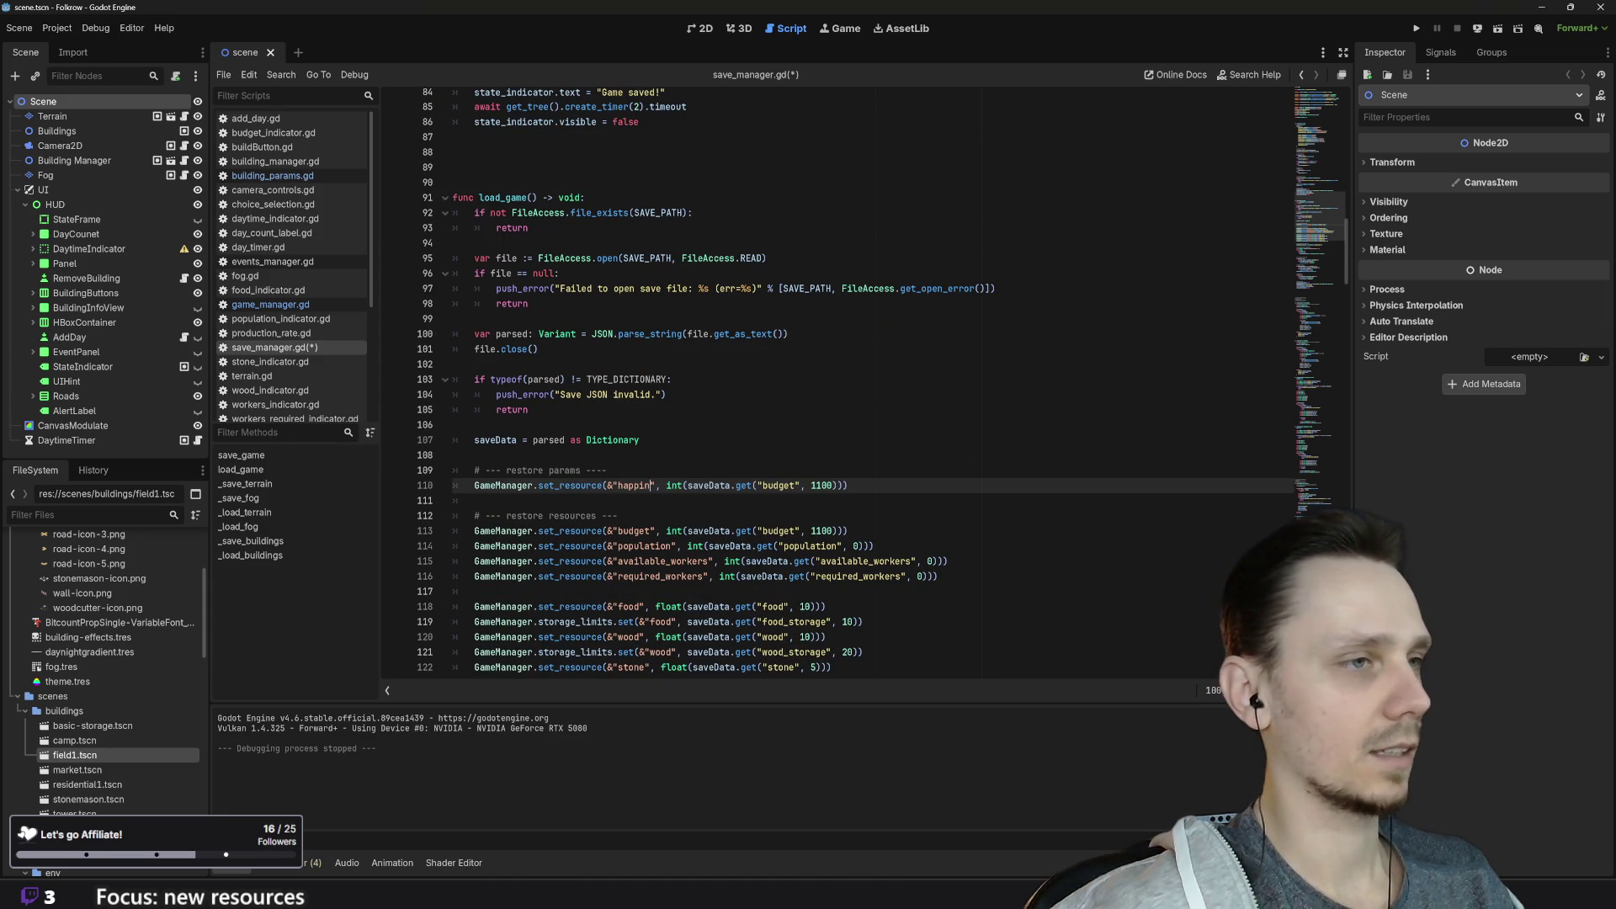
{"action": "type", "text": "ess"}
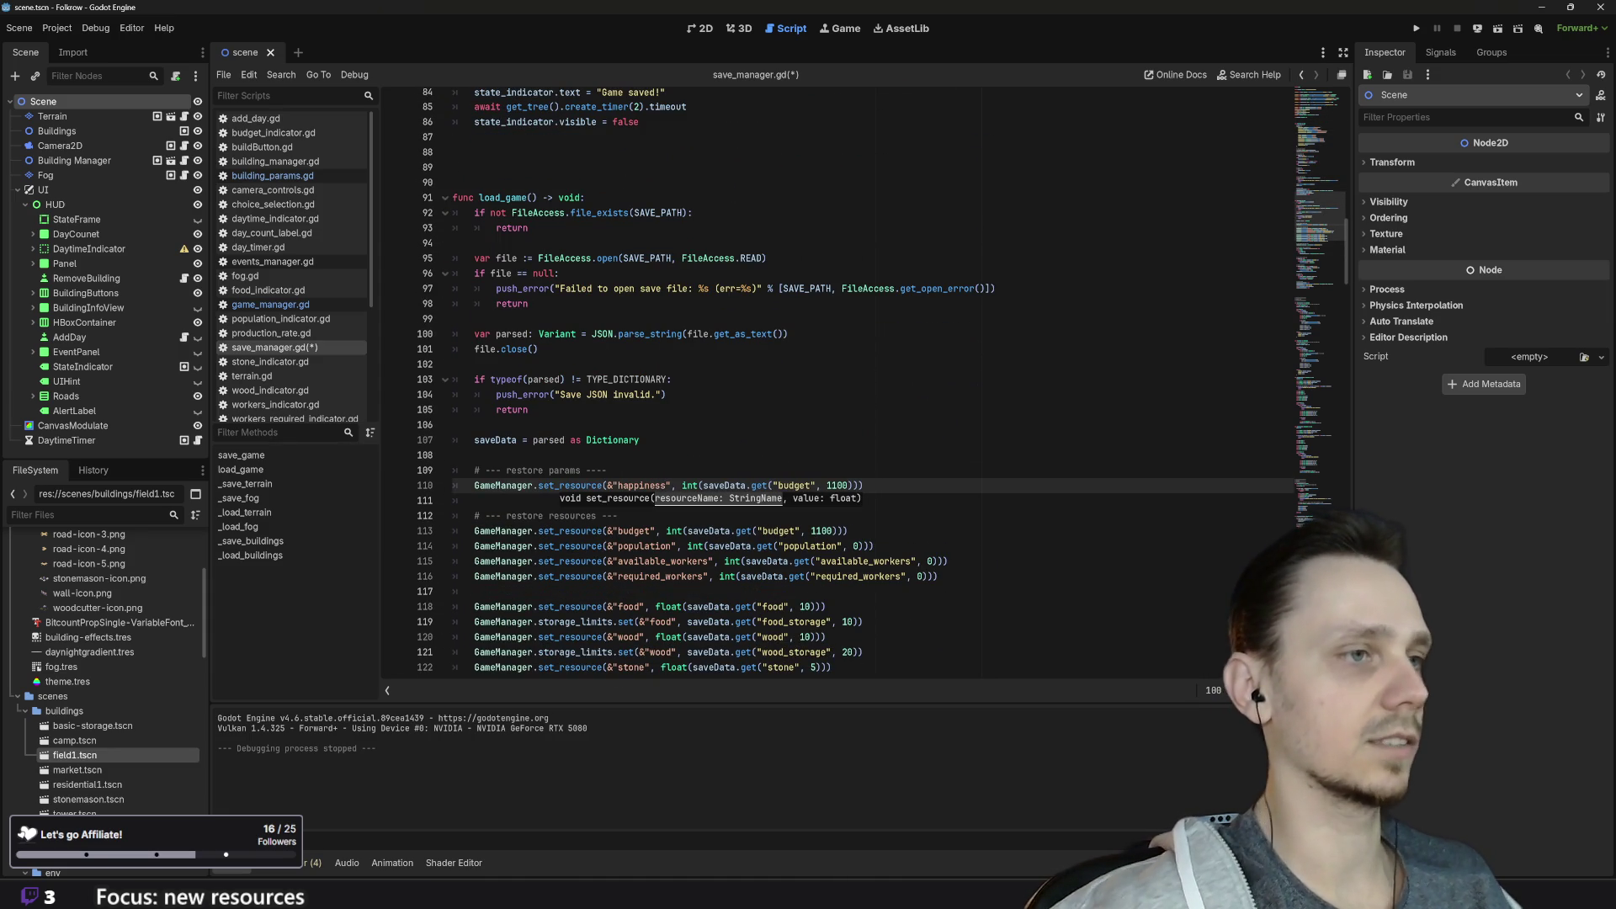
Step: Make the happiness restore line read the "happiness" key from saveData instead of "budget"
{"action": "left_click", "coordinate": [684, 486]}
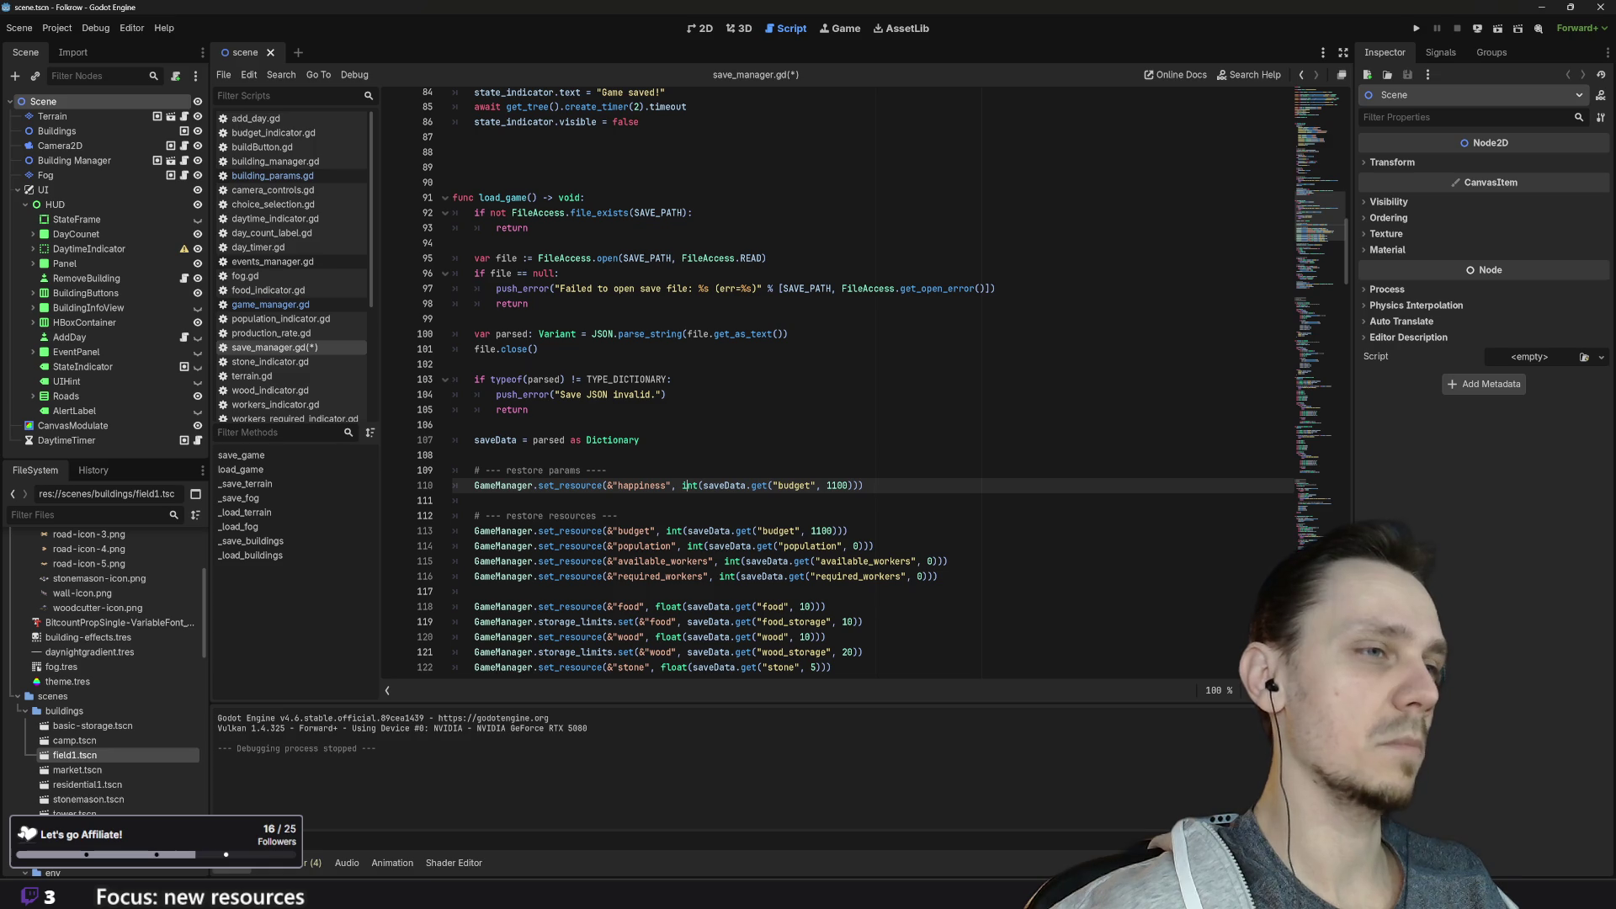
{"action": "double_click", "coordinate": [792, 486]}
{"action": "type", "text": "happiness"}
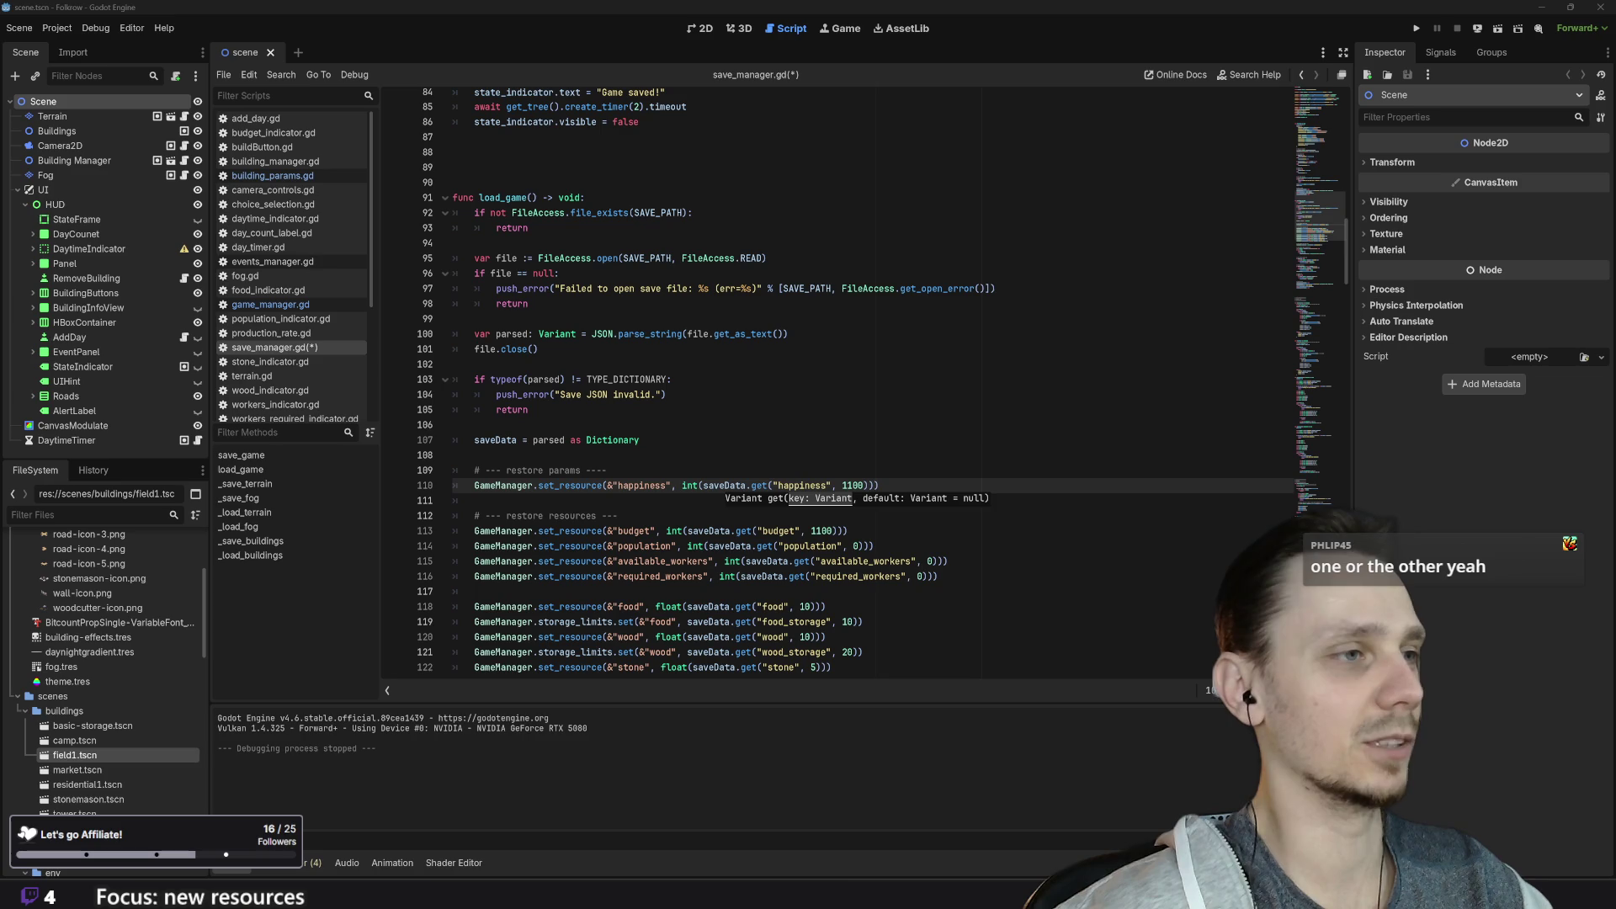
{"action": "left_click", "coordinate": [474, 500]}
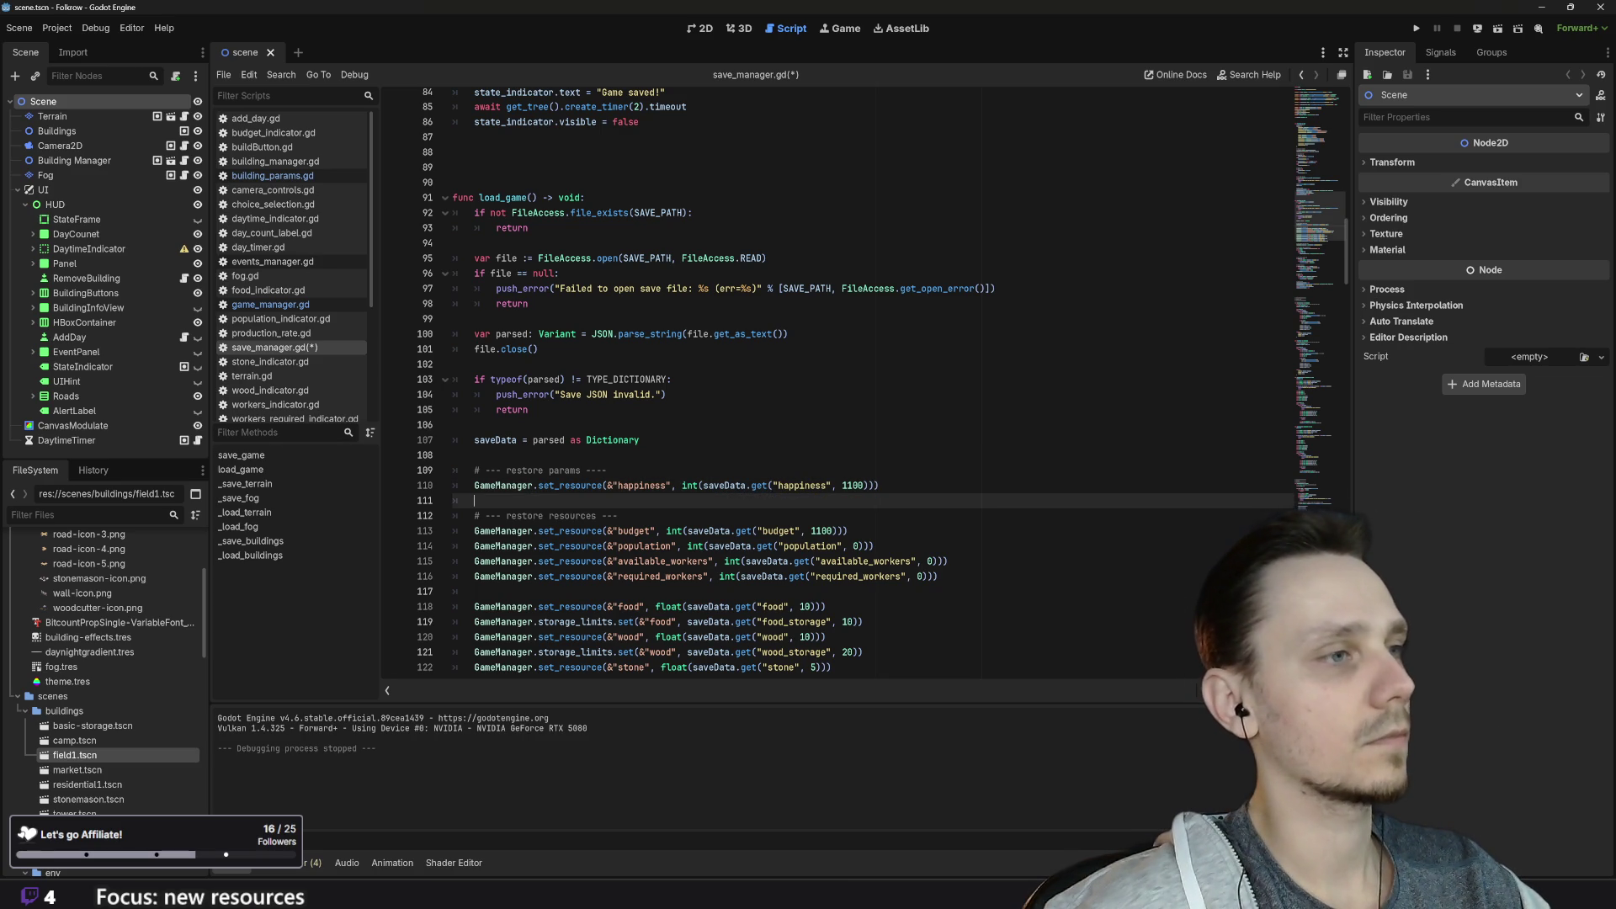
{"action": "left_click", "coordinate": [454, 455]}
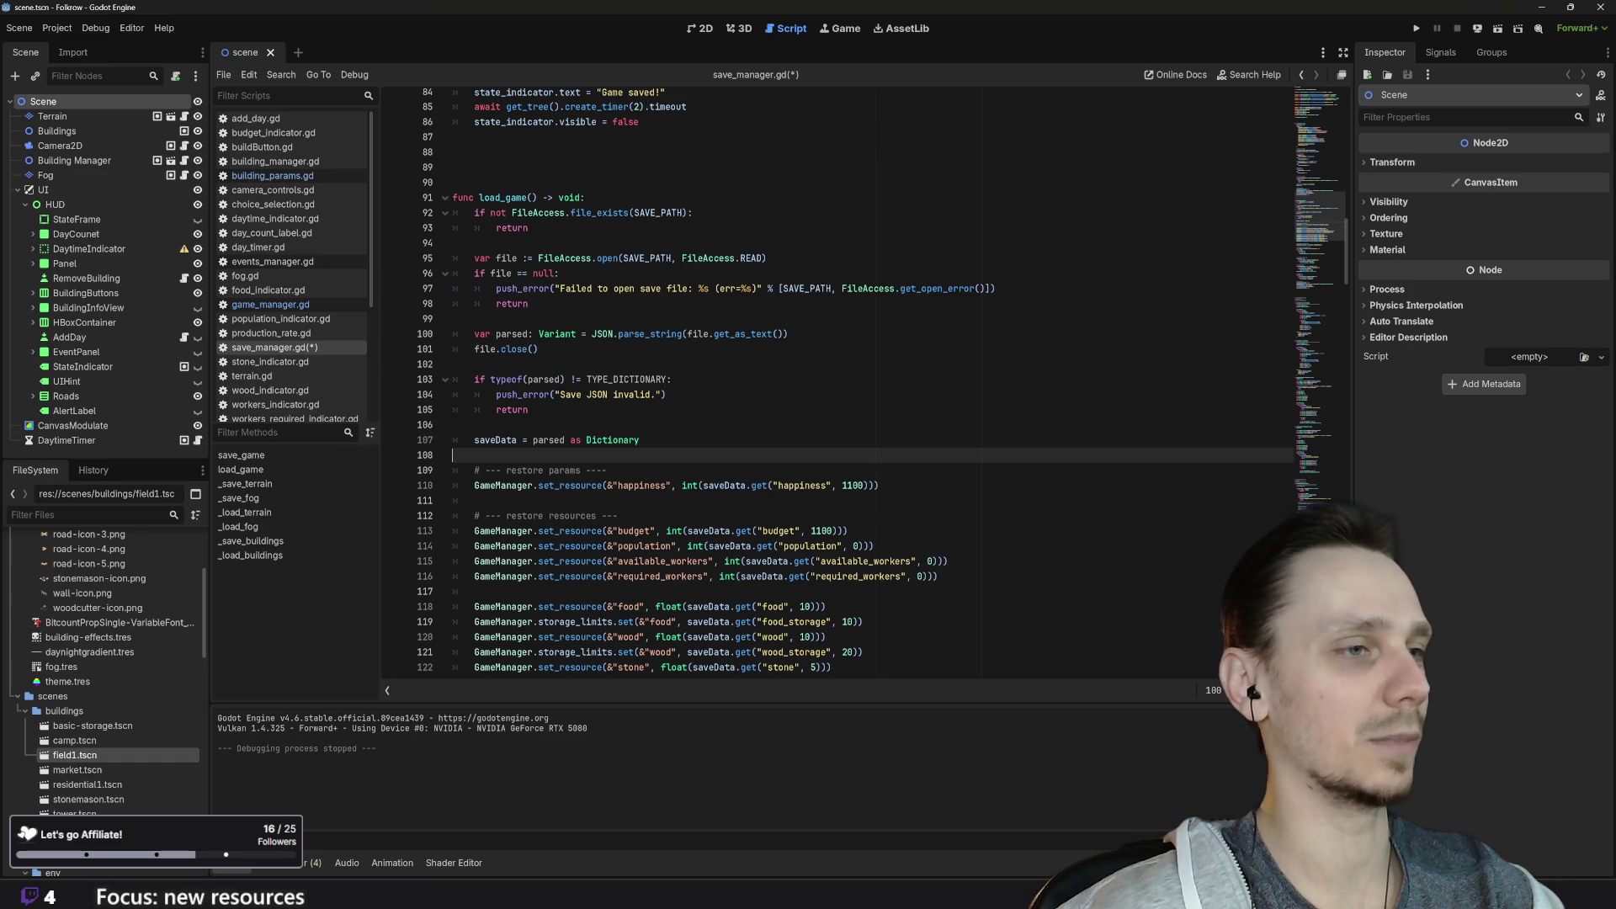
{"action": "left_click", "coordinate": [607, 470]}
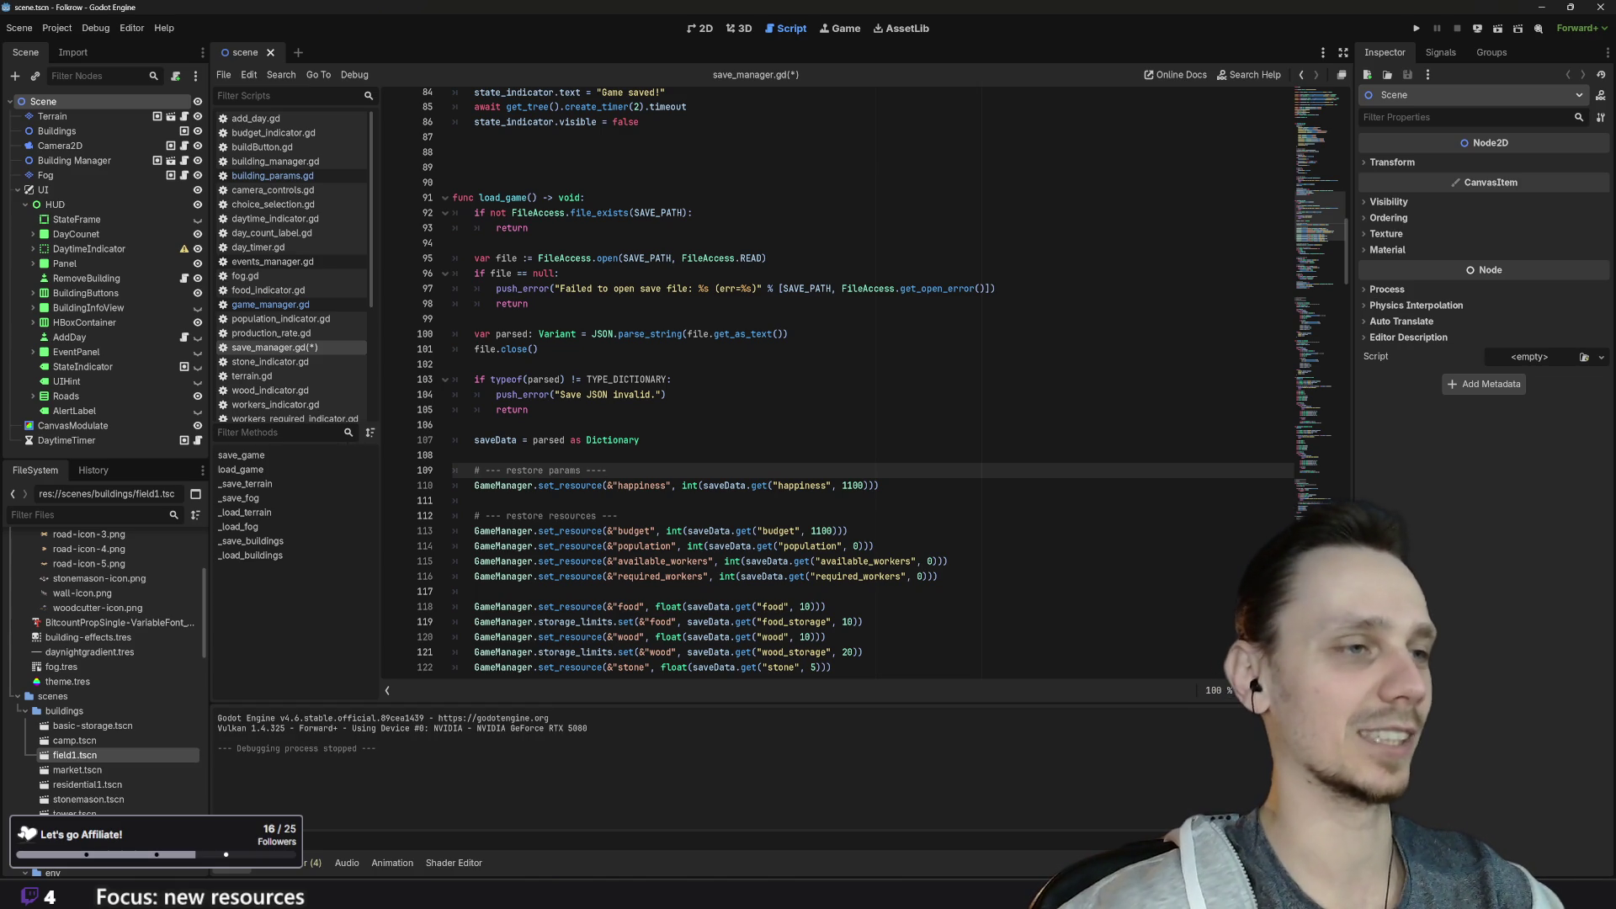
Step: Save save_manager.gd and scroll through the script to review the edits
{"action": "key", "text": "ctrl+s"}
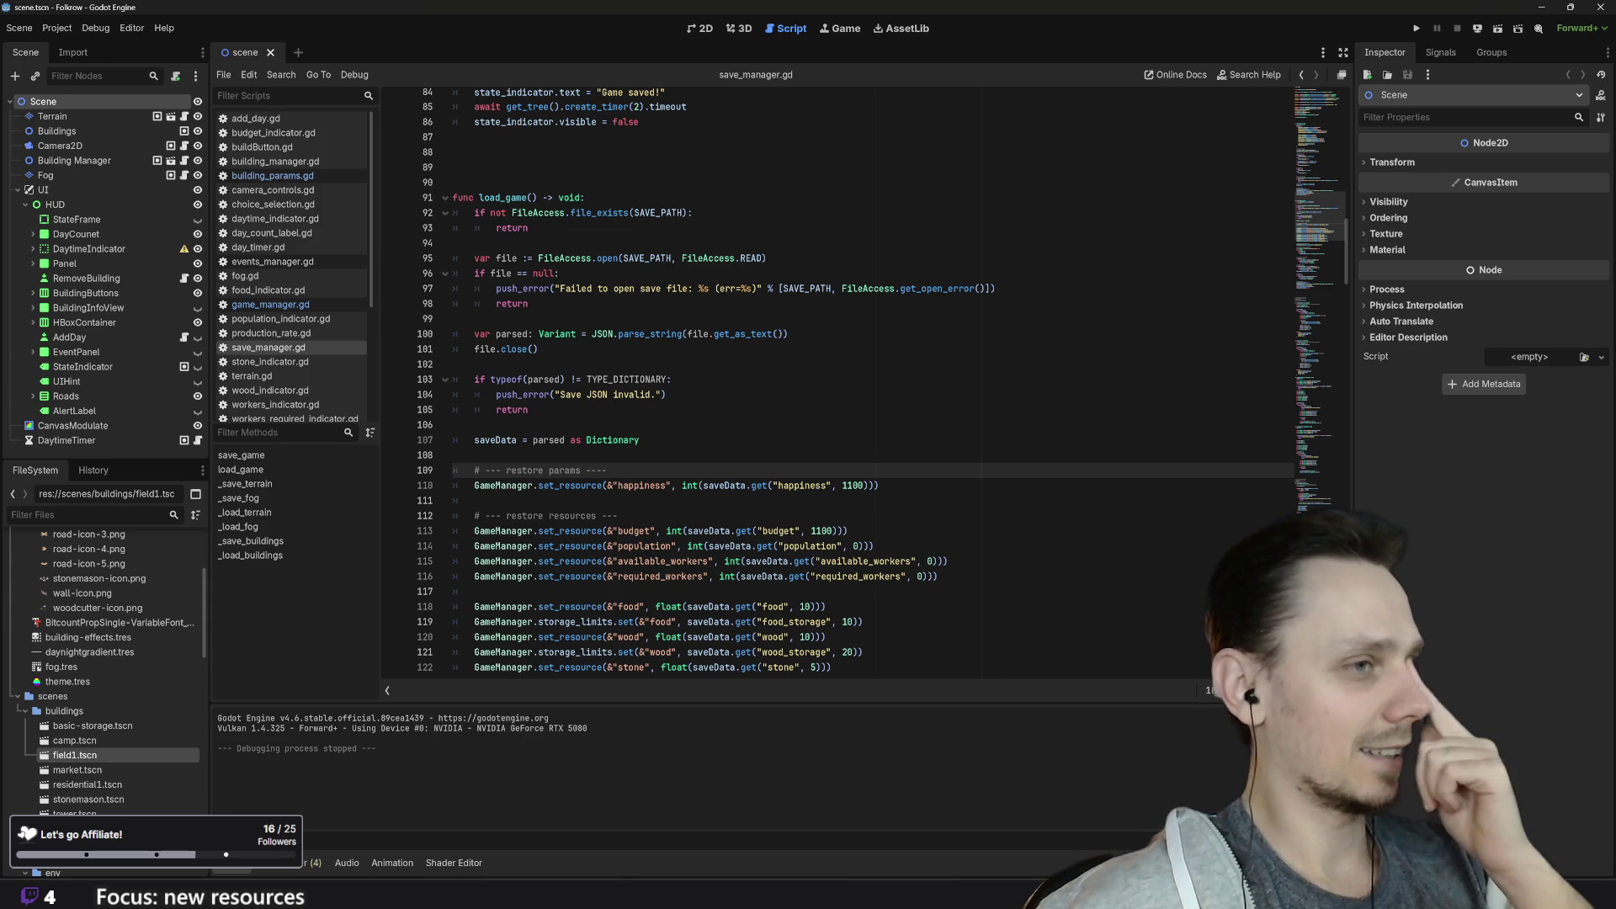
{"action": "scroll", "coordinate": [838, 379], "scroll_direction": "down", "scroll_amount": 1}
{"action": "scroll", "coordinate": [838, 379], "scroll_direction": "down", "scroll_amount": 1}
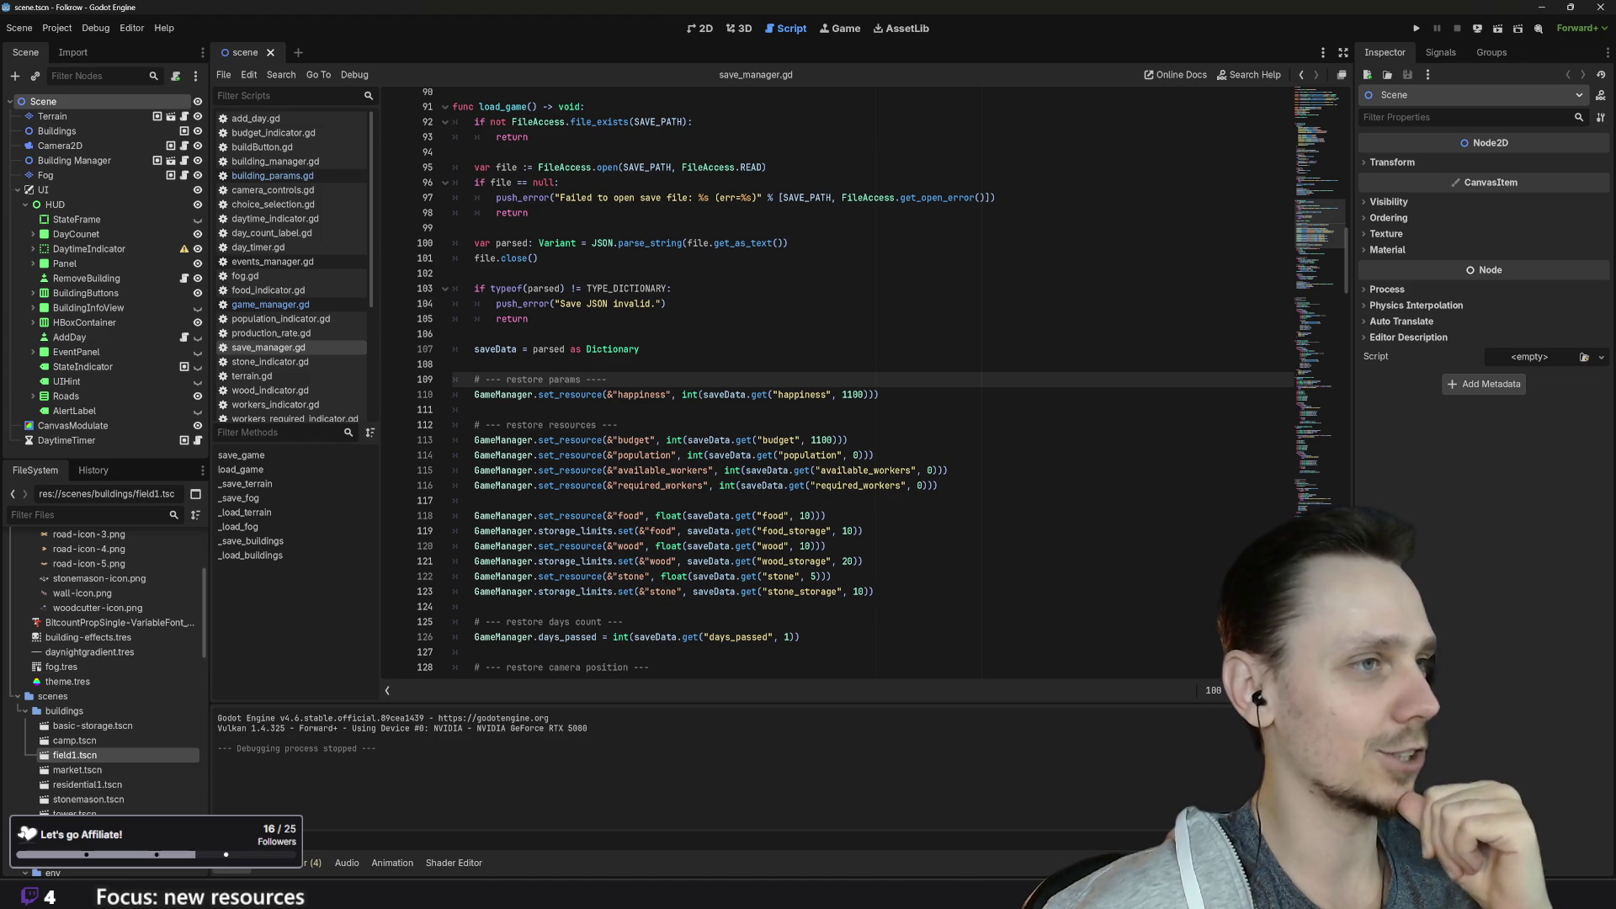
{"action": "scroll", "coordinate": [837, 379], "scroll_direction": "down", "scroll_amount": 5}
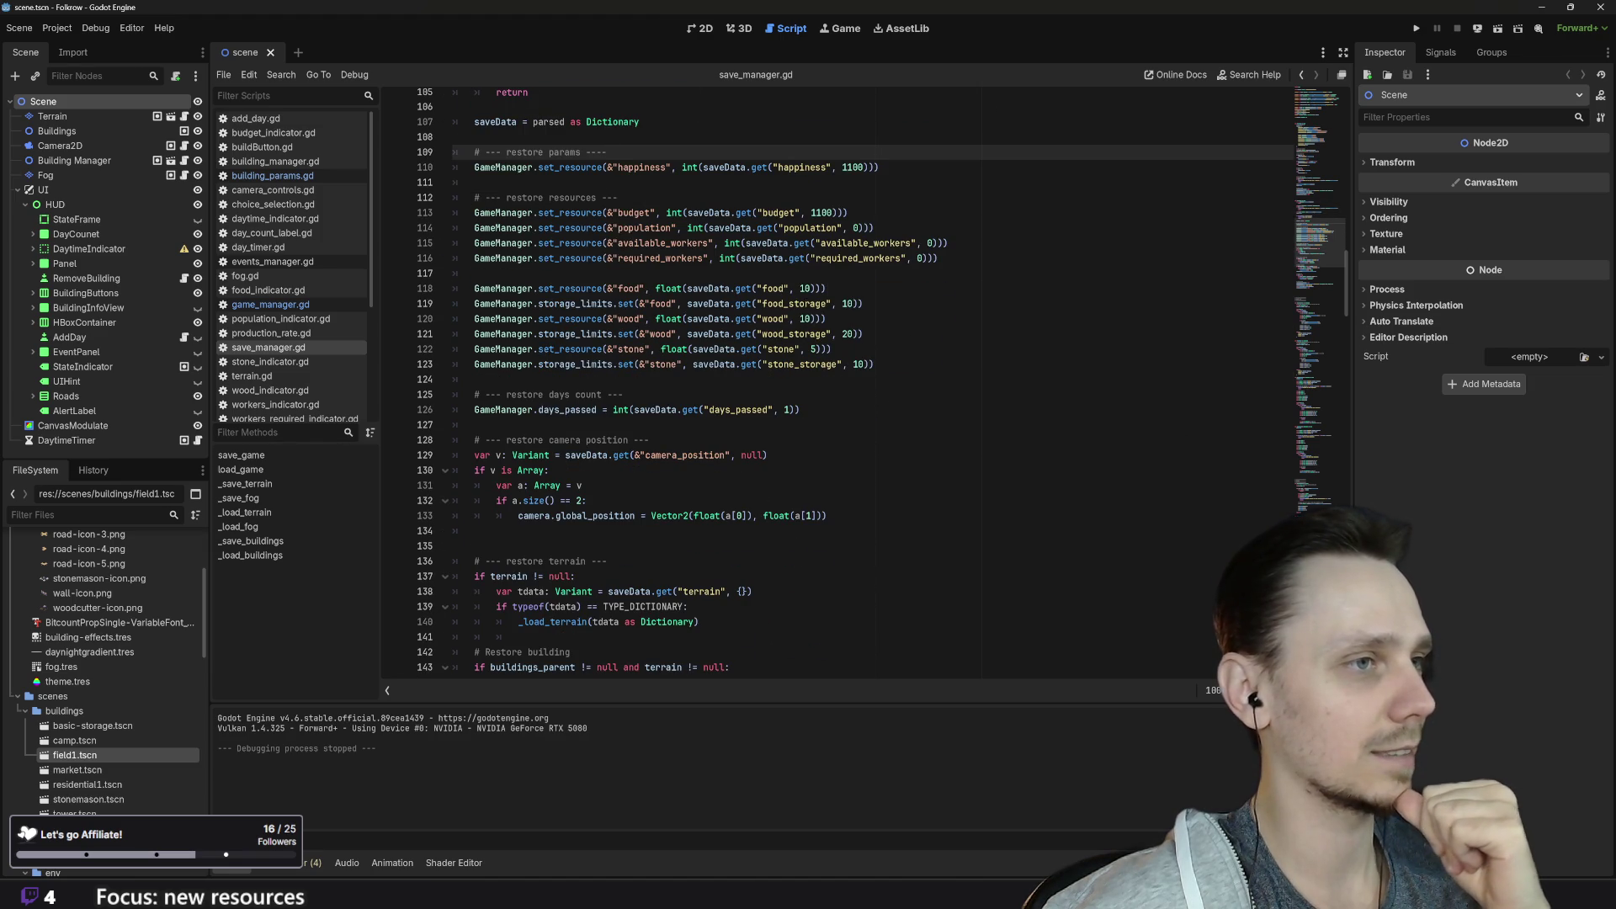
{"action": "scroll", "coordinate": [838, 379], "scroll_direction": "down", "scroll_amount": 9}
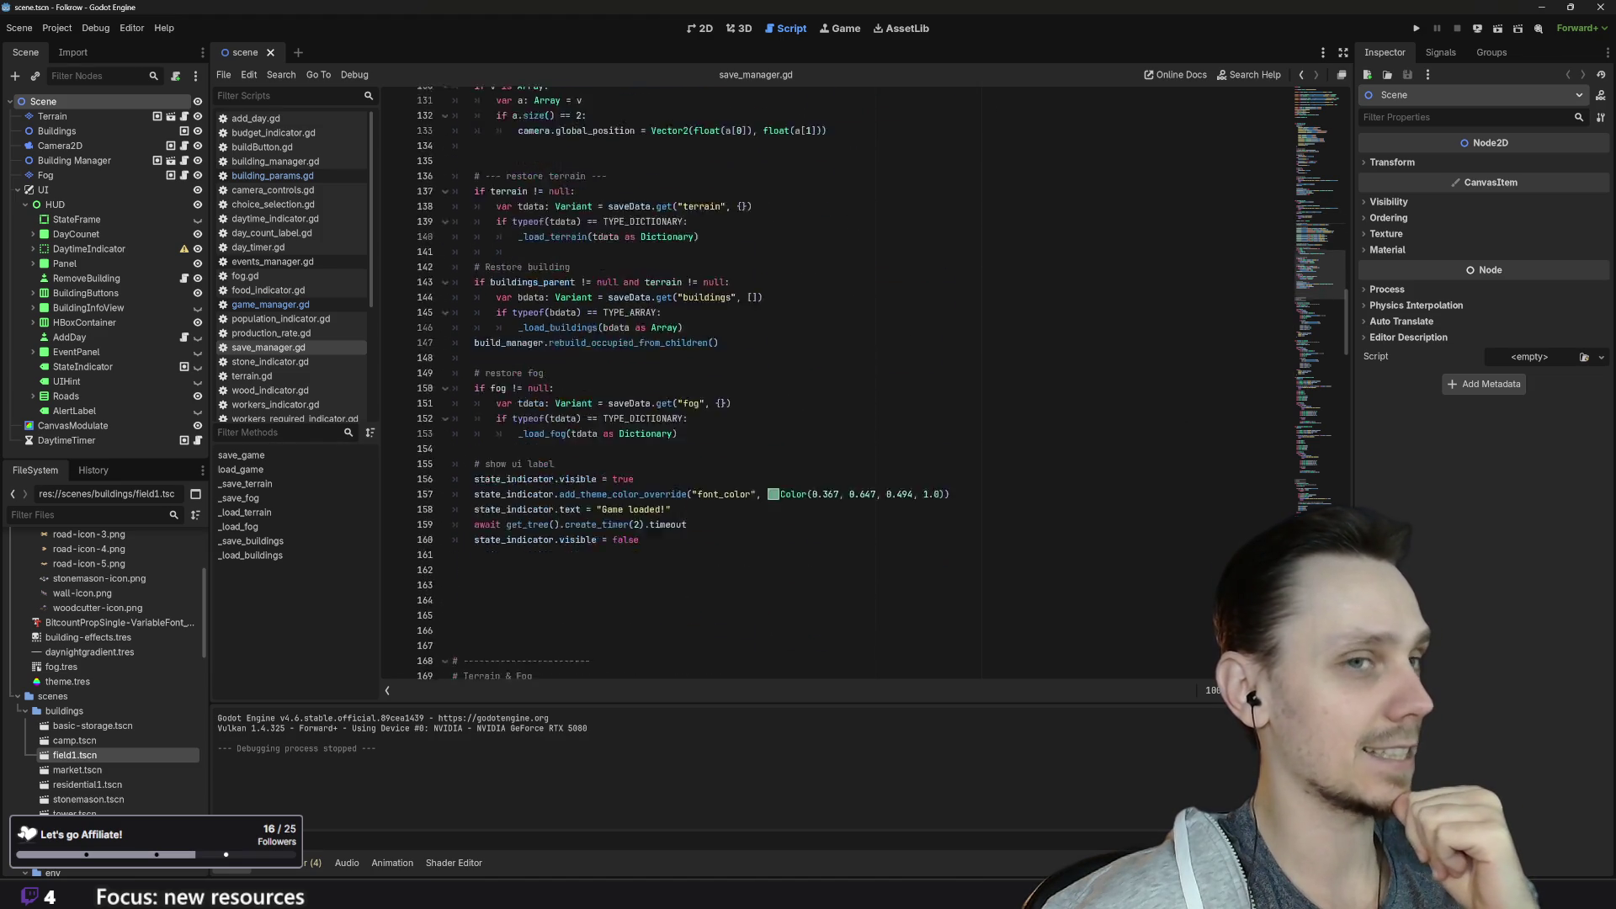
{"action": "scroll", "coordinate": [838, 378], "scroll_direction": "down", "scroll_amount": 10}
{"action": "scroll", "coordinate": [837, 379], "scroll_direction": "up", "scroll_amount": 15}
{"action": "scroll", "coordinate": [838, 379], "scroll_direction": "up", "scroll_amount": 20}
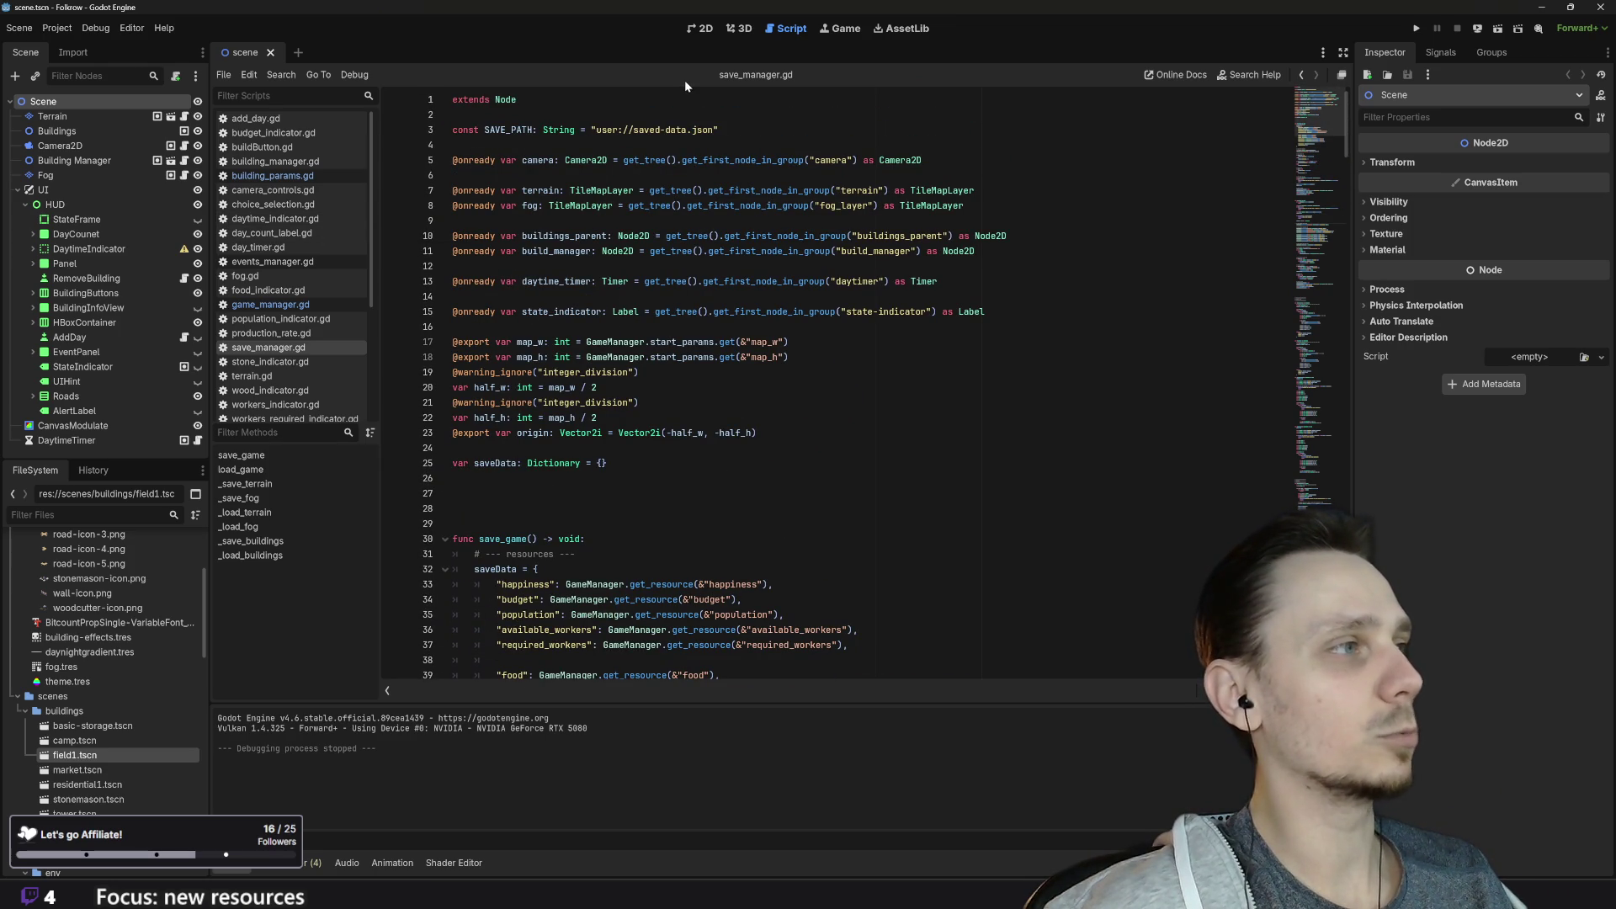
Step: Switch to the 2D view, pan to the HUD, and run the game
{"action": "left_click", "coordinate": [705, 30]}
{"action": "left_click_drag", "start_coordinate": [760, 329], "coordinate": [768, 413]}
{"action": "scroll", "coordinate": [772, 405], "scroll_direction": "down", "scroll_amount": 1}
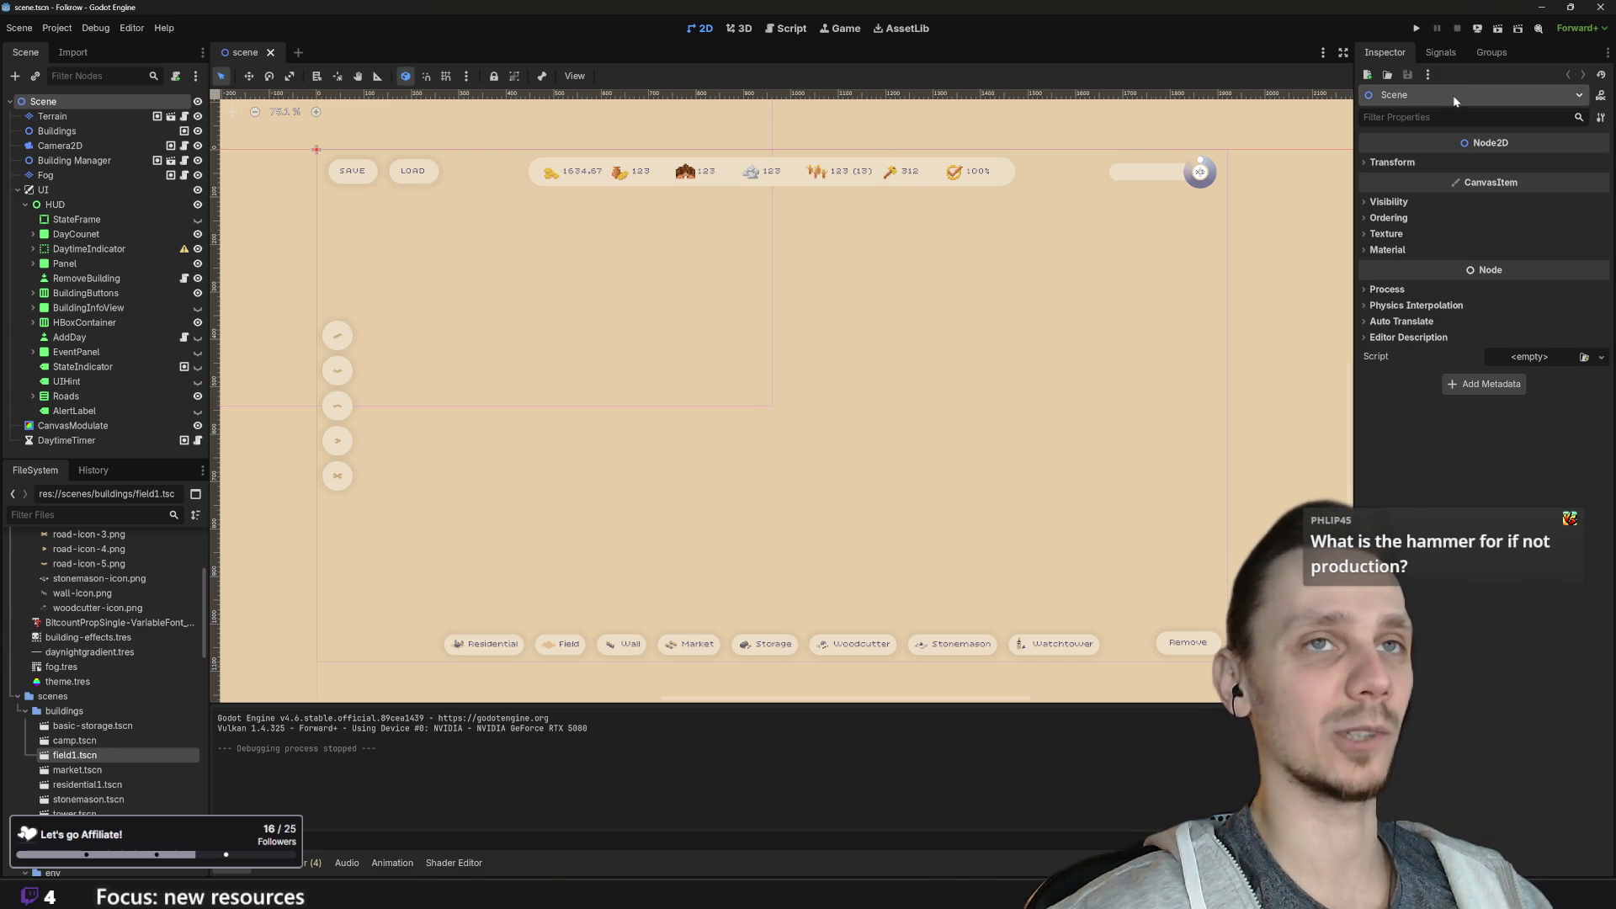
{"action": "left_click", "coordinate": [1417, 28]}
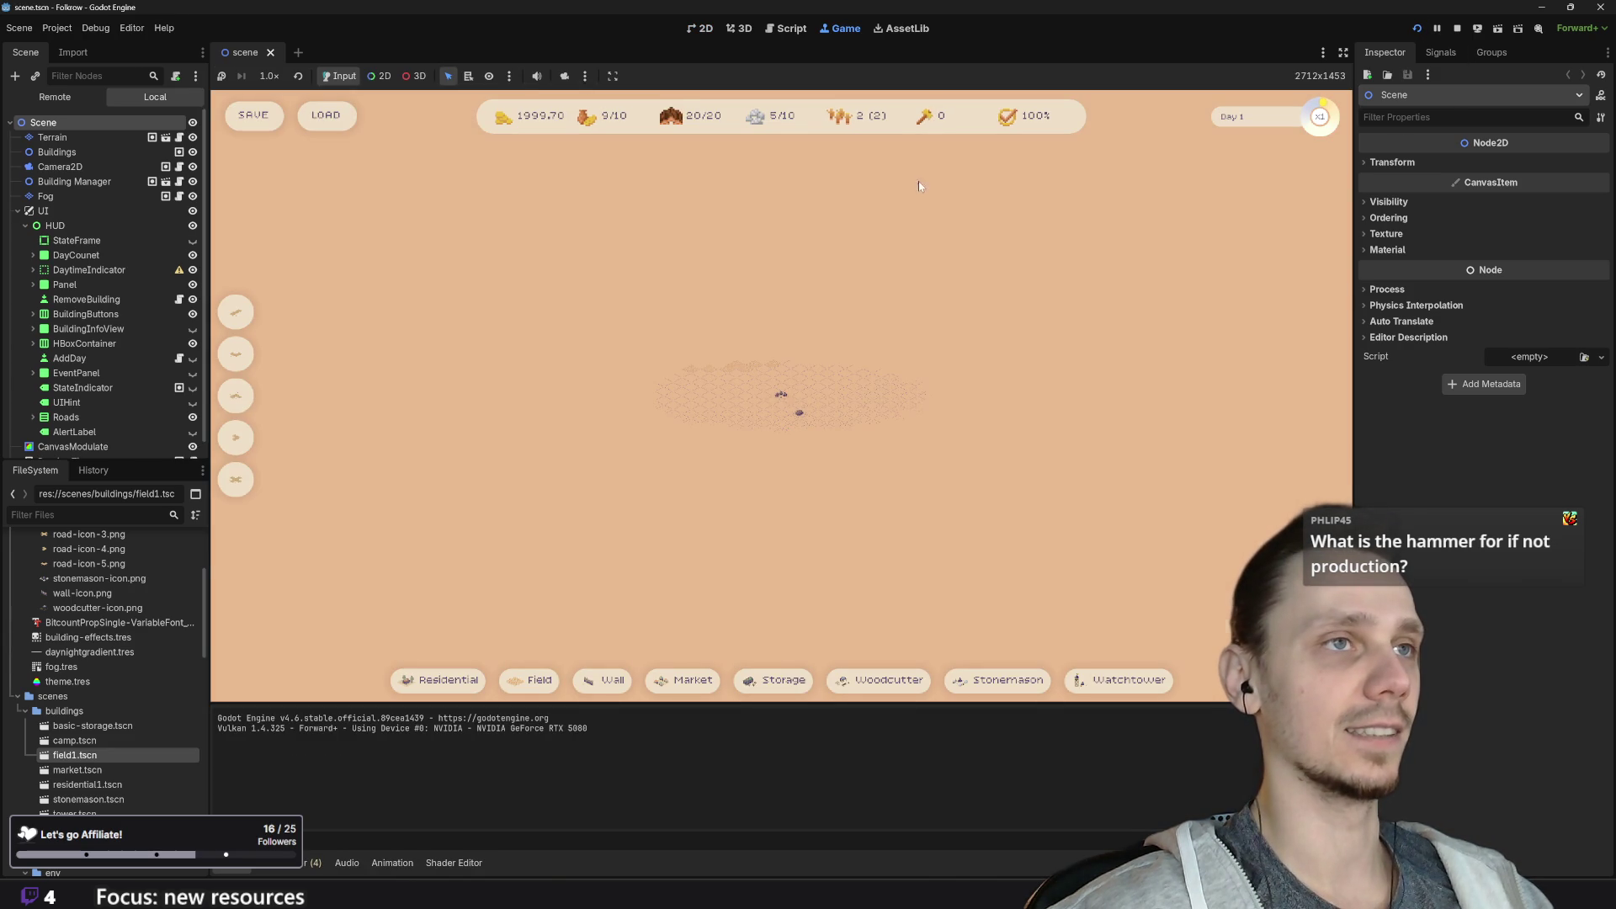
Step: Let the game run while the budget drops to 1993.70 and happiness holds at 100%
{"action": "mouse_move", "coordinate": [933, 121]}
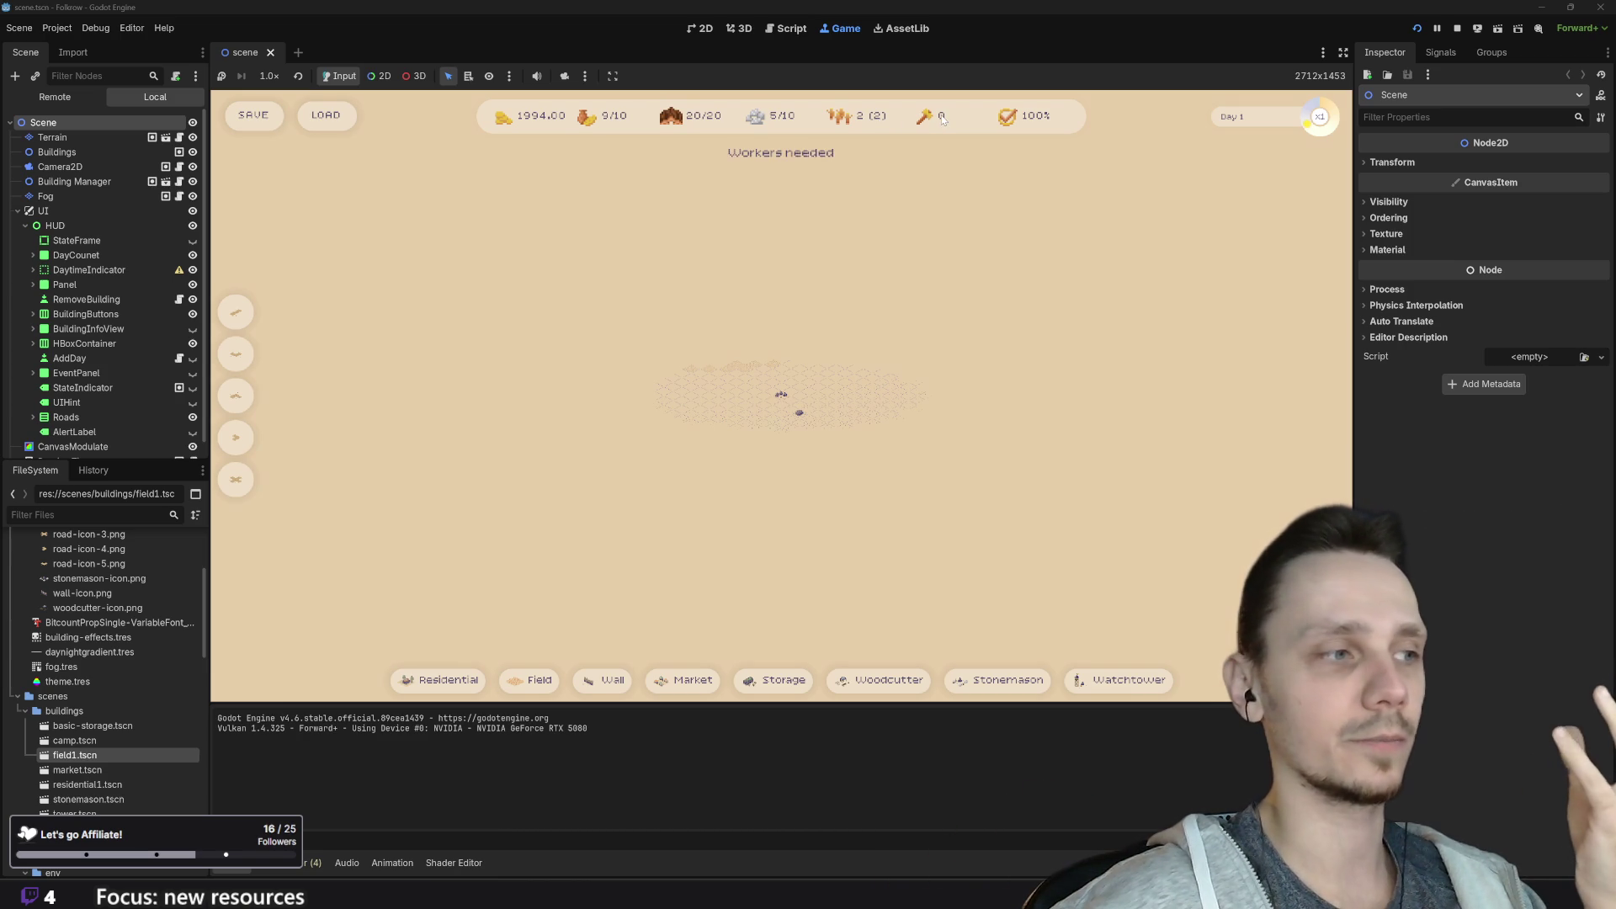
{"action": "scroll", "coordinate": [797, 492], "scroll_direction": "up", "scroll_amount": 5}
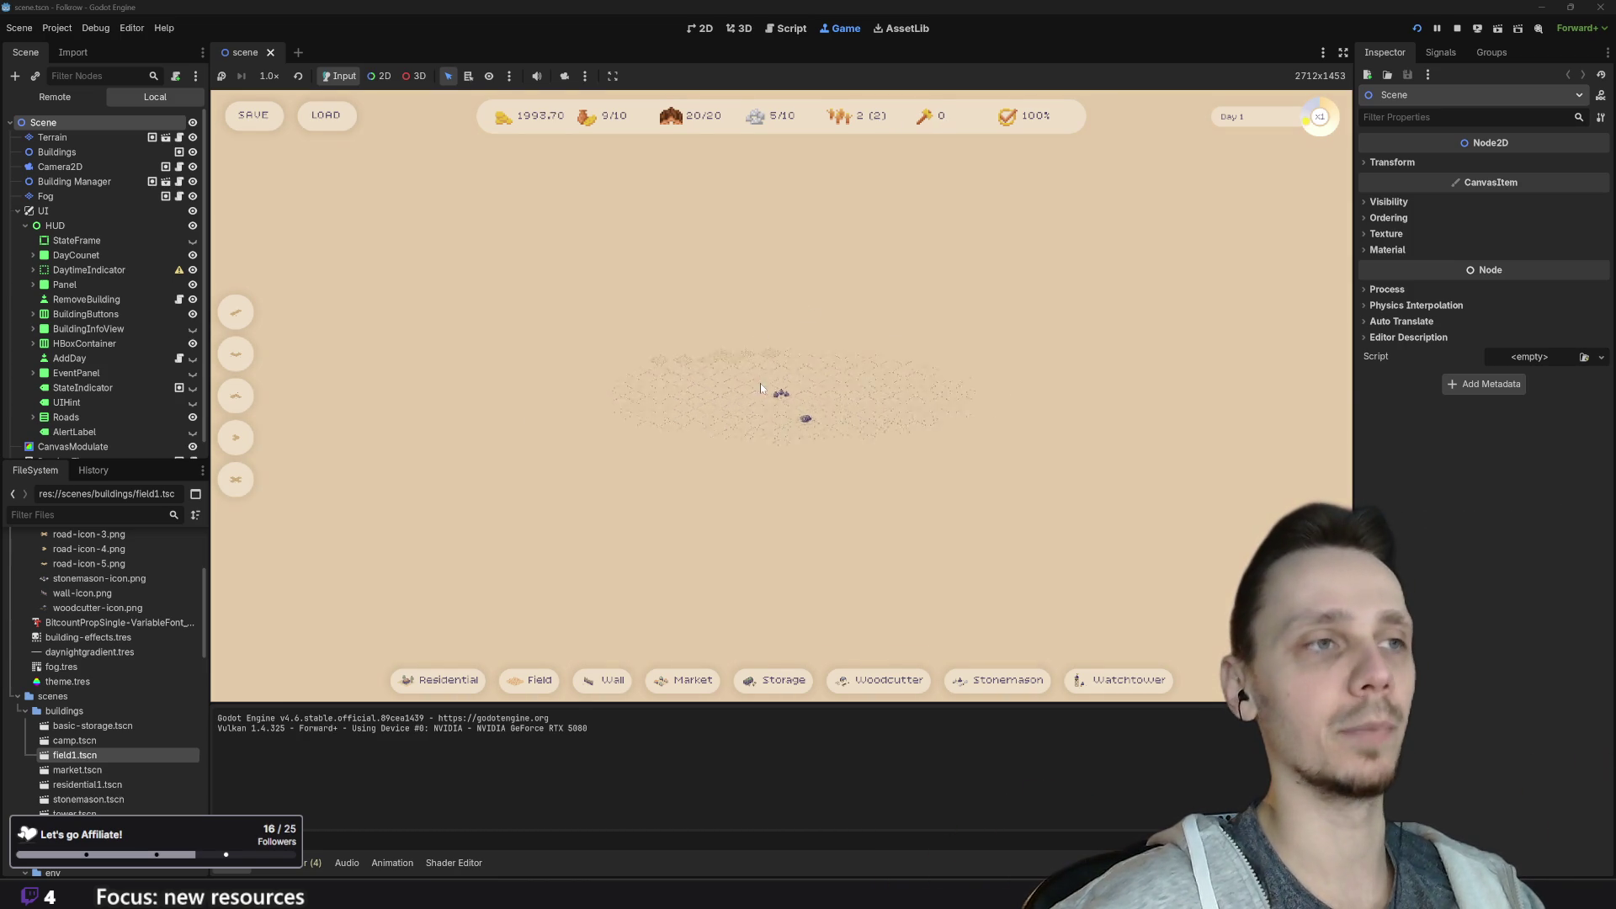
{"action": "left_click_drag", "start_coordinate": [762, 455], "coordinate": [665, 499]}
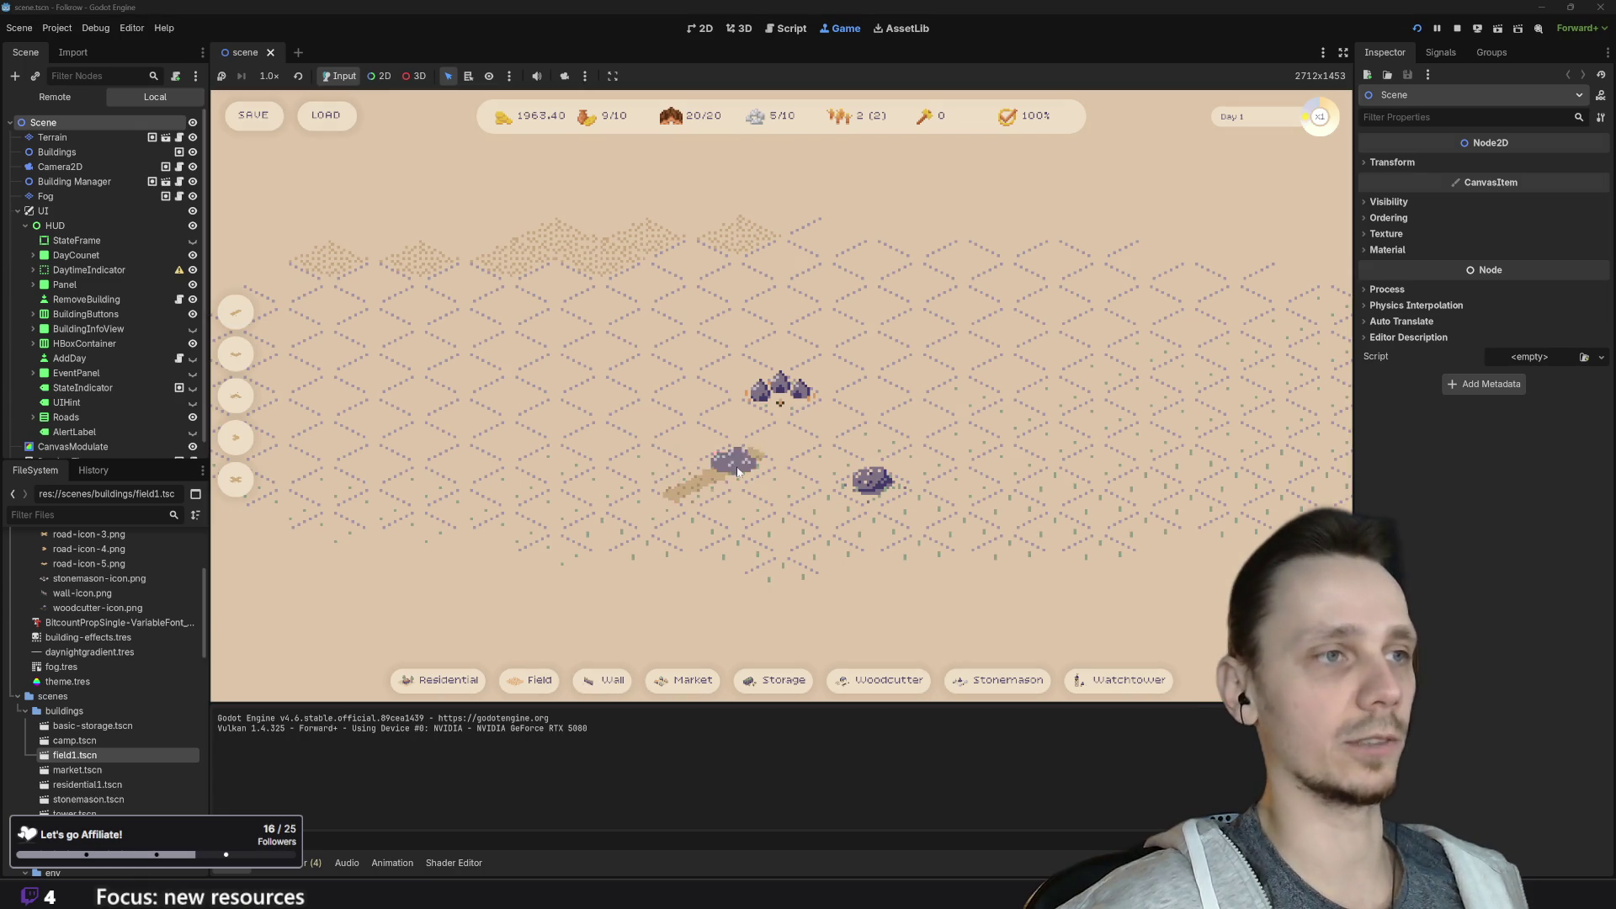
{"action": "left_click", "coordinate": [536, 678]}
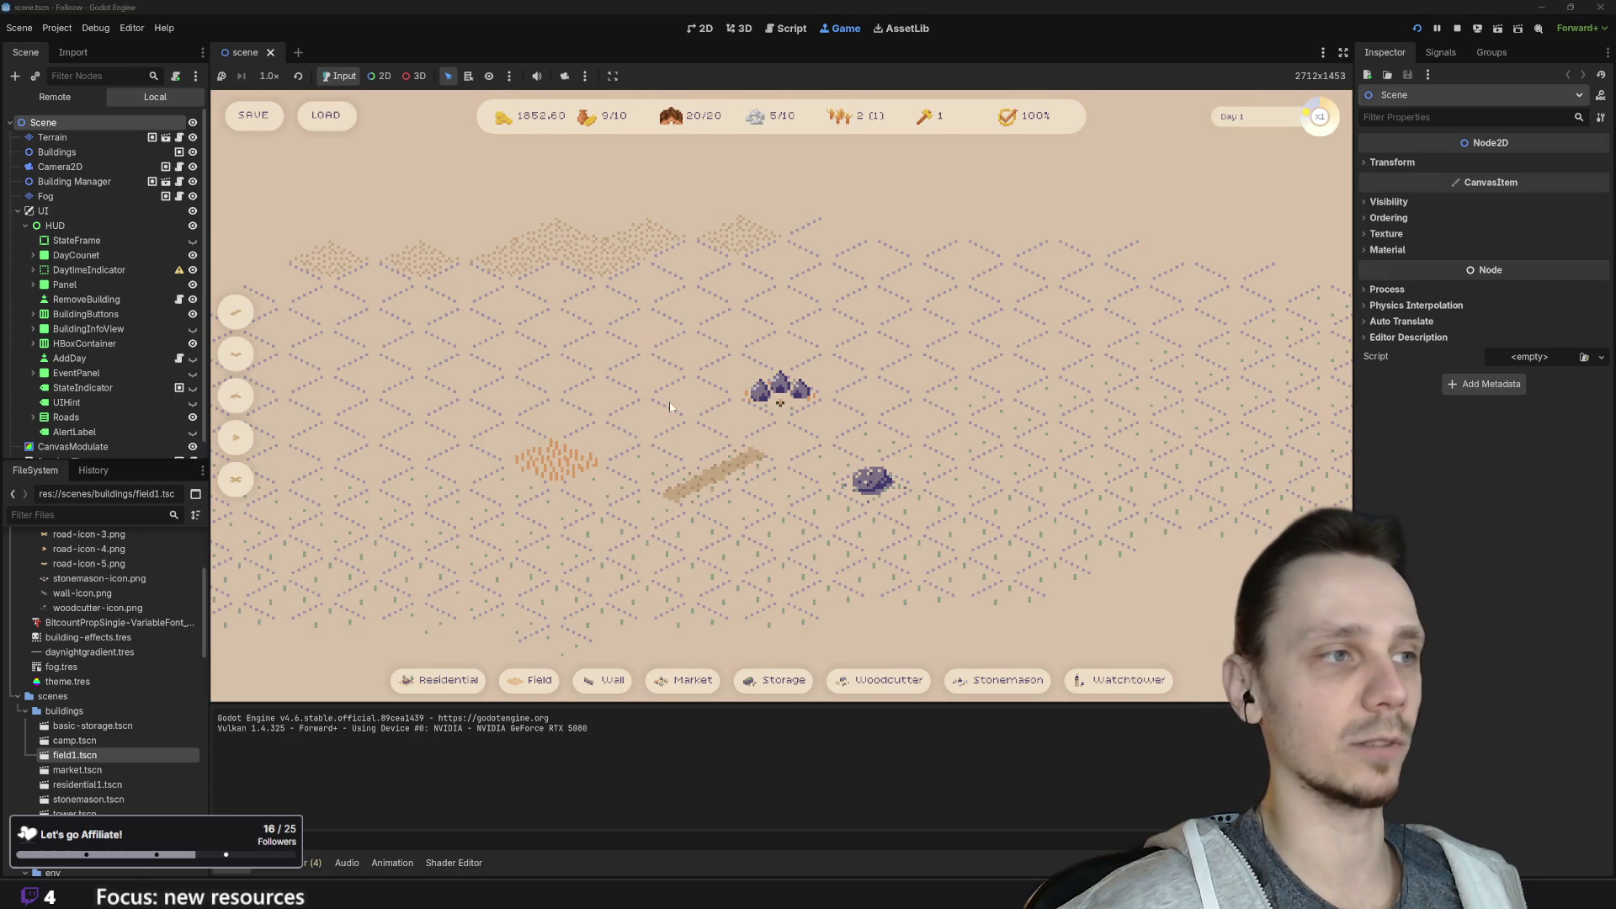
{"action": "left_click", "coordinate": [535, 678]}
{"action": "left_click", "coordinate": [601, 484]}
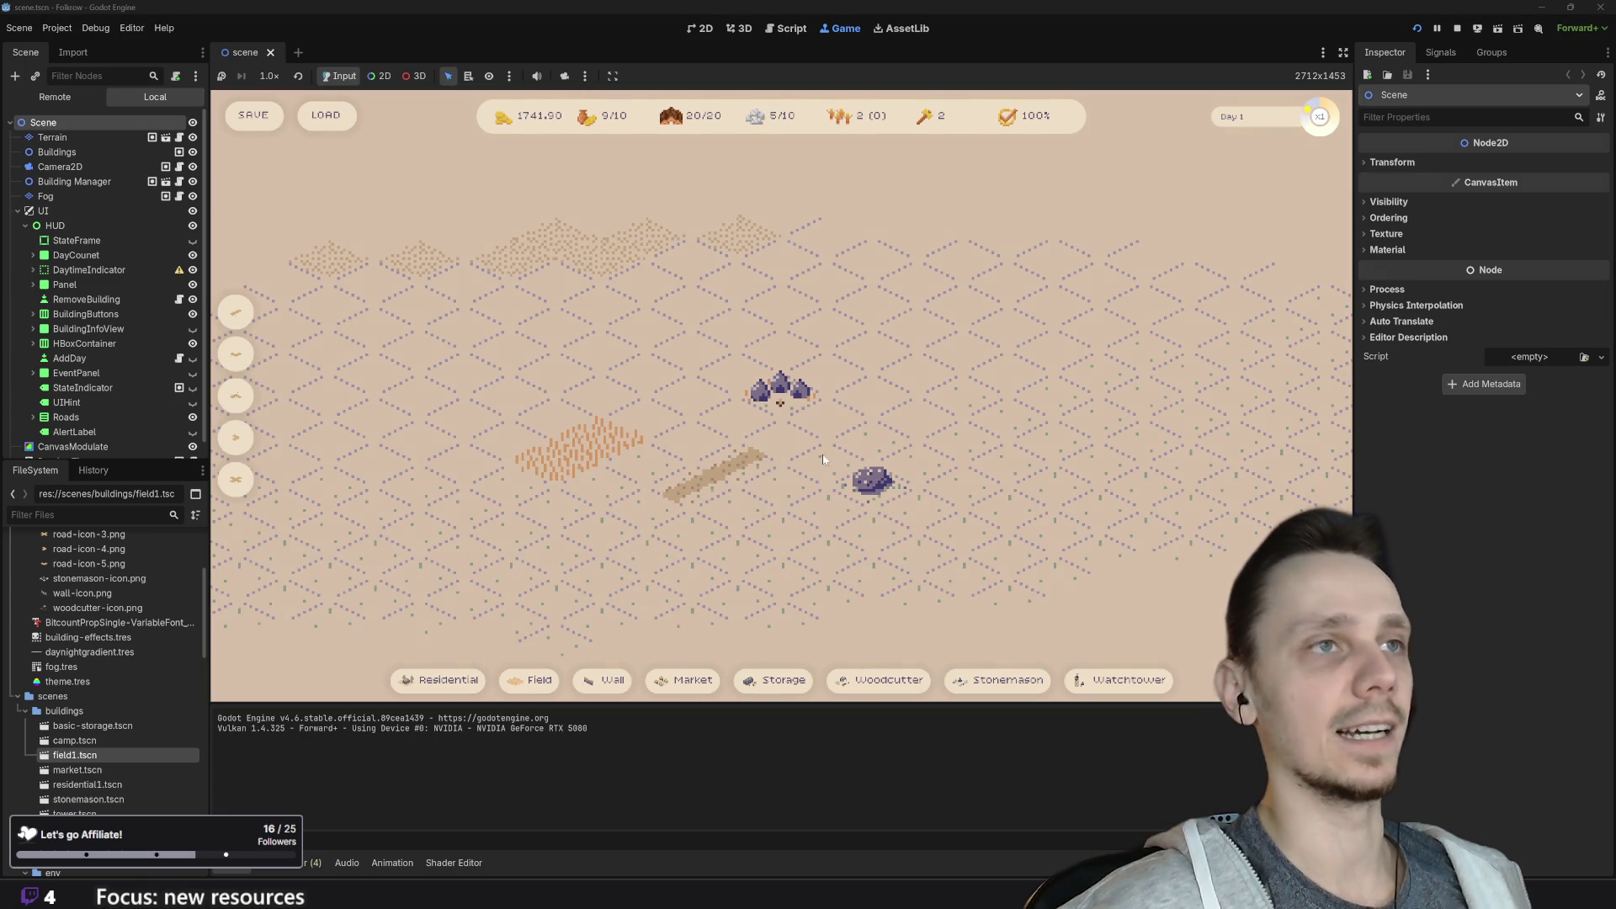
{"action": "key", "text": "x"}
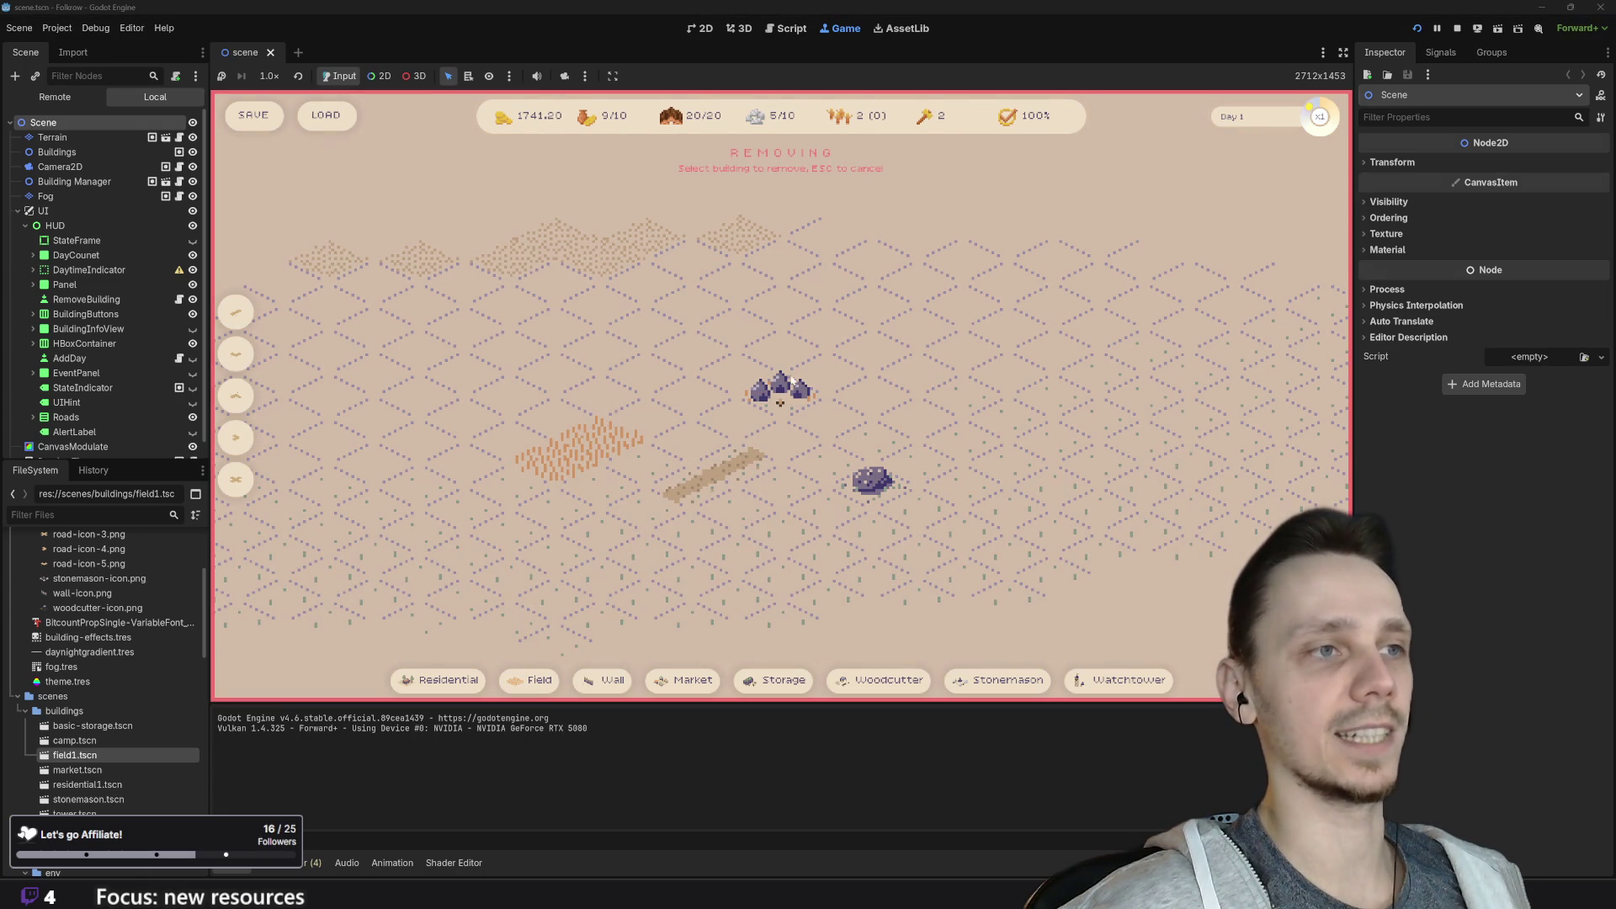
{"action": "left_click", "coordinate": [784, 401]}
{"action": "mouse_move", "coordinate": [890, 118]}
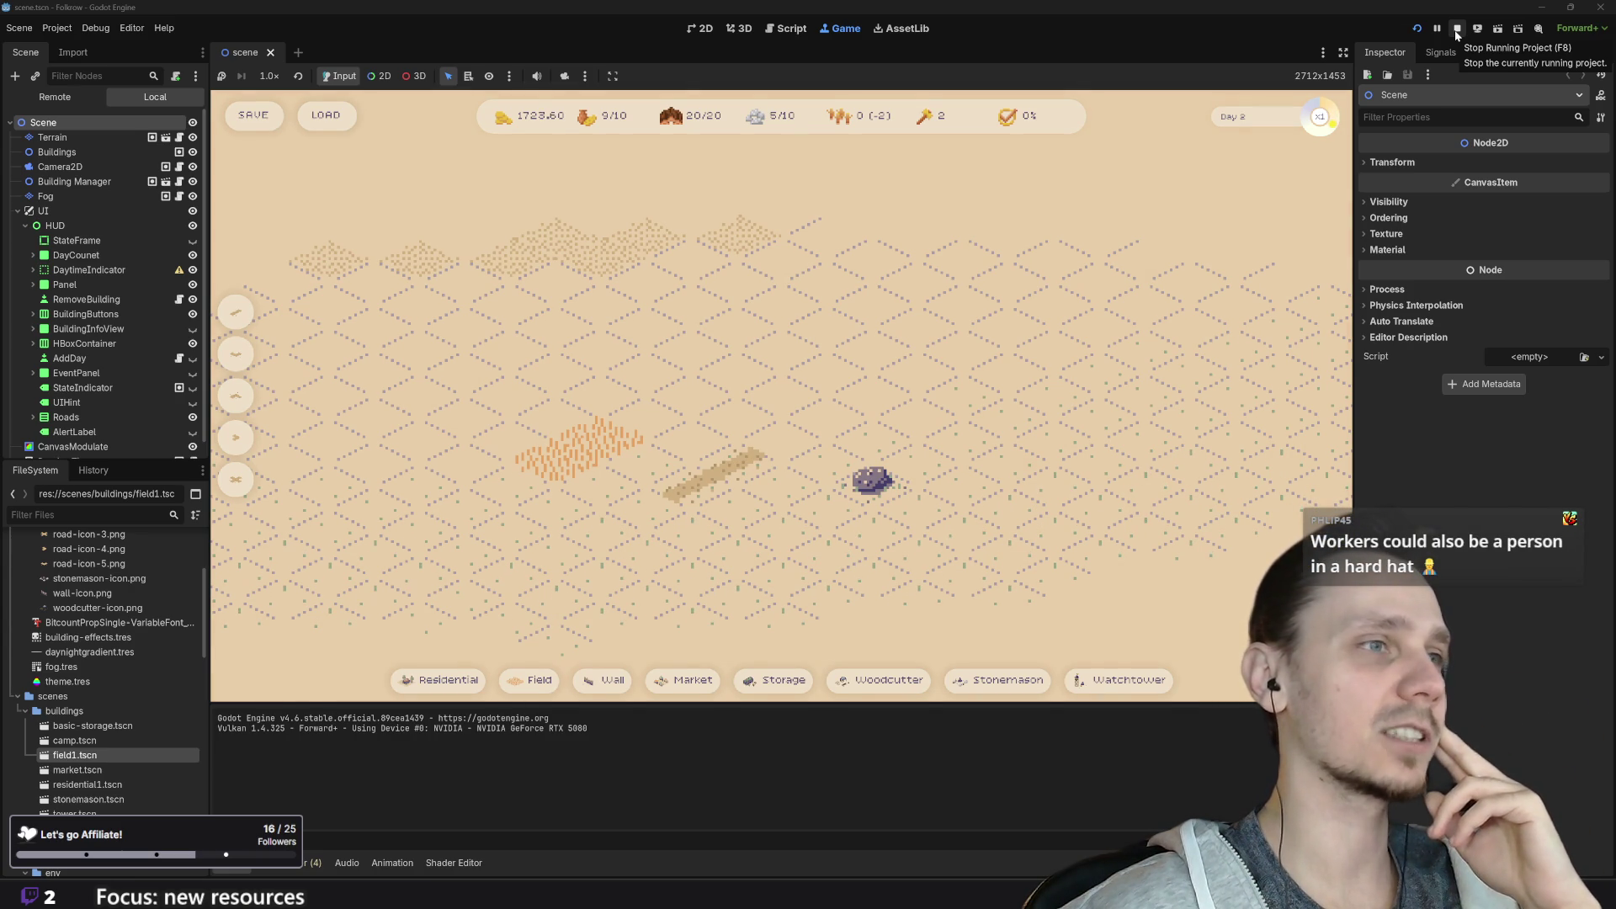
{"action": "scroll", "coordinate": [1058, 370], "scroll_direction": "down", "scroll_amount": 3}
{"action": "scroll", "coordinate": [1064, 320], "scroll_direction": "up", "scroll_amount": 1}
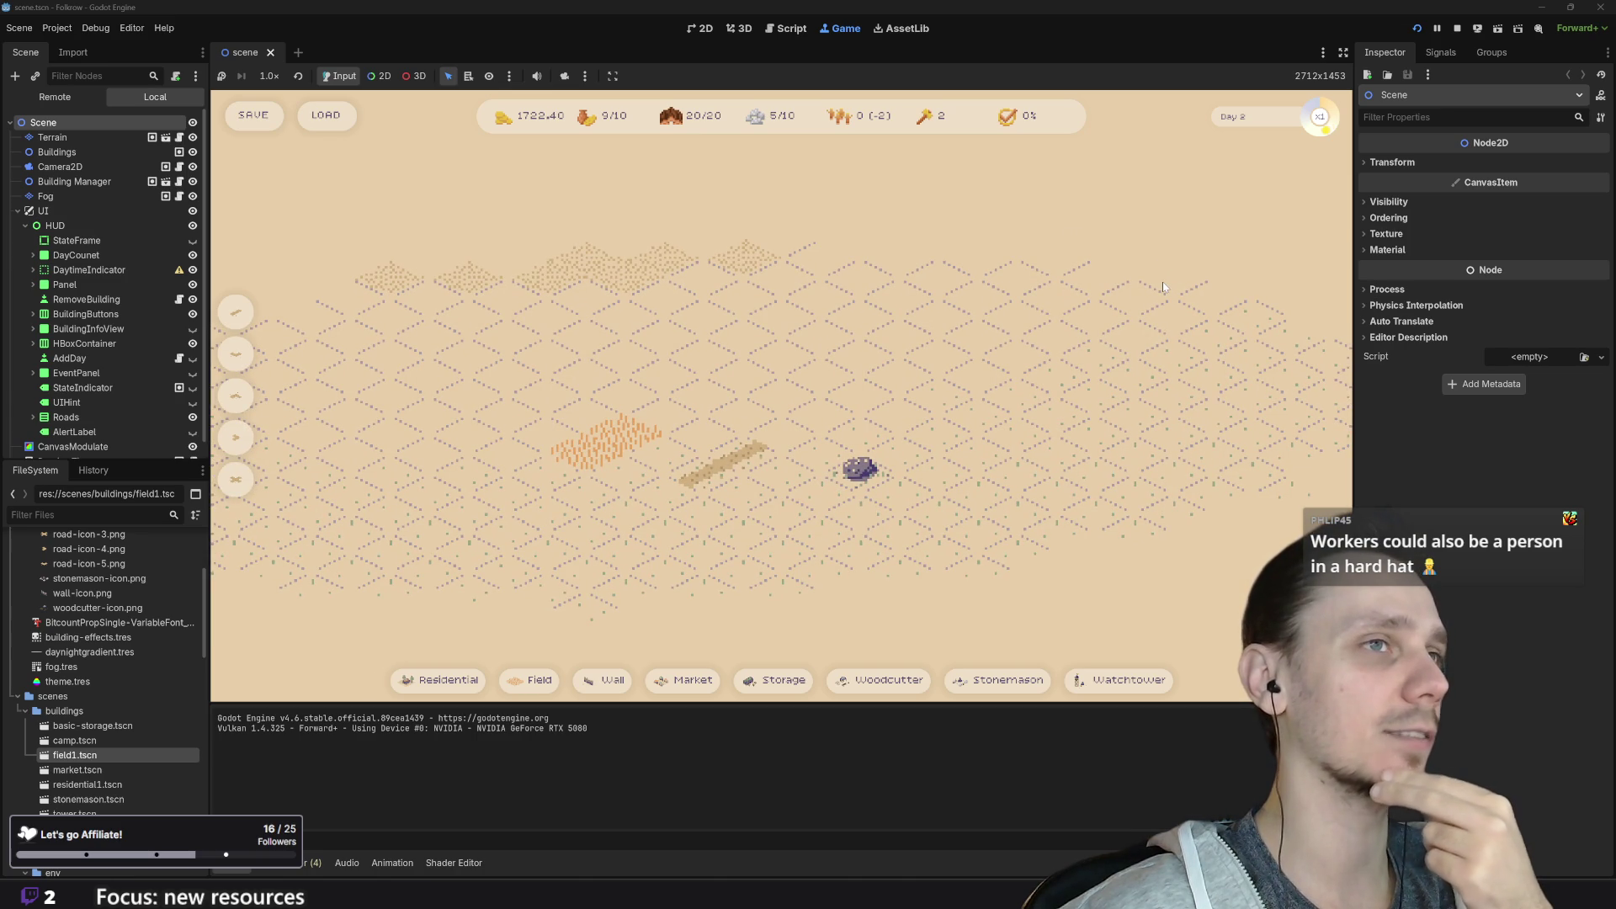
{"action": "mouse_move", "coordinate": [866, 123]}
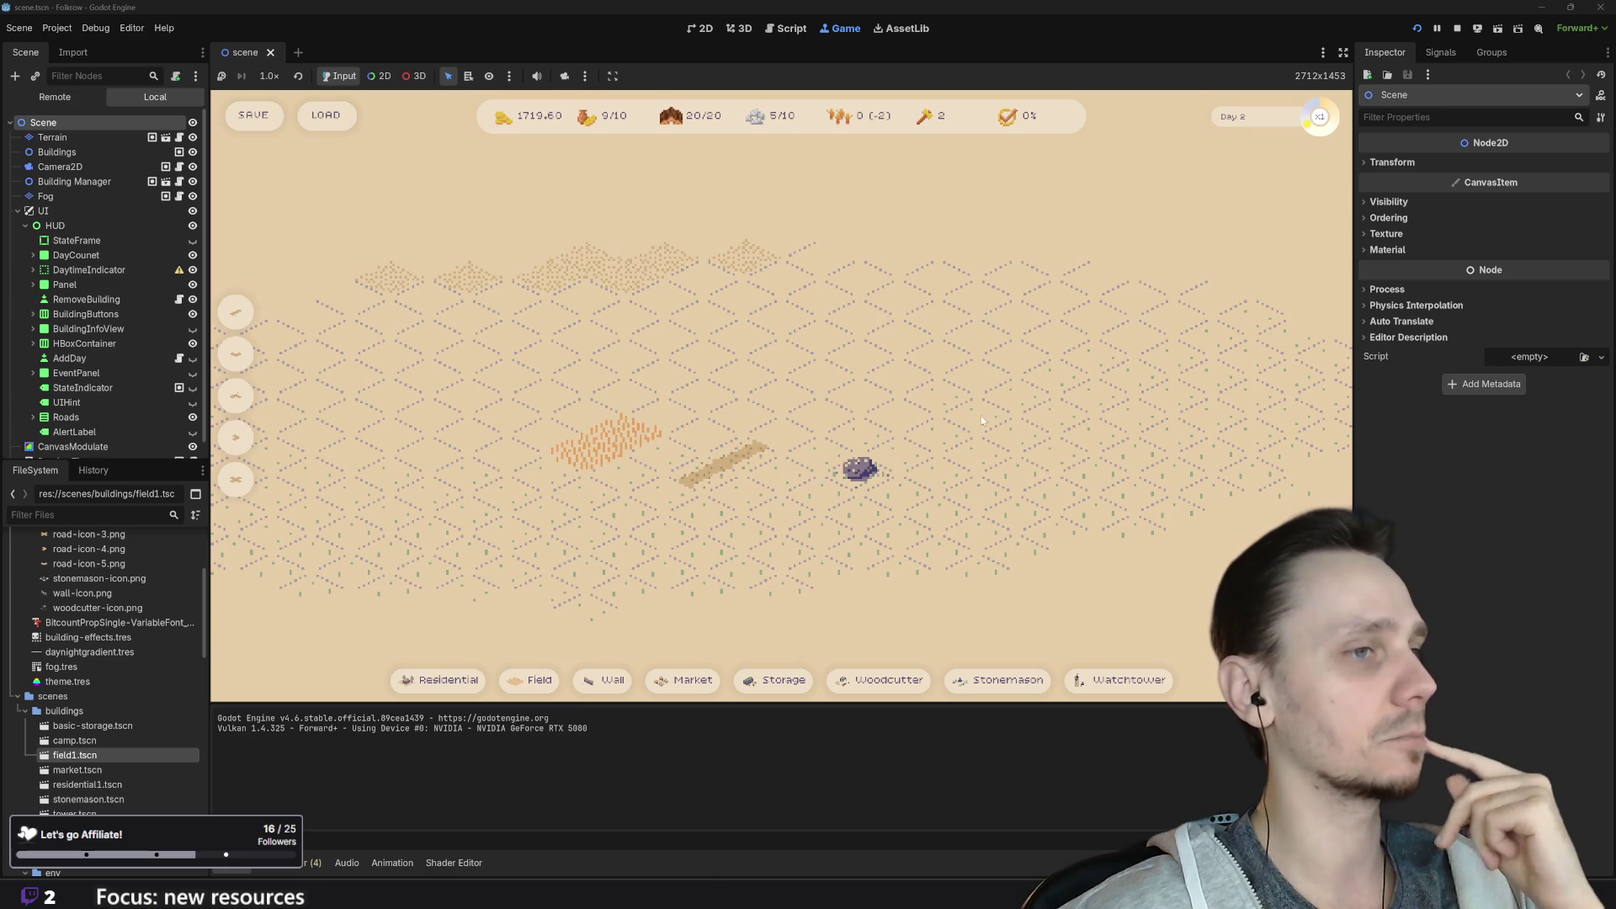
{"action": "scroll", "coordinate": [867, 404], "scroll_direction": "down", "scroll_amount": 3}
{"action": "scroll", "coordinate": [1011, 427], "scroll_direction": "up", "scroll_amount": 3}
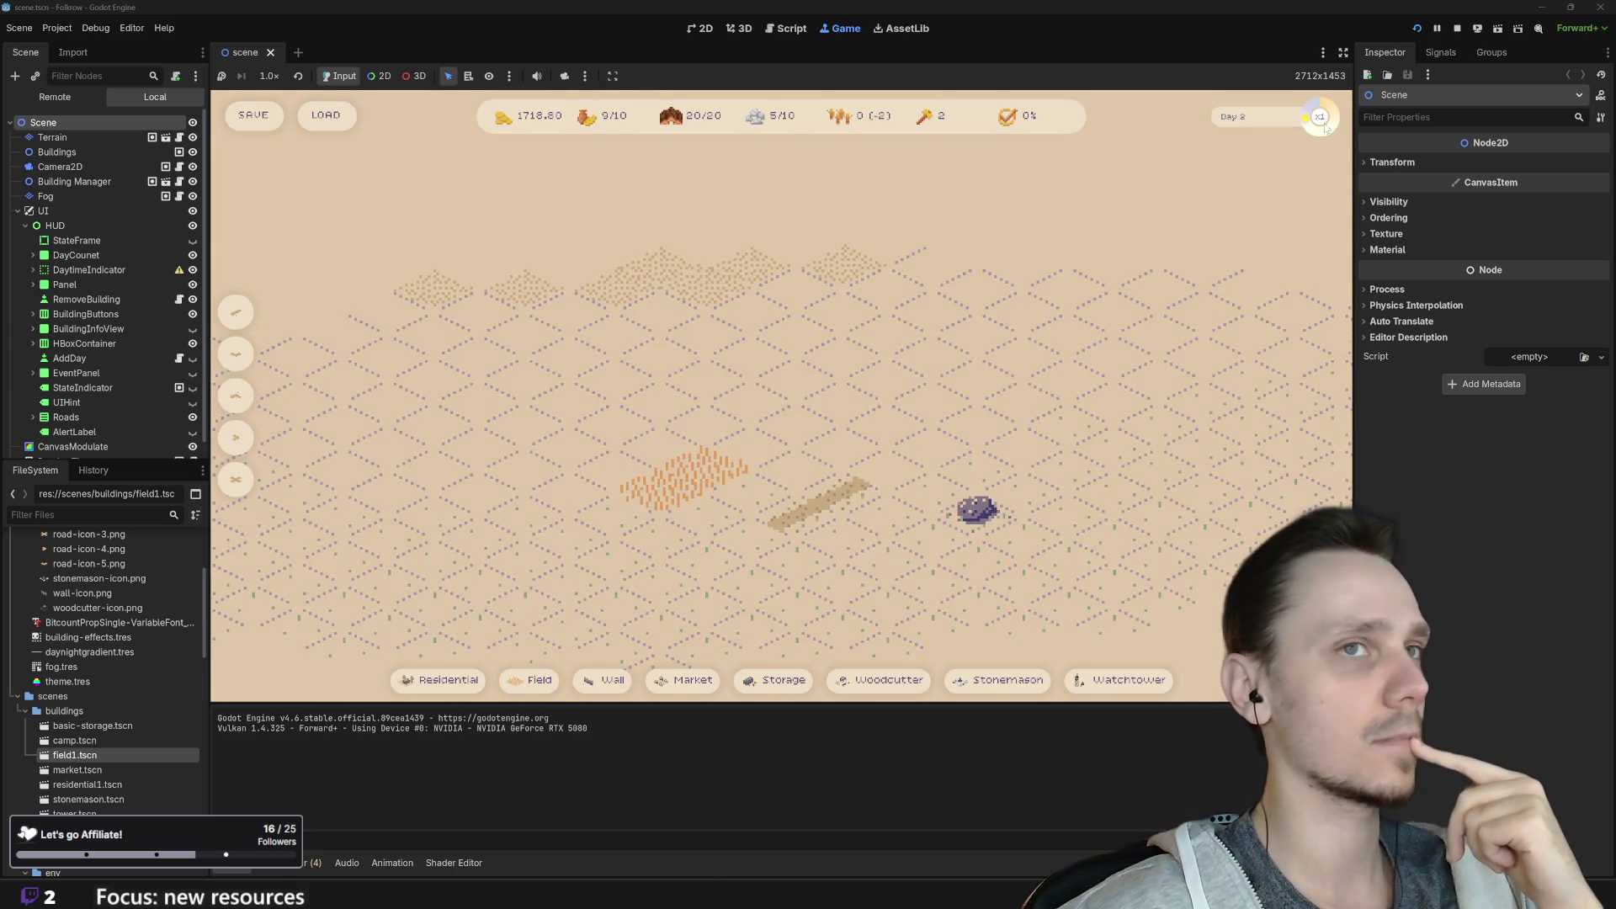
Step: Stop the game, select the ProductionRate label, then bring up the Production node's context menu
{"action": "left_click", "coordinate": [1457, 27]}
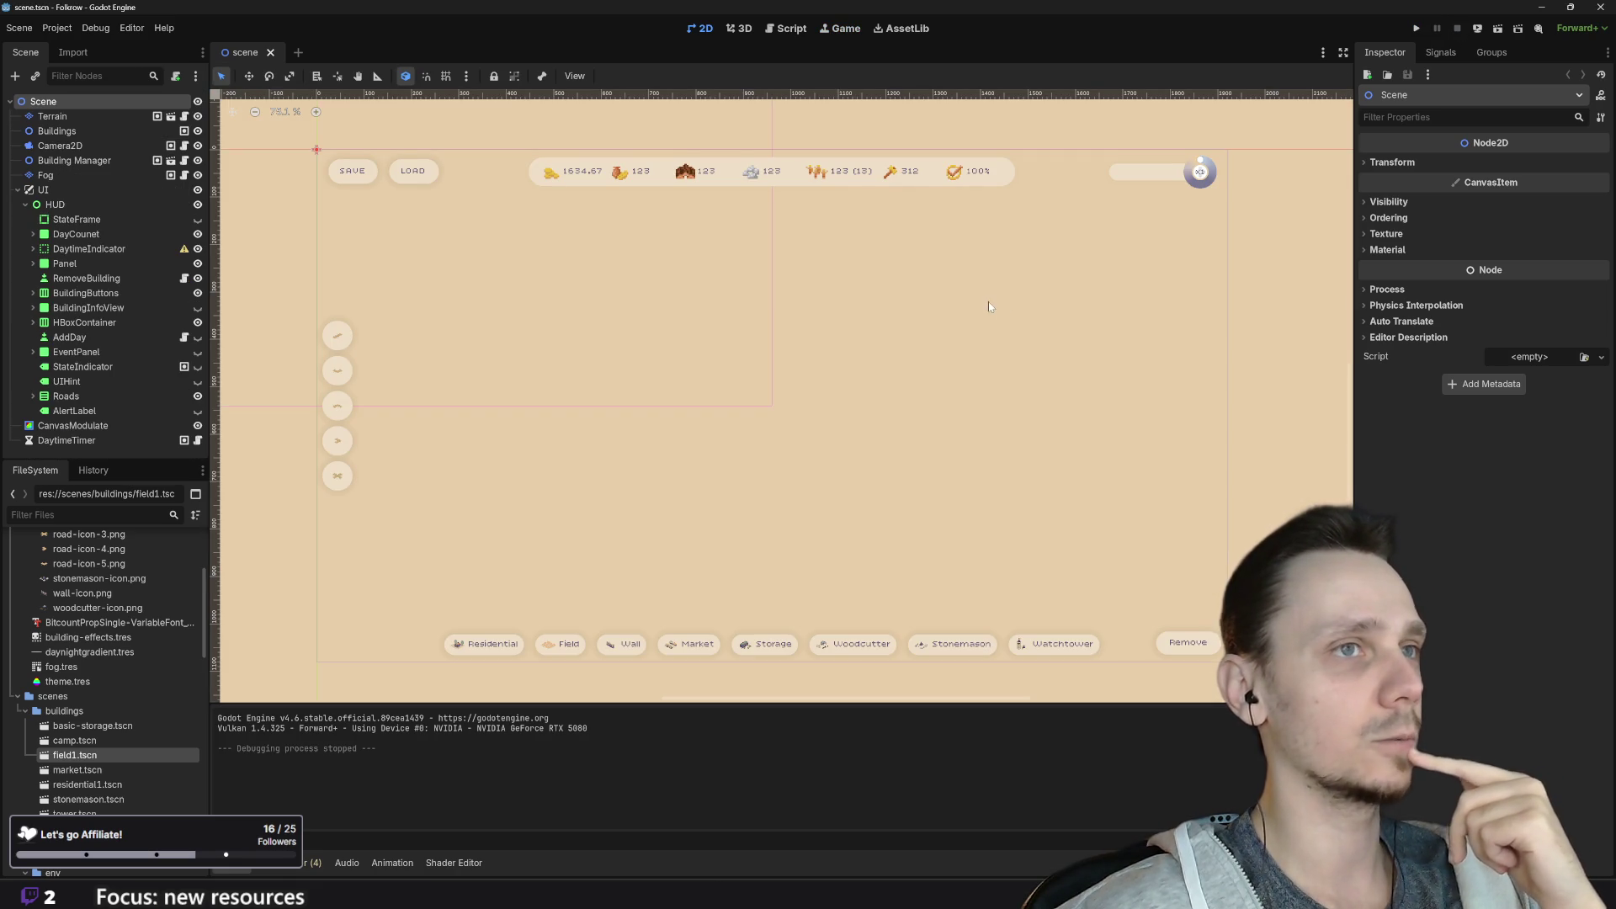
{"action": "scroll", "coordinate": [1010, 253], "scroll_direction": "up", "scroll_amount": 5}
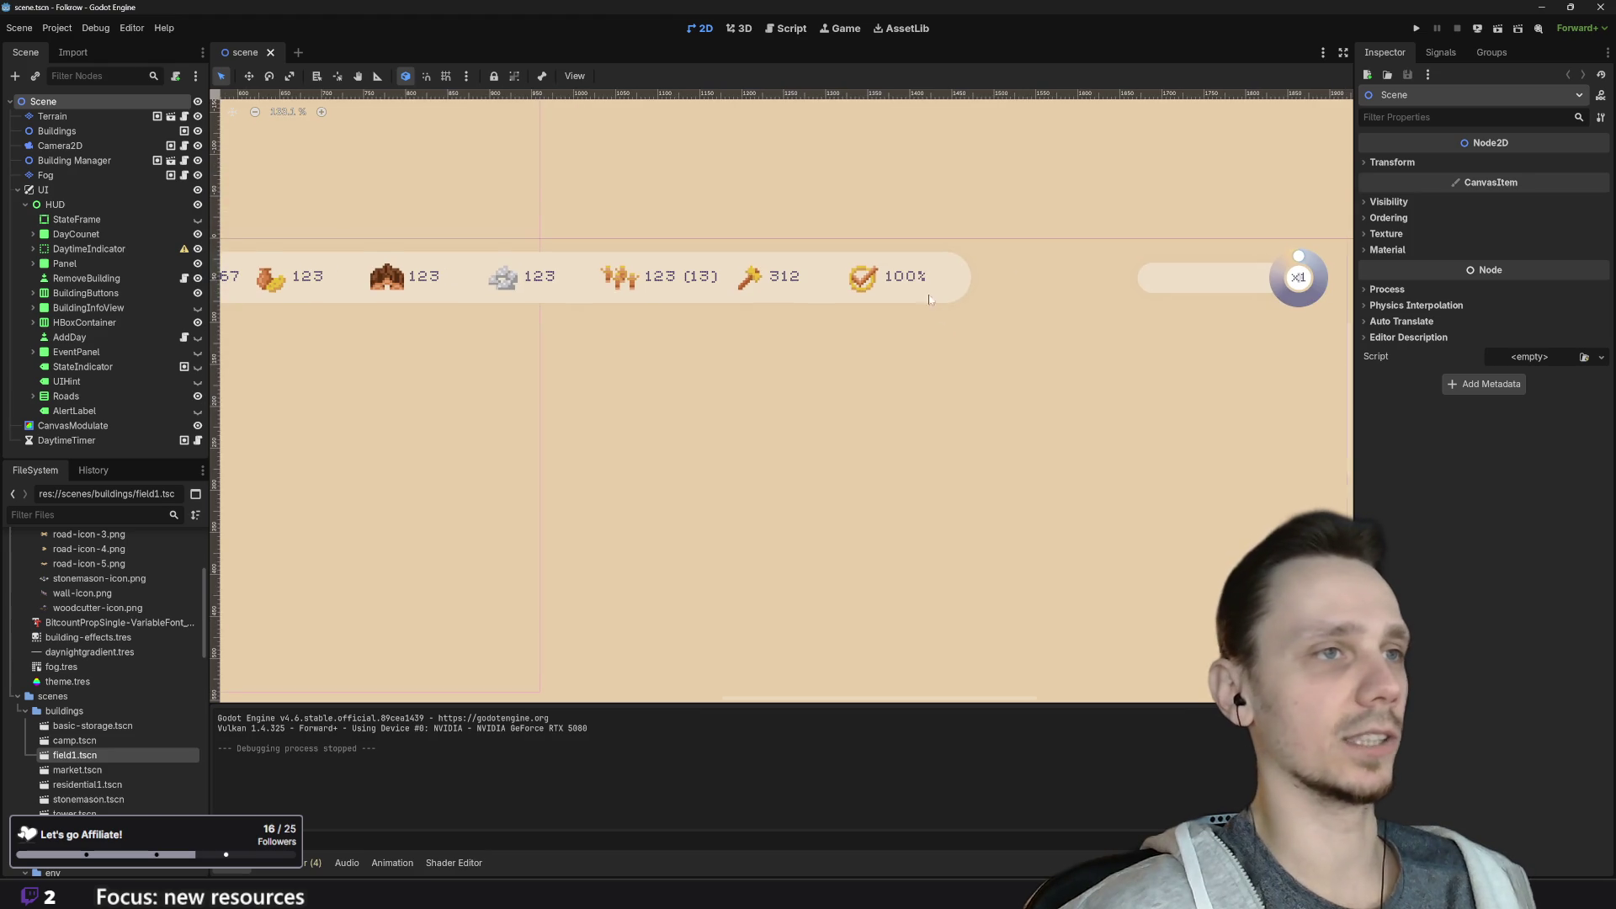
{"action": "left_click", "coordinate": [895, 286]}
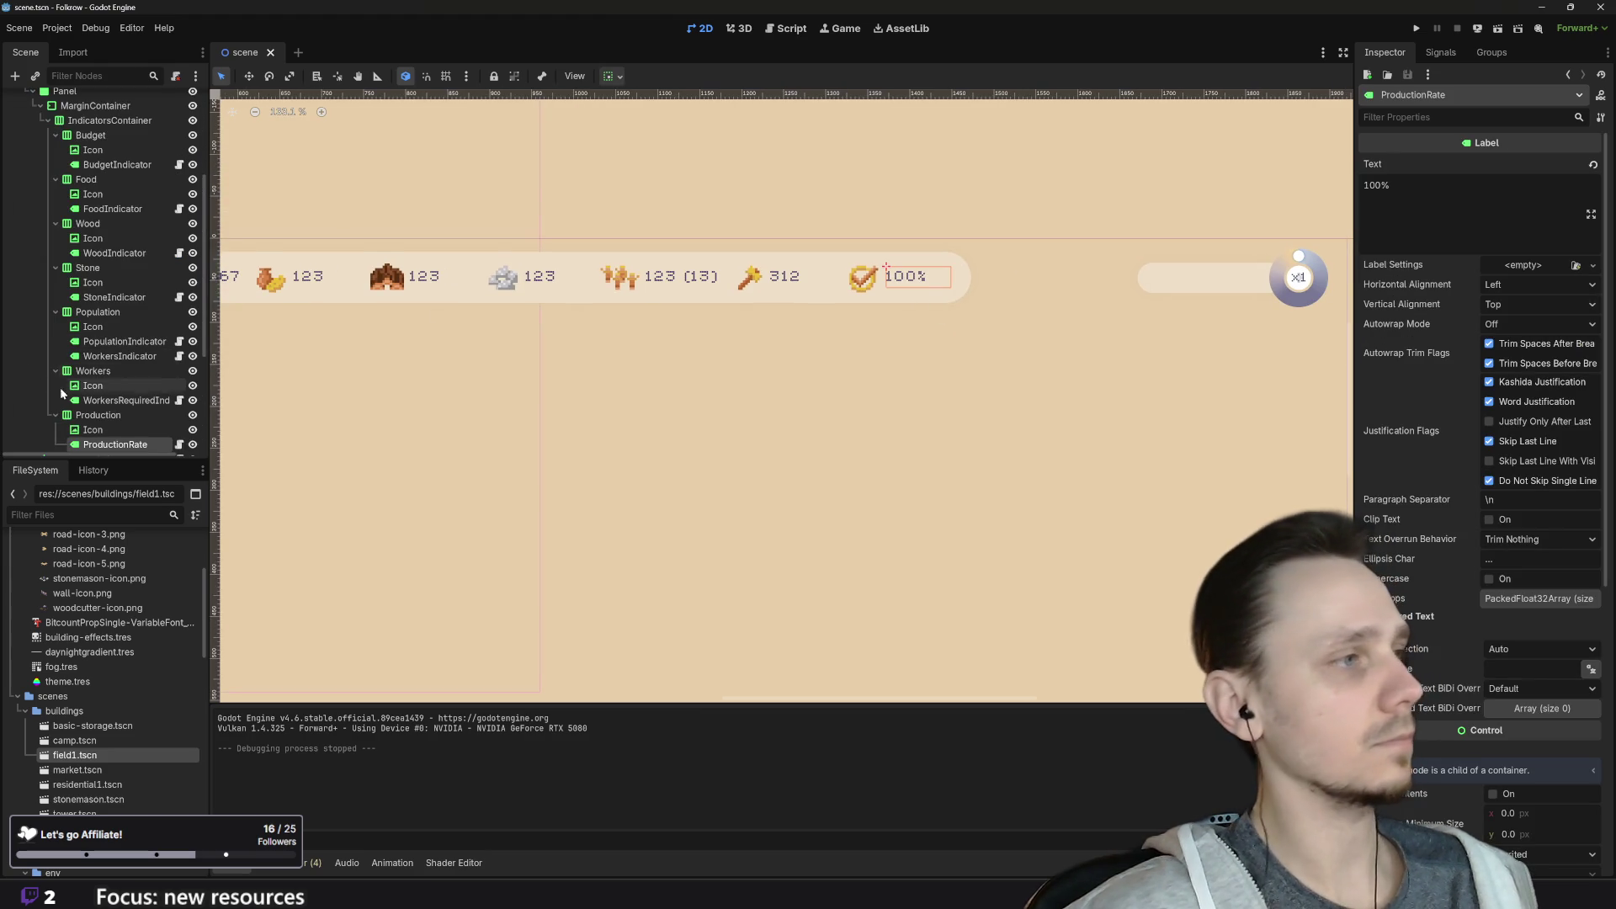
{"action": "left_click", "coordinate": [98, 415]}
{"action": "scroll", "coordinate": [122, 371], "scroll_direction": "down", "scroll_amount": 5}
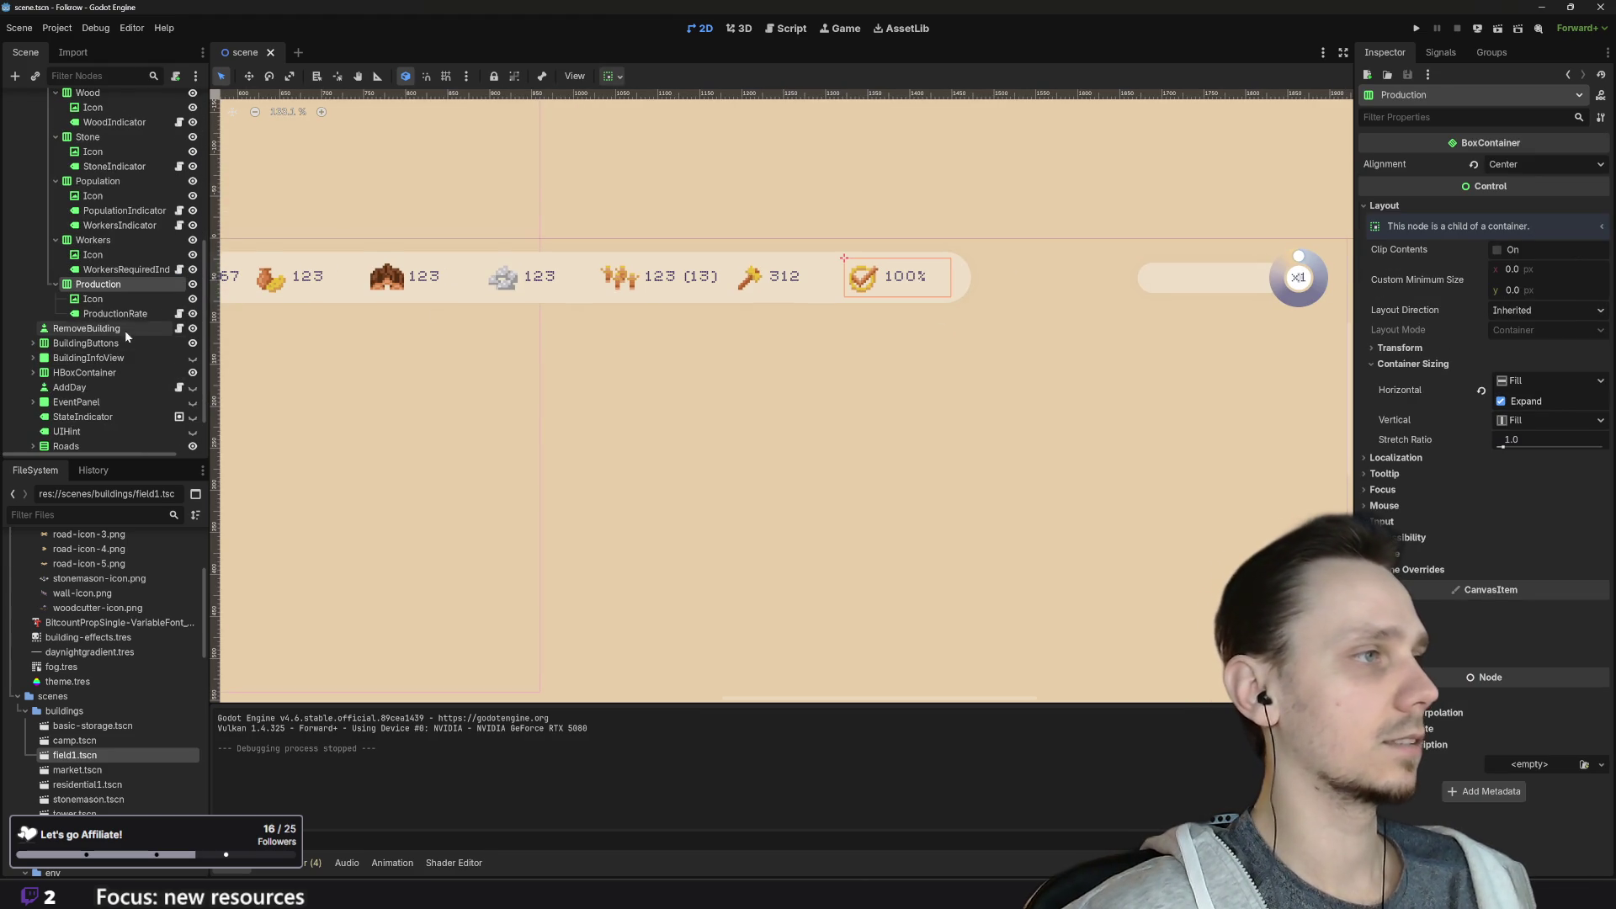
{"action": "right_click", "coordinate": [120, 288]}
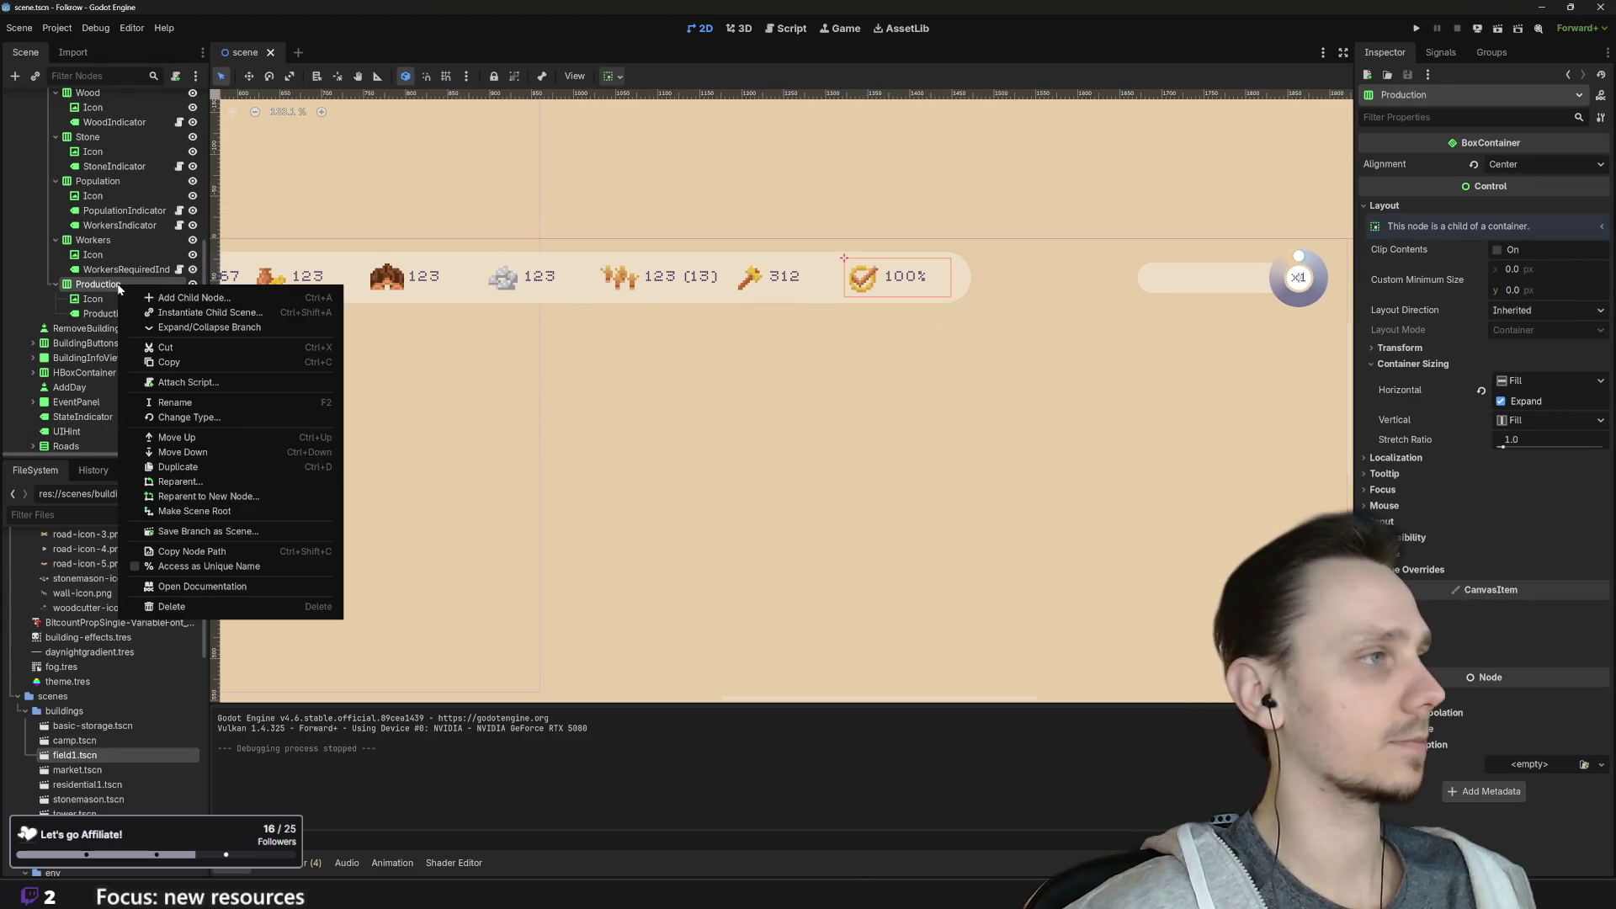
Step: Duplicate the Production indicator and rename the copy to Happiness
{"action": "left_click", "coordinate": [210, 466]}
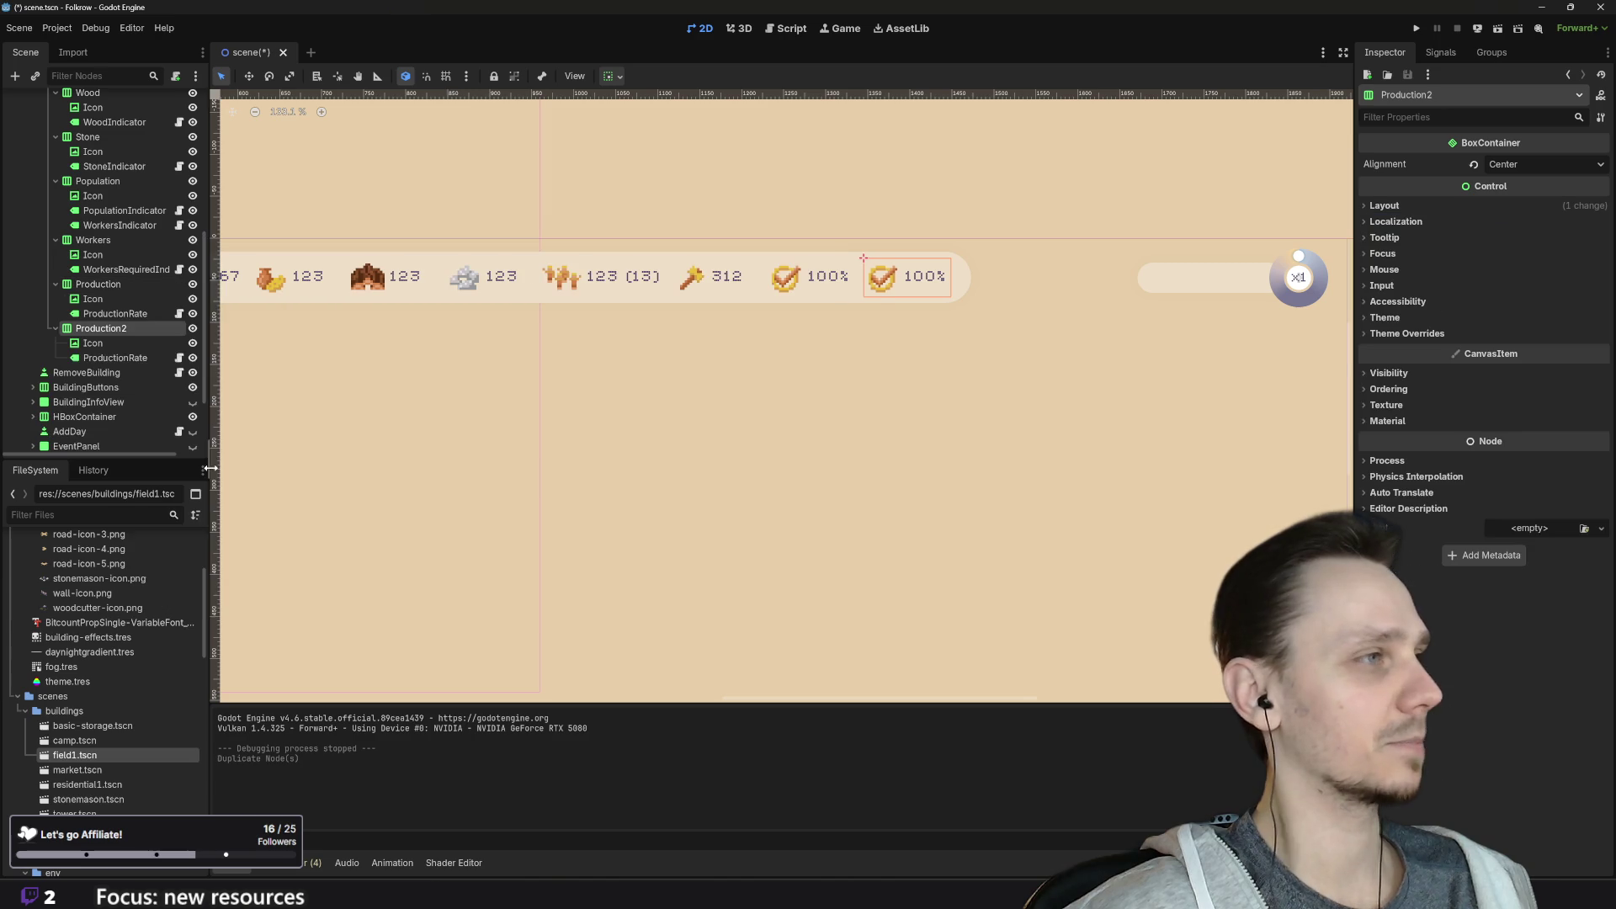
{"action": "double_click", "coordinate": [117, 329]}
{"action": "type", "text": "Happiness"}
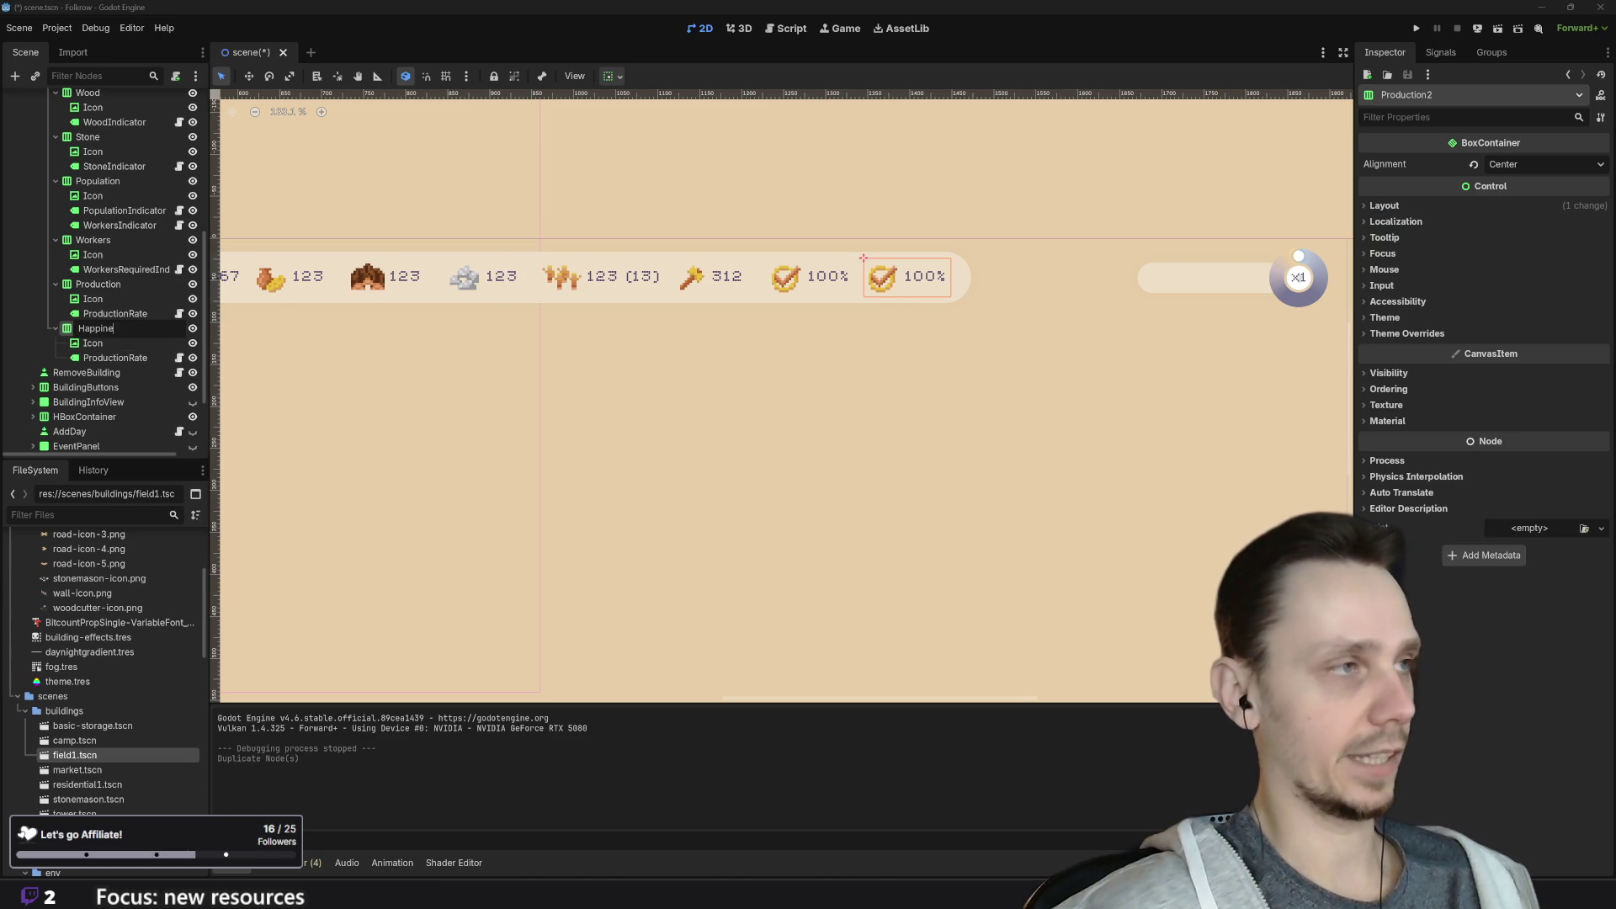
{"action": "left_click", "coordinate": [110, 358]}
Step: Rename the label under Happiness from HRate to HappinessIndicator
{"action": "left_click", "coordinate": [106, 359]}
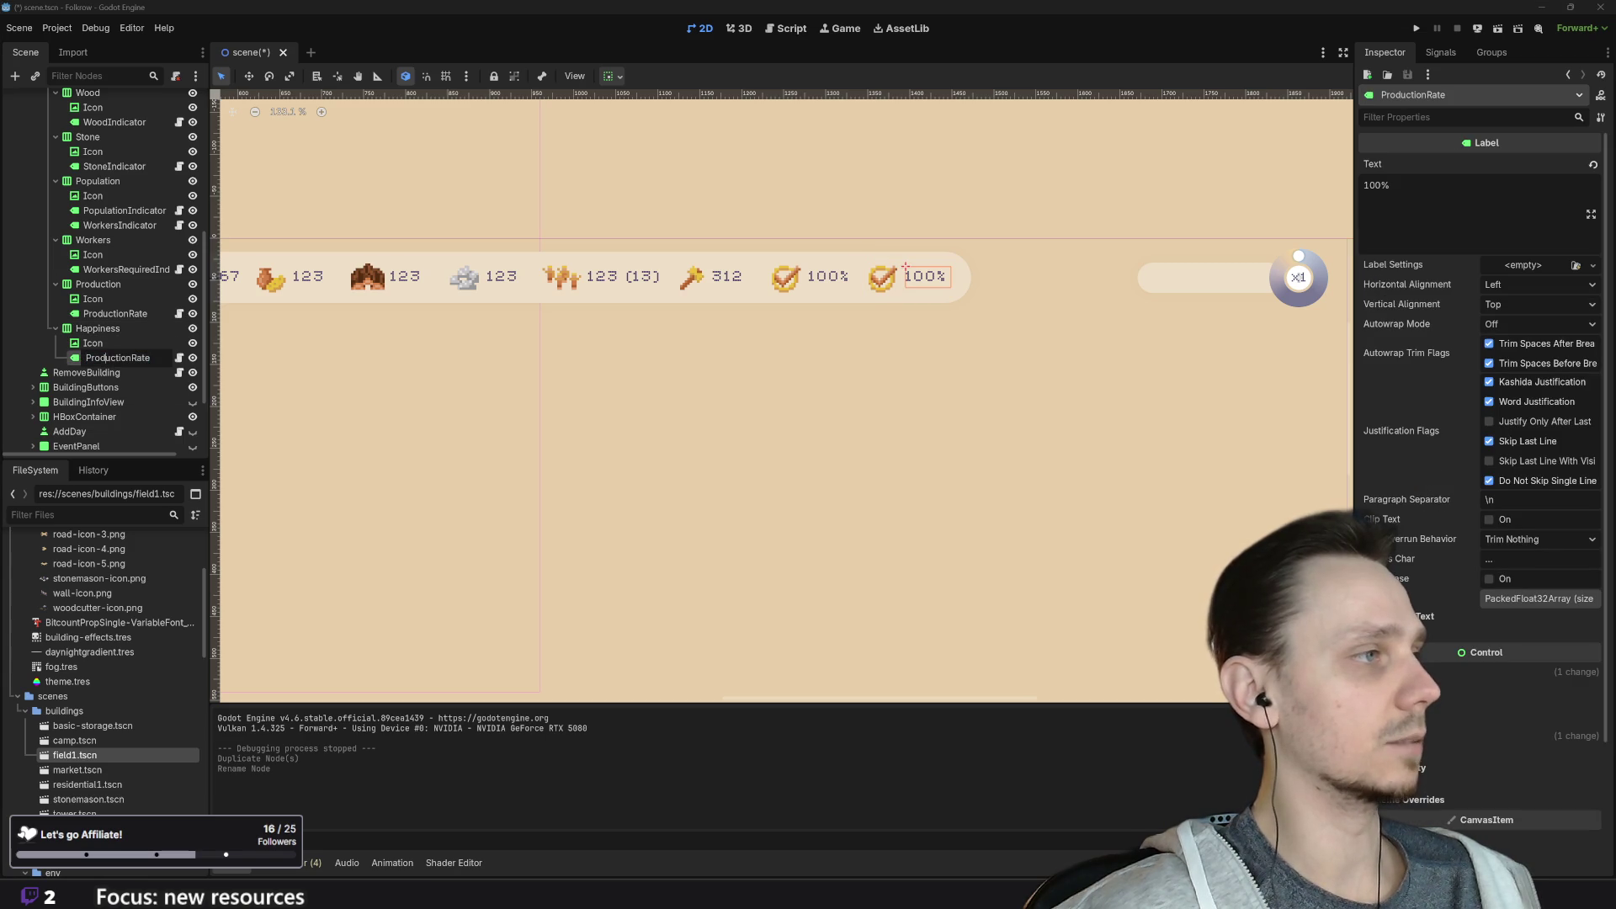
{"action": "left_click_drag", "start_coordinate": [88, 357], "coordinate": [124, 358]}
{"action": "type", "text": "H"}
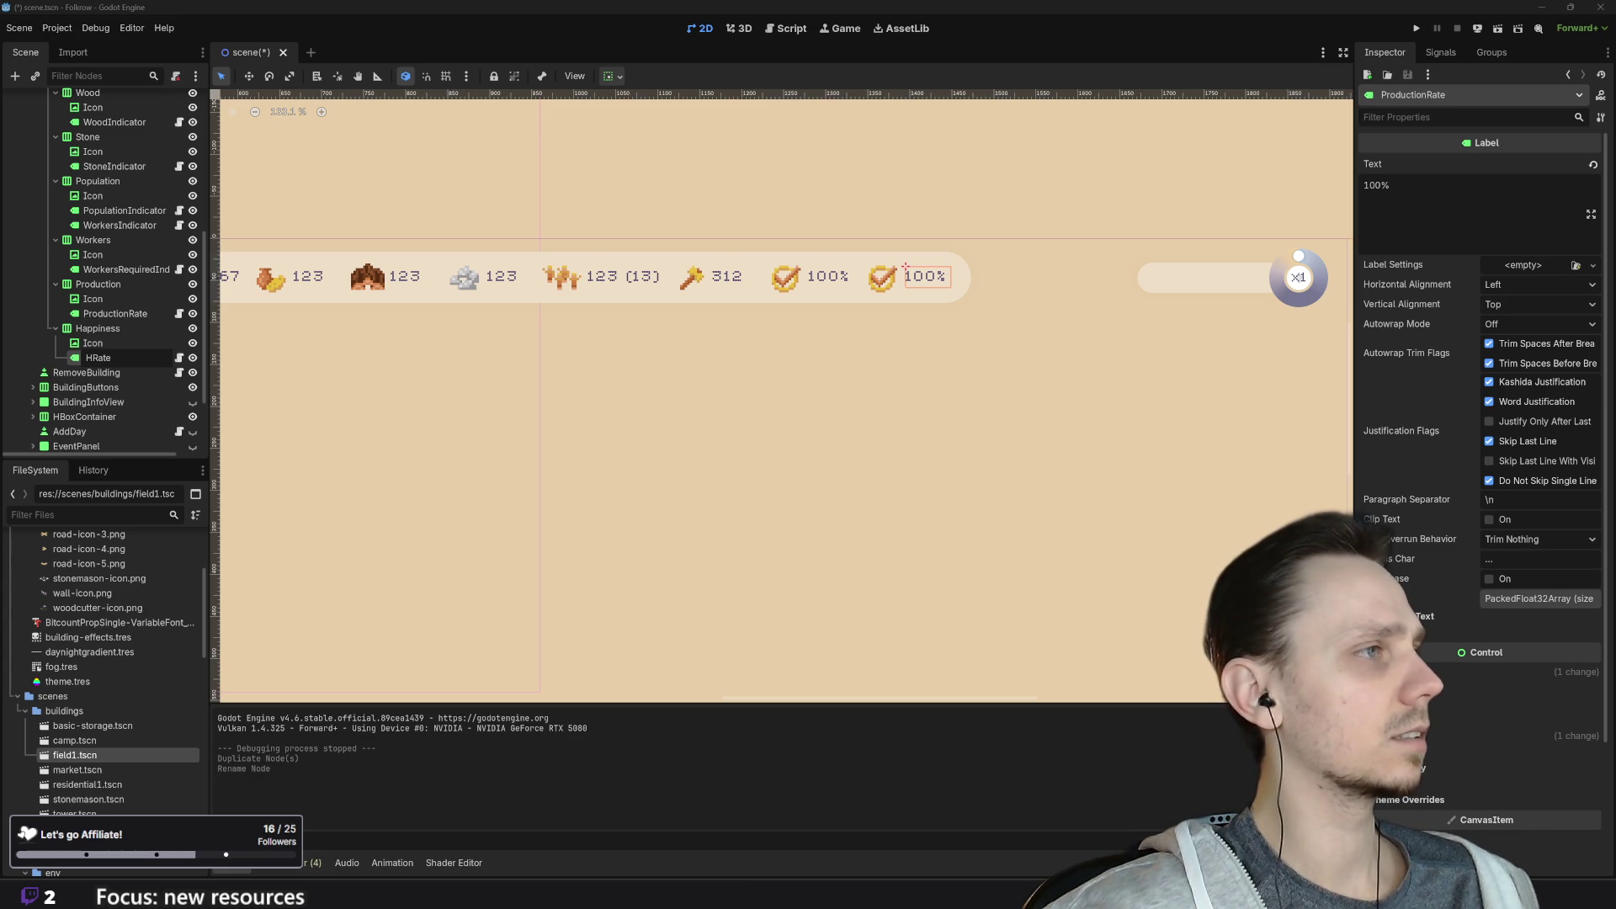
{"action": "left_click_drag", "start_coordinate": [87, 358], "coordinate": [112, 358]}
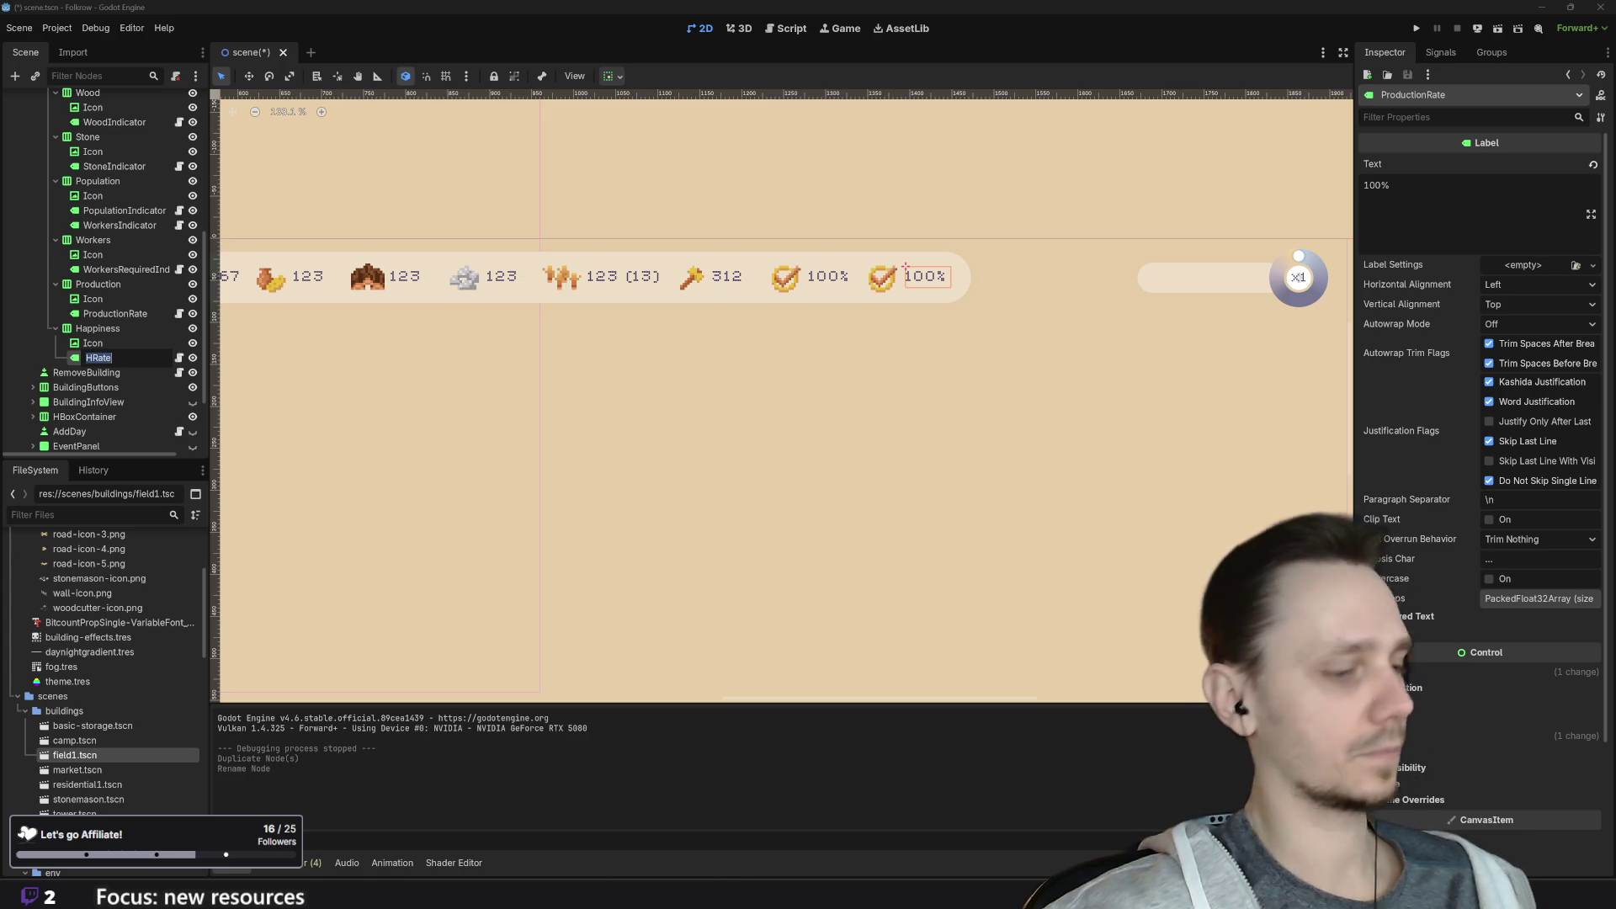
{"action": "type", "text": "Happine"}
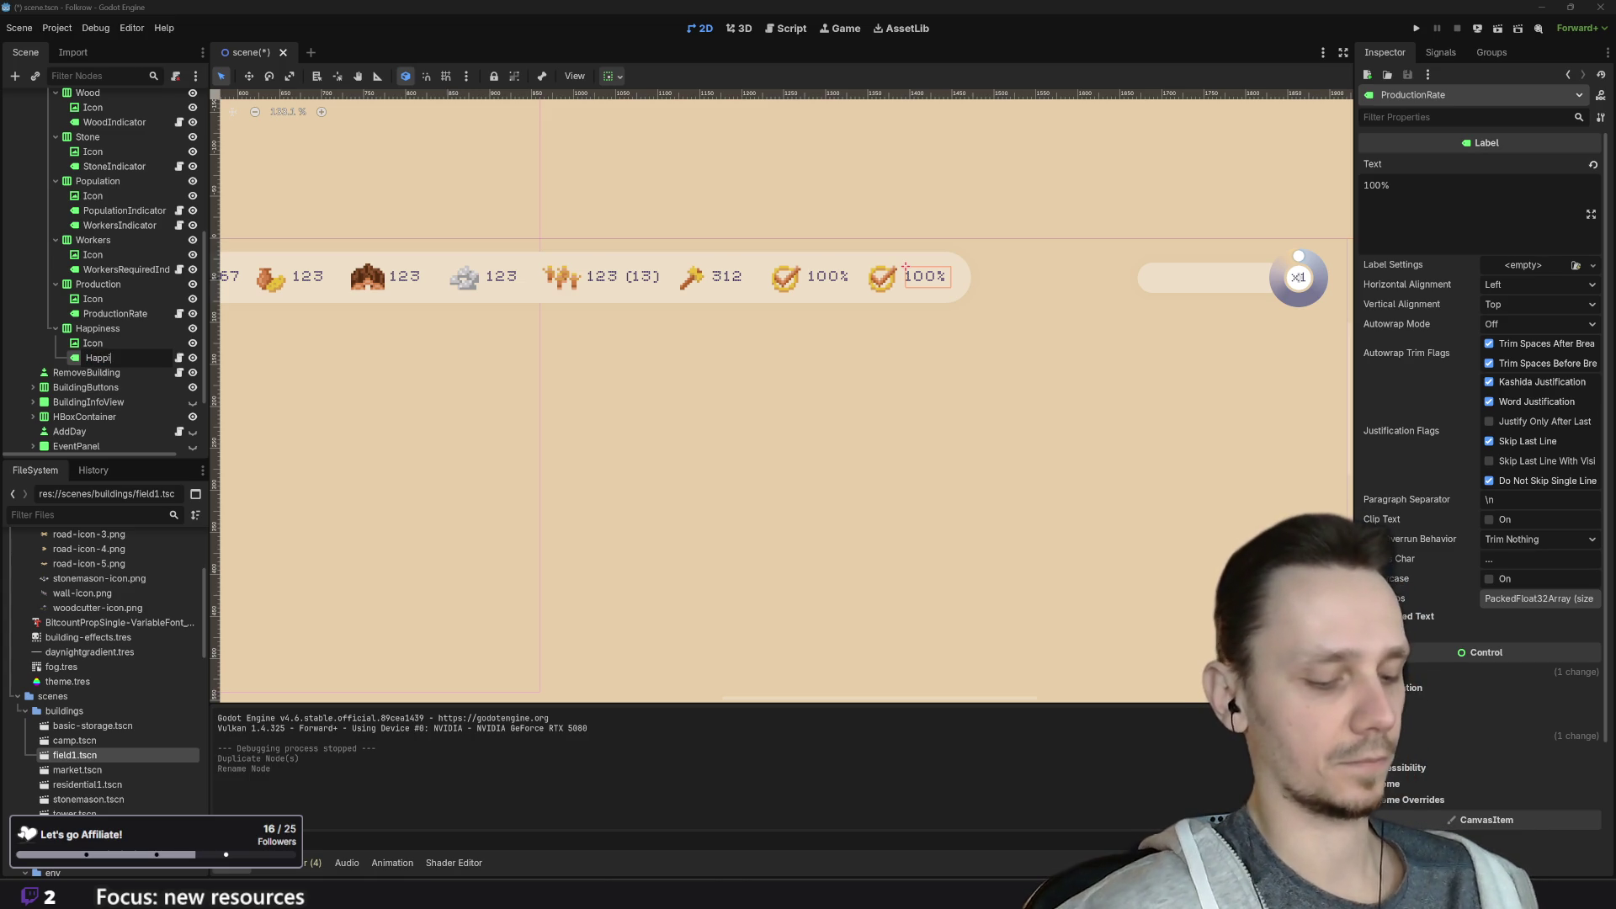
{"action": "type", "text": "ssIndicat"}
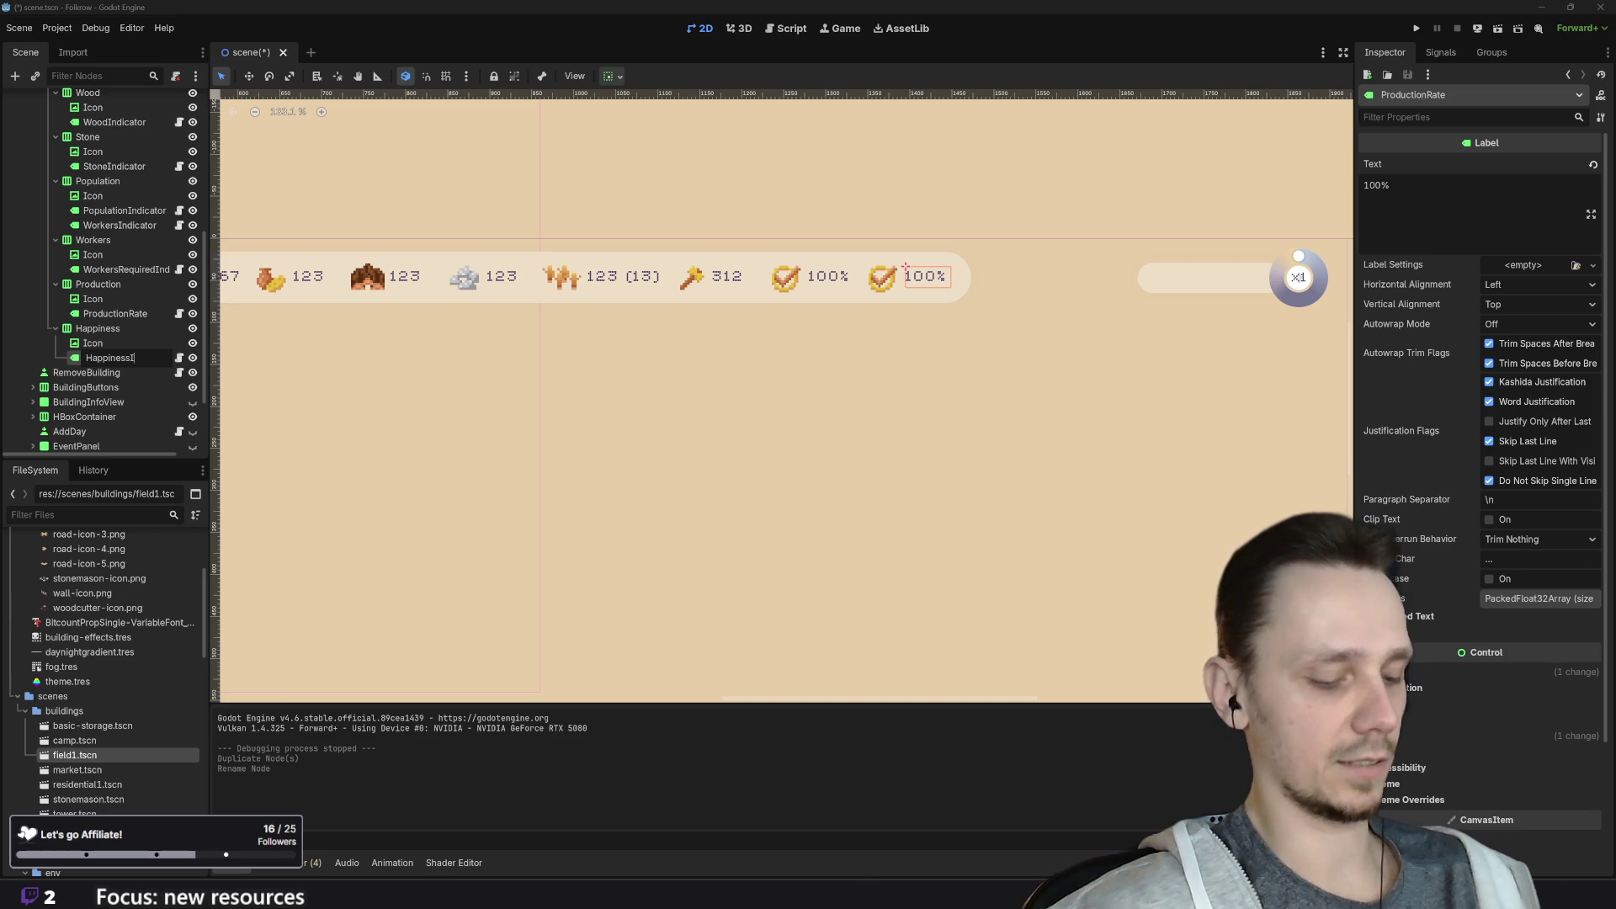
{"action": "type", "text": "or"}
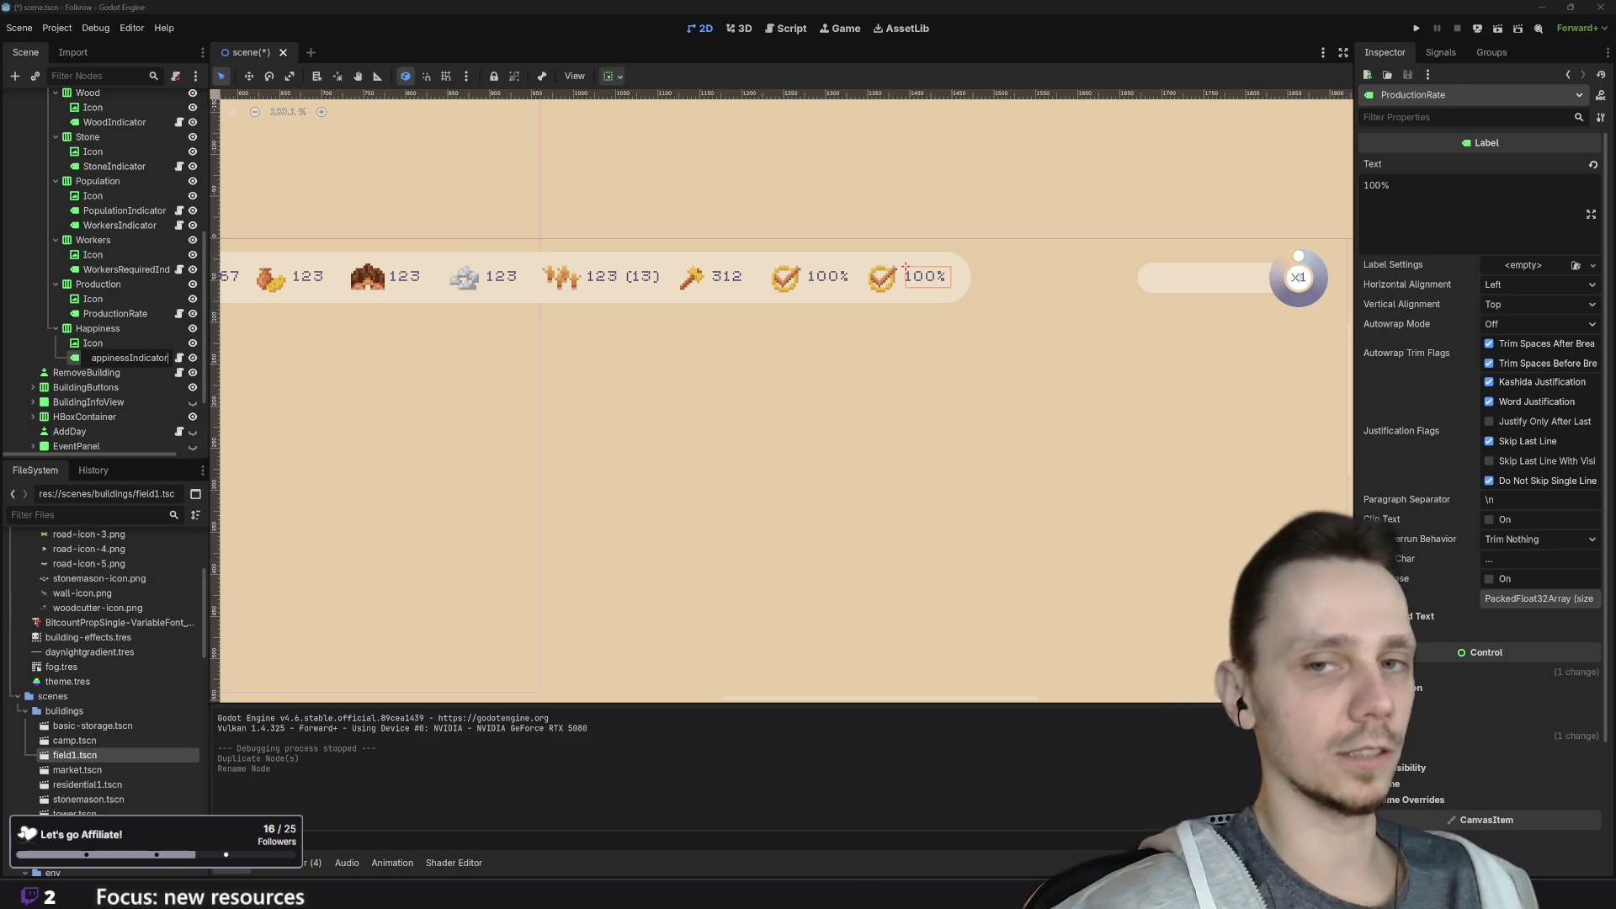
{"action": "key", "text": "Return"}
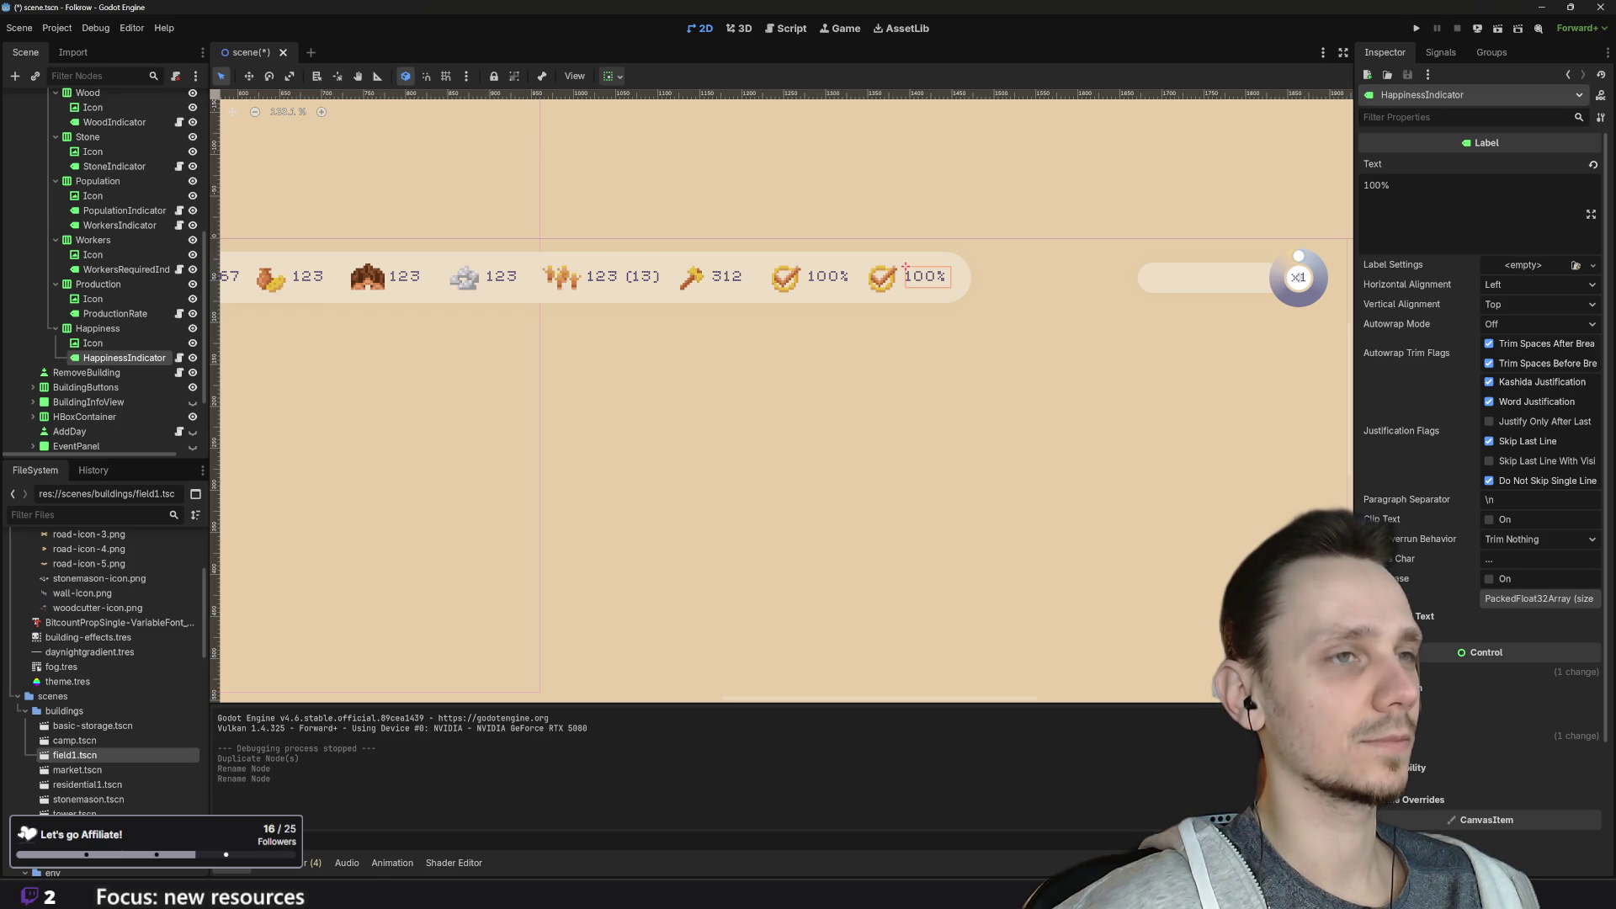
{"action": "scroll", "coordinate": [886, 502], "scroll_direction": "down", "scroll_amount": 2}
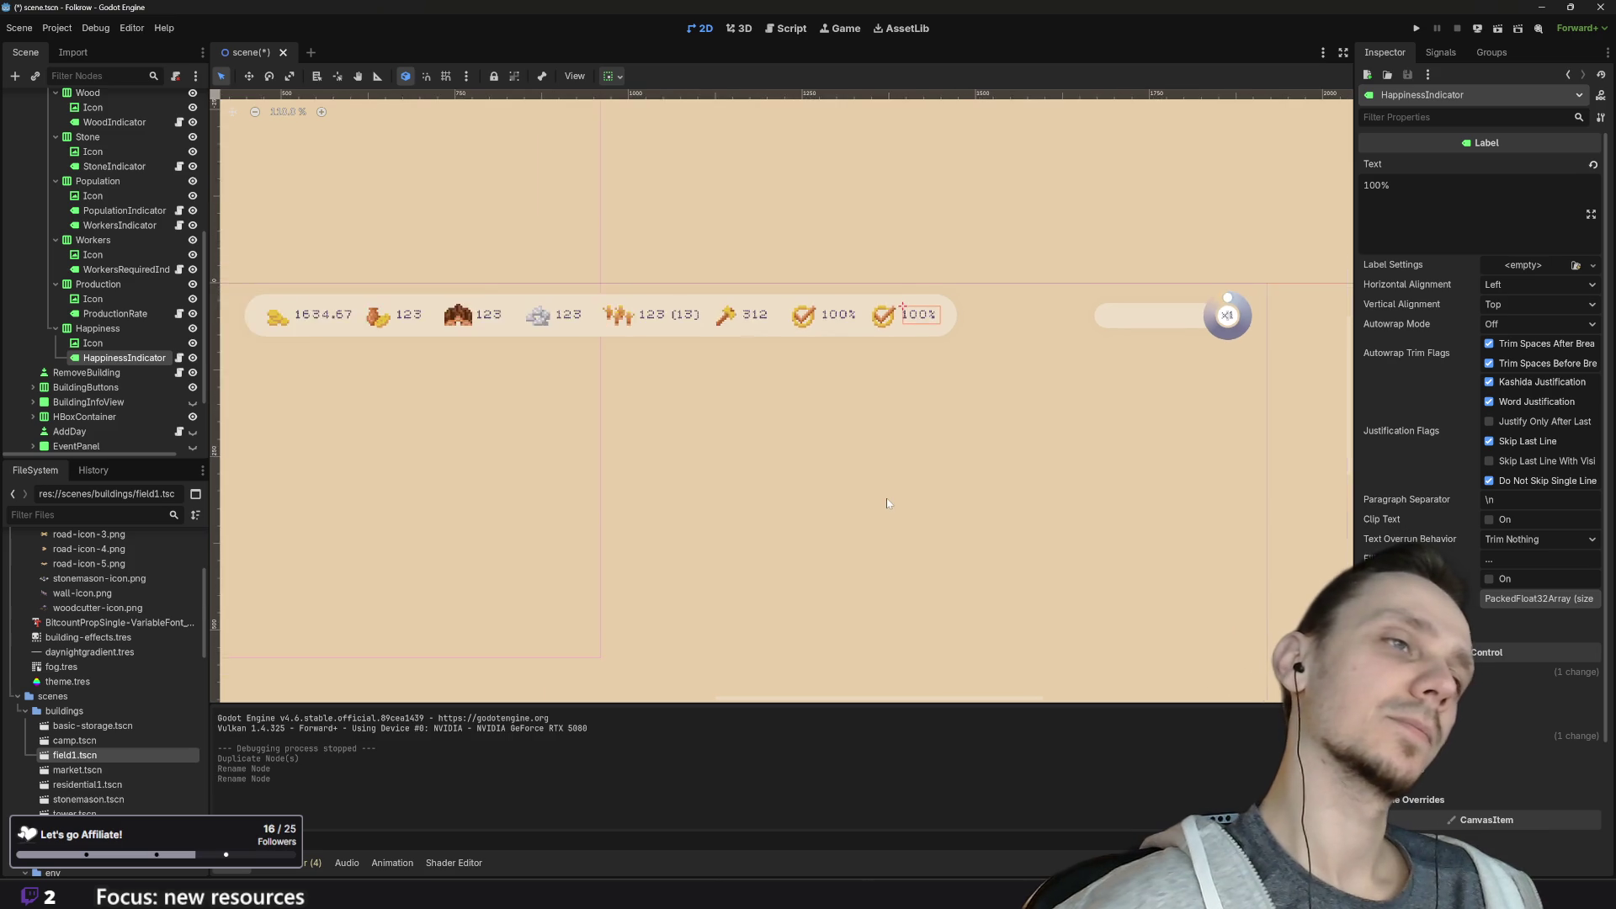
Step: Select the Icon under Happiness and toggle its visibility off and back on
{"action": "scroll", "coordinate": [887, 503], "scroll_direction": "down", "scroll_amount": 1}
{"action": "left_click_drag", "start_coordinate": [898, 498], "coordinate": [914, 517]}
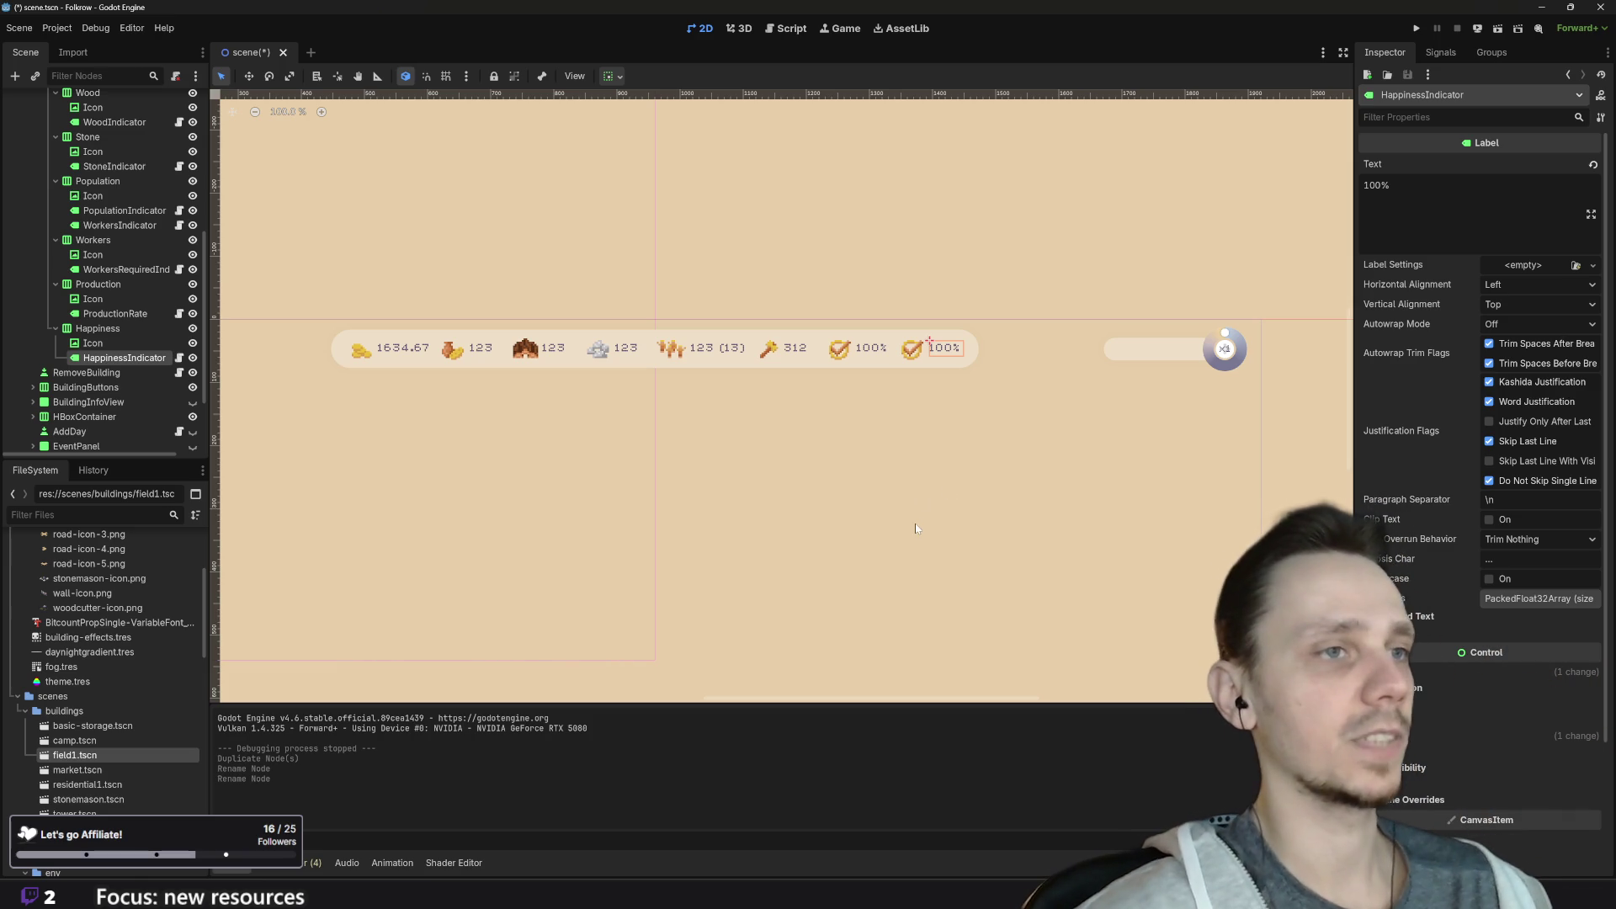
{"action": "scroll", "coordinate": [943, 325], "scroll_direction": "up", "scroll_amount": 5}
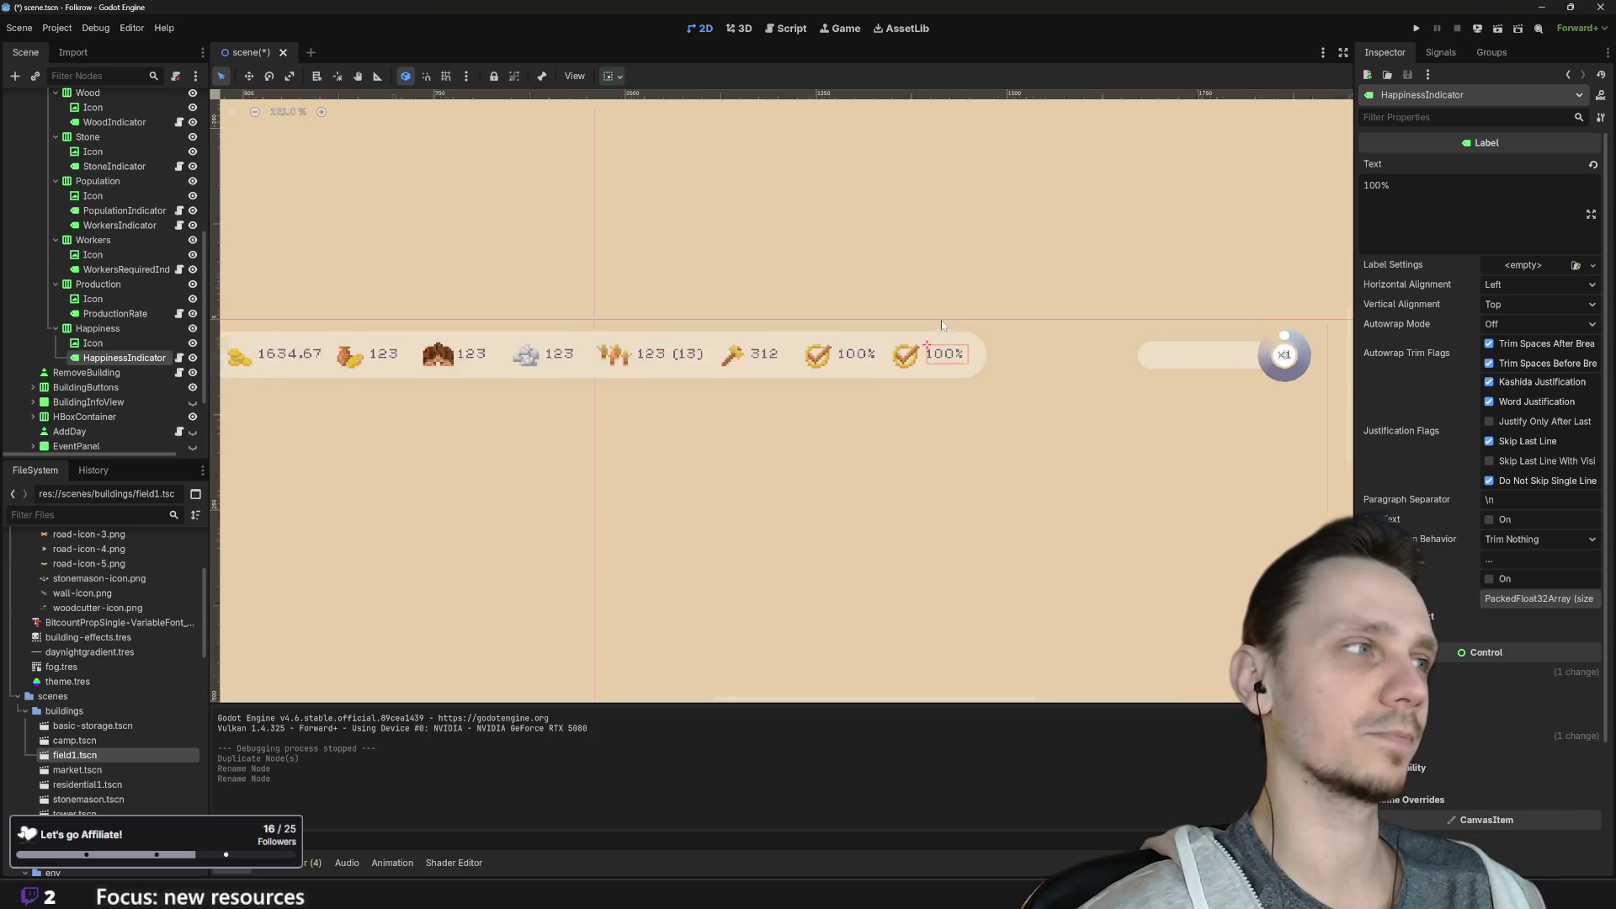
{"action": "left_click", "coordinate": [109, 344]}
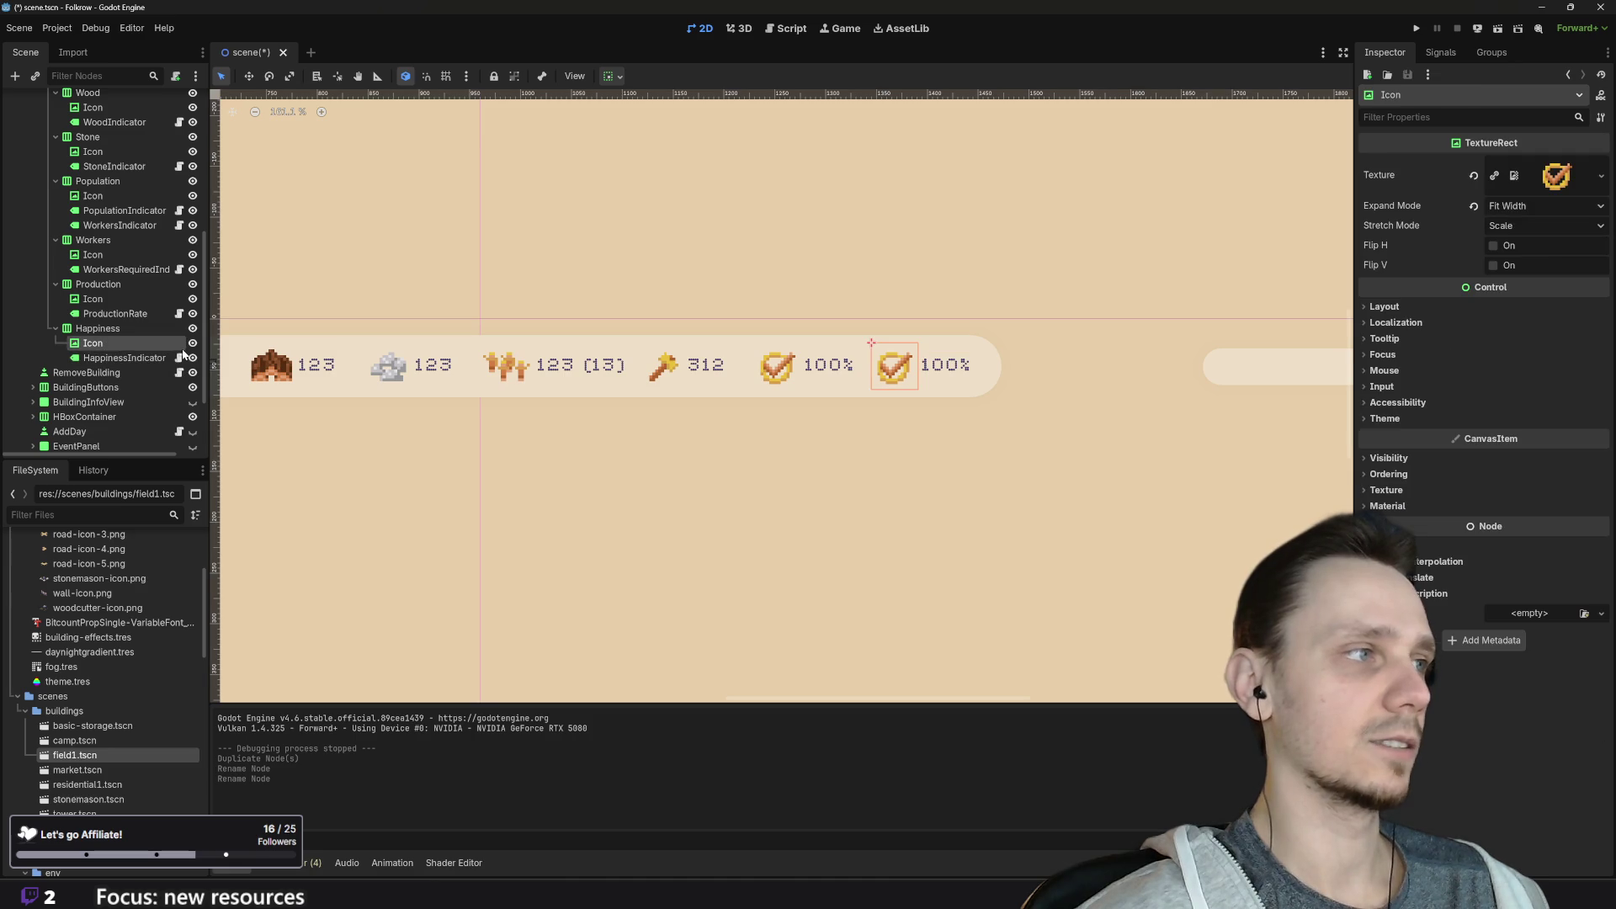
{"action": "left_click", "coordinate": [193, 343]}
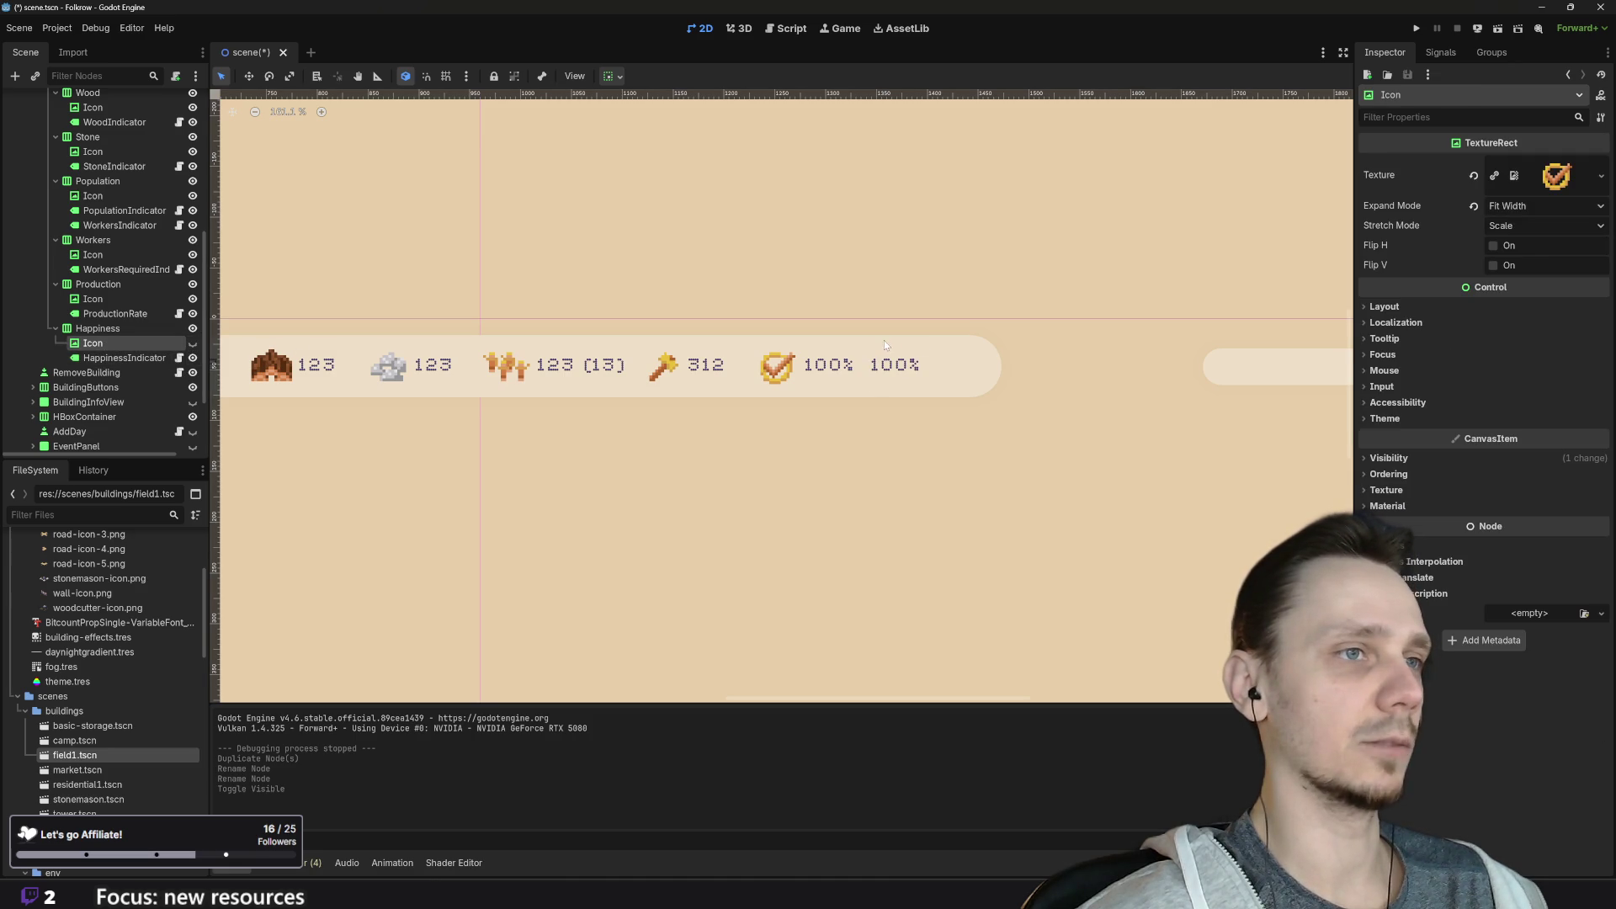
{"action": "left_click", "coordinate": [192, 344]}
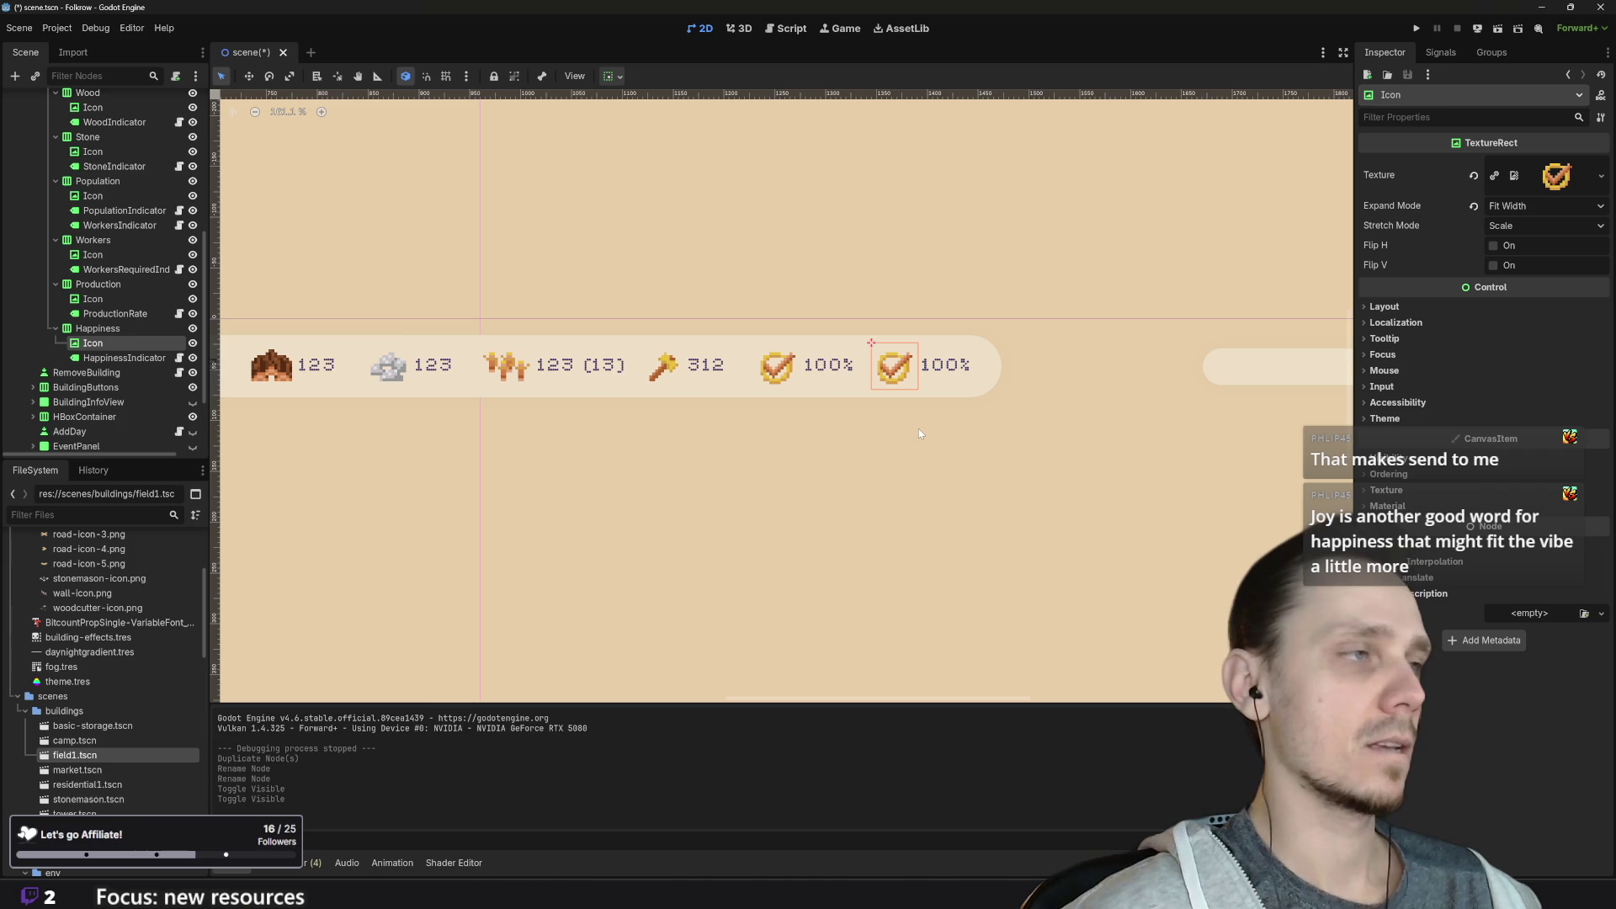
Step: Select HappinessIndicator, keeping its name, and open its attached production_rate.gd script
{"action": "left_click", "coordinate": [110, 361]}
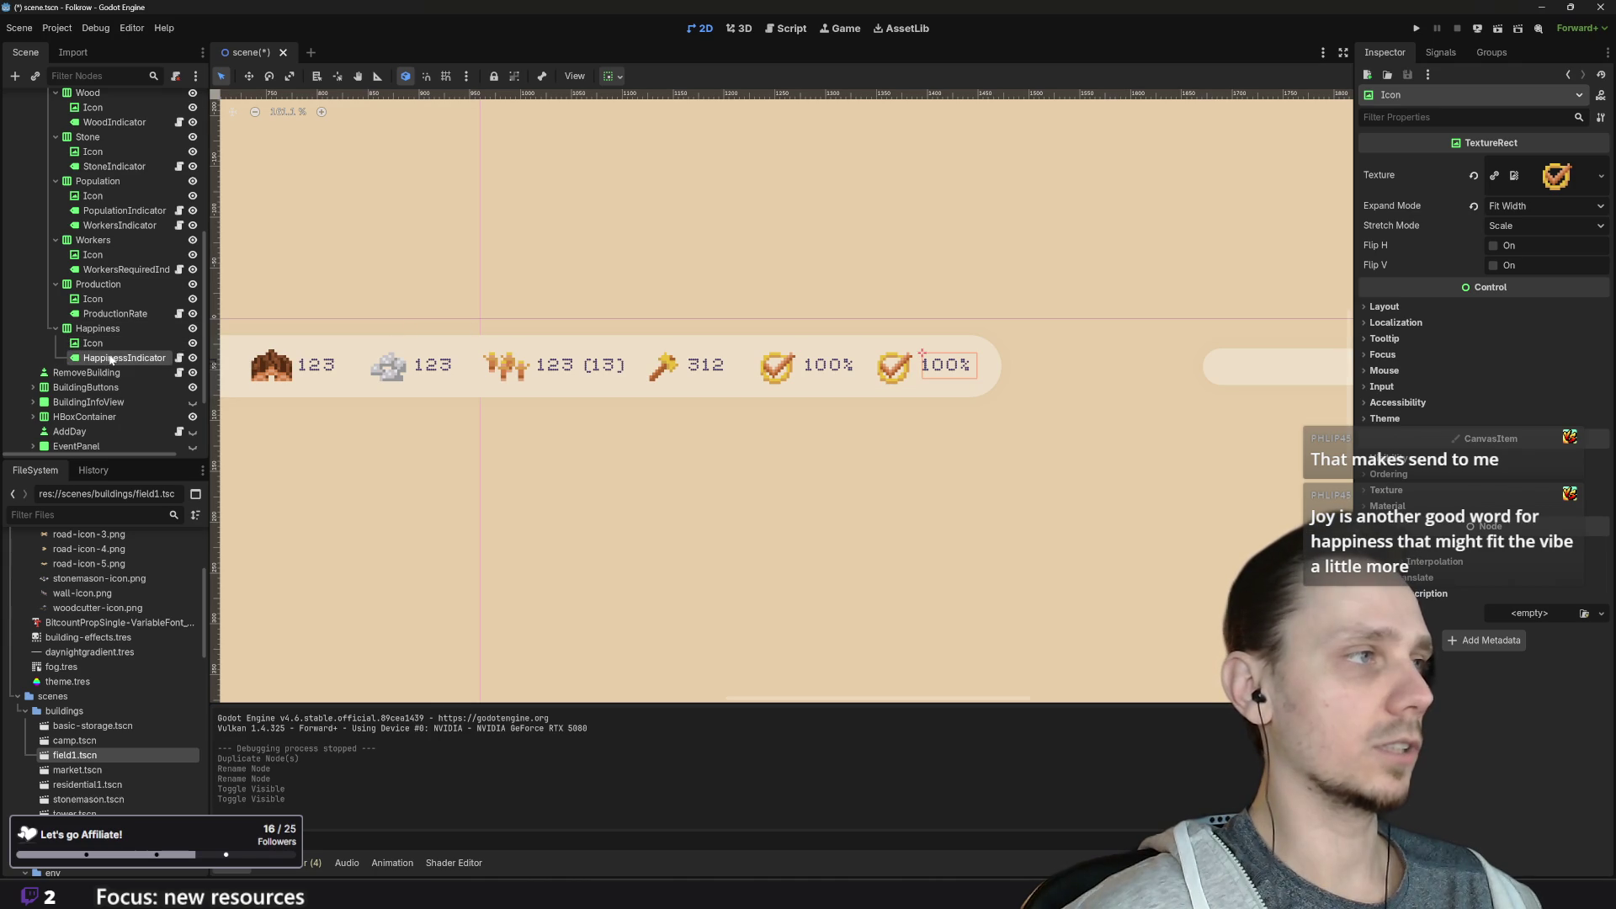
{"action": "double_click", "coordinate": [124, 360]}
{"action": "key", "text": "Escape"}
{"action": "left_click", "coordinate": [178, 362]}
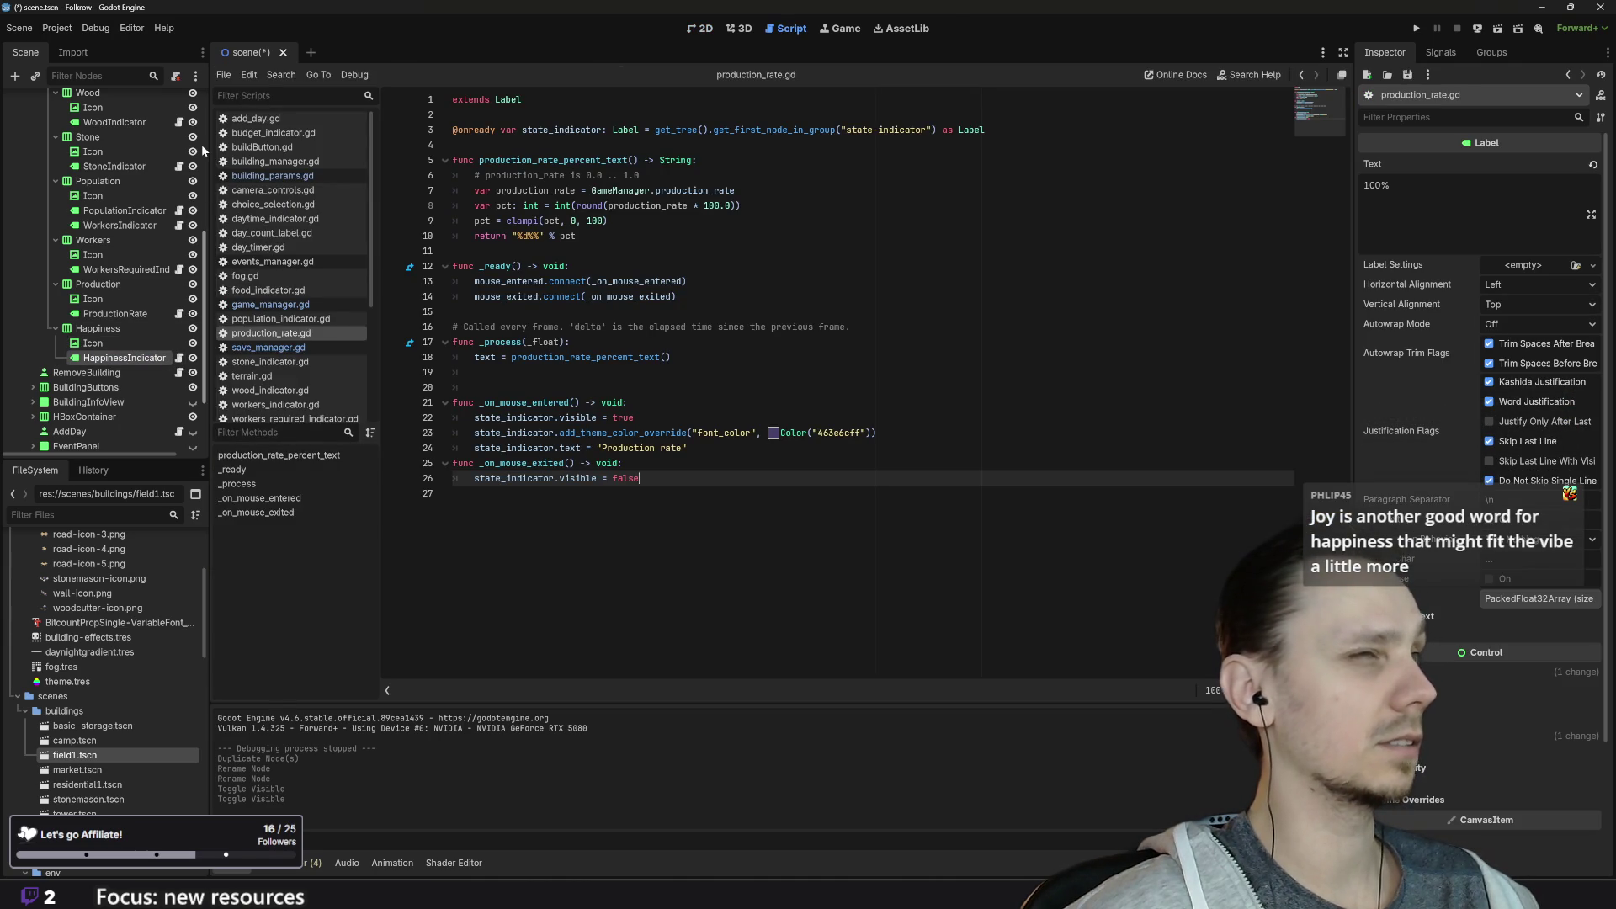
Step: Detach the production_rate.gd script from HappinessIndicator
{"action": "left_click", "coordinate": [506, 494]}
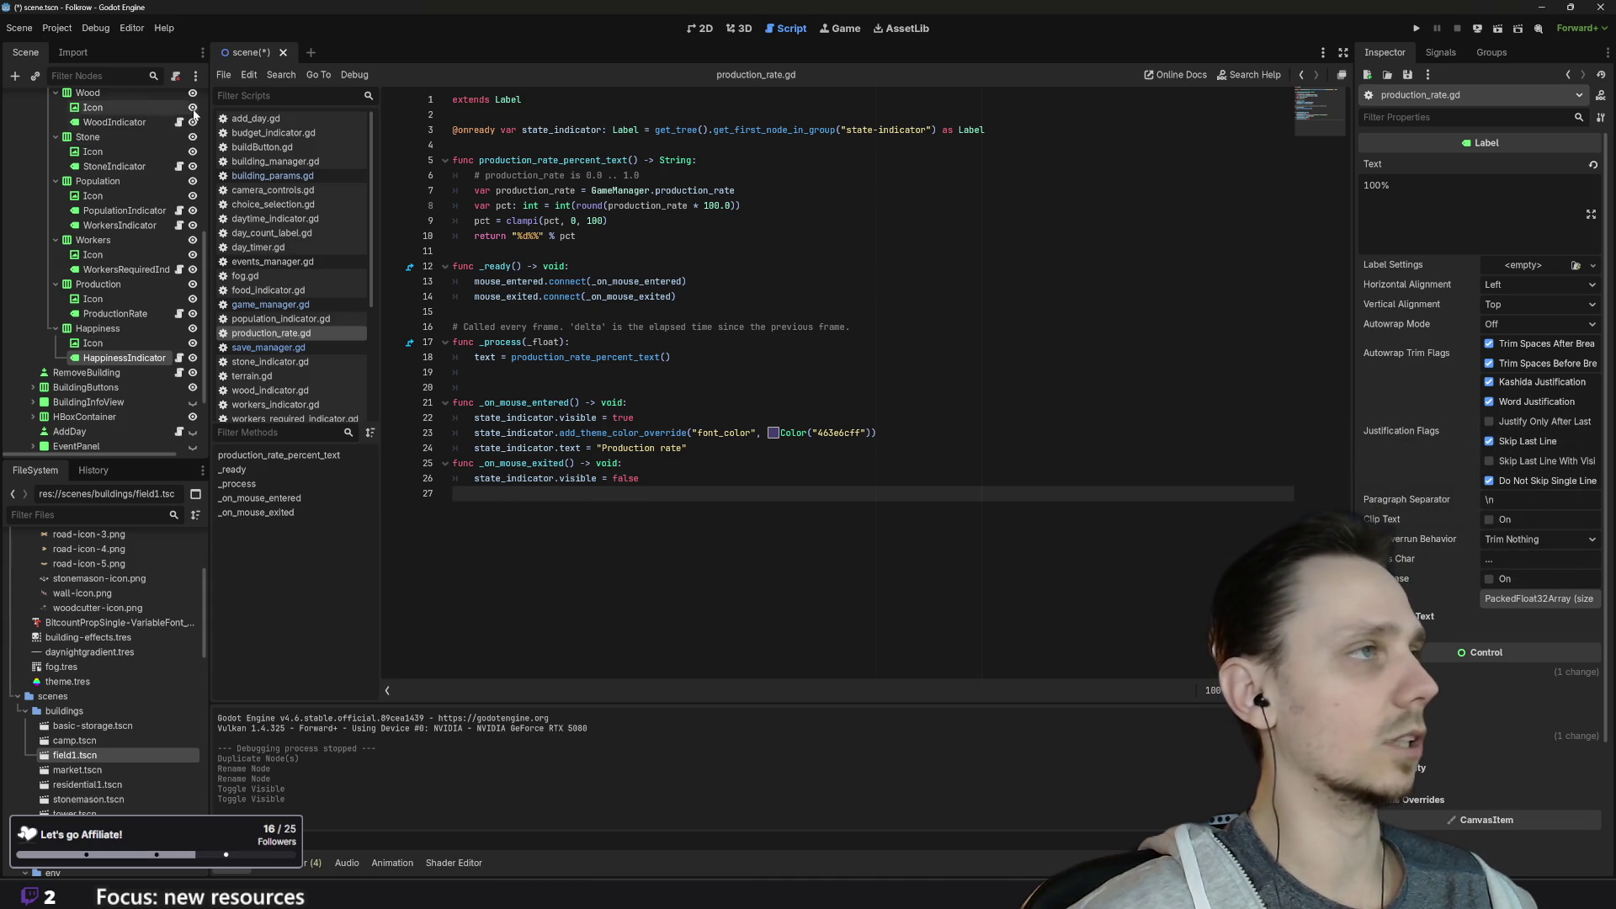
{"action": "left_click", "coordinate": [175, 76]}
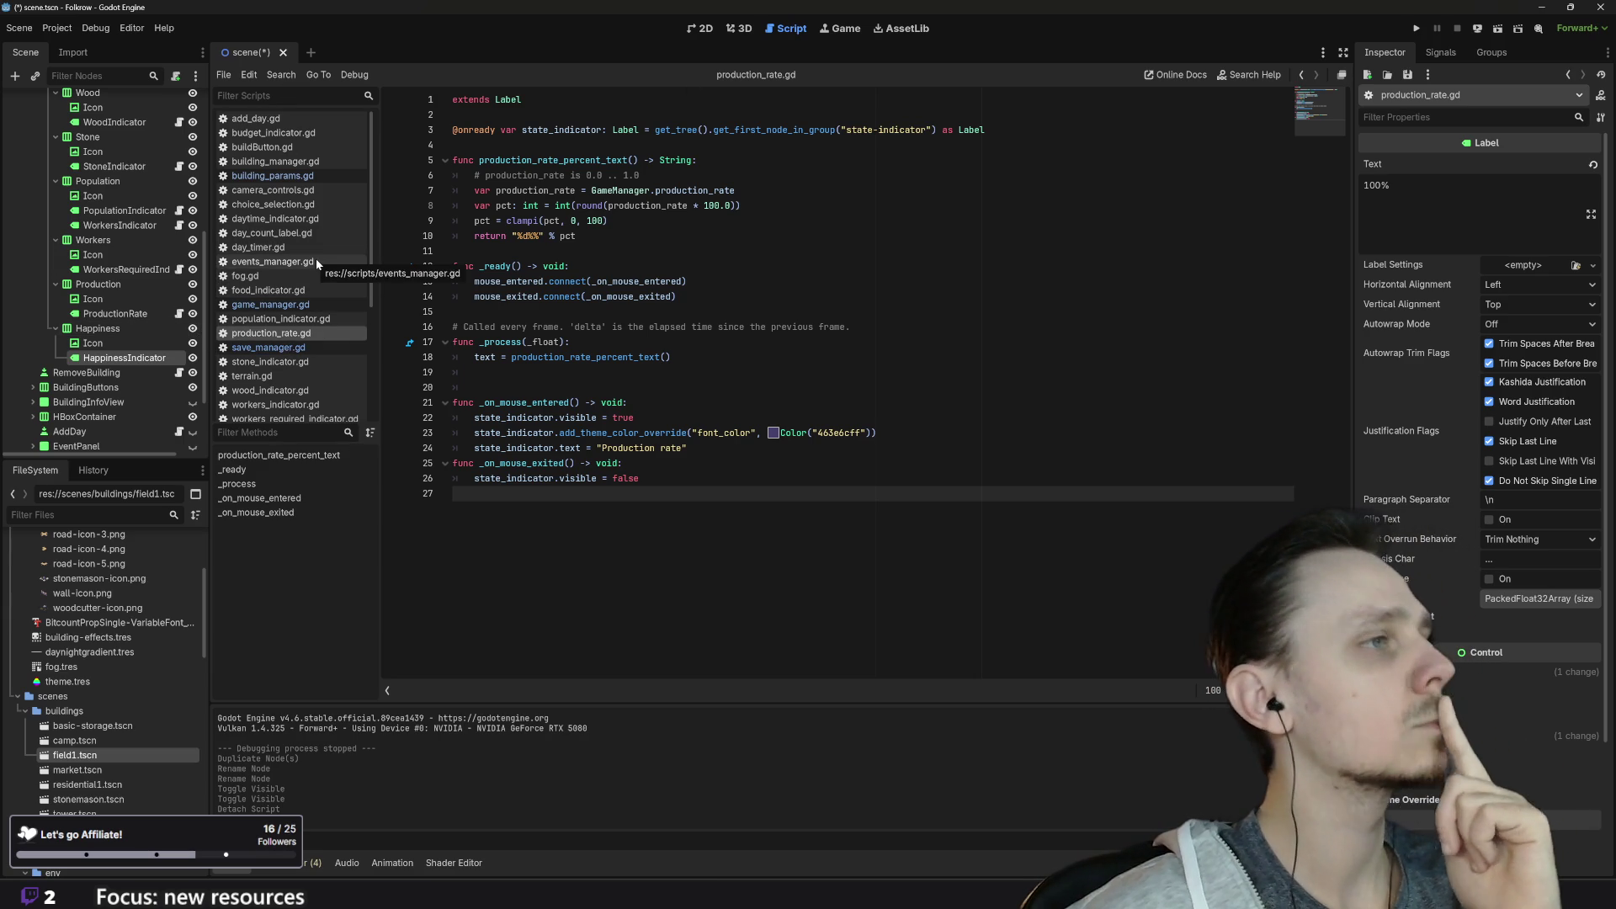
{"action": "scroll", "coordinate": [289, 307], "scroll_direction": "down", "scroll_amount": 2}
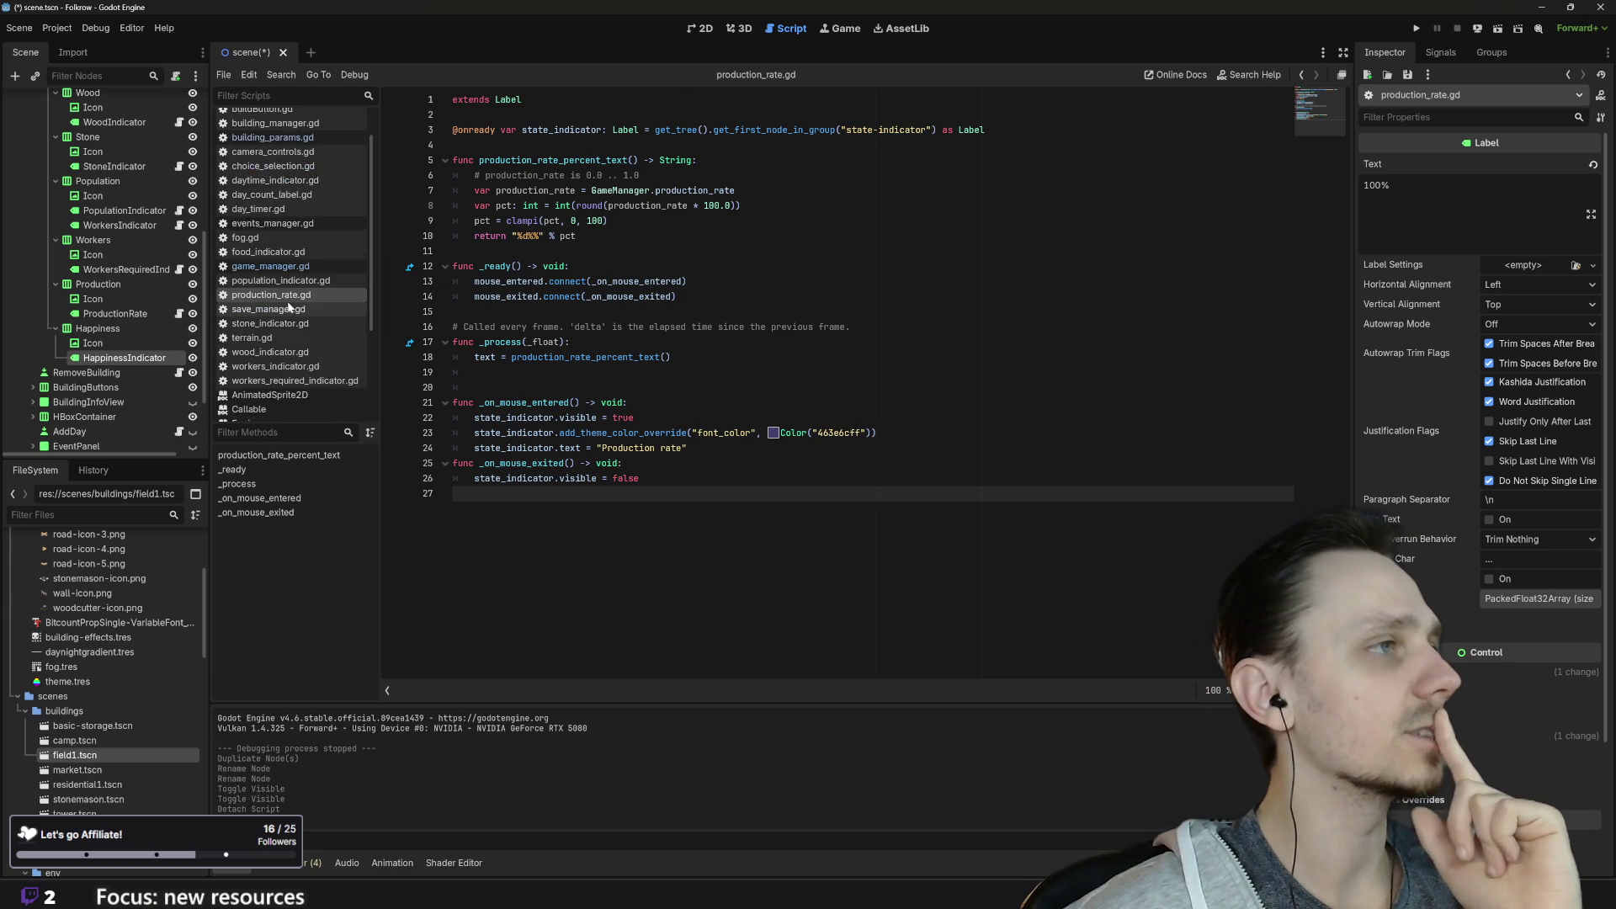
{"action": "scroll", "coordinate": [286, 303], "scroll_direction": "up", "scroll_amount": 2}
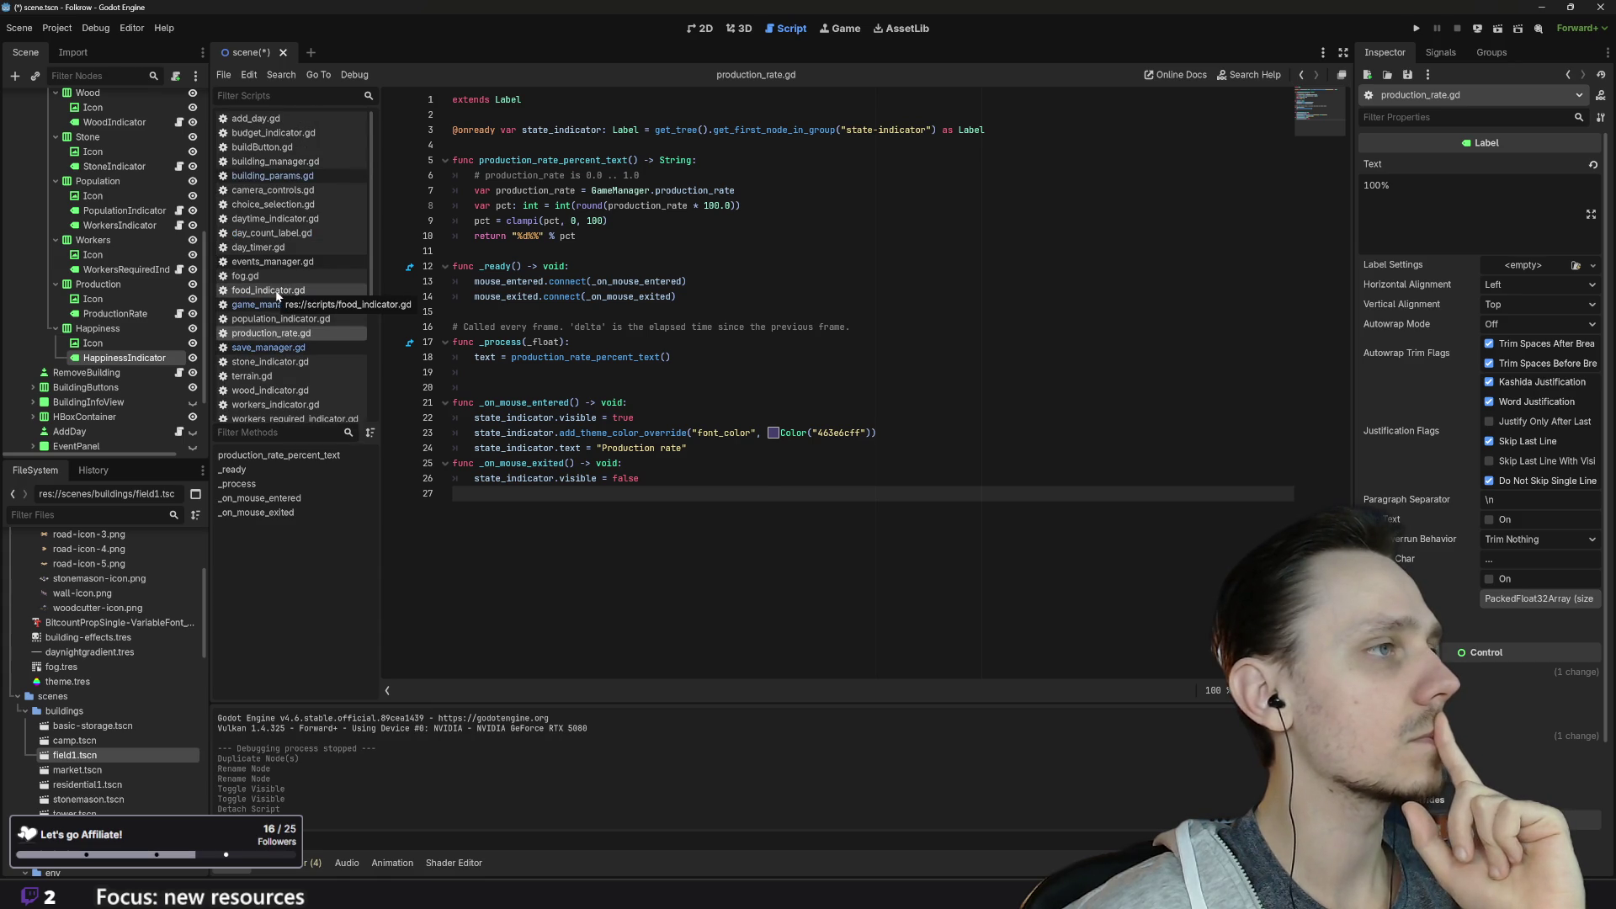
Step: Open food_indicator.gd, select all its code, then reselect the HappinessIndicator label
{"action": "left_click", "coordinate": [276, 291]}
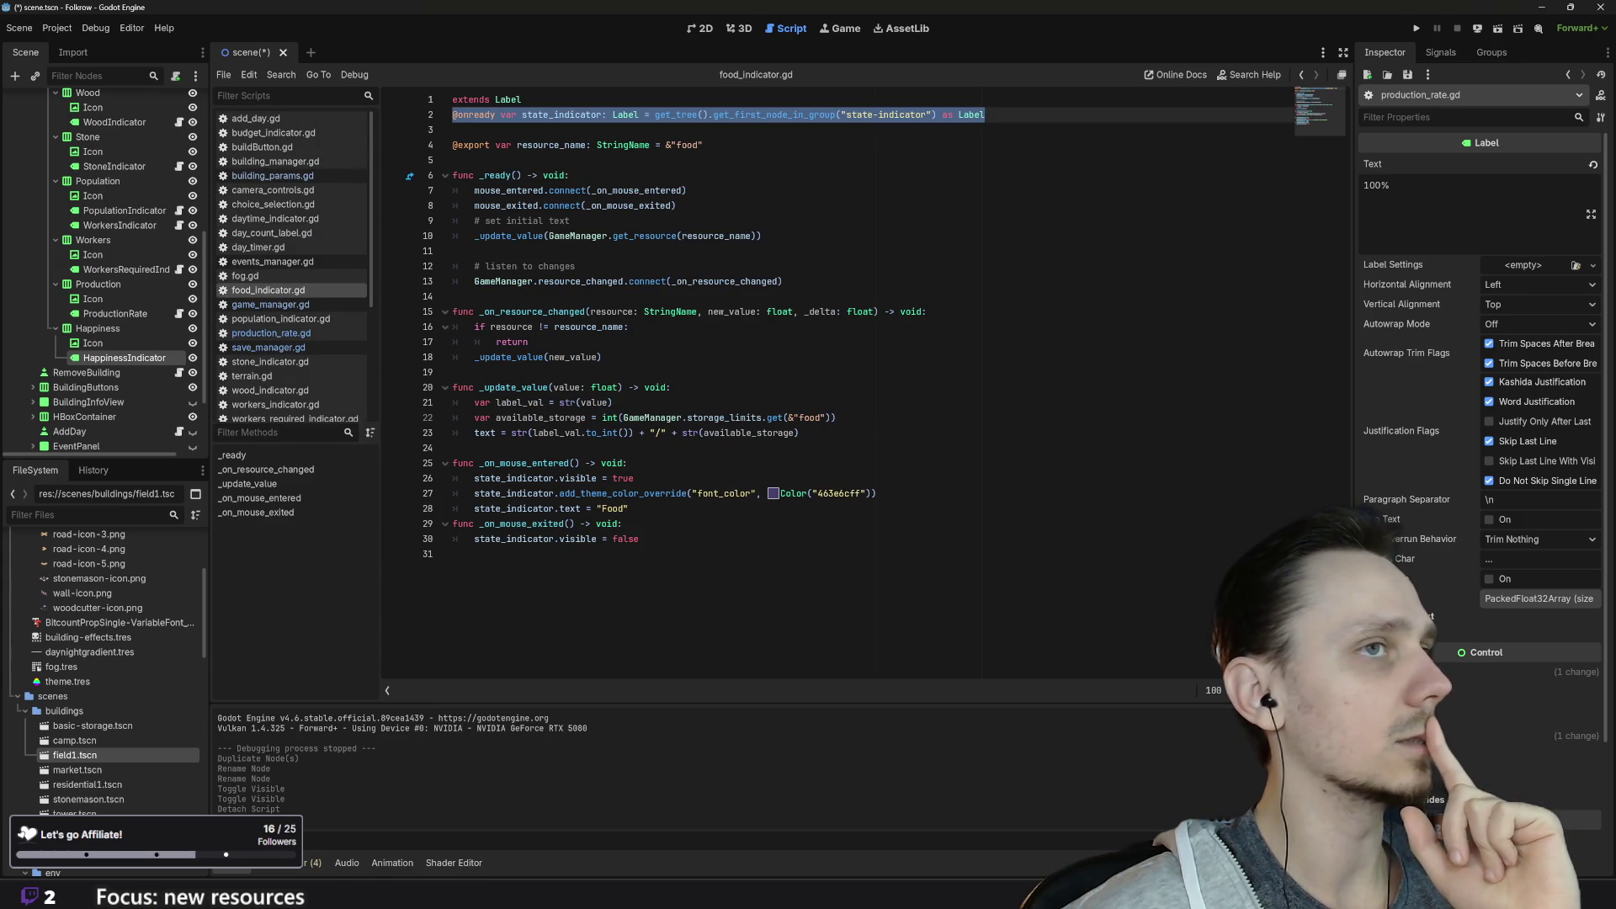
{"action": "left_click", "coordinate": [453, 554]}
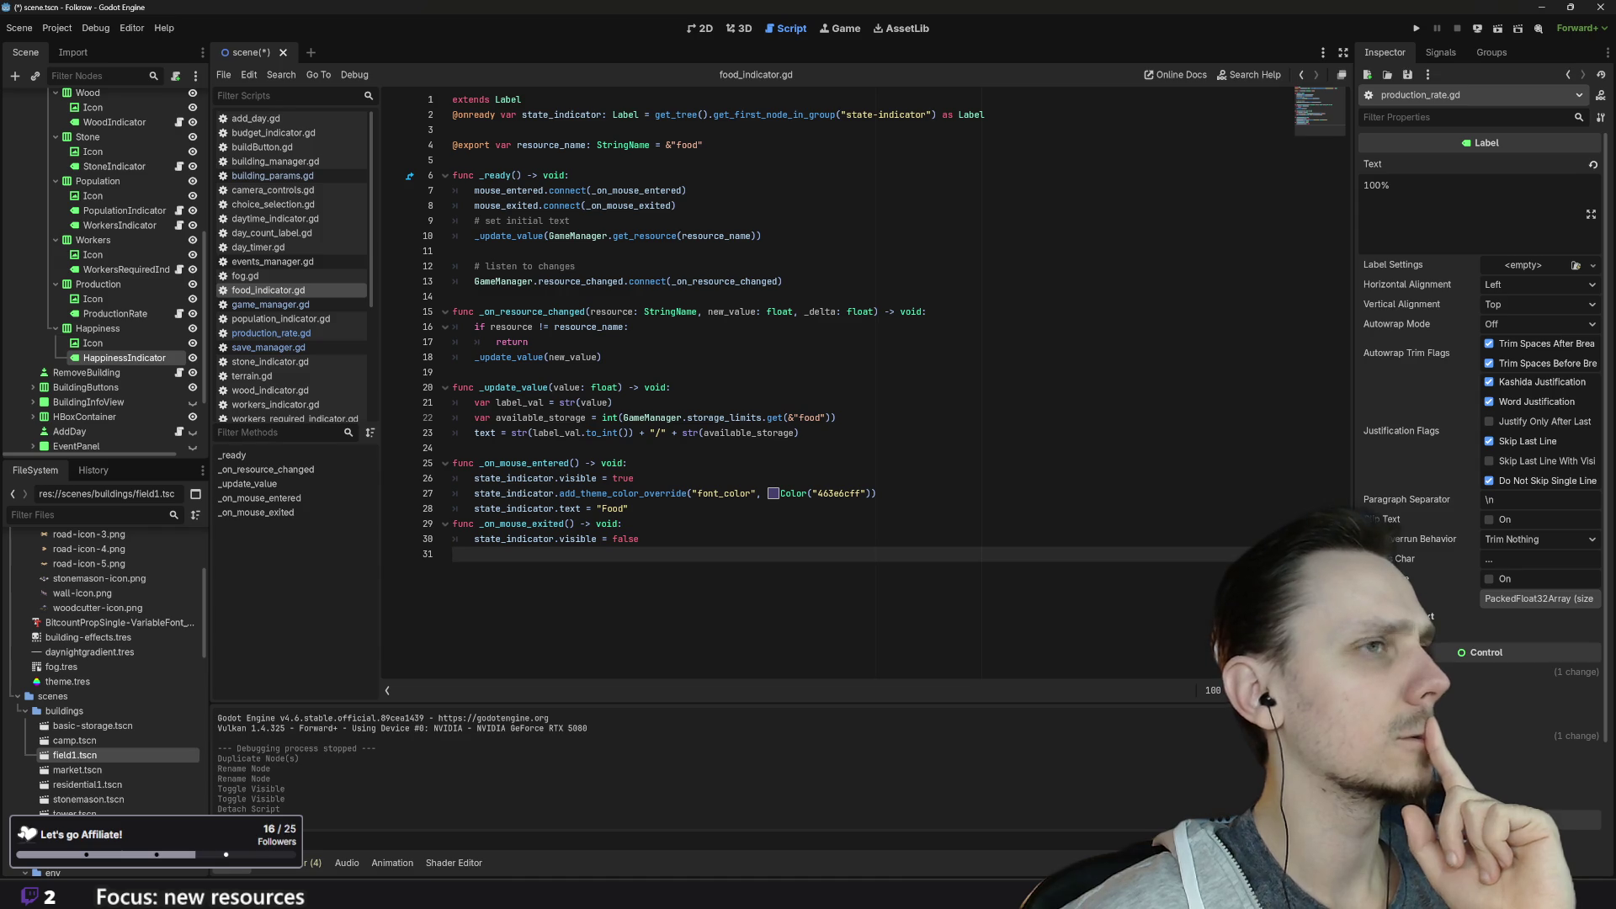
{"action": "key", "text": "ctrl+a"}
{"action": "key", "text": "ctrl+c"}
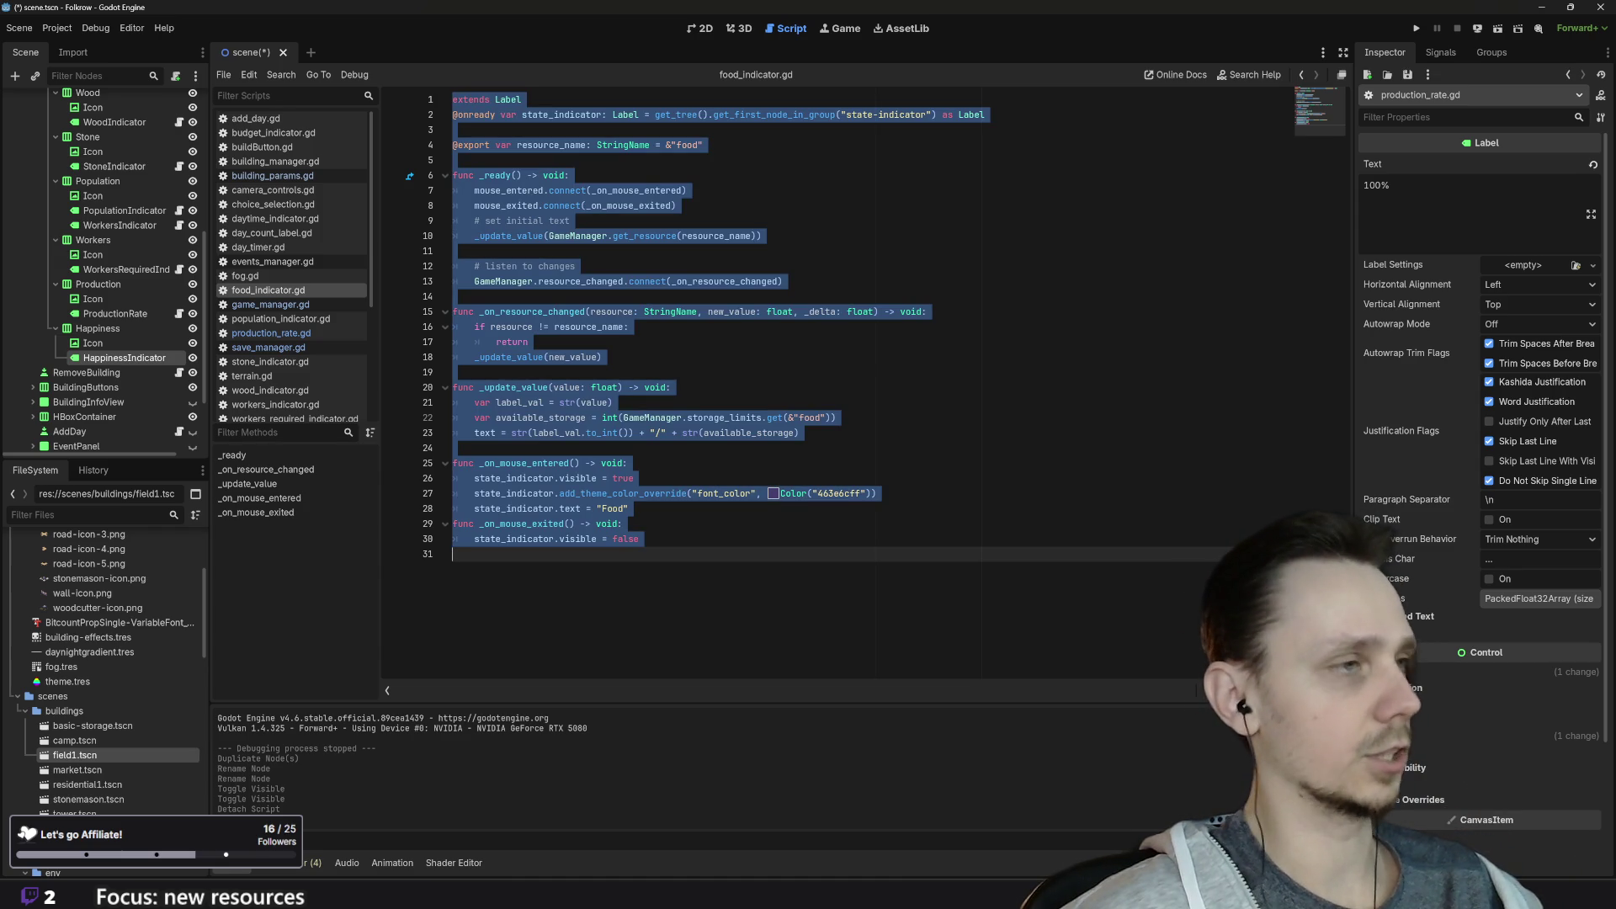
{"action": "left_click", "coordinate": [126, 344]}
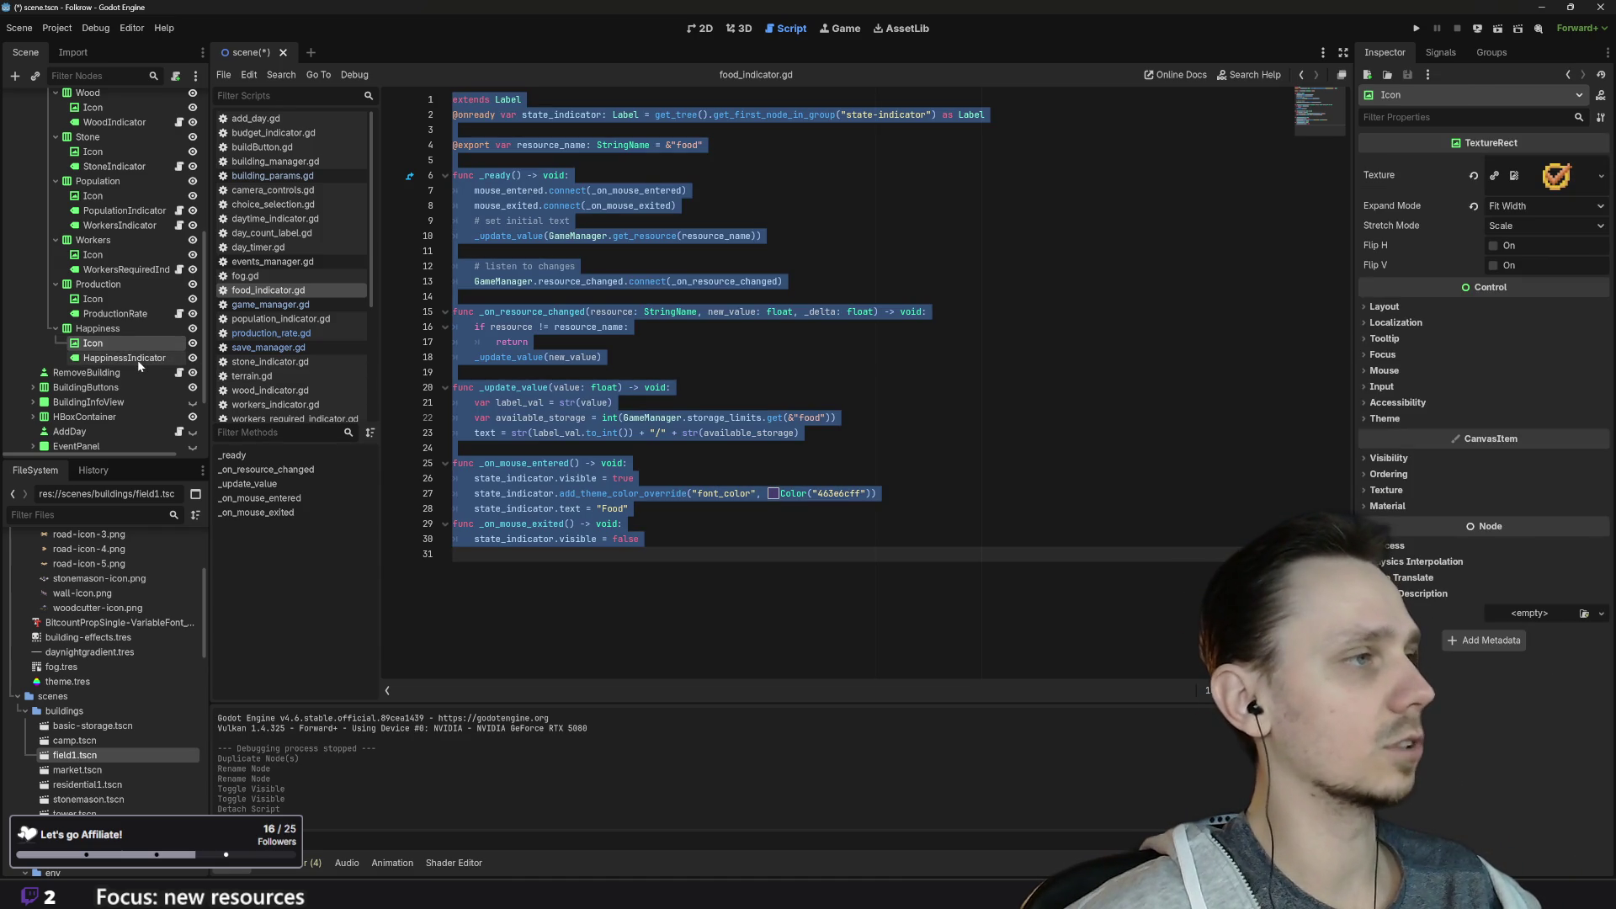
{"action": "left_click", "coordinate": [133, 358]}
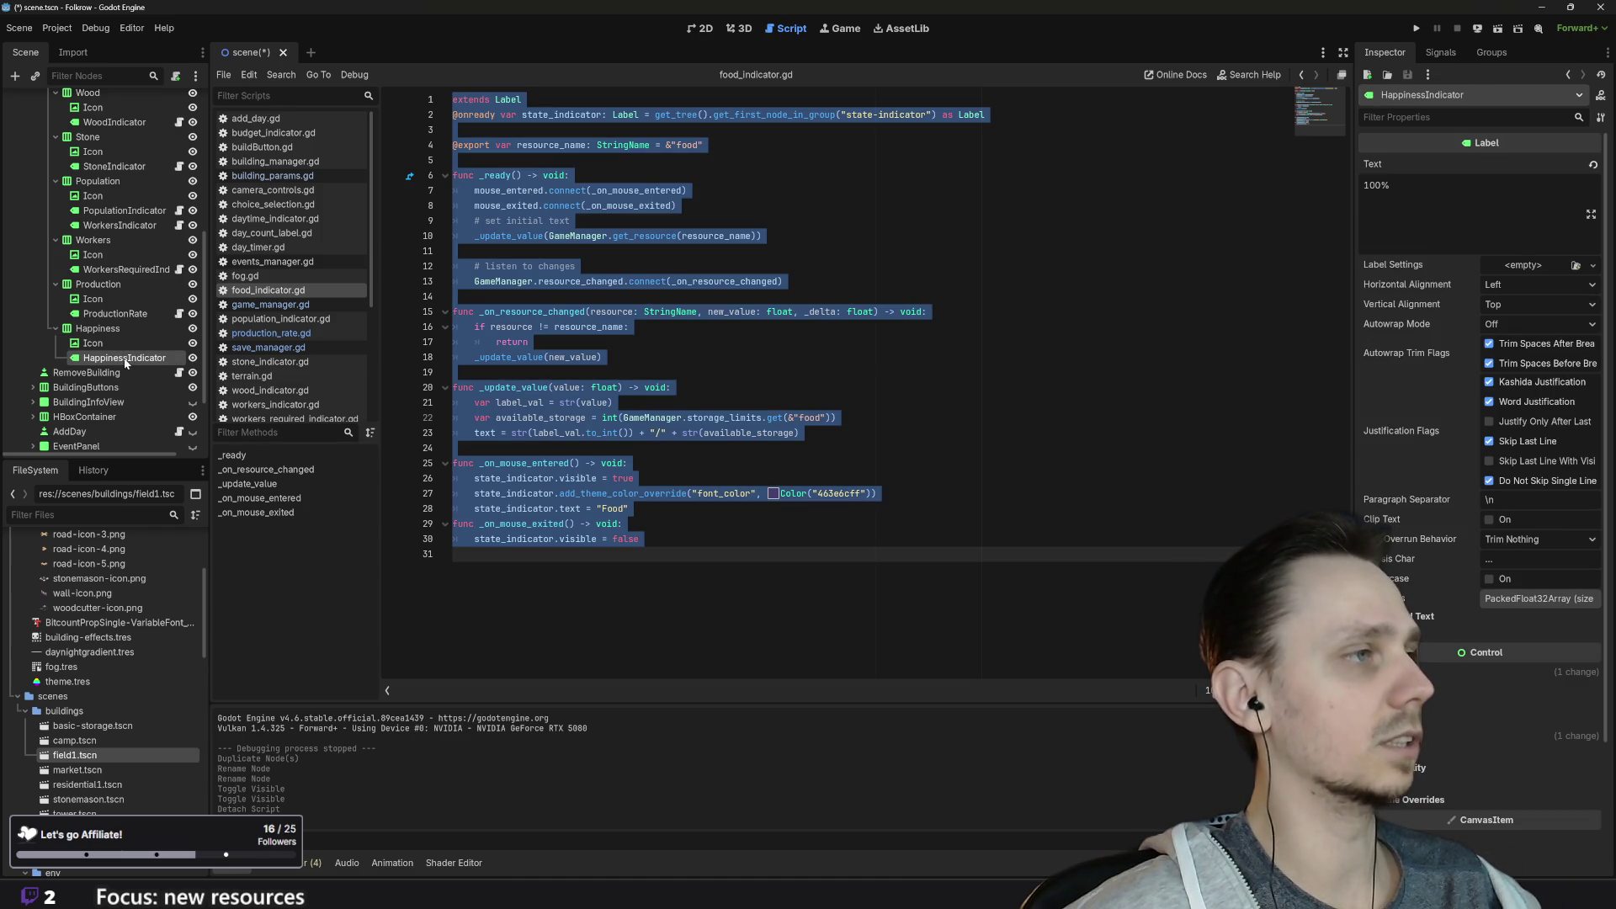
Step: Attach a new default-template script at res://scripts/happiness_indicator.gd to HappinessIndicator
{"action": "left_click", "coordinate": [174, 79]}
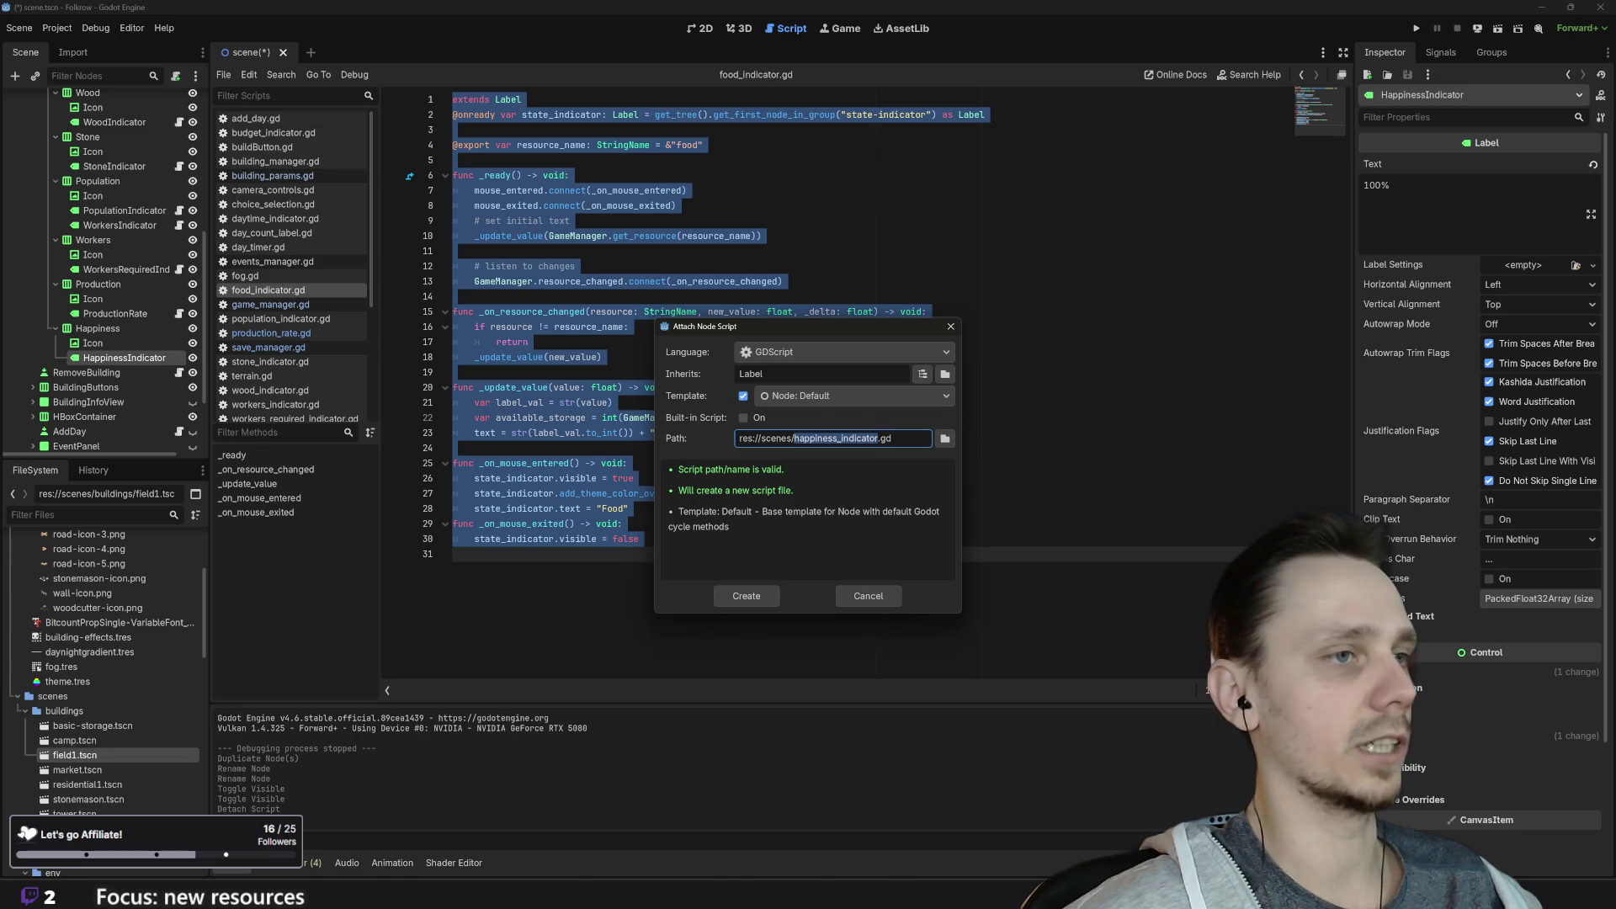
{"action": "key", "text": "Left"}
{"action": "key", "text": "BackSpace"}
{"action": "key", "text": "BackSpace"}
{"action": "key", "text": "BackSpace"}
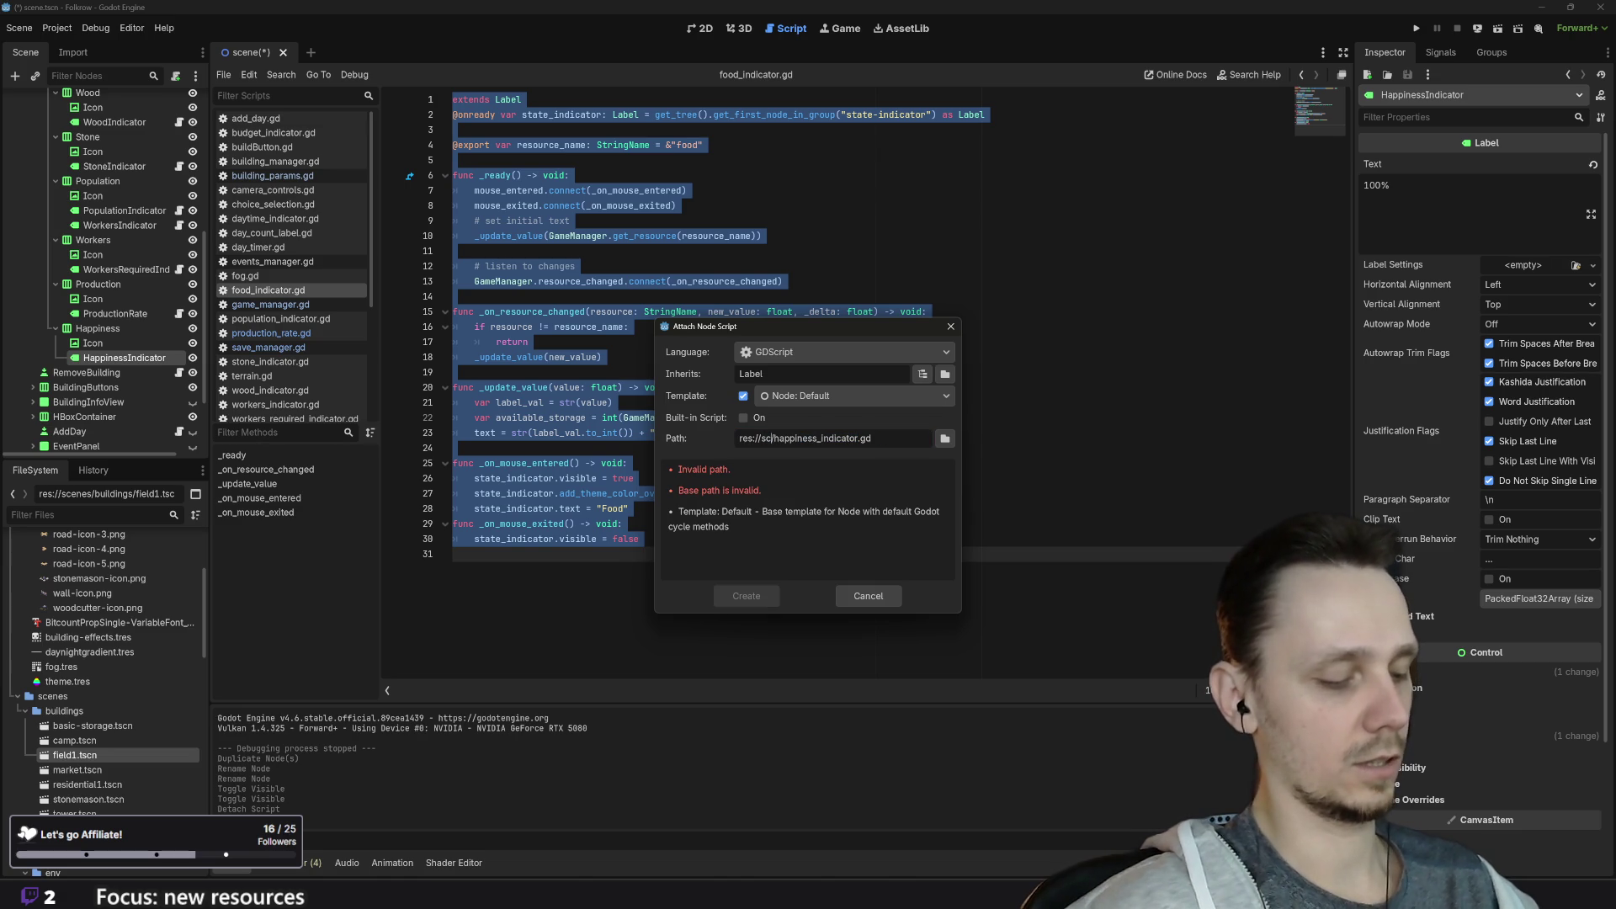
{"action": "type", "text": "ripts/"}
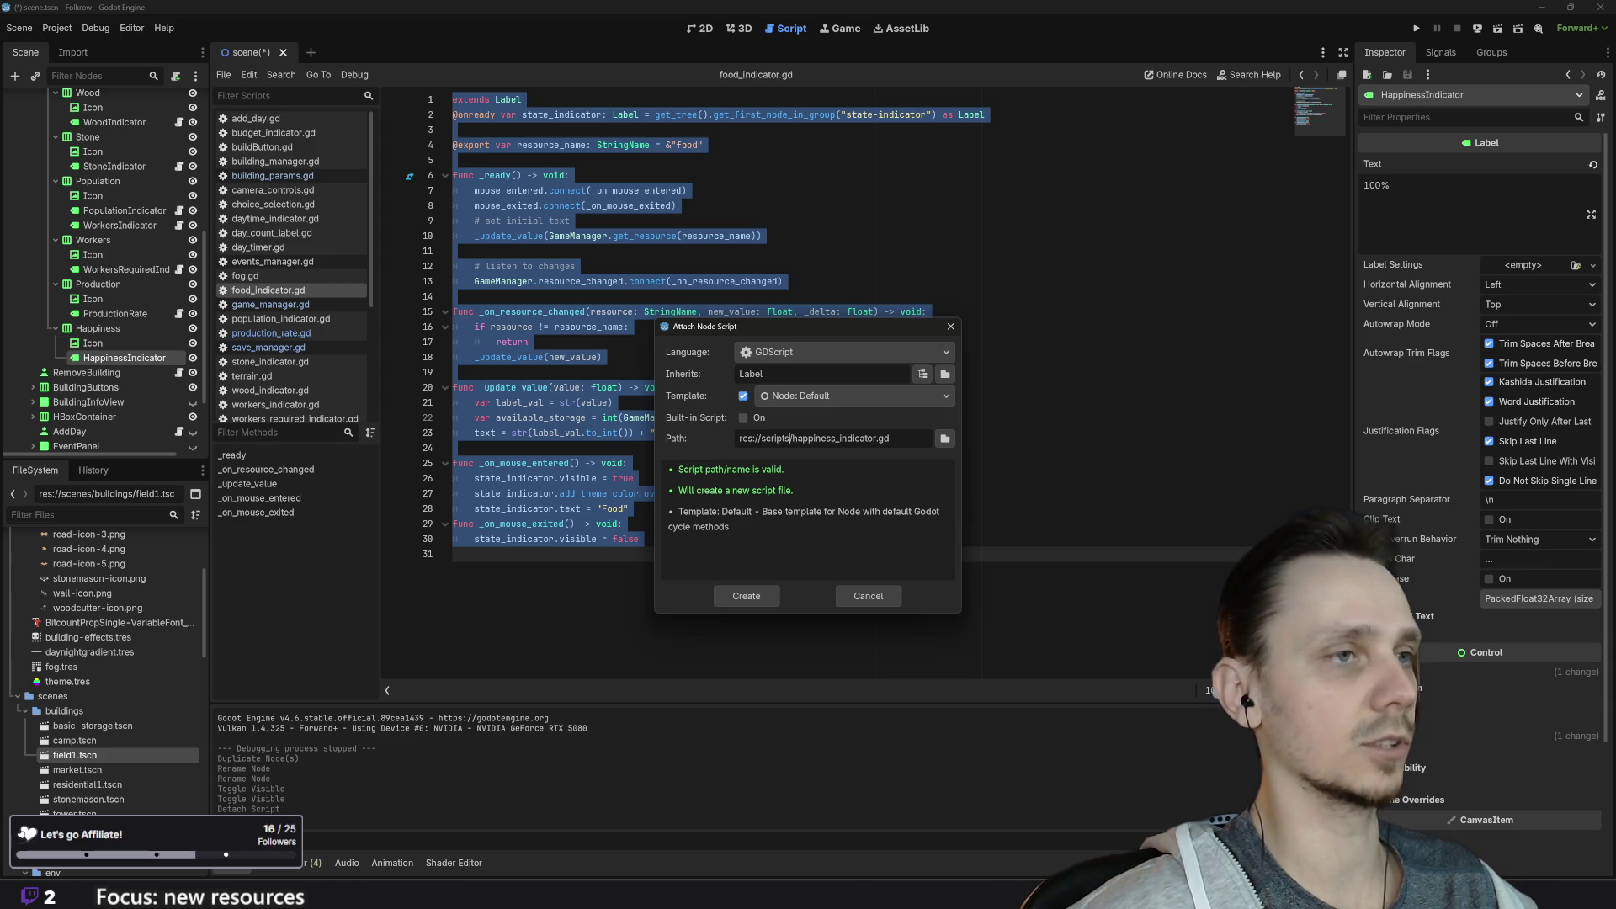
{"action": "left_click", "coordinate": [747, 596]}
{"action": "left_click", "coordinate": [453, 266]}
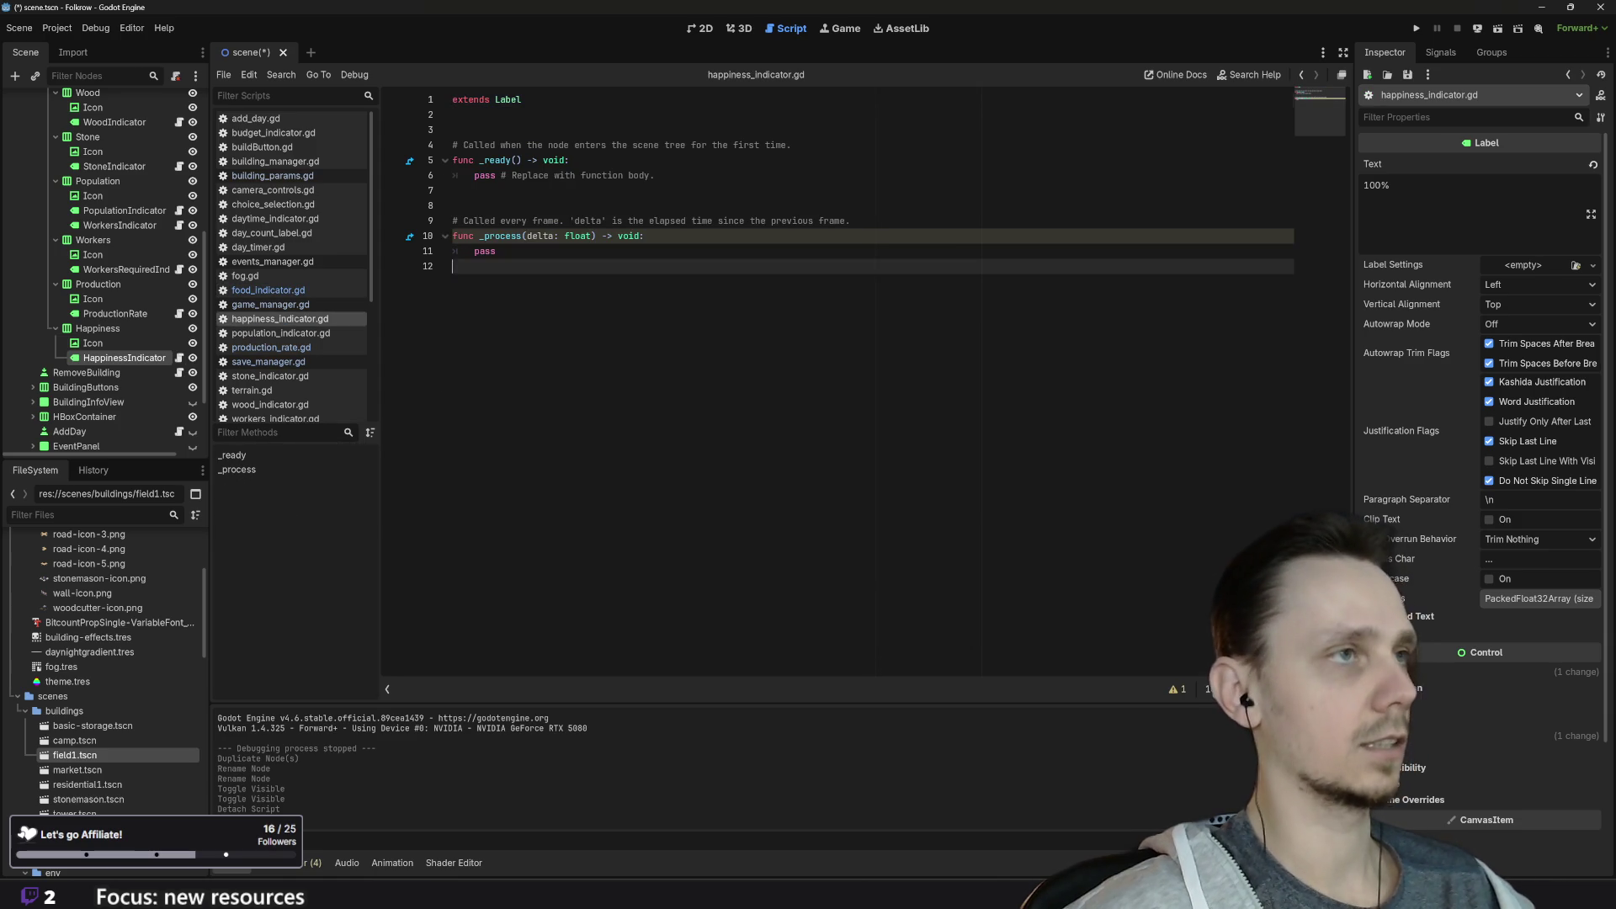
Step: Paste the food indicator code over the template, then change resource_name to 'happiness' and the line 28 tooltip to 'Happiness'
{"action": "key", "text": "ctrl+a"}
{"action": "key", "text": "ctrl+v"}
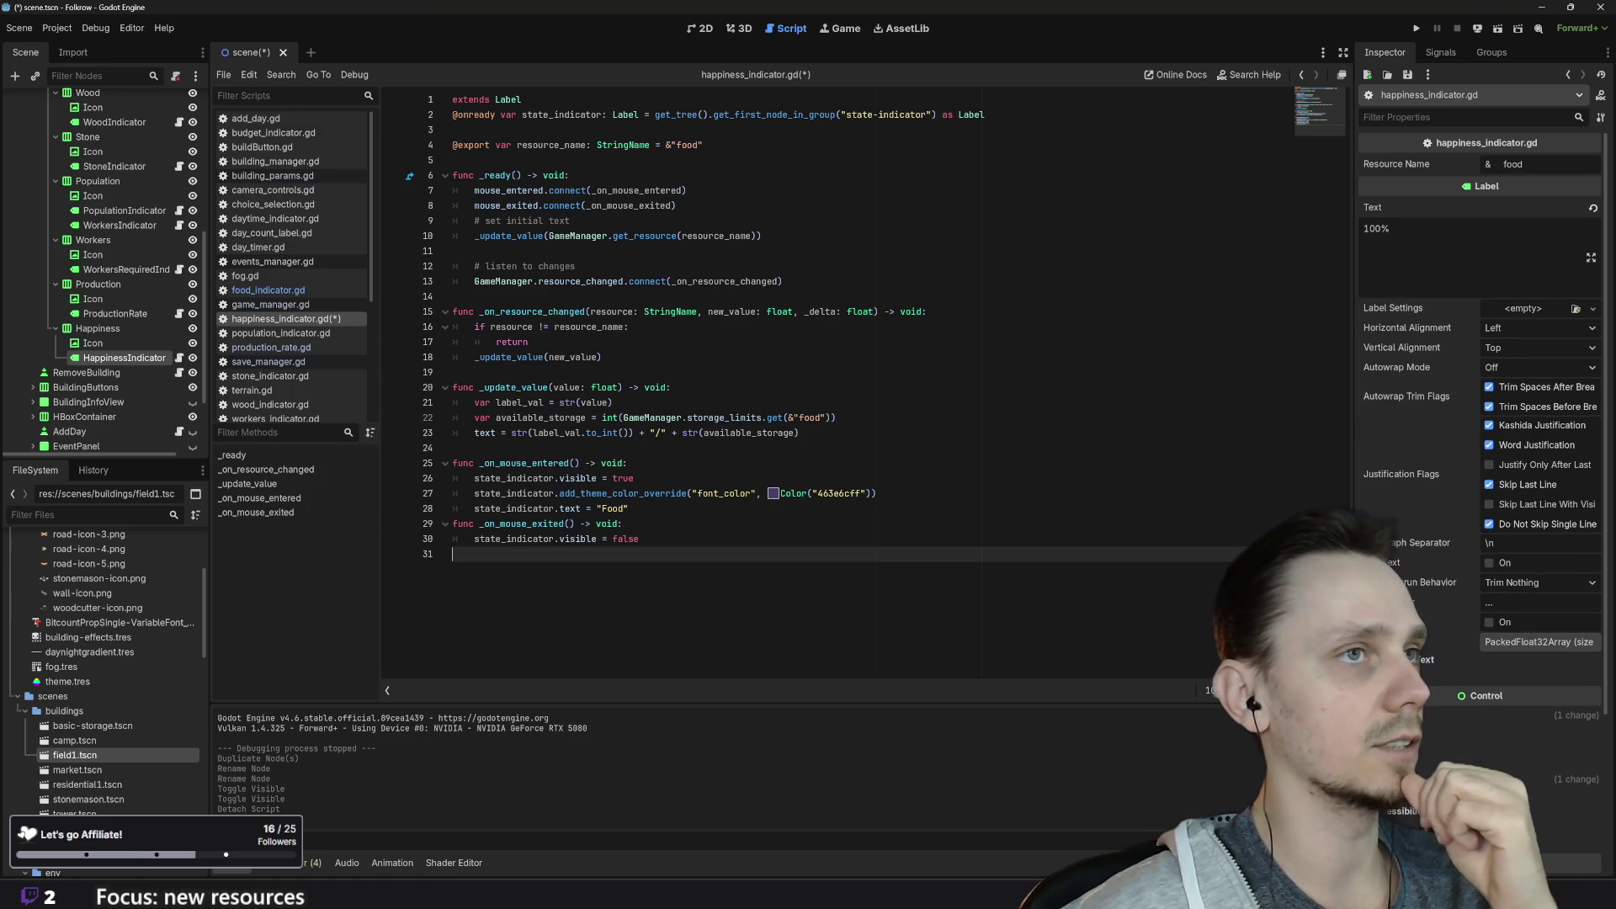
{"action": "left_click", "coordinate": [688, 145]}
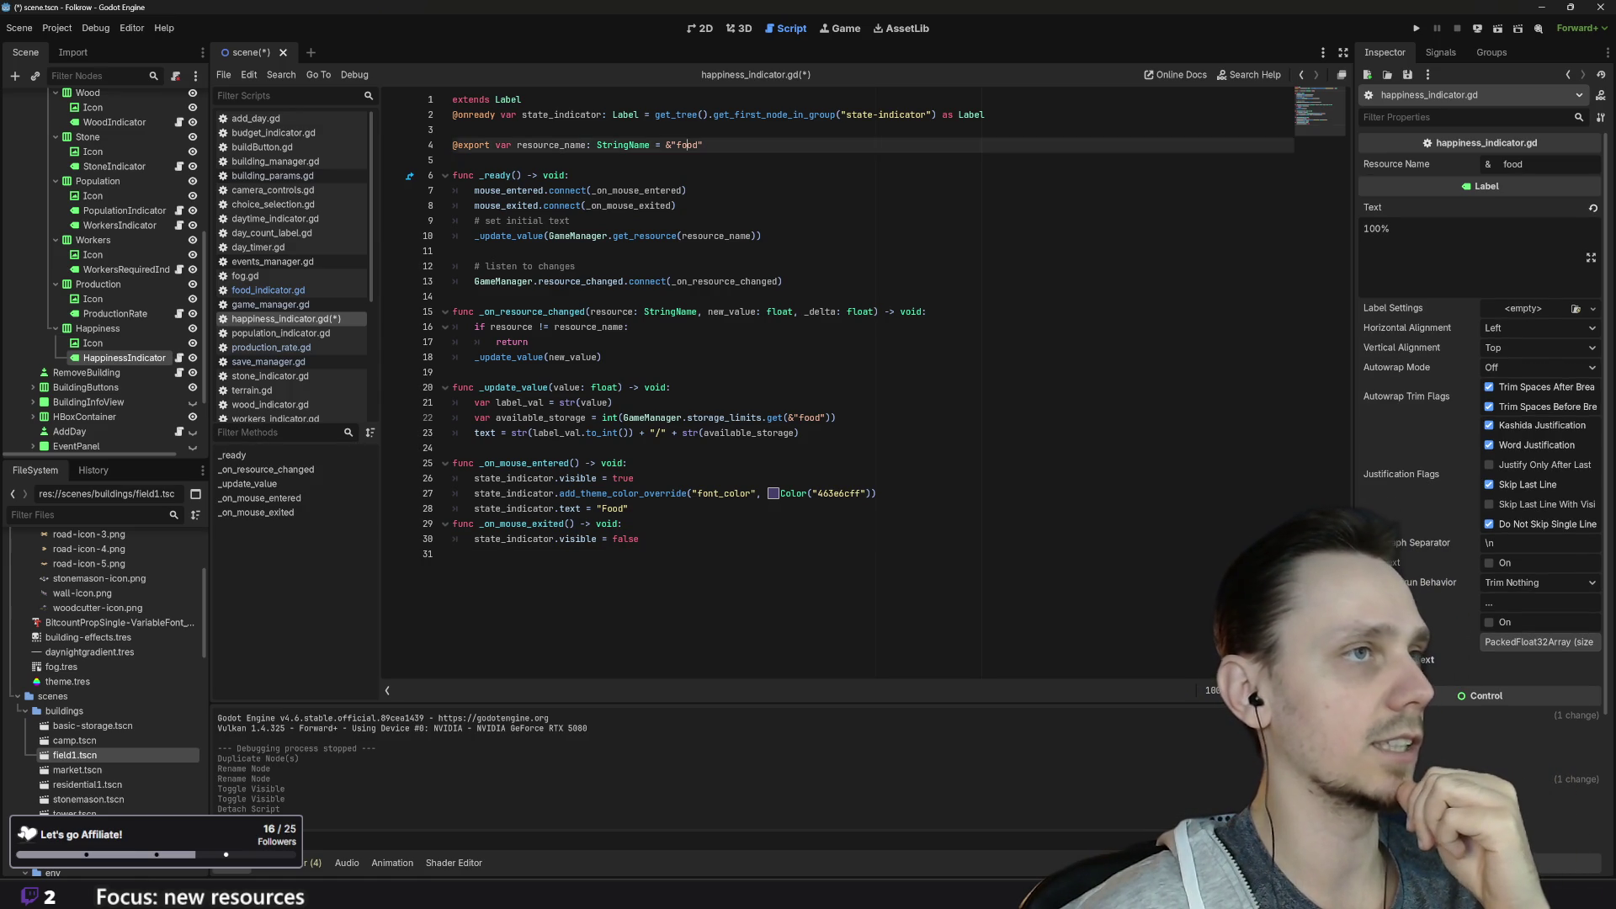
{"action": "double_click", "coordinate": [688, 145]}
{"action": "type", "text": "happiness"}
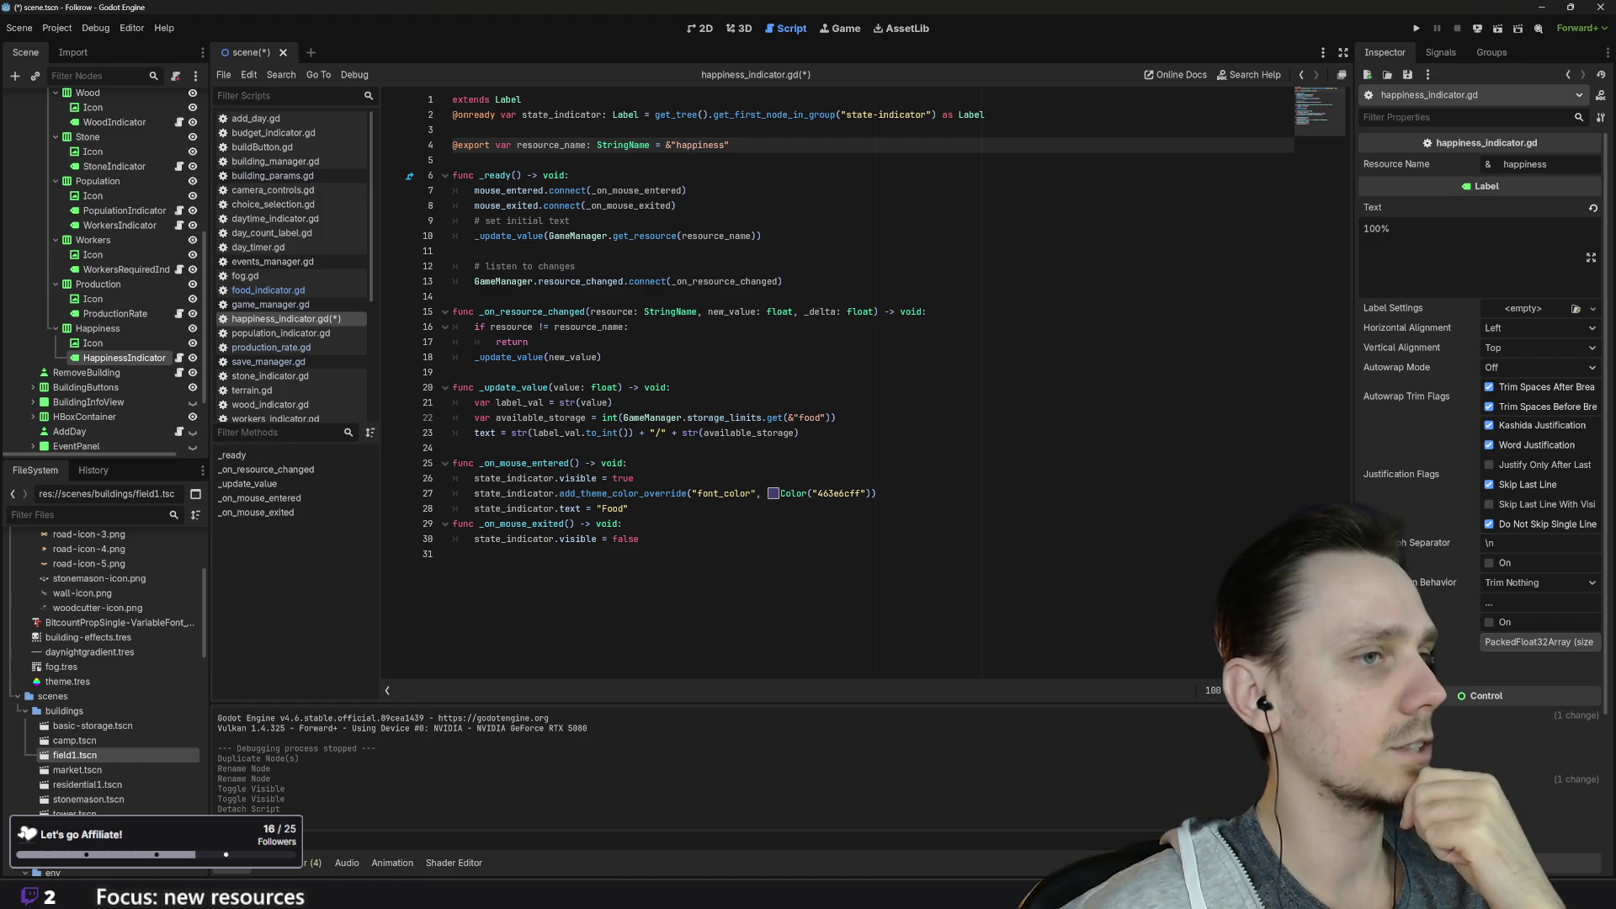
{"action": "double_click", "coordinate": [612, 508]}
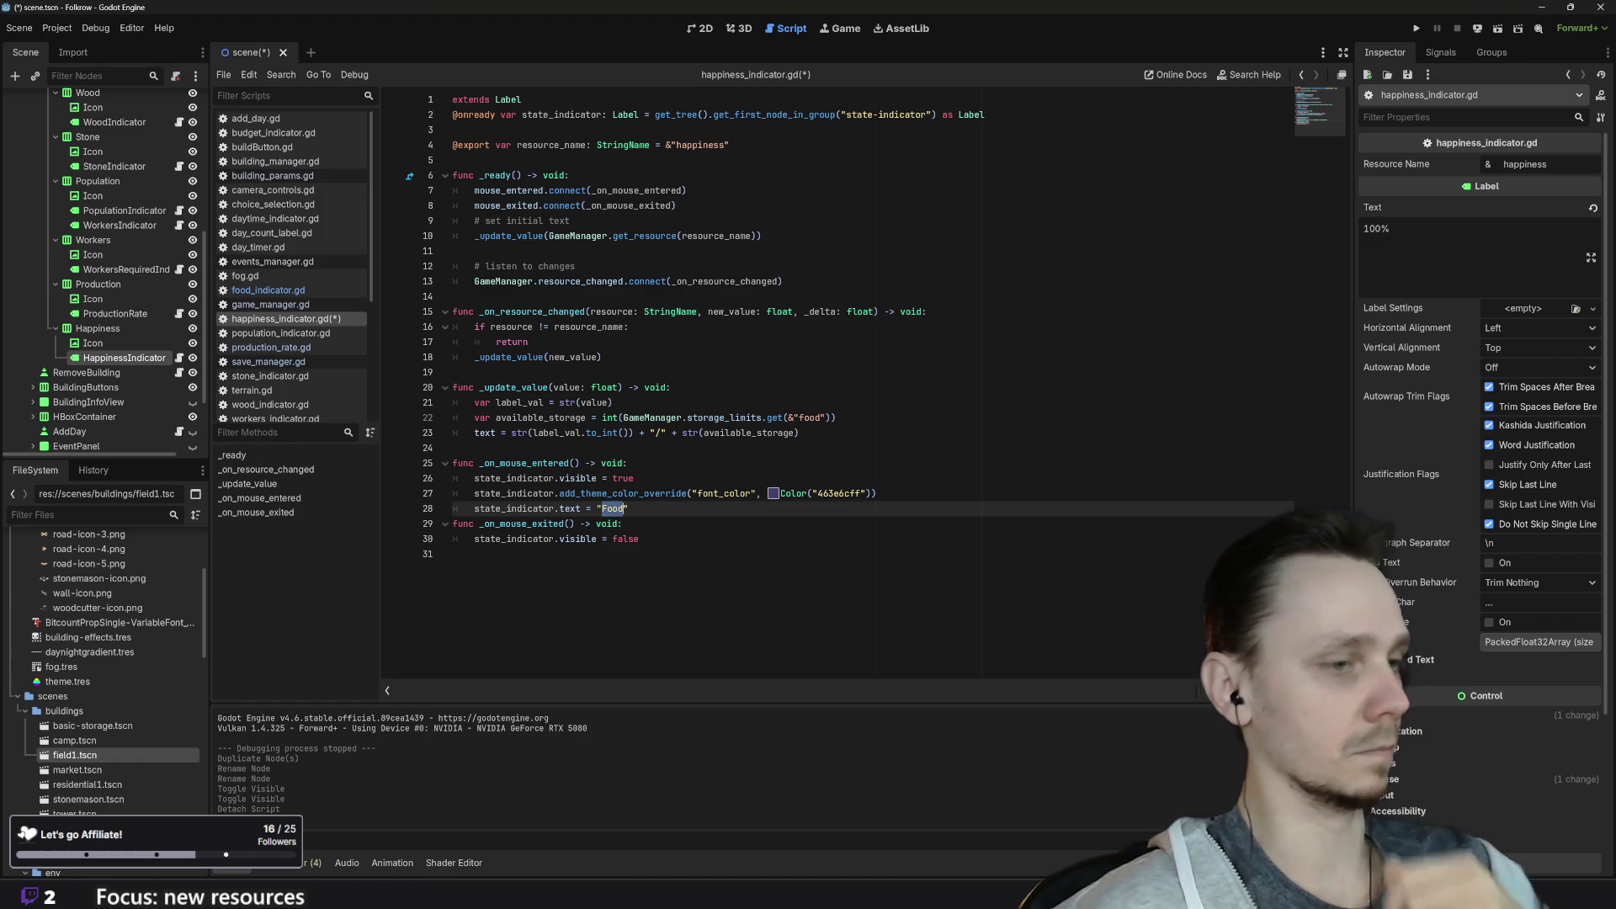
{"action": "type", "text": "Happine"}
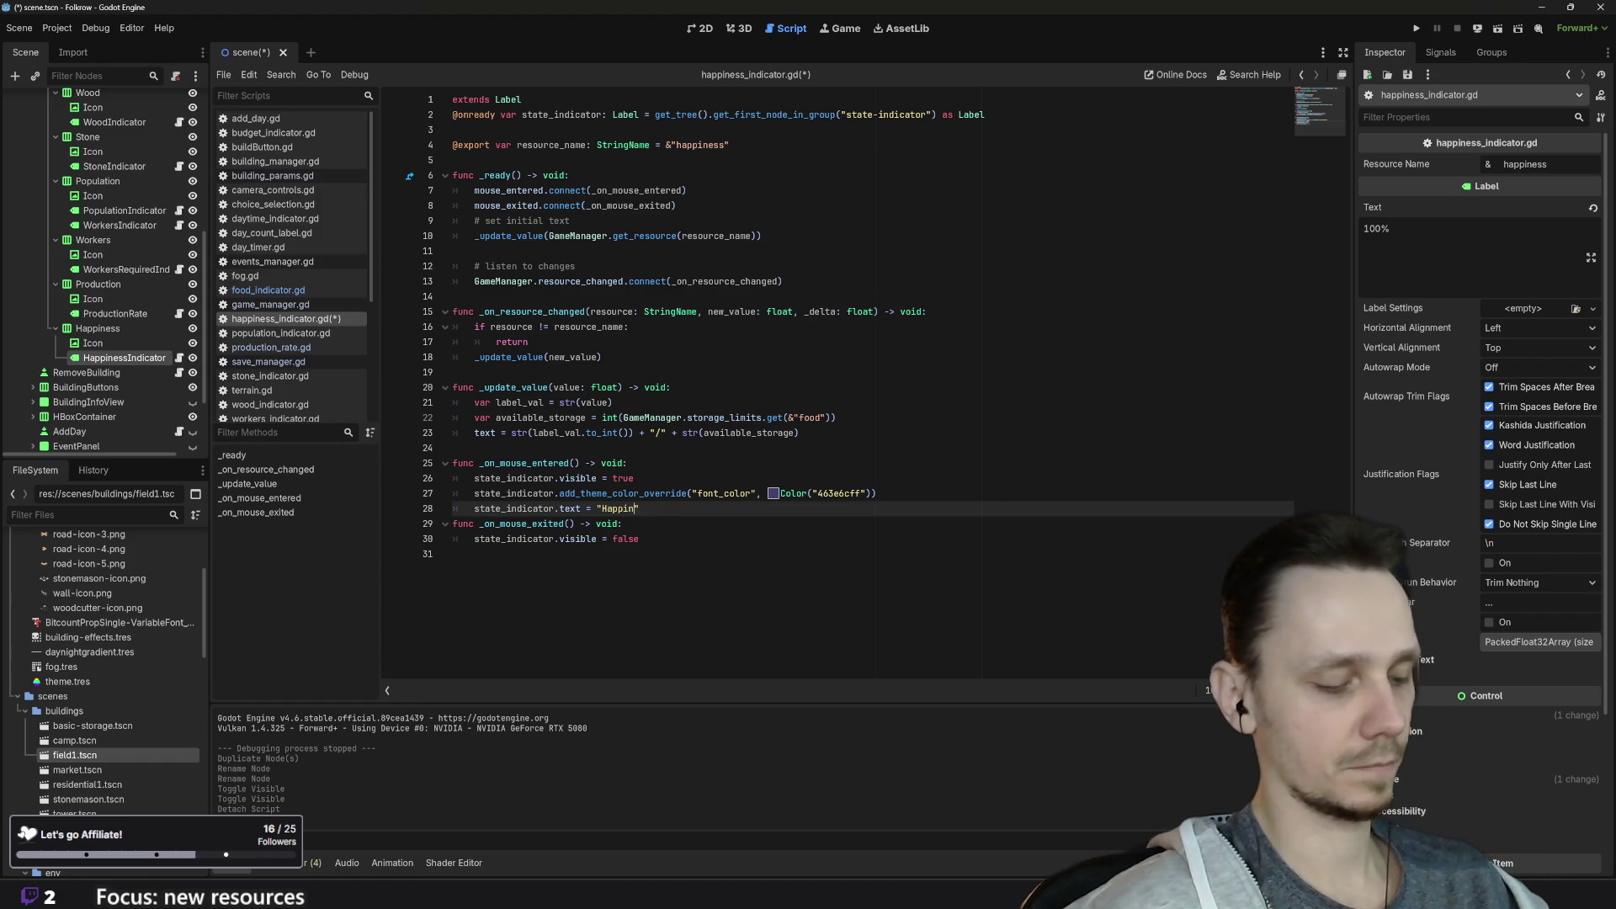
{"action": "type", "text": "ss"}
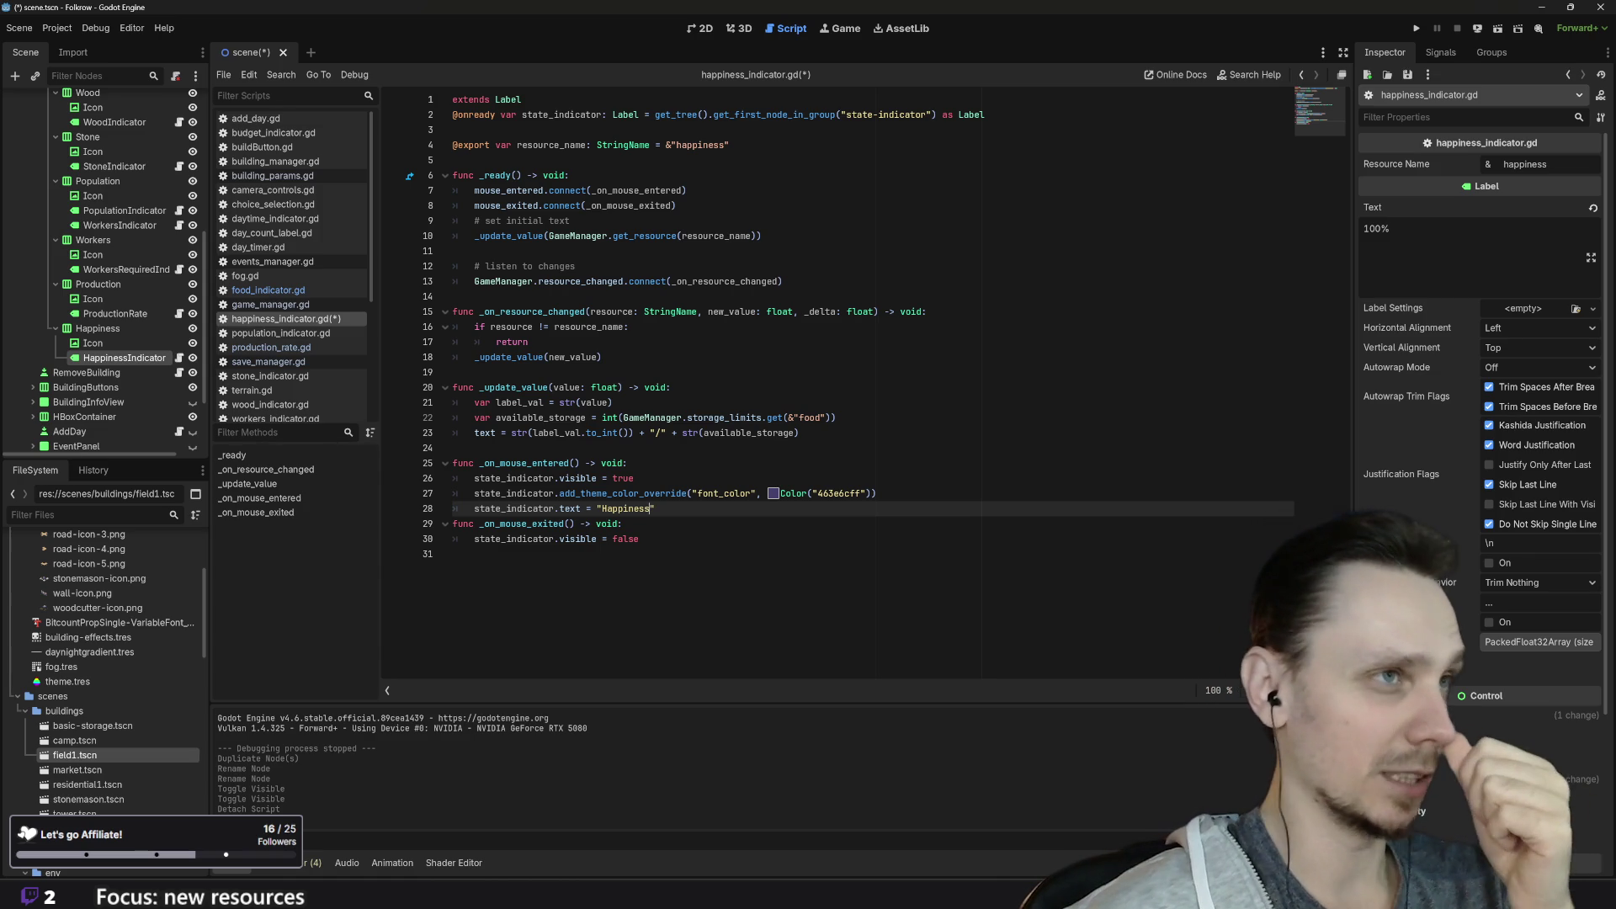
{"action": "left_click", "coordinate": [732, 145]}
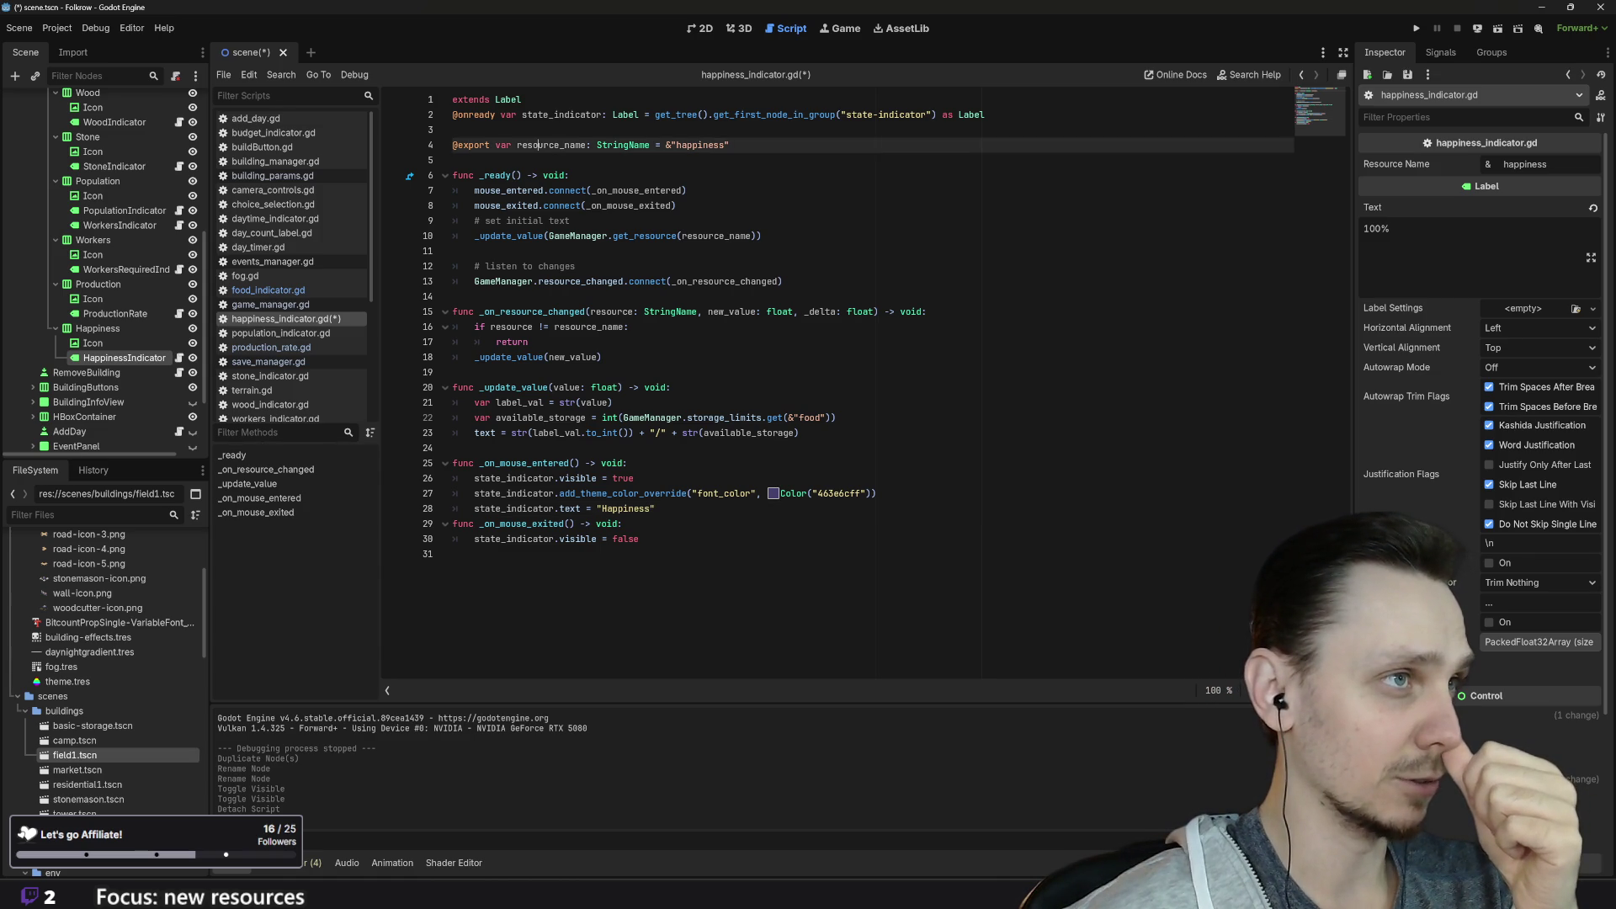
{"action": "double_click", "coordinate": [518, 144]}
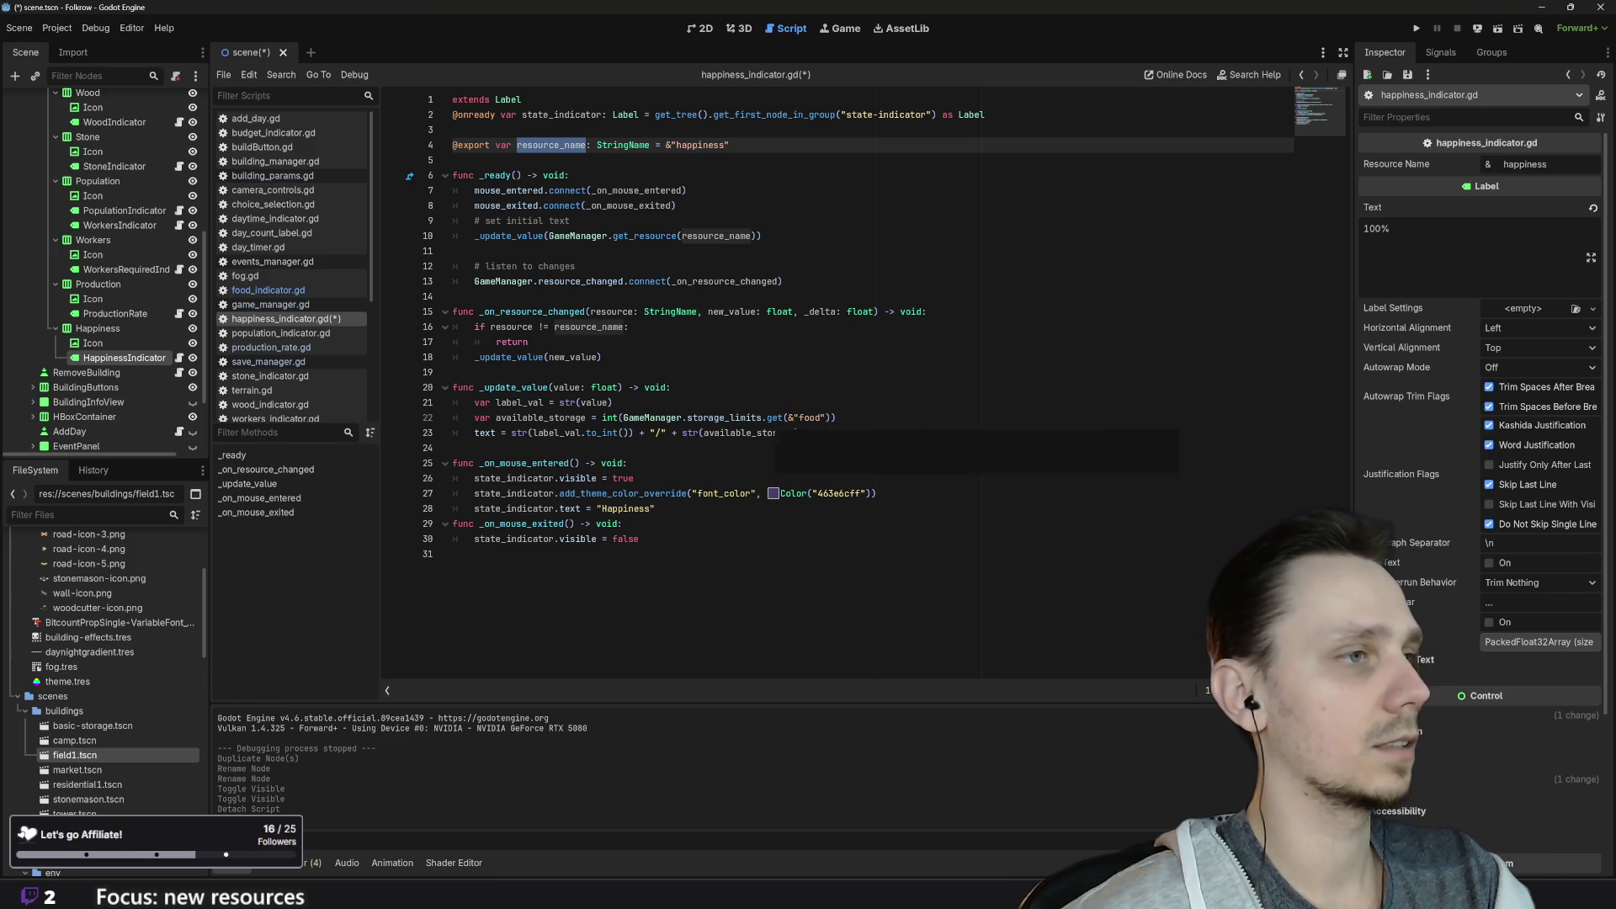
Step: Delete the unused available_storage line and check where value and _update_value are used
{"action": "left_click_drag", "start_coordinate": [836, 418], "coordinate": [453, 417]}
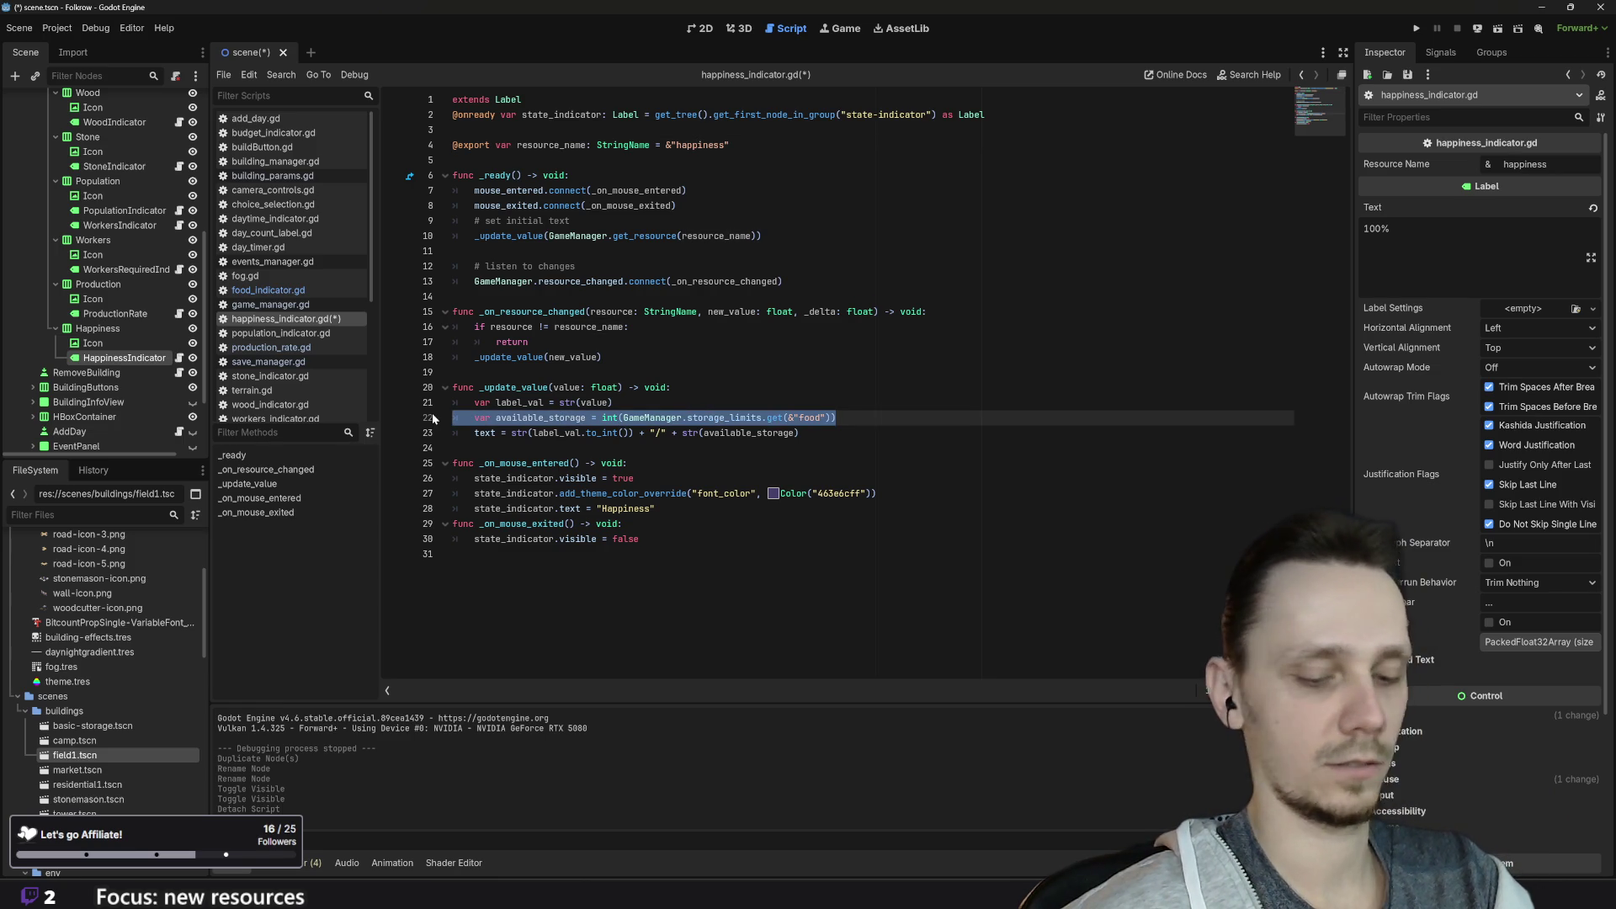
{"action": "key", "text": "BackSpace"}
{"action": "key", "text": "BackSpace"}
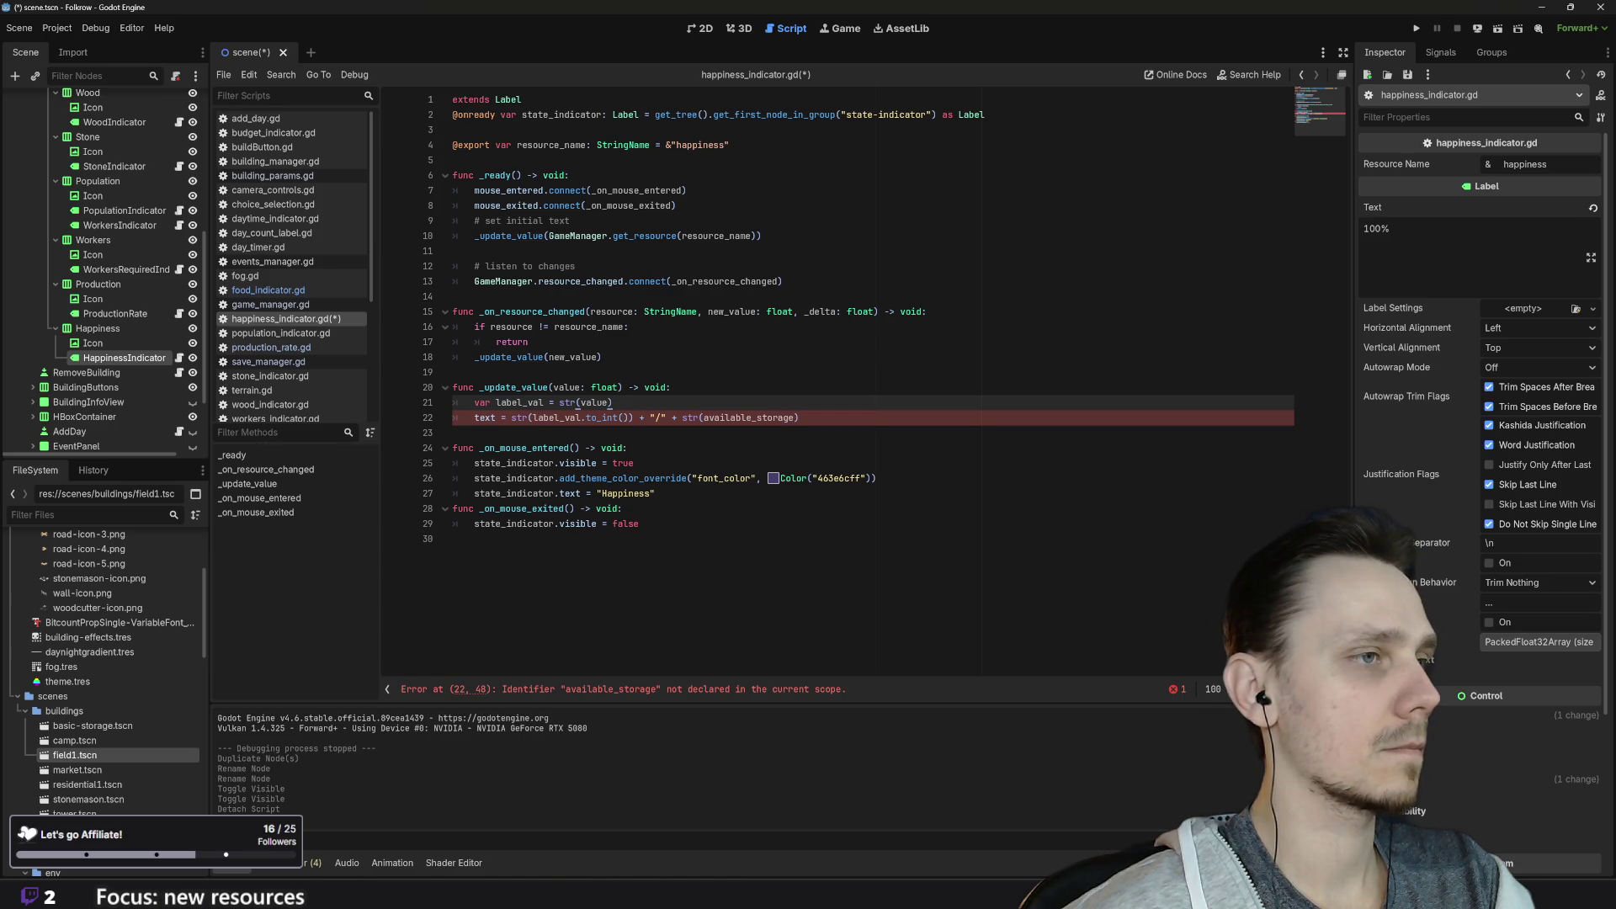
{"action": "double_click", "coordinate": [593, 402]}
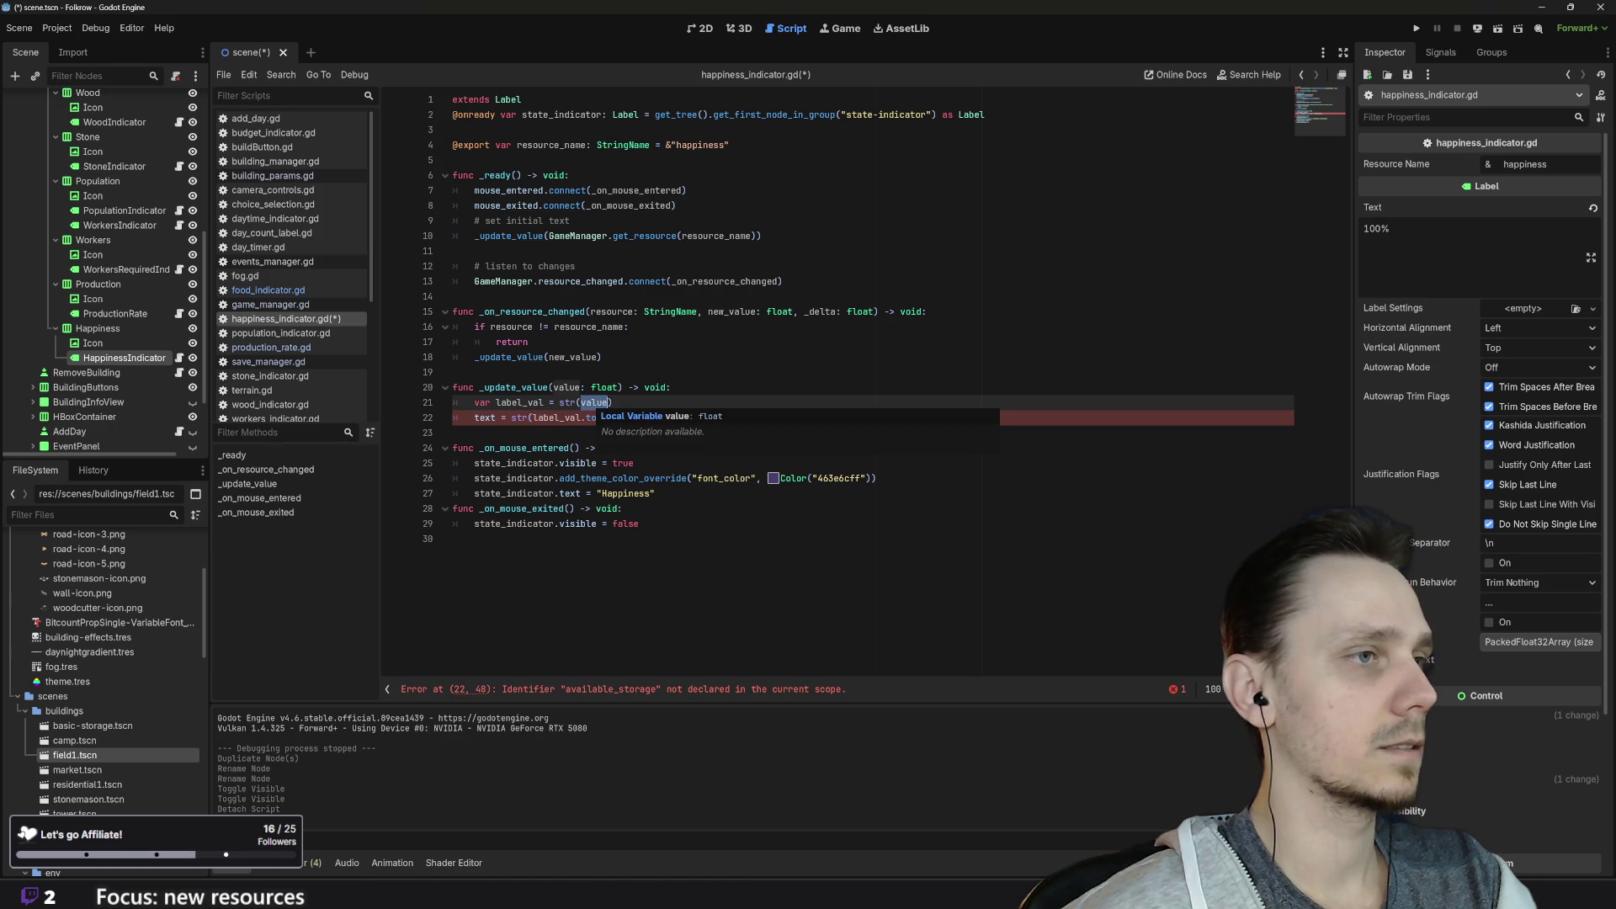
{"action": "double_click", "coordinate": [514, 387]}
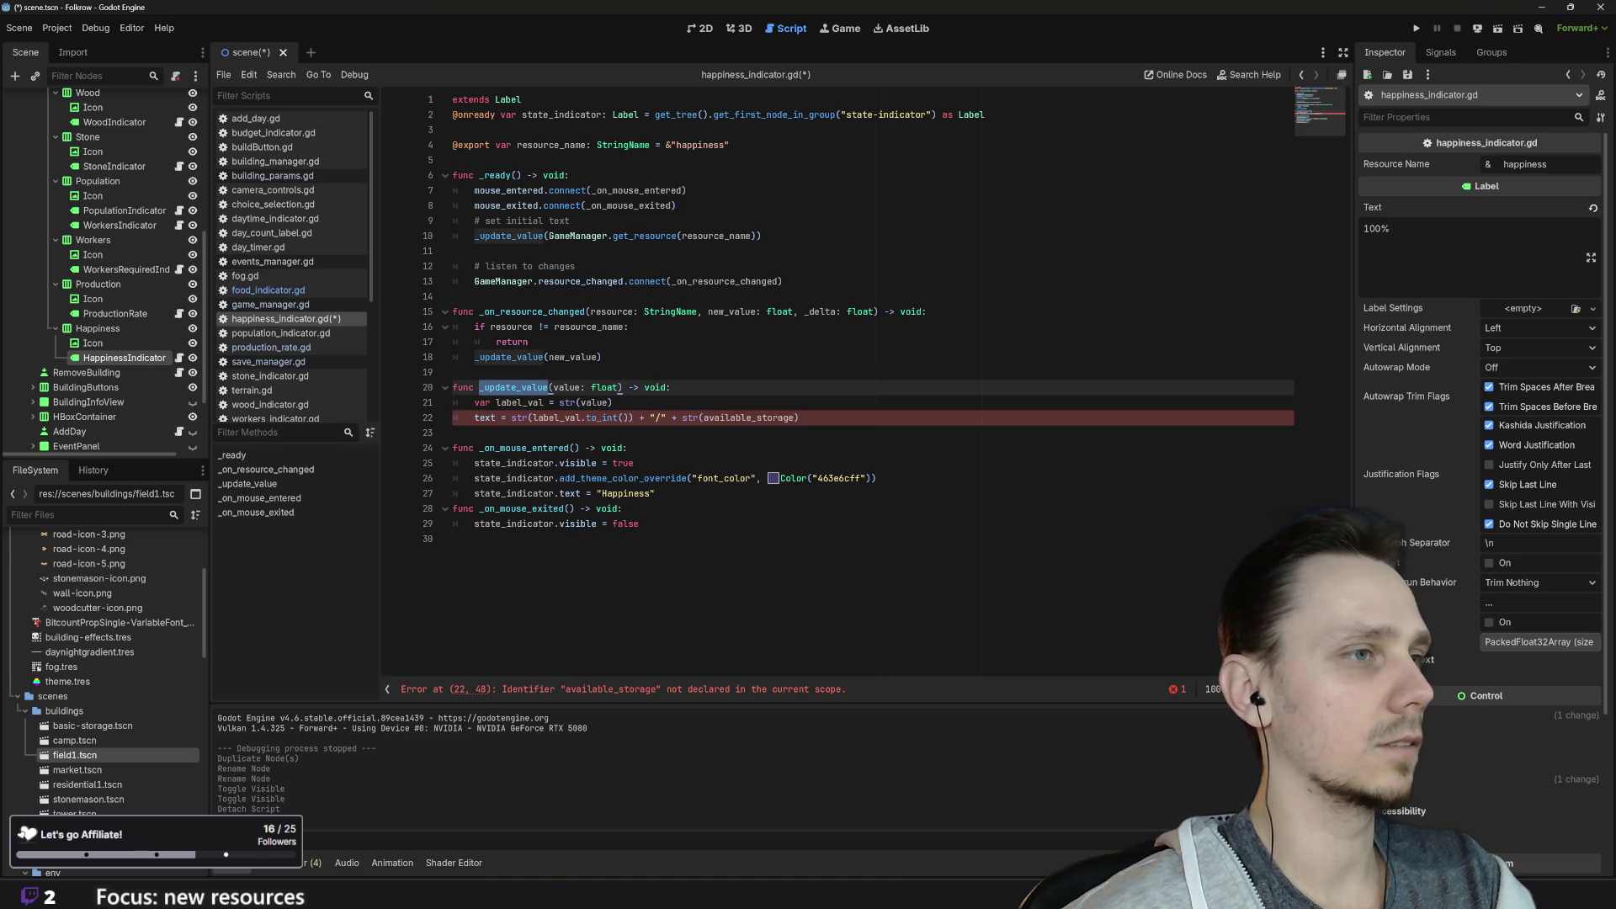
Step: Remove the label_val declaration and set line 21 to text = str(value)
{"action": "left_click_drag", "start_coordinate": [613, 402], "coordinate": [560, 402]}
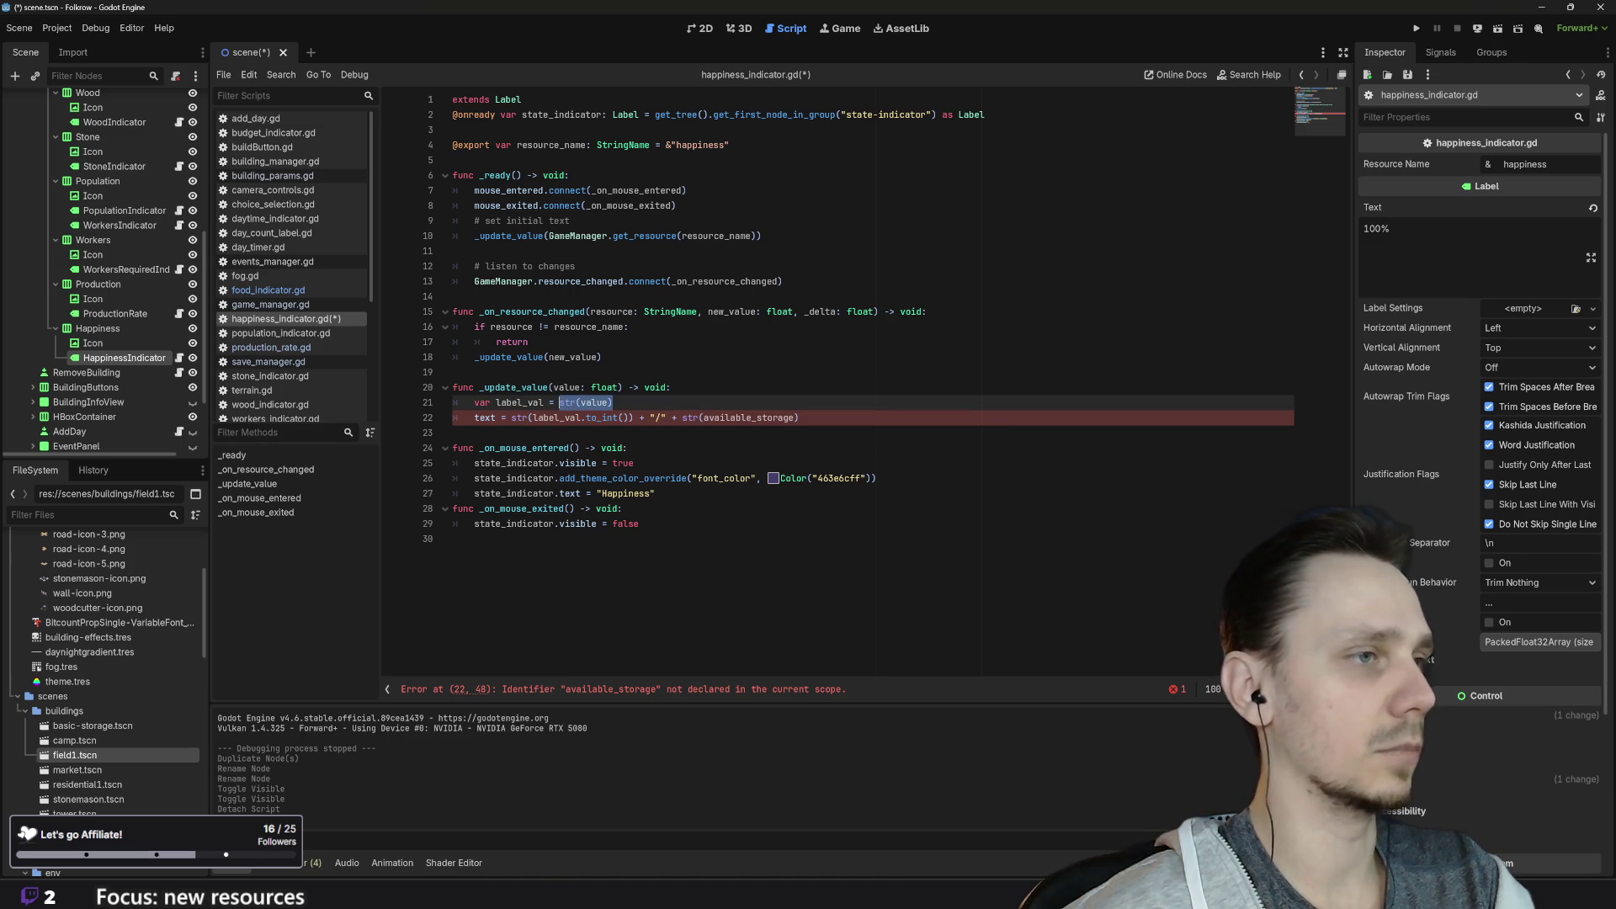
{"action": "key", "text": "BackSpace"}
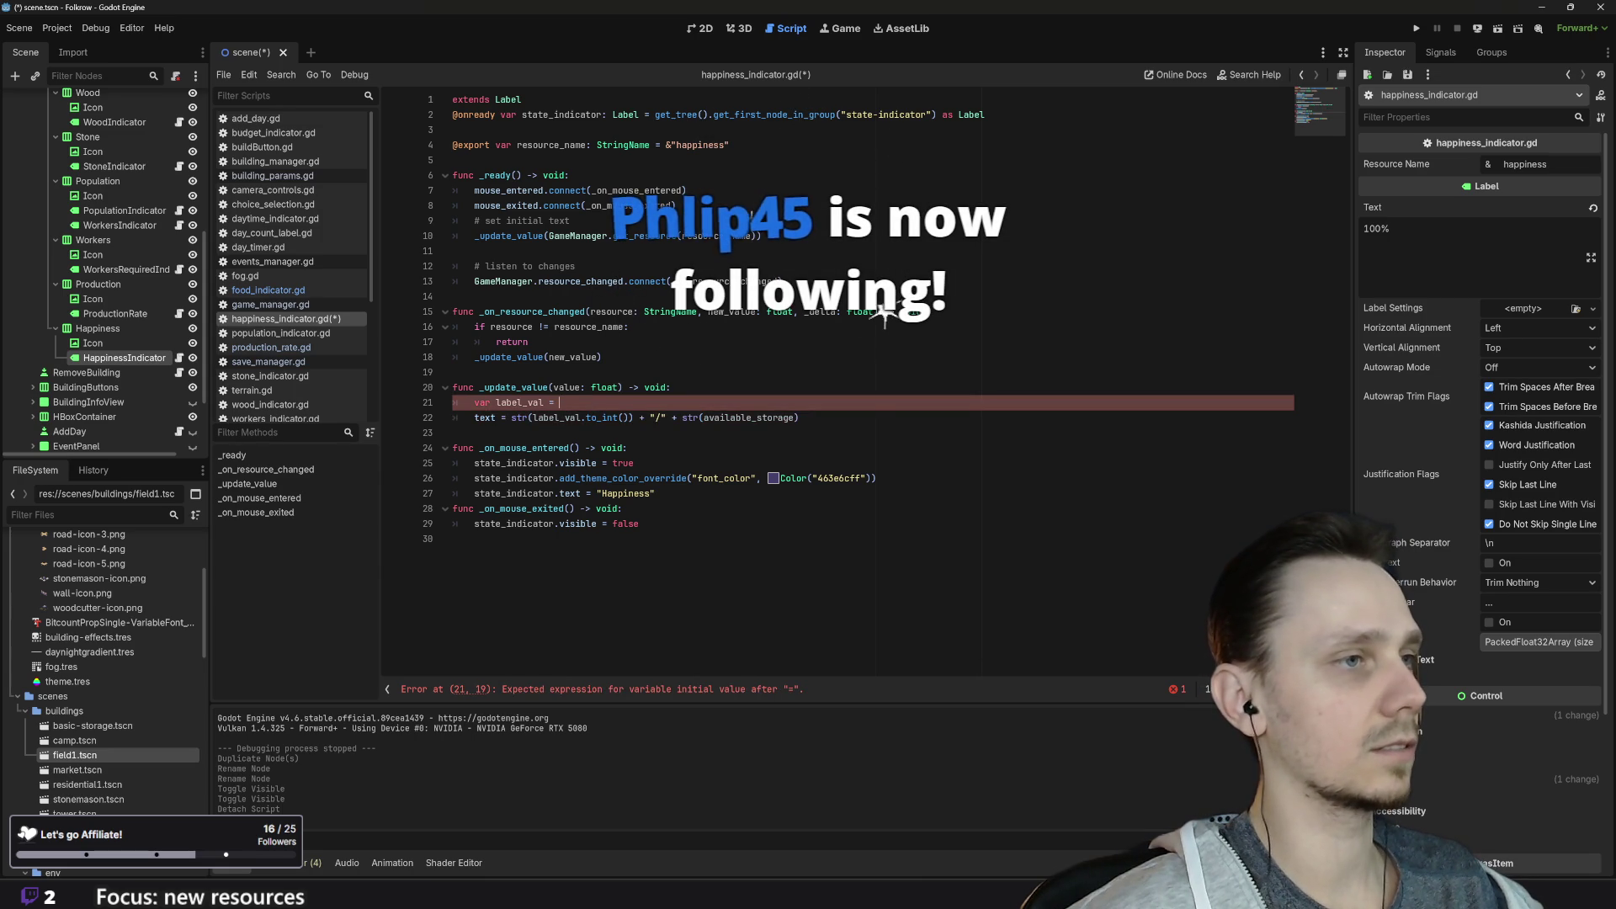
{"action": "left_click", "coordinate": [427, 399]}
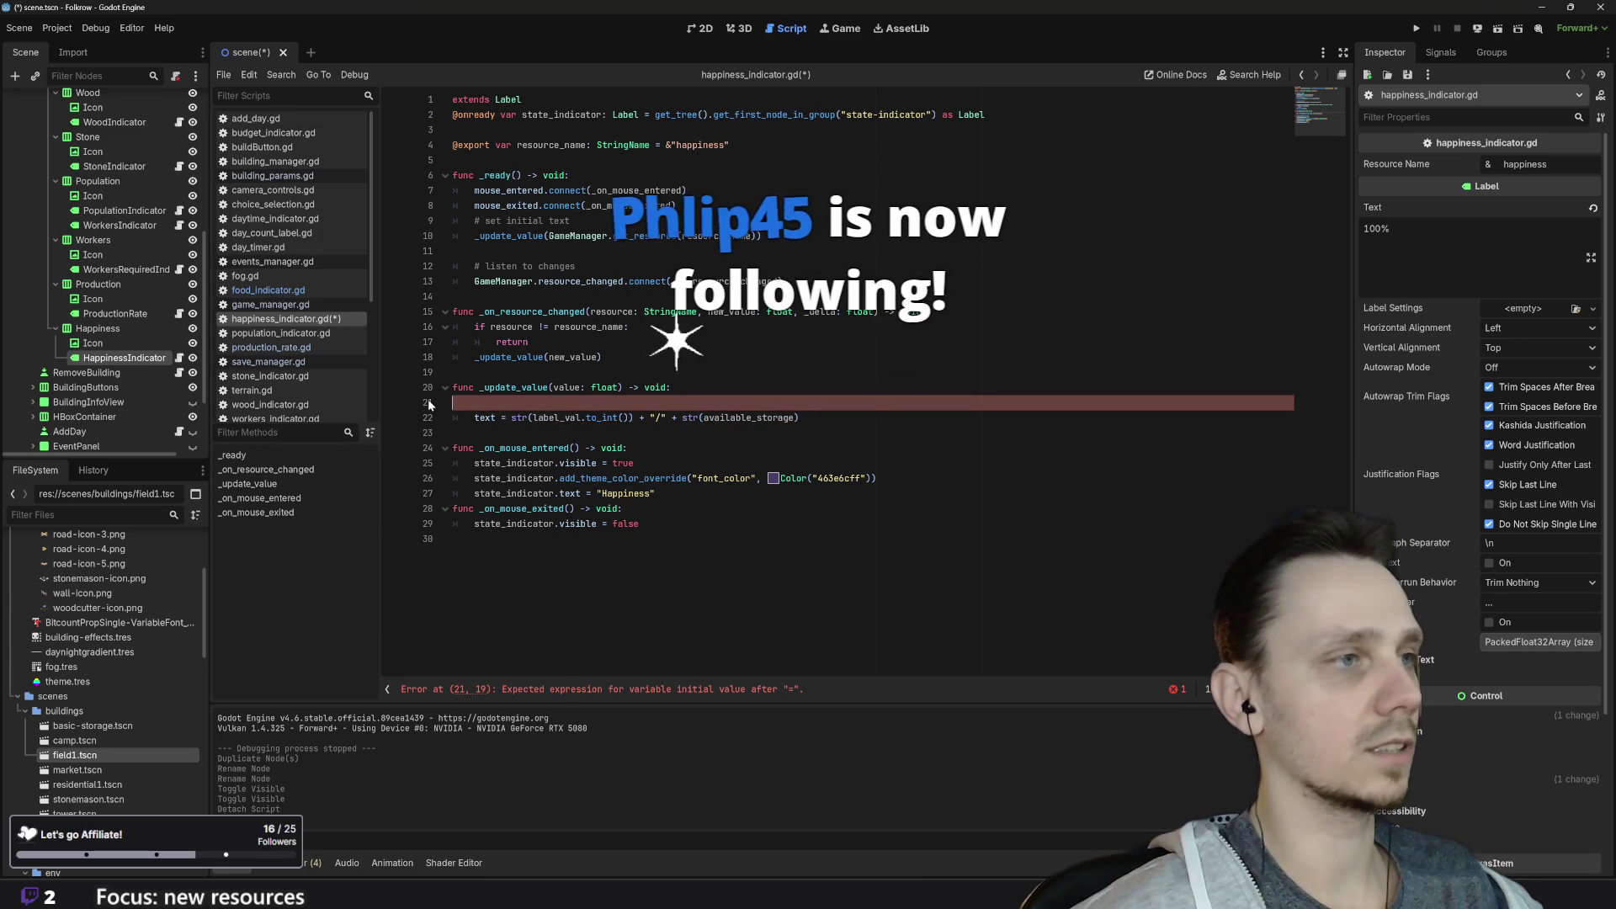
{"action": "key", "text": "BackSpace"}
{"action": "key", "text": "BackSpace"}
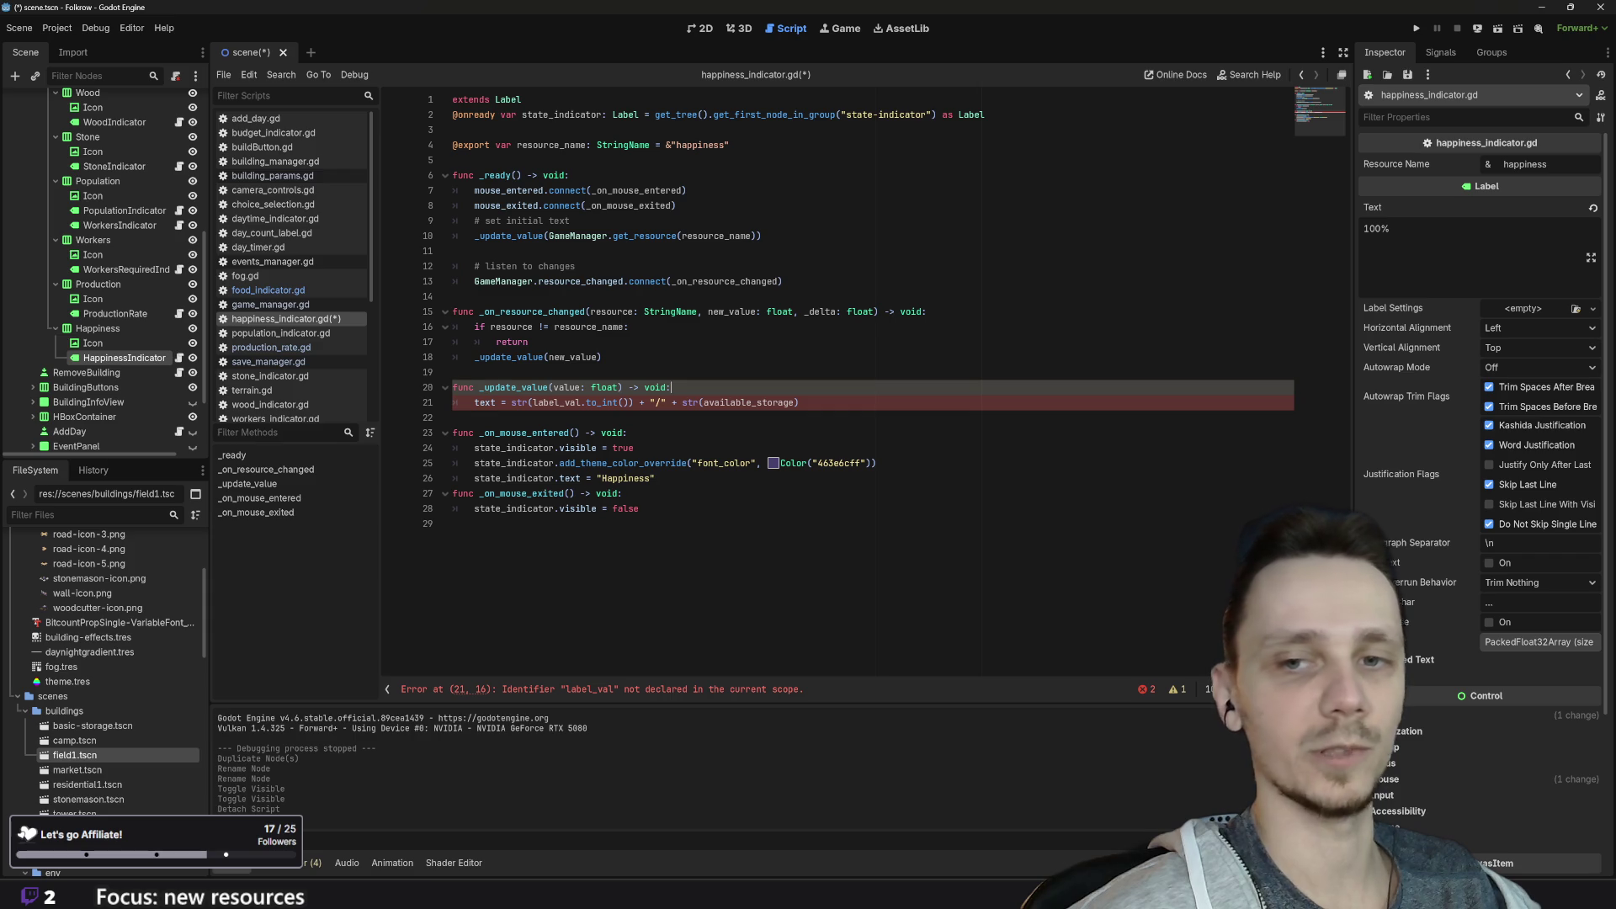
{"action": "left_click_drag", "start_coordinate": [798, 403], "coordinate": [511, 402]}
{"action": "type", "text": "str(value)"}
Step: Save happiness_indicator.gd
{"action": "left_click", "coordinate": [674, 387]}
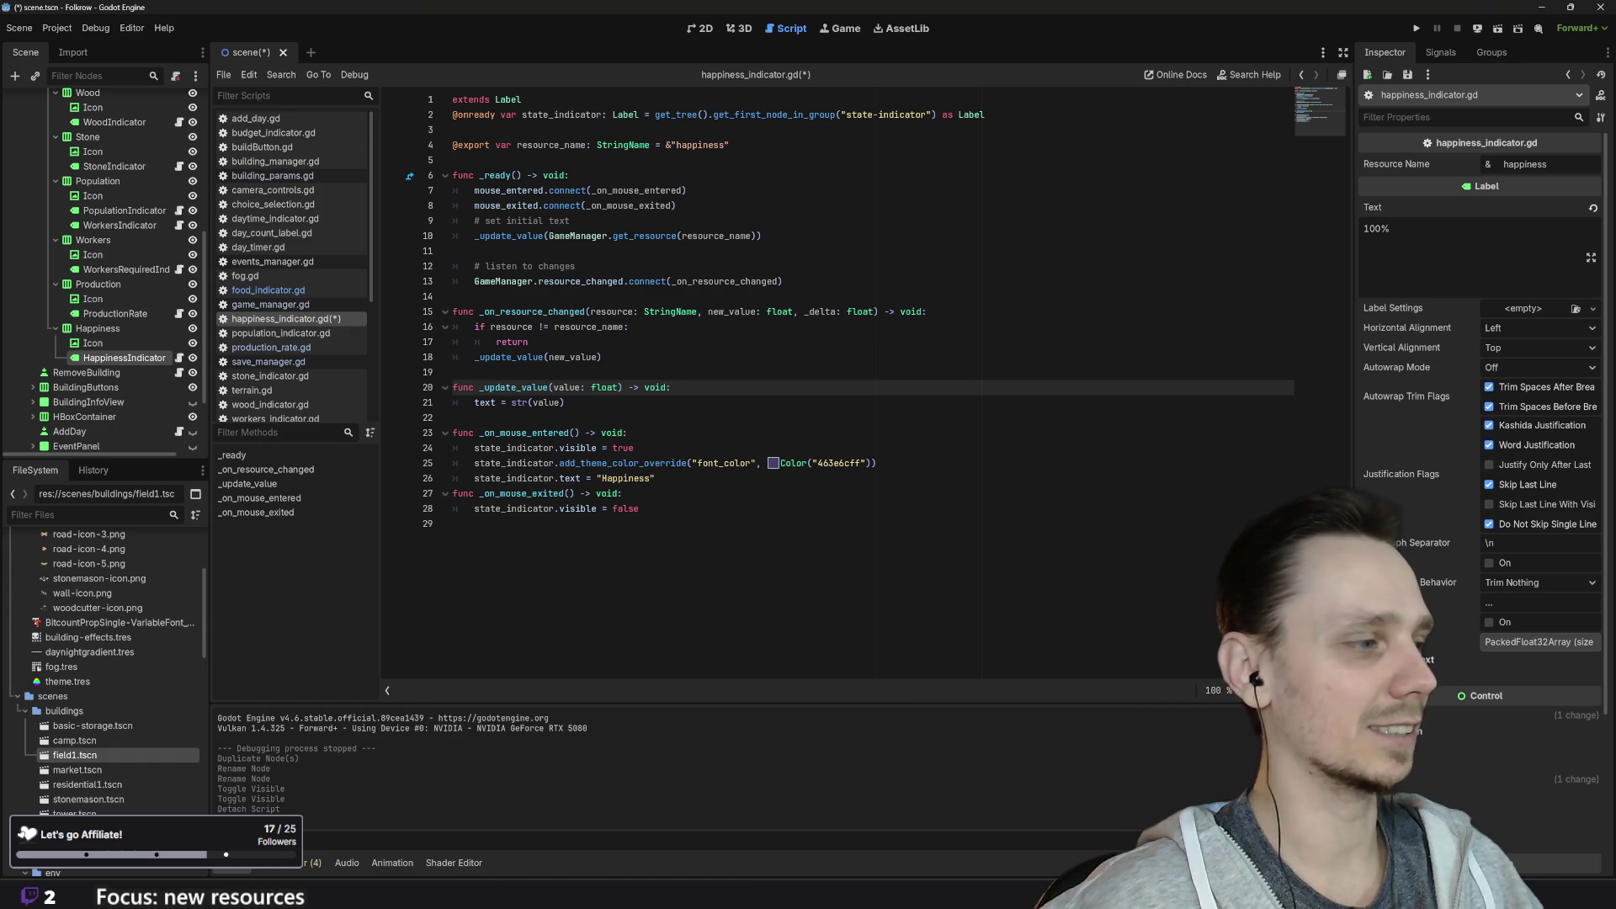
{"action": "key", "text": "Down"}
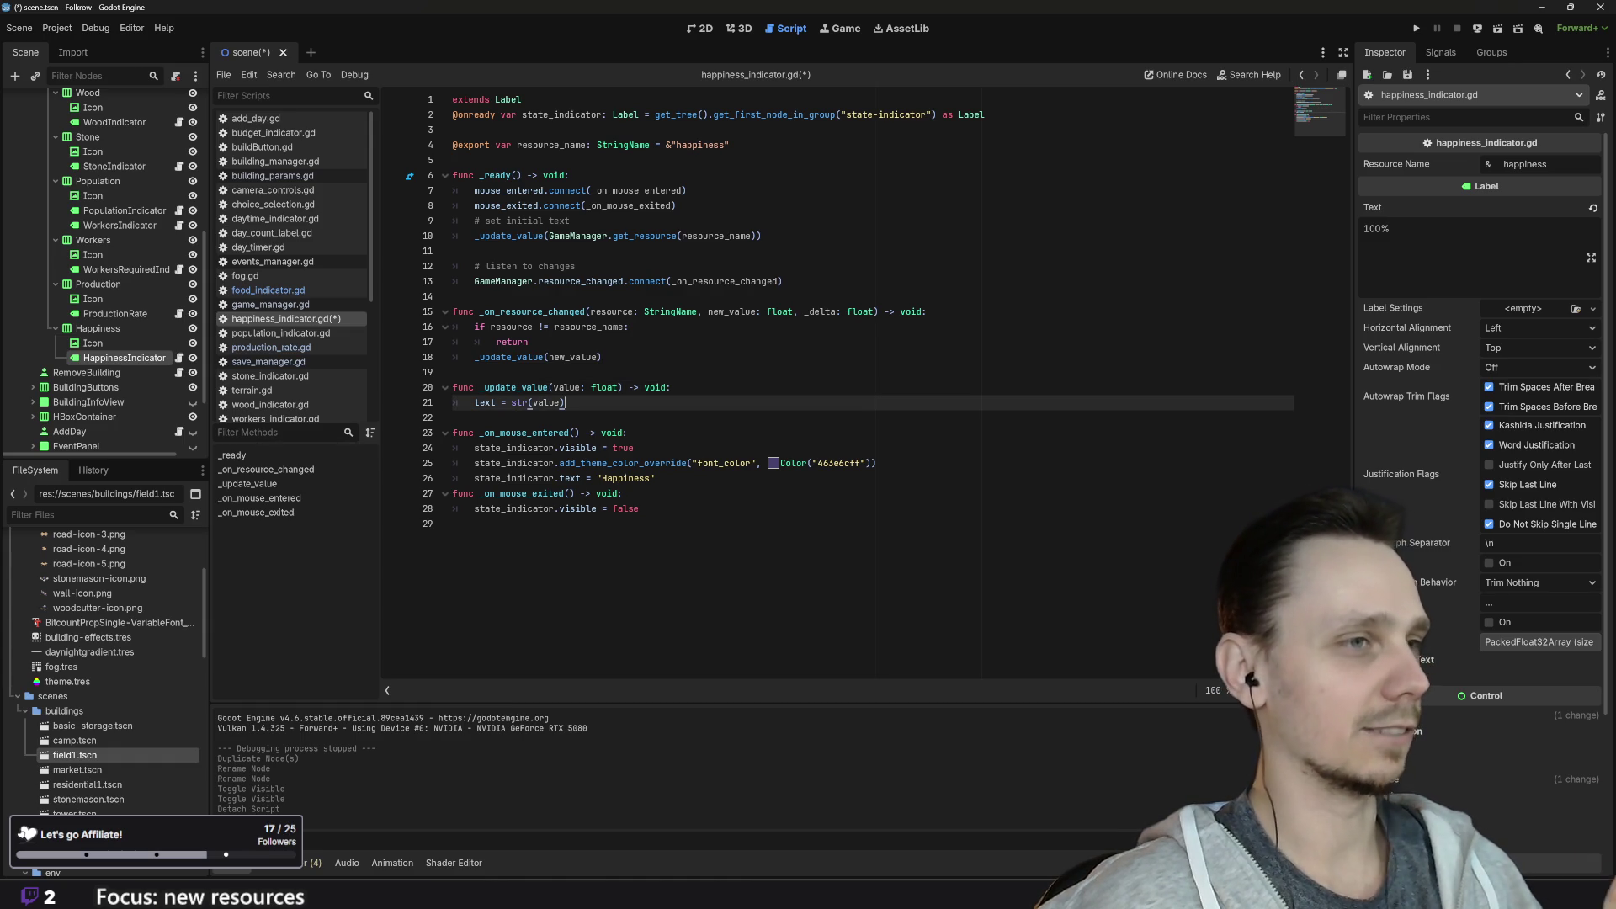
{"action": "key", "text": "ctrl+s"}
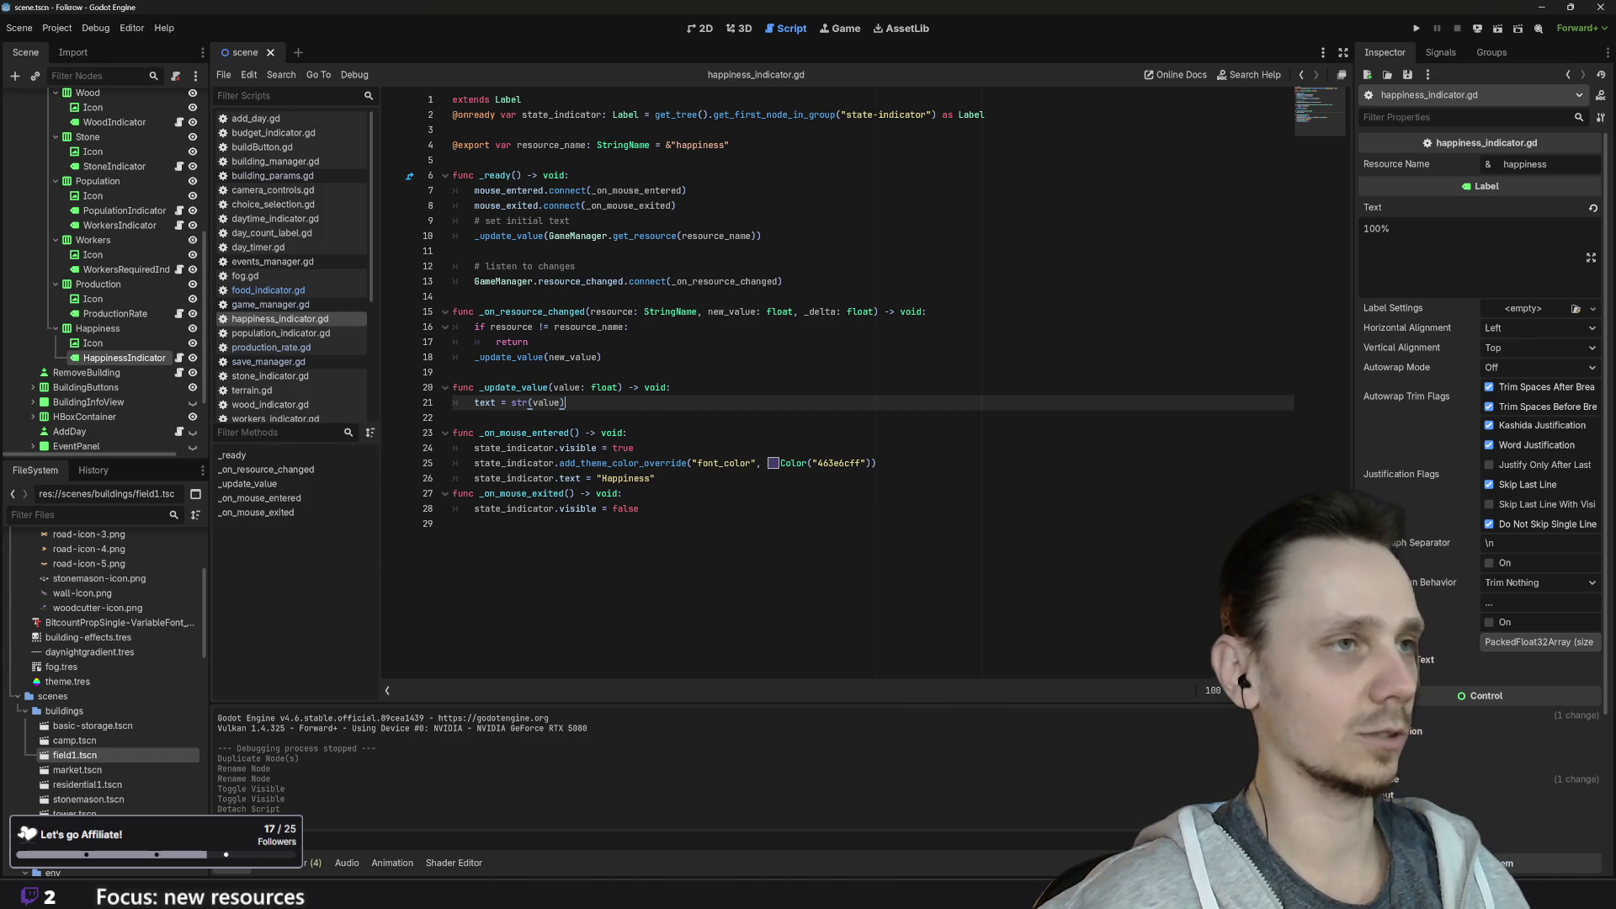
{"action": "key", "text": "F5"}
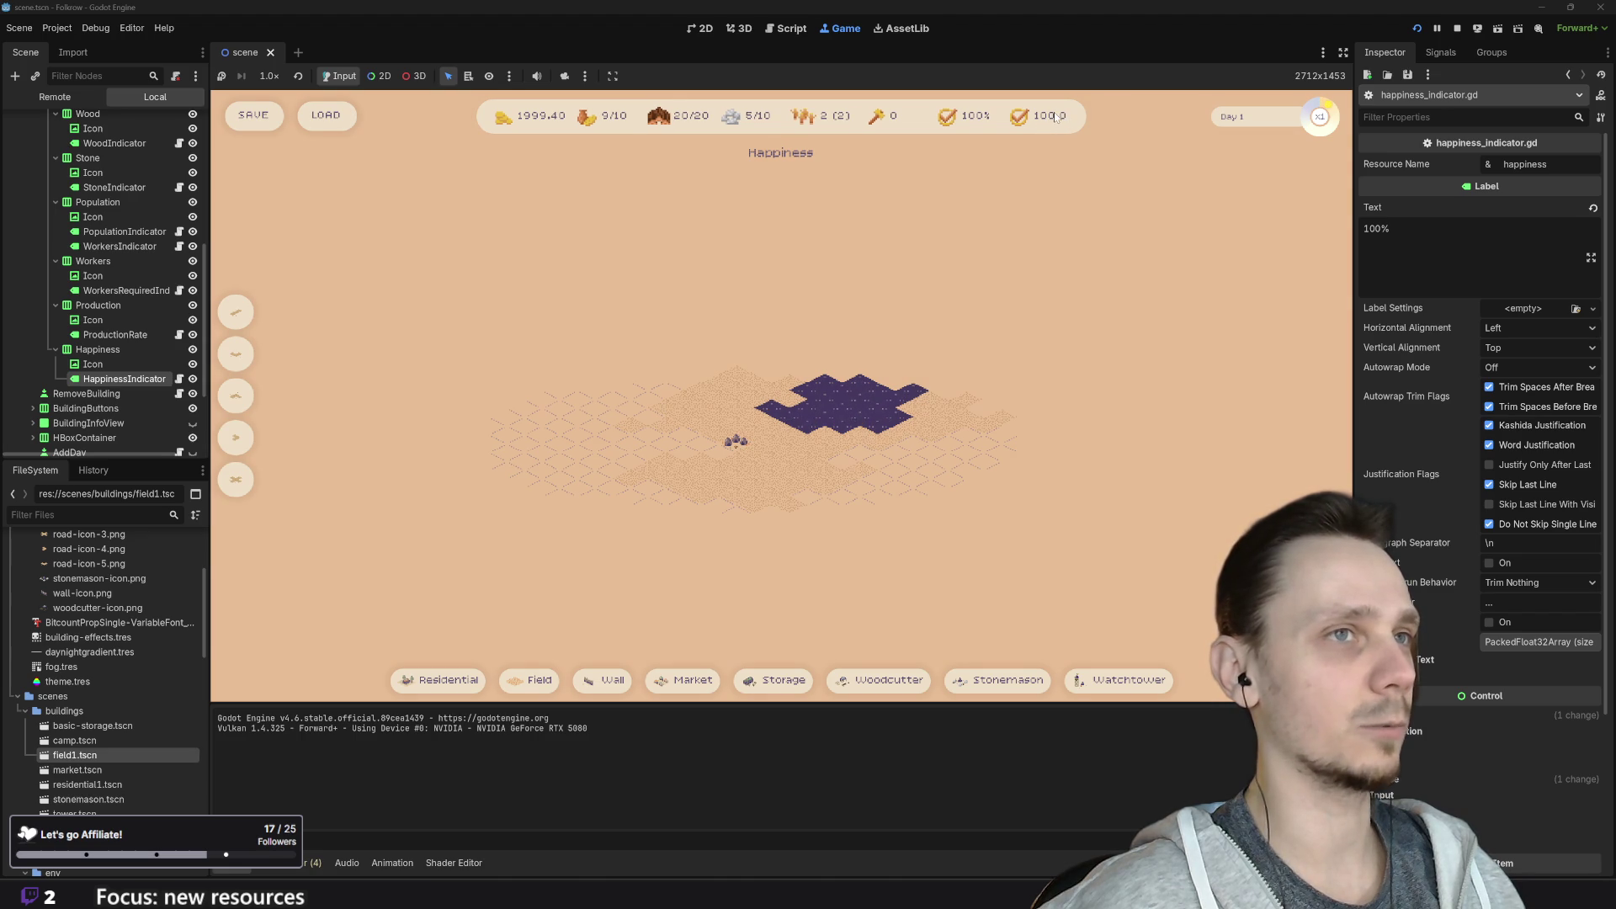
{"action": "left_click", "coordinate": [1459, 32]}
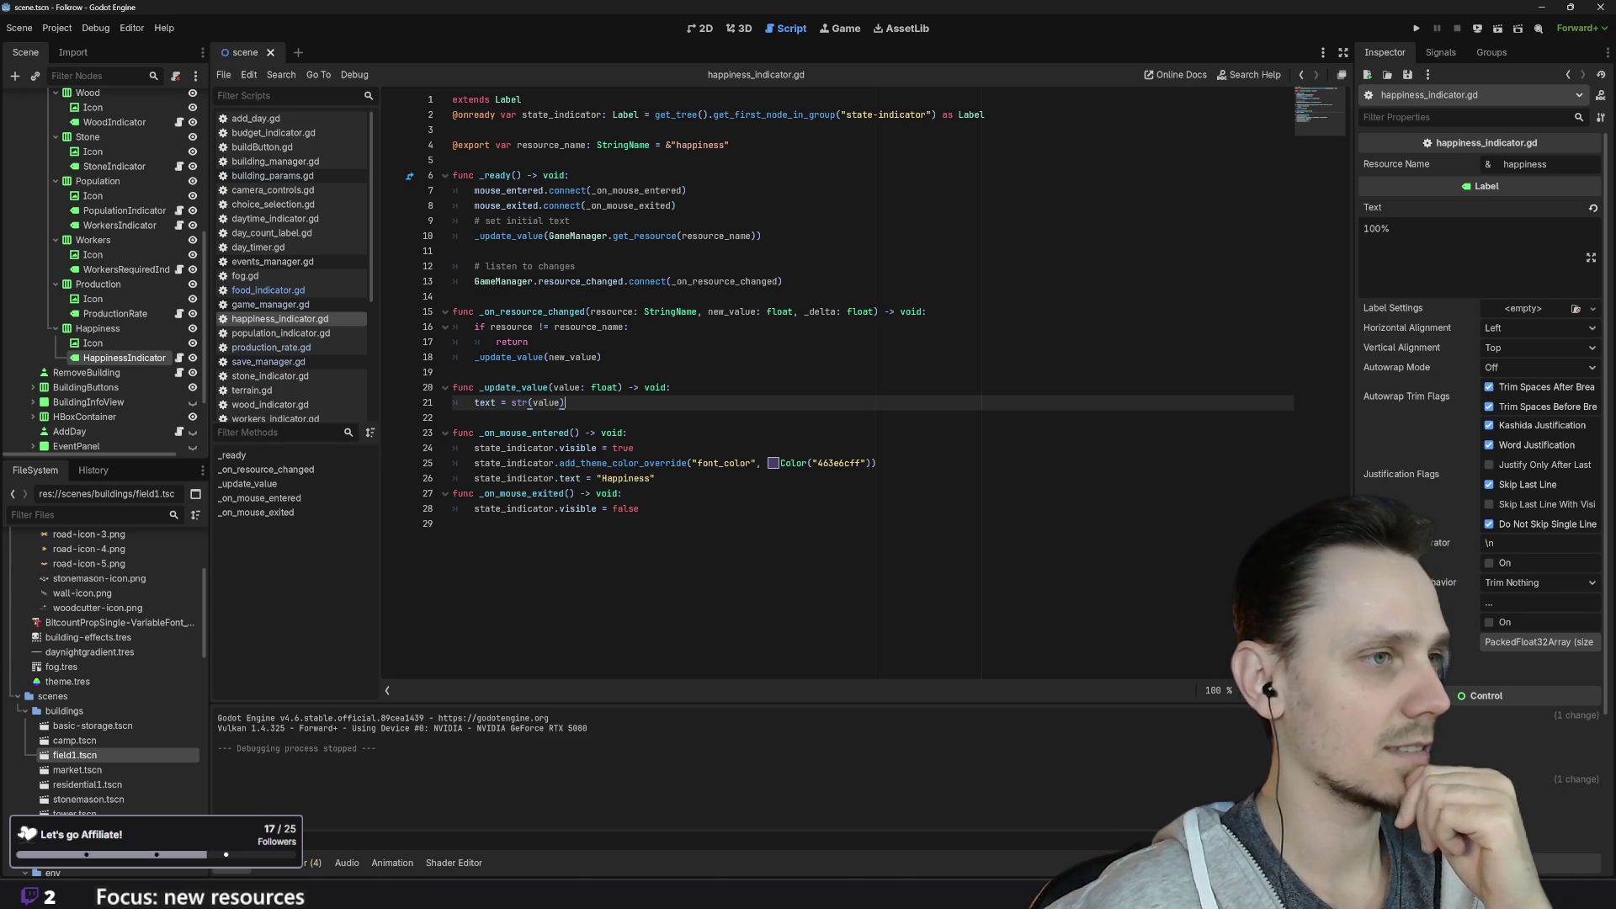
Step: Copy lines 7–10 of production_rate.gd and paste them at the end of happiness_indicator.gd
{"action": "left_click", "coordinate": [272, 352]}
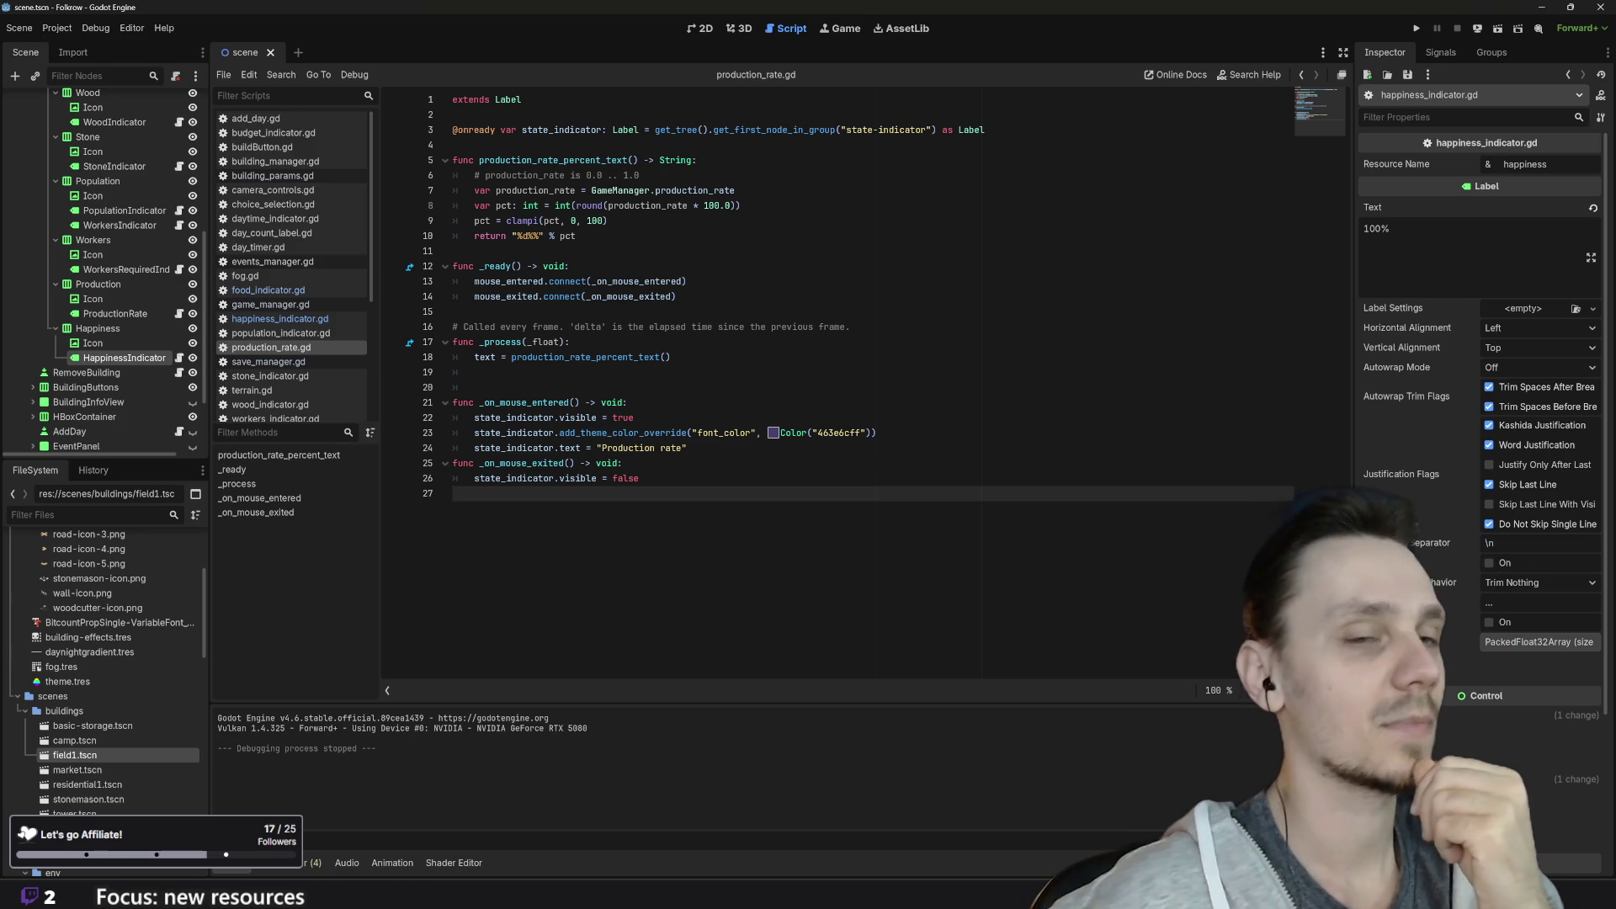
{"action": "left_click", "coordinate": [577, 236]}
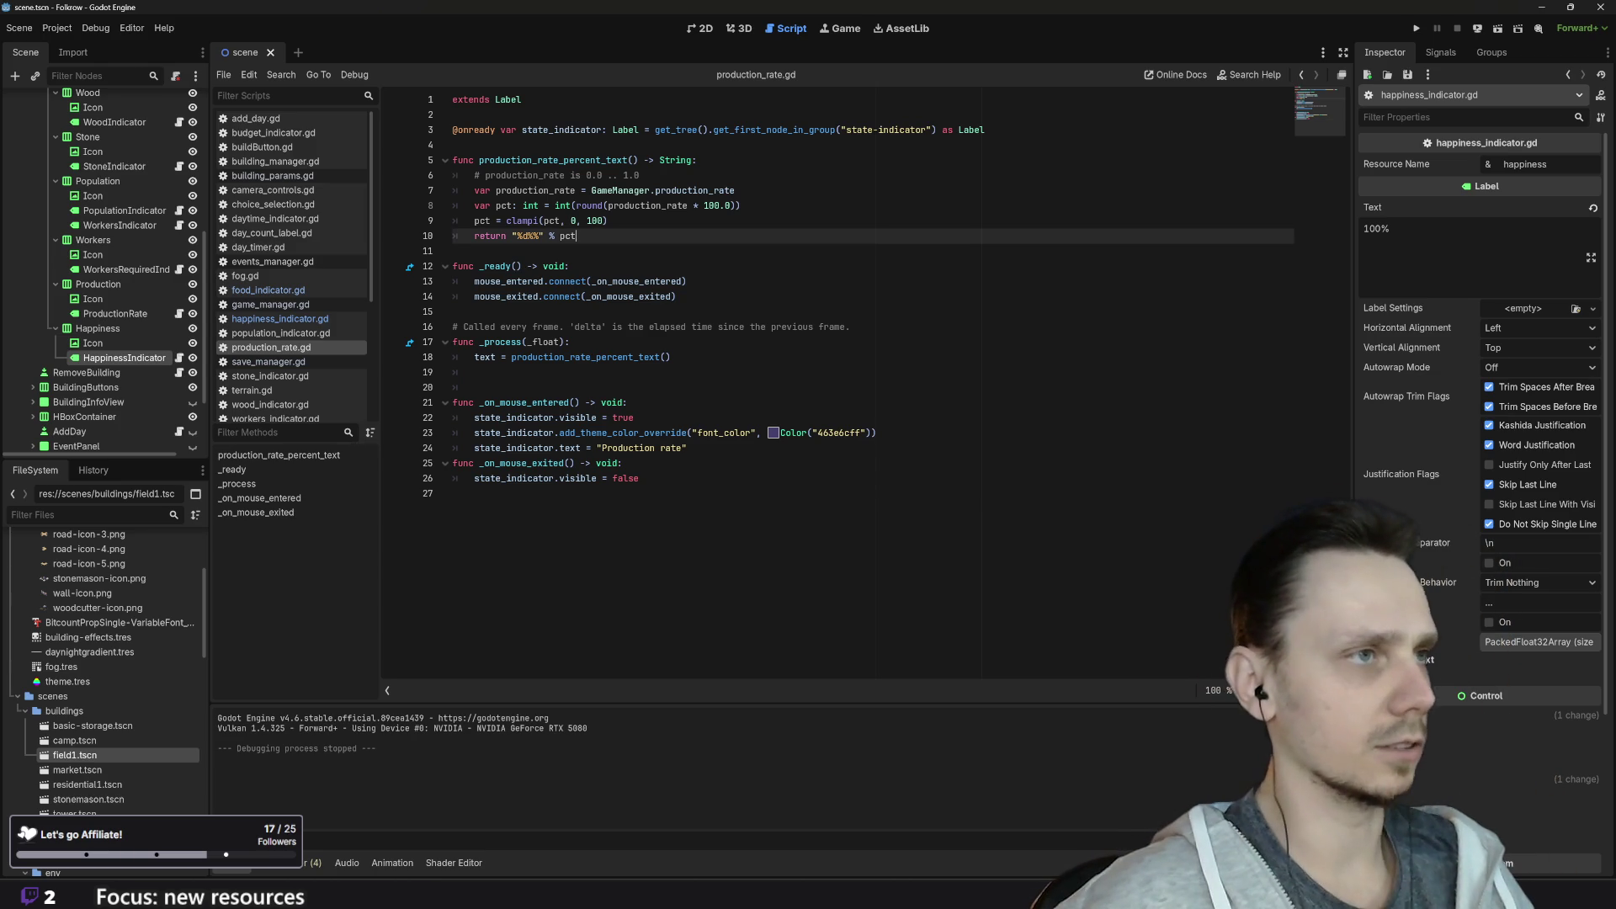
{"action": "mouse_move", "coordinate": [577, 236]}
{"action": "left_mouse_down"}
{"action": "mouse_move", "coordinate": [454, 206]}
{"action": "mouse_move", "coordinate": [452, 190]}
{"action": "left_mouse_up"}
{"action": "key", "text": "ctrl+c"}
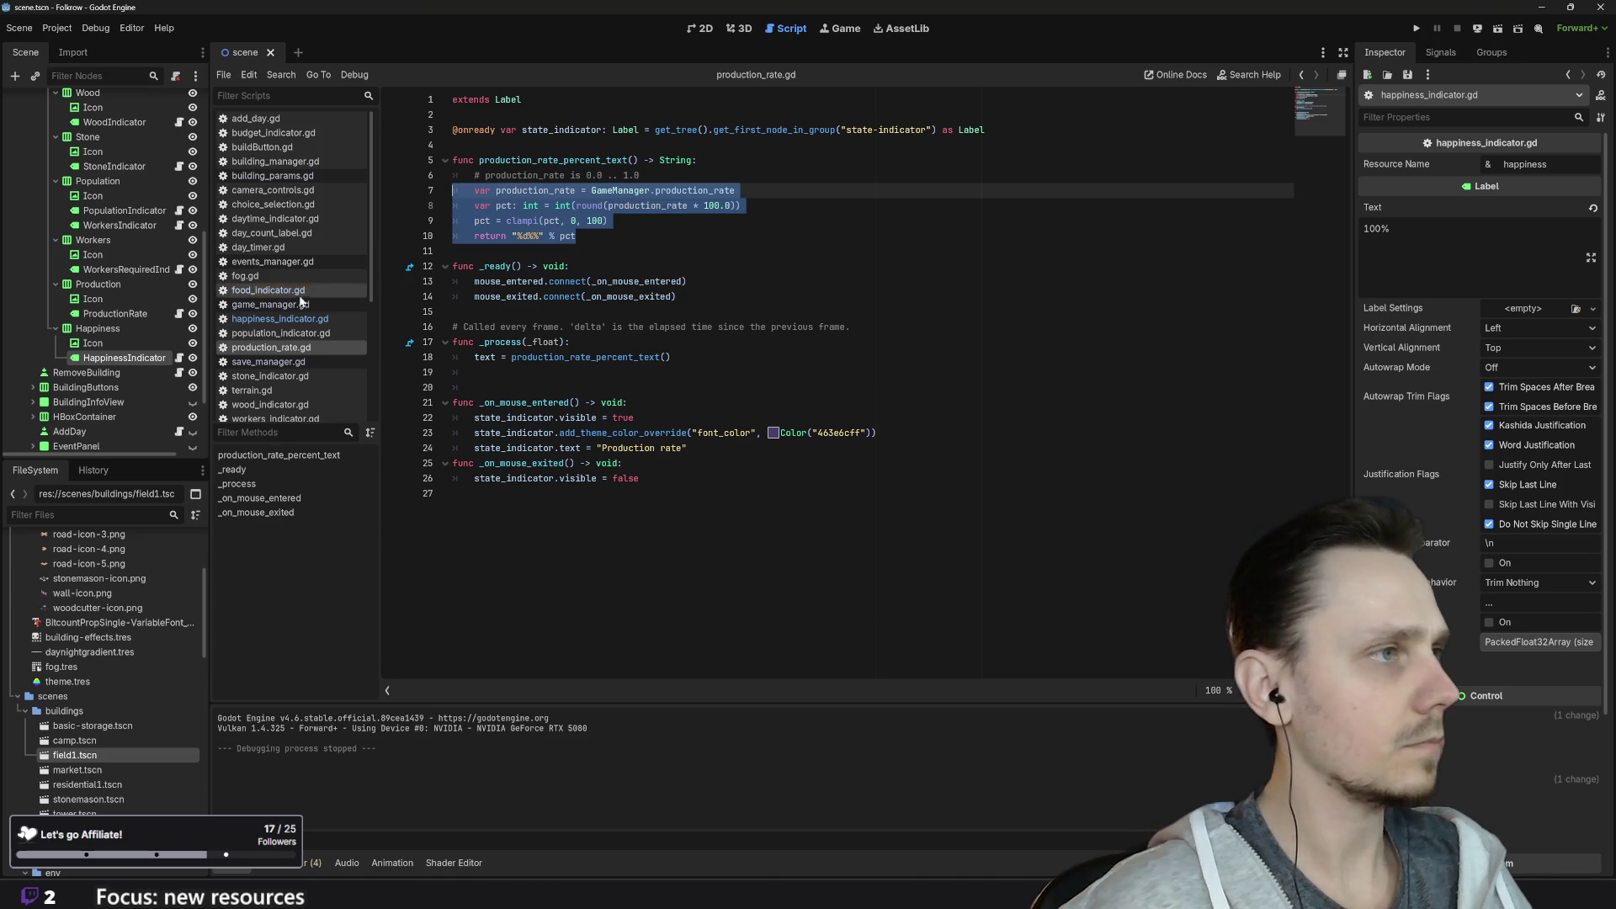
{"action": "left_click", "coordinate": [271, 323]}
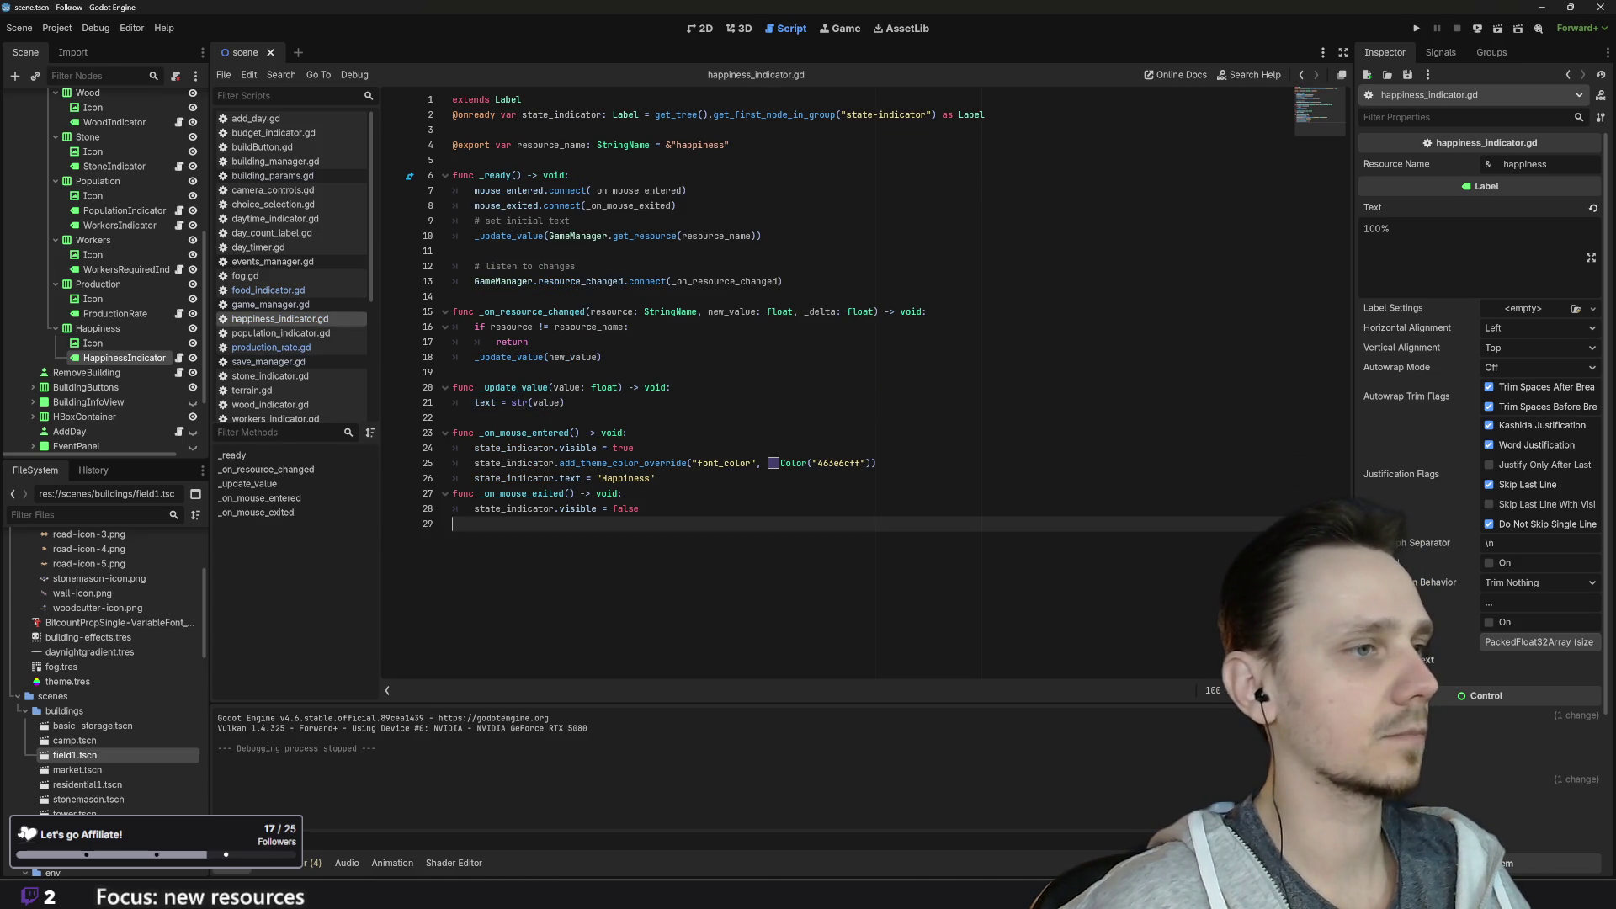
{"action": "key", "text": "Return"}
{"action": "key", "text": "Return"}
{"action": "key", "text": "Return"}
{"action": "key", "text": "ctrl+v"}
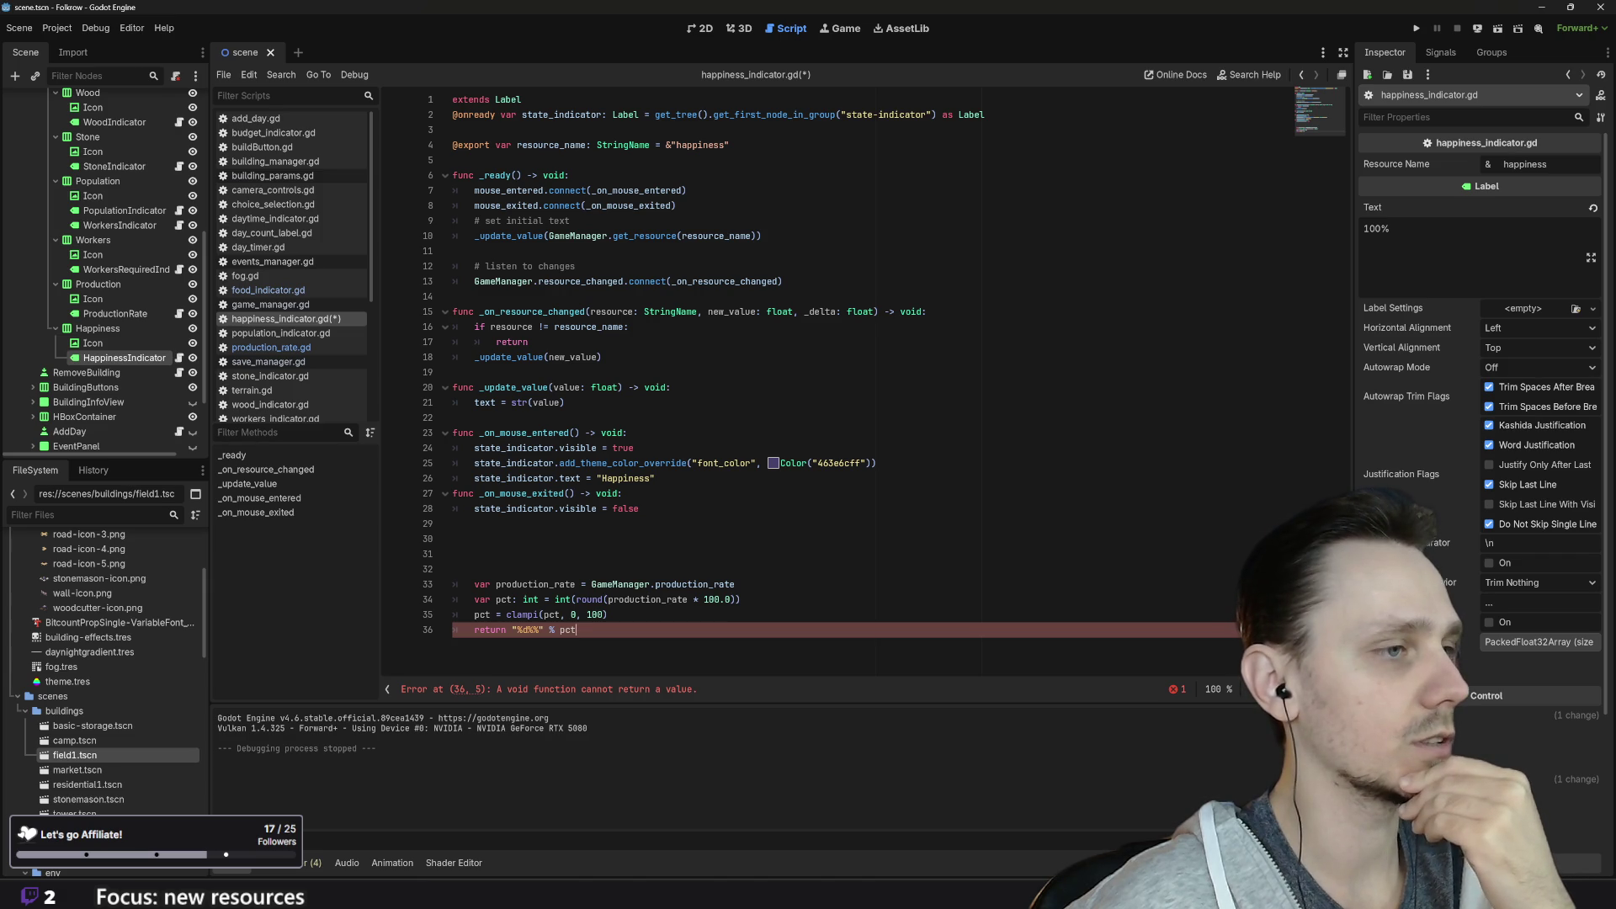
Step: Change line 21 to text = str(int(value)) and cut "%d%%" % pct from line 36's return
{"action": "left_click", "coordinate": [739, 599]}
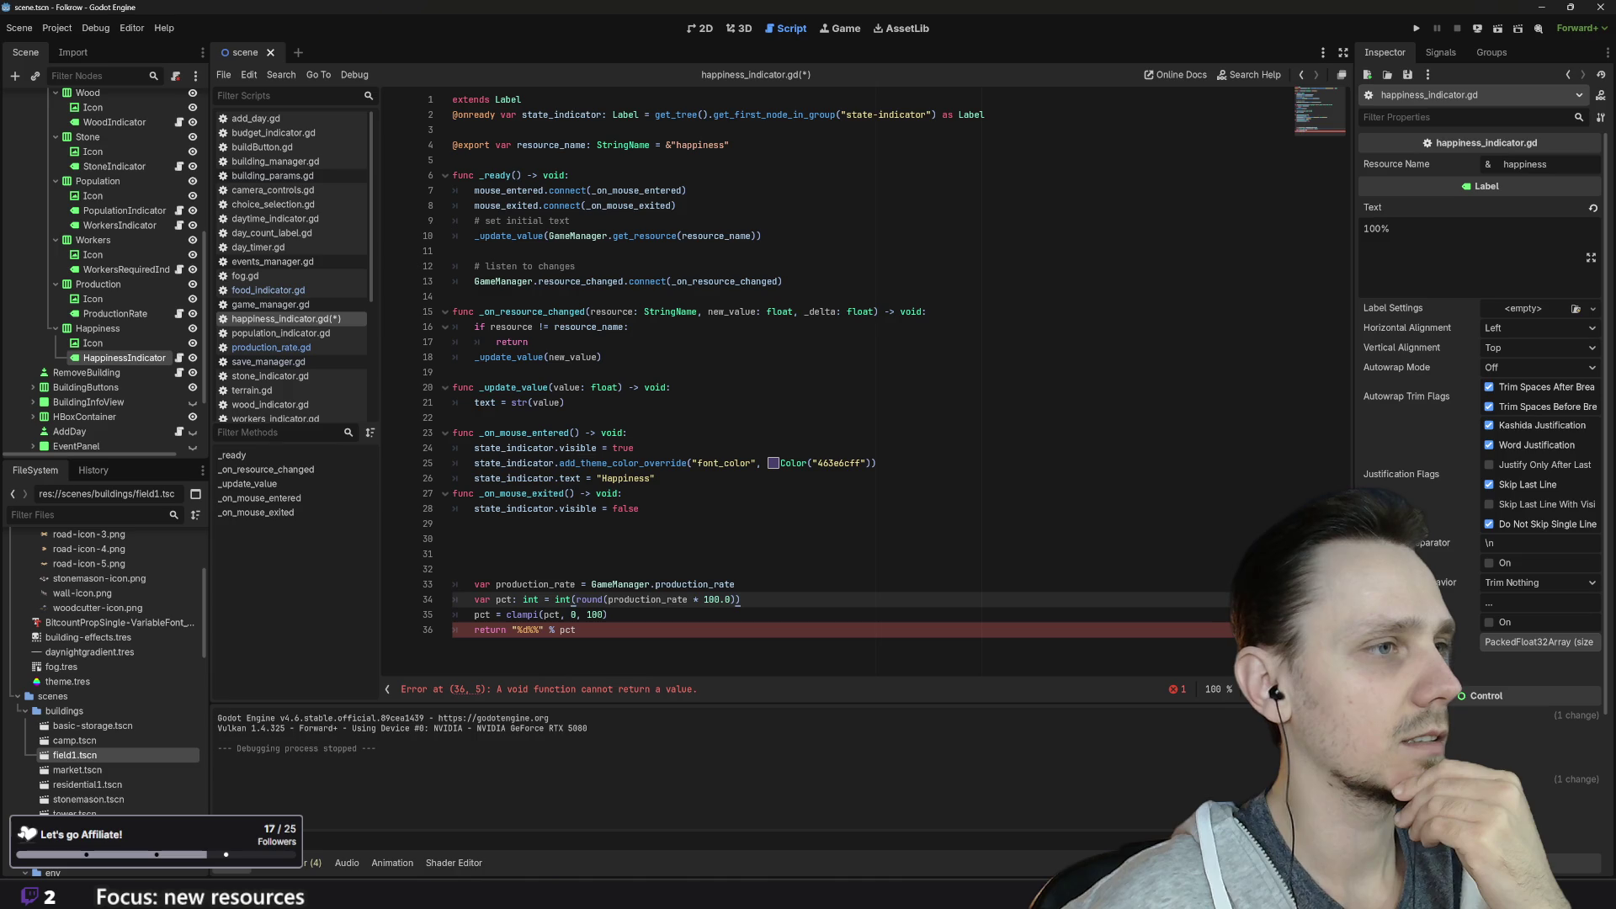
{"action": "left_click", "coordinate": [532, 402]}
{"action": "type", "text": "str("}
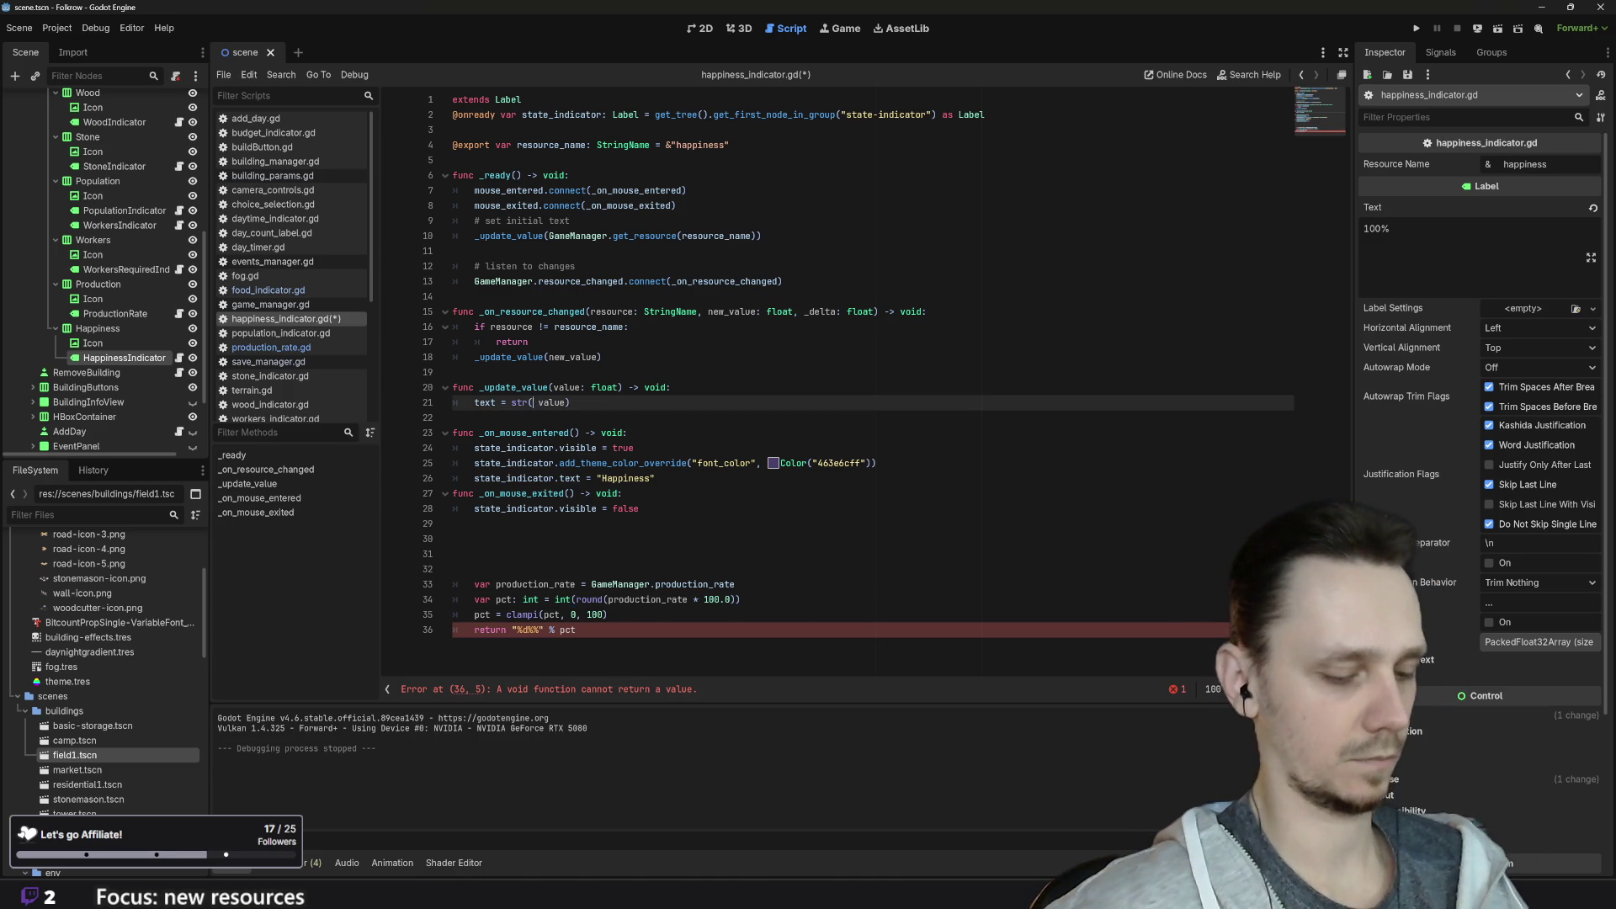
{"action": "type", "text": "int"}
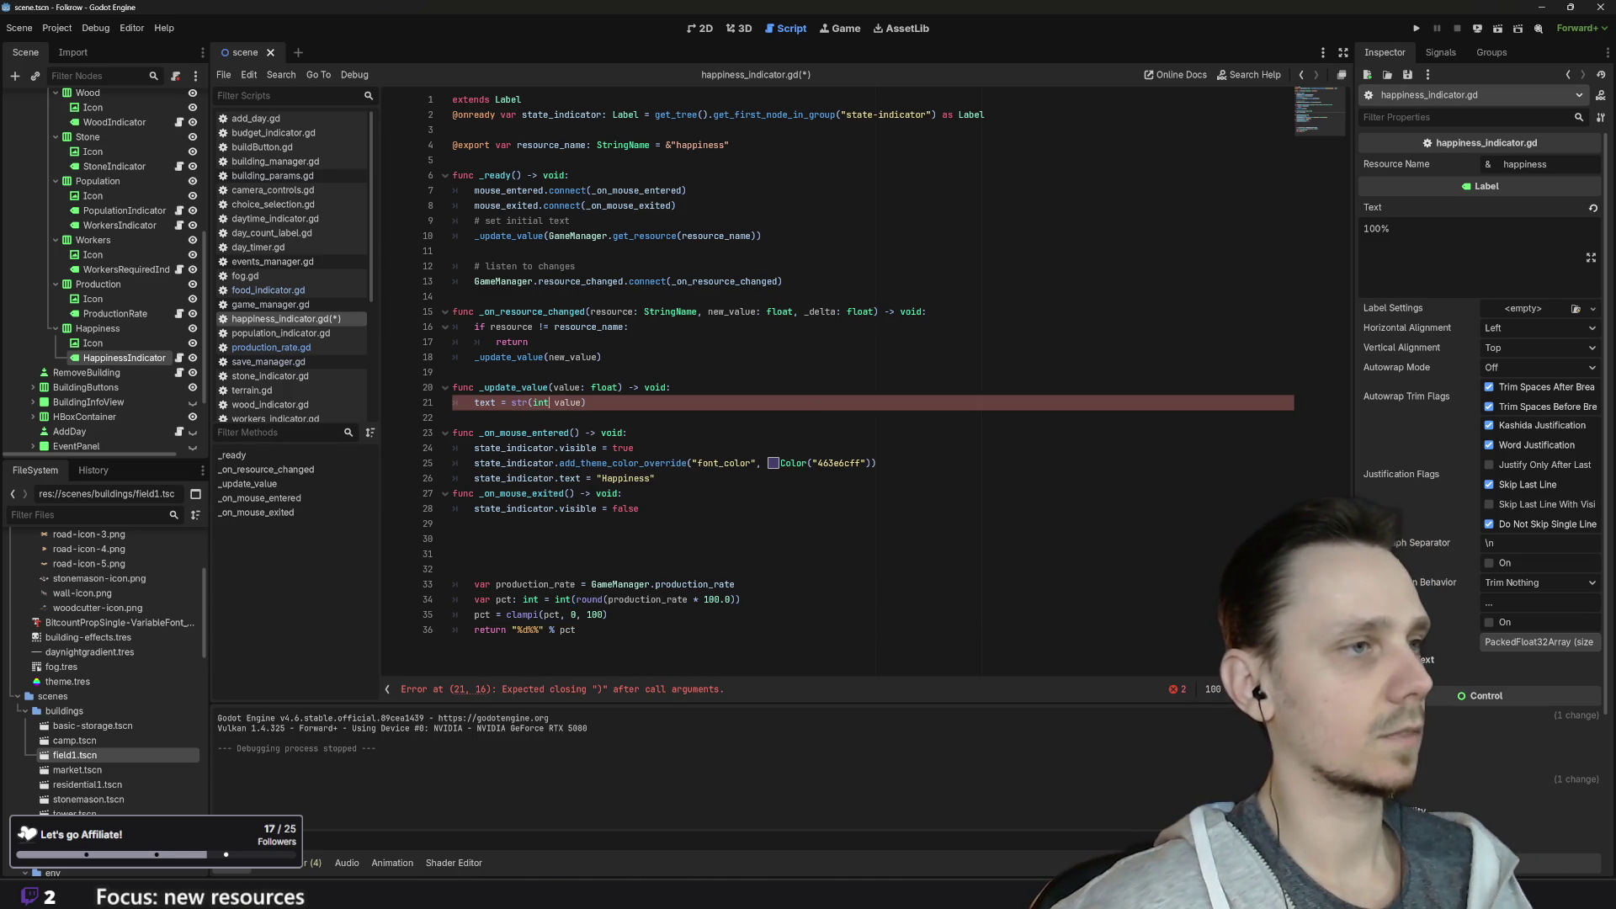
{"action": "type", "text": "("}
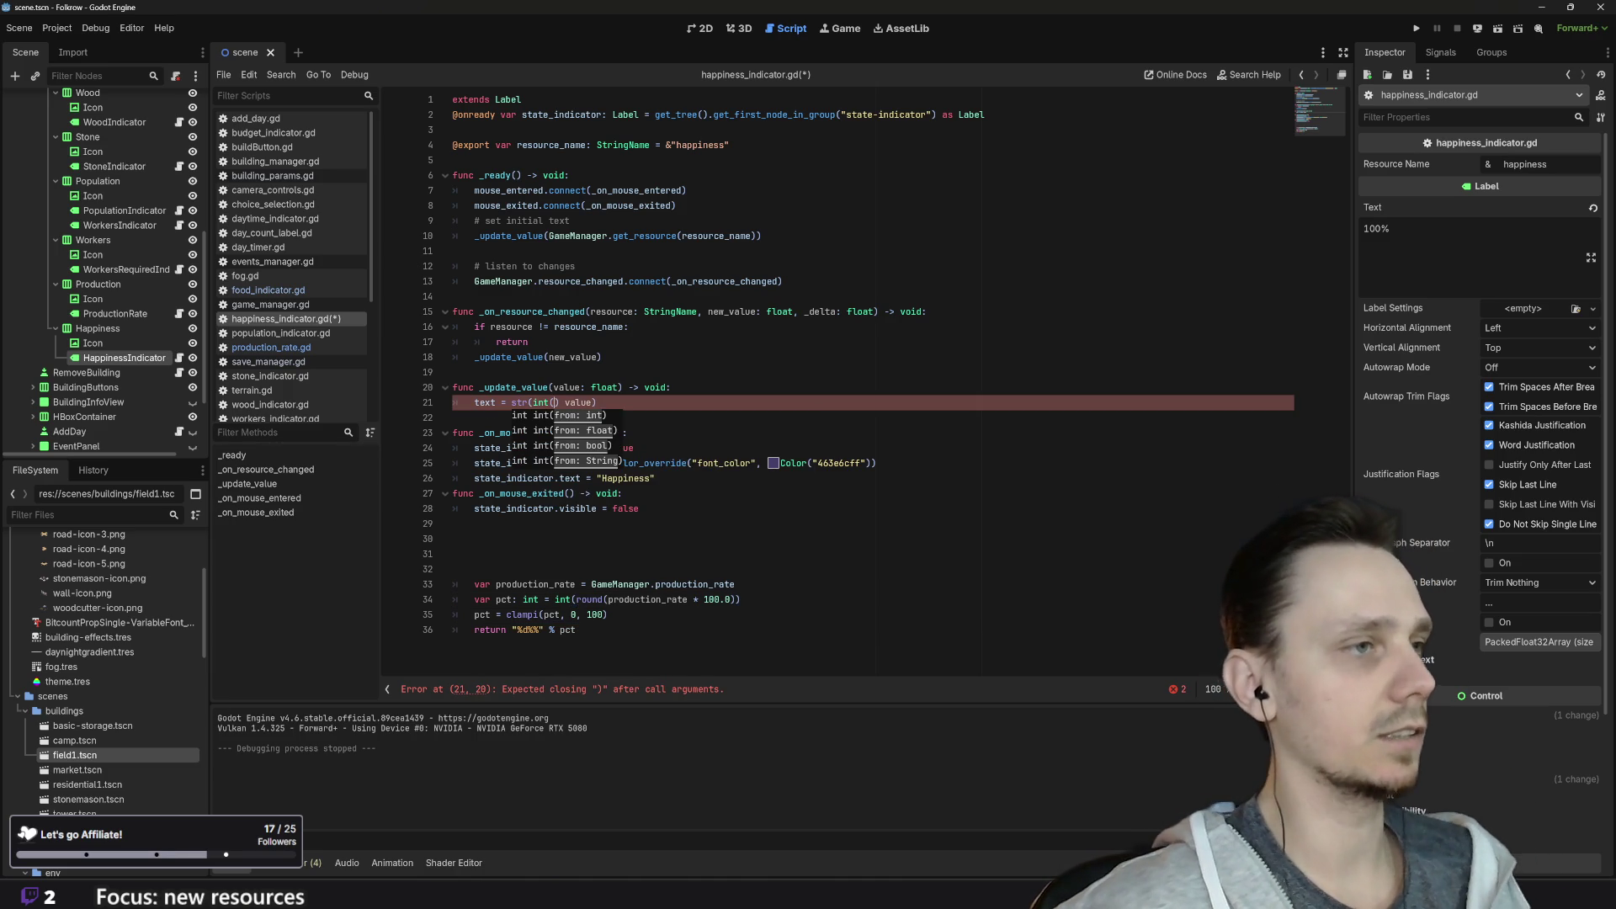
{"action": "key", "text": "Delete"}
{"action": "key", "text": "Delete"}
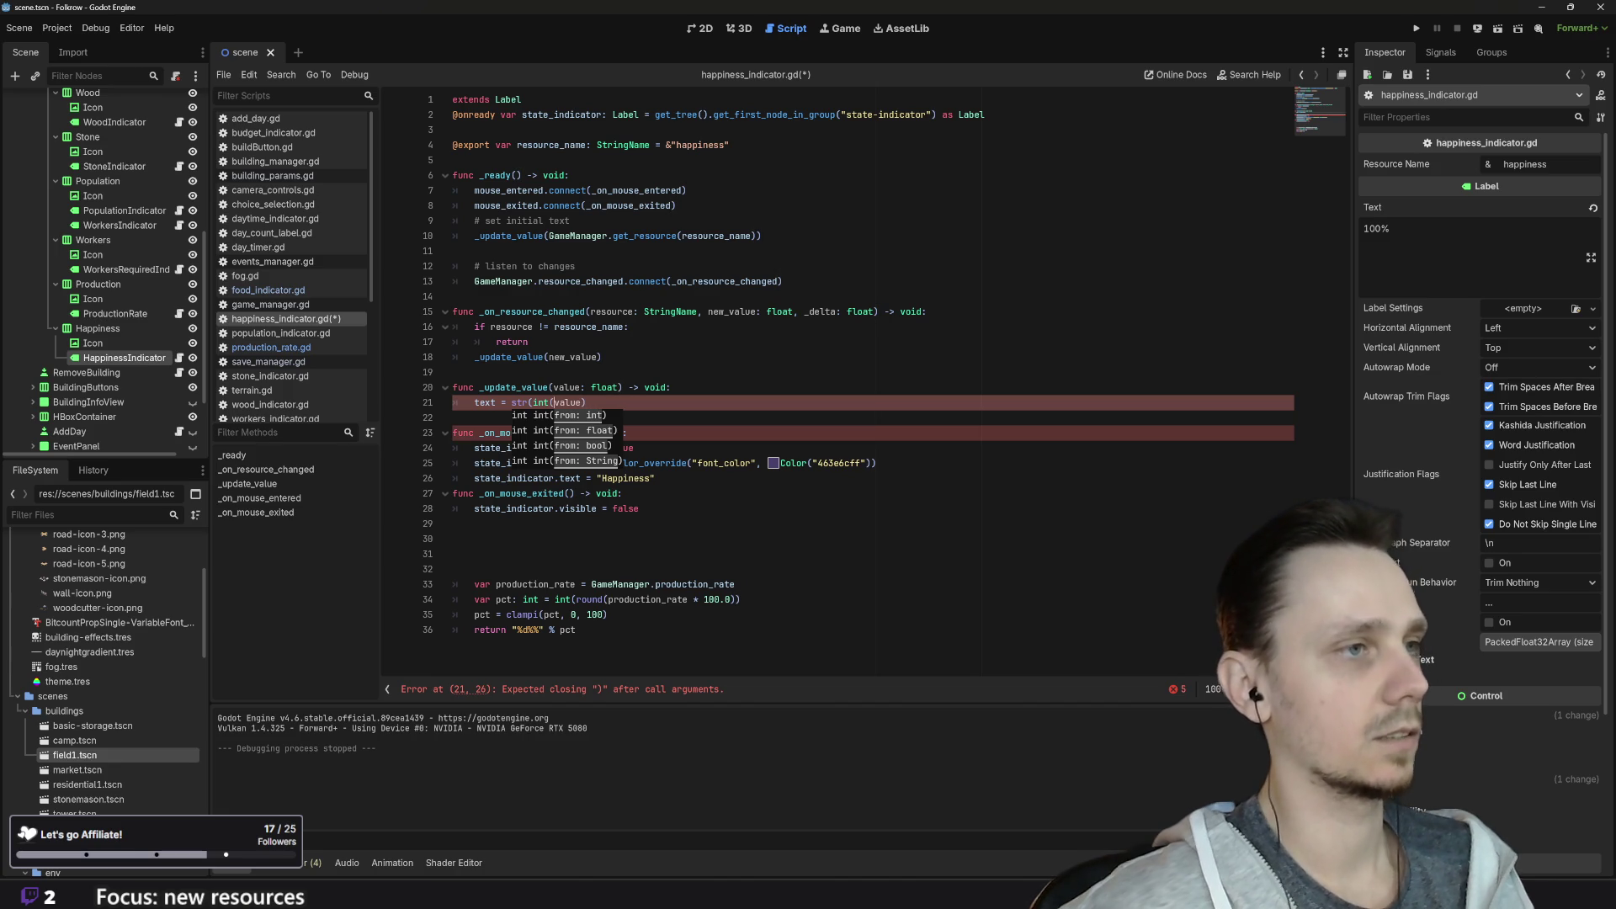
{"action": "type", "text": ")"}
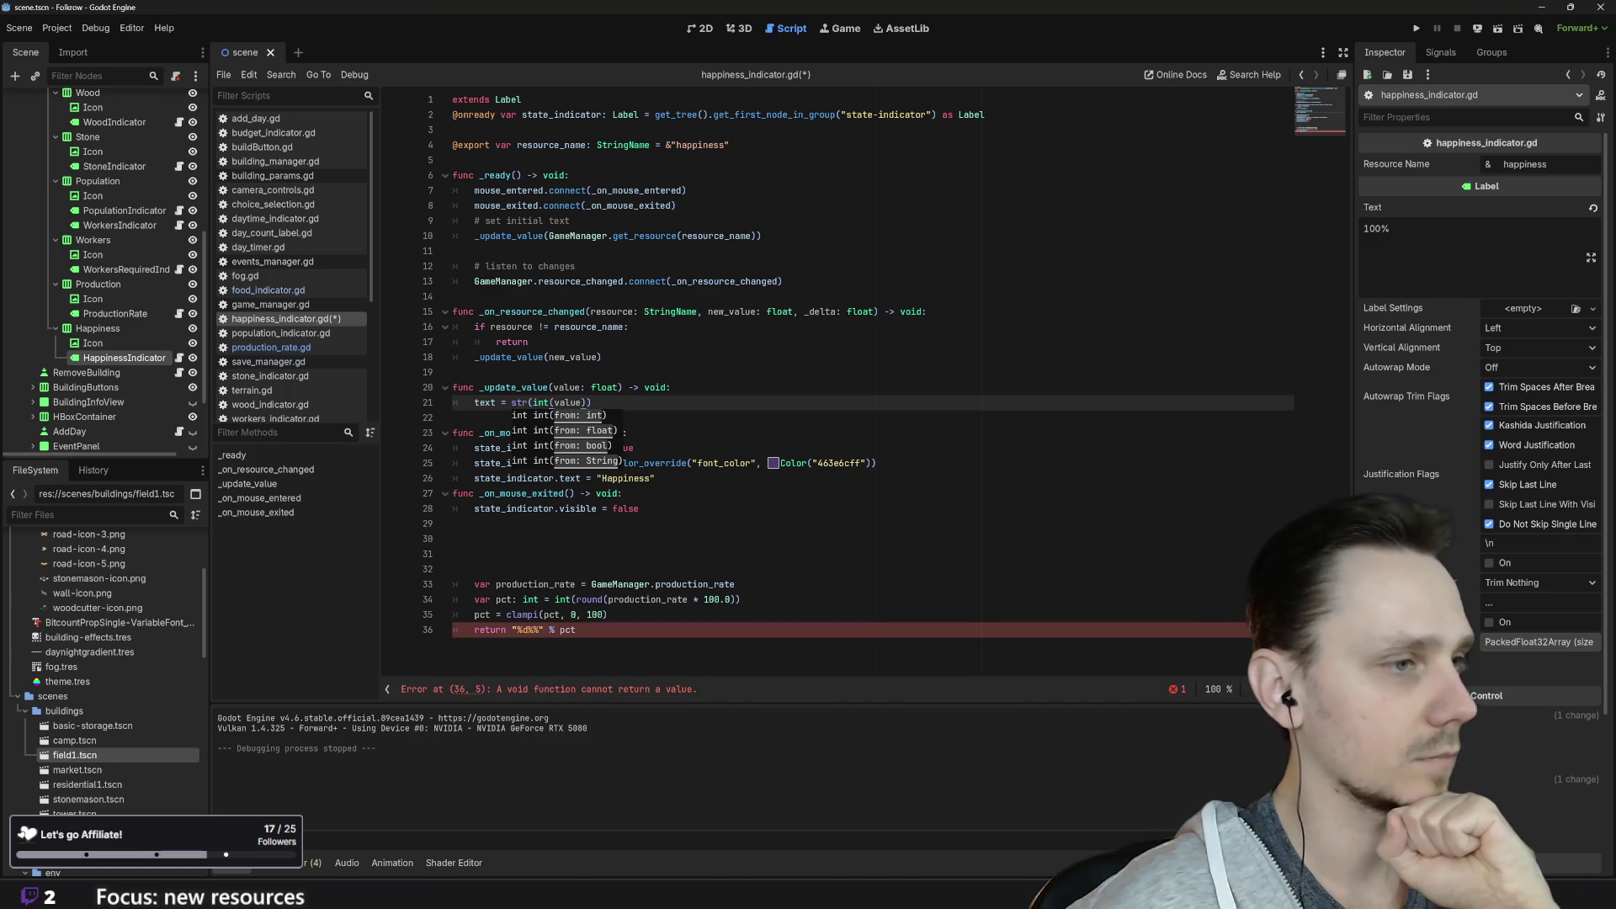
{"action": "left_click", "coordinate": [576, 629]}
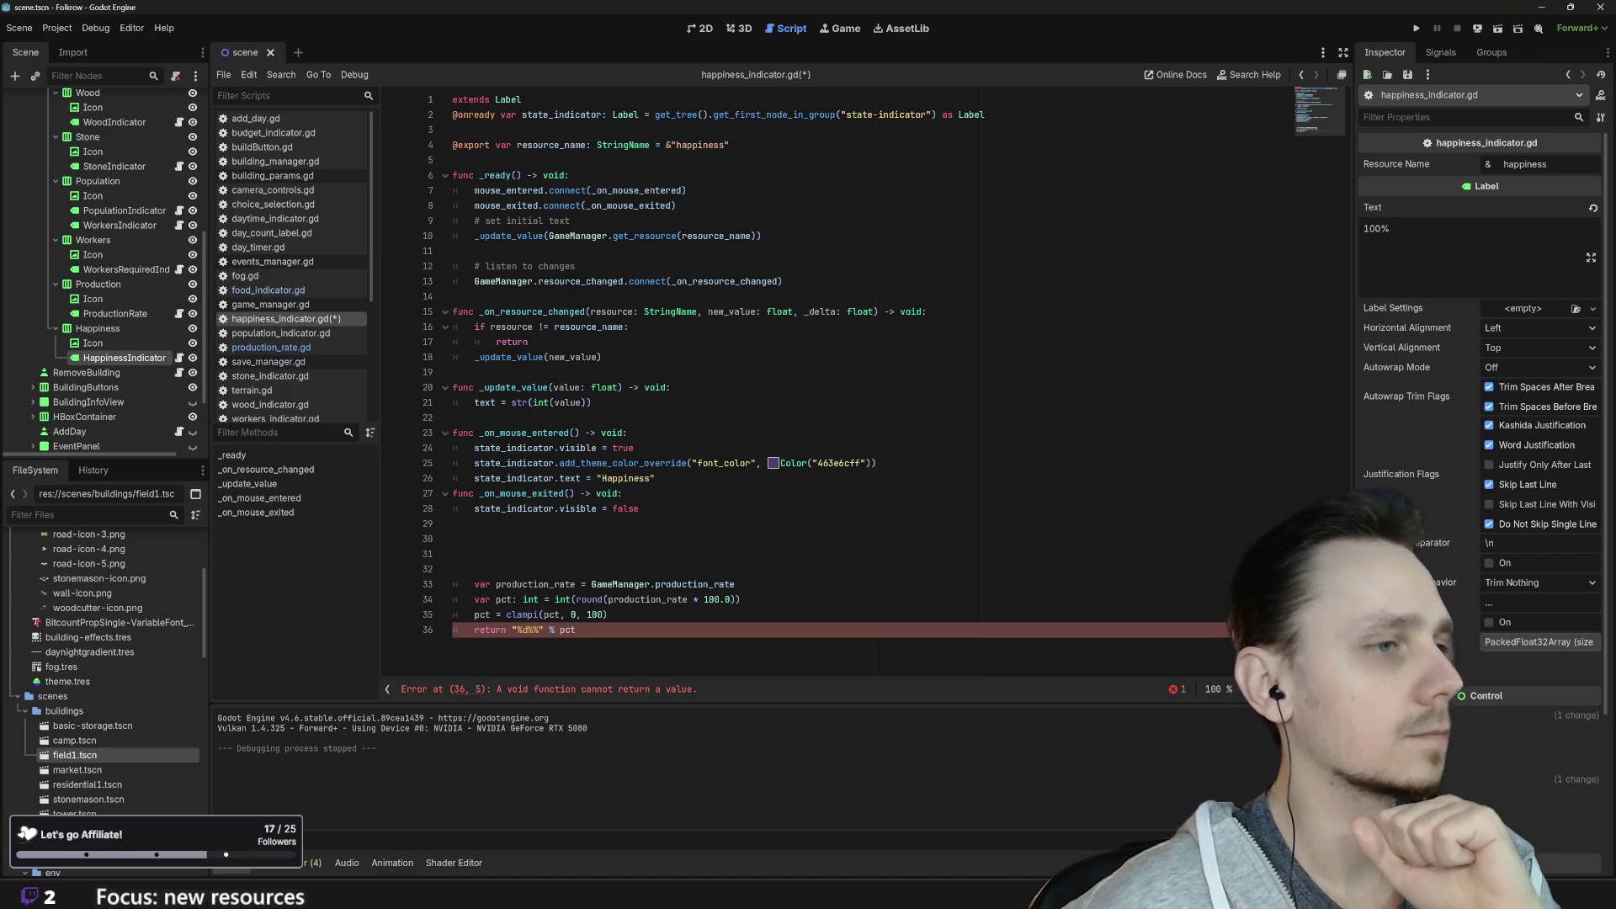
{"action": "key", "text": "ctrl+shift+Left"}
{"action": "key", "text": "ctrl+shift+Left"}
{"action": "key", "text": "ctrl+shift+Left"}
{"action": "key", "text": "ctrl+c"}
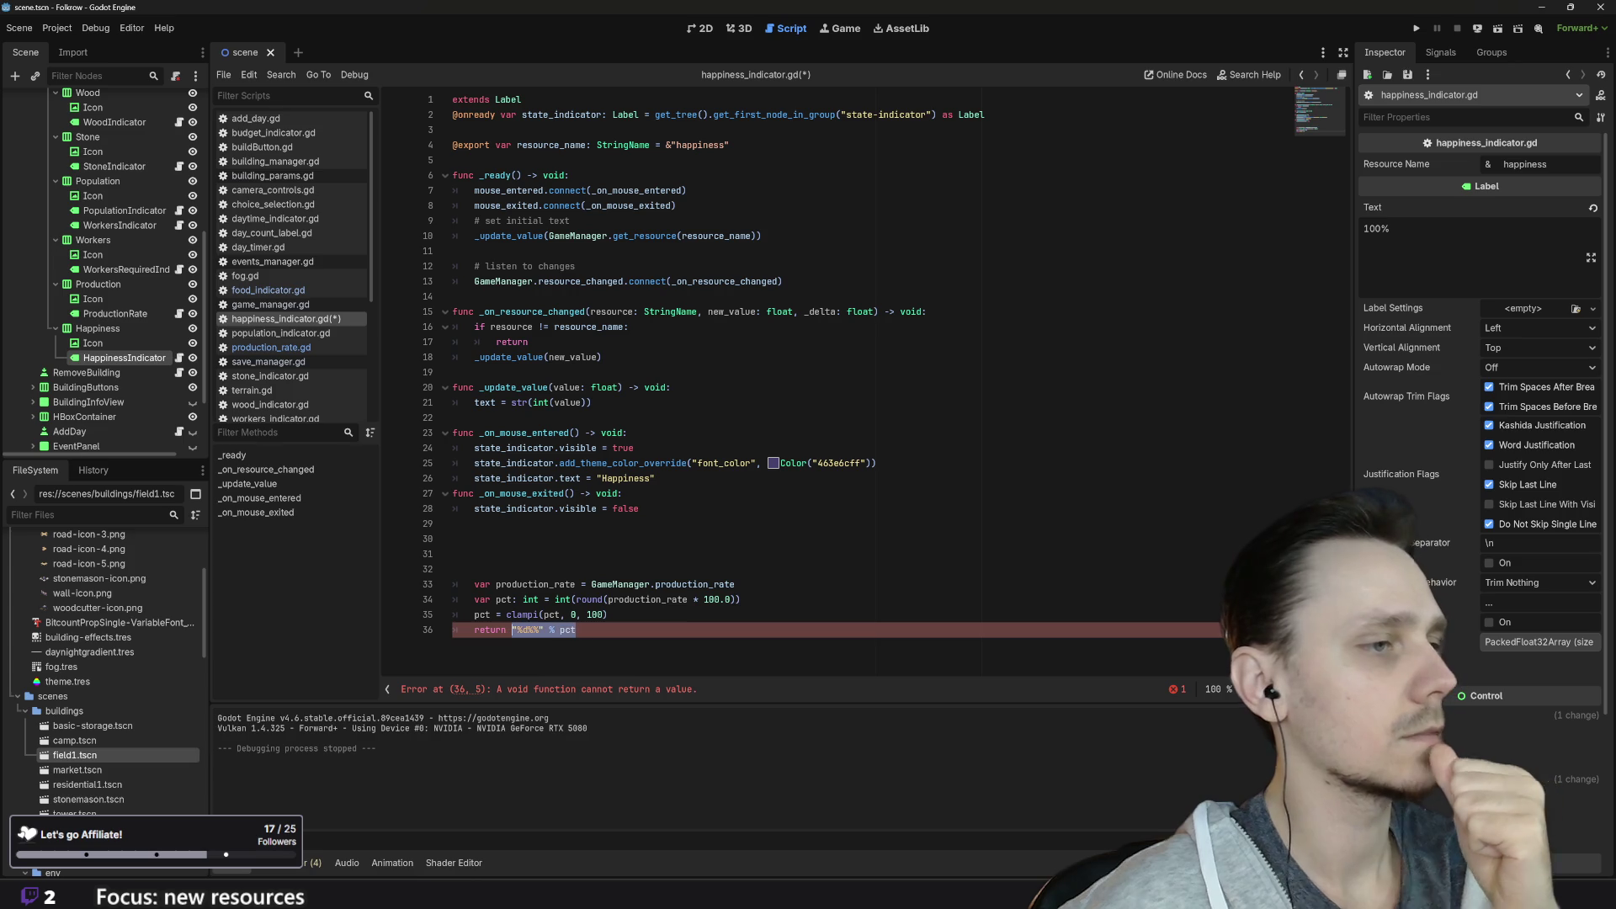
{"action": "key", "text": "Delete"}
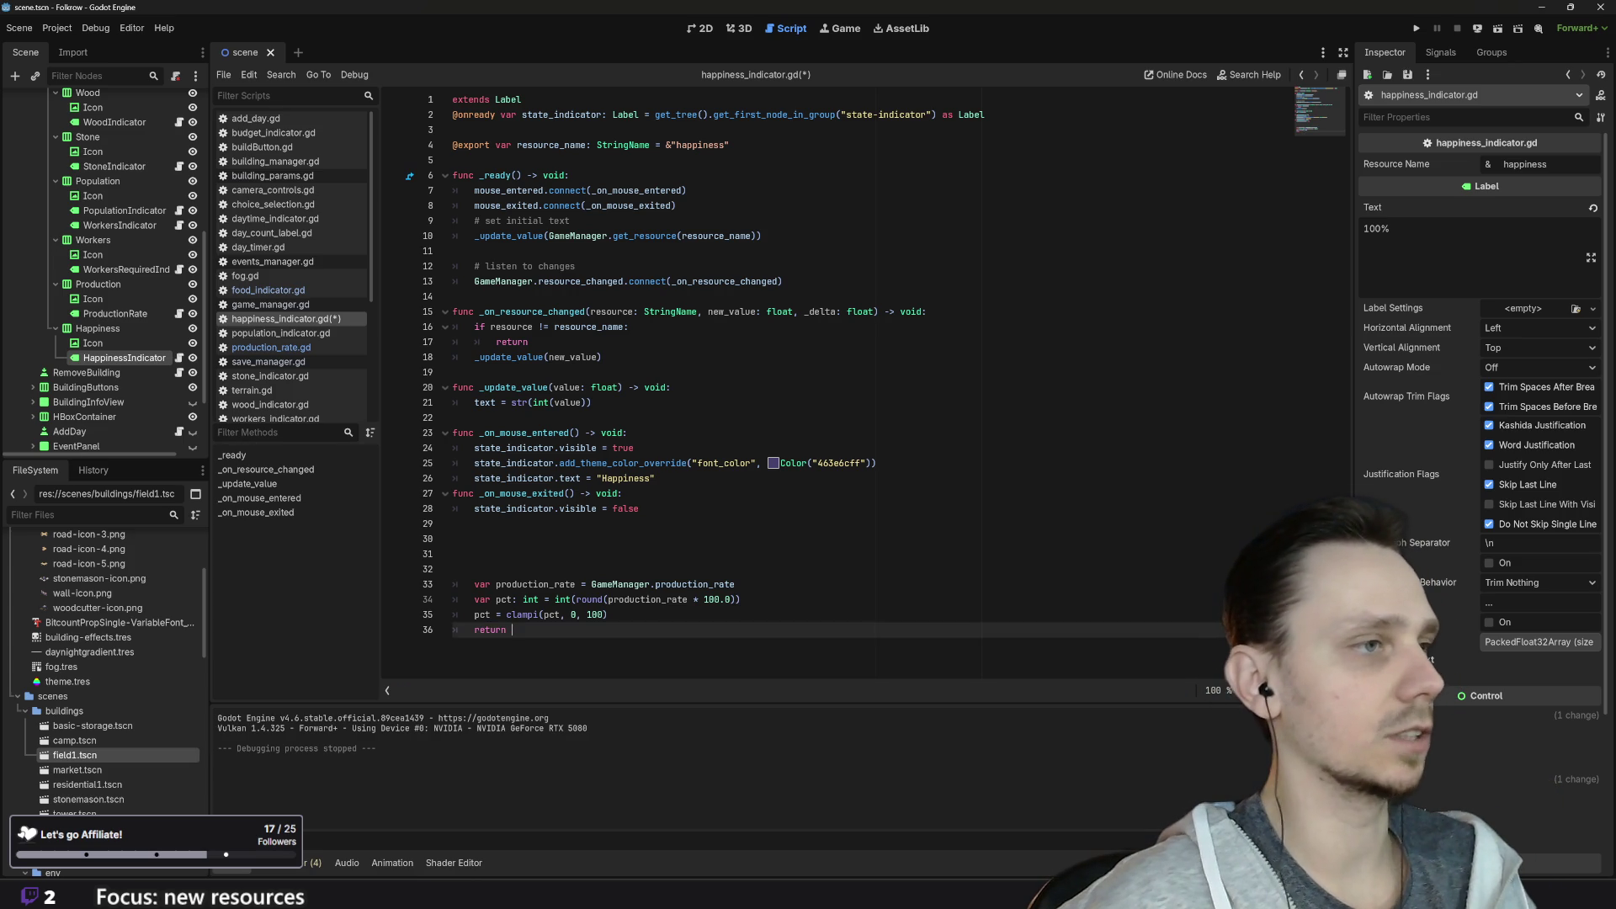
Step: Undo the accidental paste on line 21 and restore "%d%%" % pct on line 36's return
{"action": "left_click", "coordinate": [511, 402]}
{"action": "key", "text": "ctrl+v"}
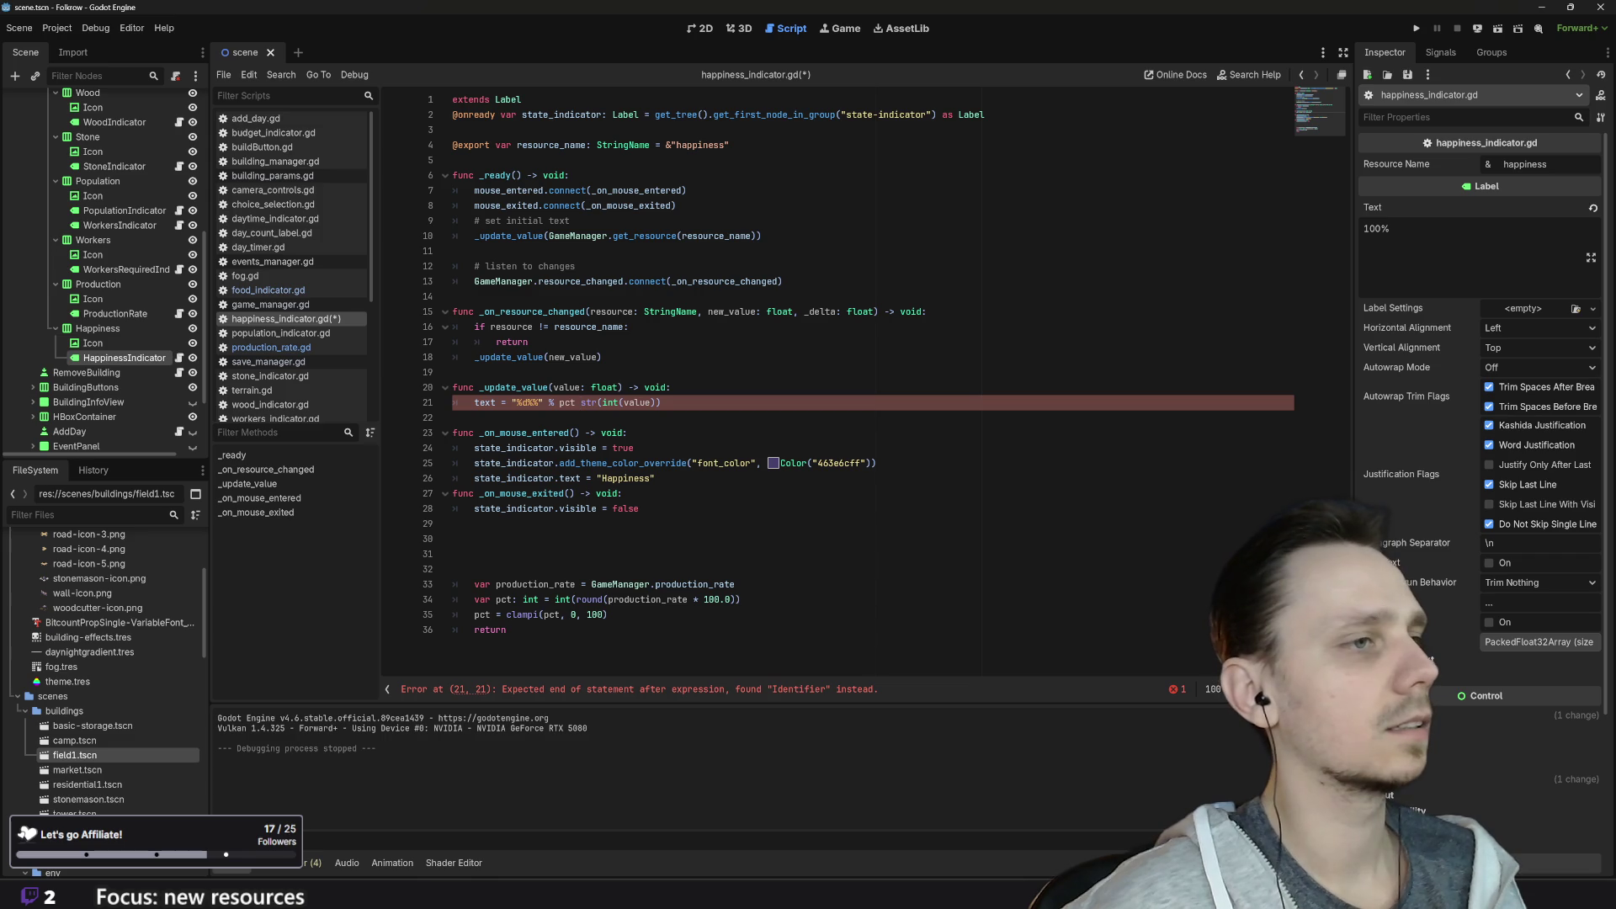
{"action": "key", "text": "ctrl+z"}
{"action": "left_click", "coordinate": [671, 387]}
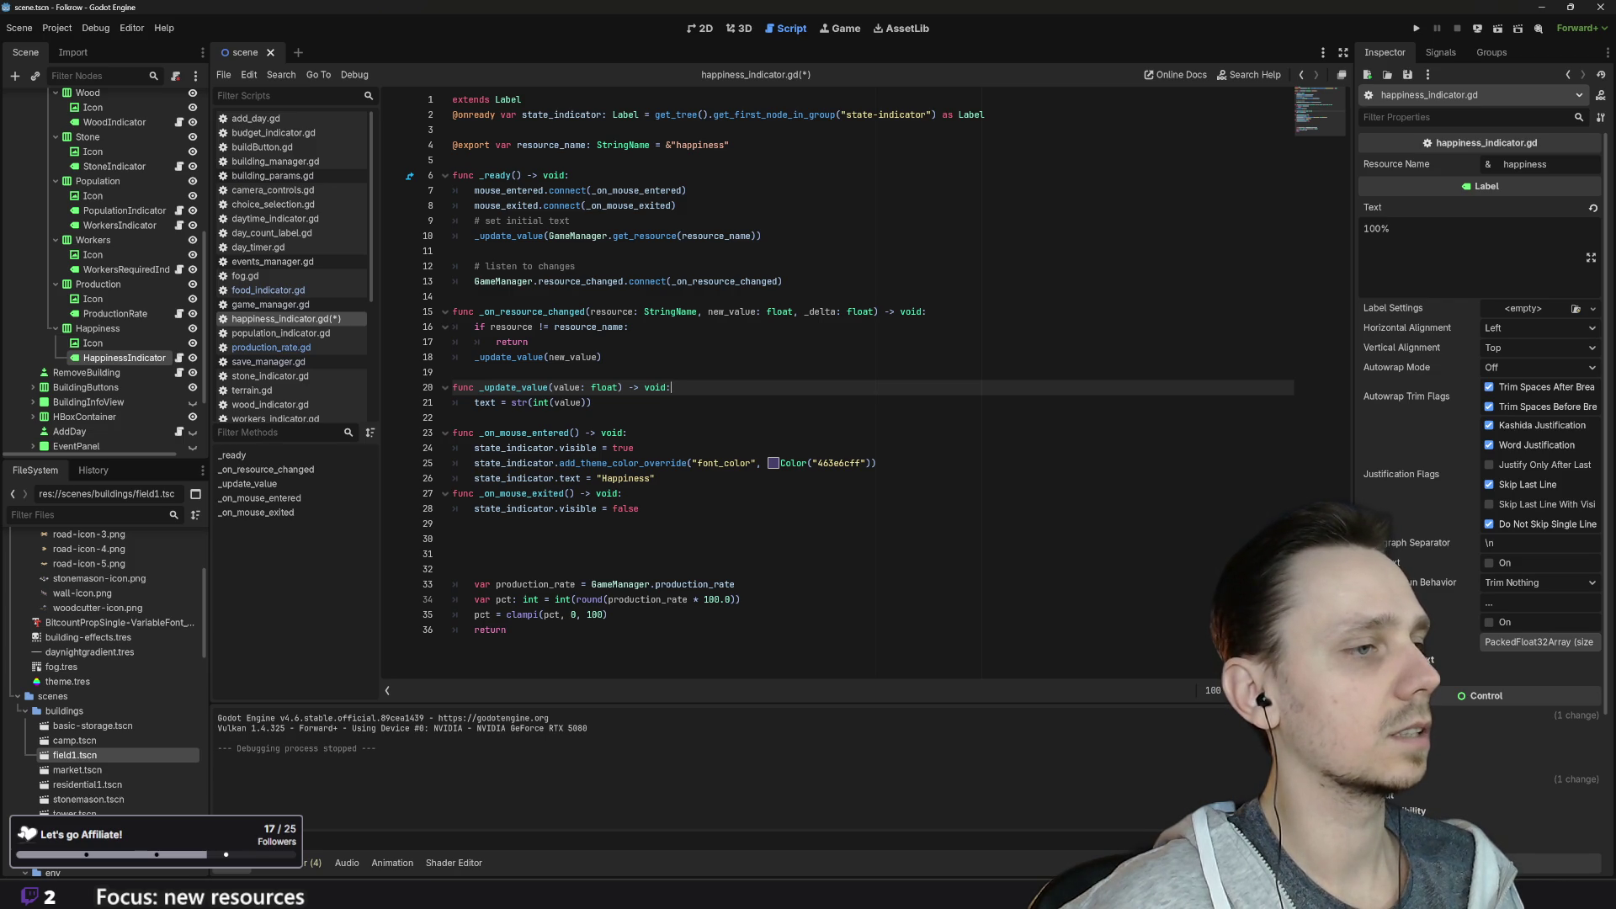
{"action": "left_click", "coordinate": [507, 630]}
{"action": "type", "text": "\"%d%%\" % pct"}
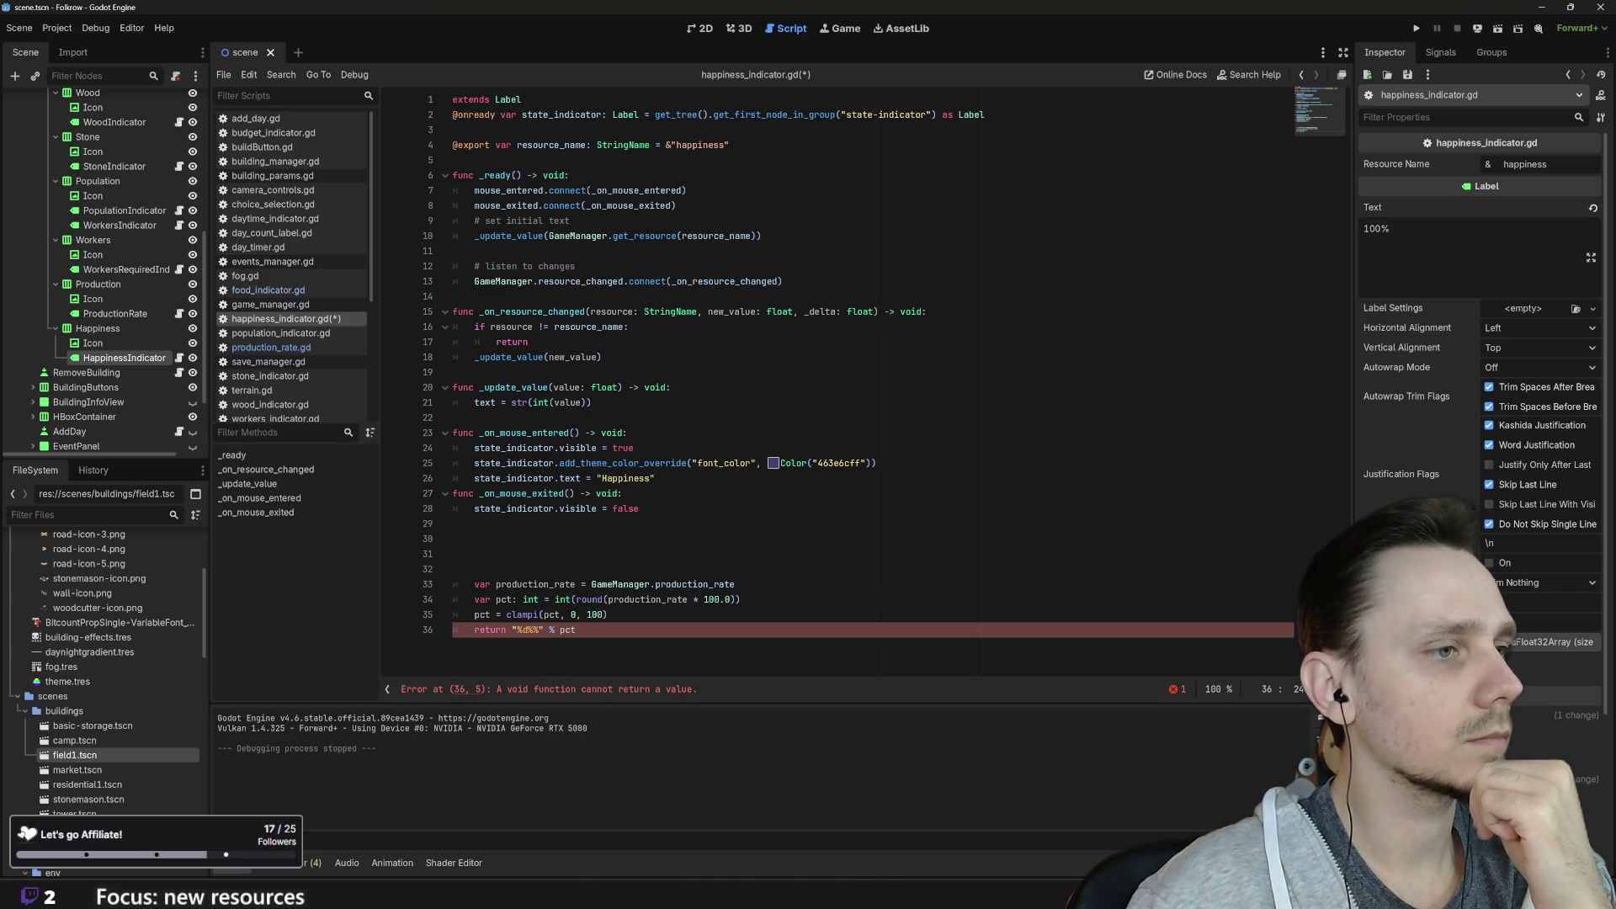
Step: Delete the leftover percent lines 33–36 and run the game, which shows happiness as 100
{"action": "key", "text": "shift+Up"}
{"action": "key", "text": "shift+Up"}
{"action": "key", "text": "shift+Up"}
{"action": "key", "text": "shift+Home"}
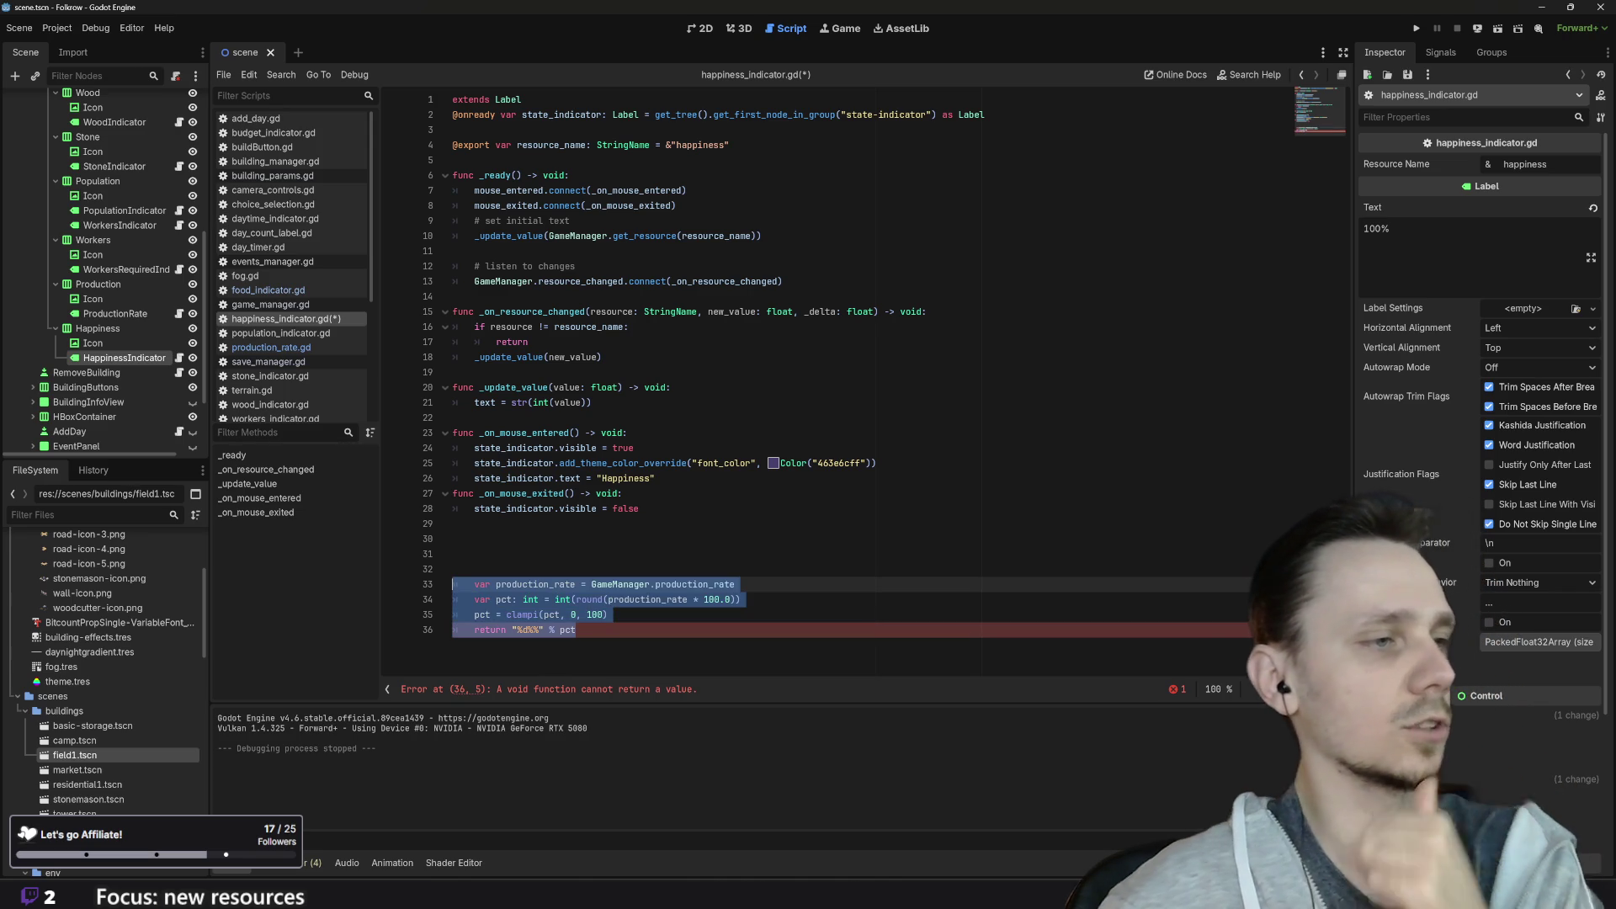
{"action": "key", "text": "BackSpace"}
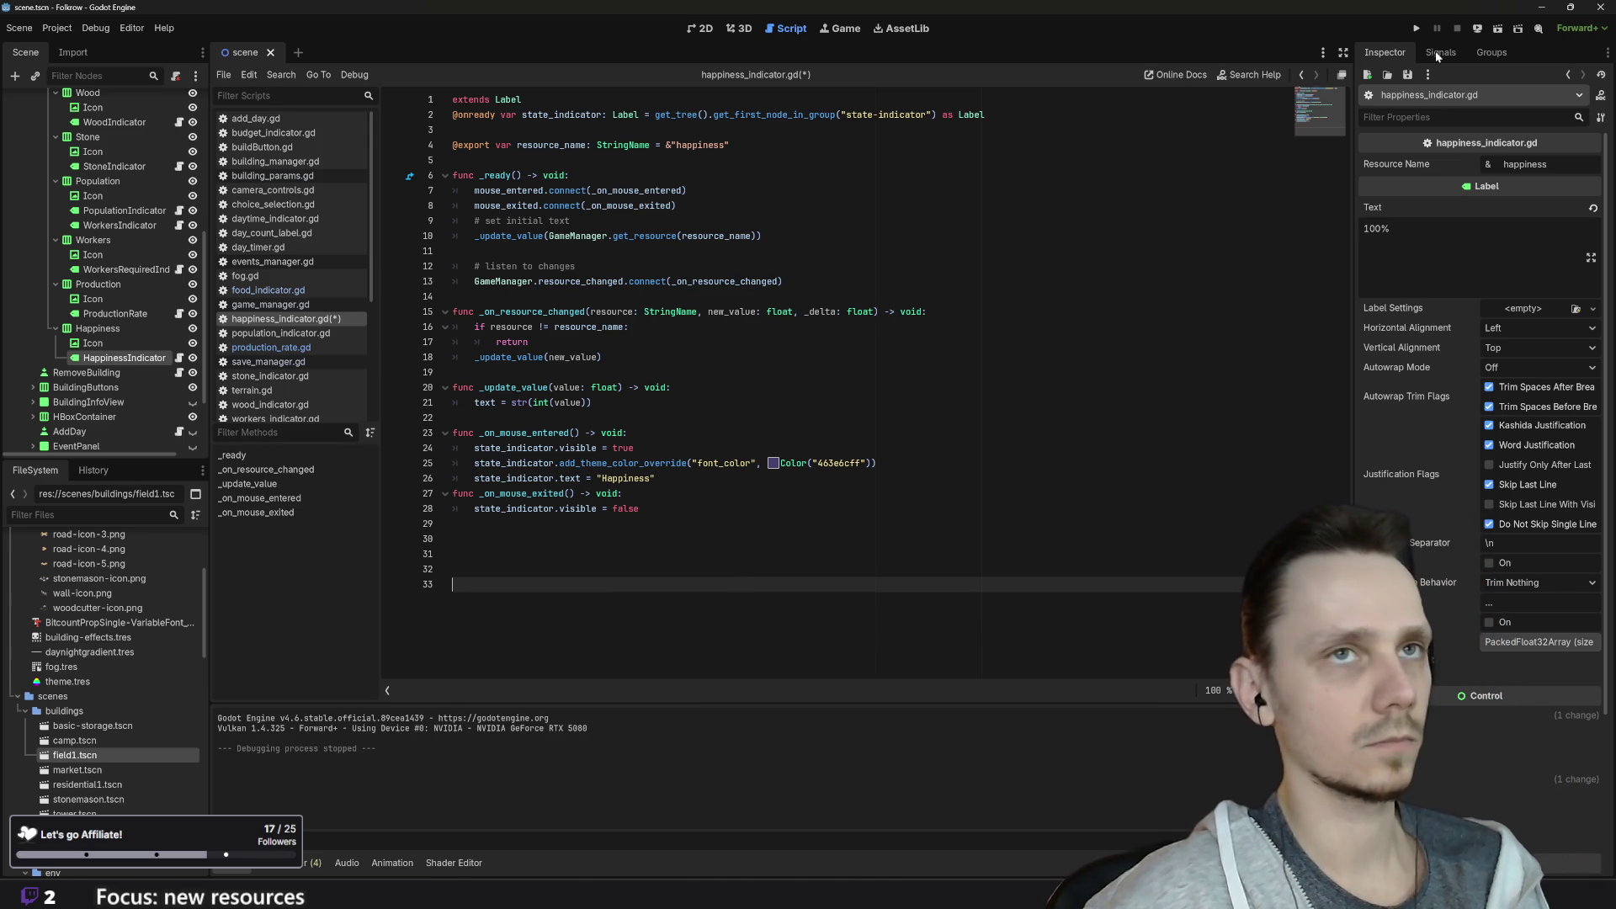
{"action": "left_click", "coordinate": [1417, 28]}
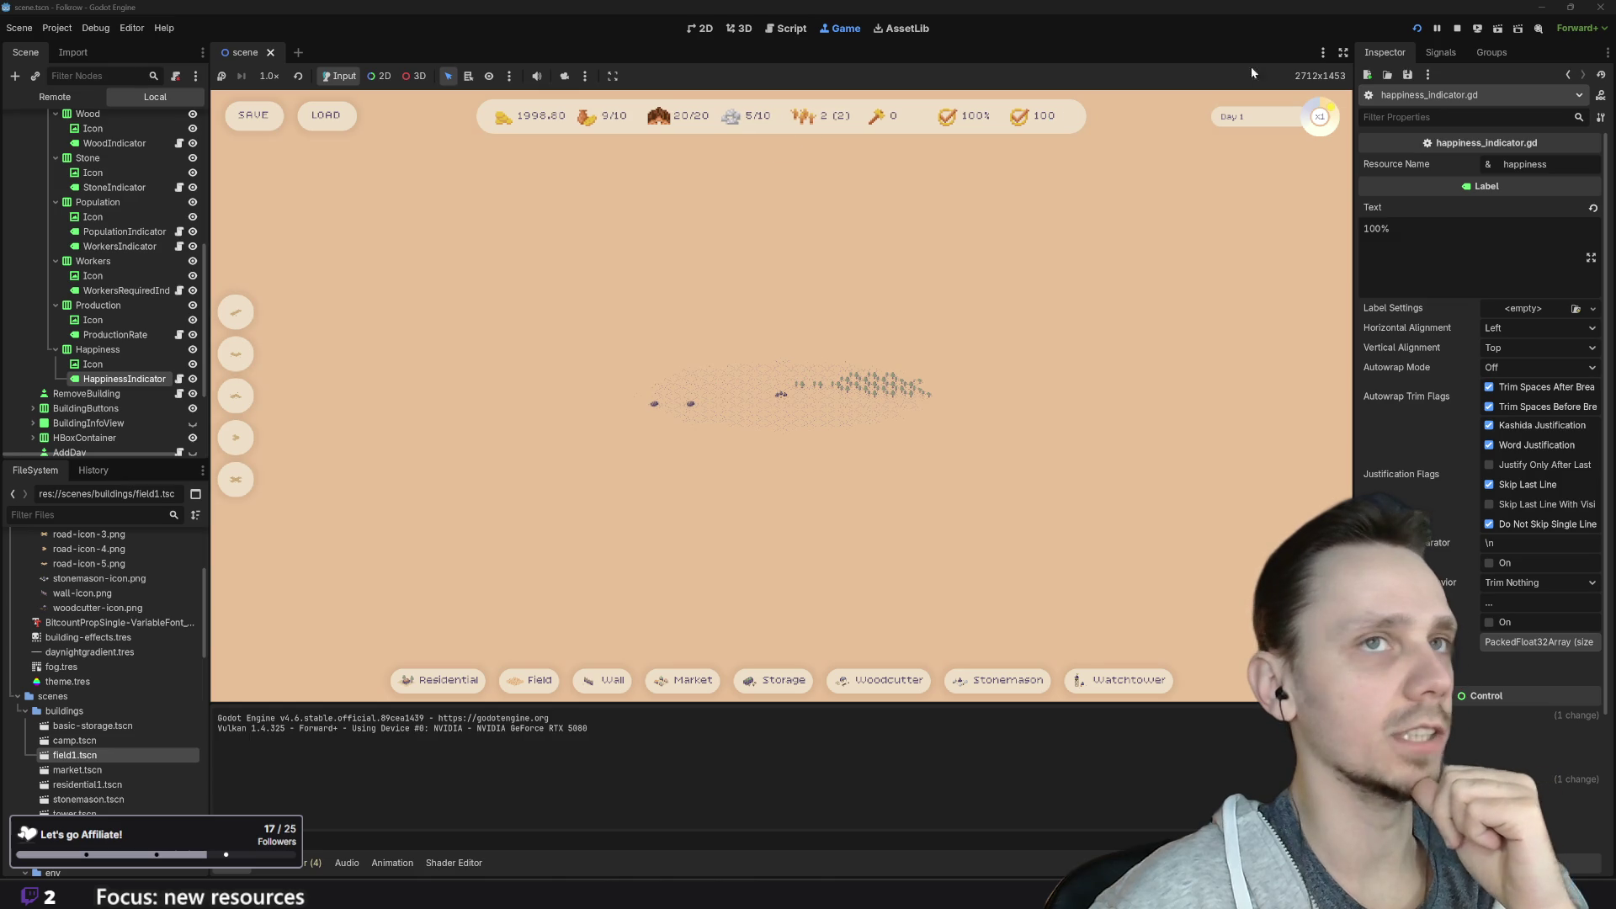
Step: Stop the game, append + "%" to str(int(value)) on line 21, and relaunch to see 100%
{"action": "left_click", "coordinate": [1464, 33]}
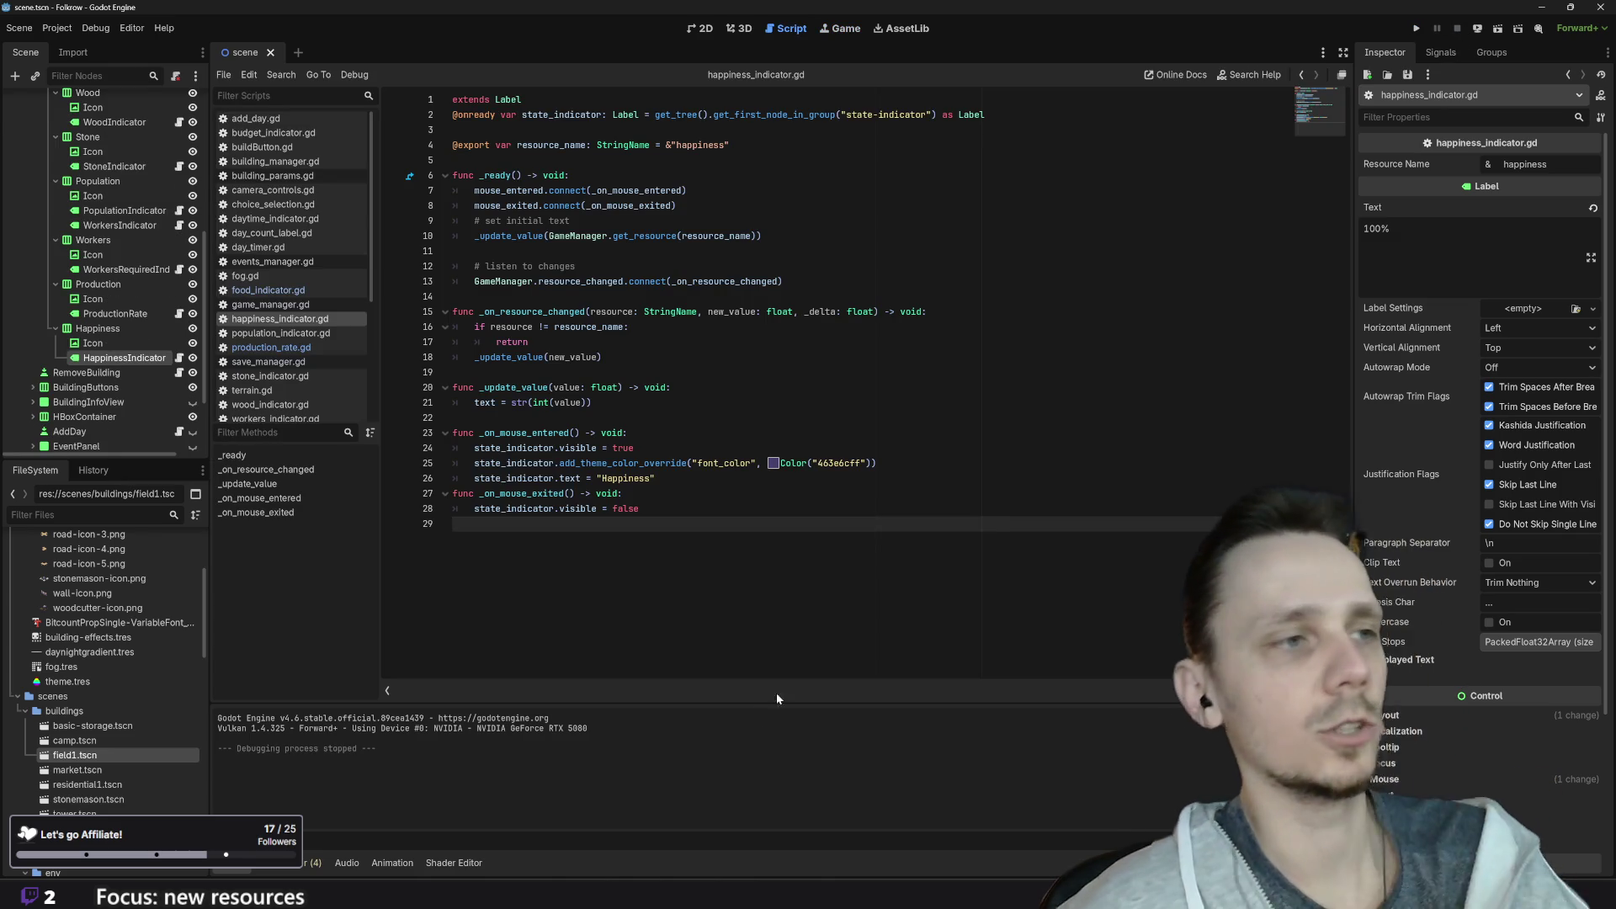
{"action": "left_click", "coordinate": [592, 403]}
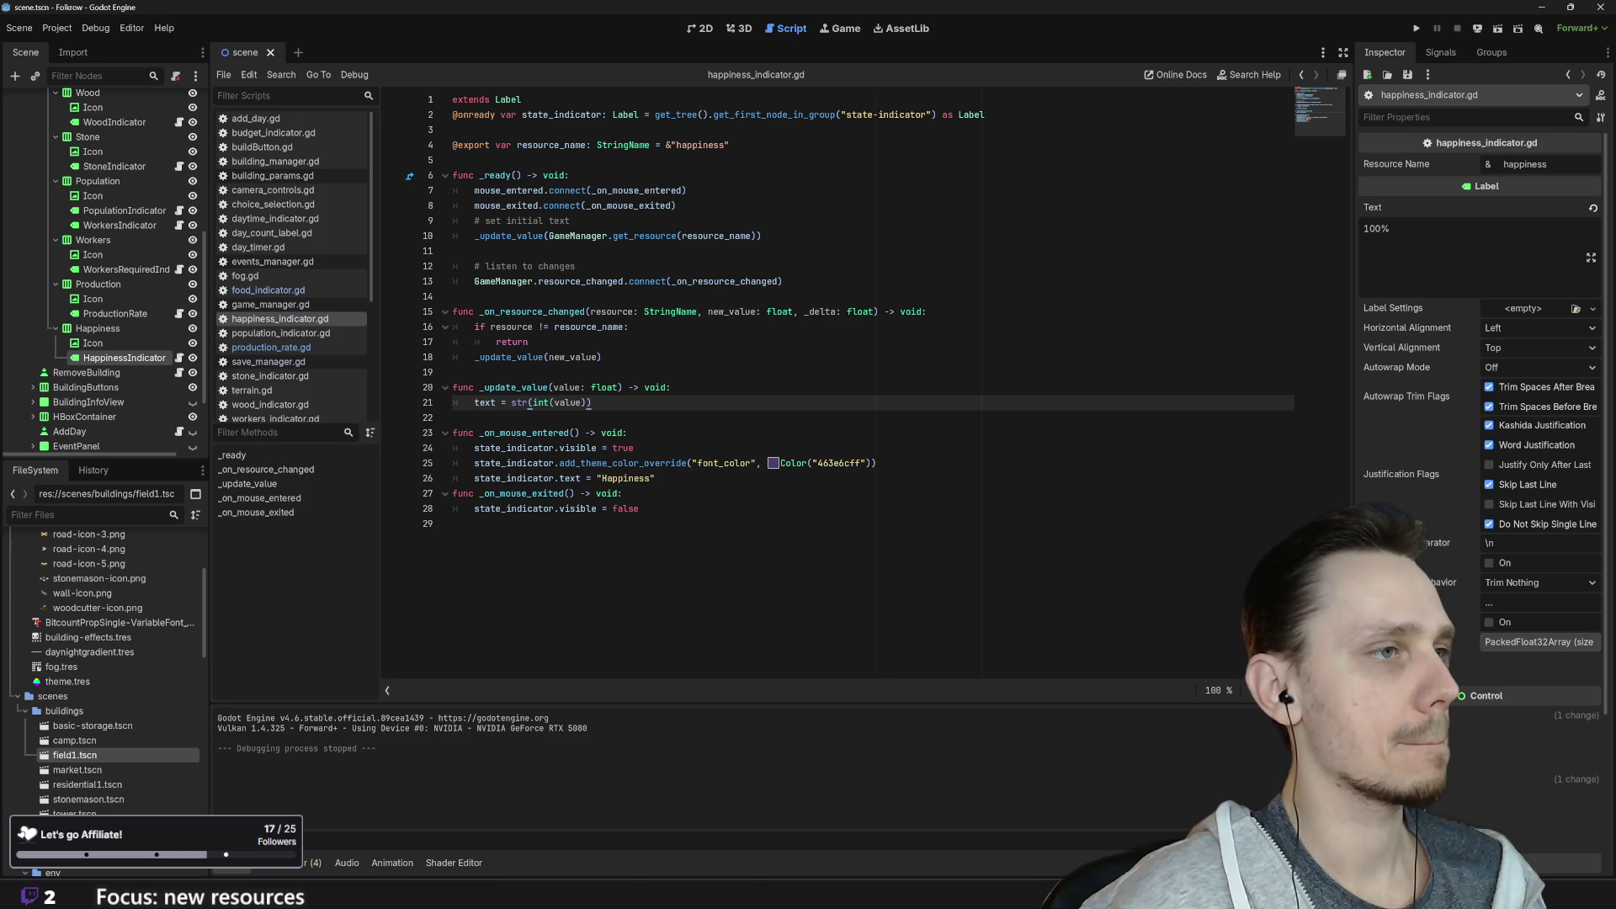
{"action": "mouse_move", "coordinate": [488, 403]}
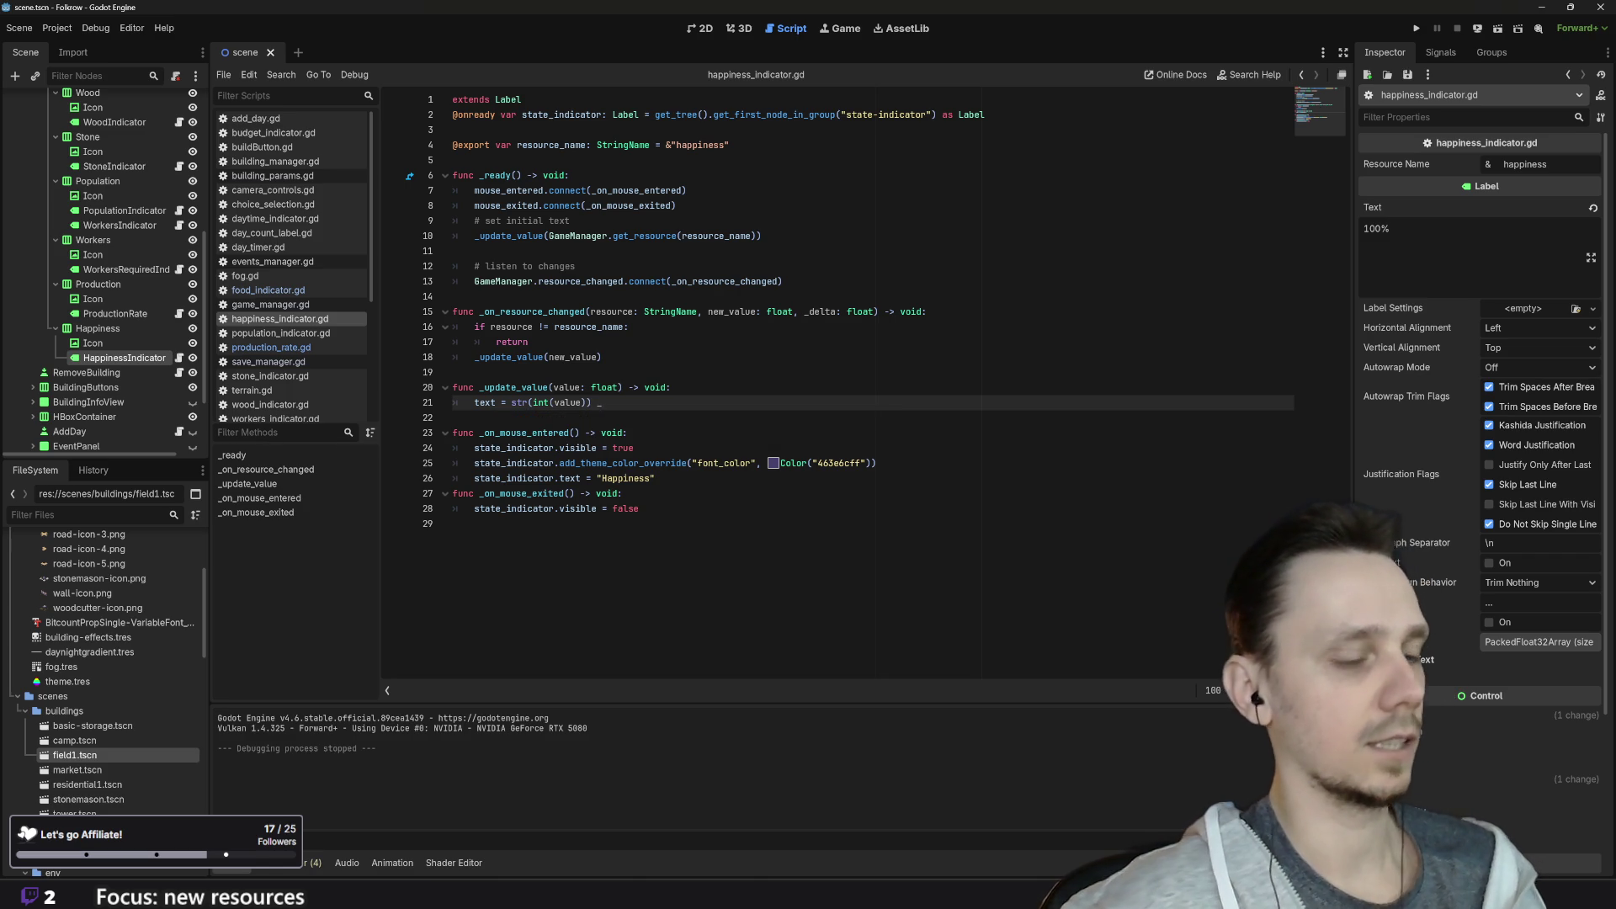
{"action": "type", "text": "+ \""}
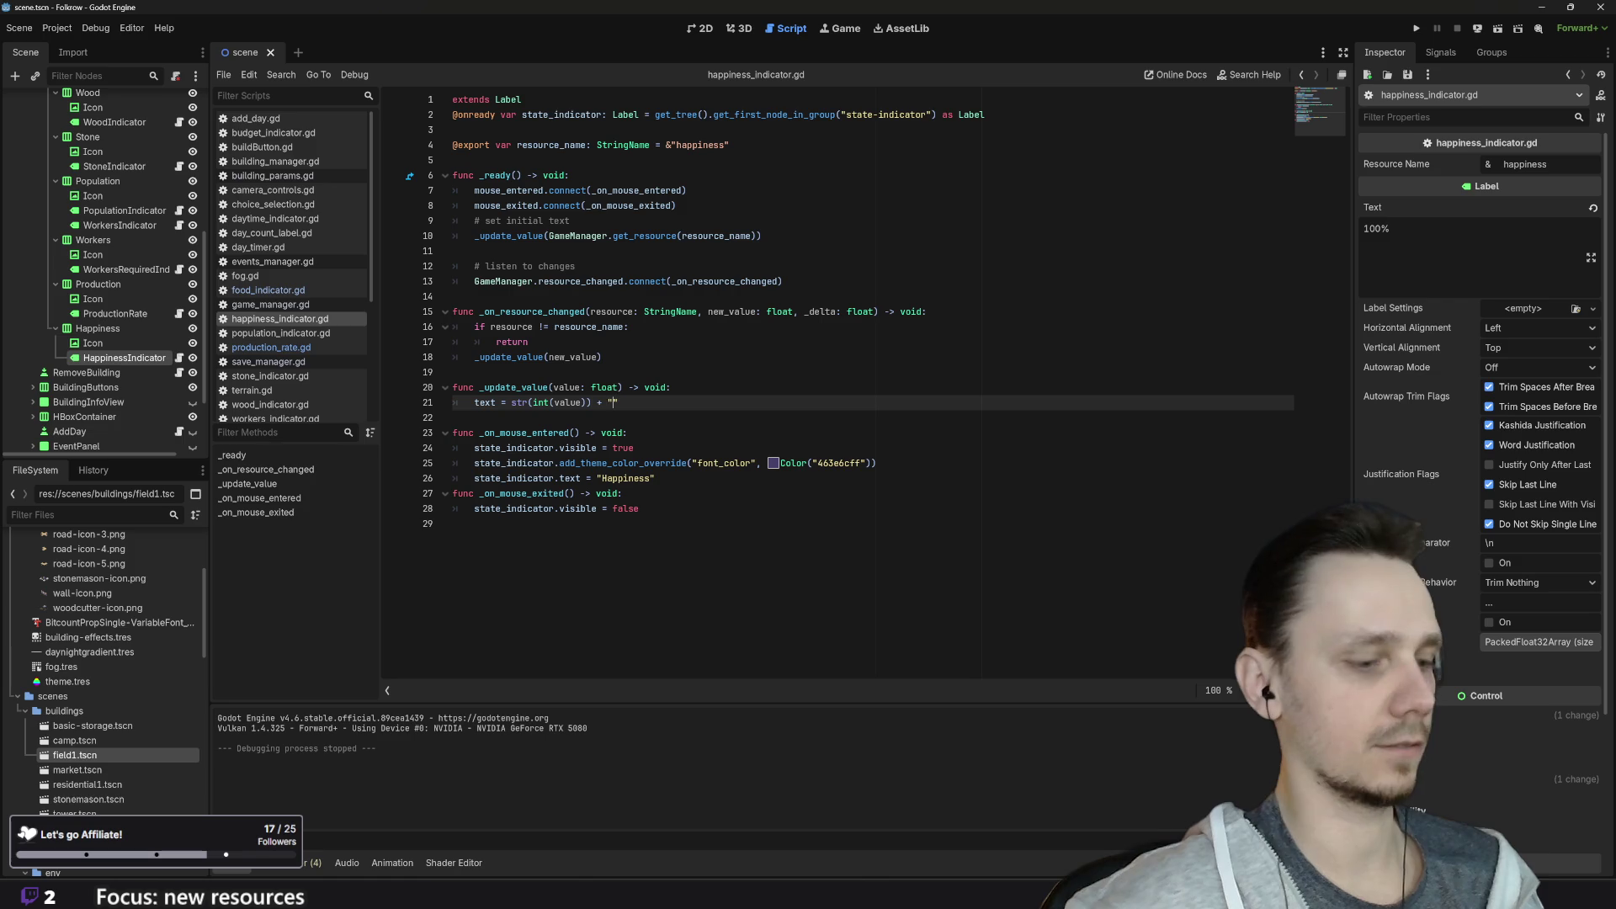
{"action": "type", "text": "&"}
{"action": "key", "text": "BackSpace"}
{"action": "type", "text": "%"}
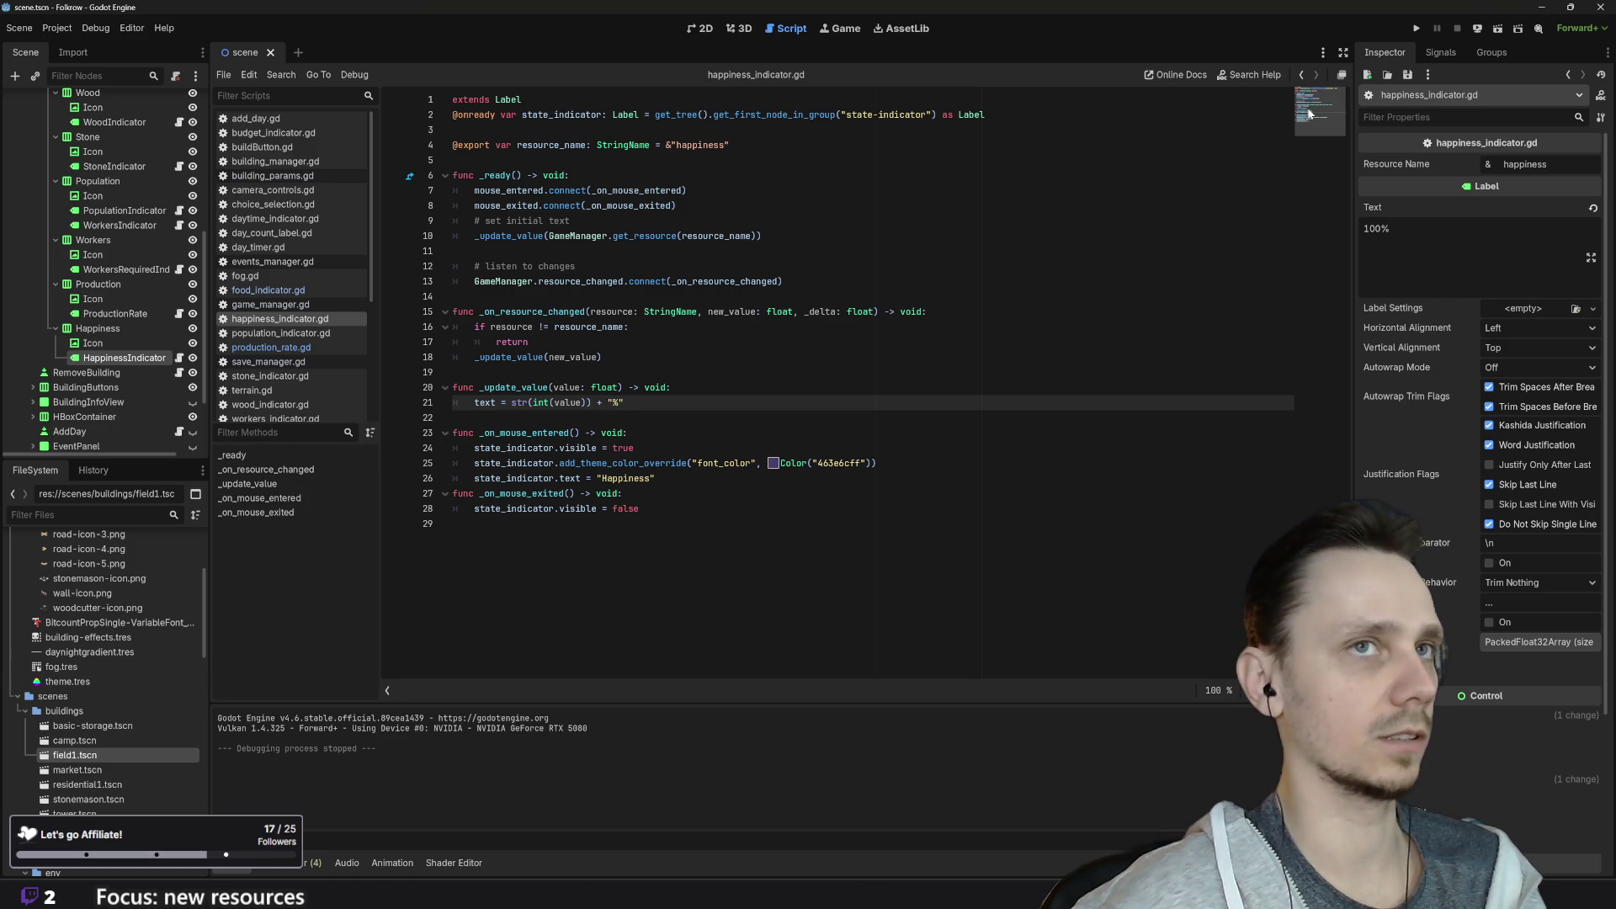
{"action": "left_click", "coordinate": [1416, 29]}
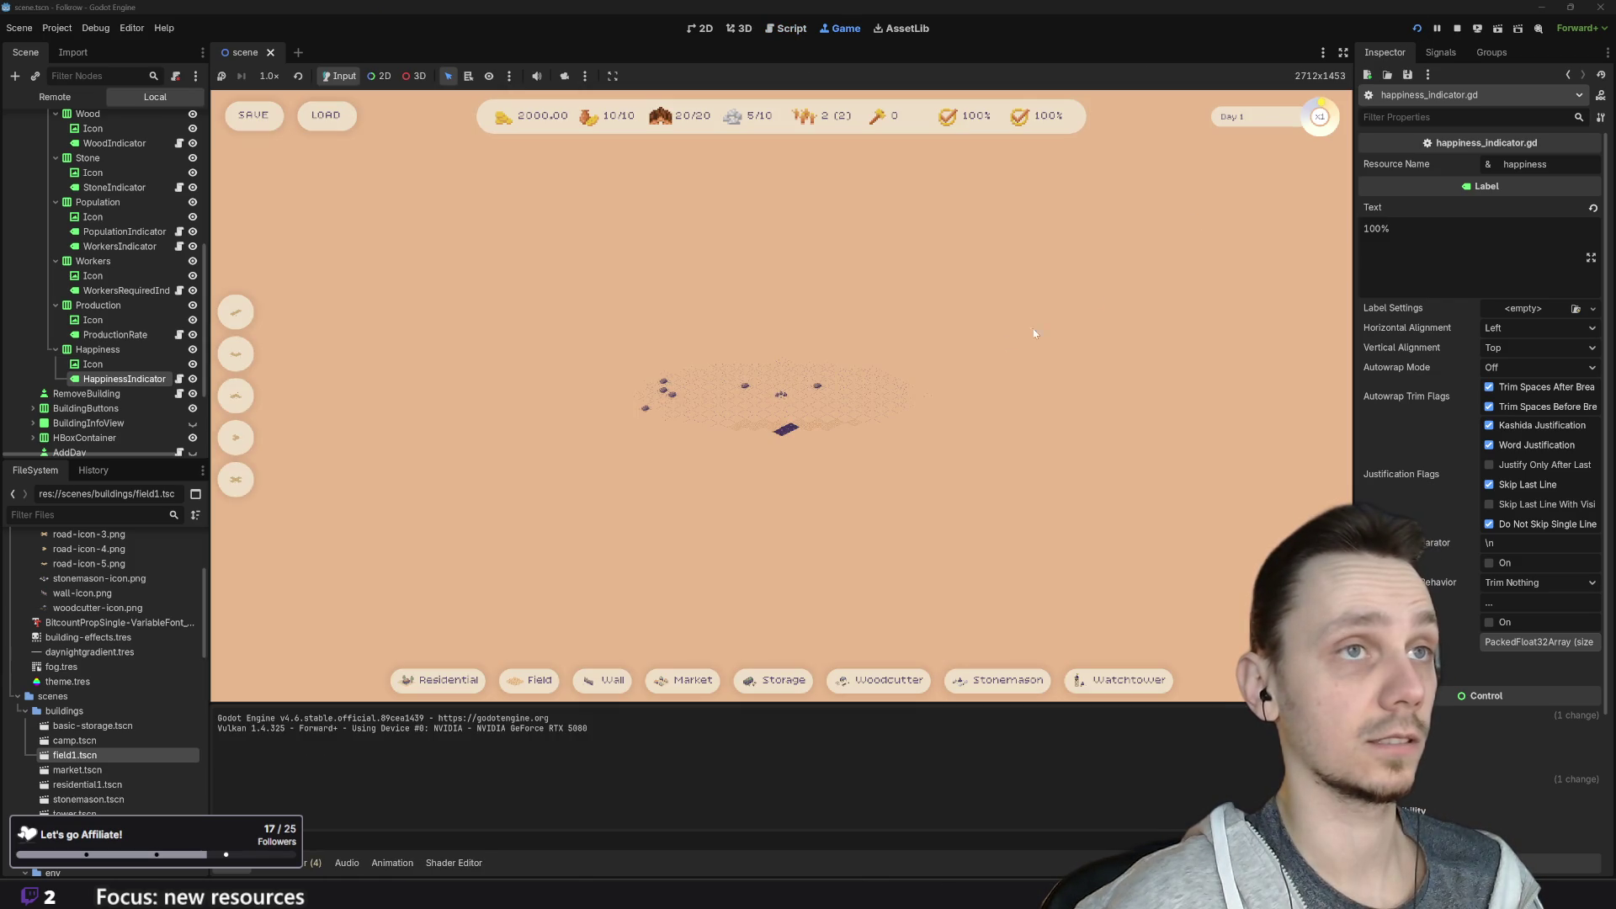
Step: Zoom in on the map and place a first watchtower from the build bar
{"action": "mouse_move", "coordinate": [1047, 120]}
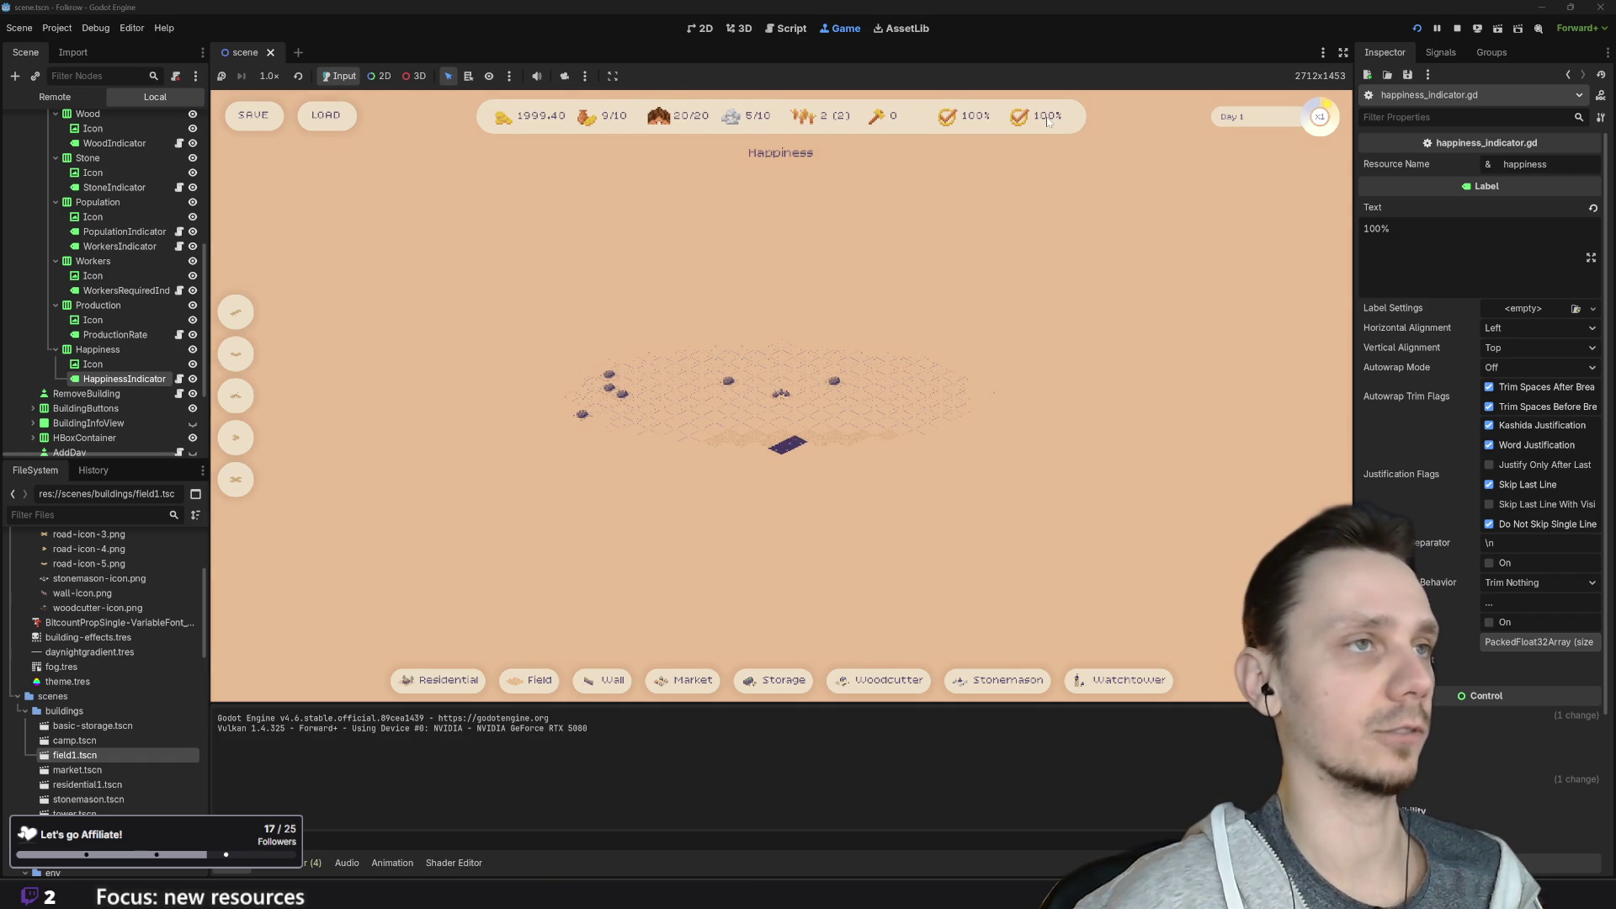
{"action": "scroll", "coordinate": [846, 473], "scroll_direction": "up", "scroll_amount": 3}
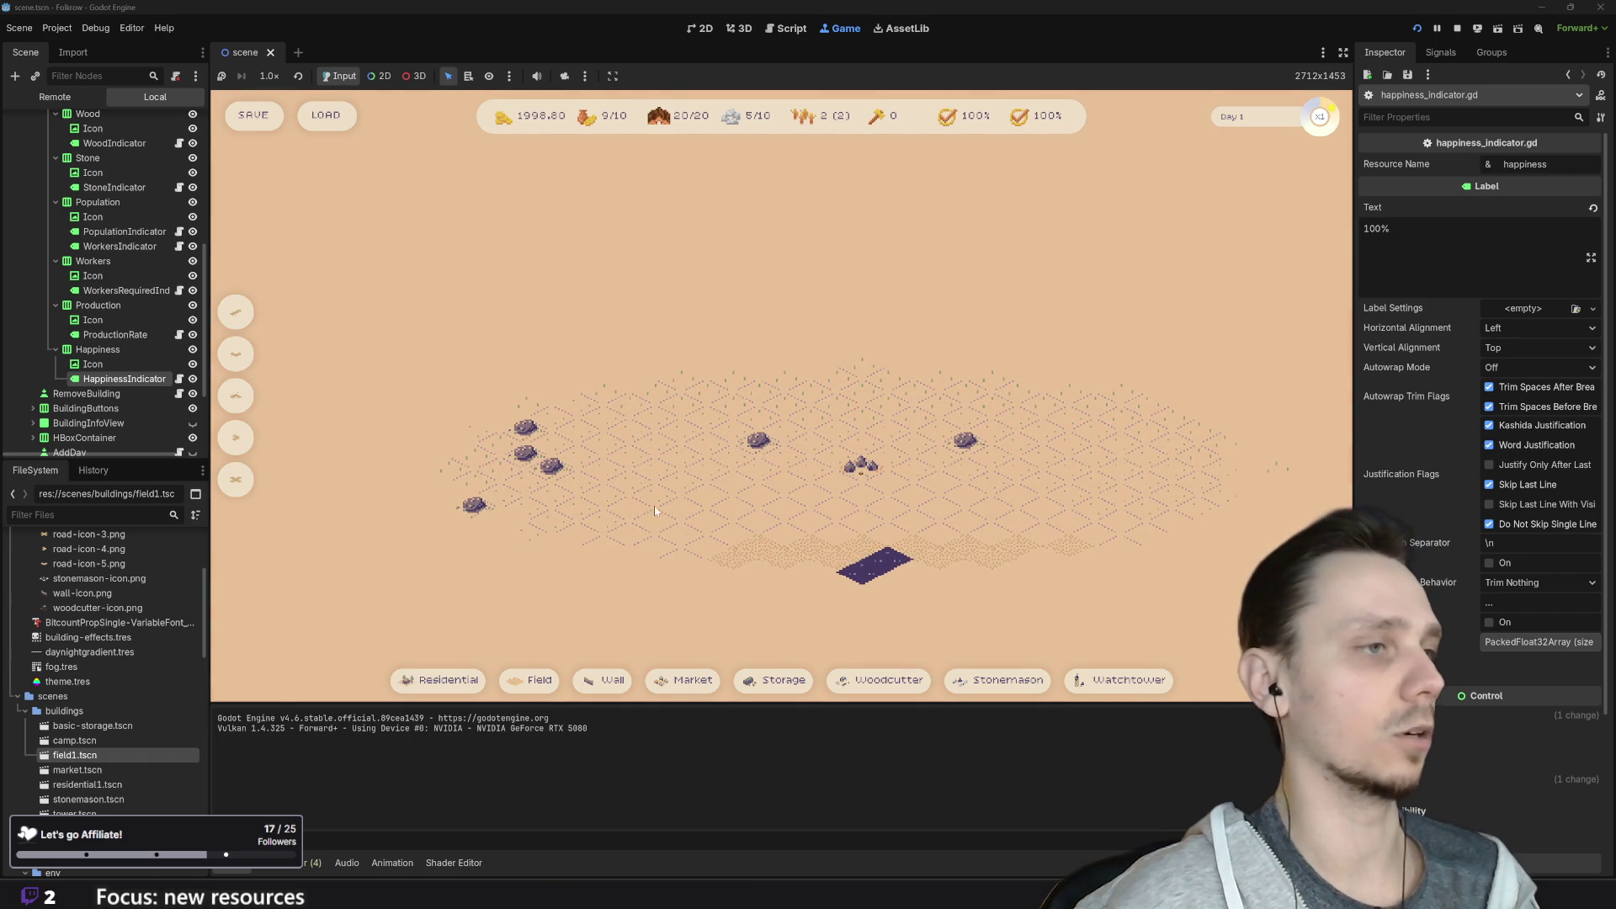
{"action": "scroll", "coordinate": [808, 581], "scroll_direction": "up", "scroll_amount": 2}
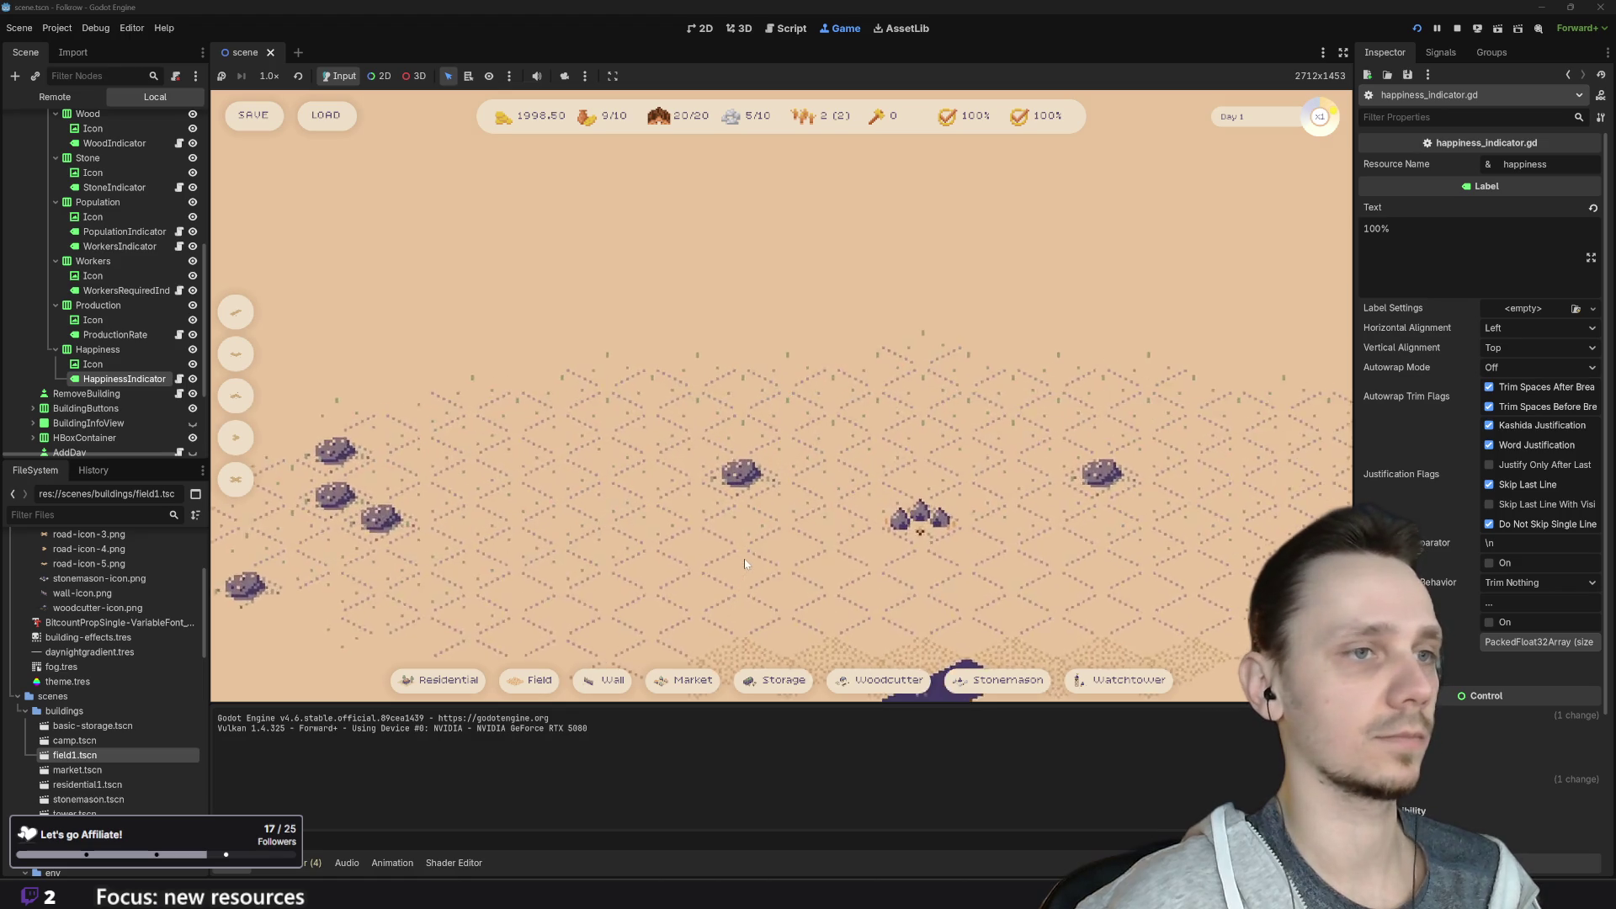
{"action": "left_click", "coordinate": [1120, 680]}
{"action": "left_click", "coordinate": [444, 471]}
{"action": "left_click_drag", "start_coordinate": [672, 517], "coordinate": [907, 454]}
Step: Place a second watchtower, pan and zoom out the map, then stop the game
{"action": "left_click", "coordinate": [1120, 680]}
{"action": "left_click", "coordinate": [549, 514]}
{"action": "left_click_drag", "start_coordinate": [741, 589], "coordinate": [764, 458]}
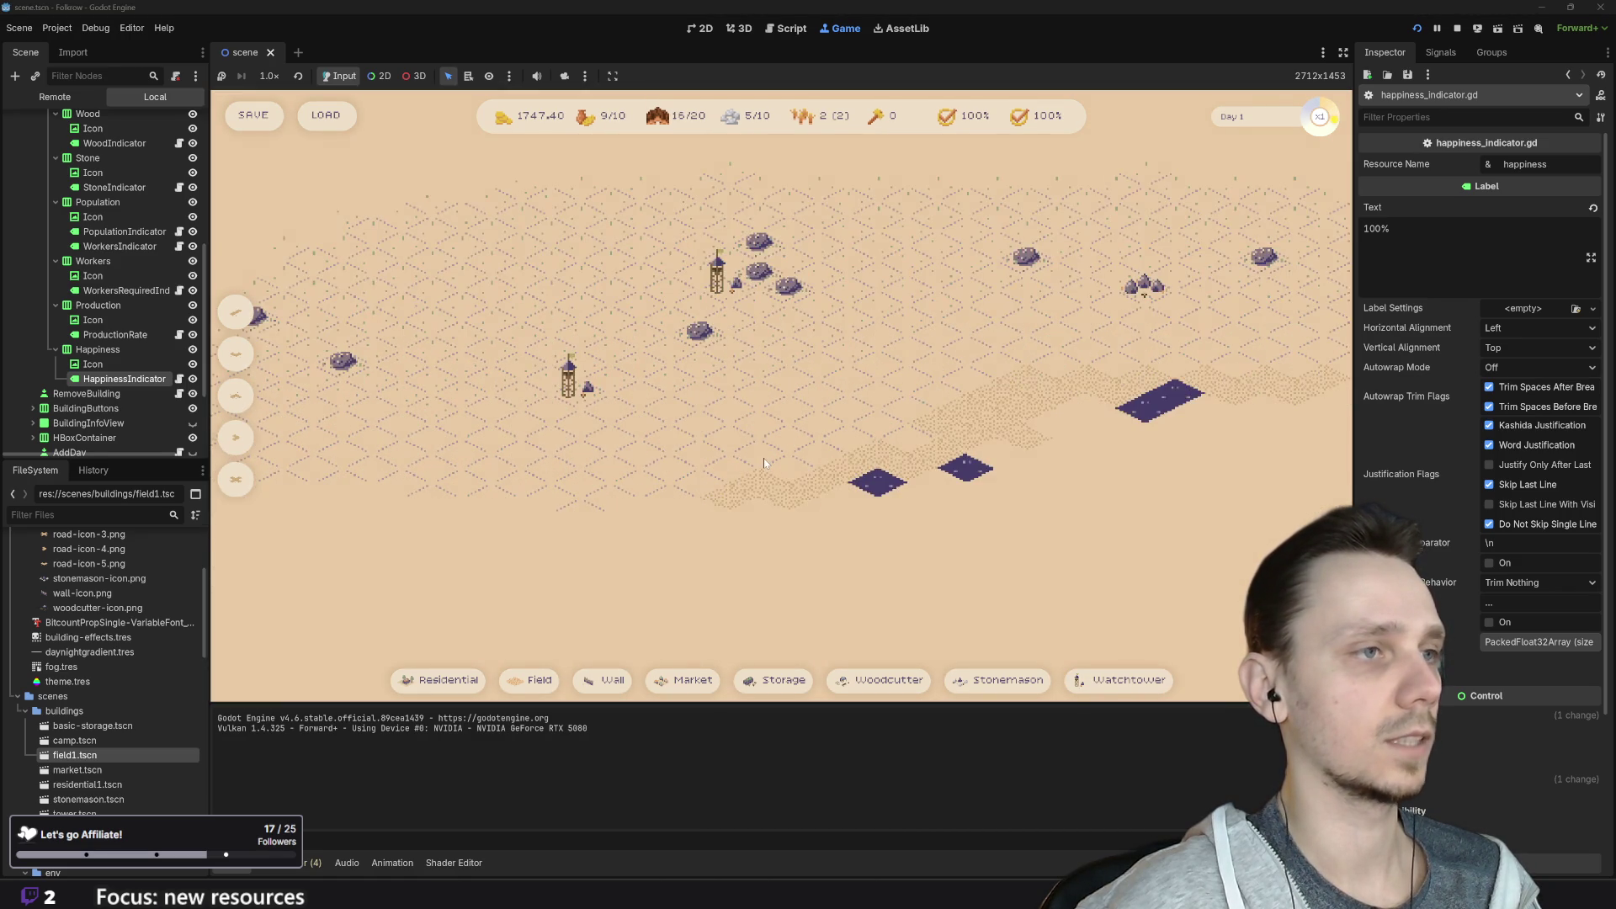
{"action": "scroll", "coordinate": [831, 500], "scroll_direction": "down", "scroll_amount": 4}
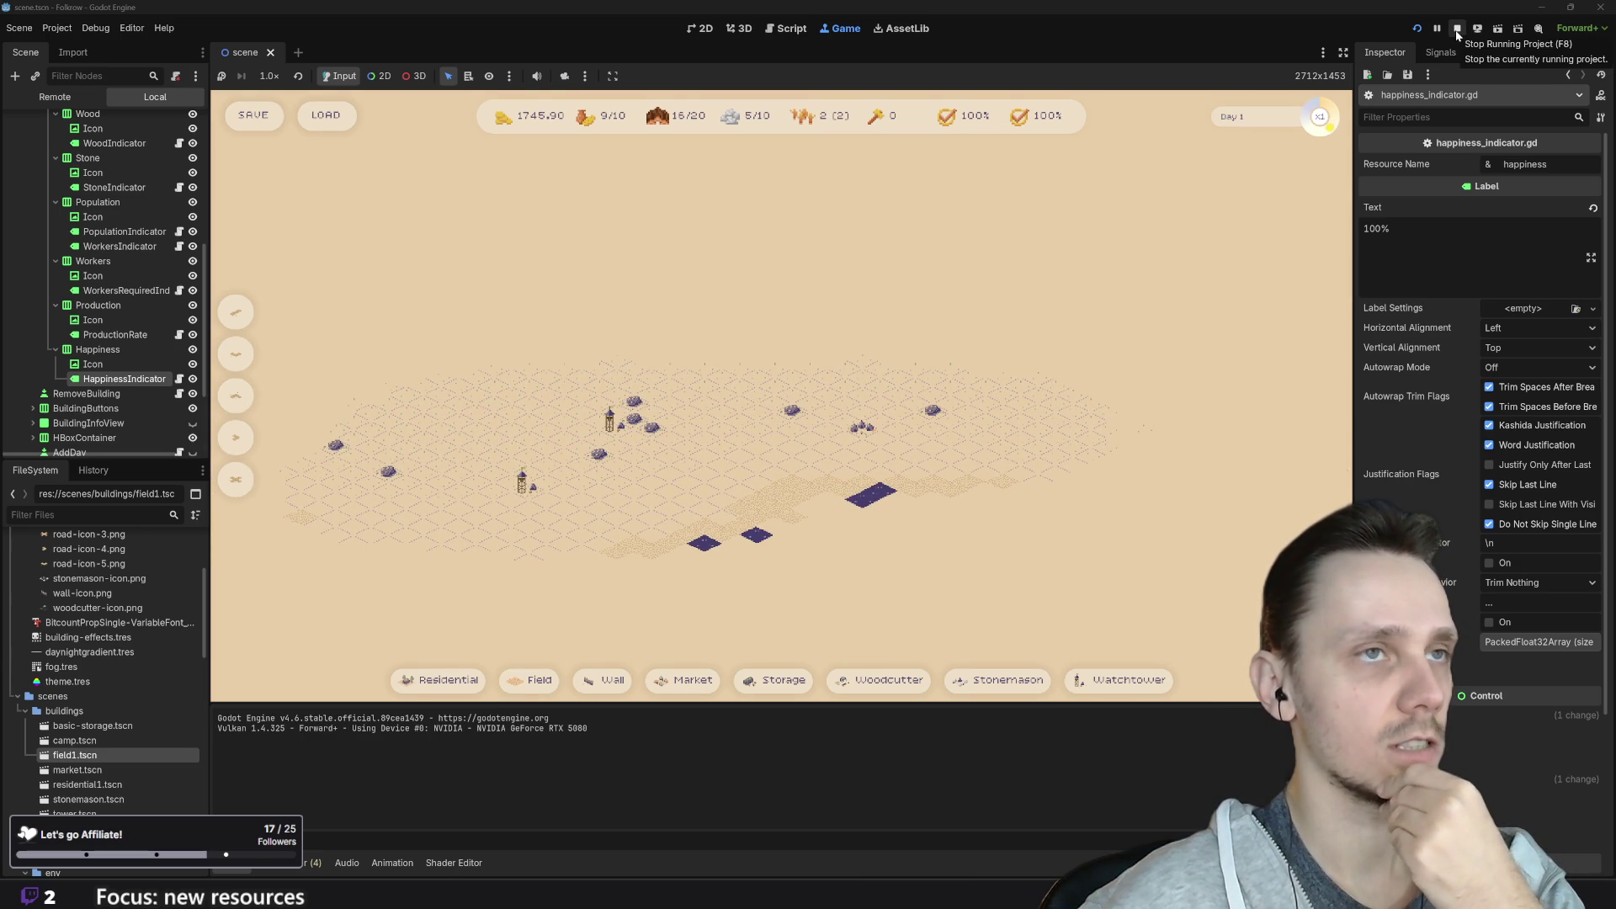
{"action": "left_click", "coordinate": [1458, 35]}
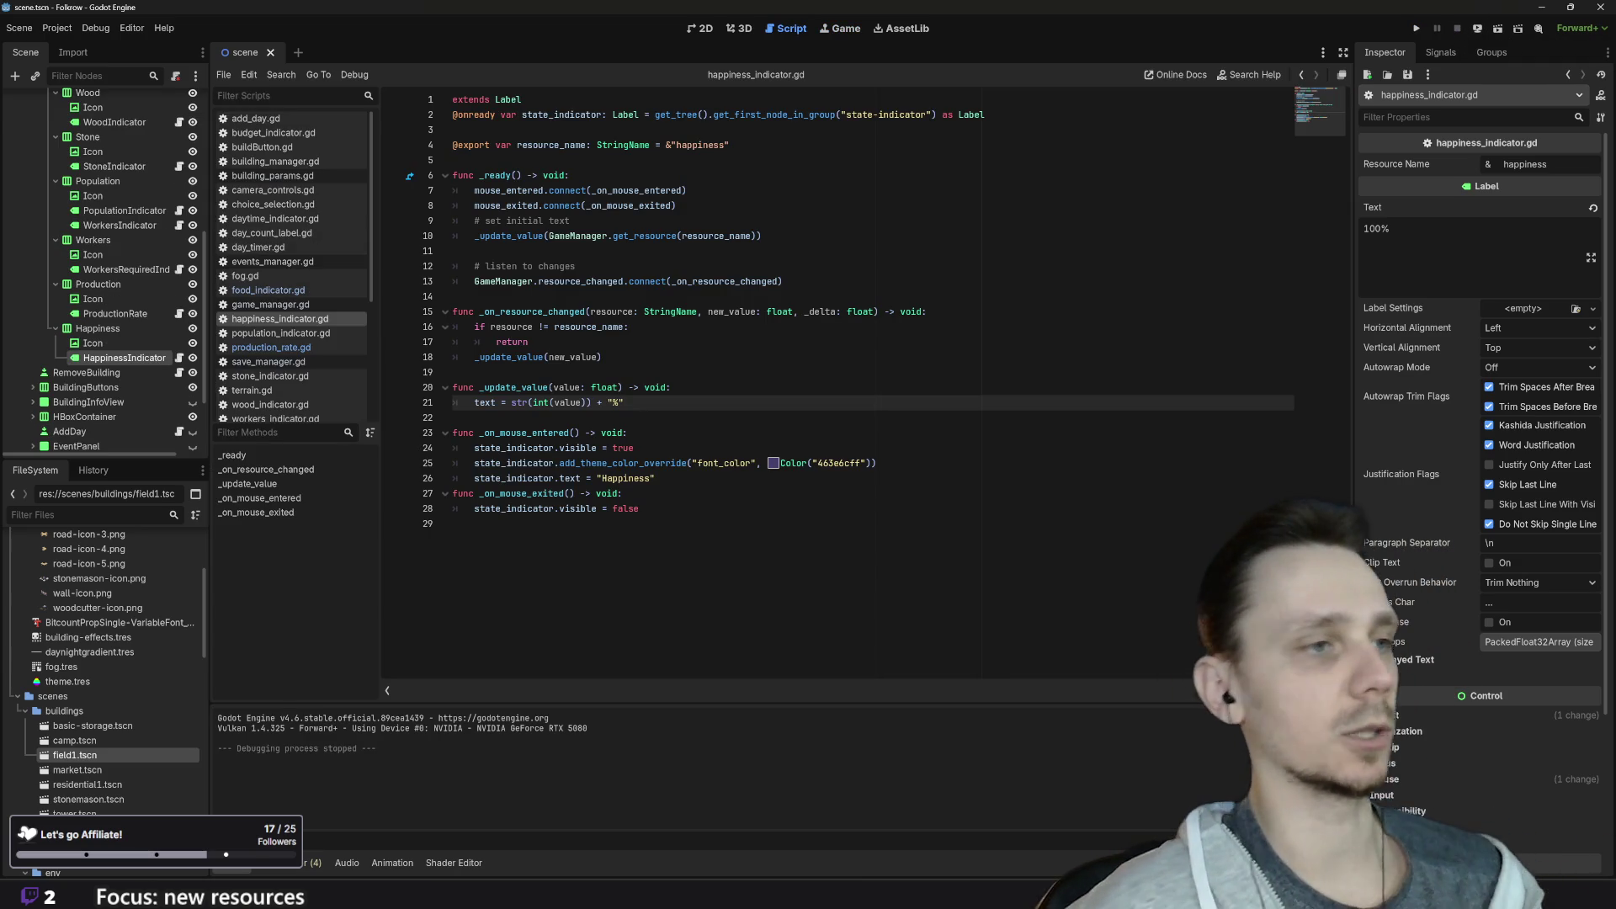
Step: Bring up the Linear board in the browser and open piskelapp.com's sprite creator in a new tab
{"action": "mouse_move", "coordinate": [669, 893]}
{"action": "left_click", "coordinate": [665, 800]}
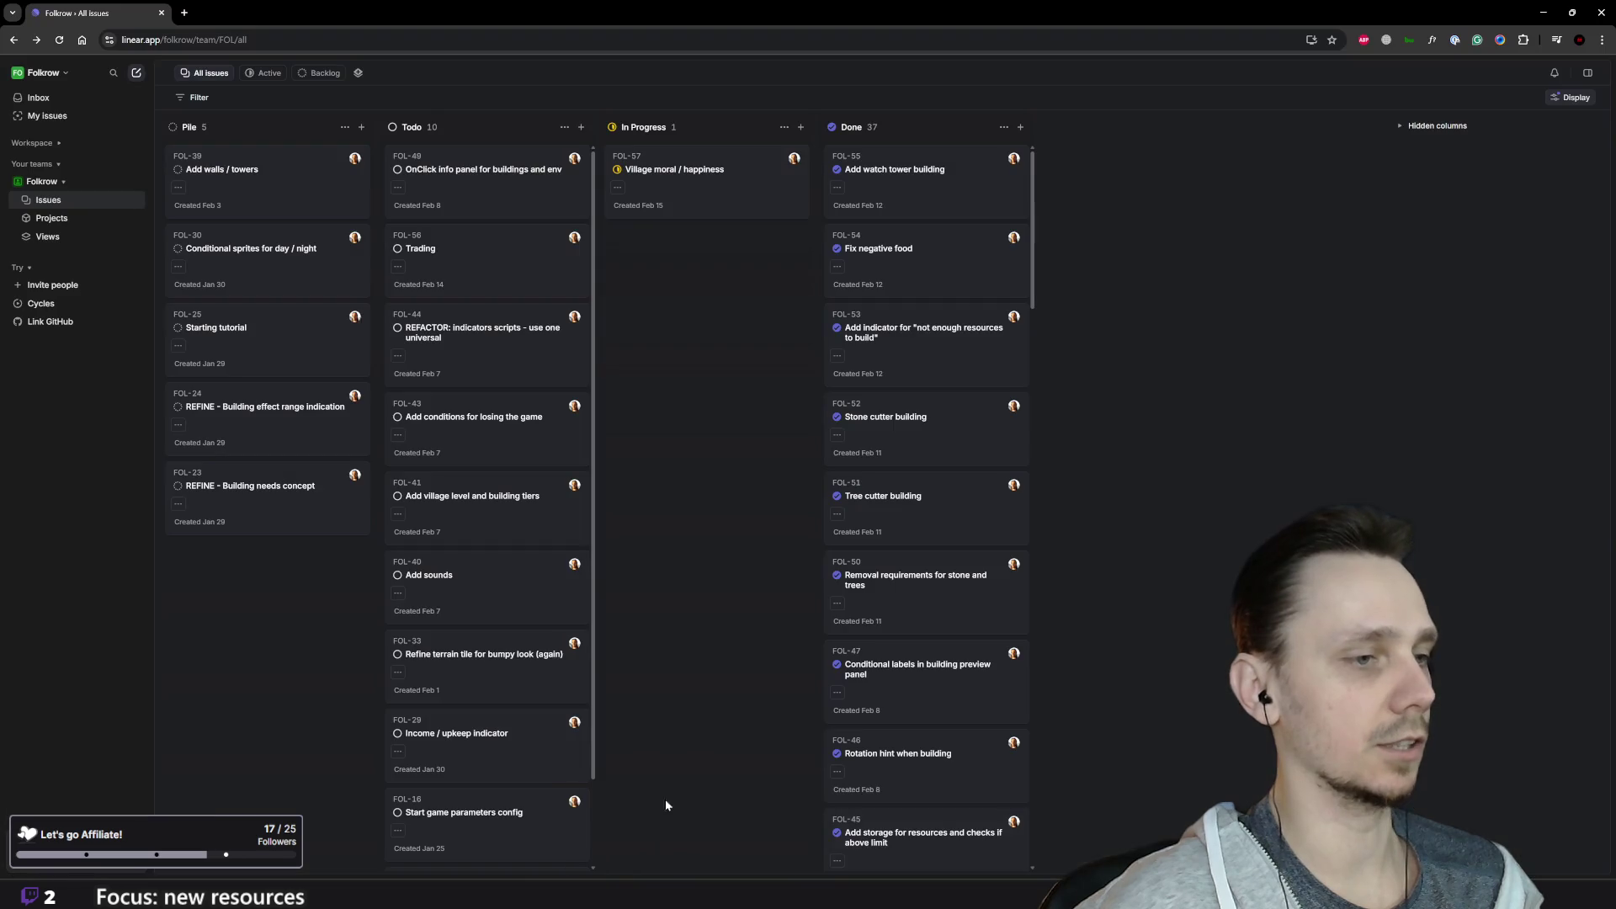
{"action": "left_click", "coordinate": [183, 12]}
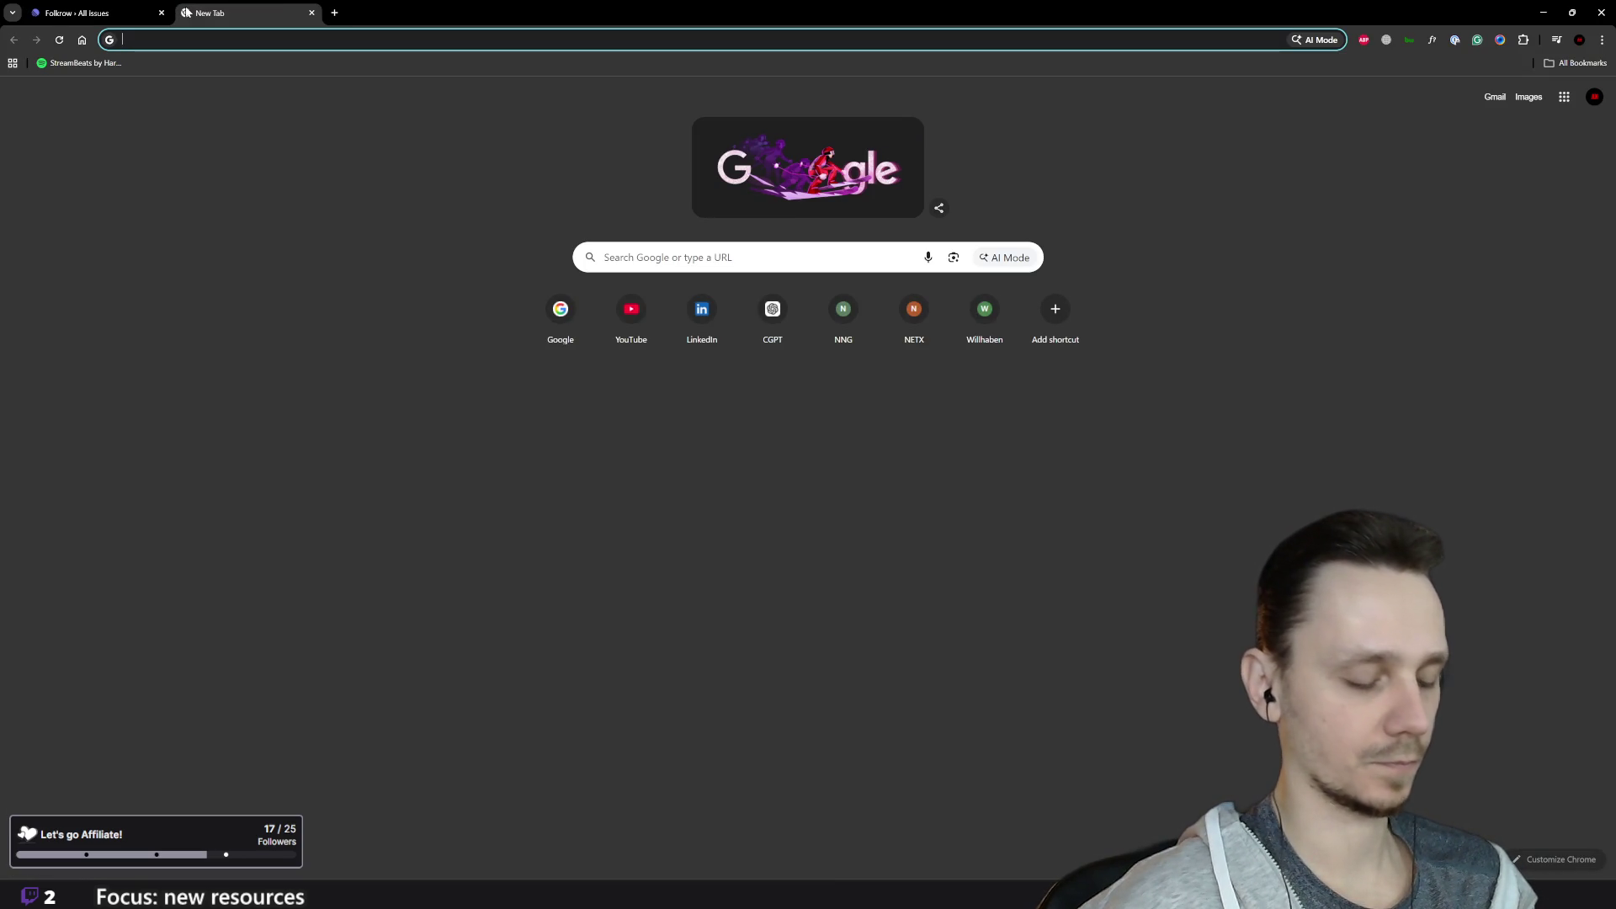
{"action": "type", "text": "piskelapp.com/p/create/sprite"}
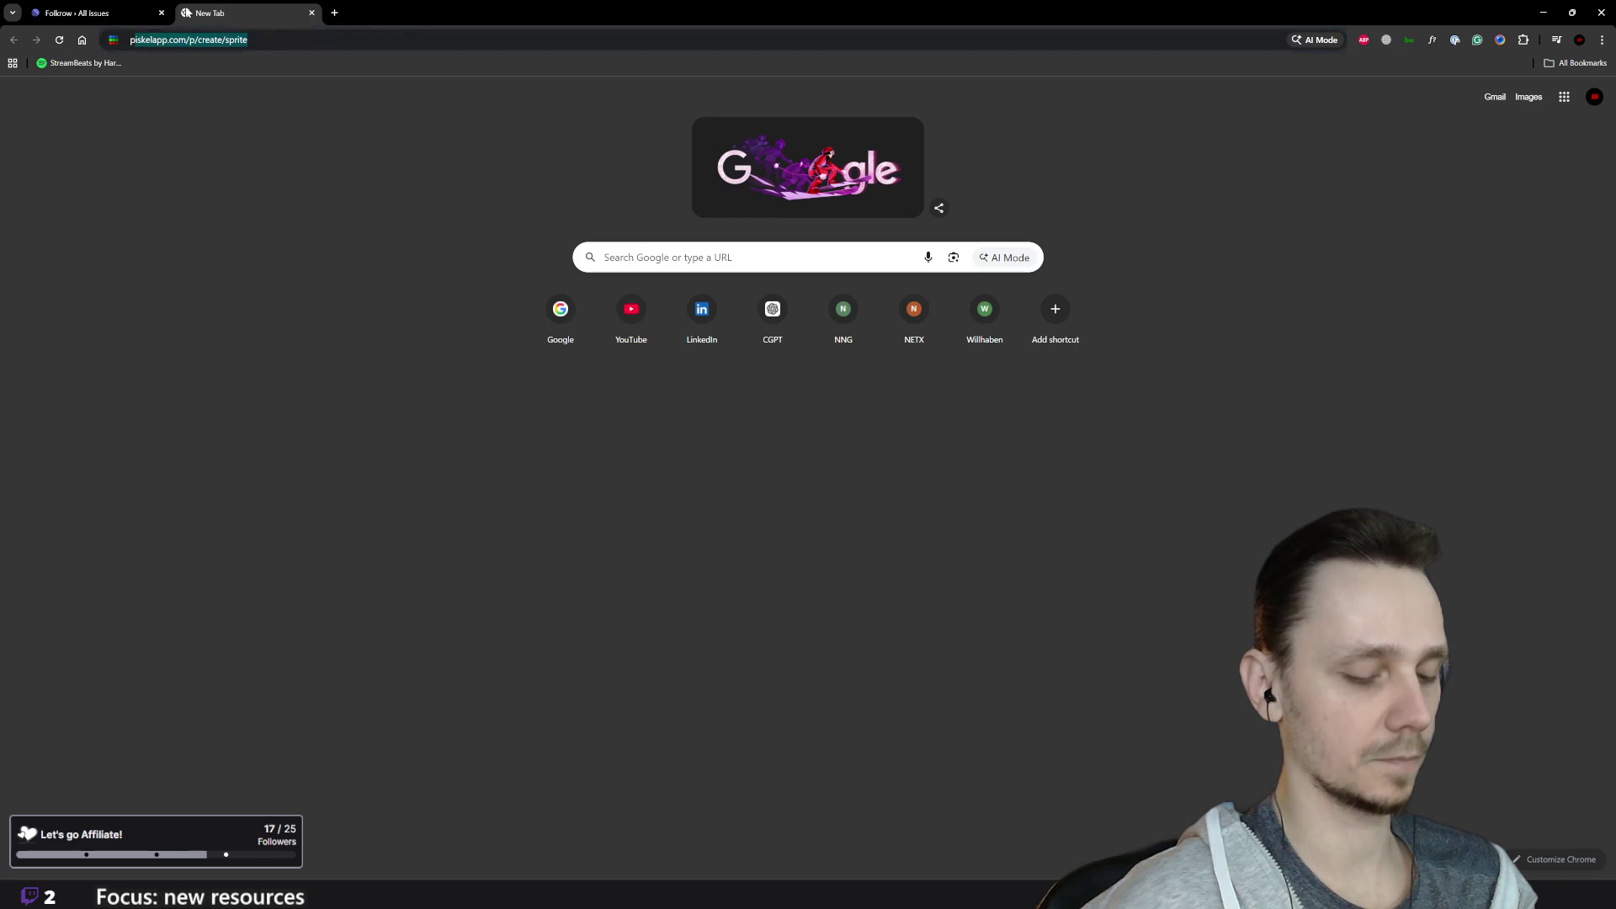
{"action": "key", "text": "Return"}
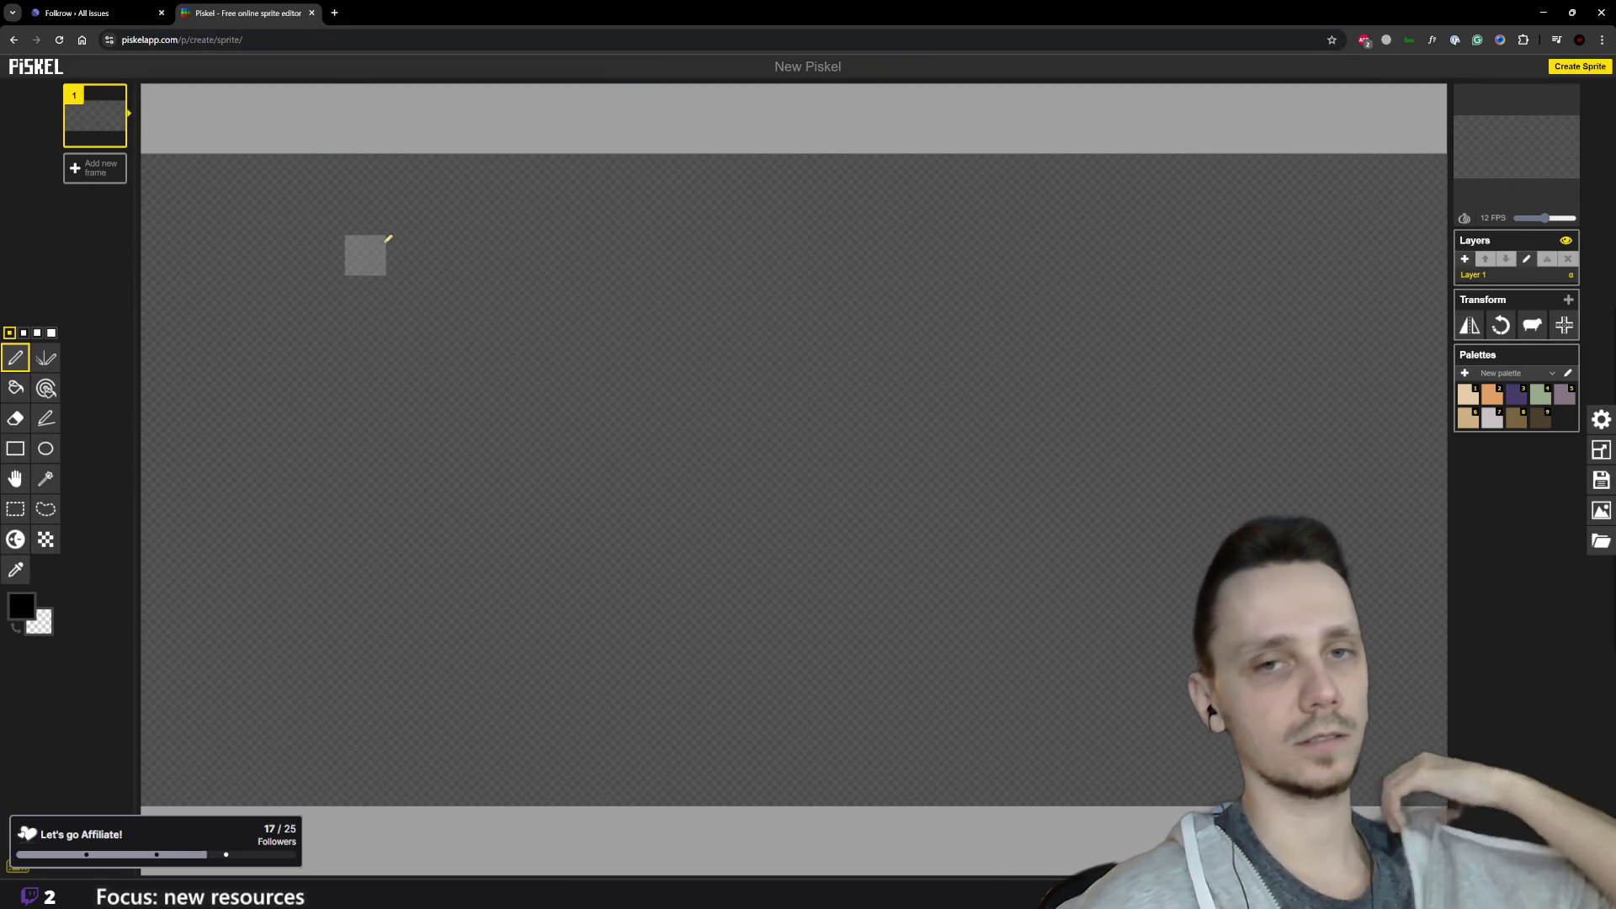
Step: Zoom out on the blank New Piskel canvas, then return to the Godot Engine editor
{"action": "scroll", "coordinate": [455, 294], "scroll_direction": "down", "scroll_amount": 3}
{"action": "scroll", "coordinate": [606, 309], "scroll_direction": "down", "scroll_amount": 1}
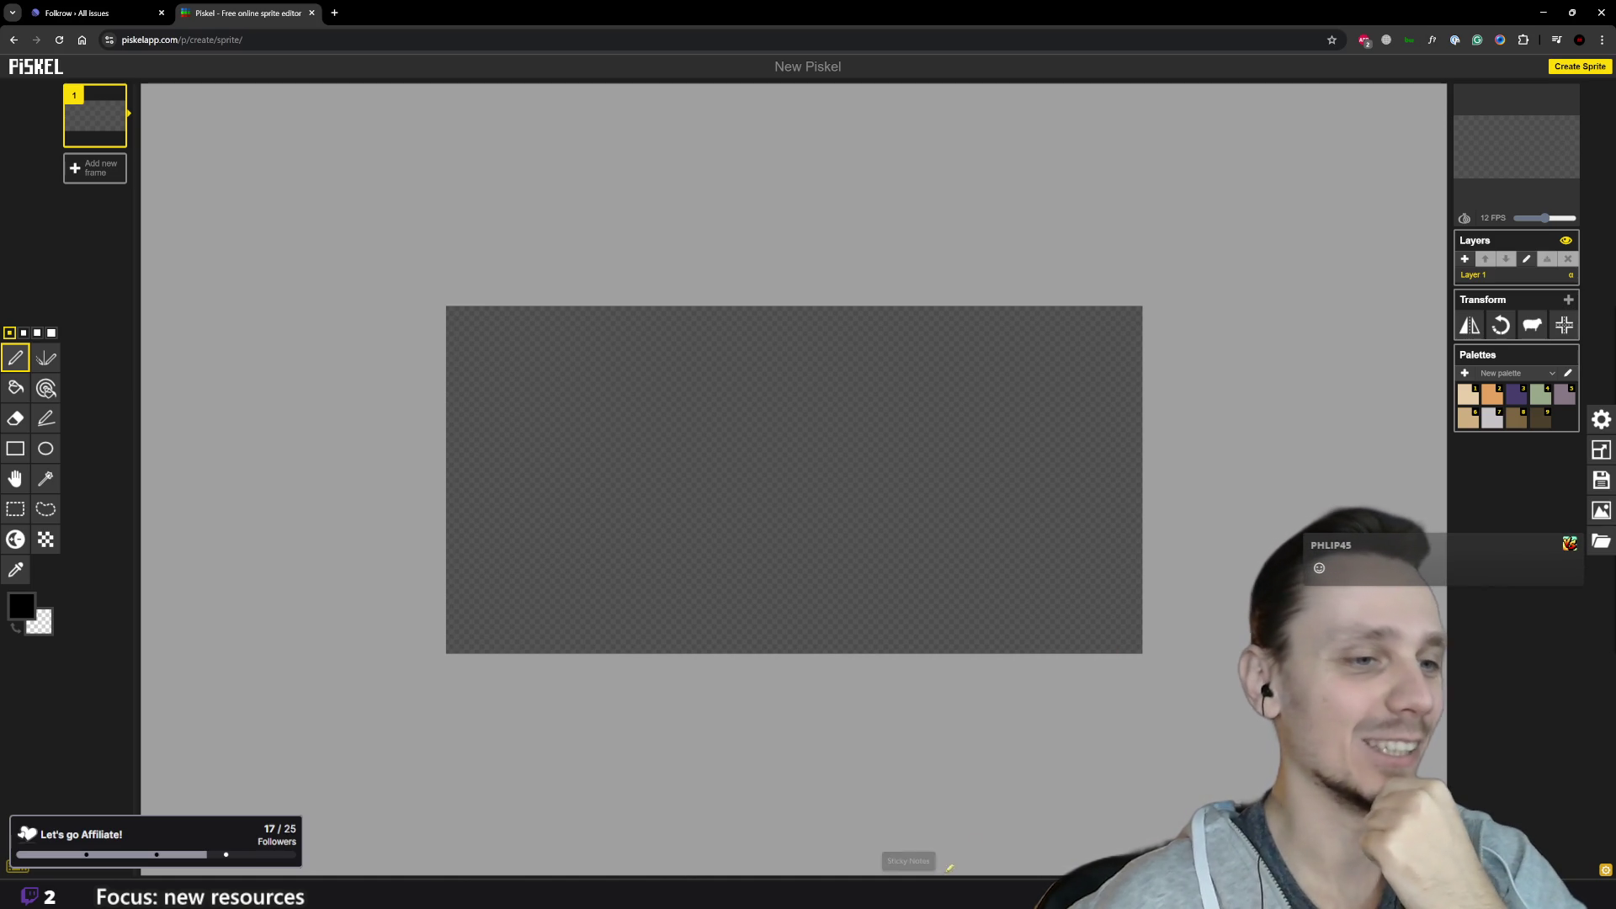
{"action": "mouse_move", "coordinate": [1002, 892]}
{"action": "left_click", "coordinate": [1002, 843]}
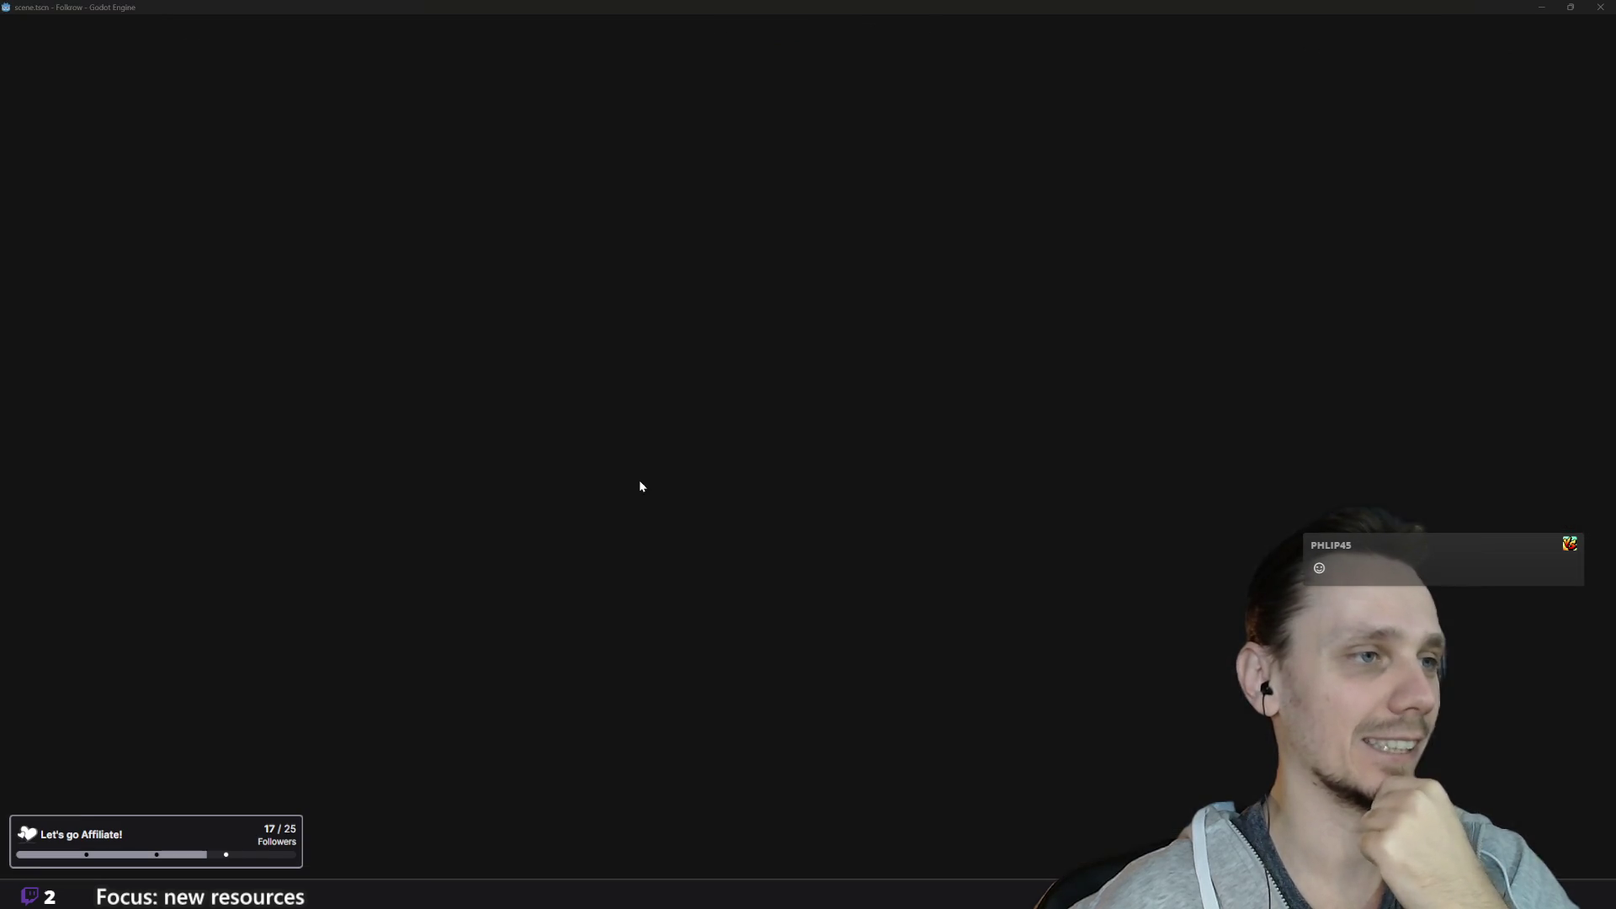
Step: Replace 'Happiness' with 'Mood' in state_indicator.text on line 26
{"action": "left_click", "coordinate": [640, 479]}
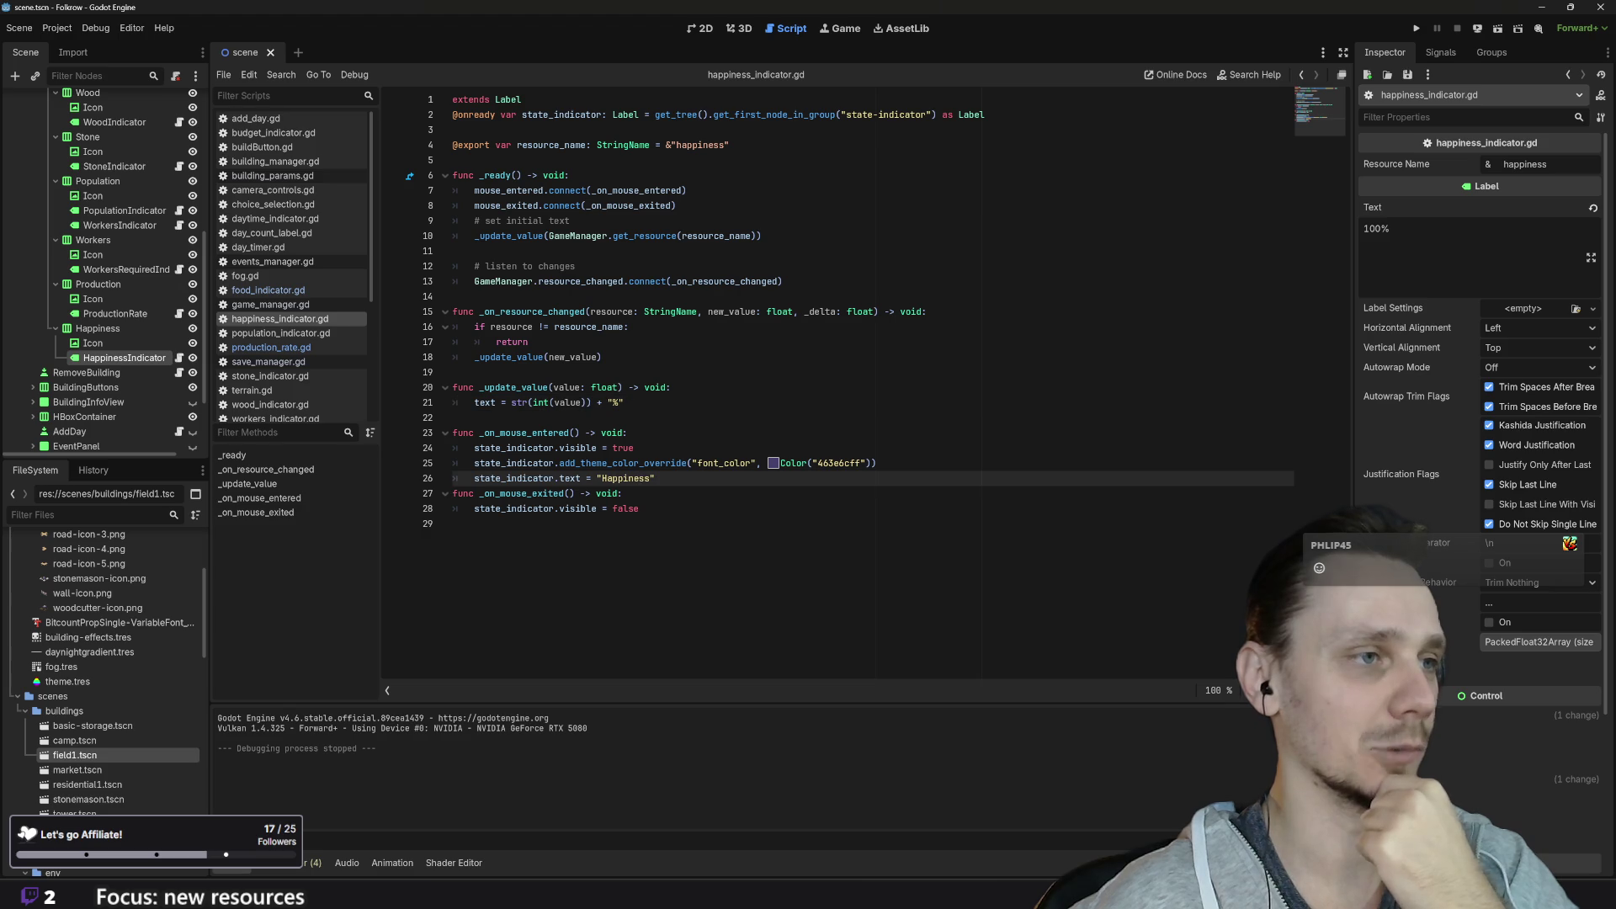
{"action": "double_click", "coordinate": [641, 478]}
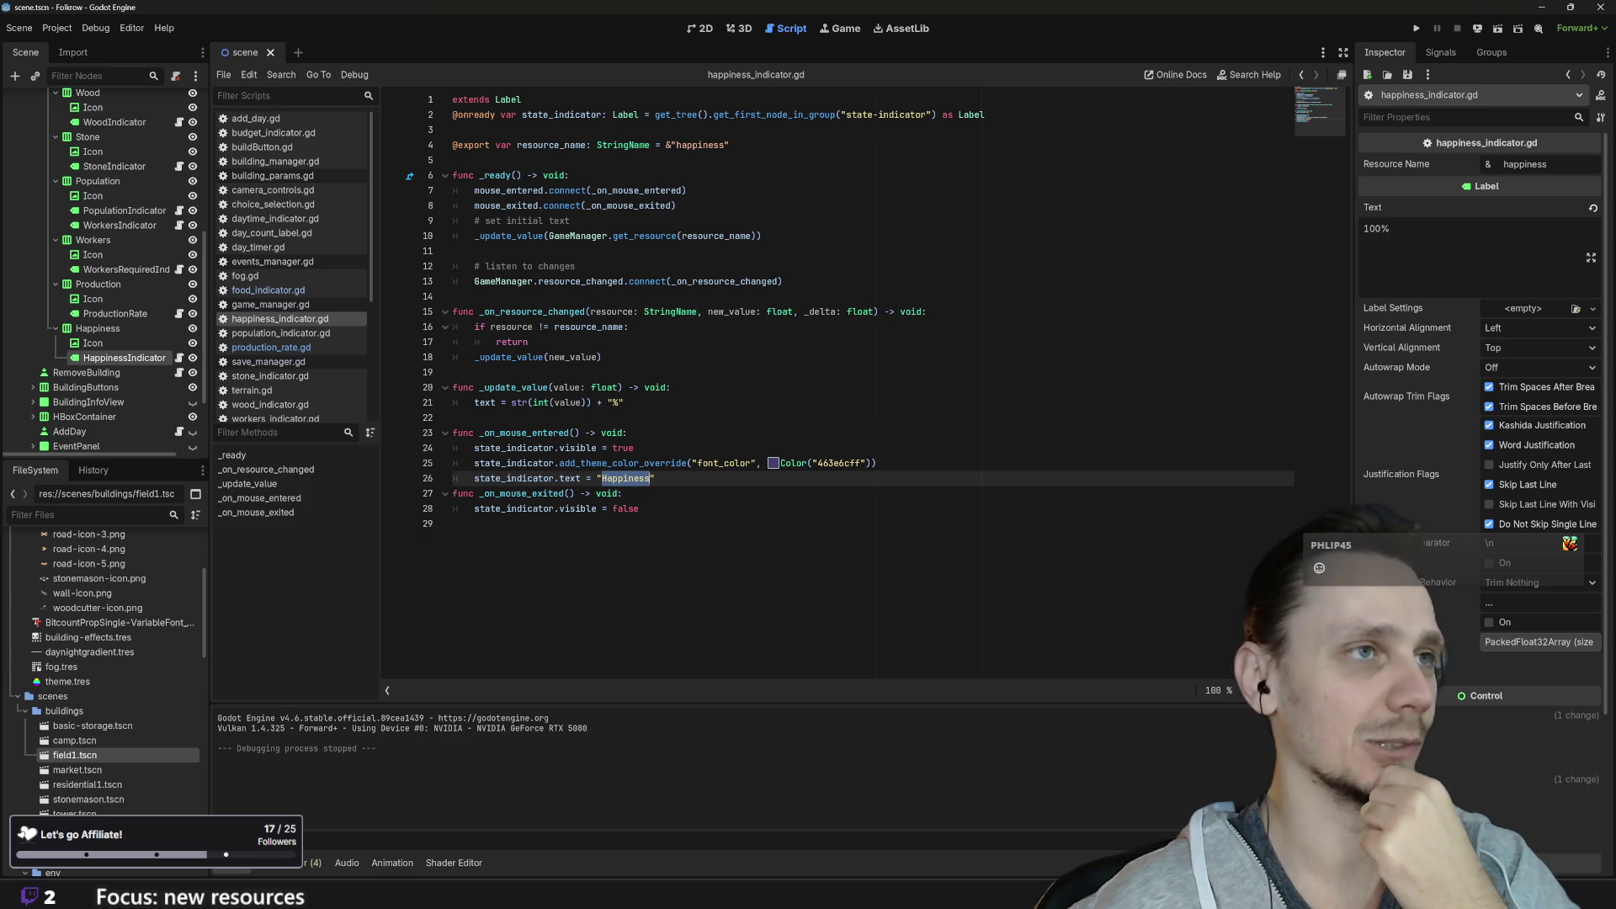
{"action": "type", "text": "Hood"}
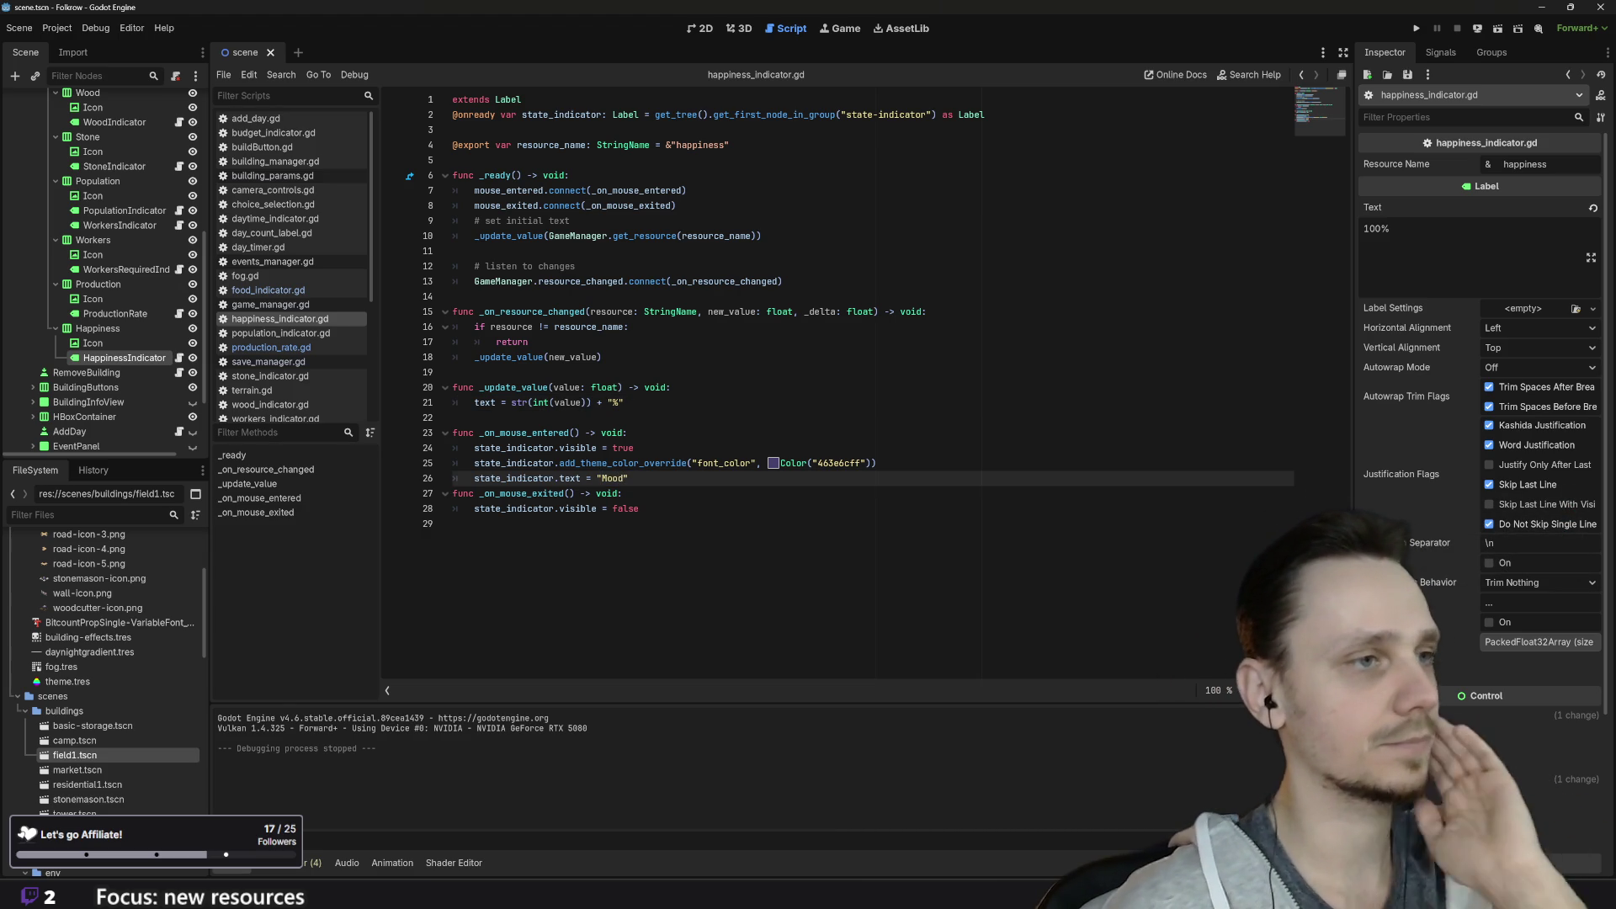
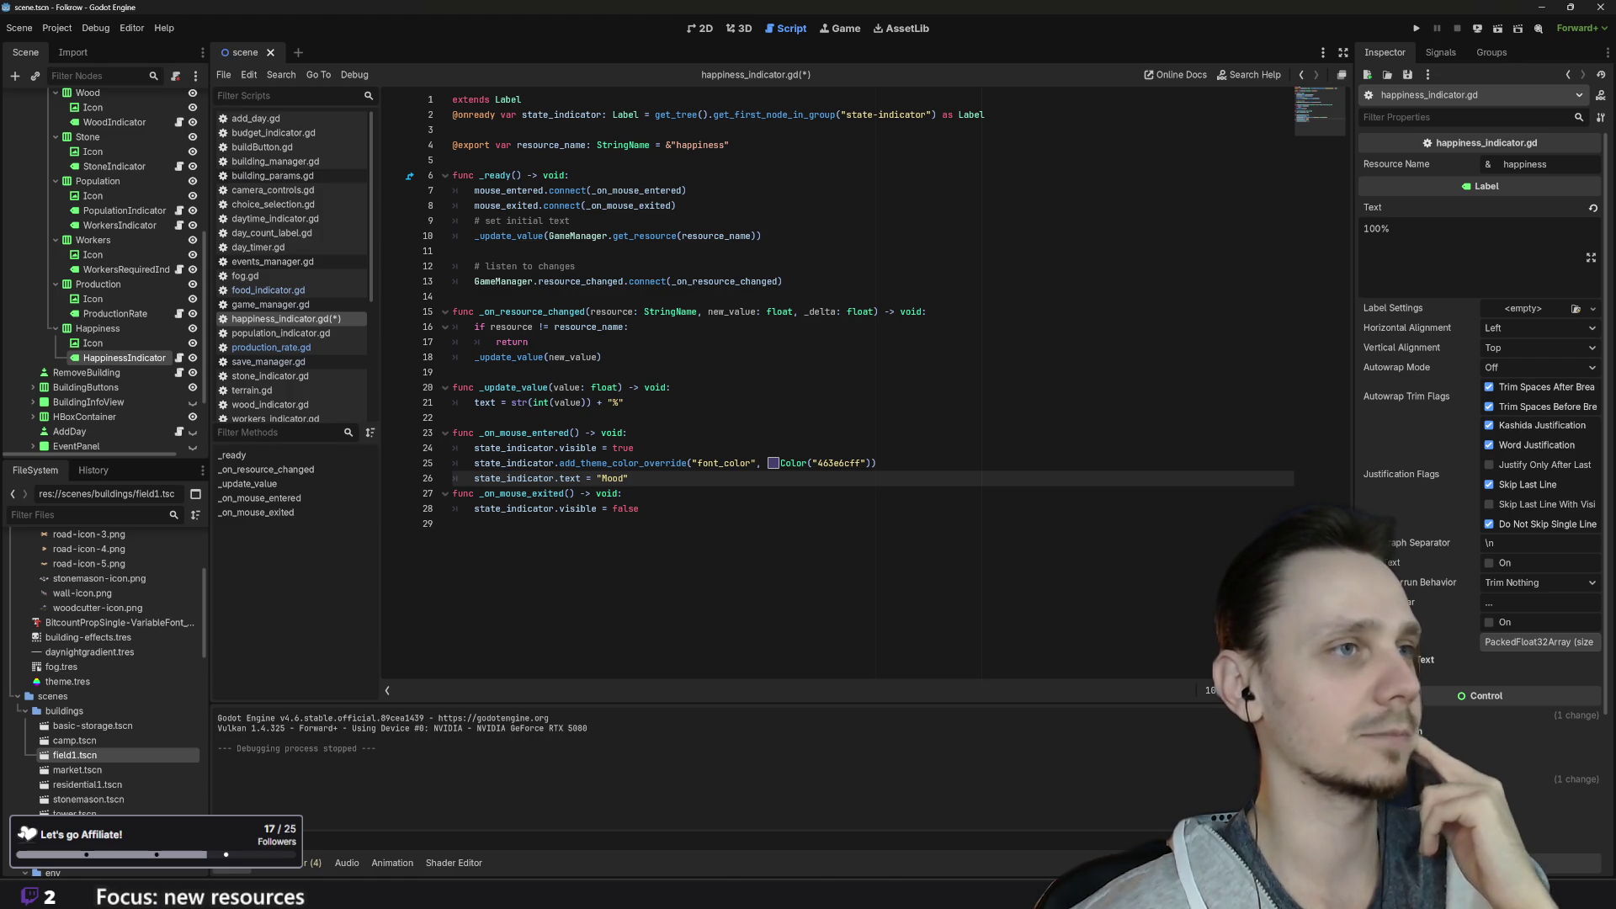
Step: Change the exported resource name on line 4 of happiness_indicator.gd to mood and save it
{"action": "double_click", "coordinate": [699, 145]}
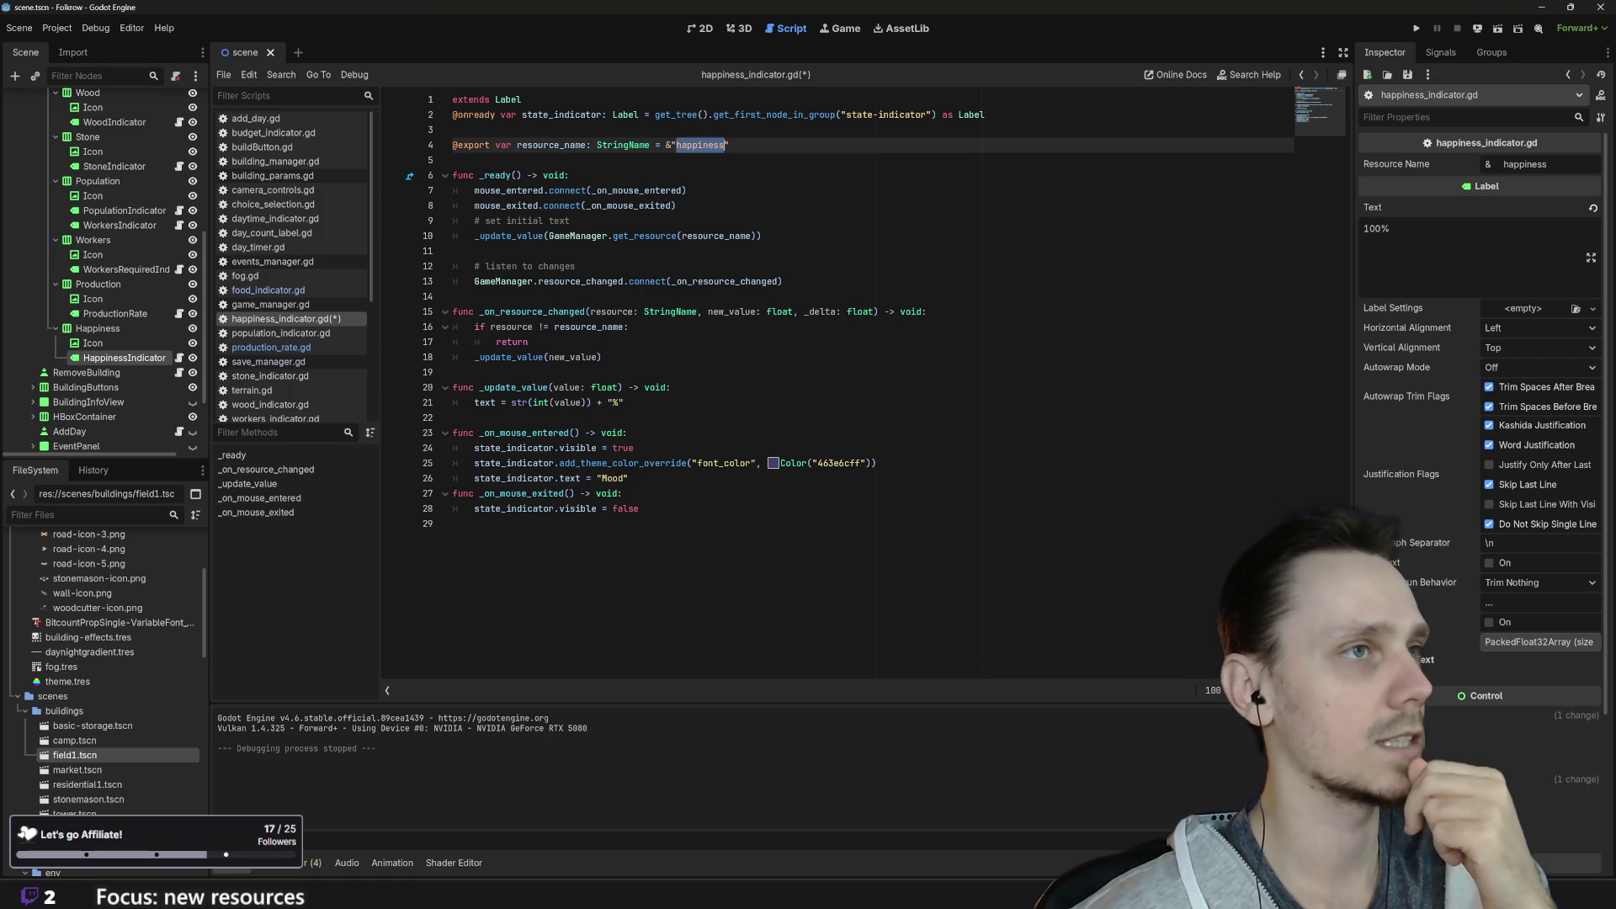
{"action": "type", "text": "mood"}
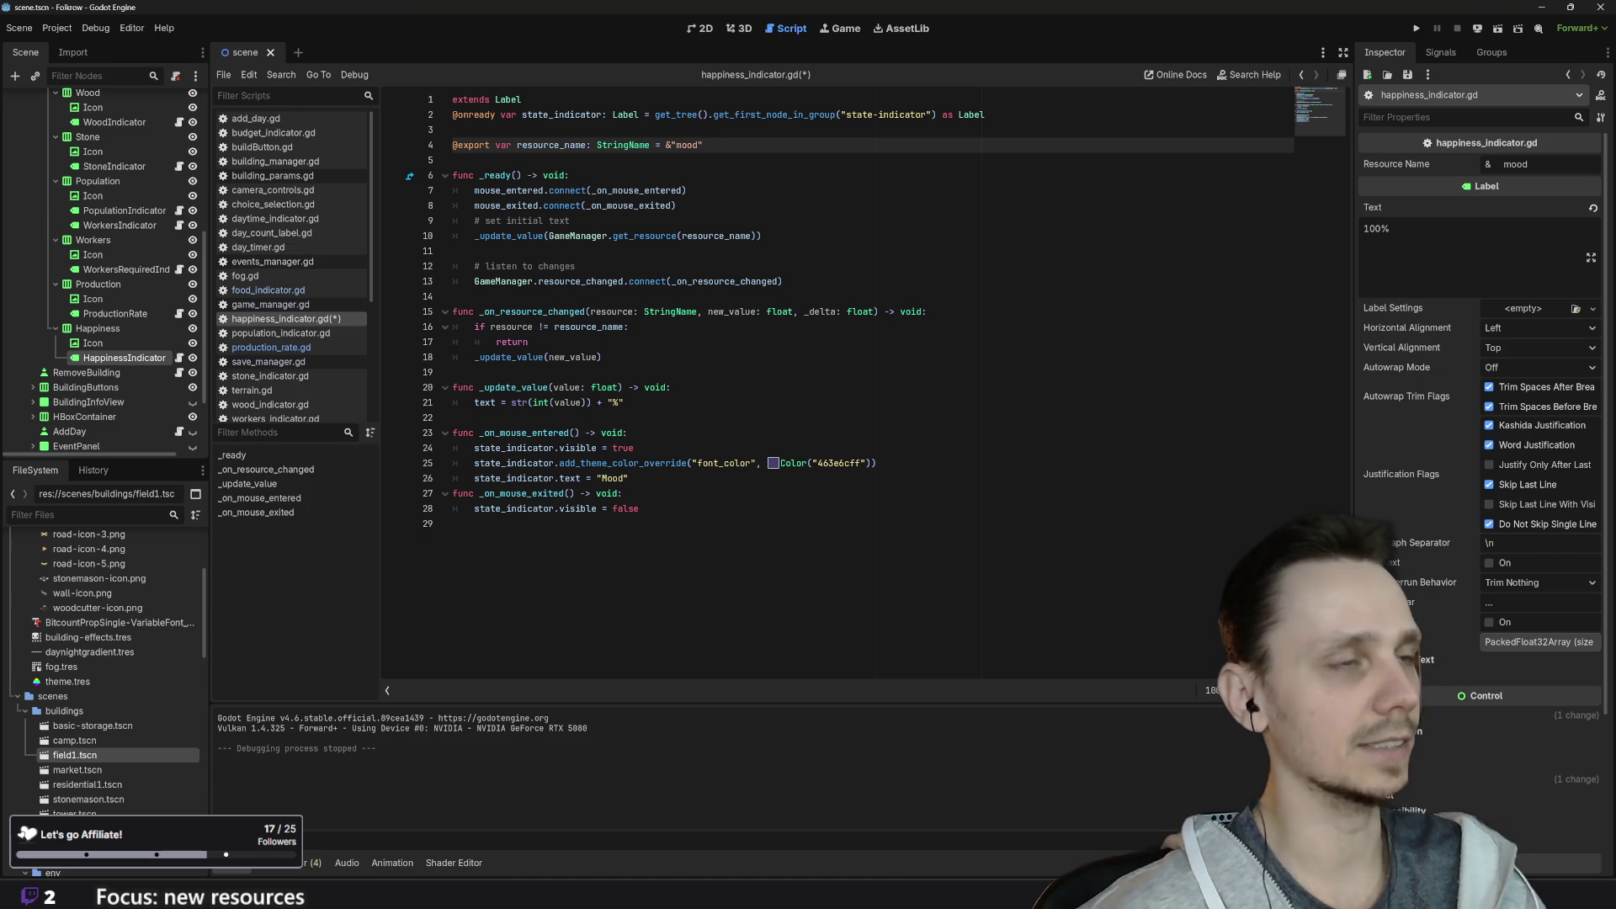
{"action": "key", "text": "ctrl+s"}
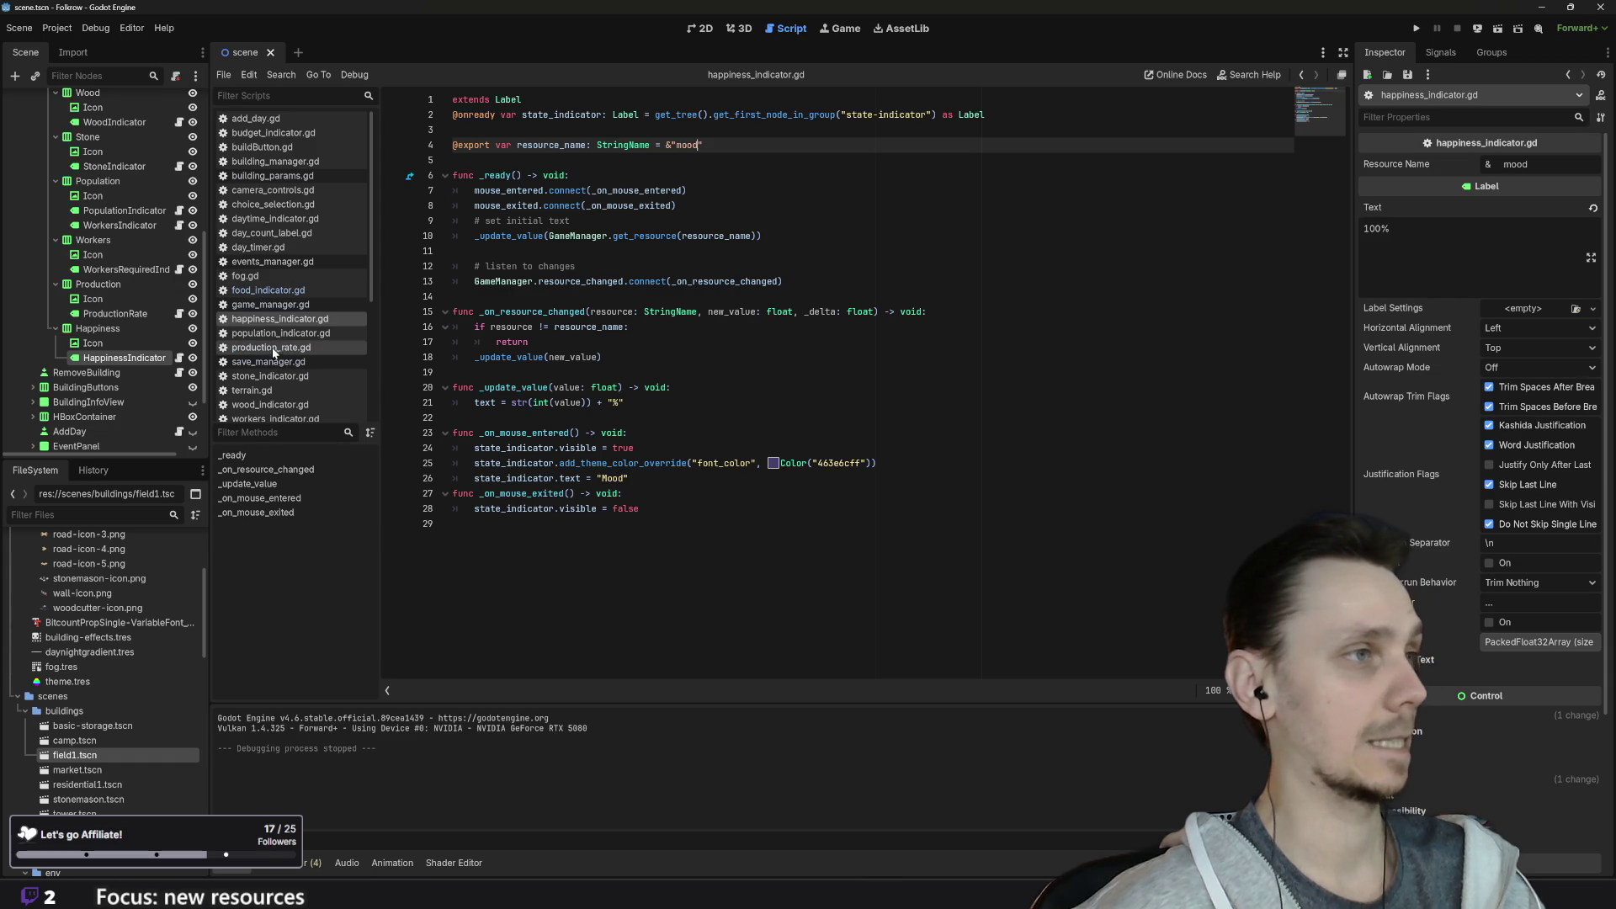
Step: Show game_manager.gd's start parameters, then bring the Piskel browser window forward
{"action": "left_click", "coordinate": [262, 305]}
{"action": "scroll", "coordinate": [757, 379], "scroll_direction": "down", "scroll_amount": 3}
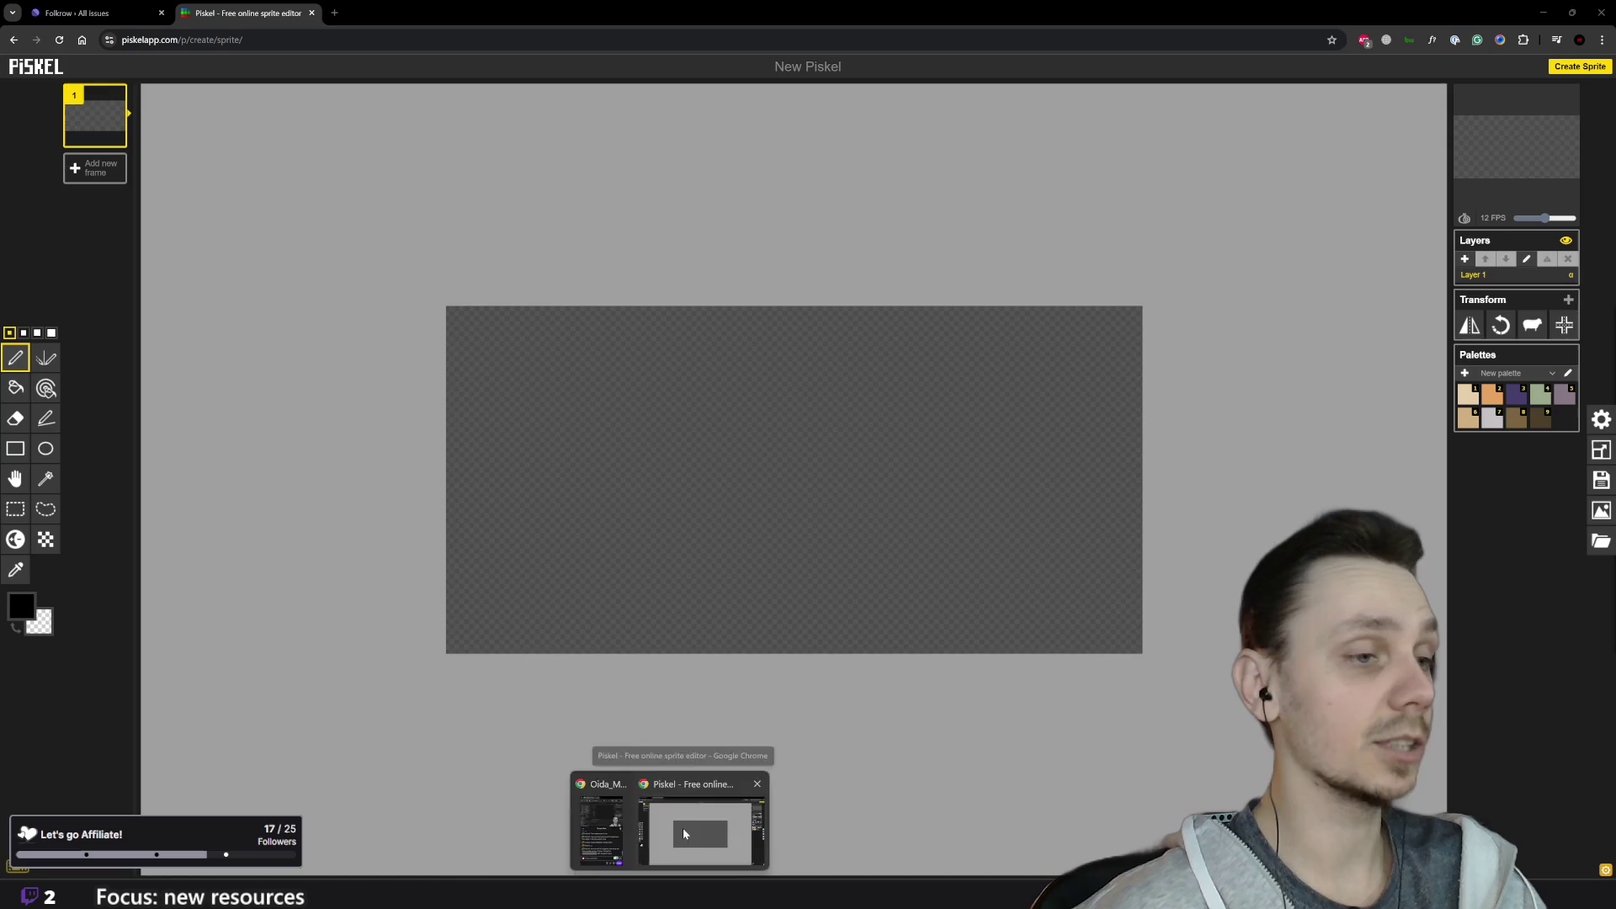
{"action": "left_click", "coordinate": [684, 827]}
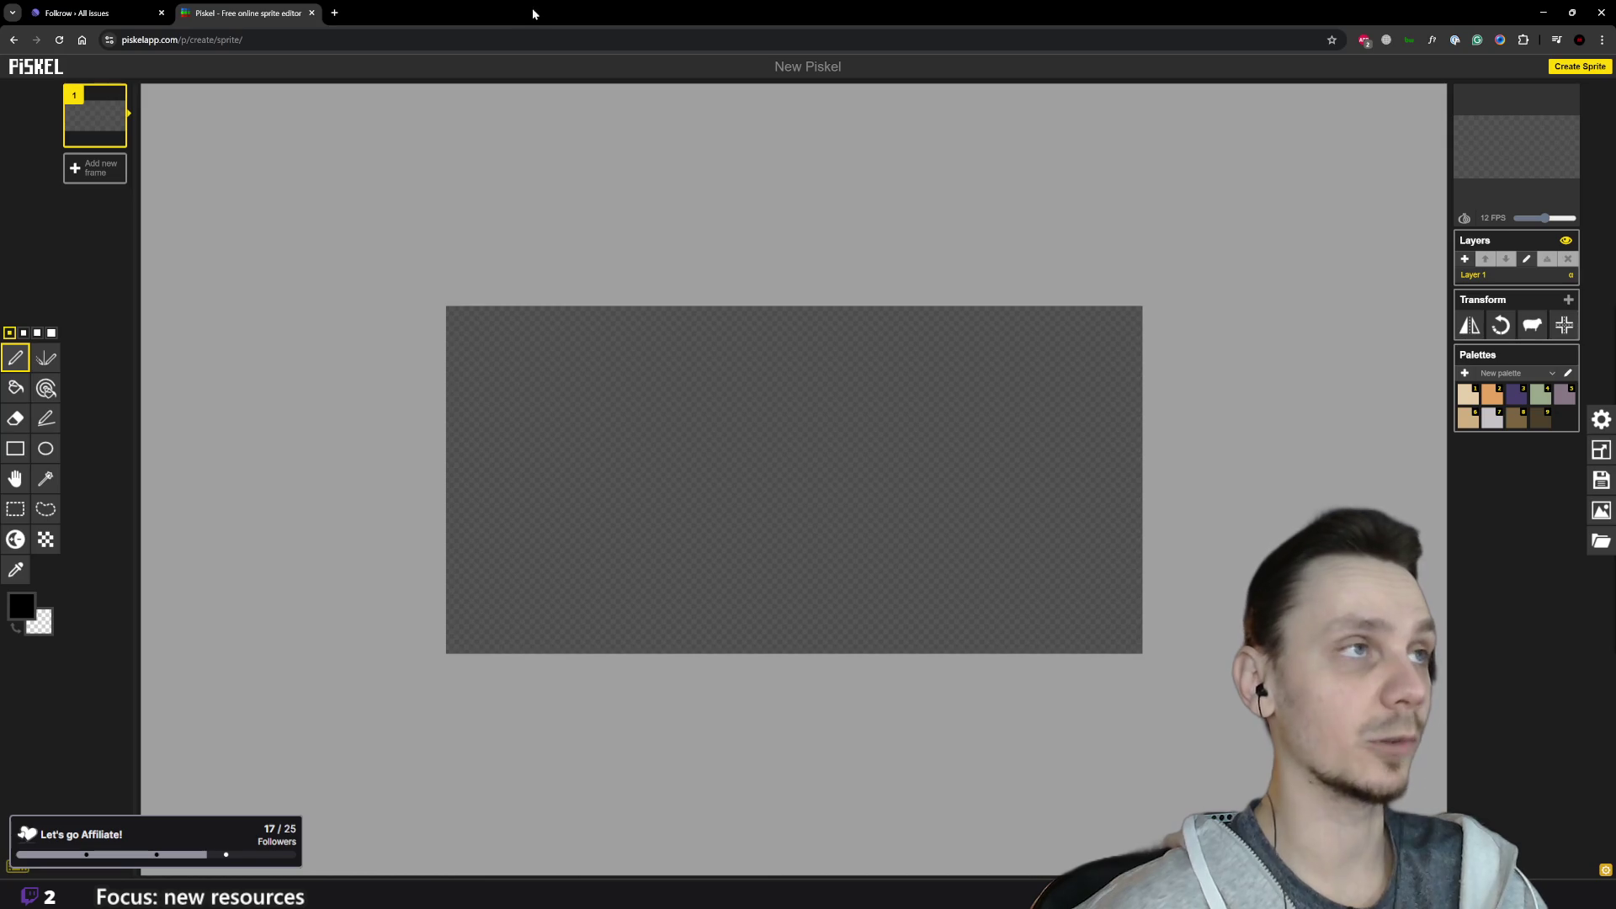
Step: Search Google for 'Rollercoaster Tycoon' in a new tab and show the image results
{"action": "left_click", "coordinate": [334, 13]}
{"action": "type", "text": "Rollercoaster Tycoon"}
{"action": "key", "text": "Return"}
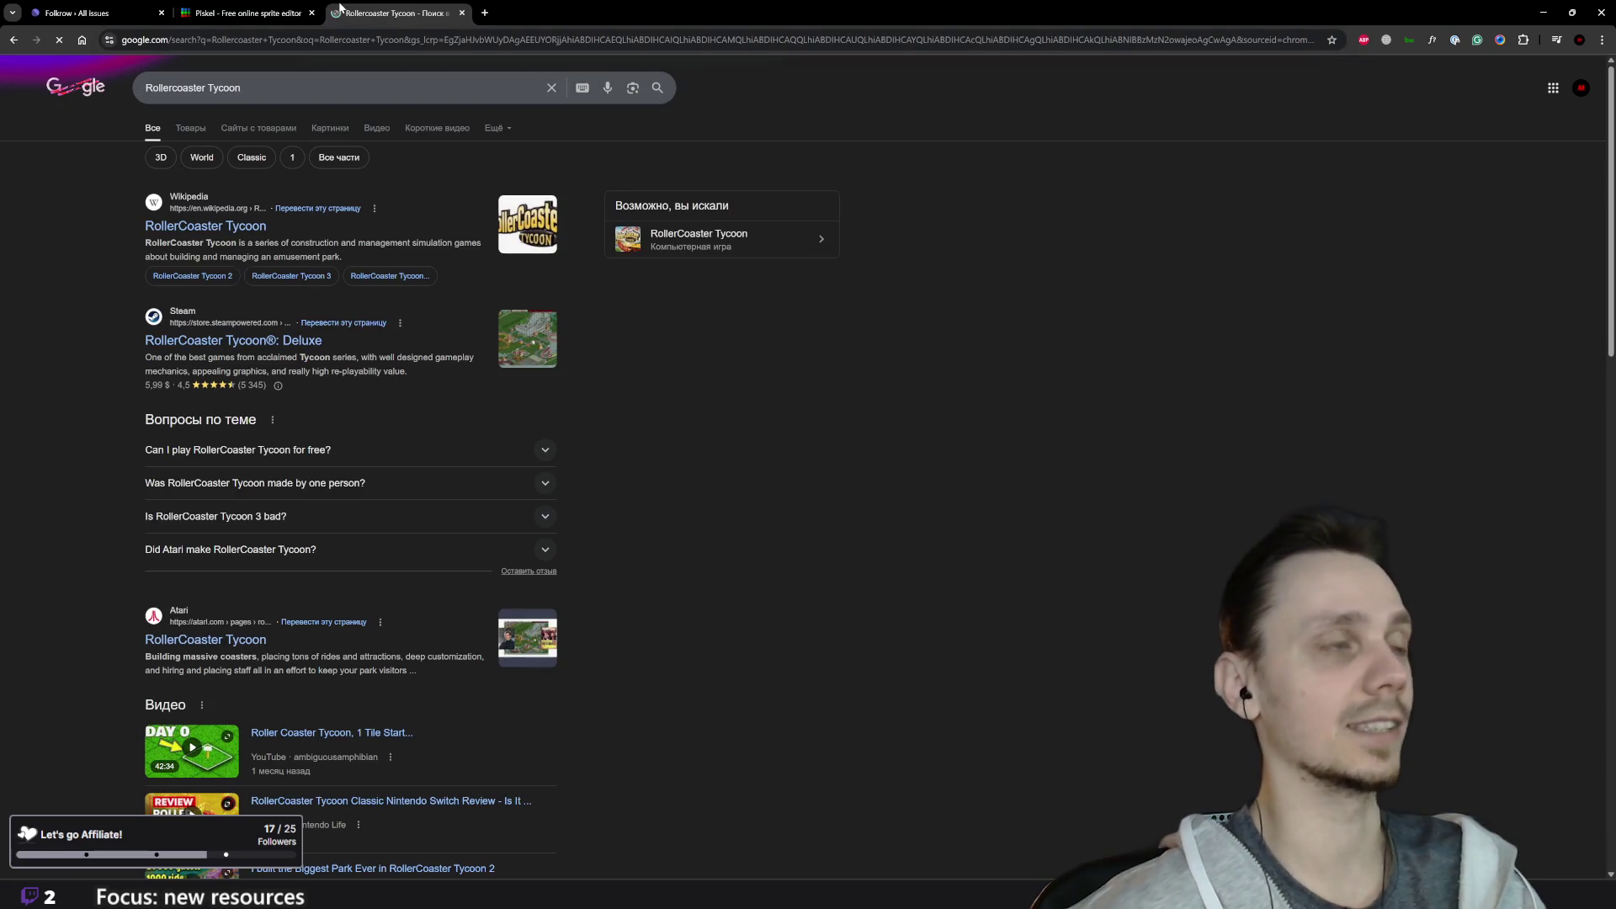
{"action": "left_click", "coordinate": [204, 134]}
{"action": "left_click", "coordinate": [337, 127]}
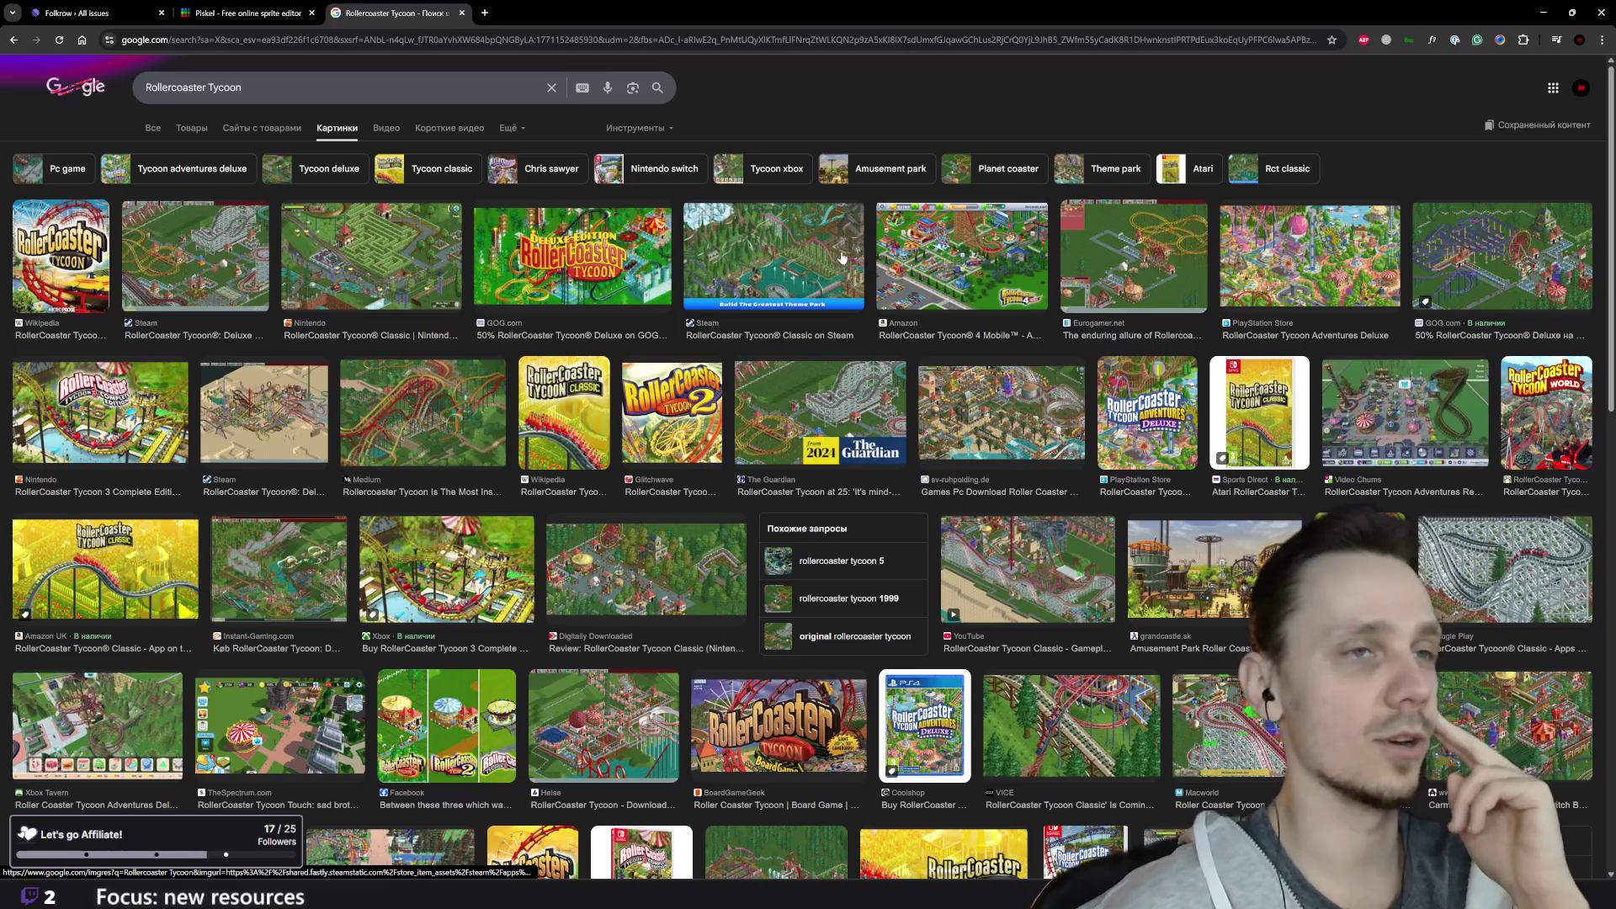
Step: Preview several RollerCoaster Tycoon images and open the Steam store page for RollerCoaster Tycoon Deluxe
{"action": "left_click", "coordinate": [962, 256]}
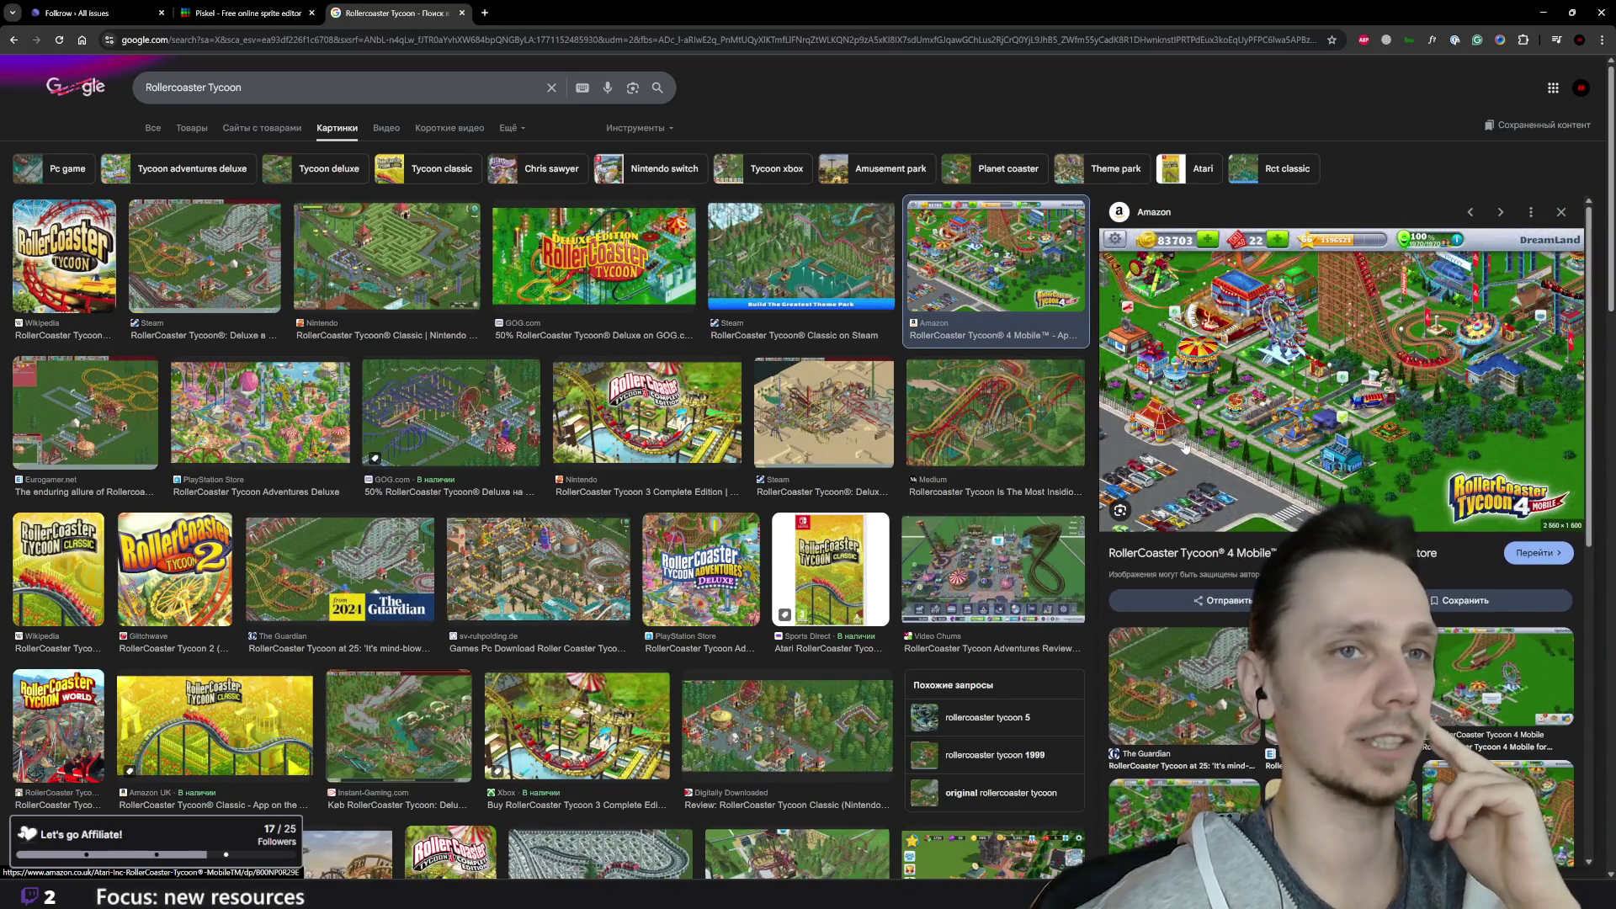
{"action": "left_click", "coordinate": [1002, 425]}
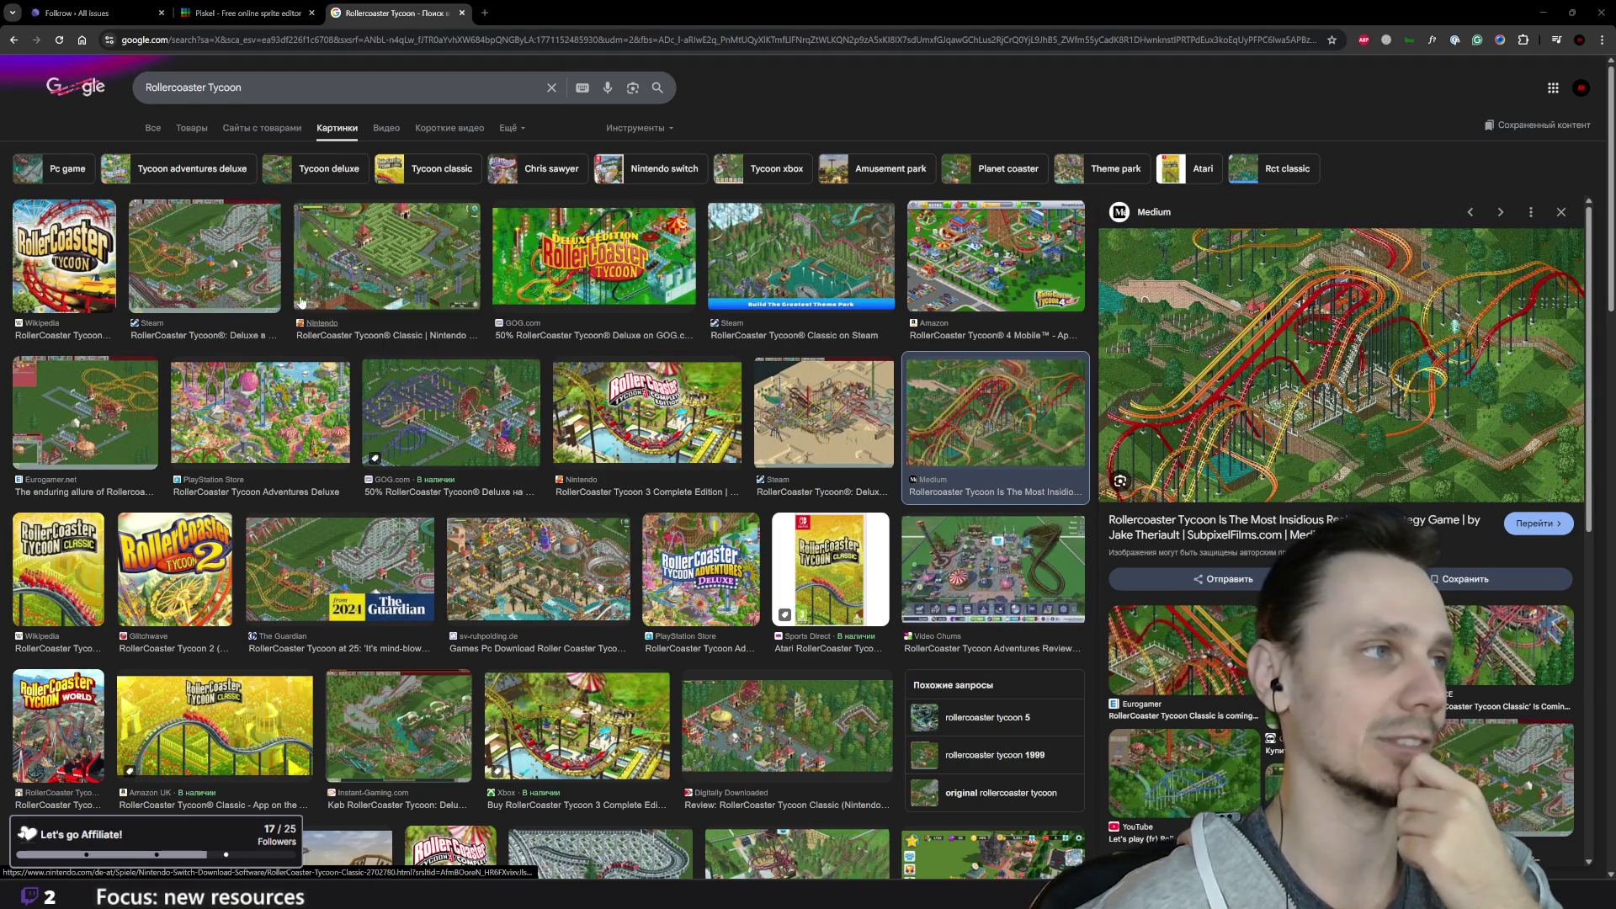
{"action": "left_click", "coordinate": [192, 260]}
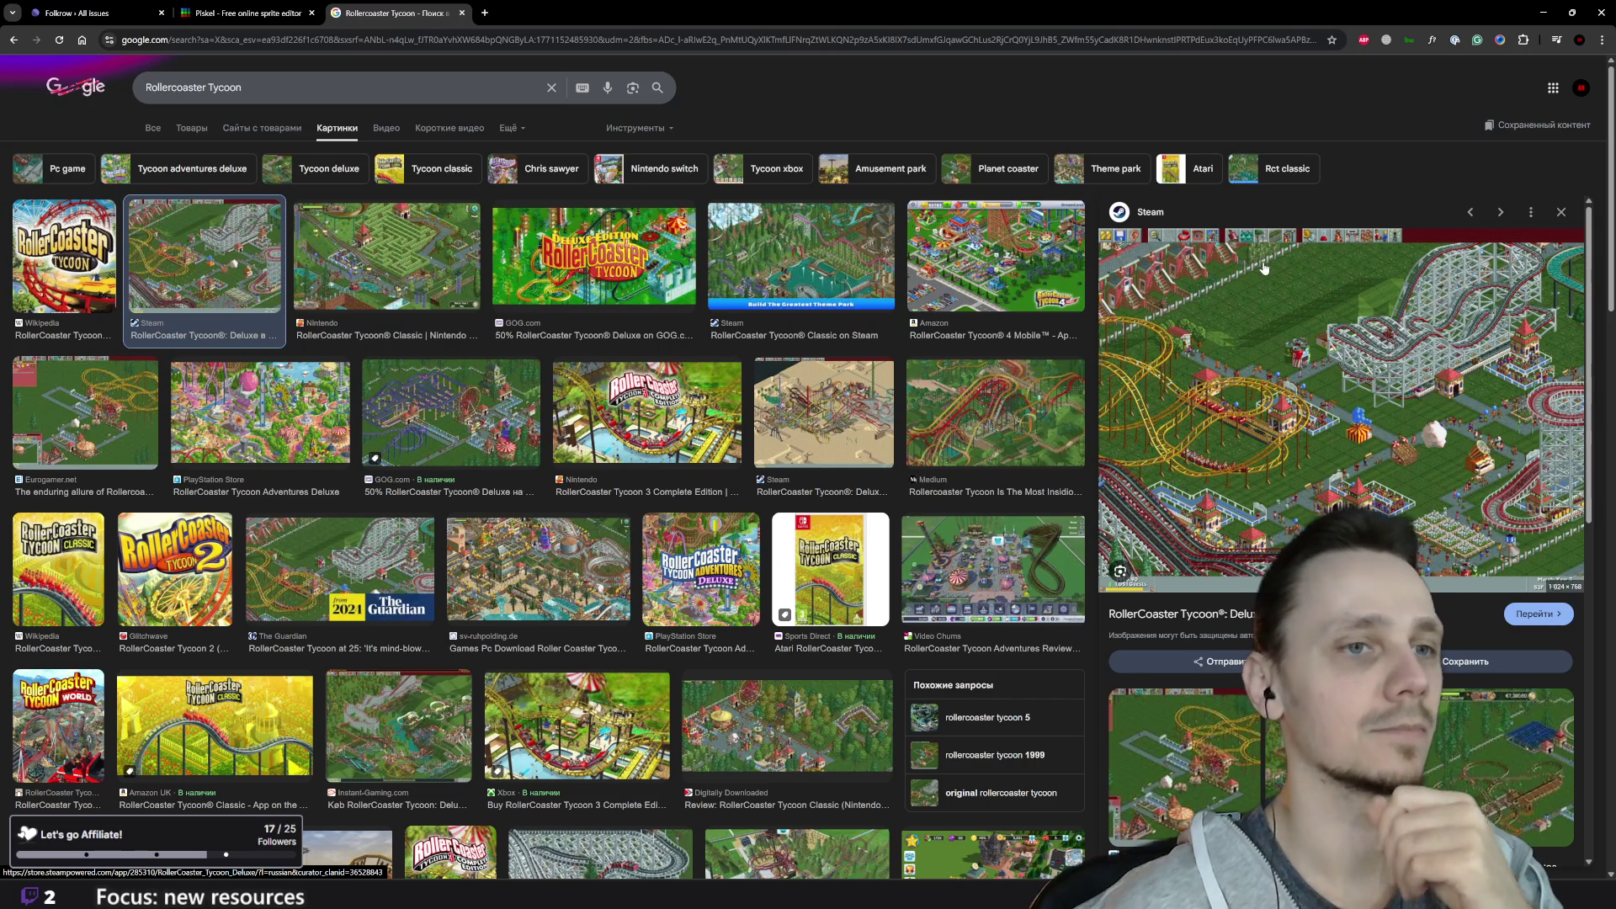
{"action": "scroll", "coordinate": [689, 634], "scroll_direction": "down", "scroll_amount": 4}
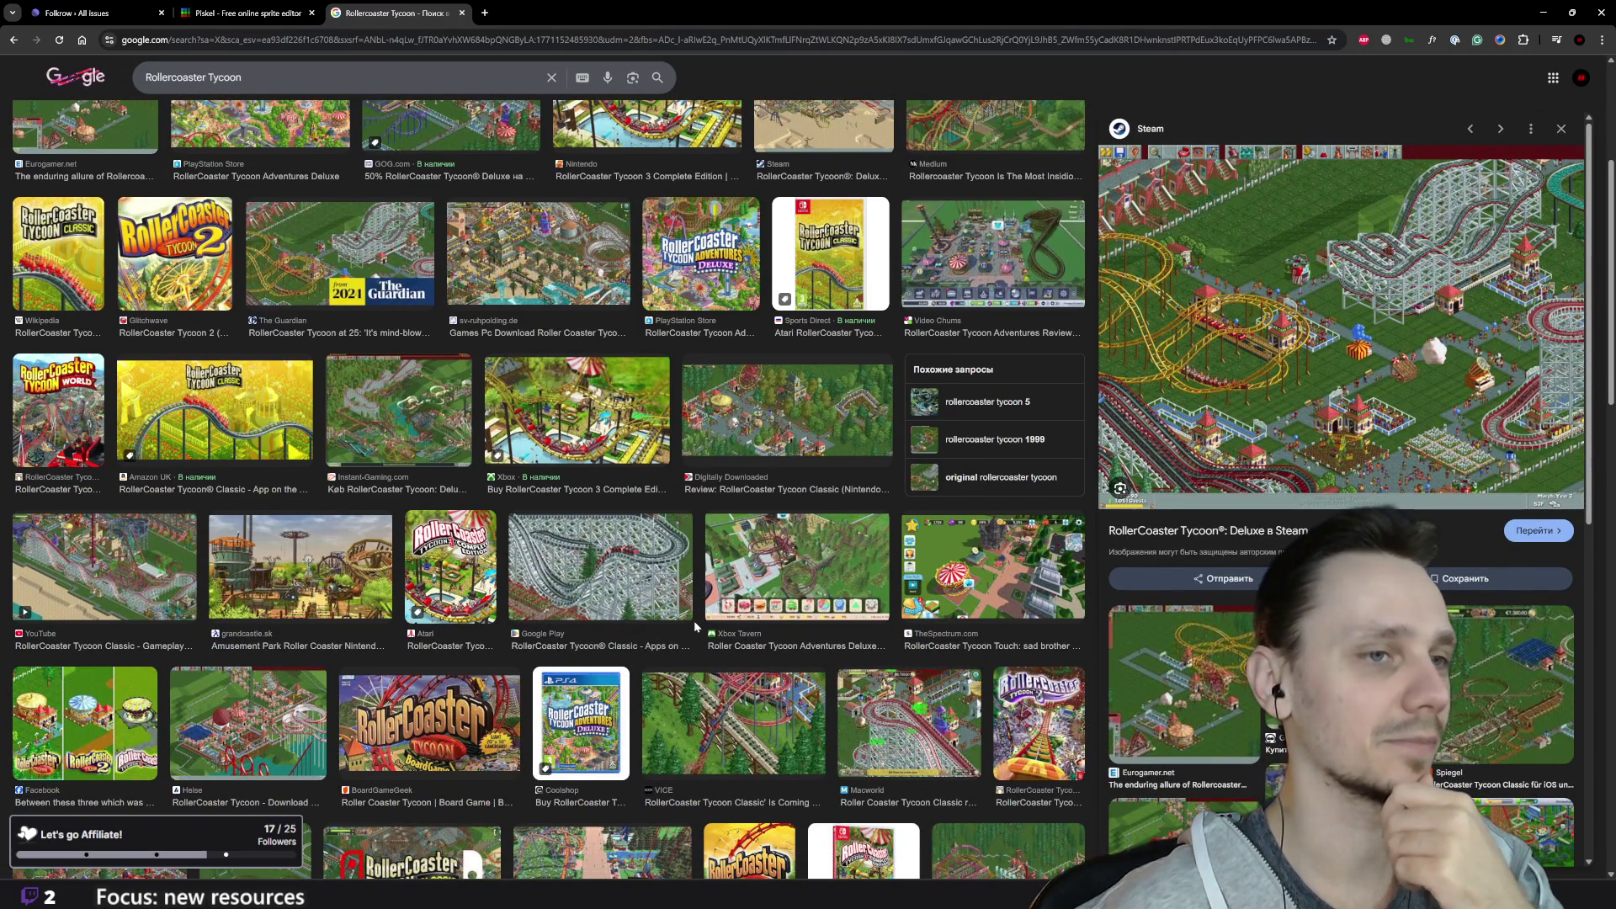
{"action": "scroll", "coordinate": [694, 623], "scroll_direction": "down", "scroll_amount": 3}
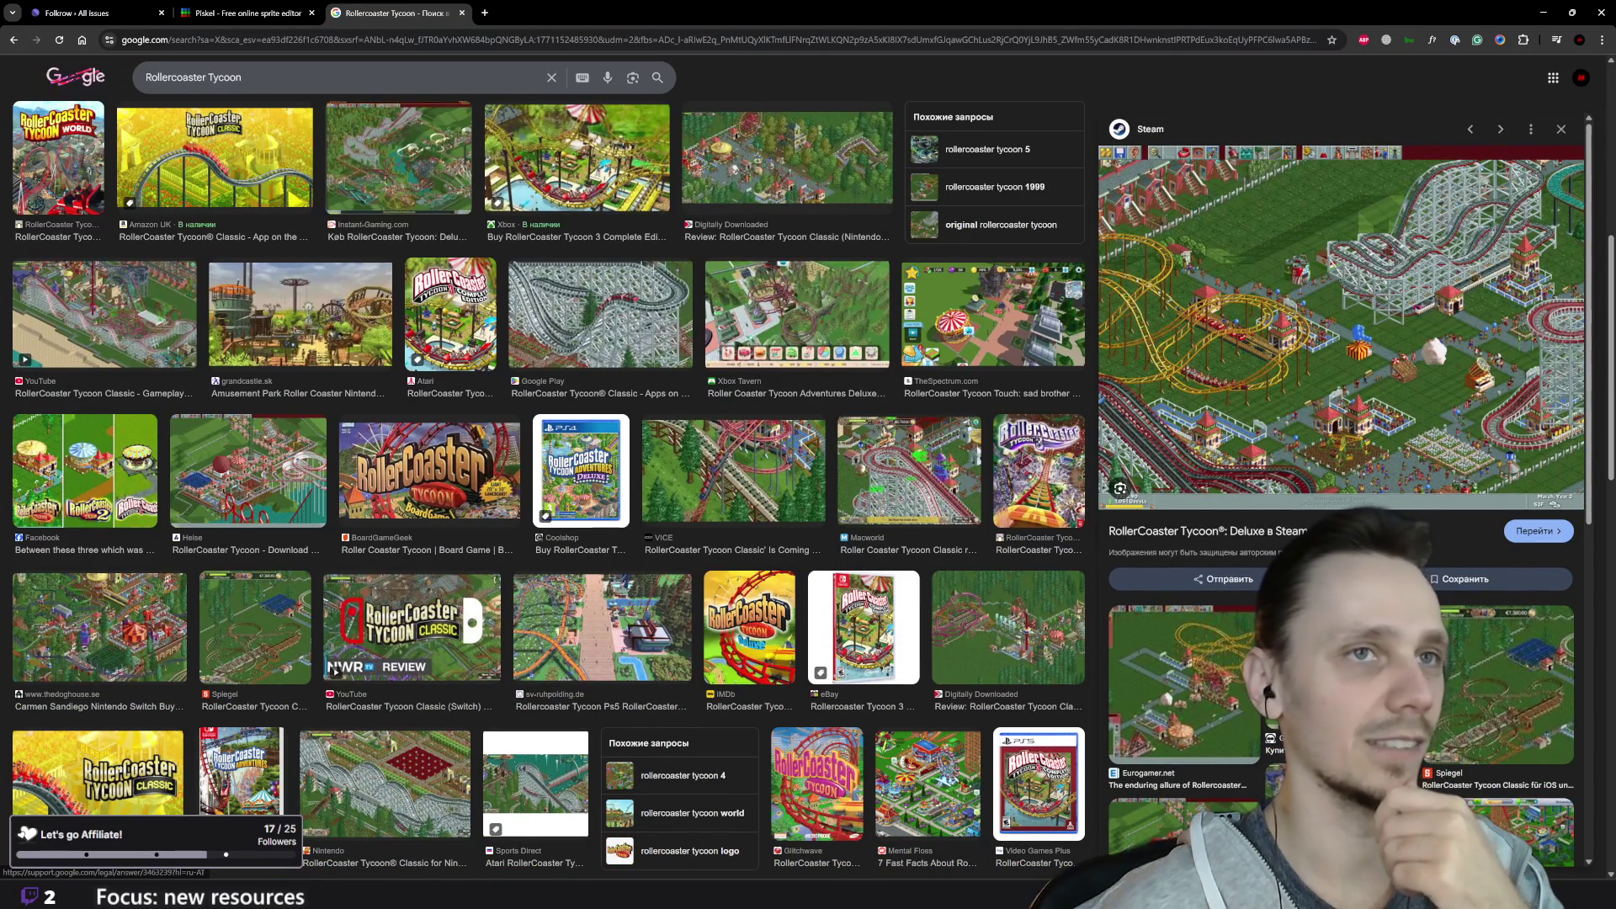
{"action": "scroll", "coordinate": [859, 495], "scroll_direction": "up", "scroll_amount": 6}
{"action": "scroll", "coordinate": [859, 495], "scroll_direction": "up", "scroll_amount": 1}
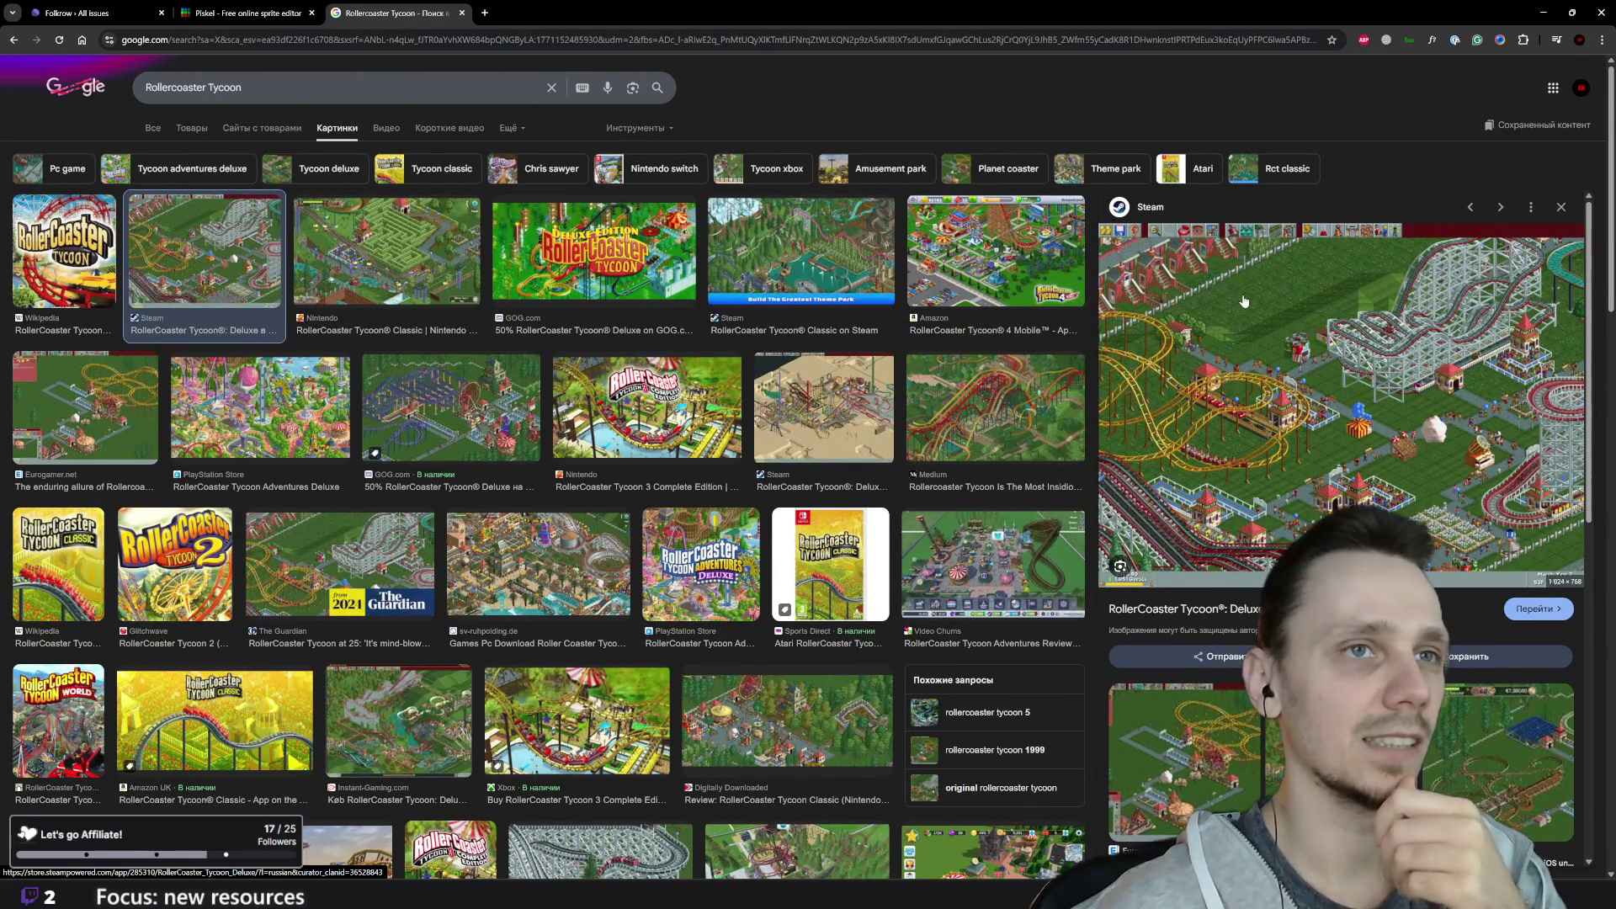
{"action": "left_click", "coordinate": [1244, 300]}
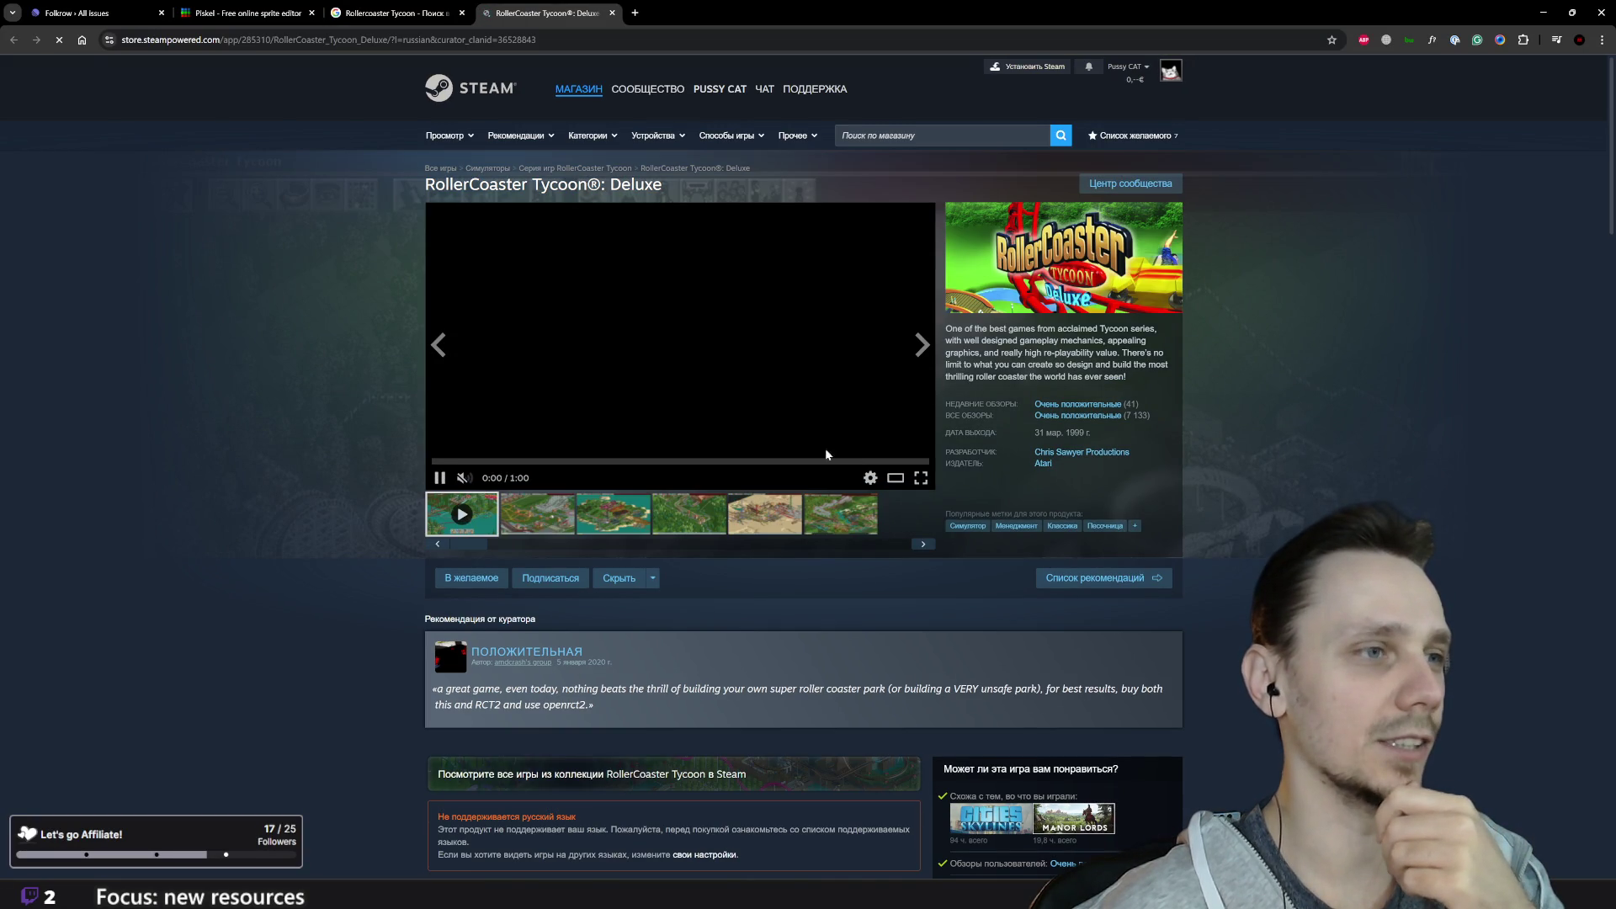
Step: View the Deluxe screenshots, close the Steam tab, and select the Google search query
{"action": "left_click", "coordinate": [548, 522]}
{"action": "left_click", "coordinate": [626, 522]}
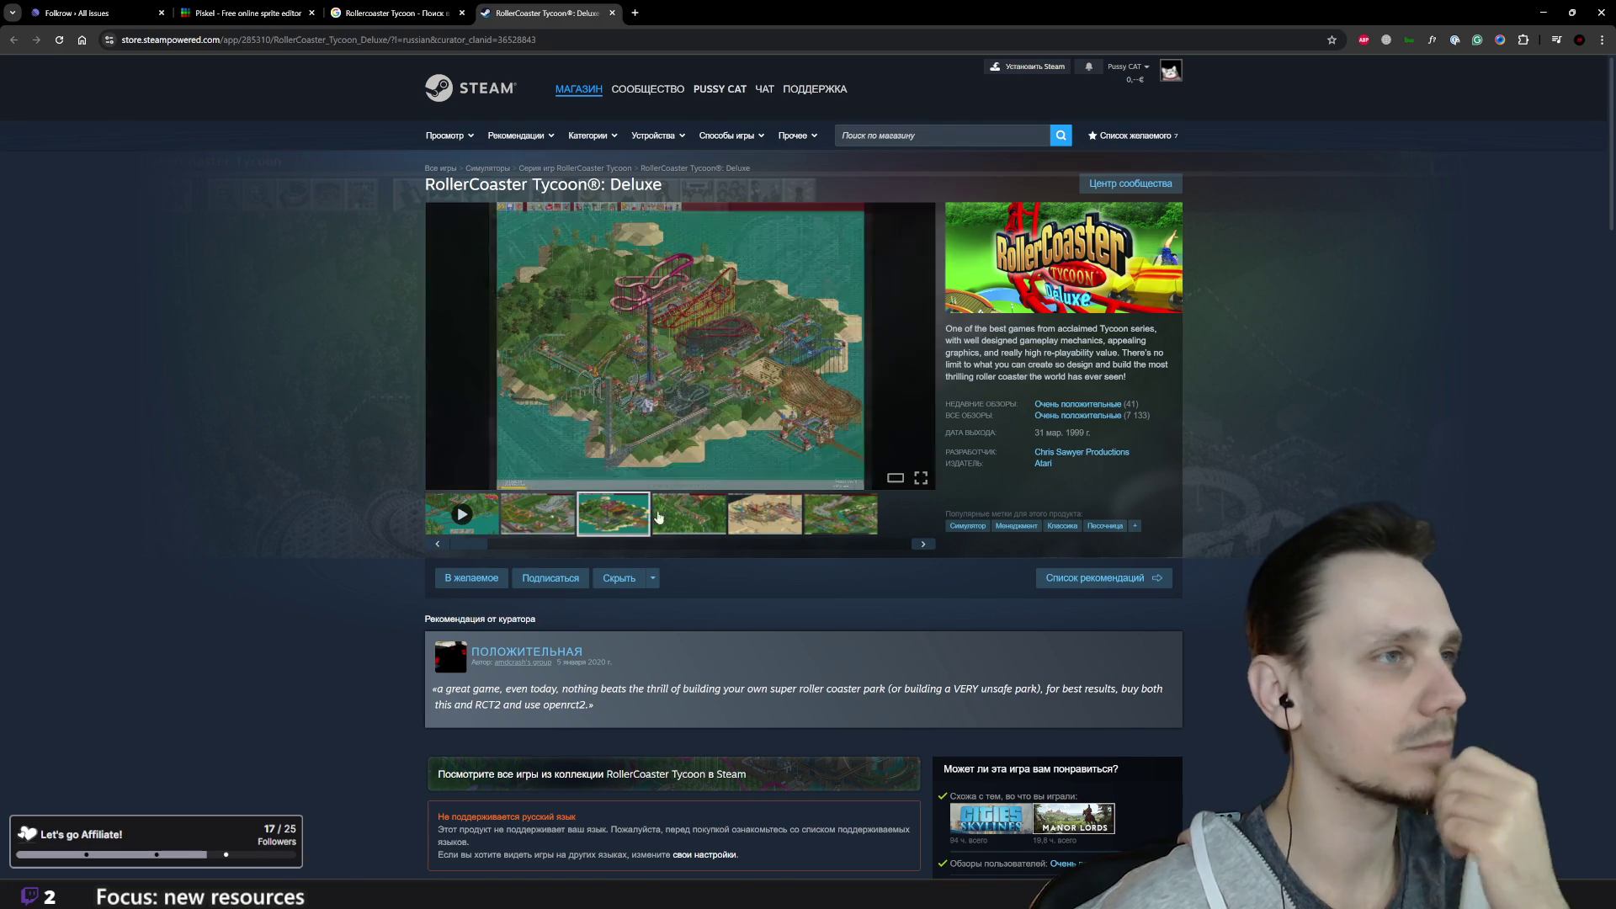
{"action": "left_click", "coordinate": [714, 516]}
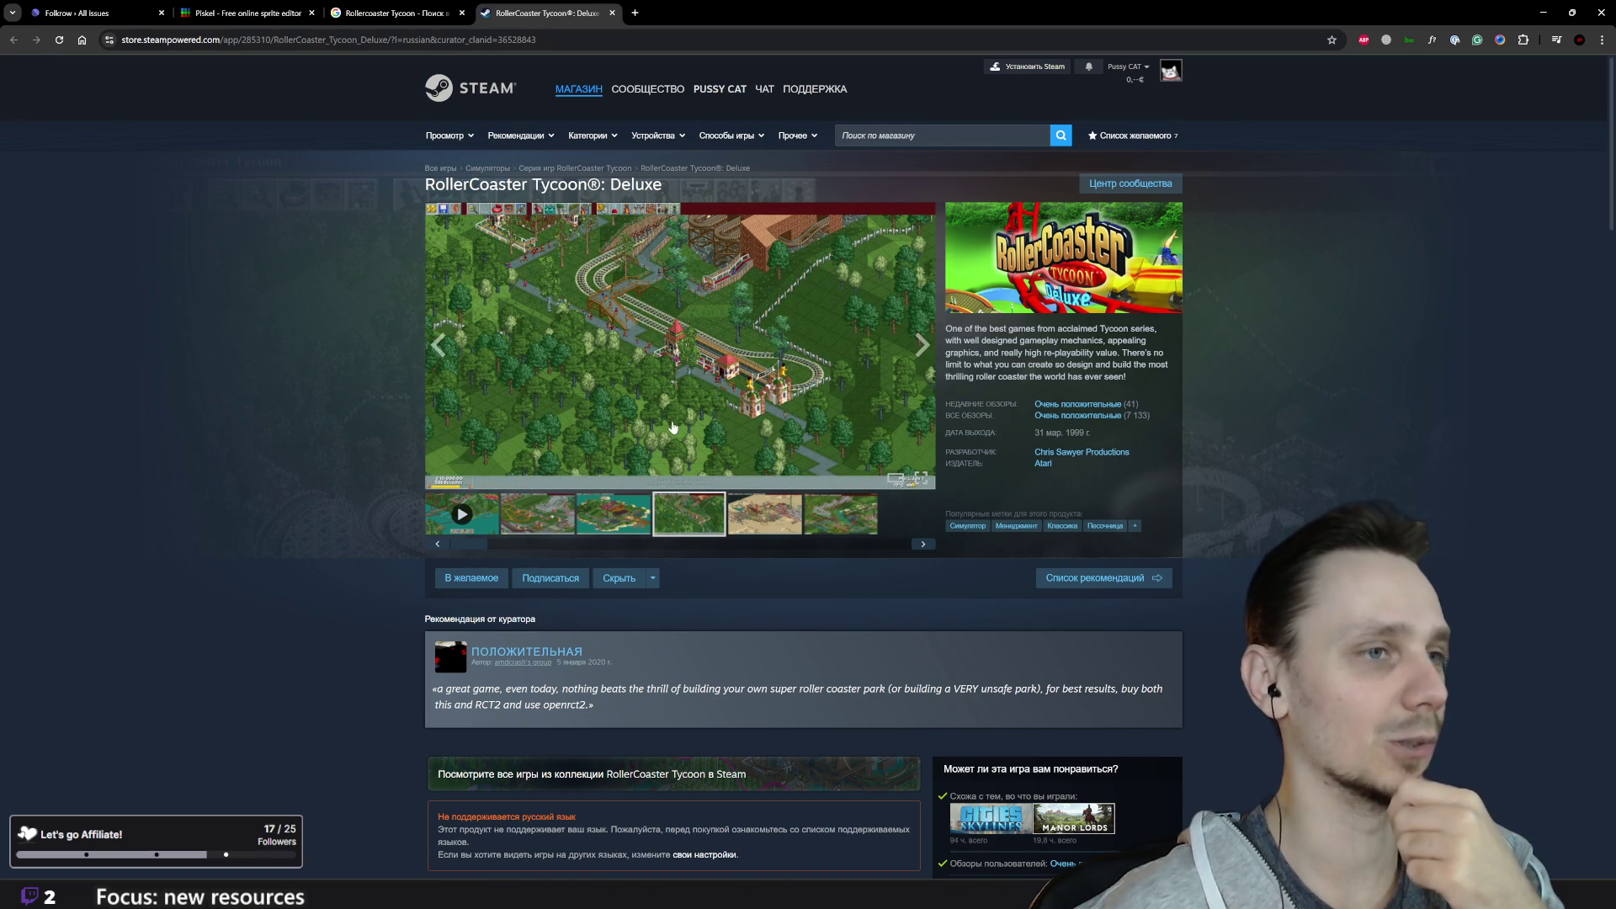
{"action": "left_click", "coordinate": [612, 12]}
{"action": "left_click", "coordinate": [337, 88]}
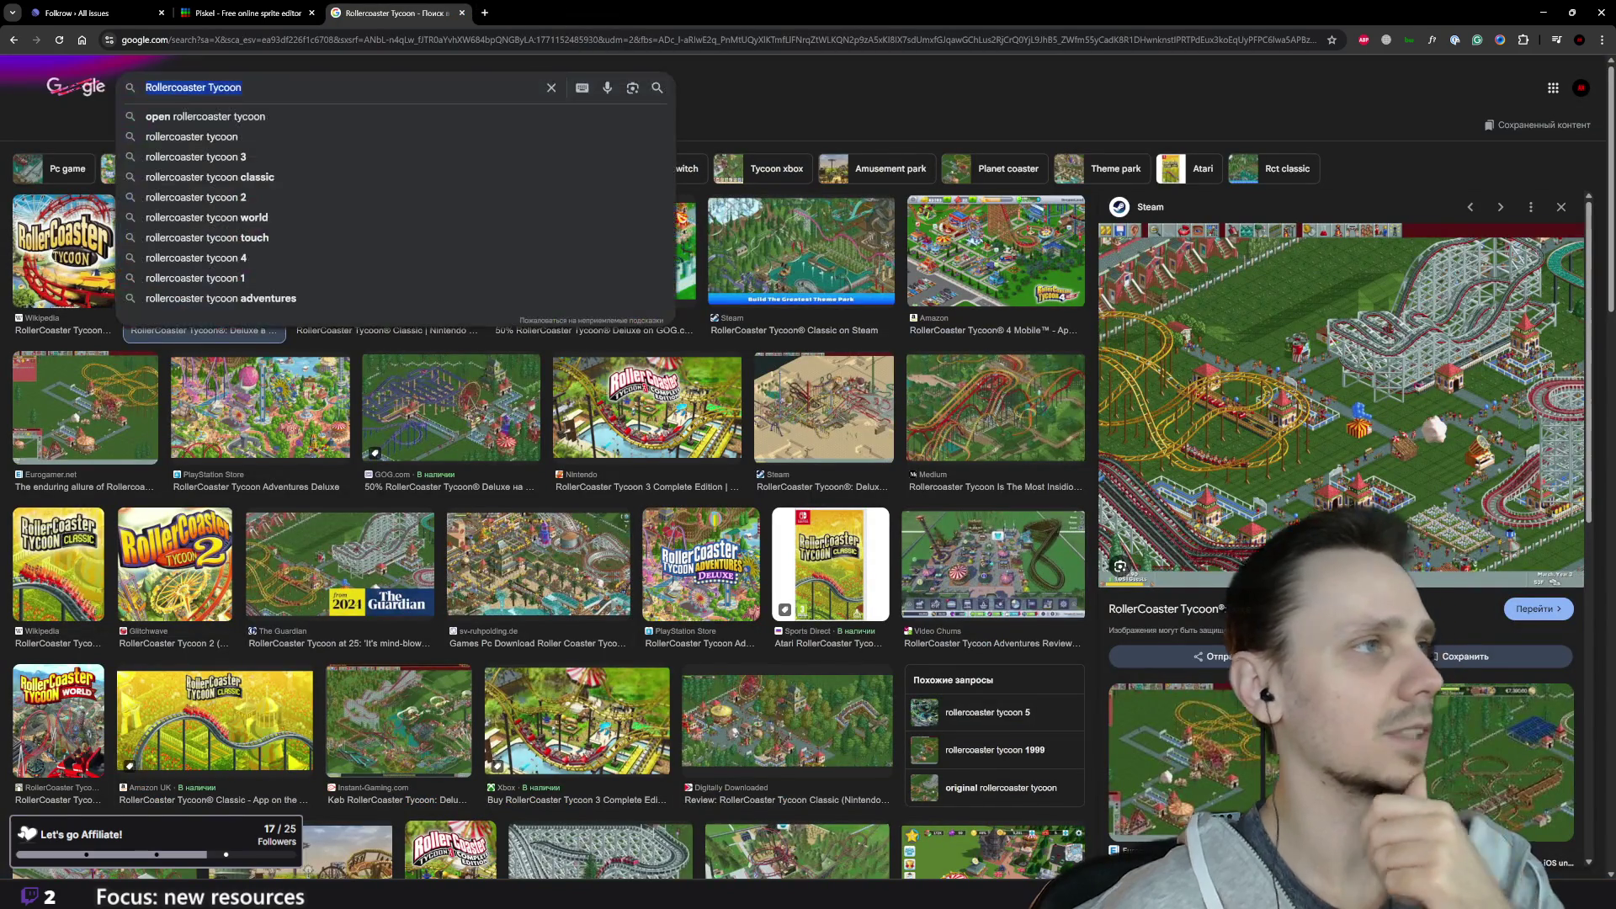
Step: Search images for 'open ttd' and open the Flathub city screenshot full-size in a new tab
{"action": "type", "text": "open t"}
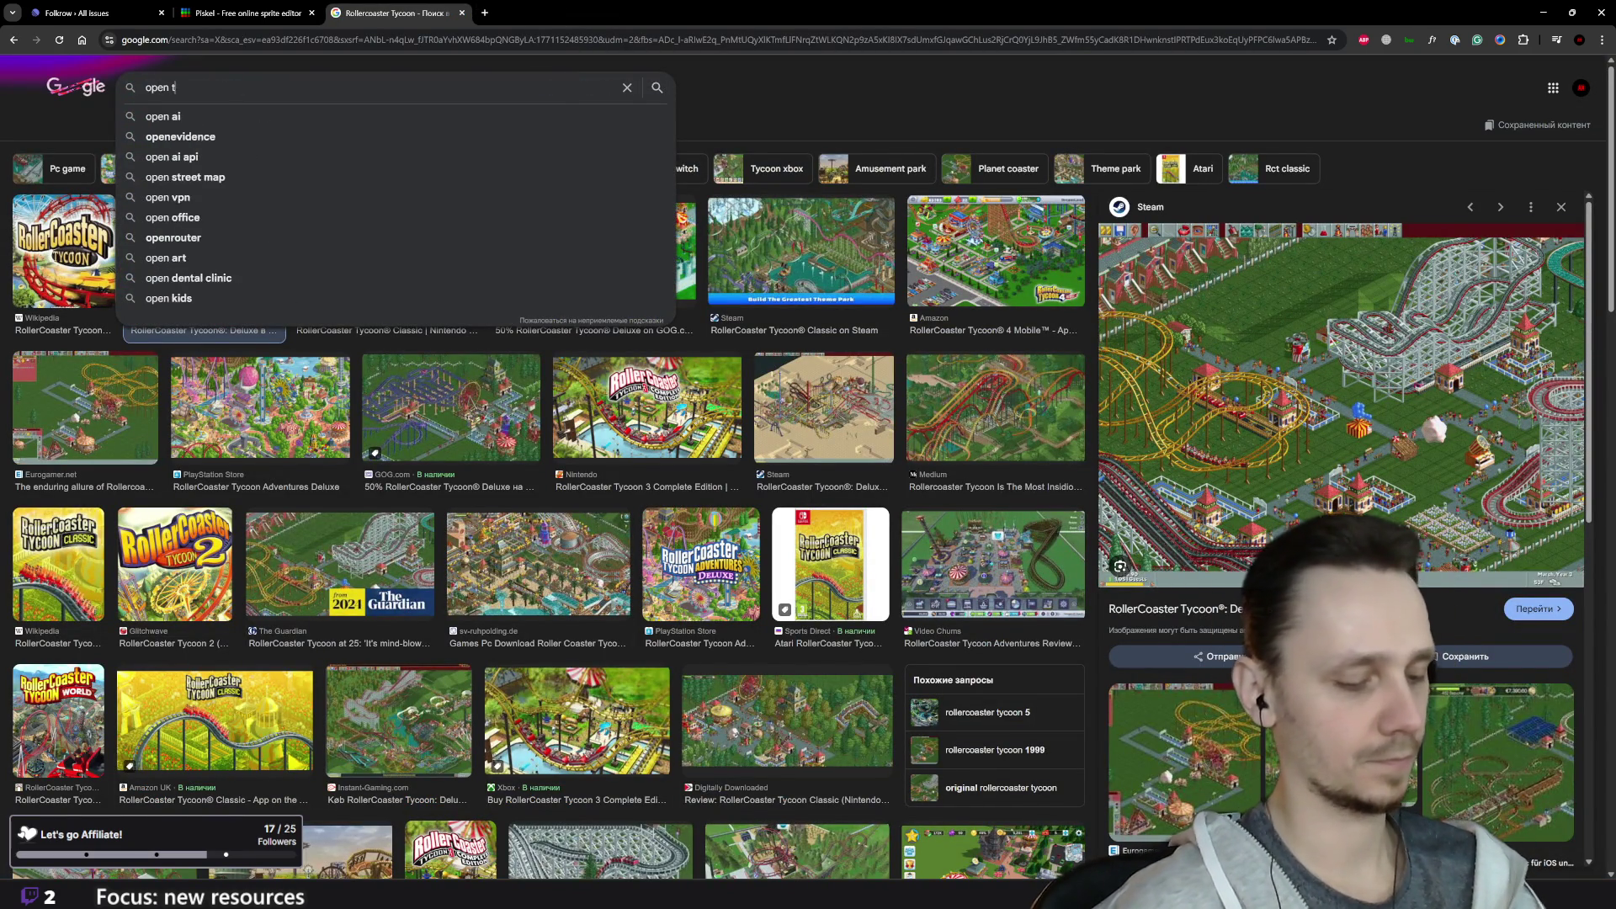
{"action": "type", "text": "td"}
{"action": "key", "text": "Return"}
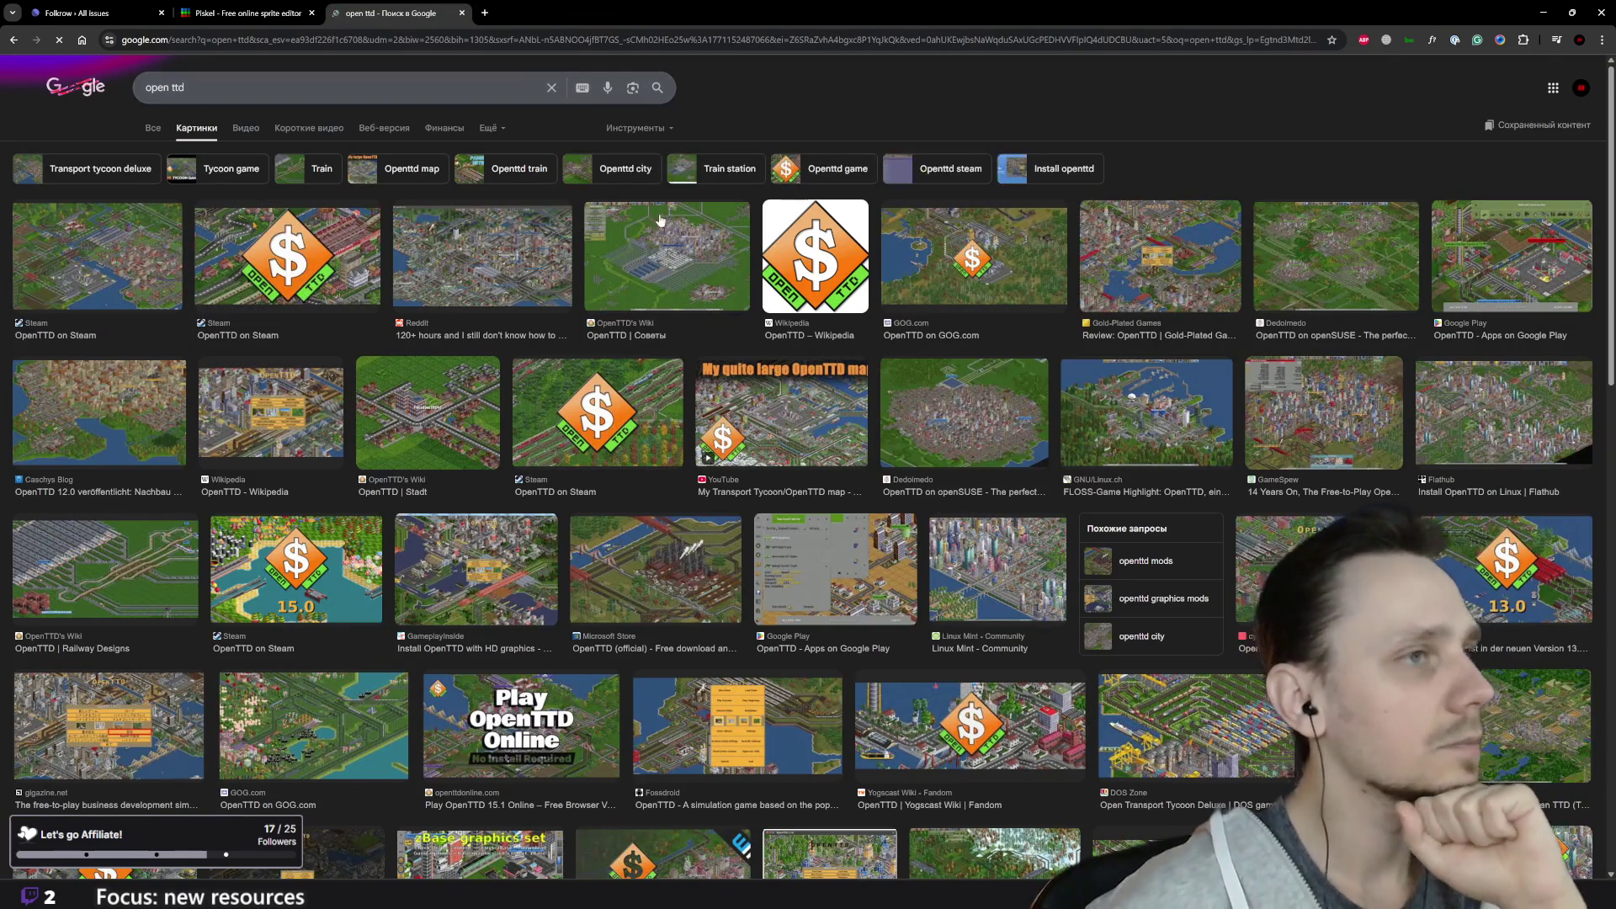
{"action": "left_click", "coordinate": [1535, 227]}
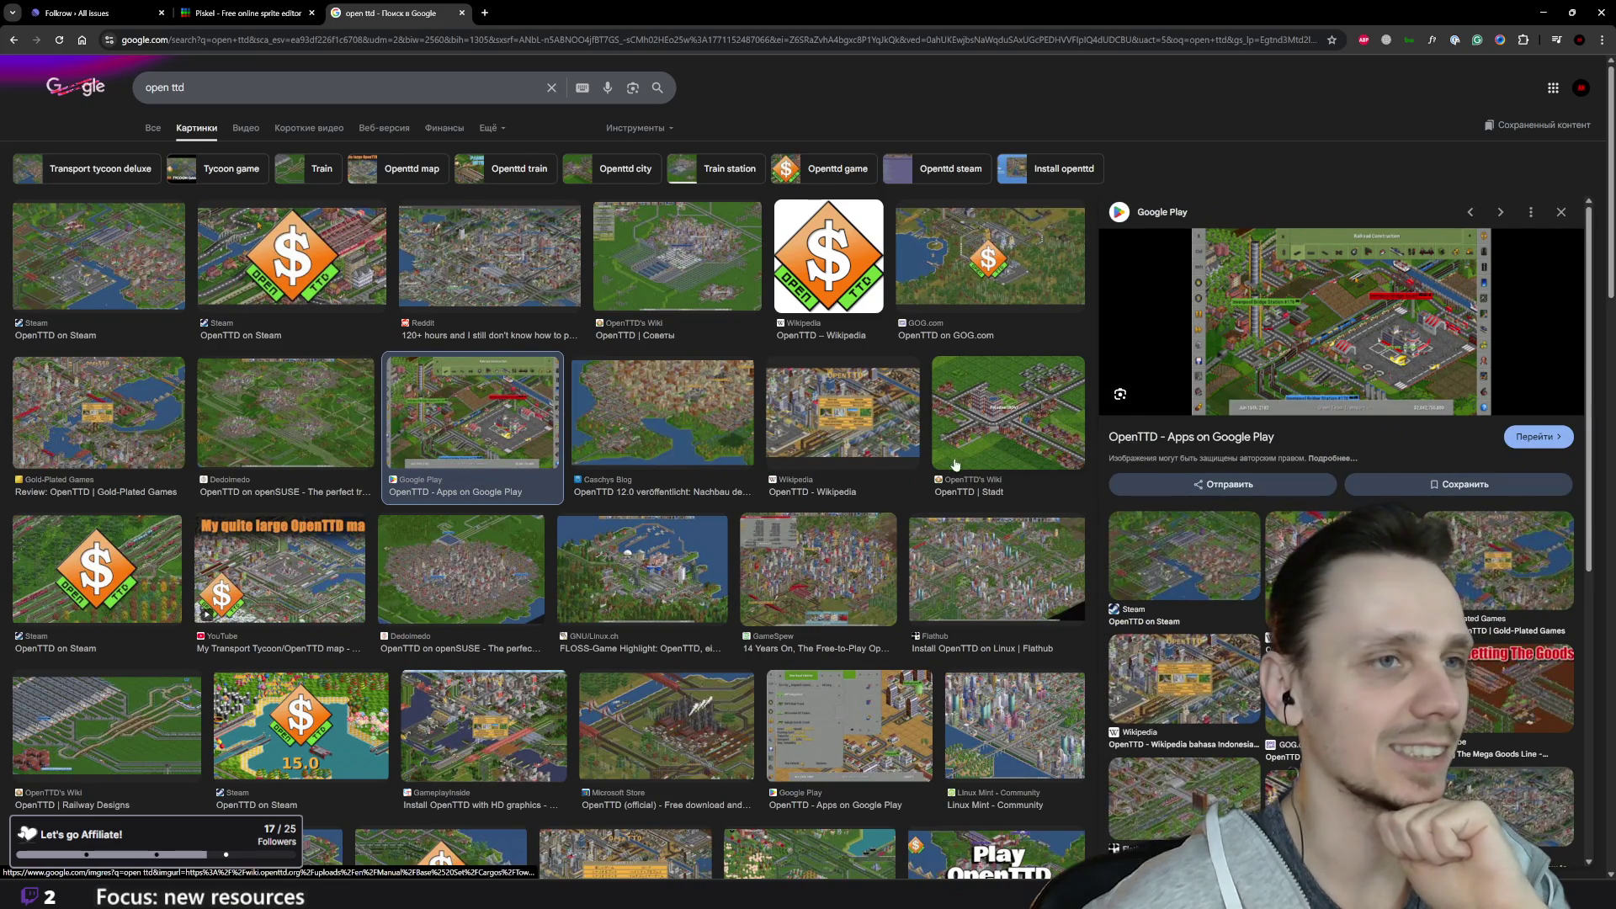
{"action": "left_click", "coordinate": [1043, 540]}
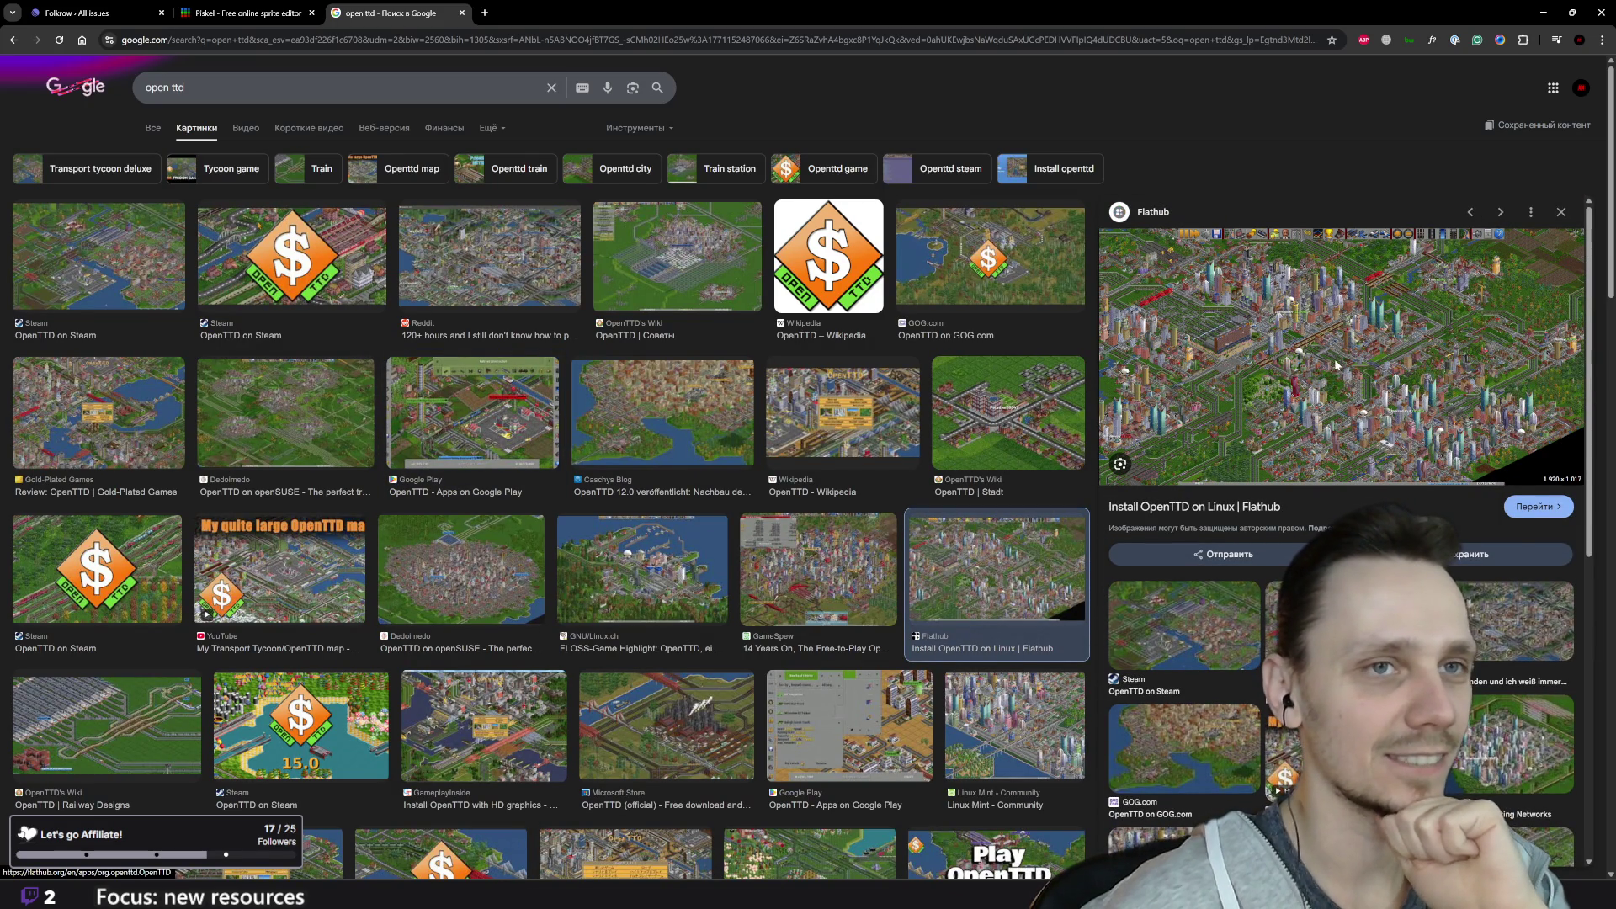
{"action": "right_click", "coordinate": [1337, 363]}
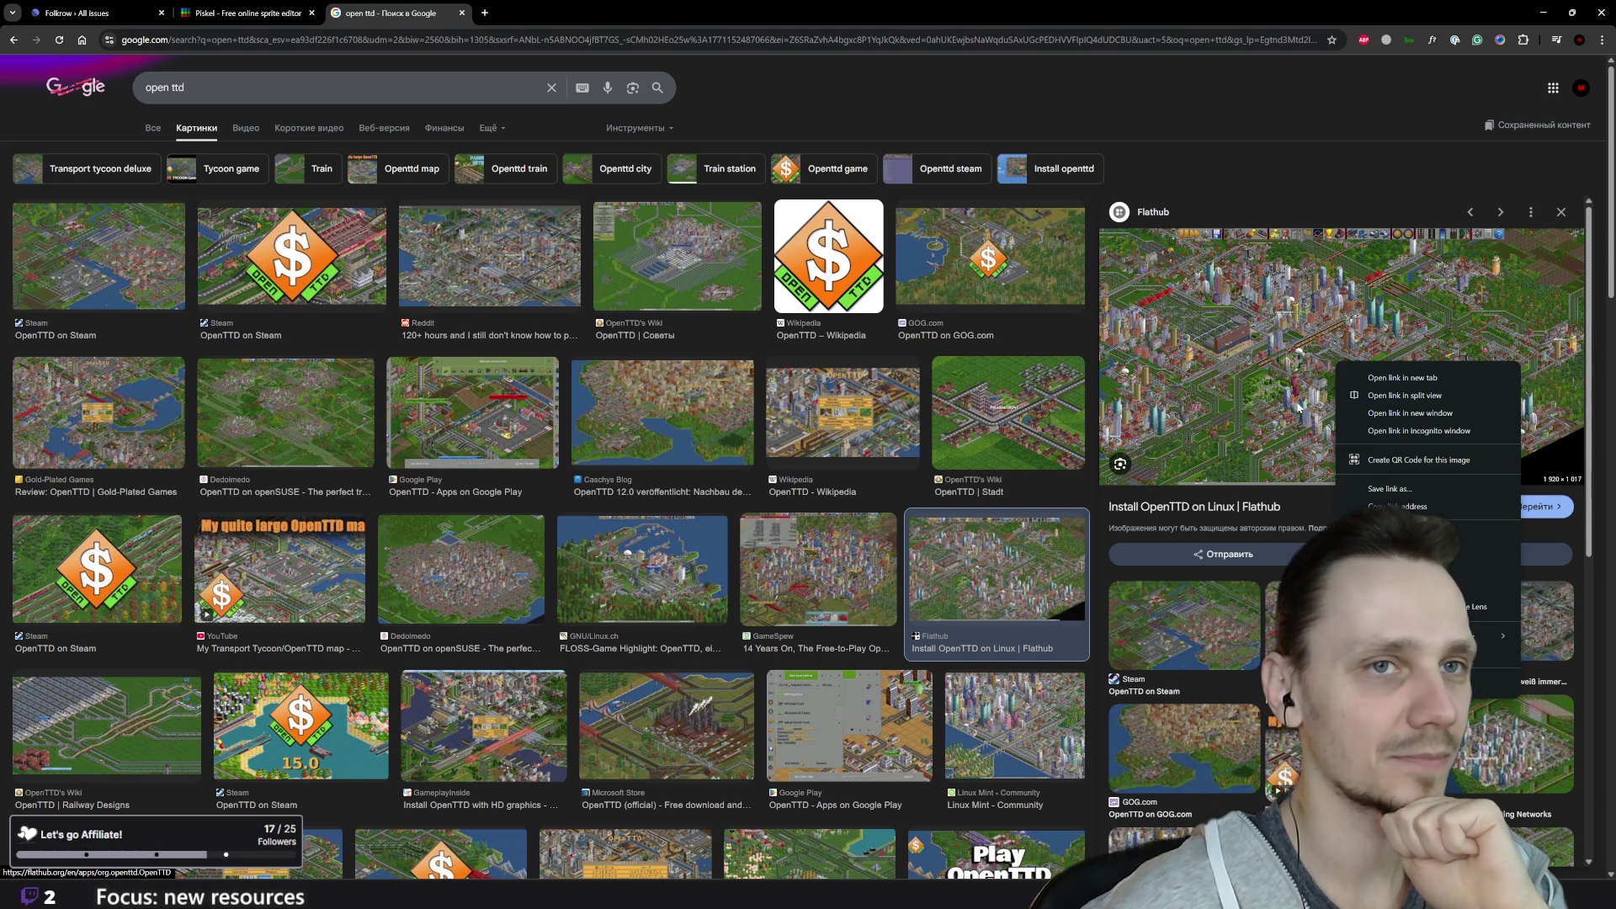
{"action": "left_click", "coordinate": [1414, 534]}
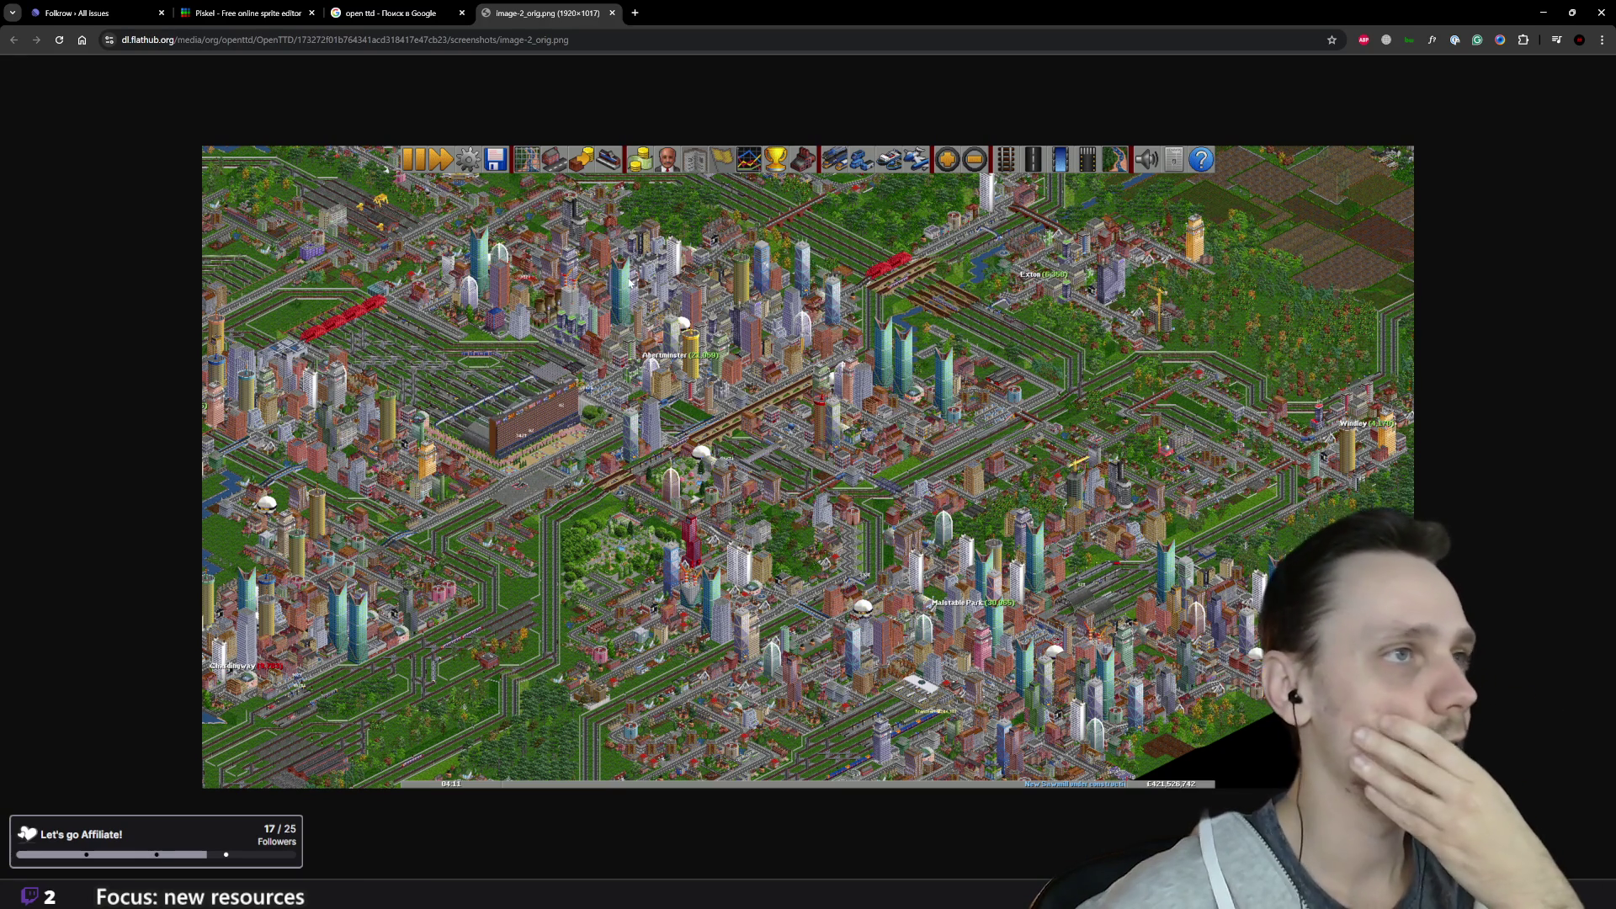
Step: Close the screenshot and search tabs and return to the Godot editor
{"action": "left_click", "coordinate": [611, 12]}
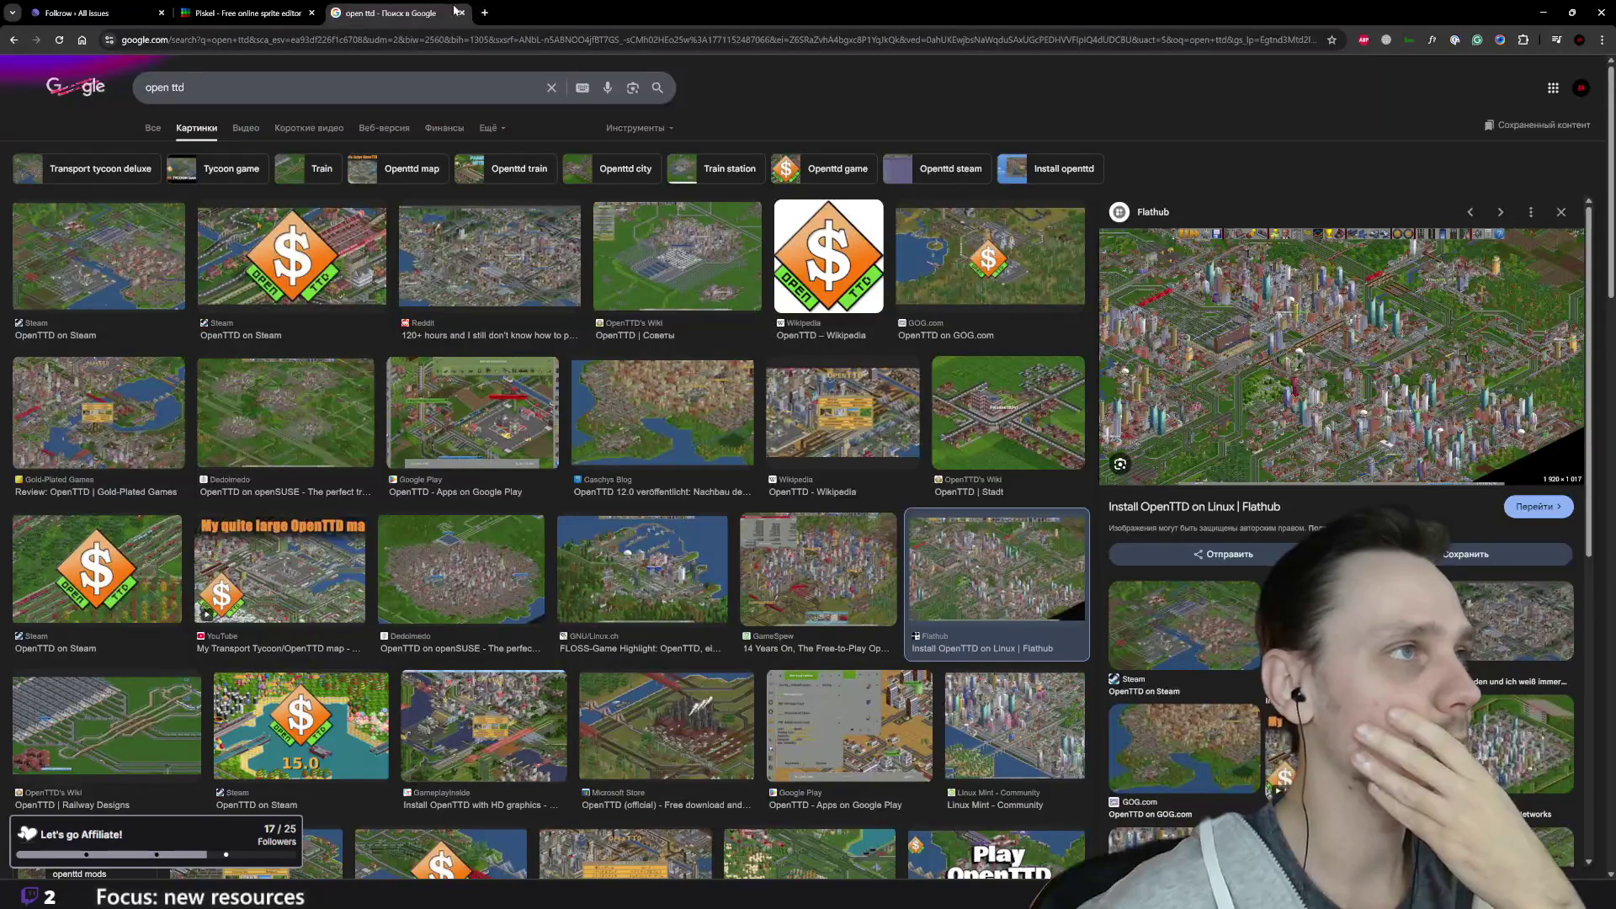
{"action": "left_click", "coordinate": [461, 13]}
{"action": "left_click", "coordinate": [1002, 816]}
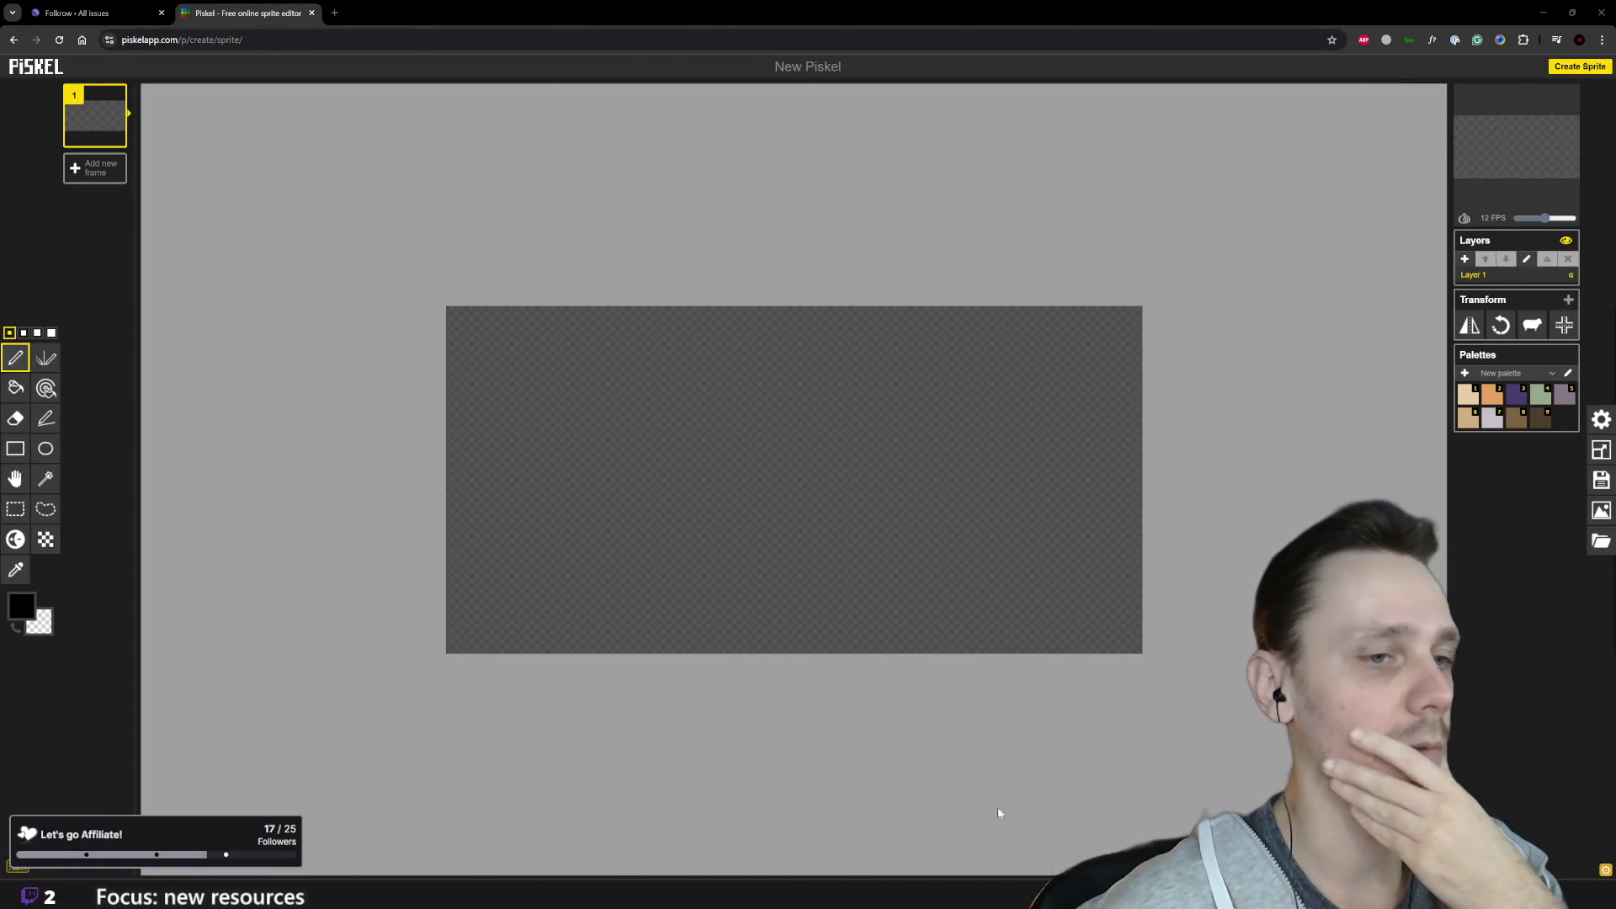
Step: Rename the happiness start parameter on line 39 of game_manager.gd to mood
{"action": "scroll", "coordinate": [842, 387], "scroll_direction": "down", "scroll_amount": 3}
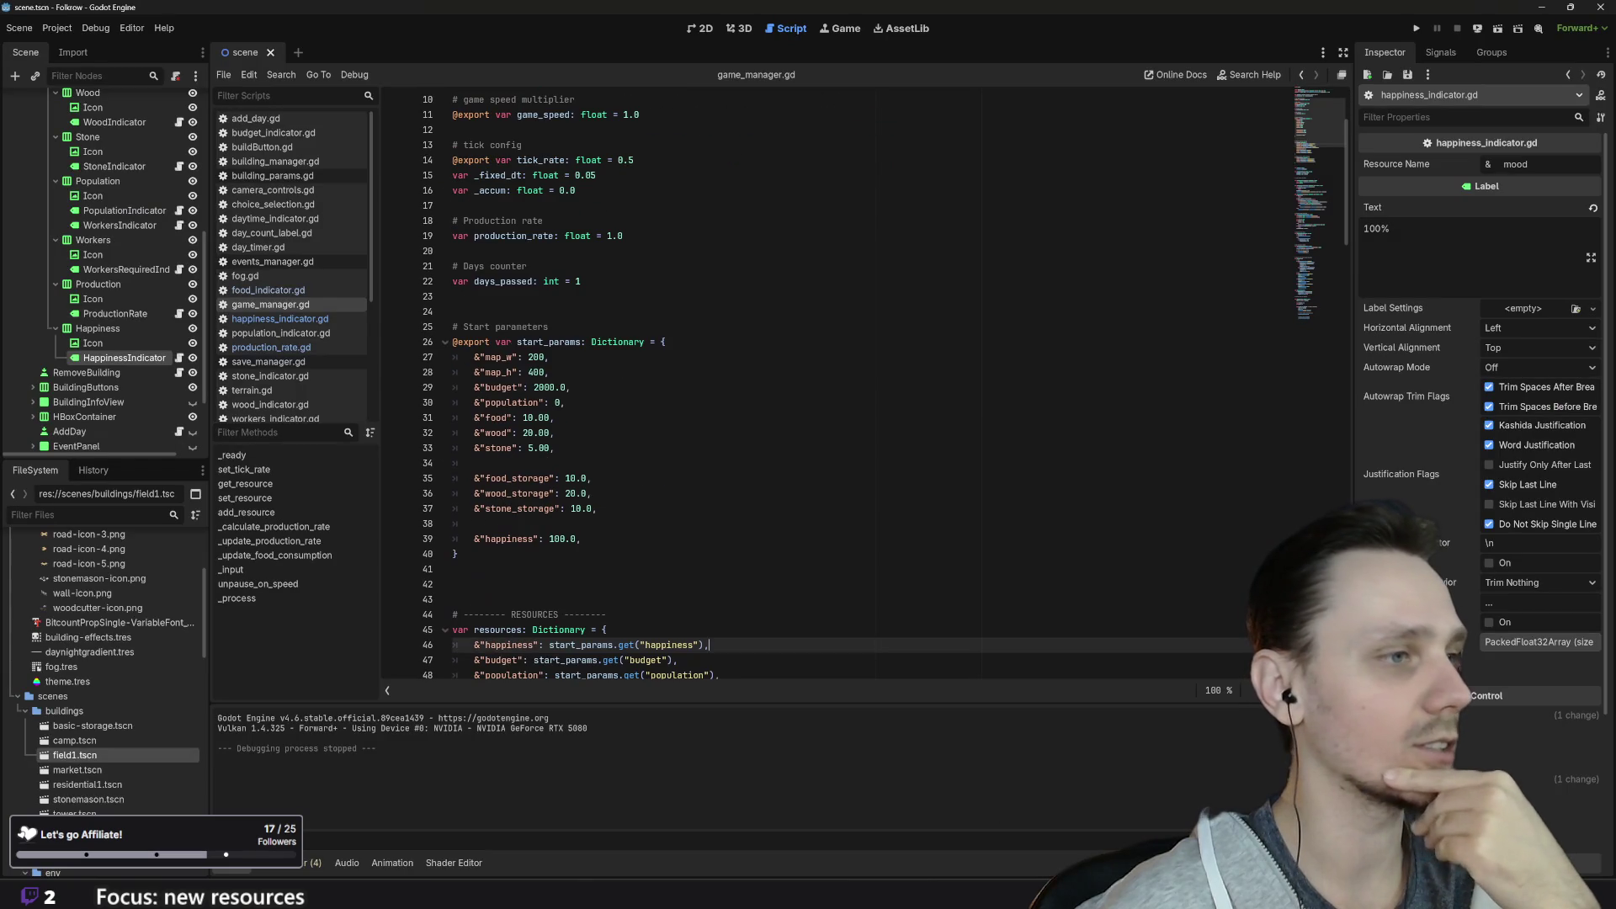
{"action": "left_click", "coordinate": [505, 539]}
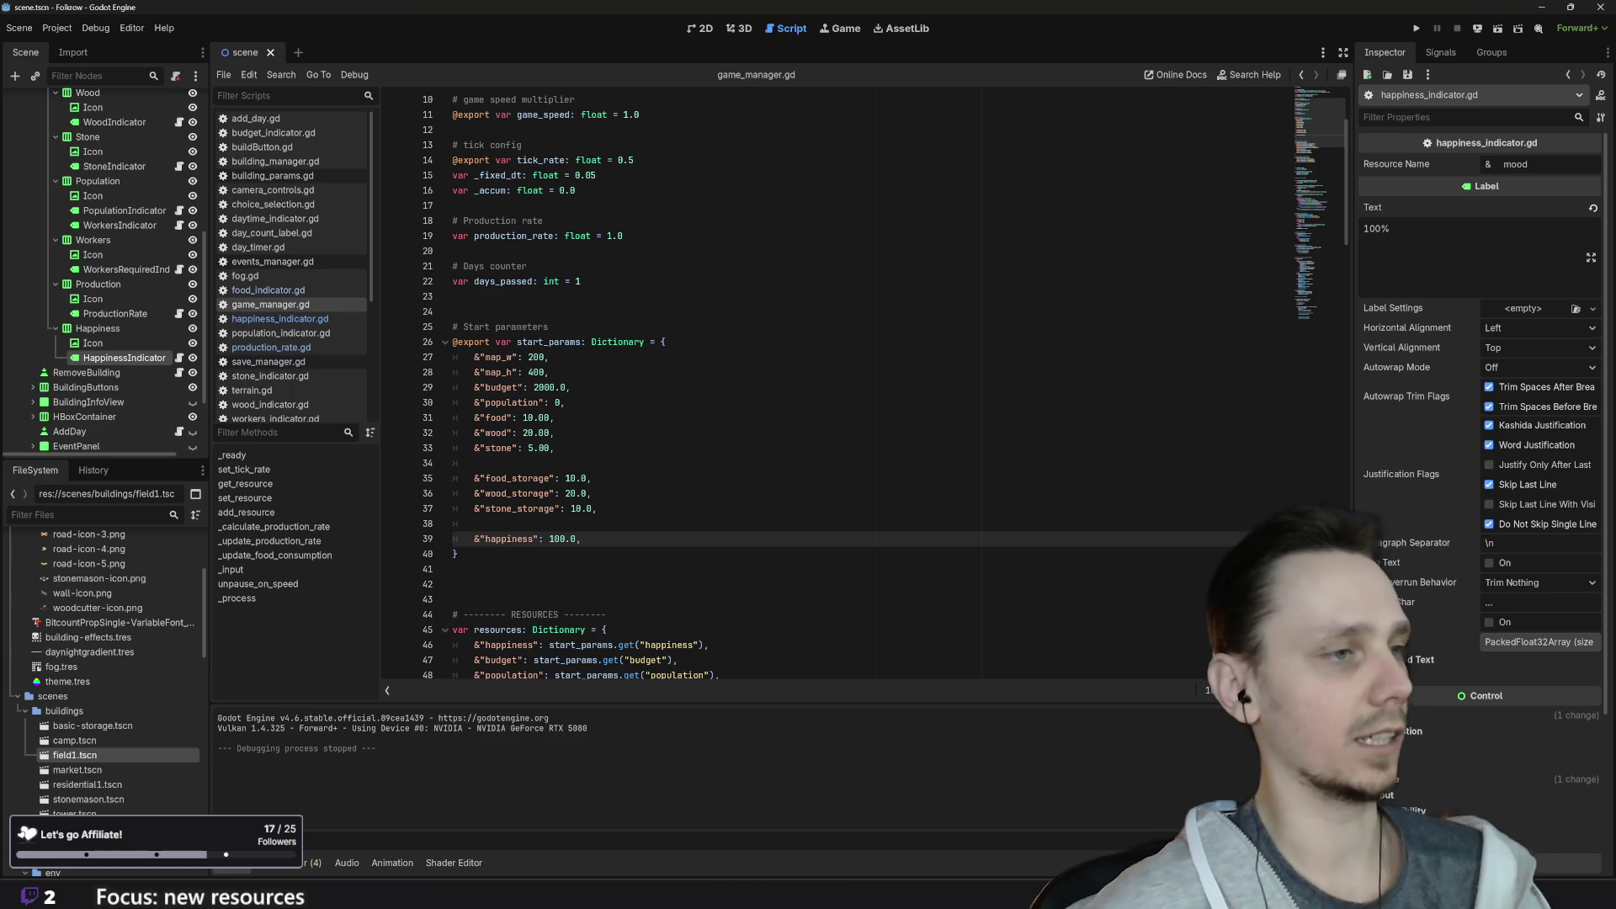
{"action": "double_click", "coordinate": [510, 538]}
{"action": "type", "text": "mood"}
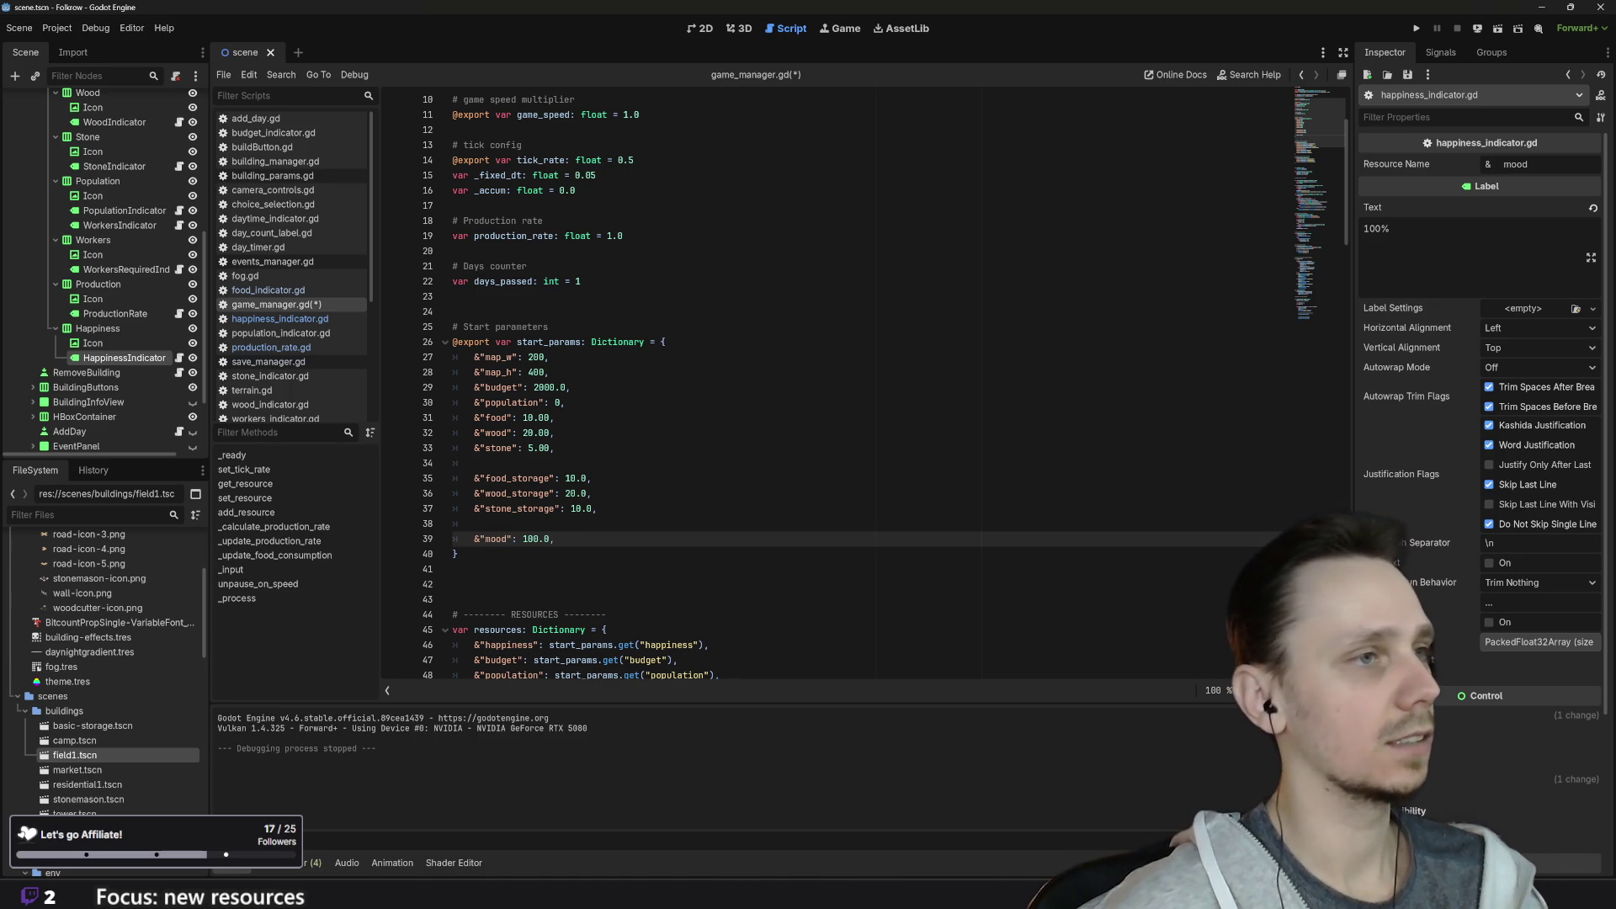
Step: Rename the happiness resource key on line 46 to mood, save, and start editing save_manager.gd
{"action": "scroll", "coordinate": [842, 387], "scroll_direction": "down", "scroll_amount": 5}
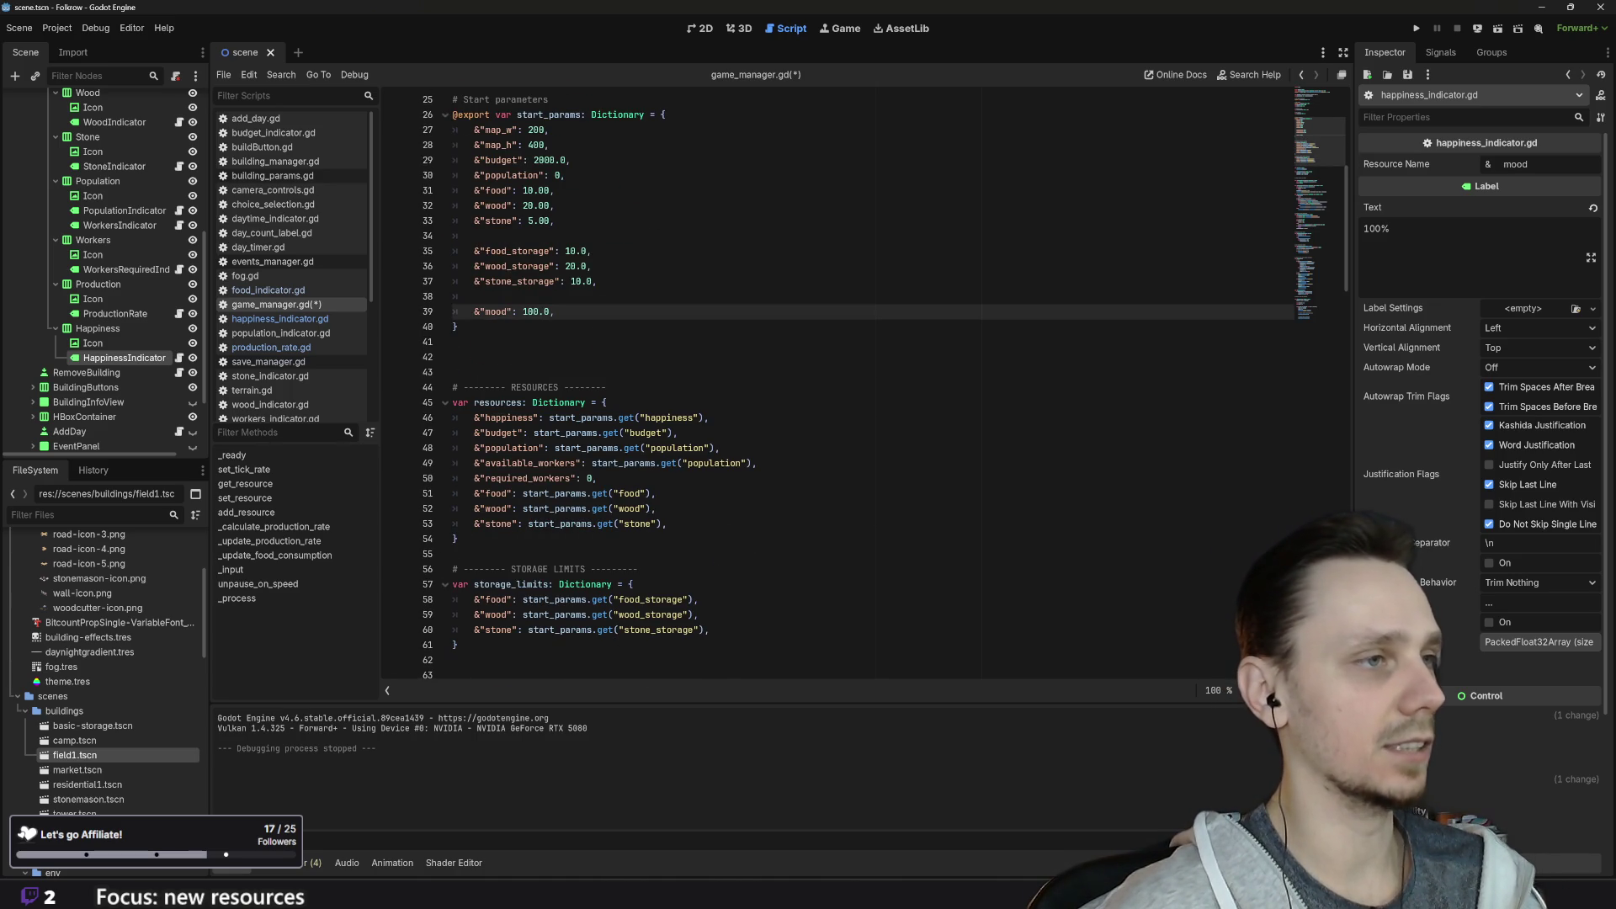
{"action": "double_click", "coordinate": [505, 417]}
{"action": "type", "text": "mood"}
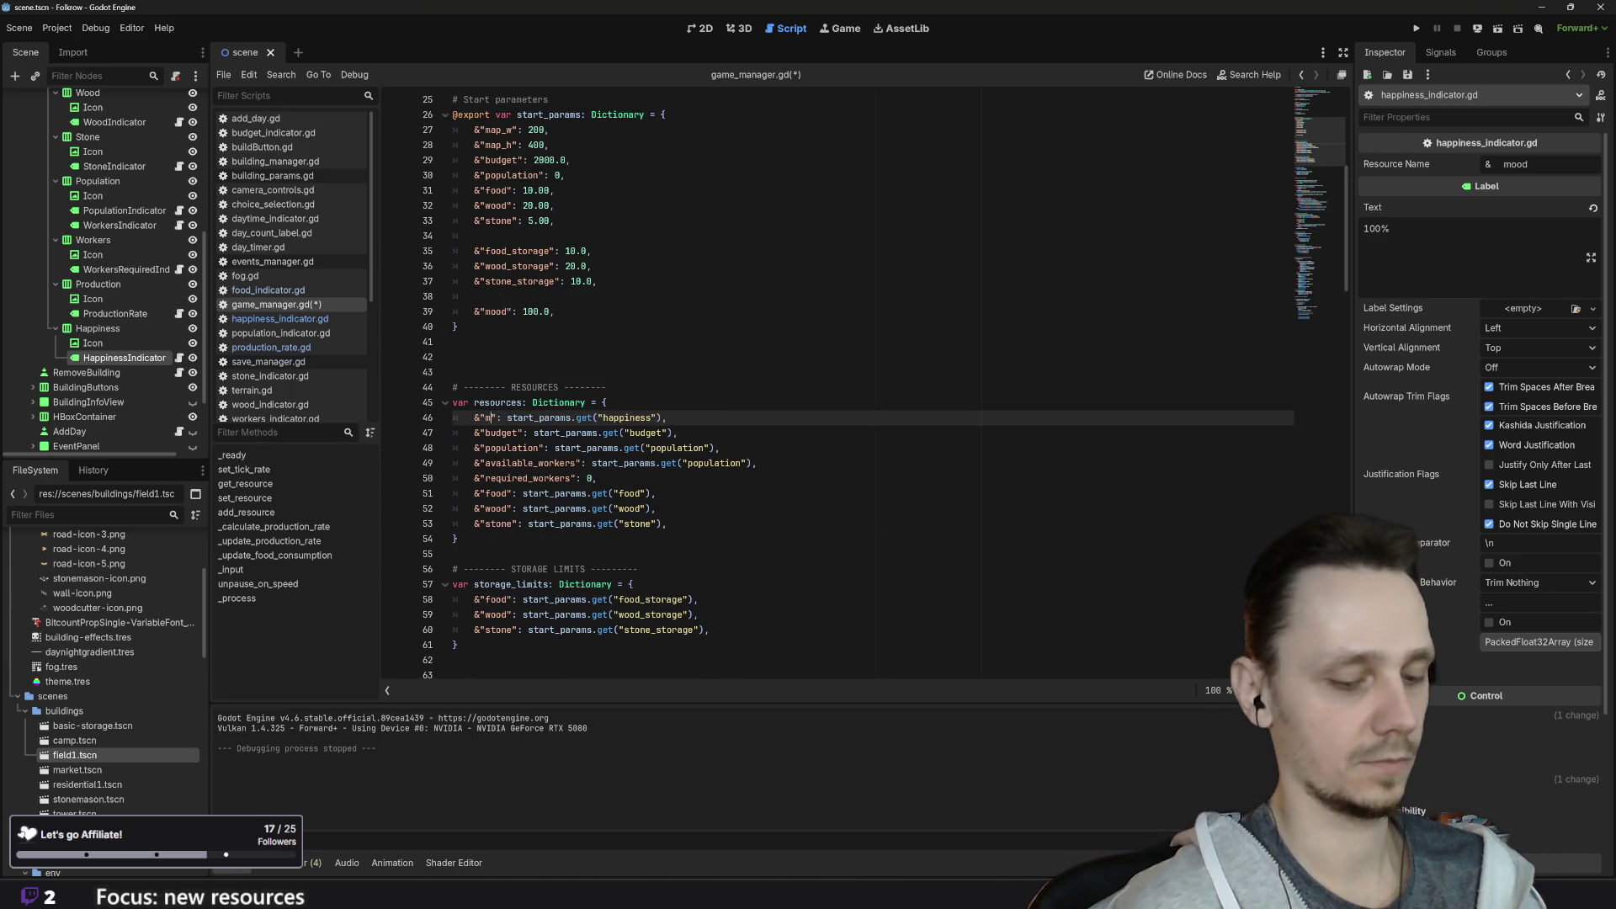
{"action": "scroll", "coordinate": [842, 387], "scroll_direction": "down", "scroll_amount": 7}
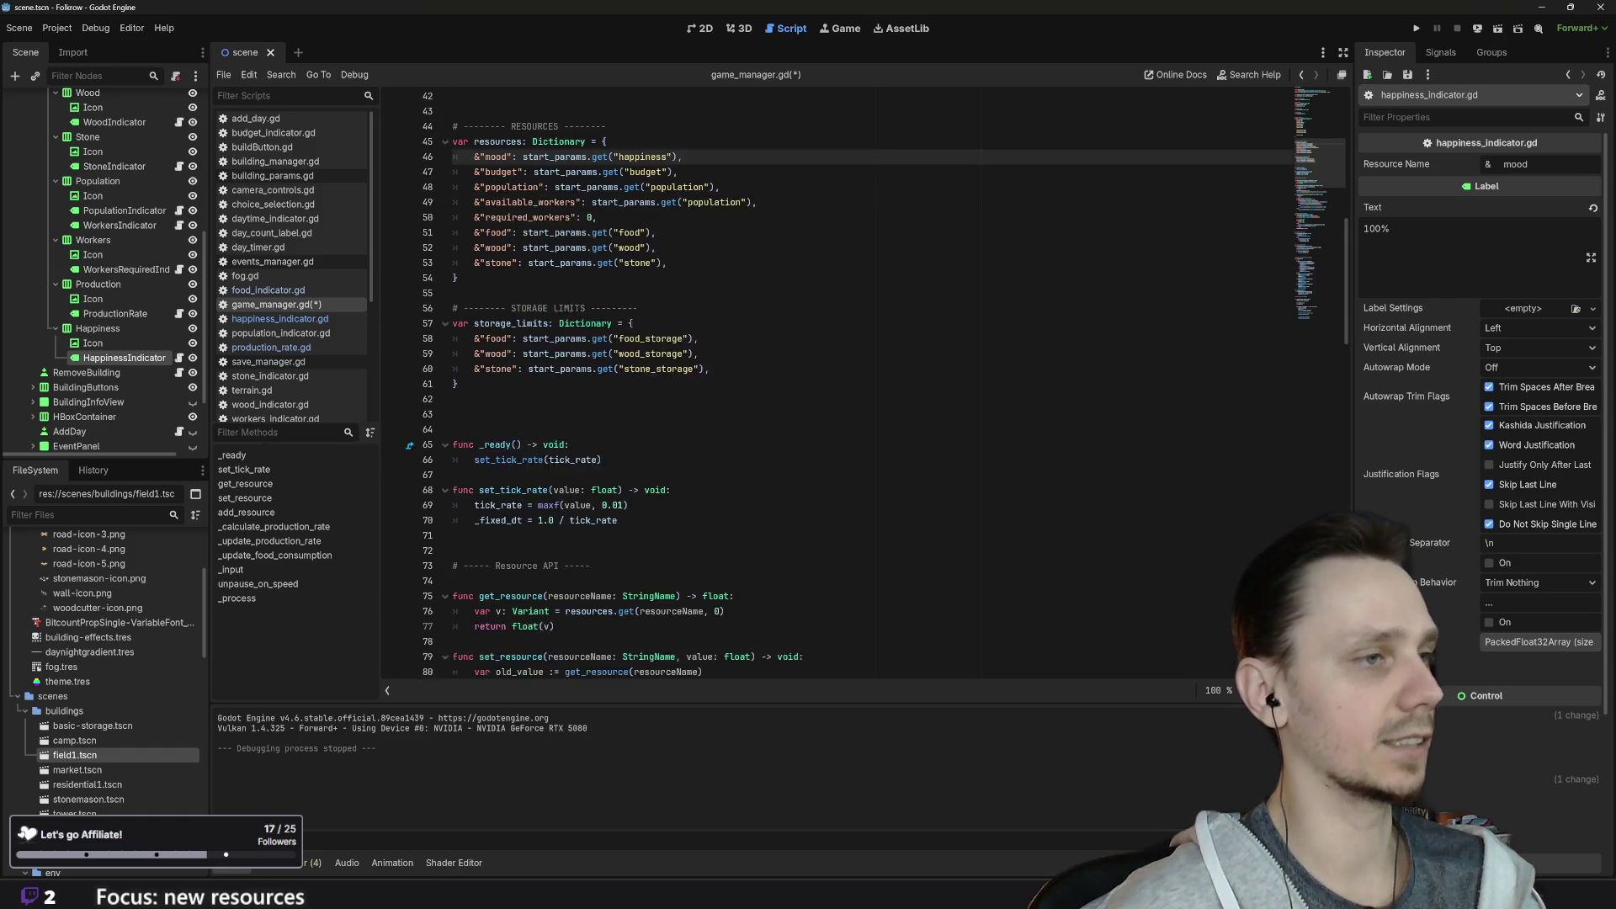
{"action": "key", "text": "ctrl+s"}
{"action": "left_click", "coordinate": [268, 361]}
{"action": "double_click", "coordinate": [518, 448]}
Step: Rename both happiness keys on line 33 of save_manager.gd to mood
{"action": "type", "text": "mood"}
{"action": "double_click", "coordinate": [714, 448]}
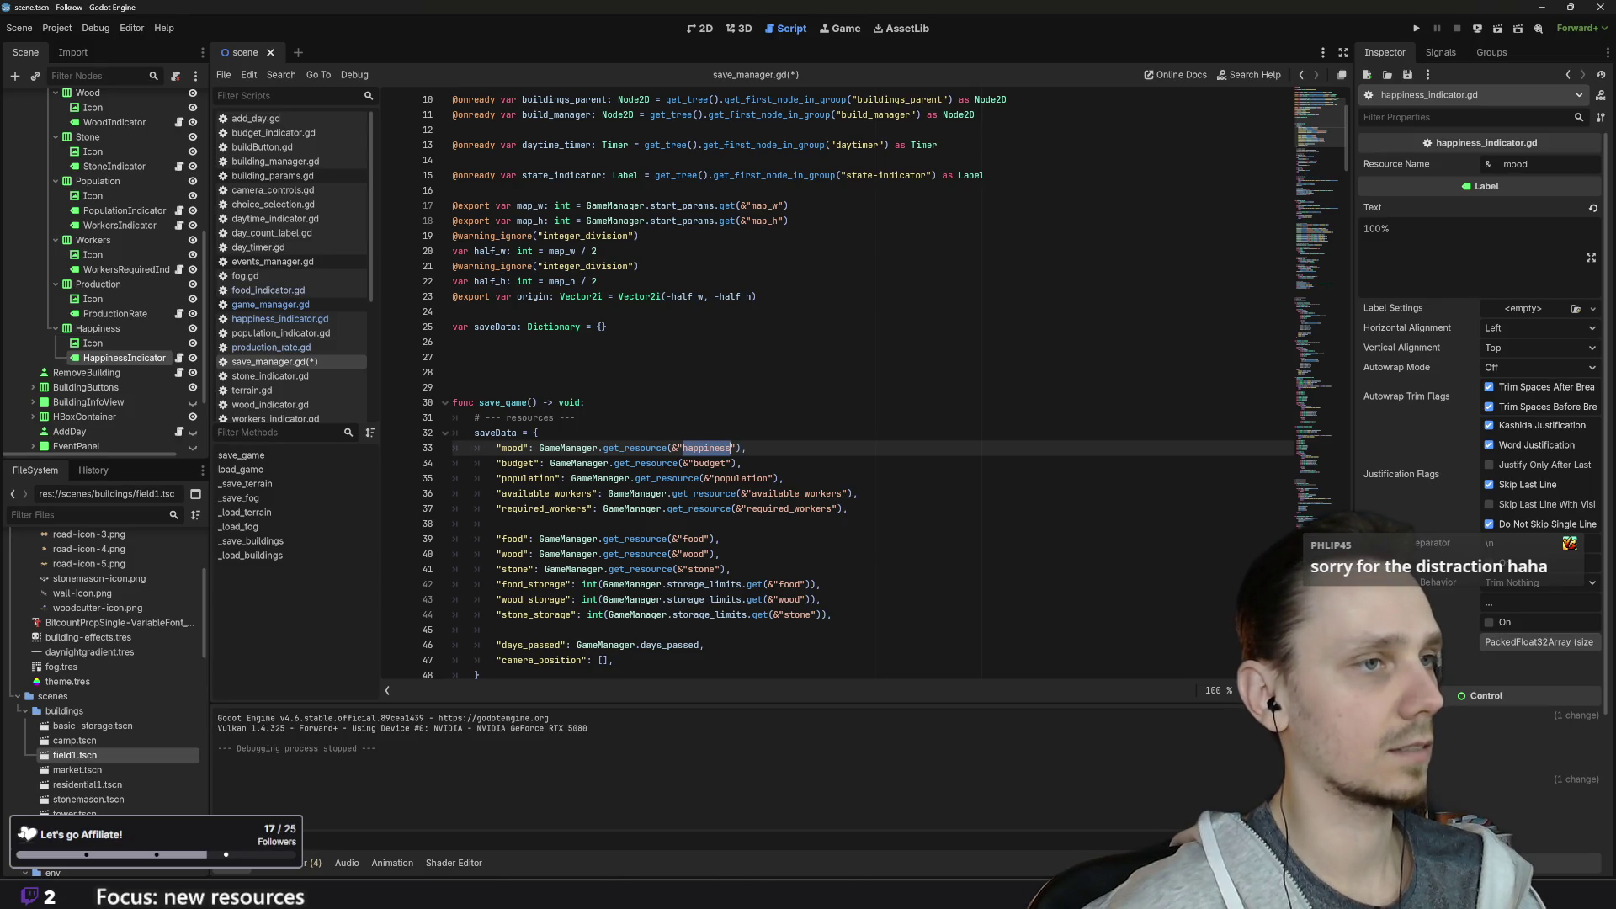
{"action": "type", "text": "mood"}
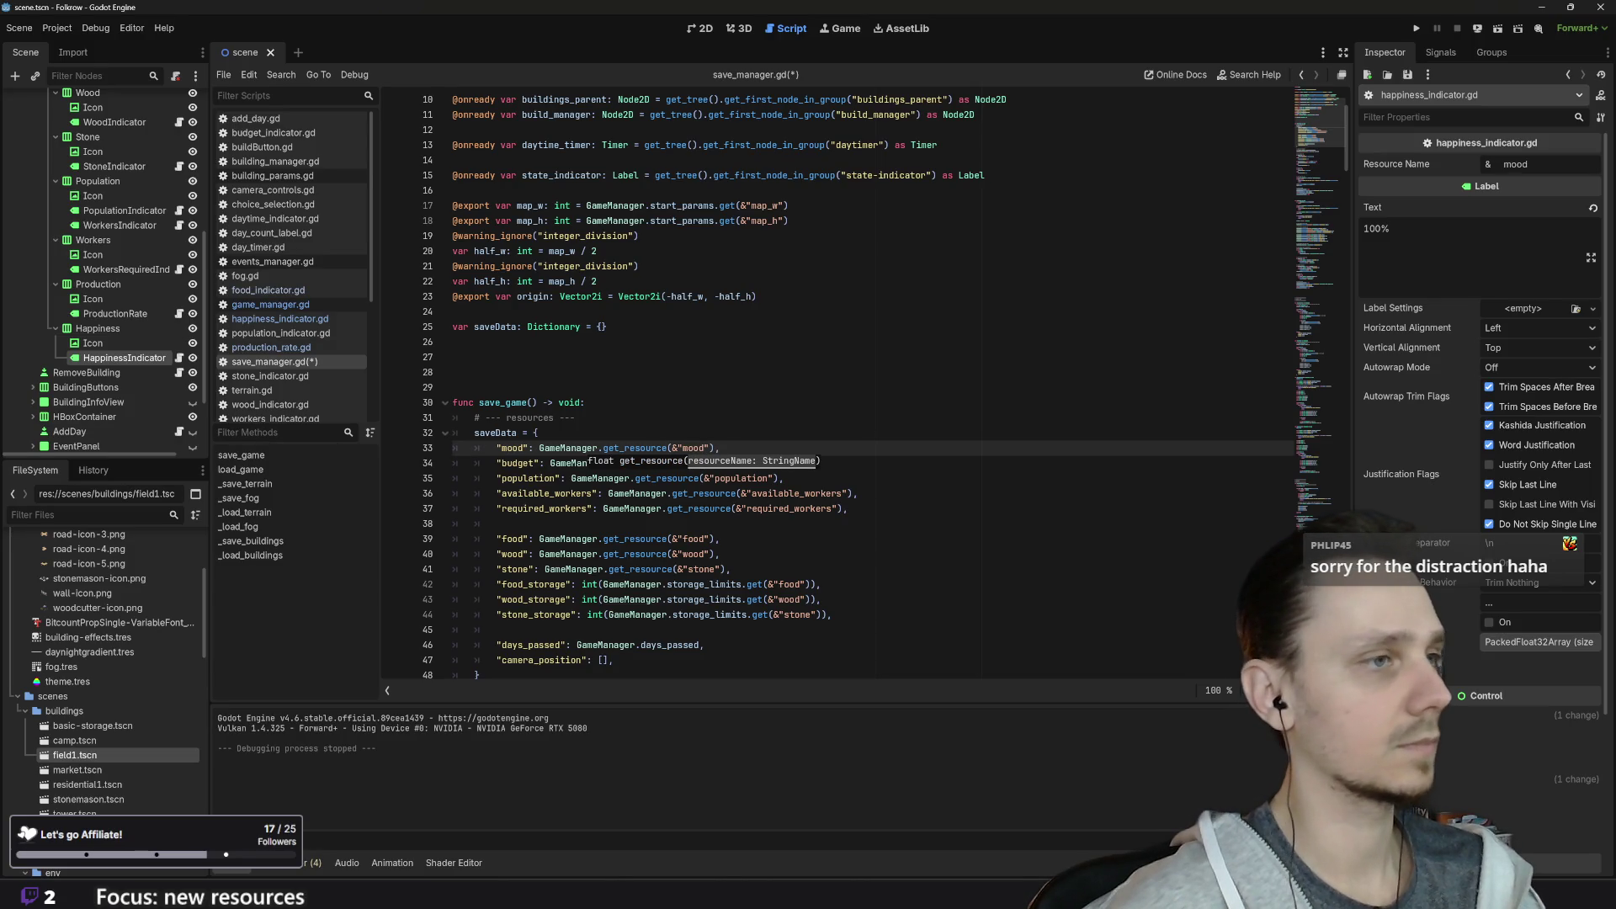
{"action": "scroll", "coordinate": [842, 379], "scroll_direction": "down", "scroll_amount": 7}
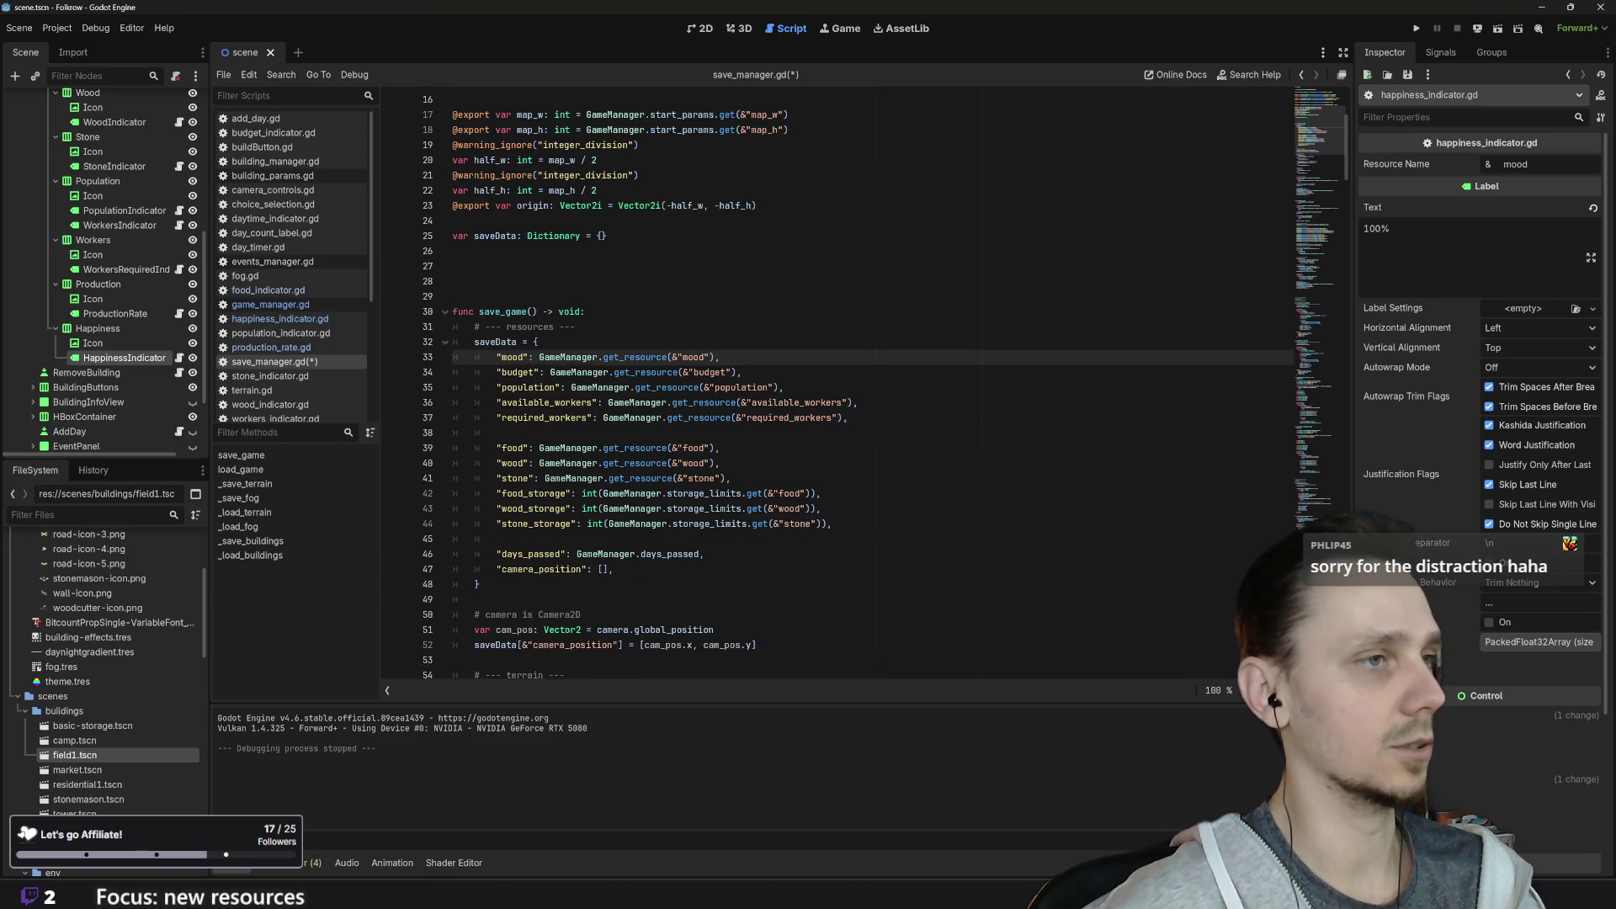
{"action": "scroll", "coordinate": [842, 378], "scroll_direction": "down", "scroll_amount": 17}
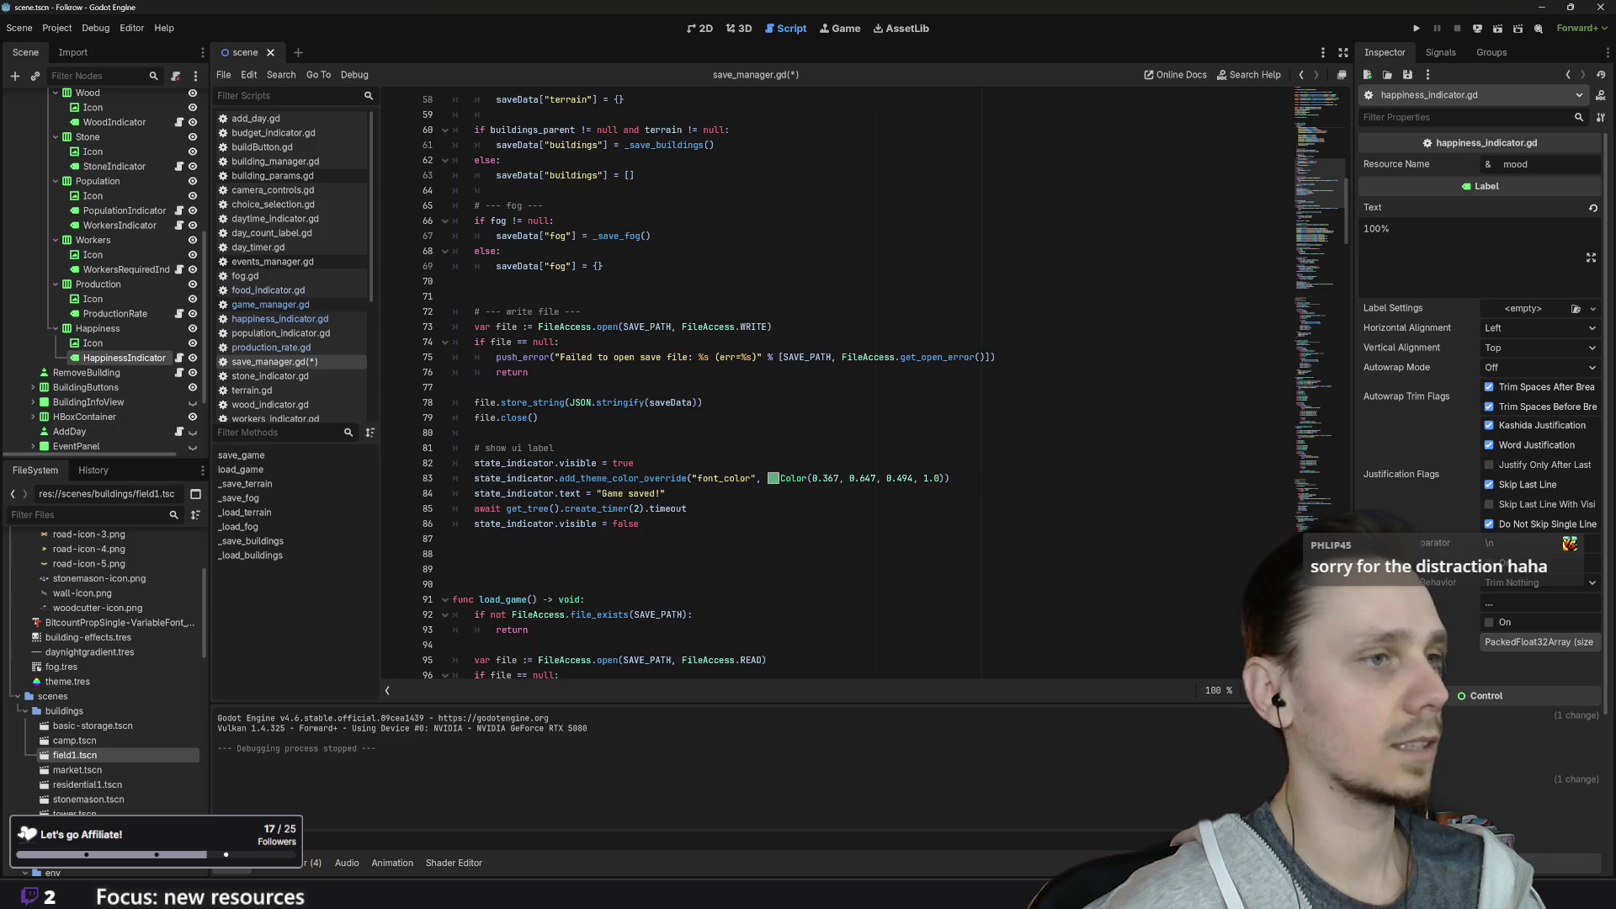
{"action": "scroll", "coordinate": [842, 379], "scroll_direction": "down", "scroll_amount": 4}
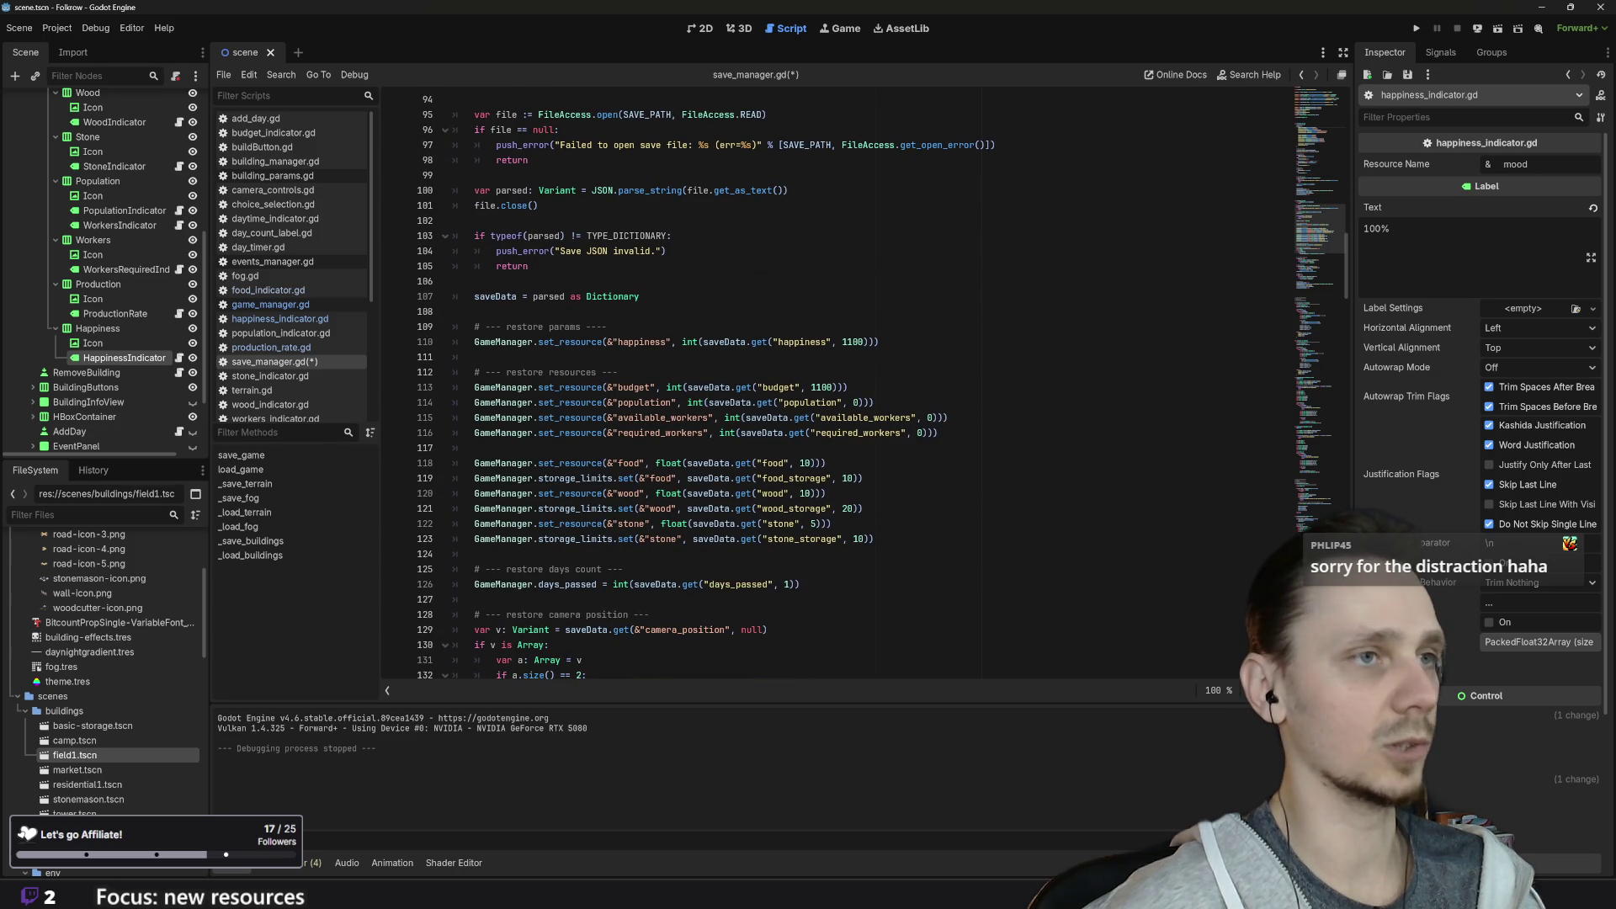
Step: Rename both happiness keys on line 110 to mood, save save_manager.gd, and reopen game_manager.gd
{"action": "double_click", "coordinate": [640, 342]}
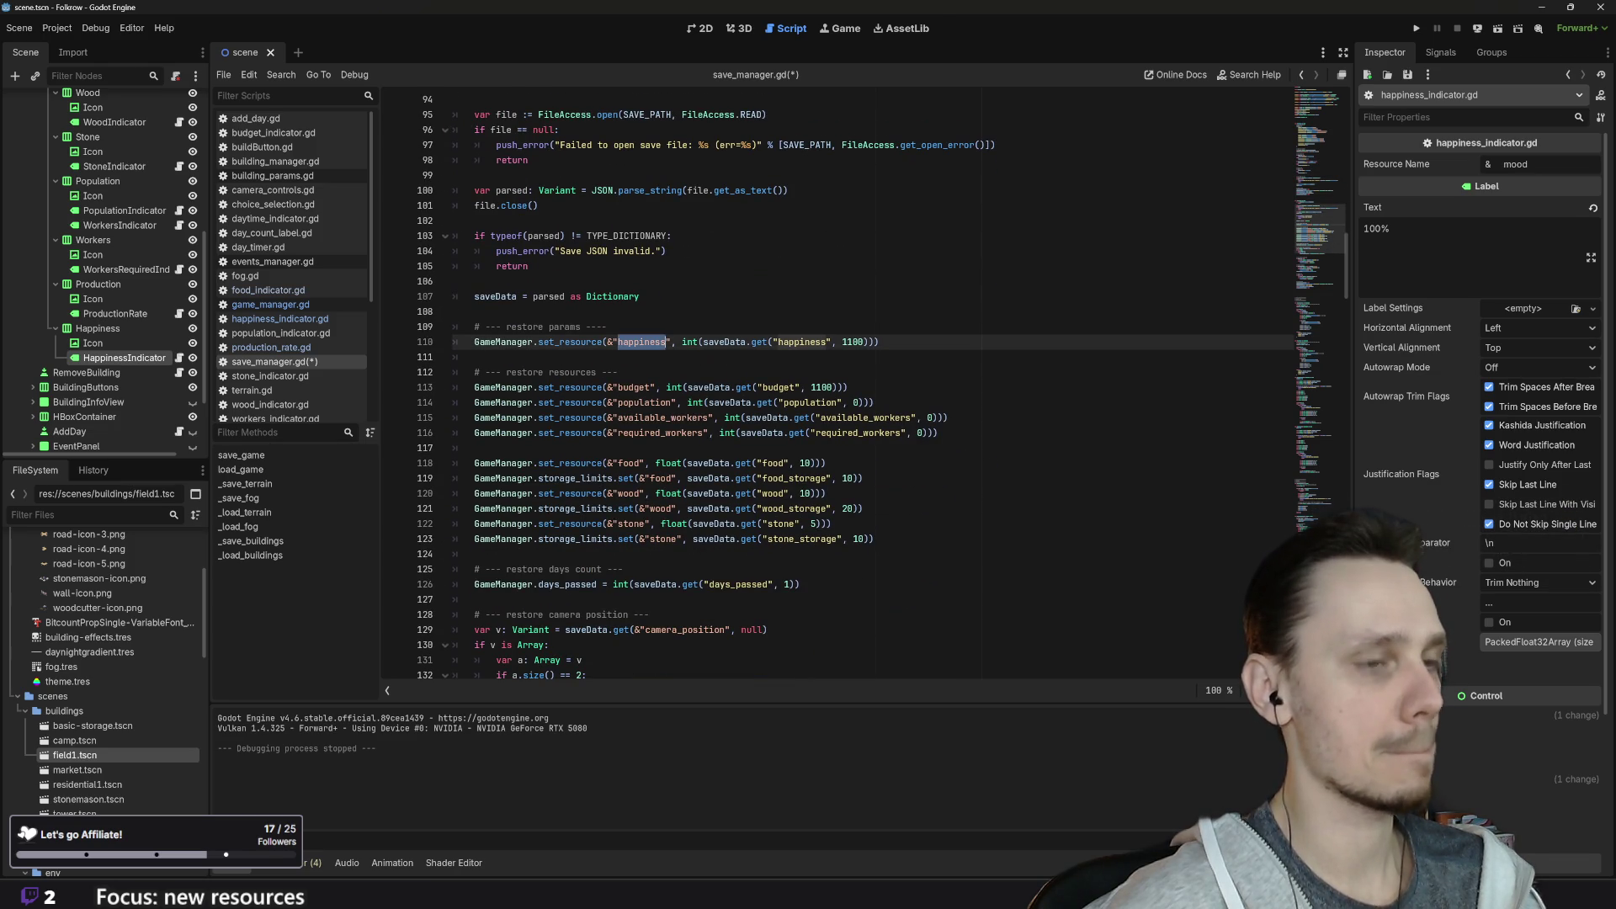
{"action": "type", "text": "mood"}
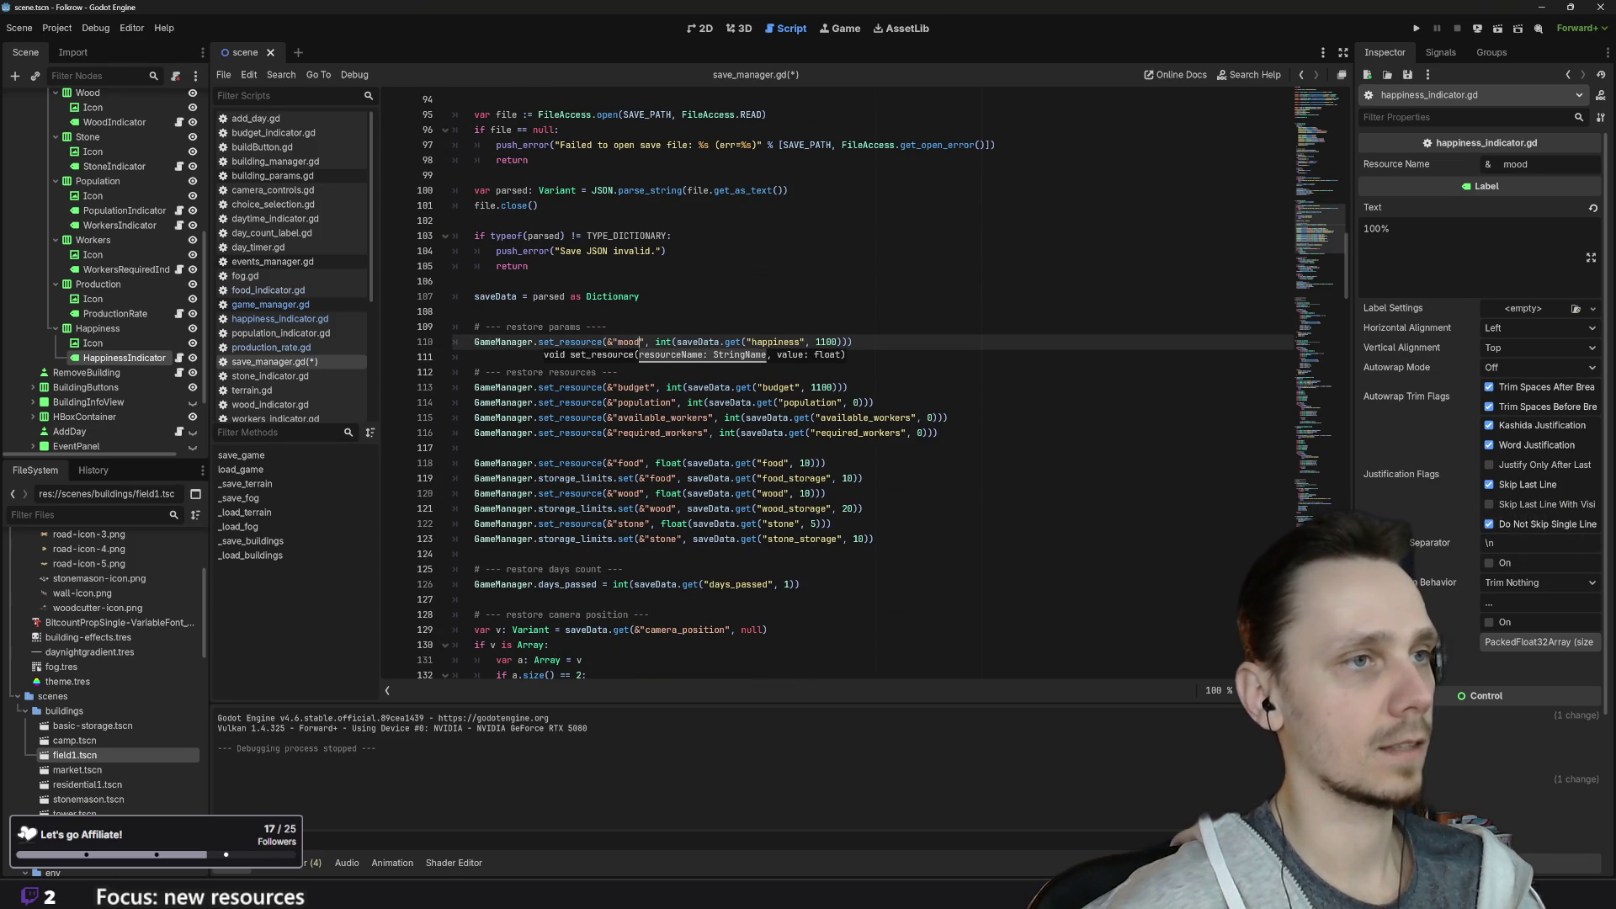
{"action": "double_click", "coordinate": [777, 342]}
{"action": "type", "text": "mood"}
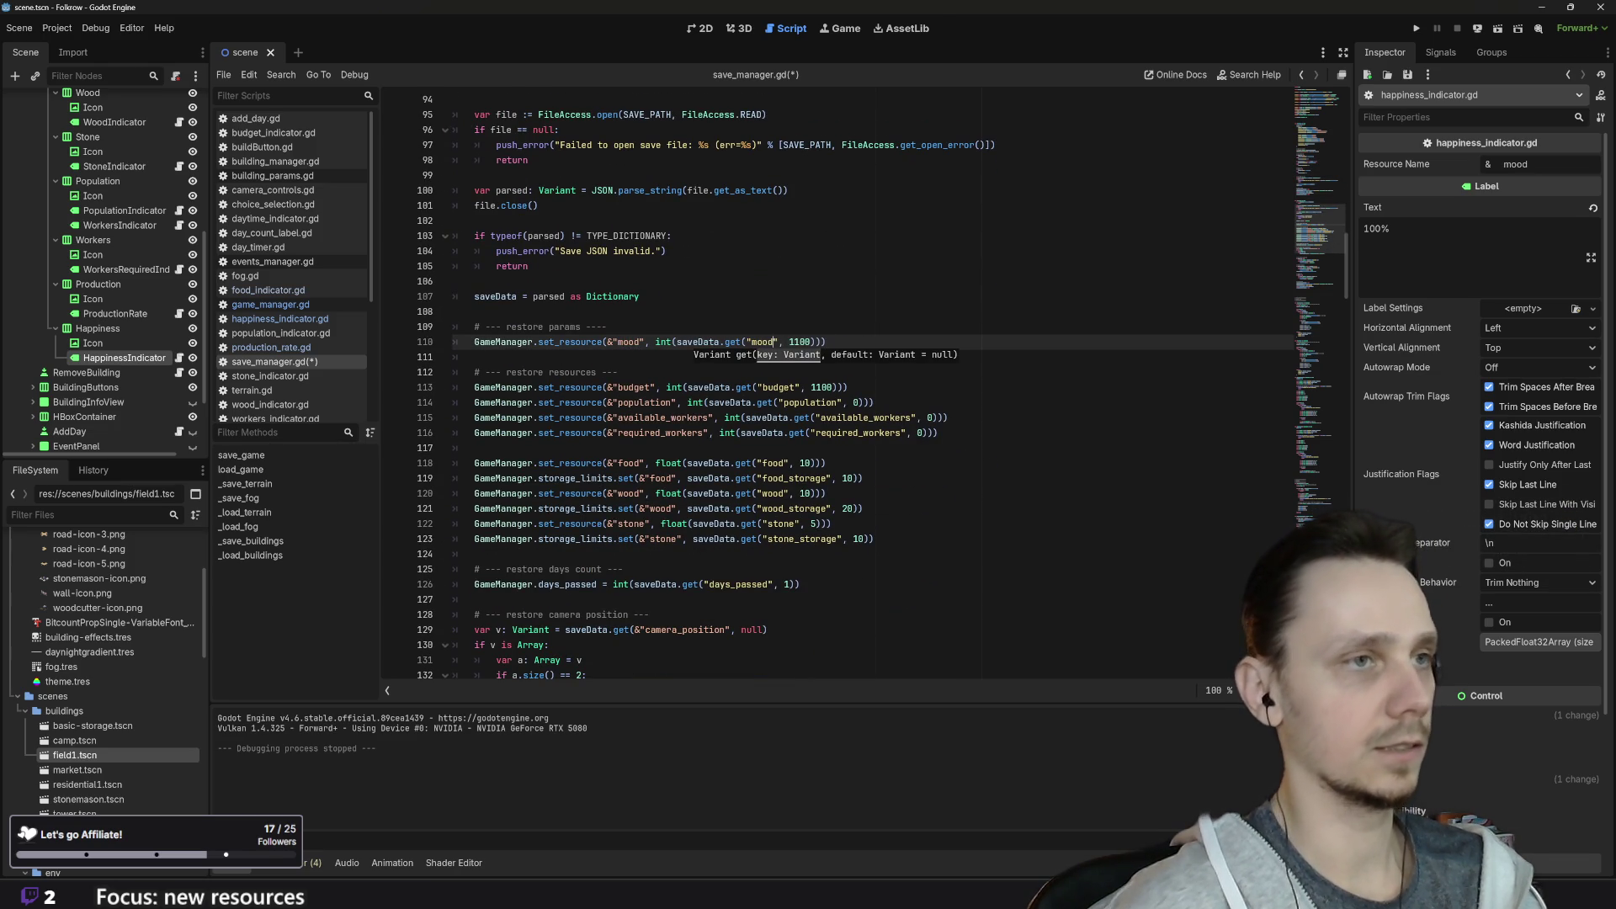
{"action": "key", "text": "ctrl+s"}
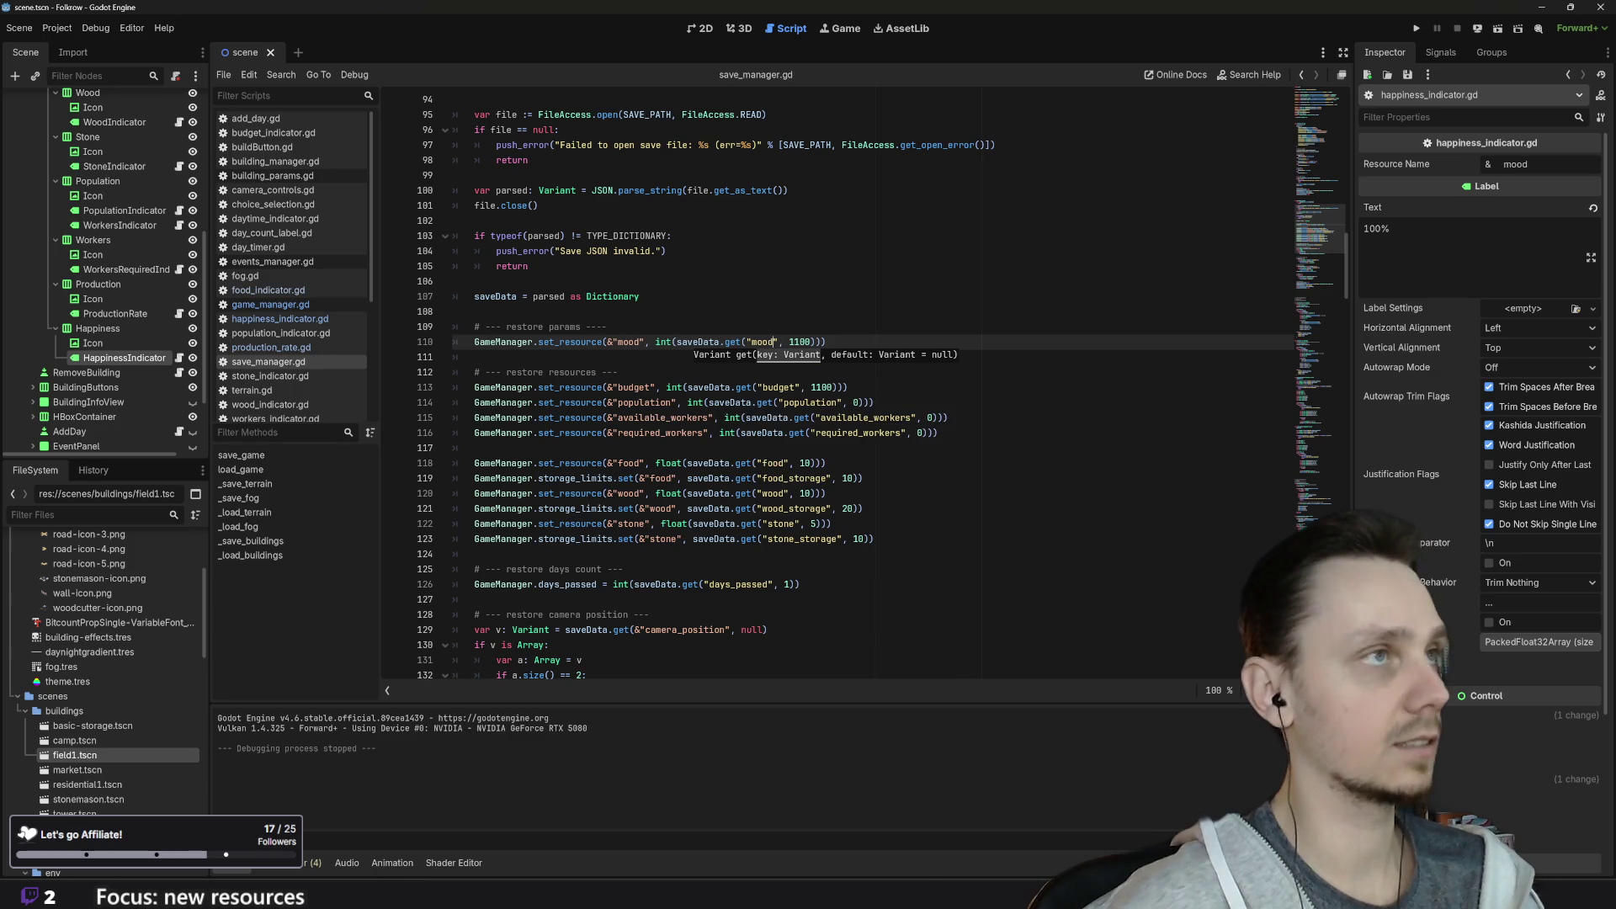
{"action": "left_click", "coordinate": [269, 304]}
{"action": "scroll", "coordinate": [833, 383], "scroll_direction": "up", "scroll_amount": 3}
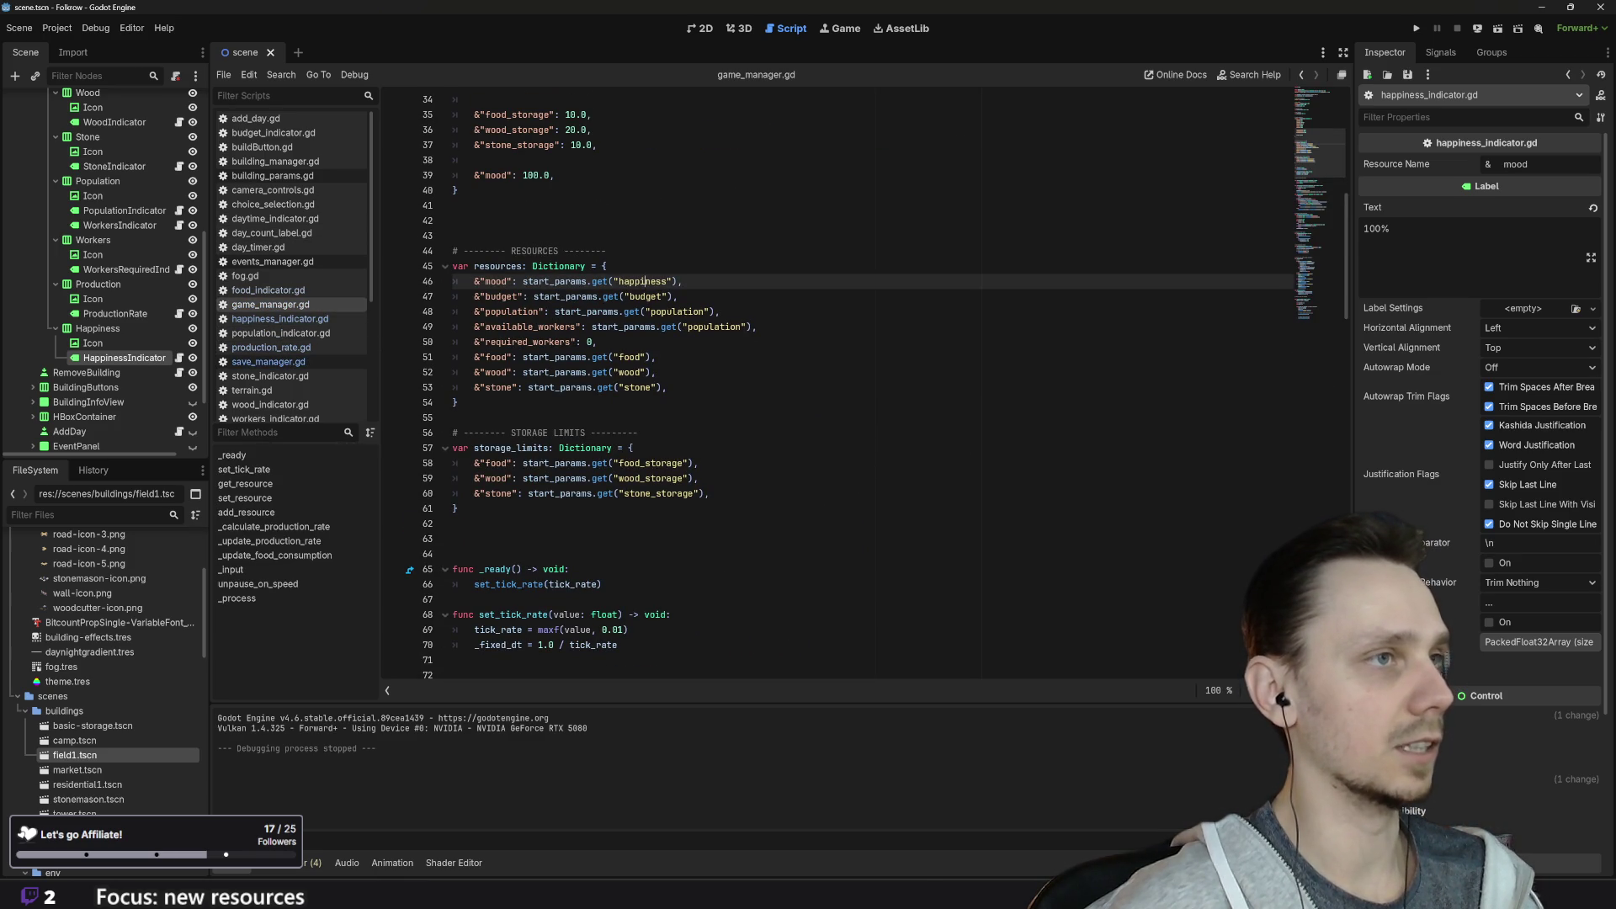
Step: Make the mood resource read its start value from start_params 'mood', save game_manager.gd, and return to Piskel
{"action": "double_click", "coordinate": [646, 281]}
{"action": "type", "text": "mood"}
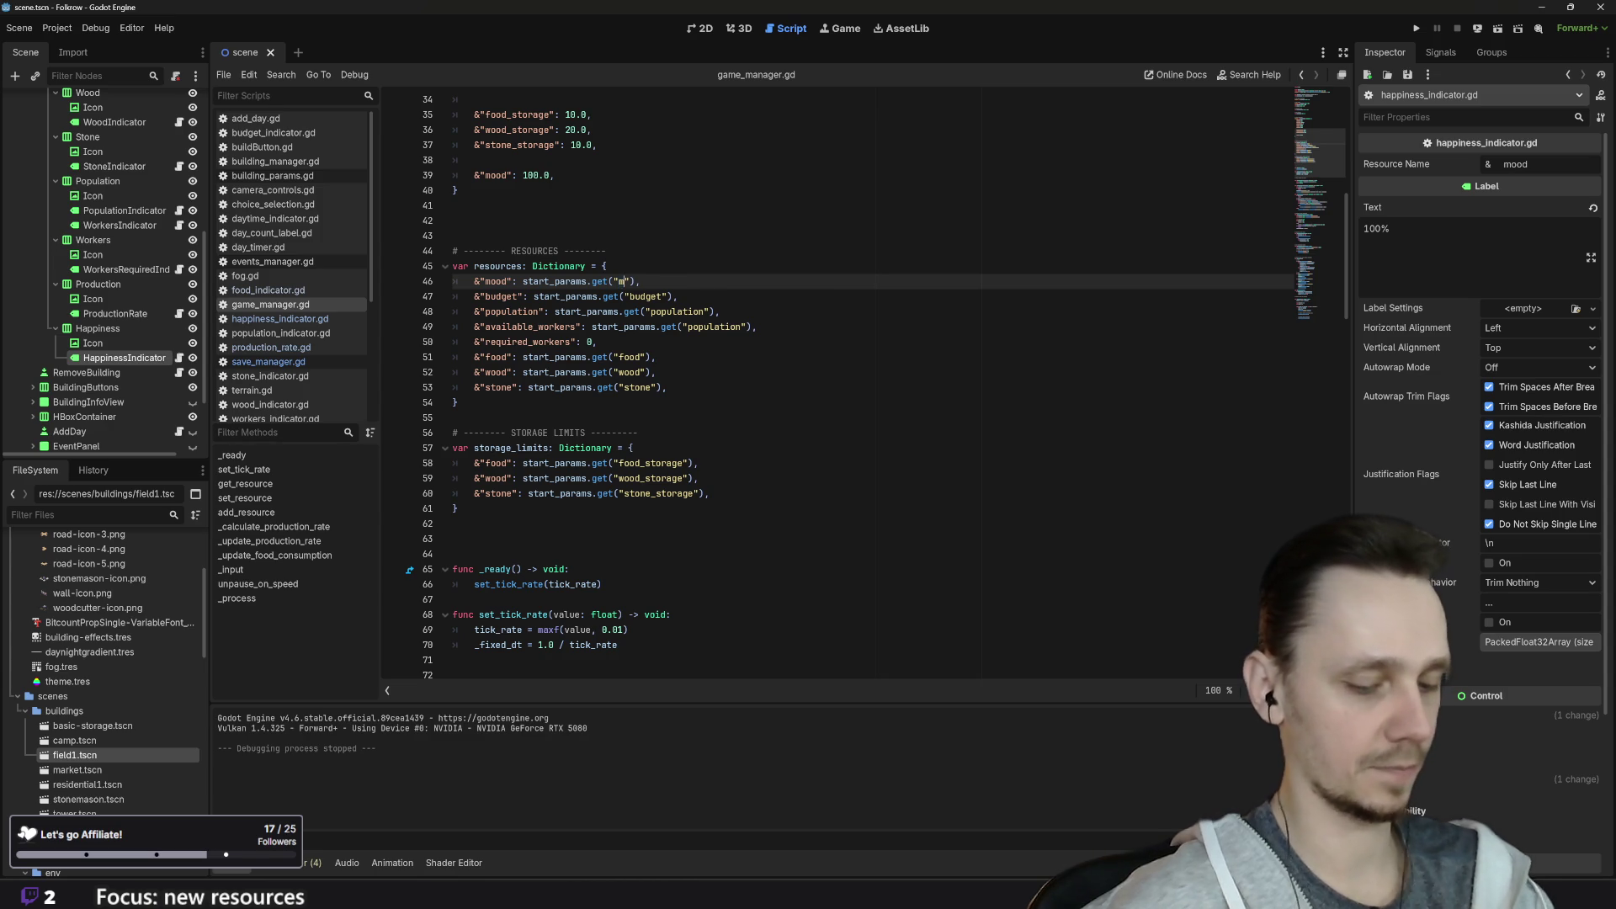
{"action": "left_click", "coordinate": [657, 357]}
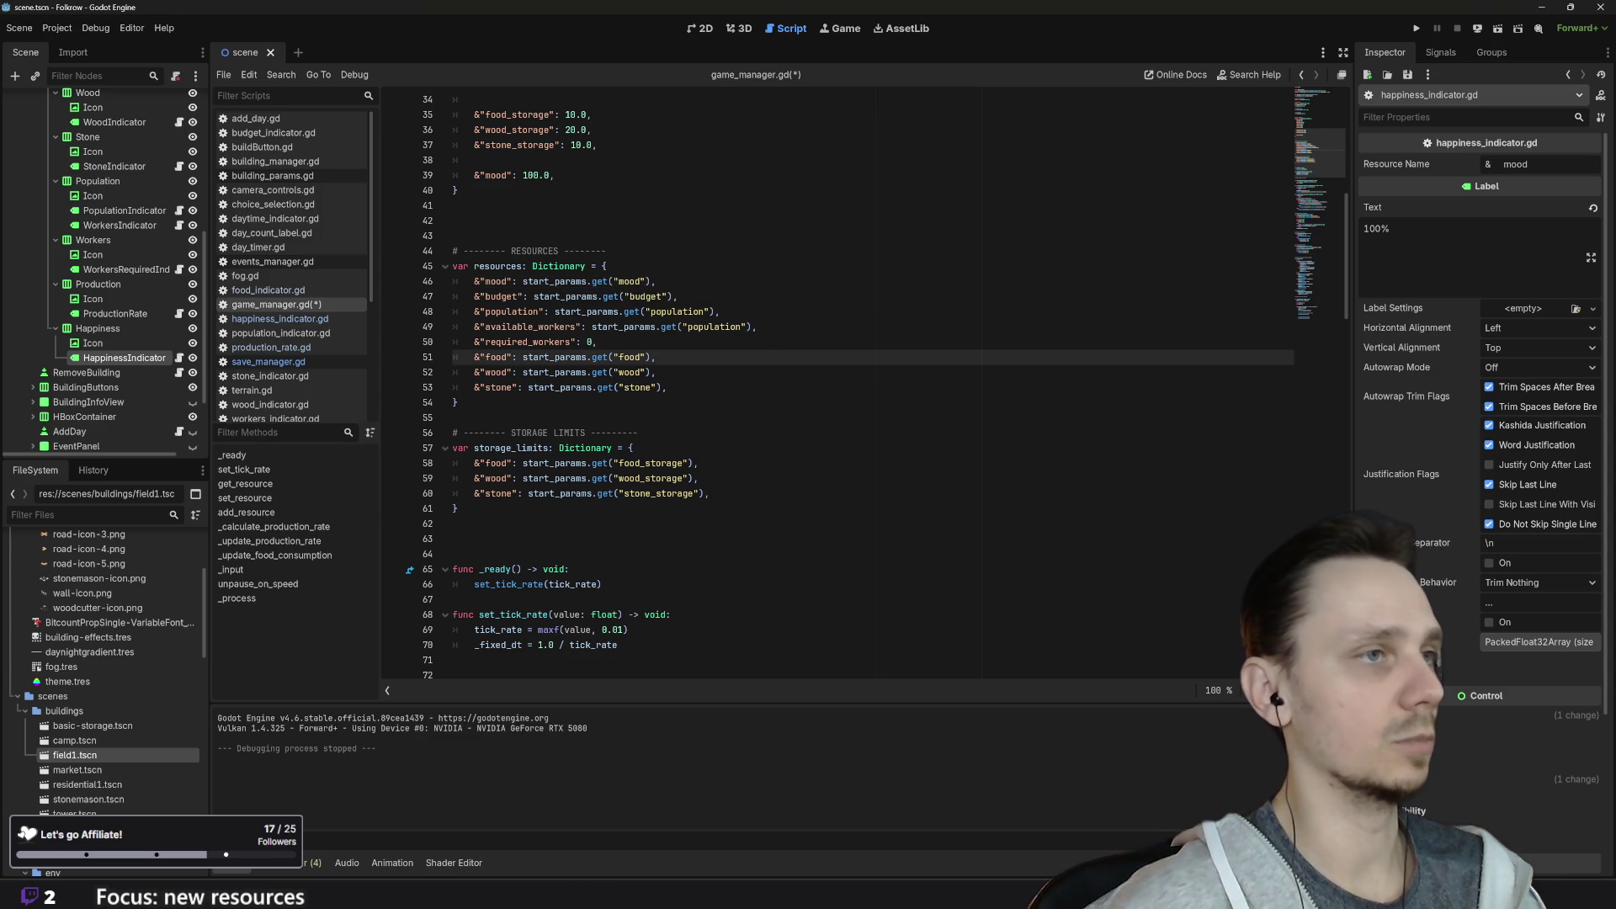
{"action": "scroll", "coordinate": [656, 357], "scroll_direction": "up", "scroll_amount": 9}
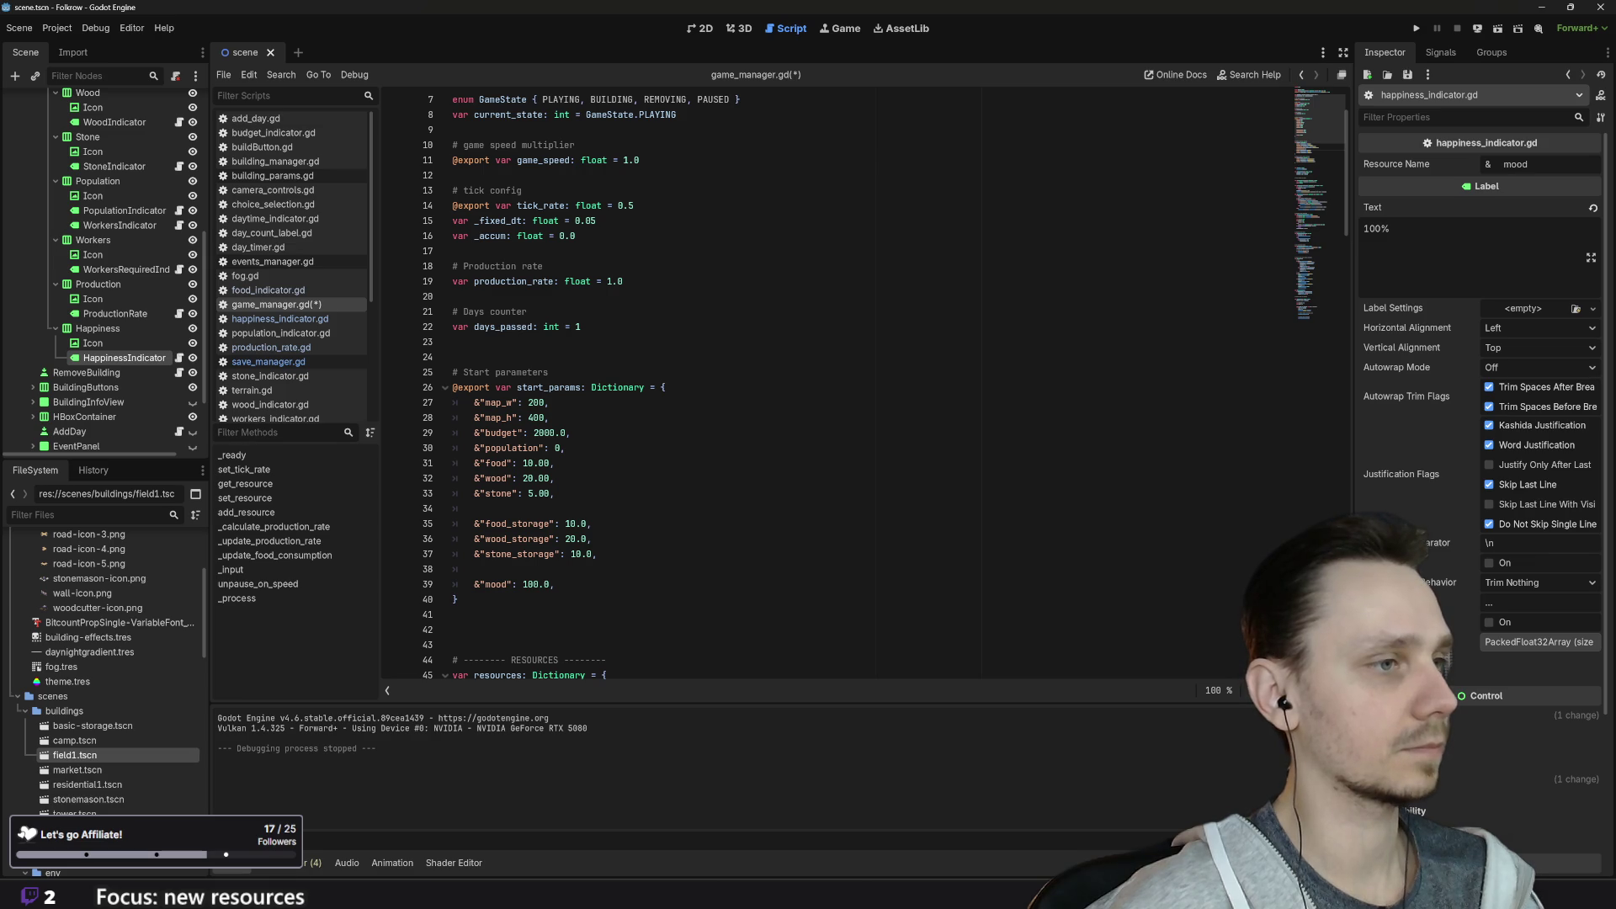
{"action": "key", "text": "ctrl+s"}
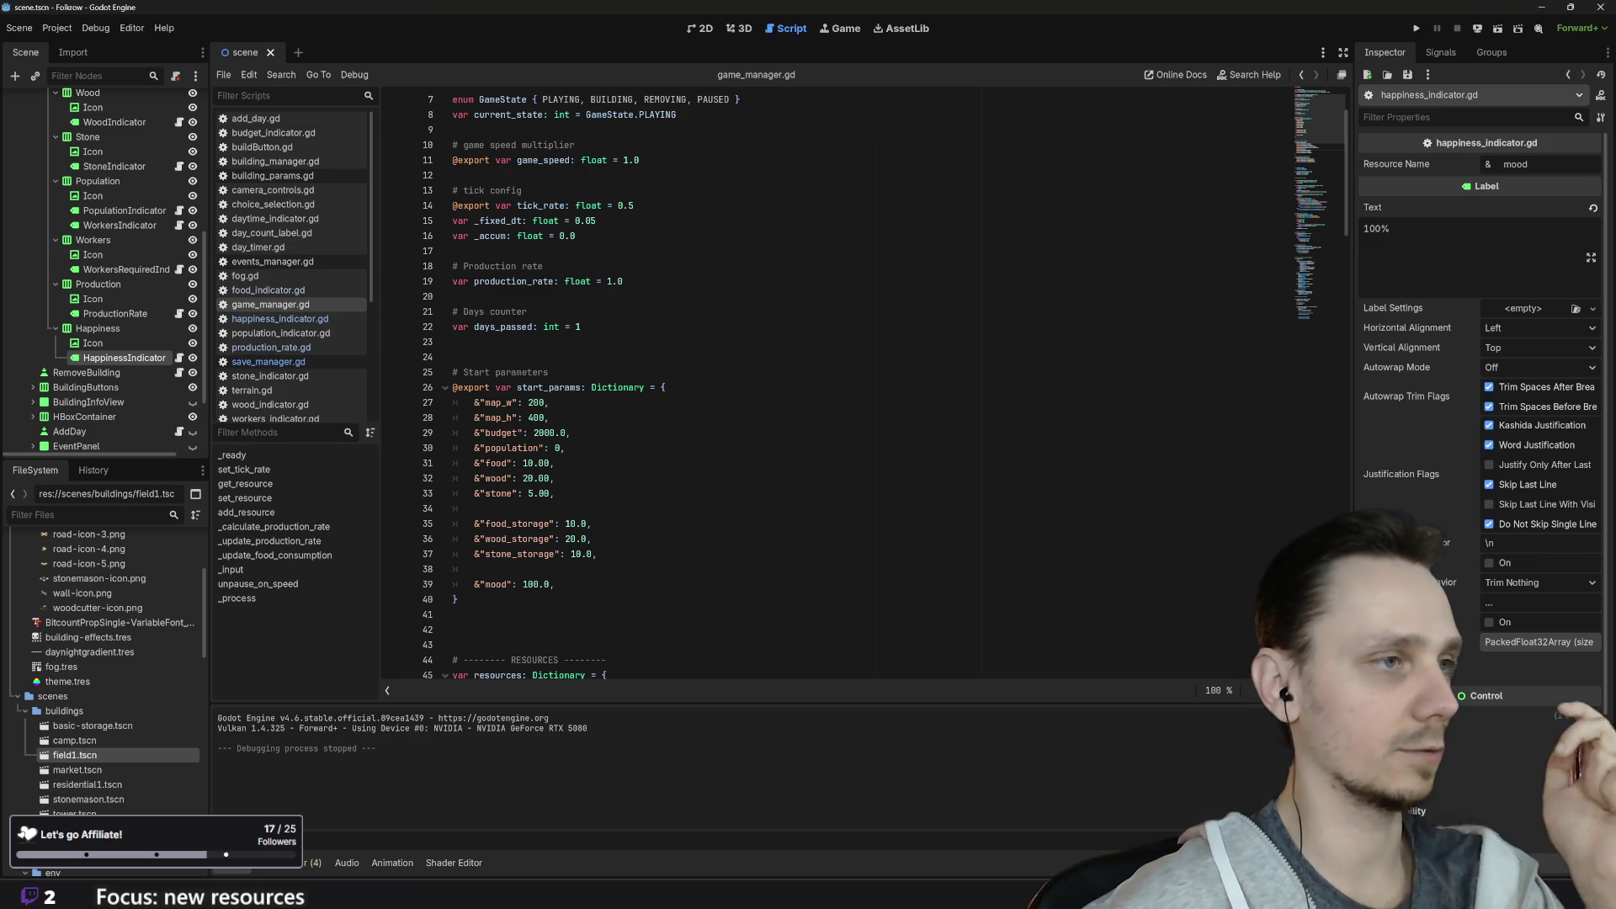
{"action": "scroll", "coordinate": [833, 388], "scroll_direction": "up", "scroll_amount": 2}
{"action": "scroll", "coordinate": [834, 387], "scroll_direction": "down", "scroll_amount": 11}
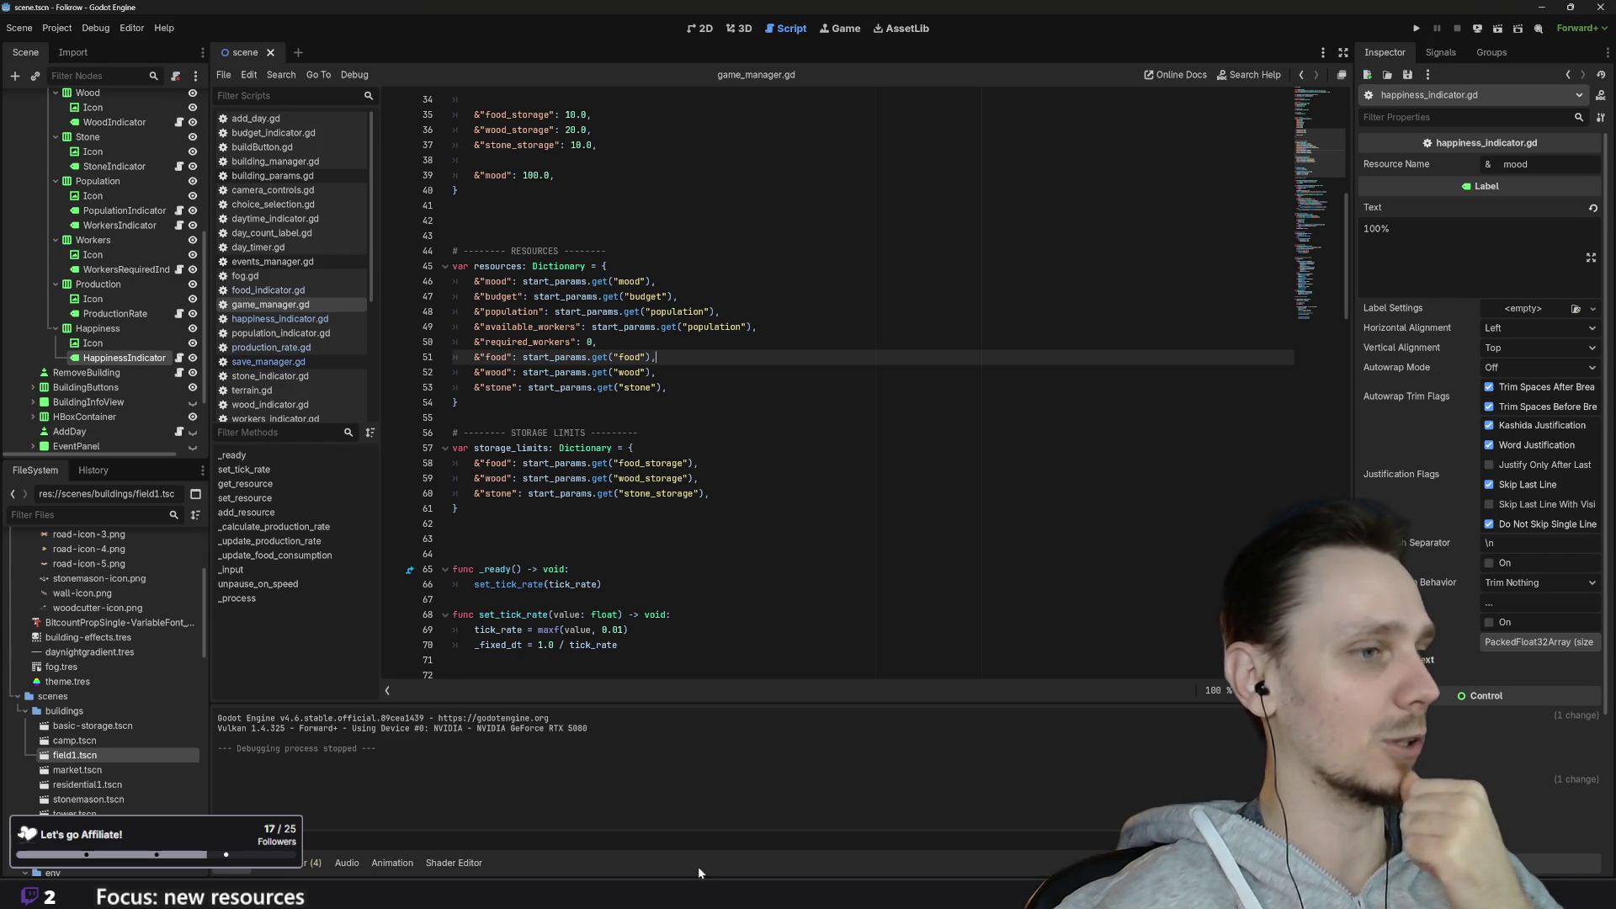
{"action": "mouse_move", "coordinate": [671, 893]}
{"action": "left_click", "coordinate": [701, 834]}
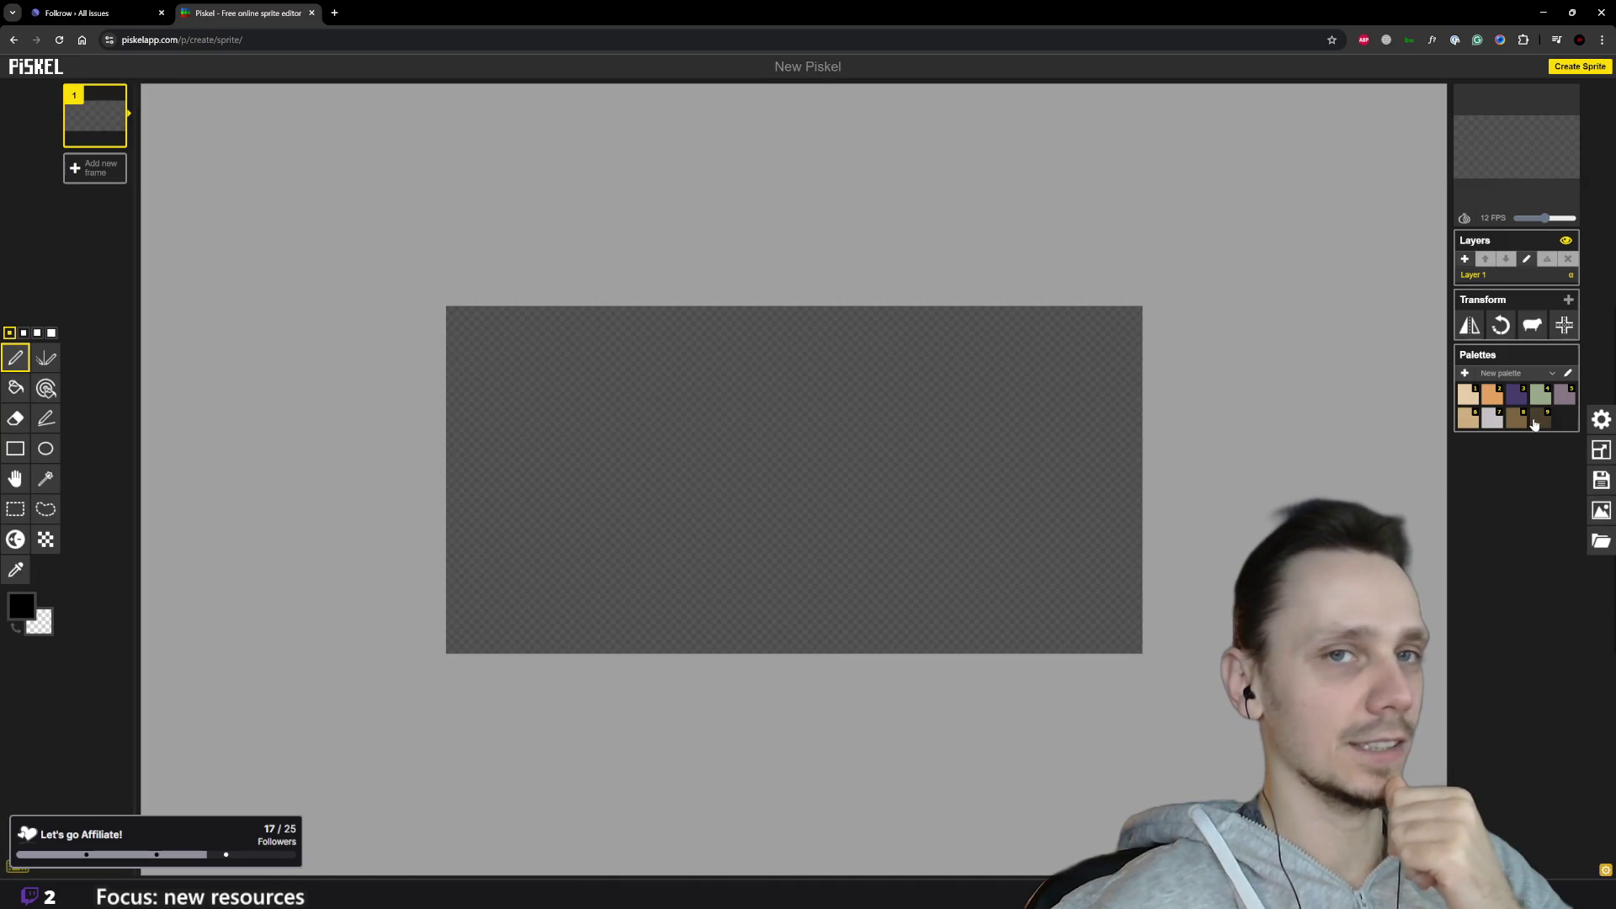
Step: Set Piskel's default sprite width to 16 pixels
{"action": "left_click", "coordinate": [1601, 450]}
{"action": "double_click", "coordinate": [1514, 519]}
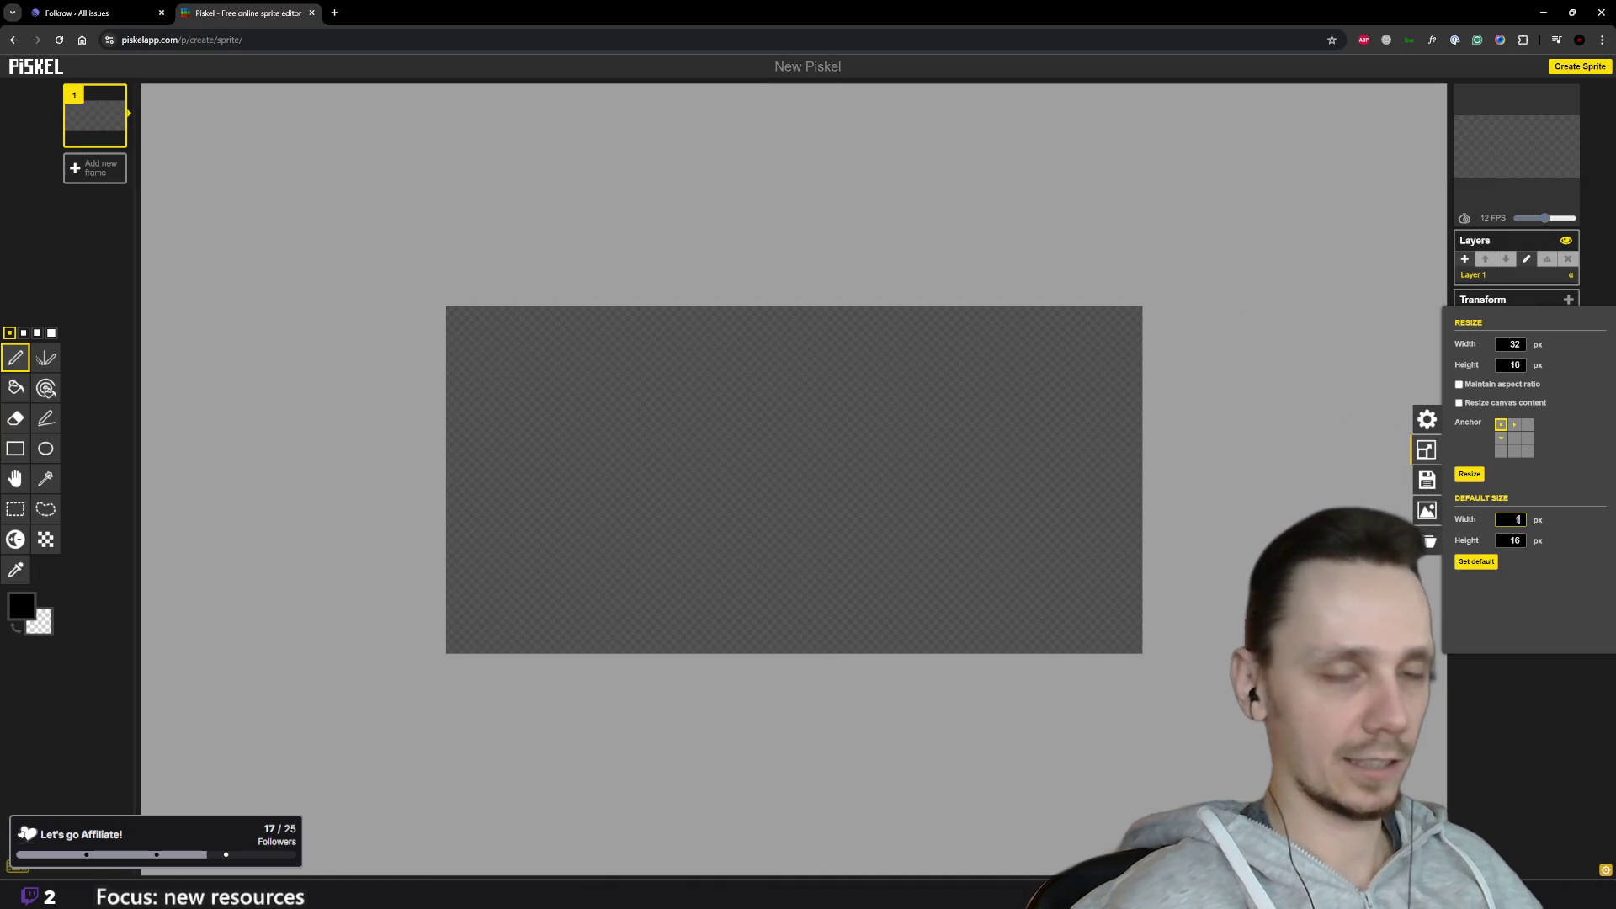
{"action": "key", "text": "Escape"}
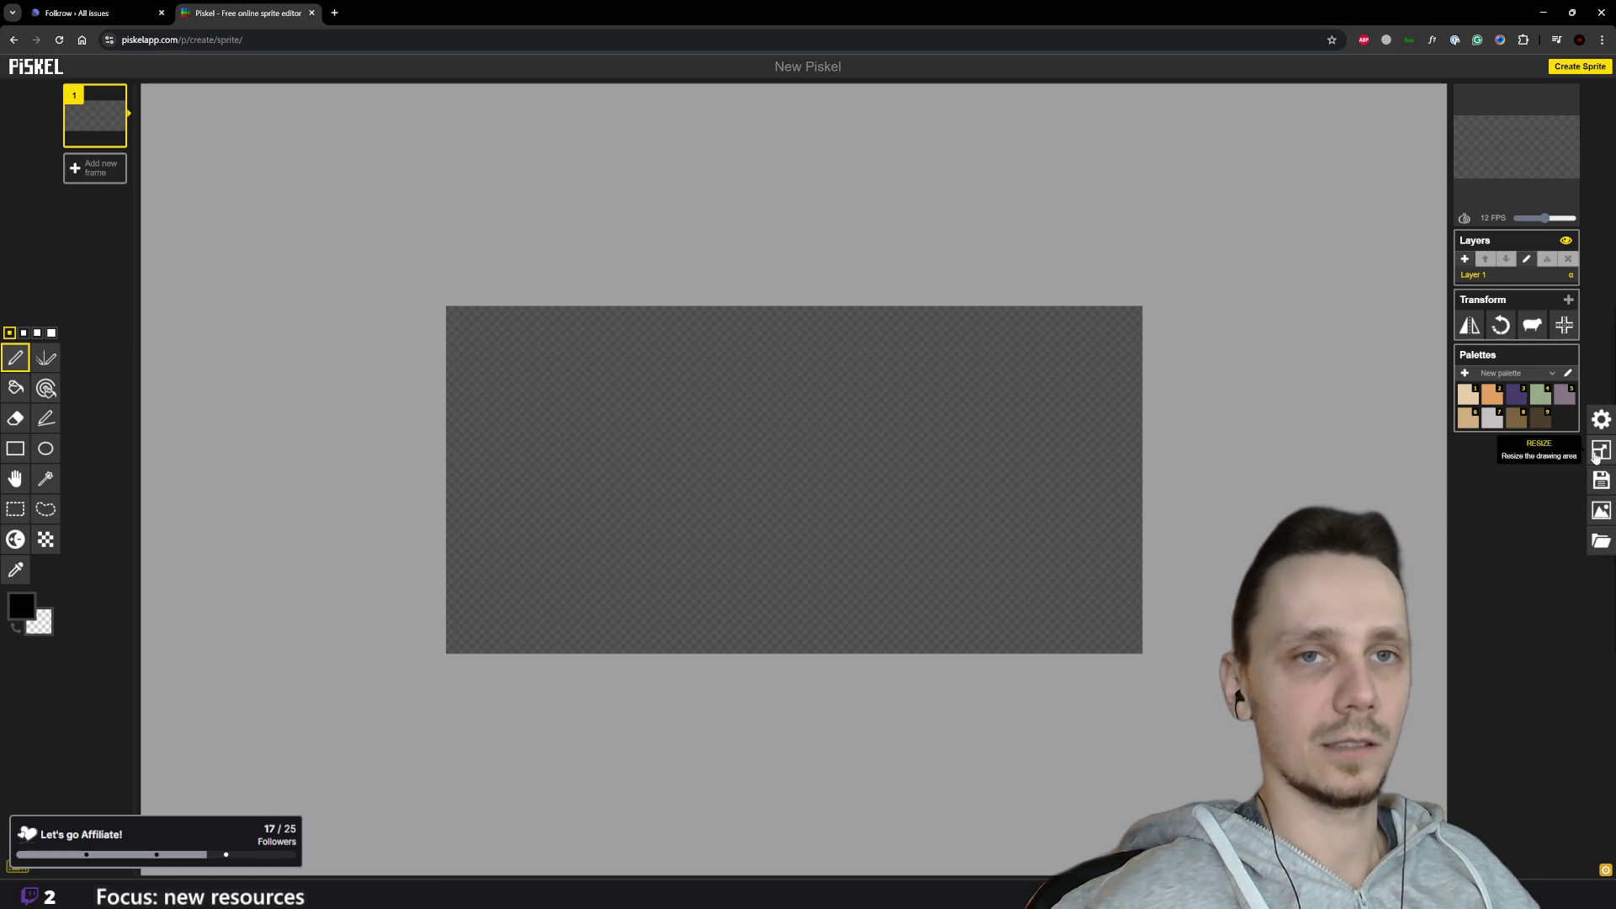
Step: Resize the canvas to 16×16, then back to 32×16 pixels
{"action": "left_click", "coordinate": [1601, 449]}
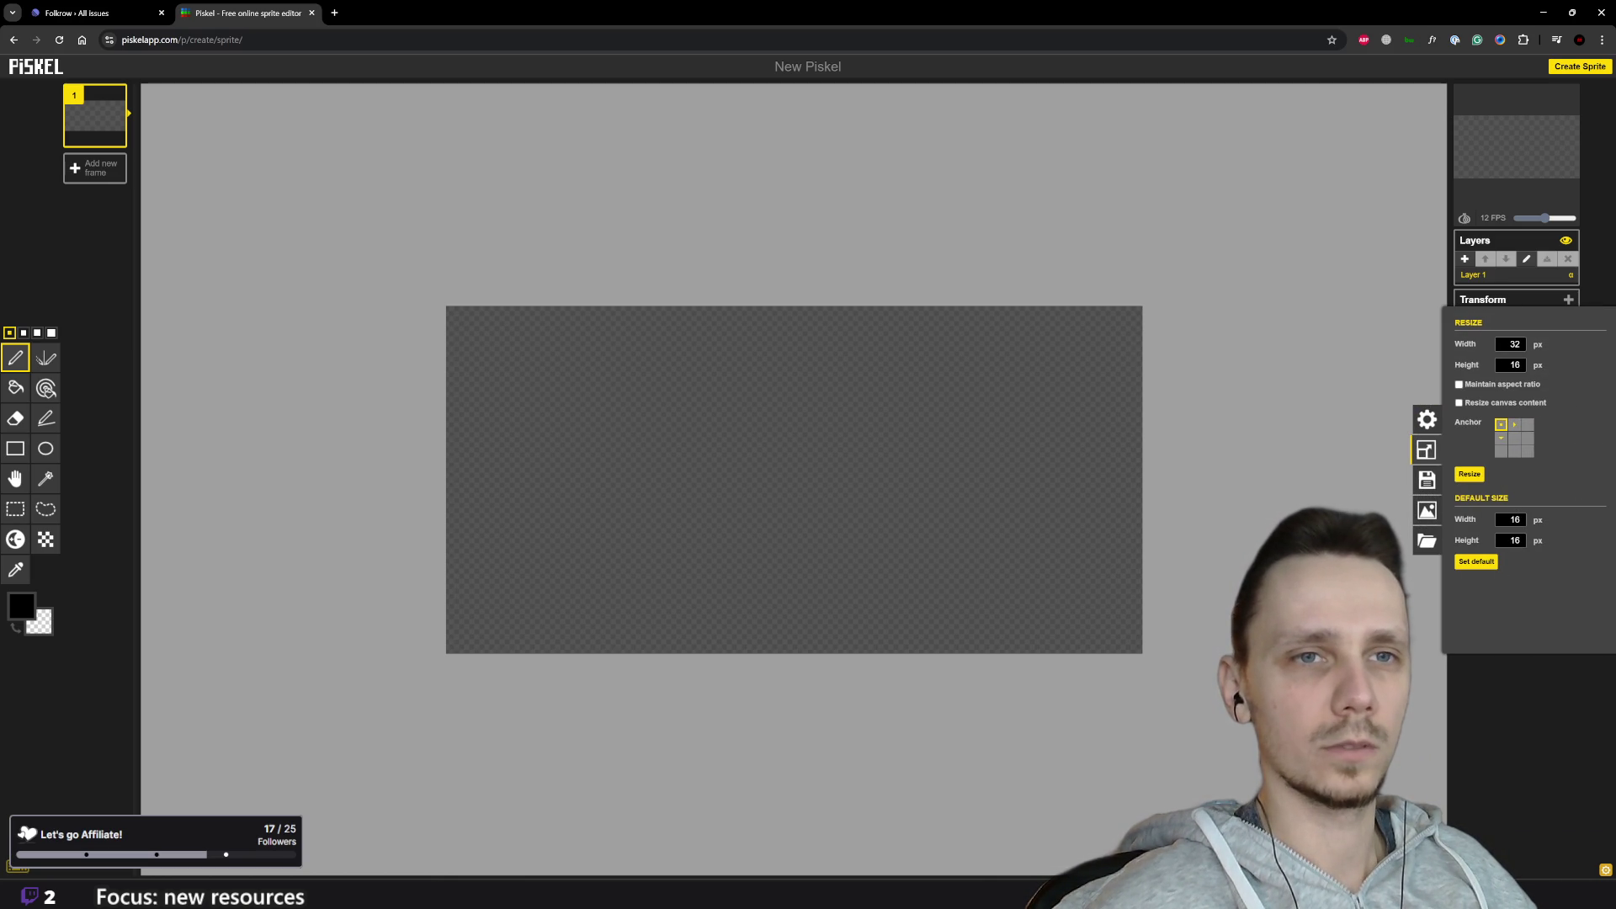
{"action": "double_click", "coordinate": [1514, 519]}
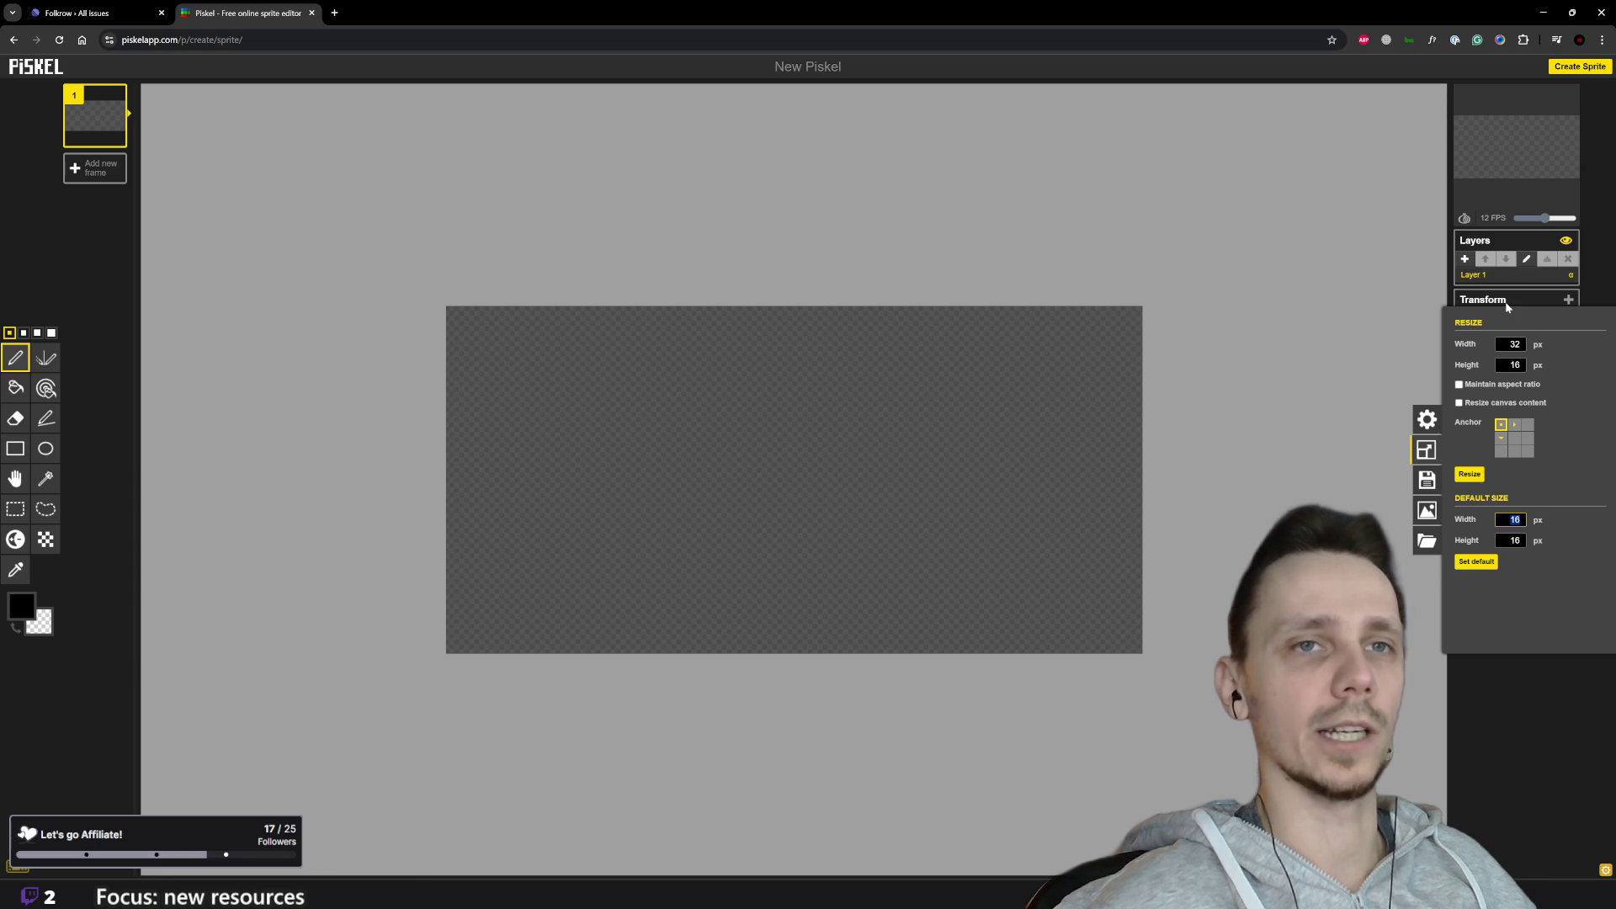
{"action": "key", "text": "BackSpace"}
{"action": "key", "text": "BackSpace"}
{"action": "type", "text": "16"}
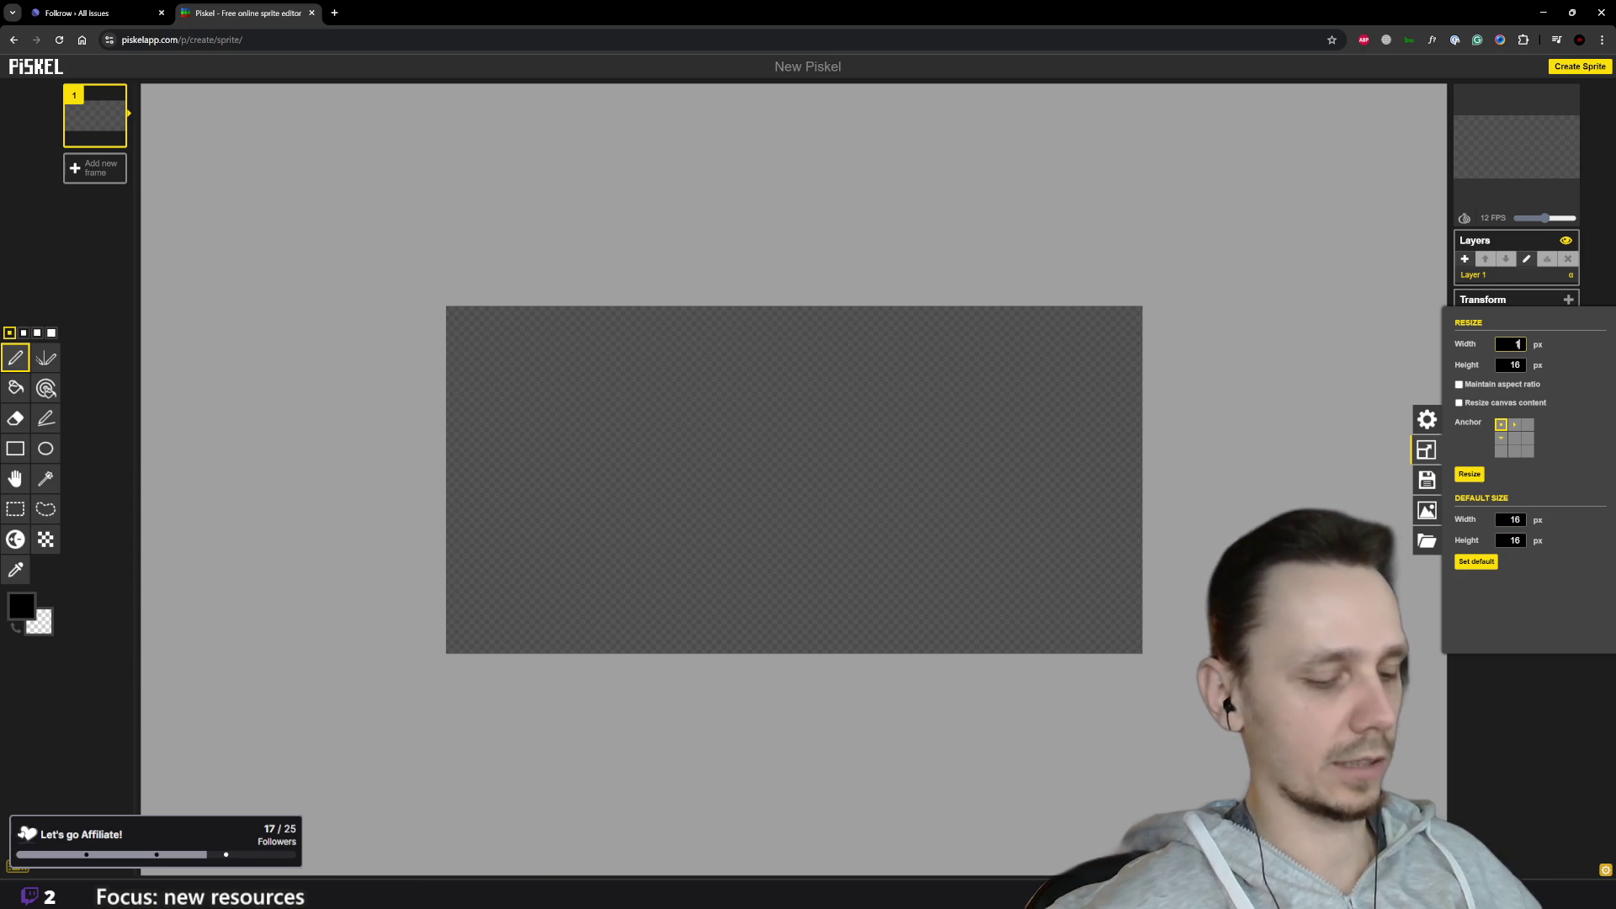
{"action": "key", "text": "Return"}
{"action": "scroll", "coordinate": [715, 459], "scroll_direction": "down", "scroll_amount": 2}
{"action": "scroll", "coordinate": [807, 421], "scroll_direction": "up", "scroll_amount": 1}
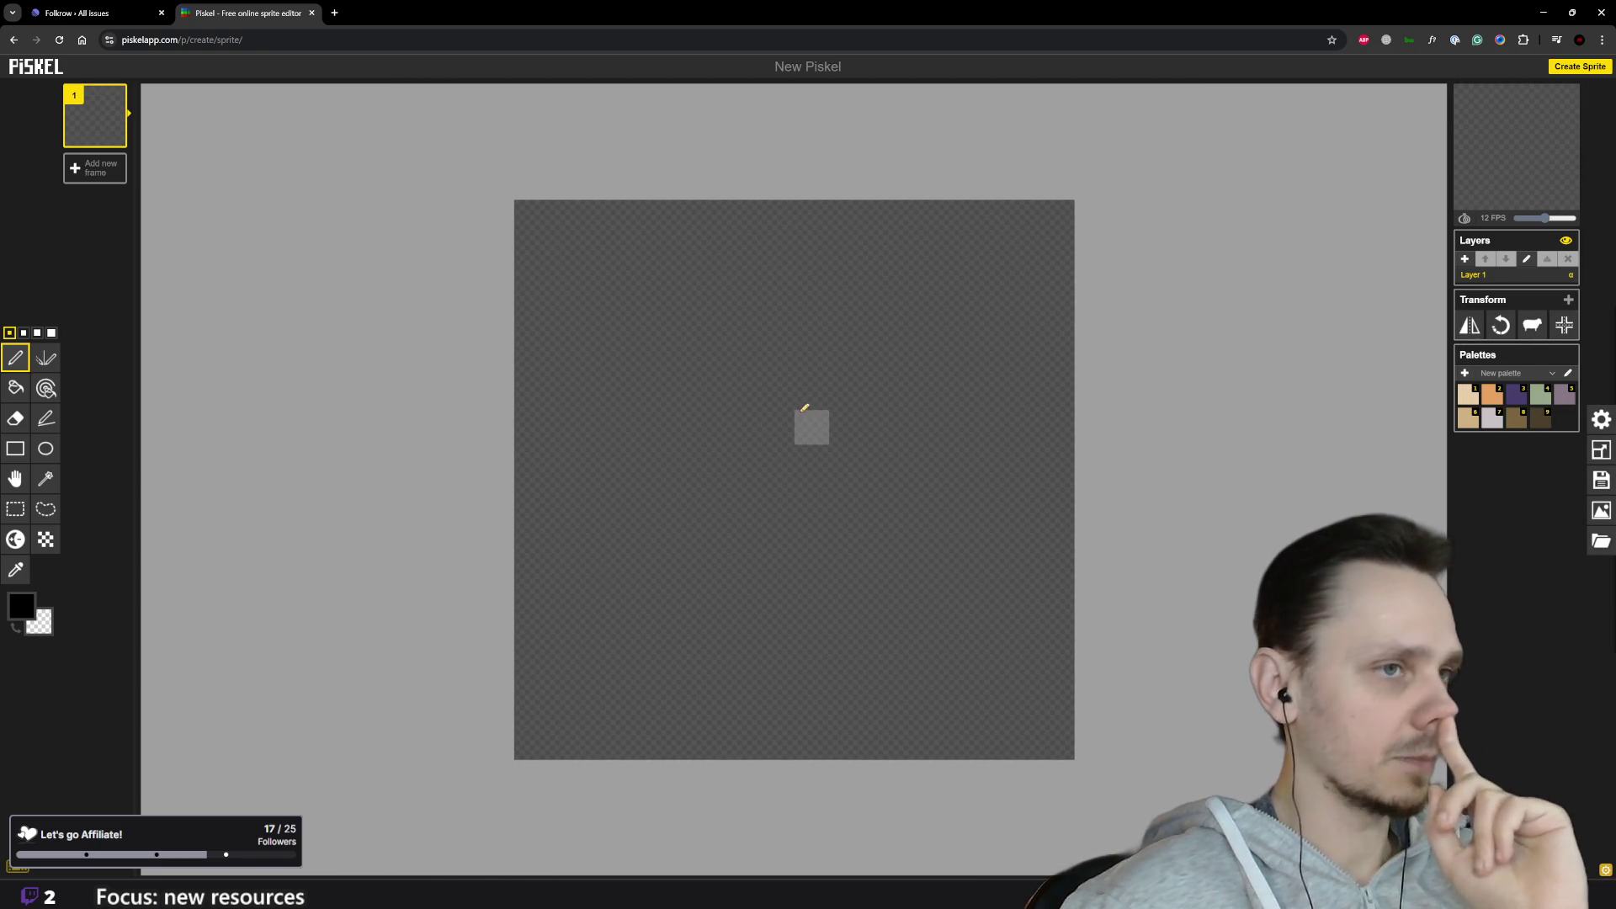
{"action": "scroll", "coordinate": [804, 412], "scroll_direction": "down", "scroll_amount": 1}
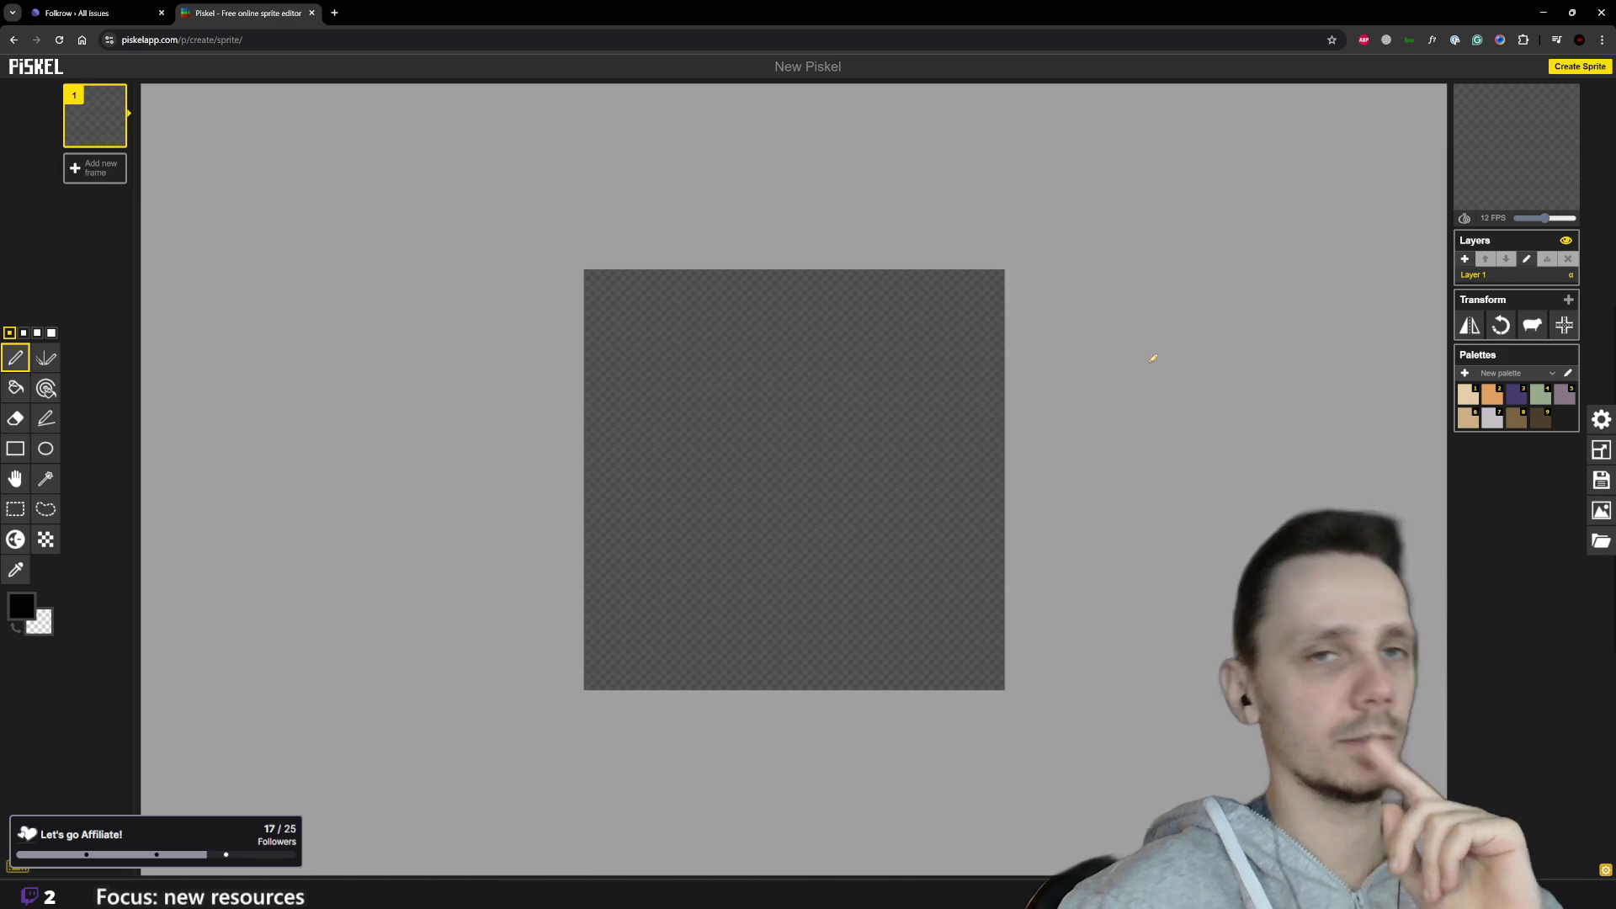
{"action": "left_click", "coordinate": [1599, 450]}
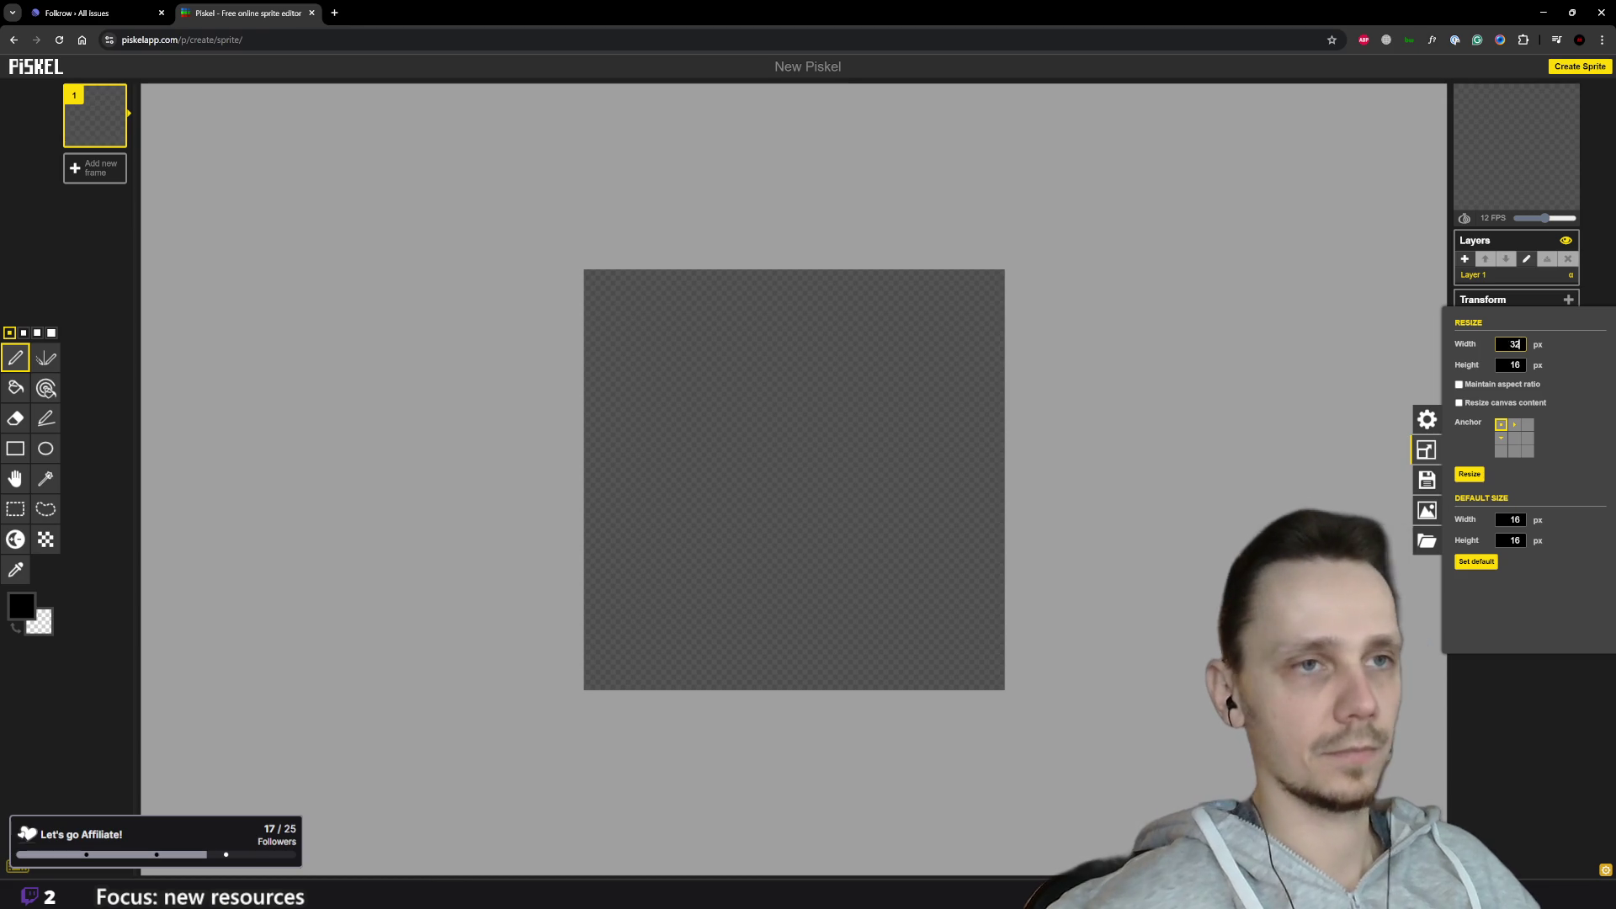
{"action": "key", "text": "Return"}
{"action": "scroll", "coordinate": [877, 477], "scroll_direction": "down", "scroll_amount": 3}
{"action": "scroll", "coordinate": [842, 484], "scroll_direction": "up", "scroll_amount": 1}
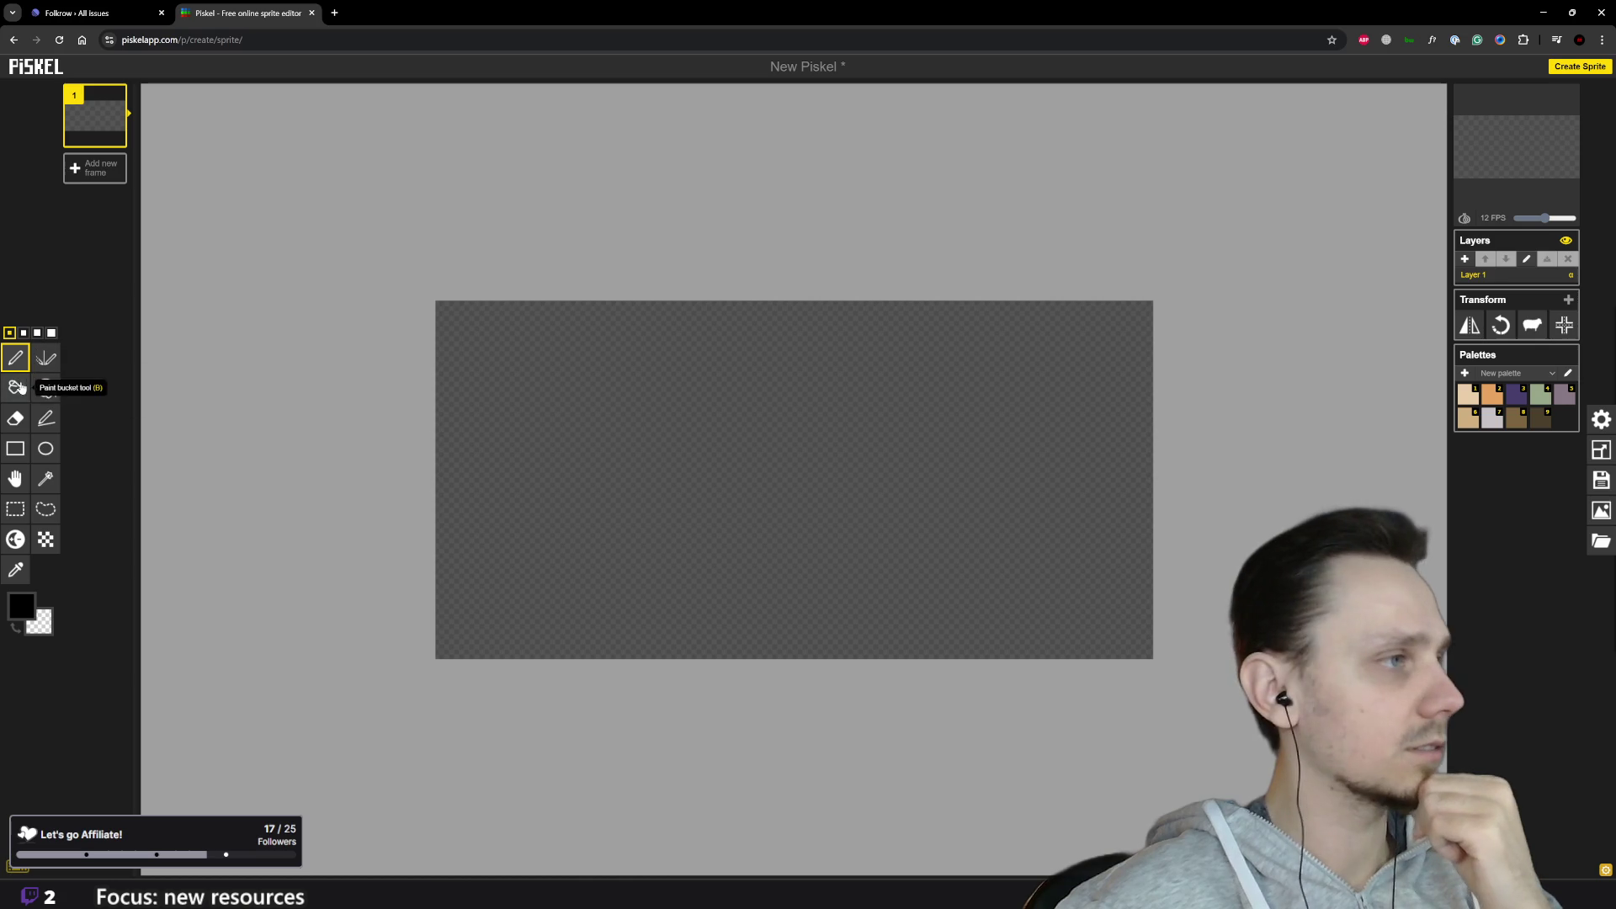
Step: Draw a 16×16 square on the canvas's left half and fill it and its border pale grey-pink
{"action": "left_click", "coordinate": [16, 447]}
{"action": "mouse_move", "coordinate": [501, 347]}
{"action": "left_mouse_down"}
{"action": "mouse_move", "coordinate": [711, 628]}
{"action": "mouse_move", "coordinate": [747, 649]}
{"action": "mouse_move", "coordinate": [834, 646]}
{"action": "mouse_move", "coordinate": [784, 639]}
{"action": "mouse_move", "coordinate": [797, 636]}
{"action": "left_mouse_up"}
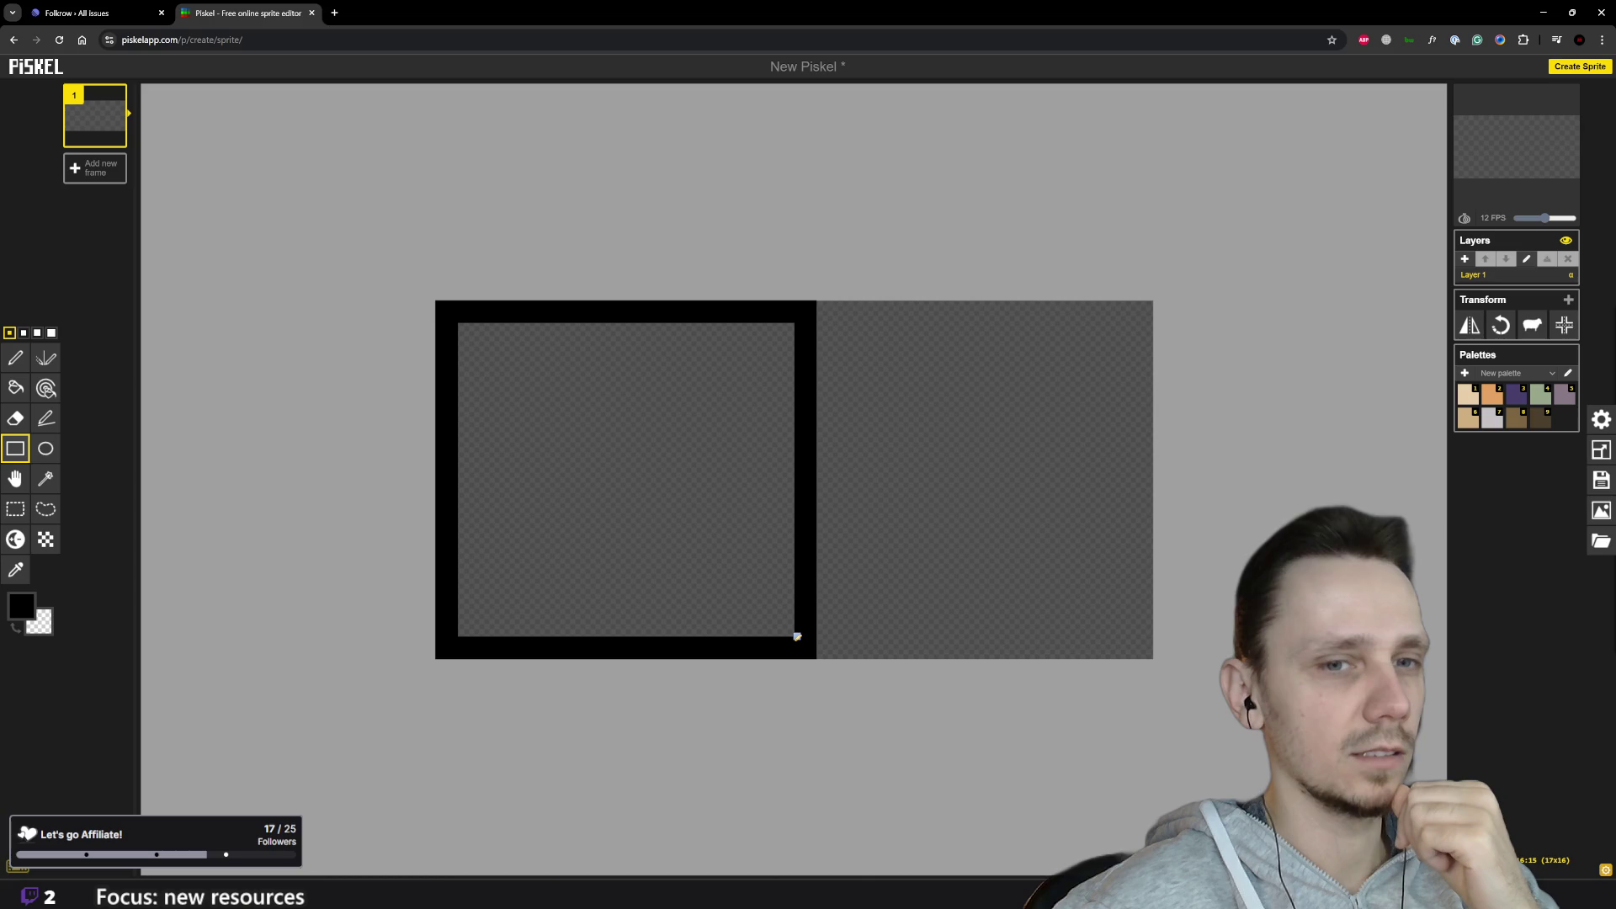
{"action": "left_click_drag", "start_coordinate": [797, 637], "coordinate": [781, 635]}
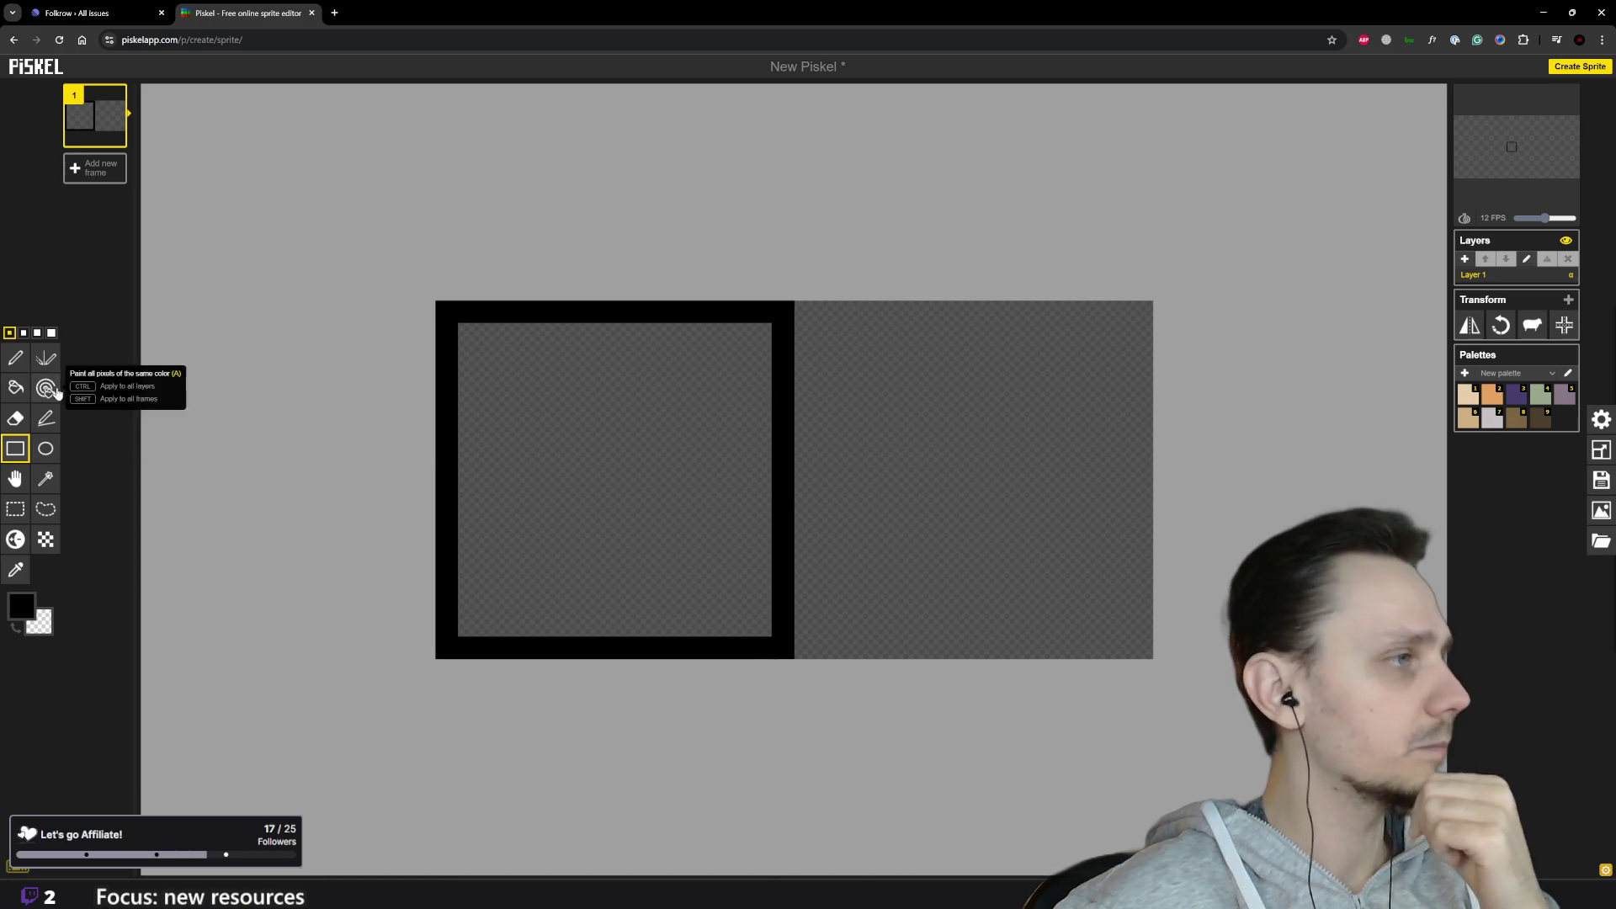
{"action": "left_click", "coordinate": [15, 388]}
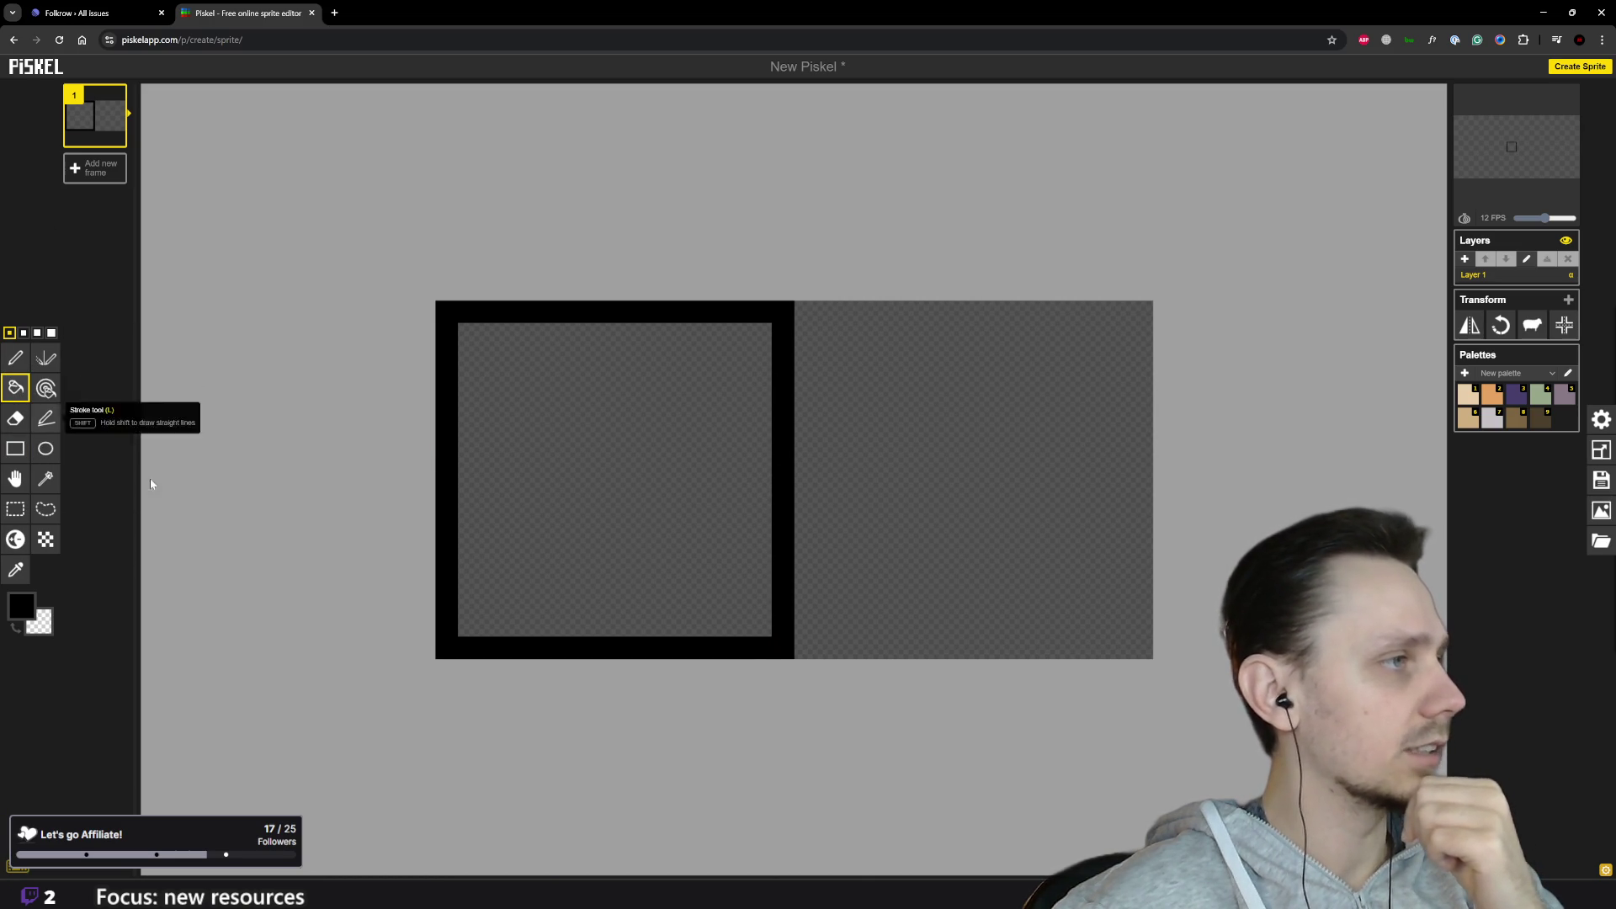
{"action": "left_click", "coordinate": [1488, 421]}
{"action": "left_click", "coordinate": [482, 483]}
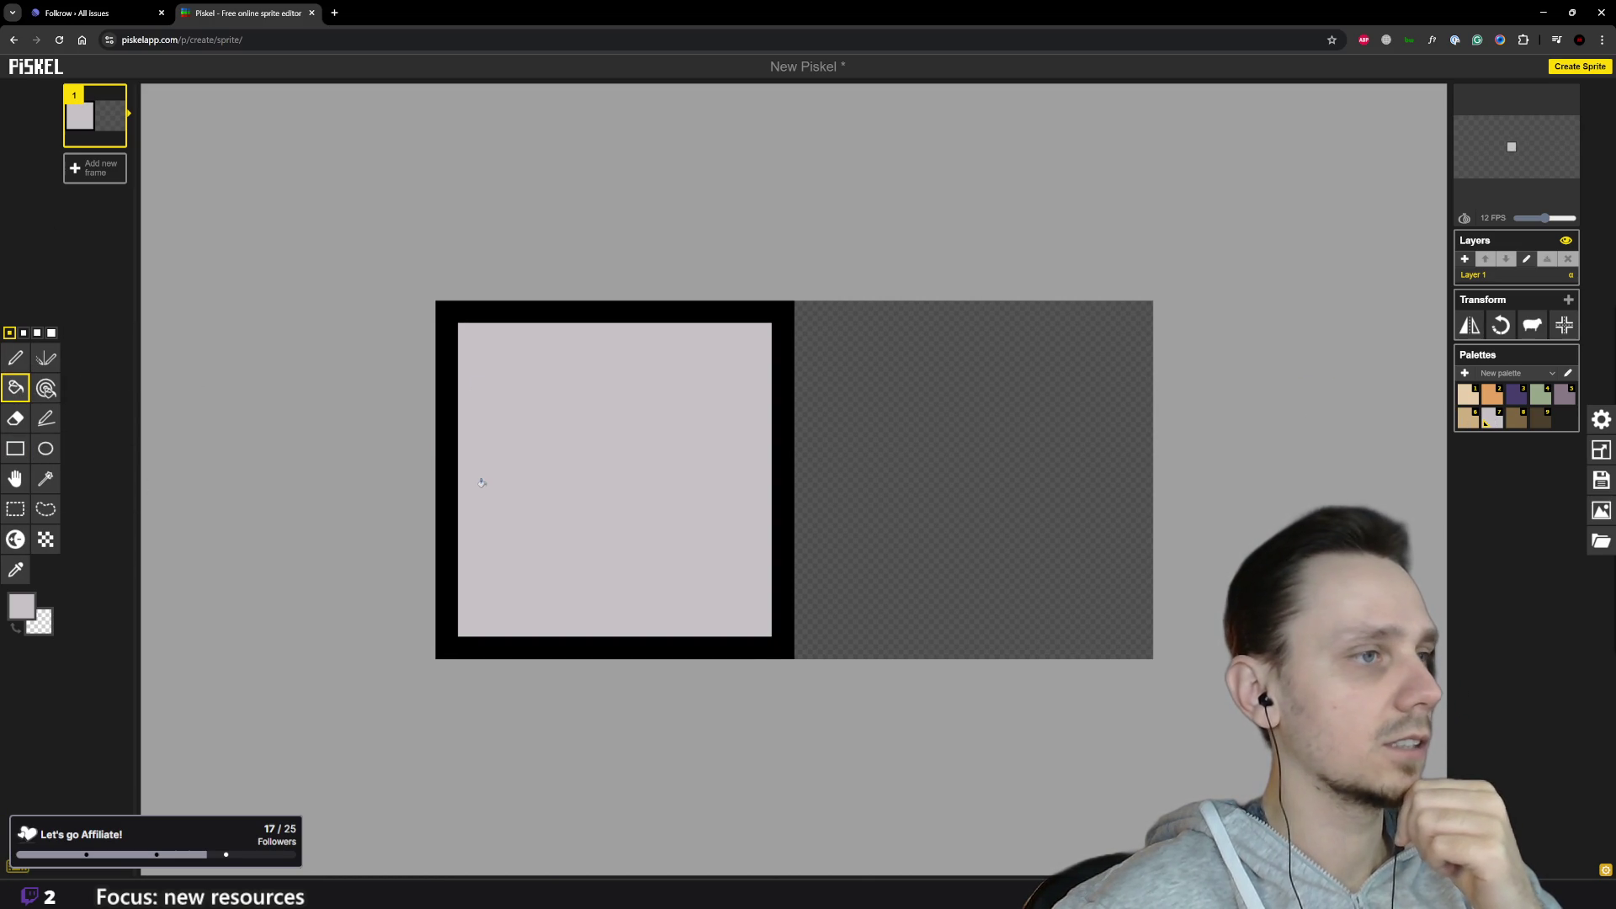
{"action": "left_click", "coordinate": [465, 313]}
{"action": "left_click", "coordinate": [15, 358]}
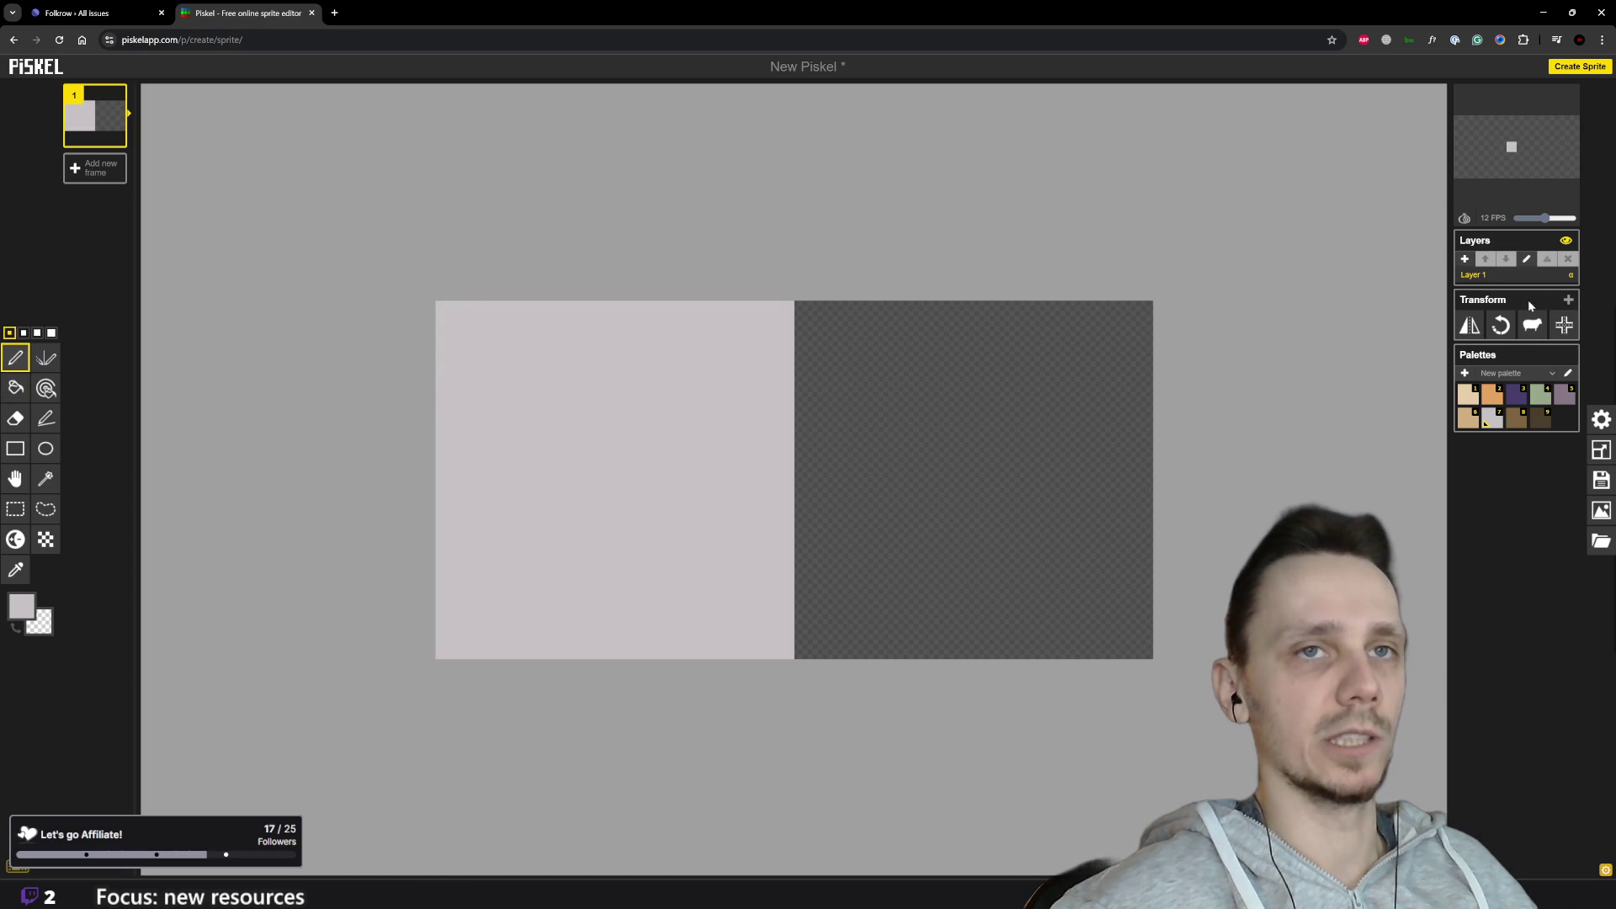
Step: Add a second empty layer, reselect Layer 1, and return to Godot
{"action": "left_click", "coordinate": [1465, 258]}
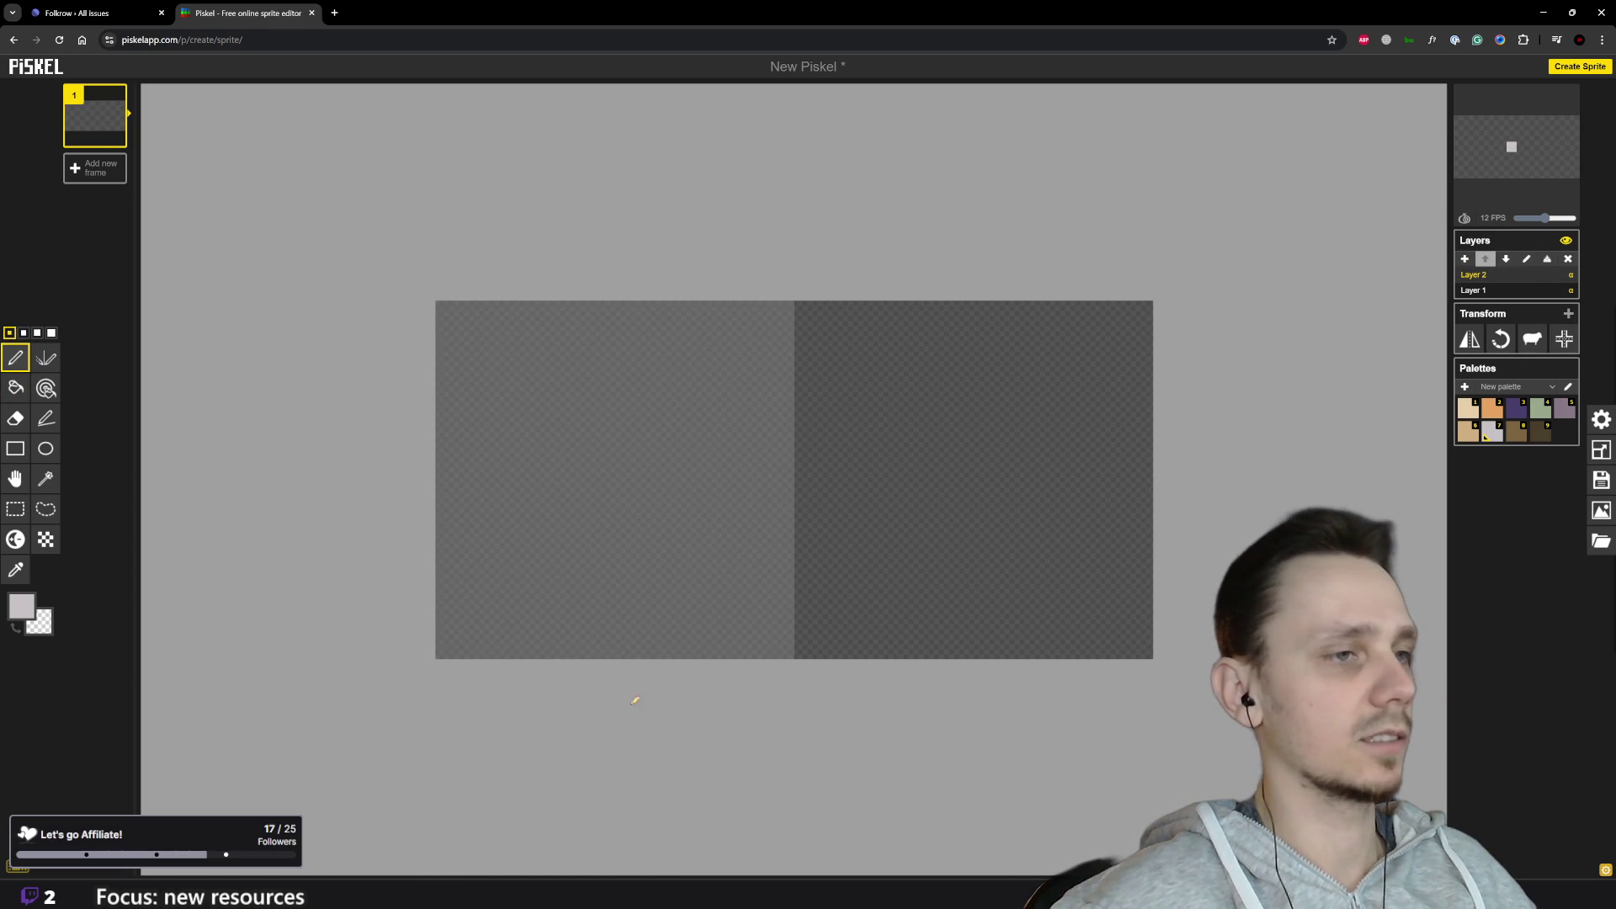
{"action": "left_click", "coordinate": [1505, 290]}
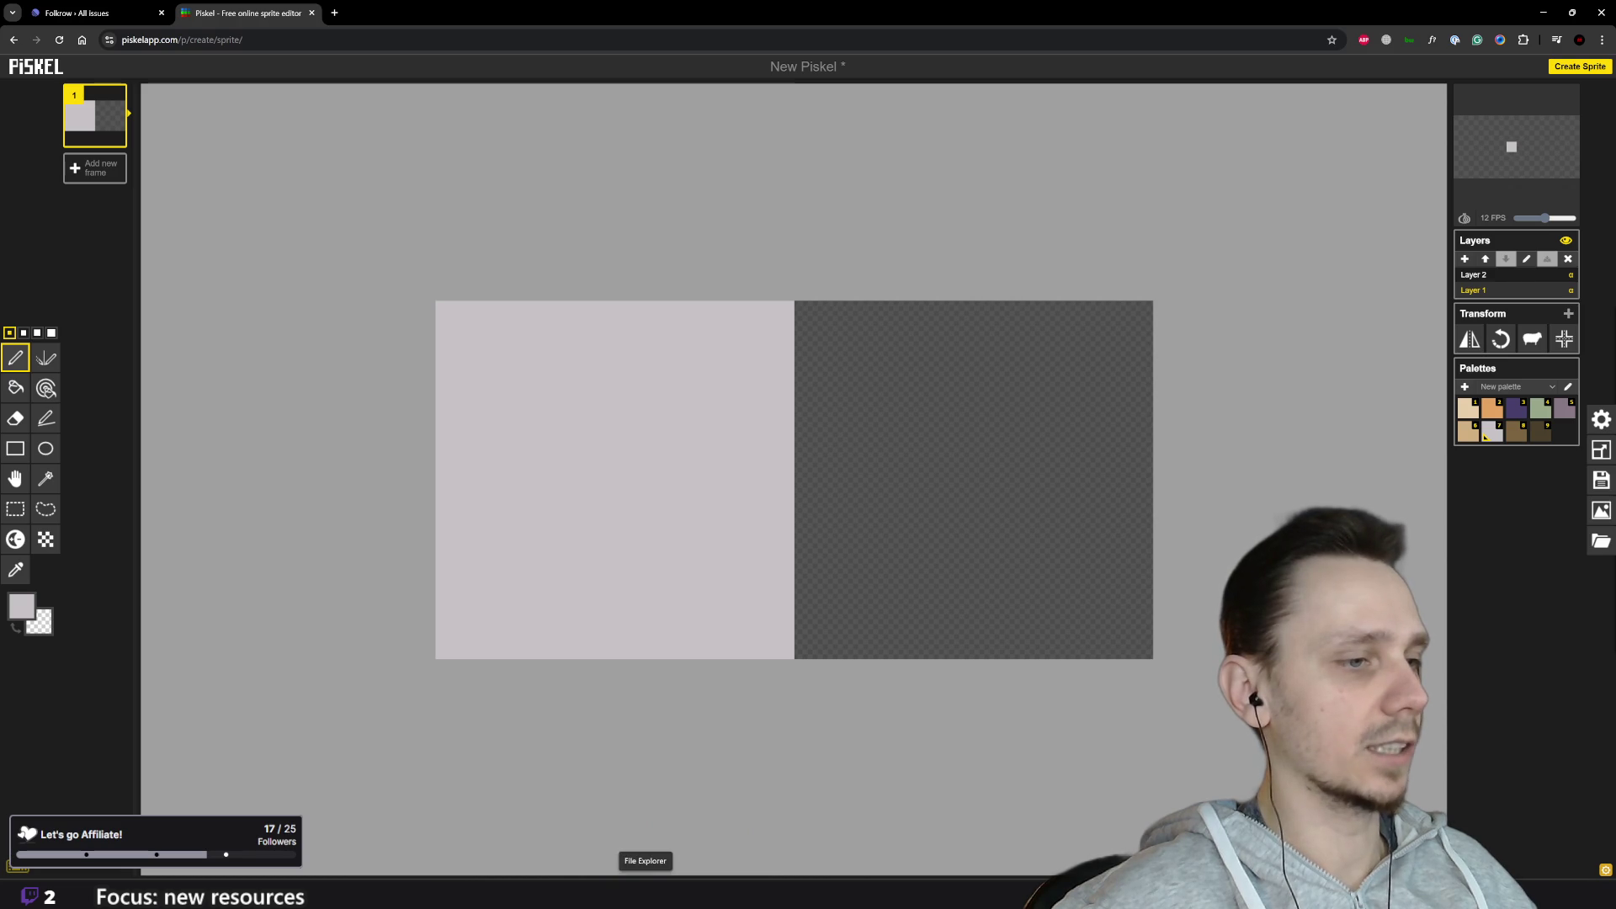
{"action": "left_click", "coordinate": [1010, 820]}
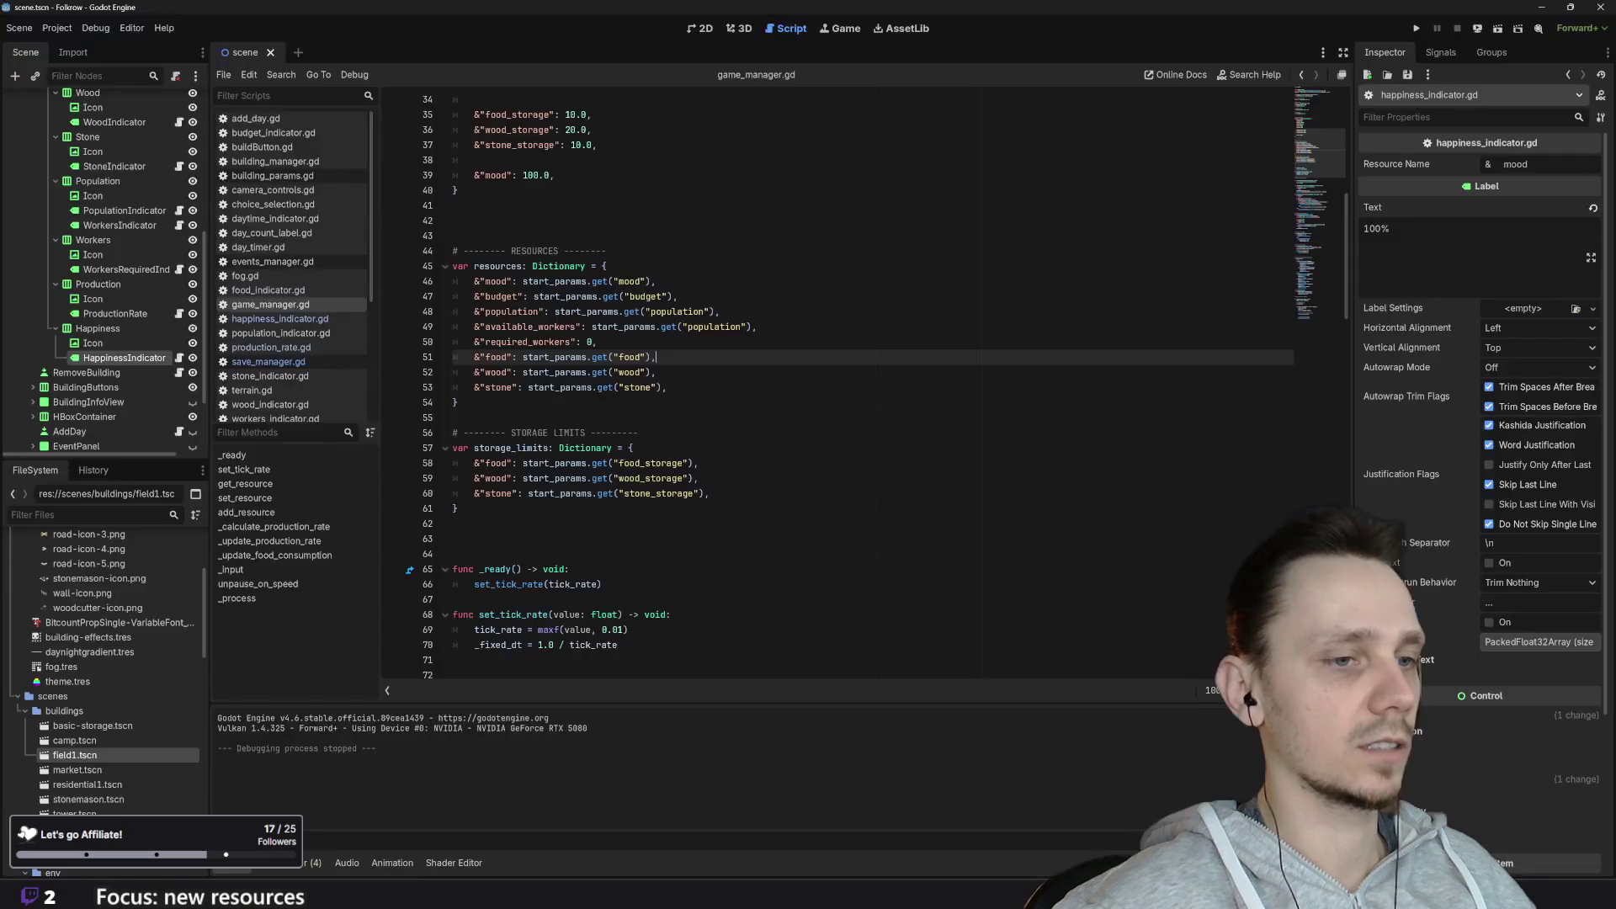
Step: Find sprites/misc/food-icon.png in the FileSystem and reveal it in the system file manager
{"action": "scroll", "coordinate": [112, 687], "scroll_direction": "down", "scroll_amount": 5}
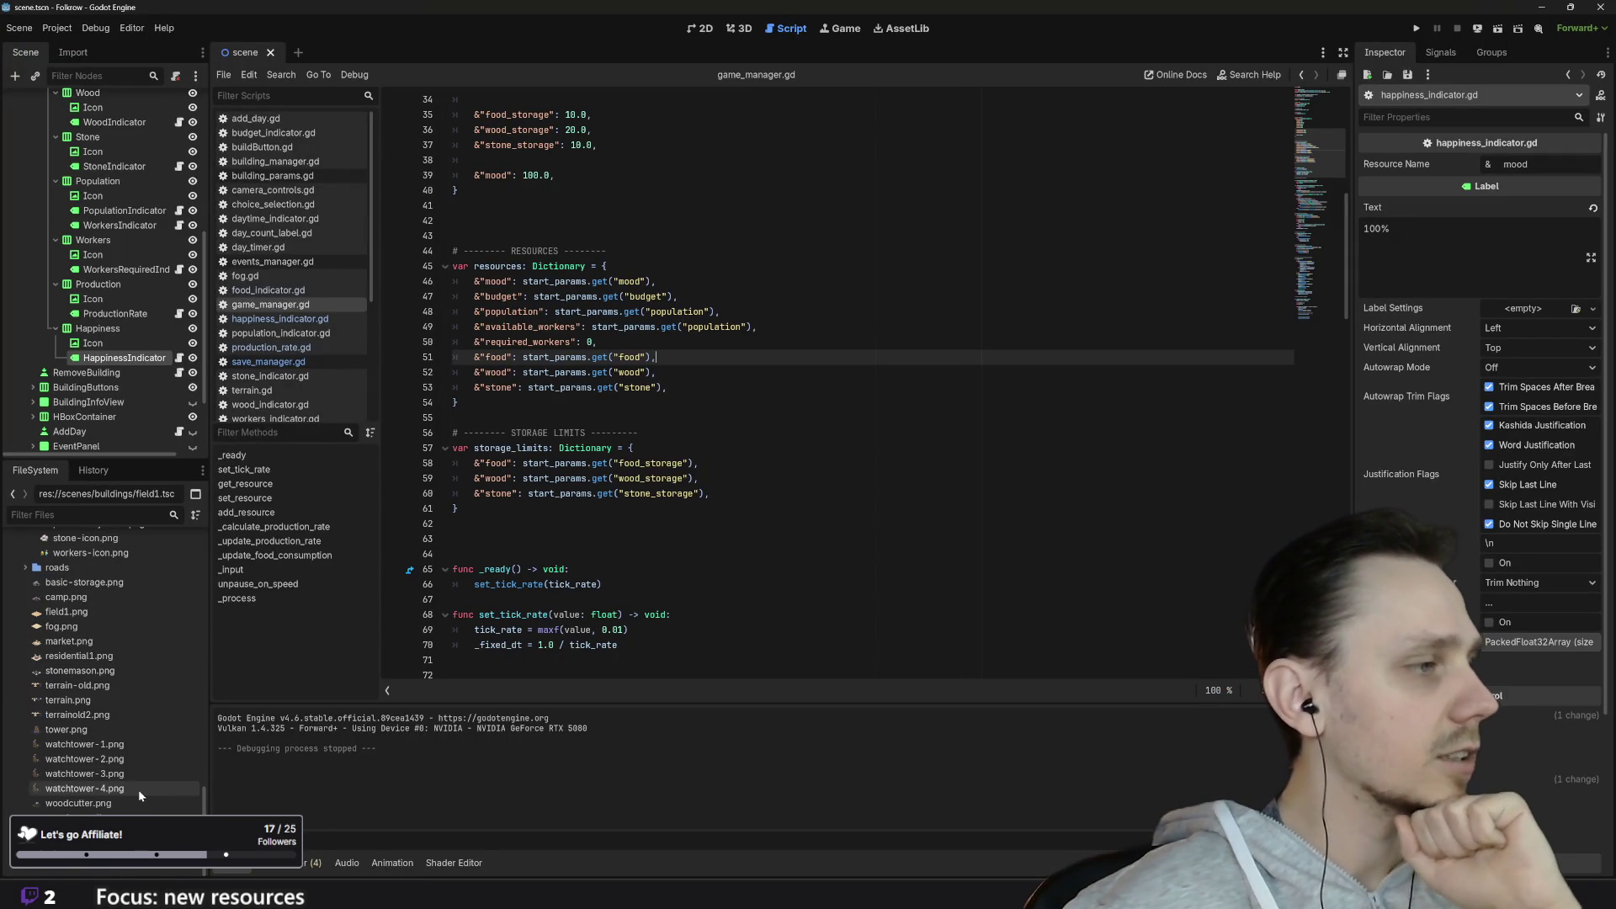
{"action": "scroll", "coordinate": [106, 765], "scroll_direction": "up", "scroll_amount": 5}
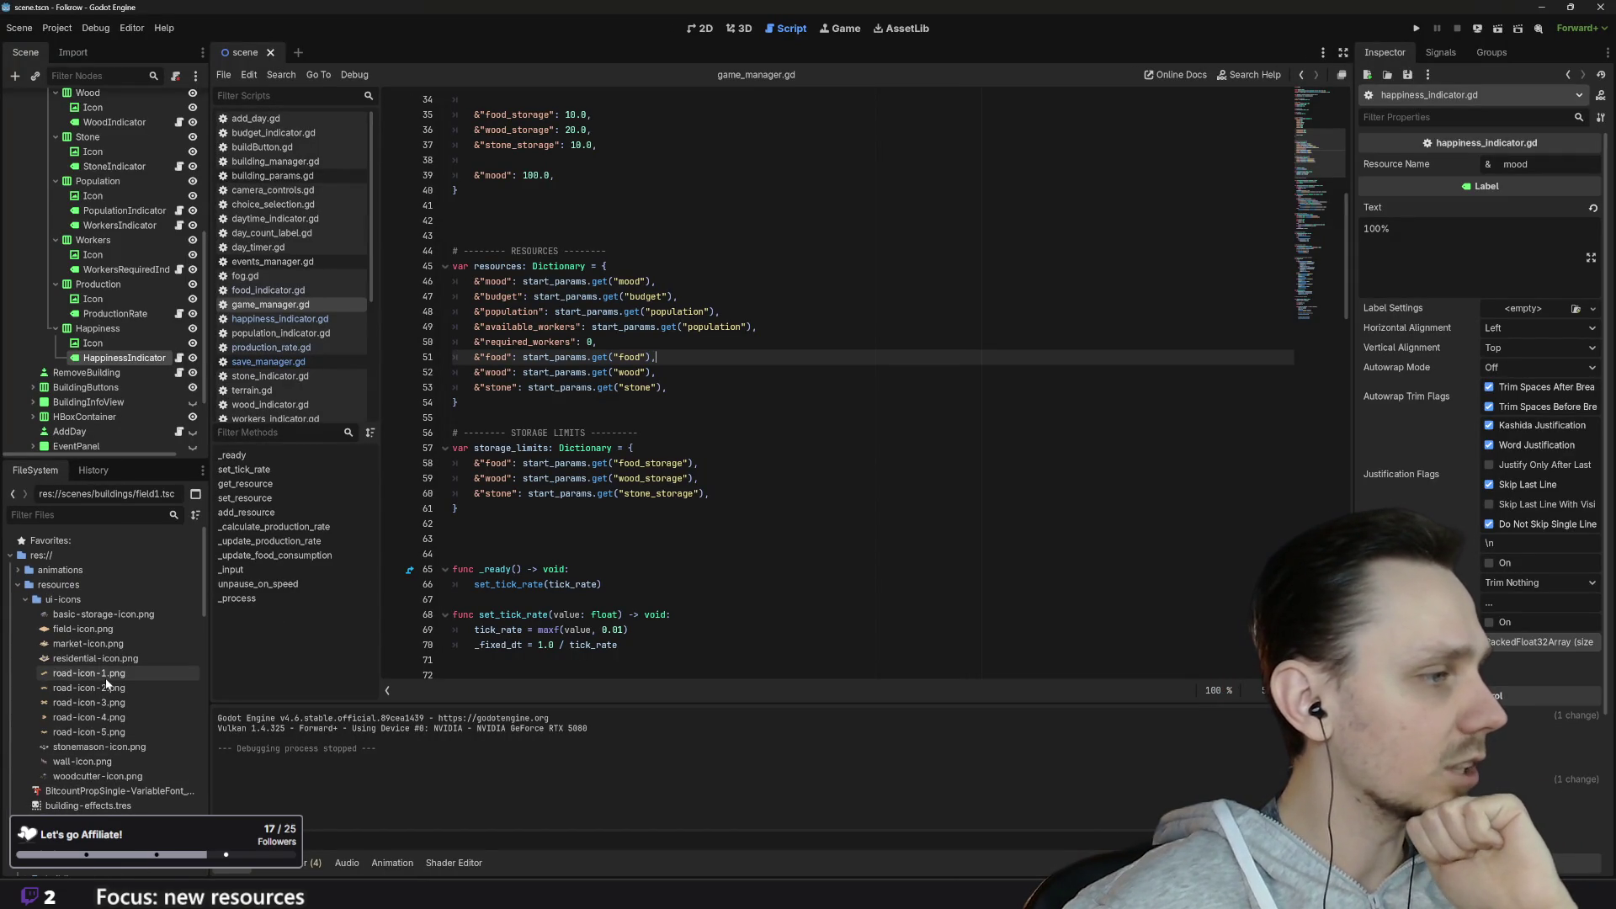
{"action": "scroll", "coordinate": [106, 684], "scroll_direction": "down", "scroll_amount": 10}
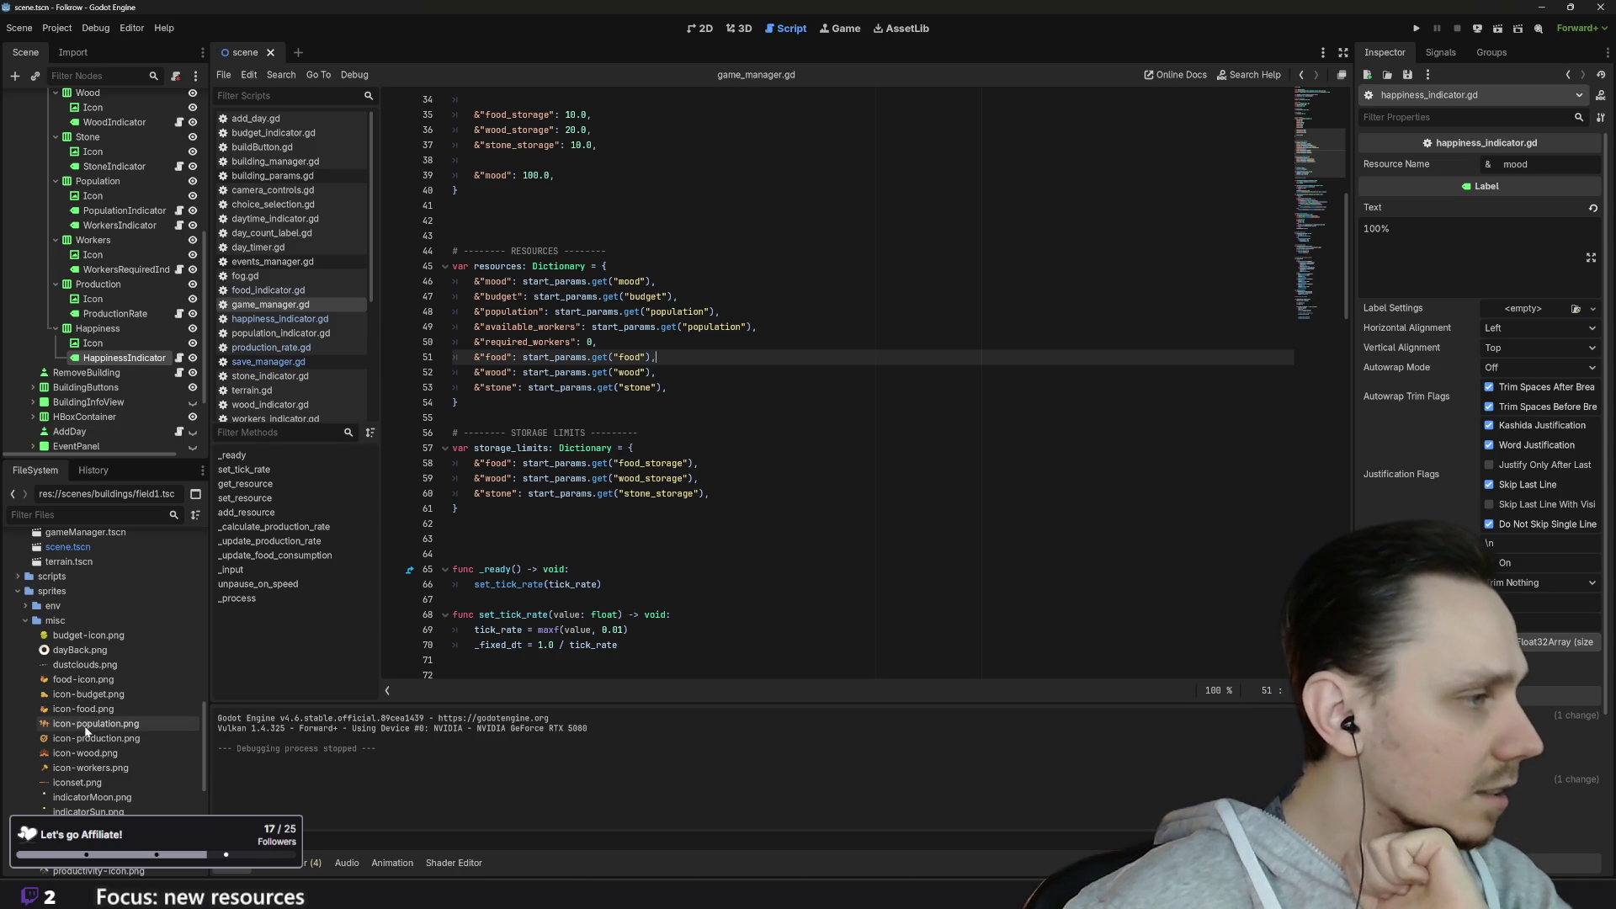
{"action": "left_click", "coordinate": [85, 731]}
{"action": "left_click", "coordinate": [78, 680]}
{"action": "right_click", "coordinate": [75, 680]}
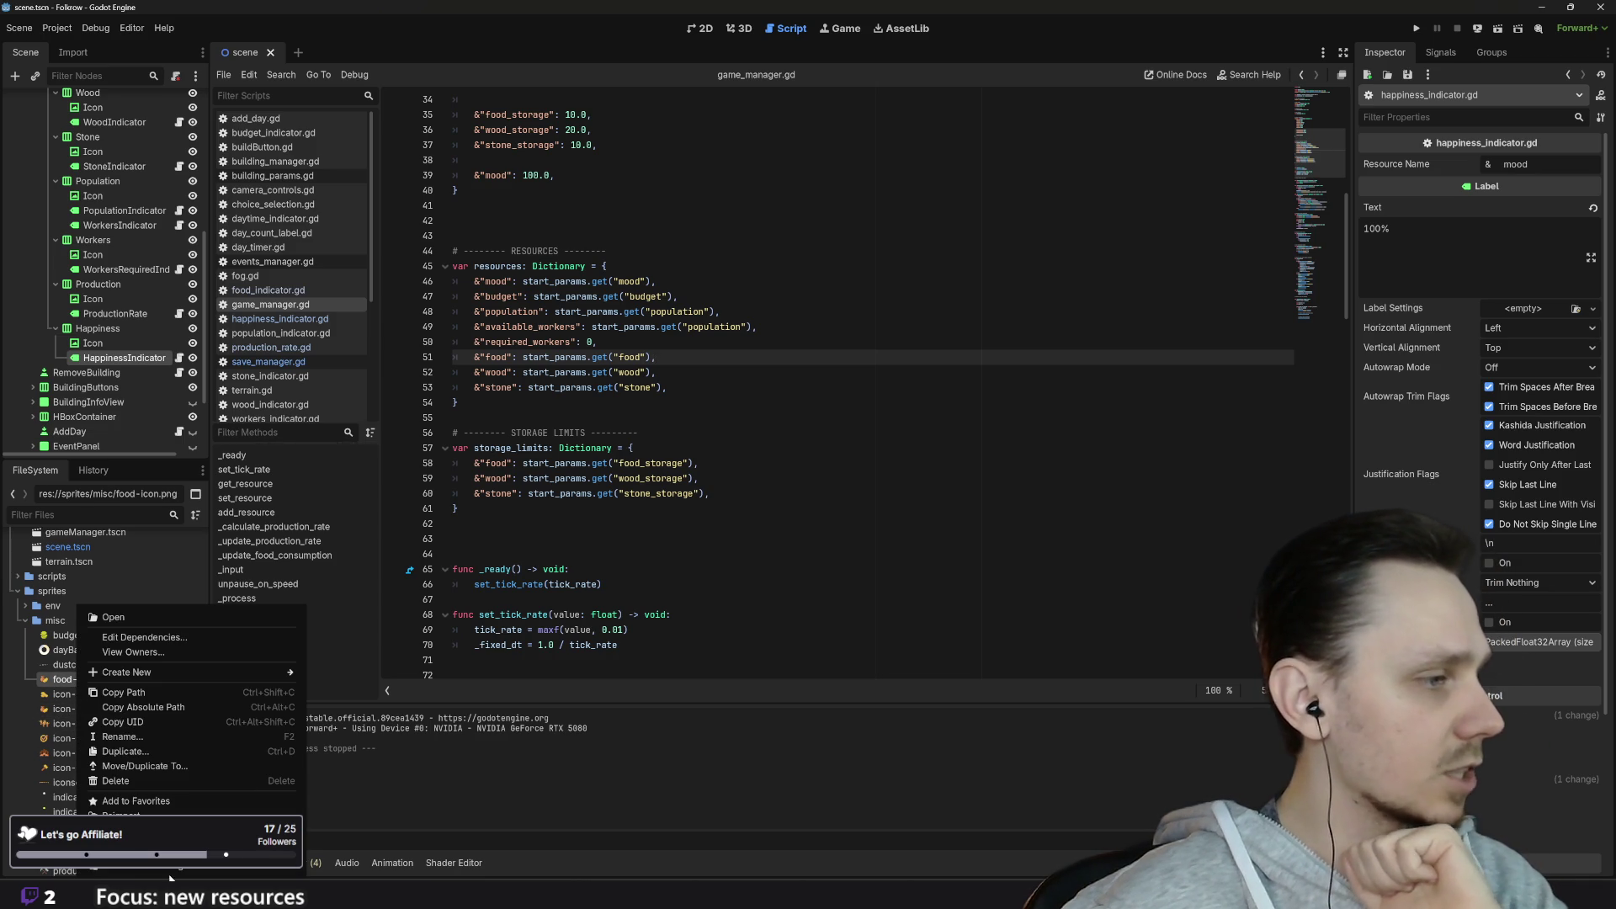
{"action": "left_click", "coordinate": [152, 875]}
Step: Drag food-icon.png from the file browser onto the Piskel canvas
{"action": "mouse_move", "coordinate": [674, 894]}
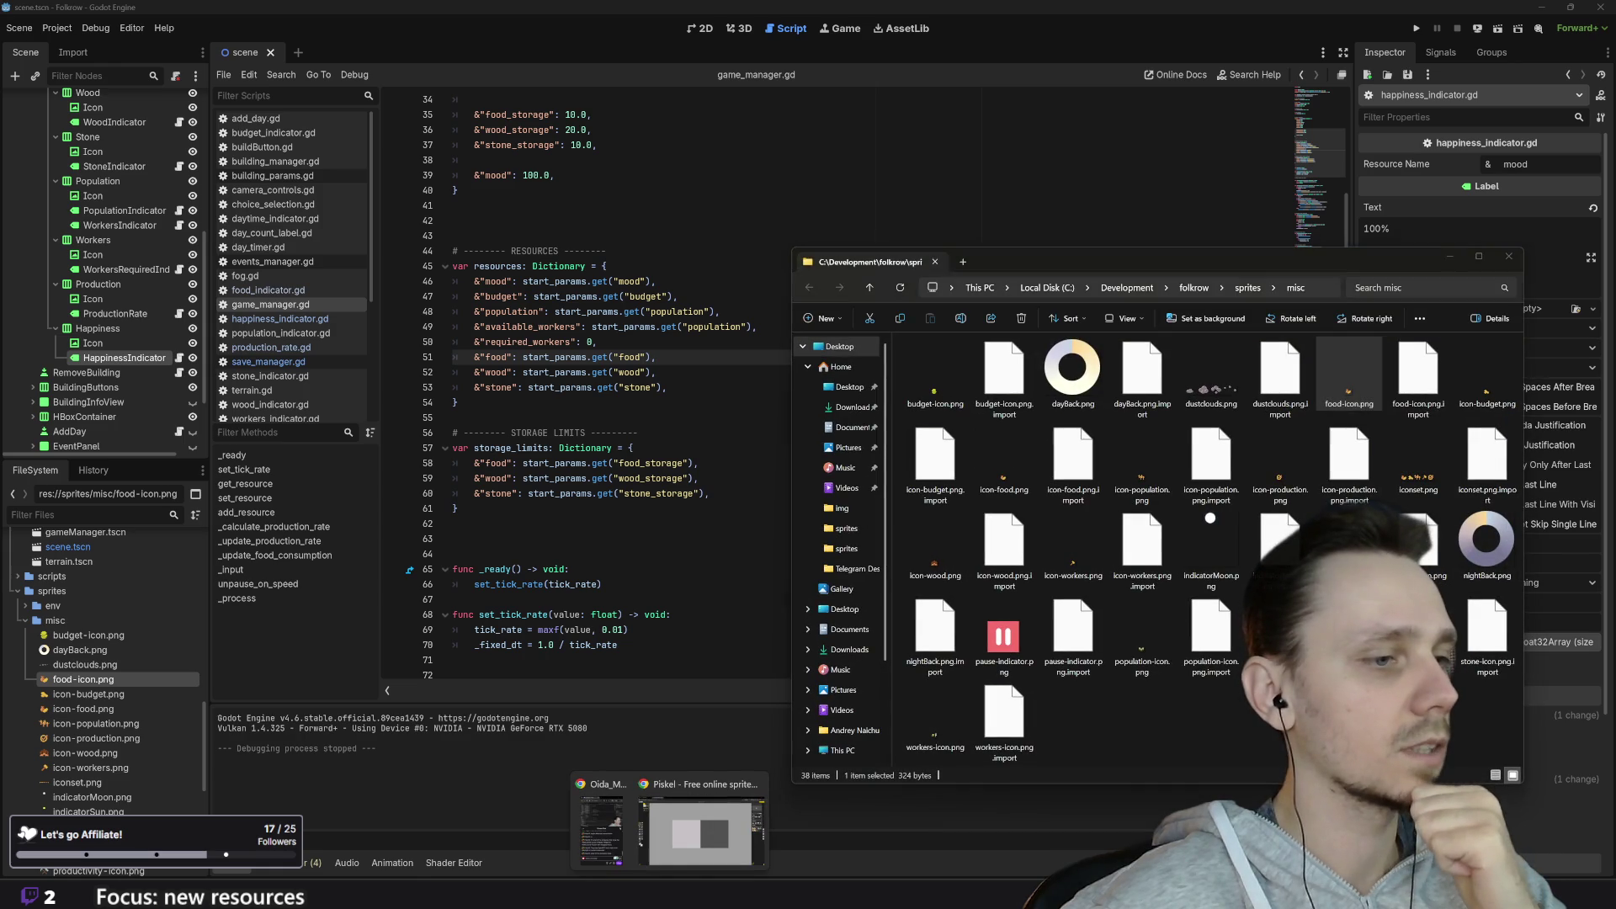
{"action": "left_click", "coordinate": [677, 848]}
{"action": "key", "text": "alt+Tab"}
{"action": "left_click_drag", "start_coordinate": [1345, 367], "coordinate": [674, 480]}
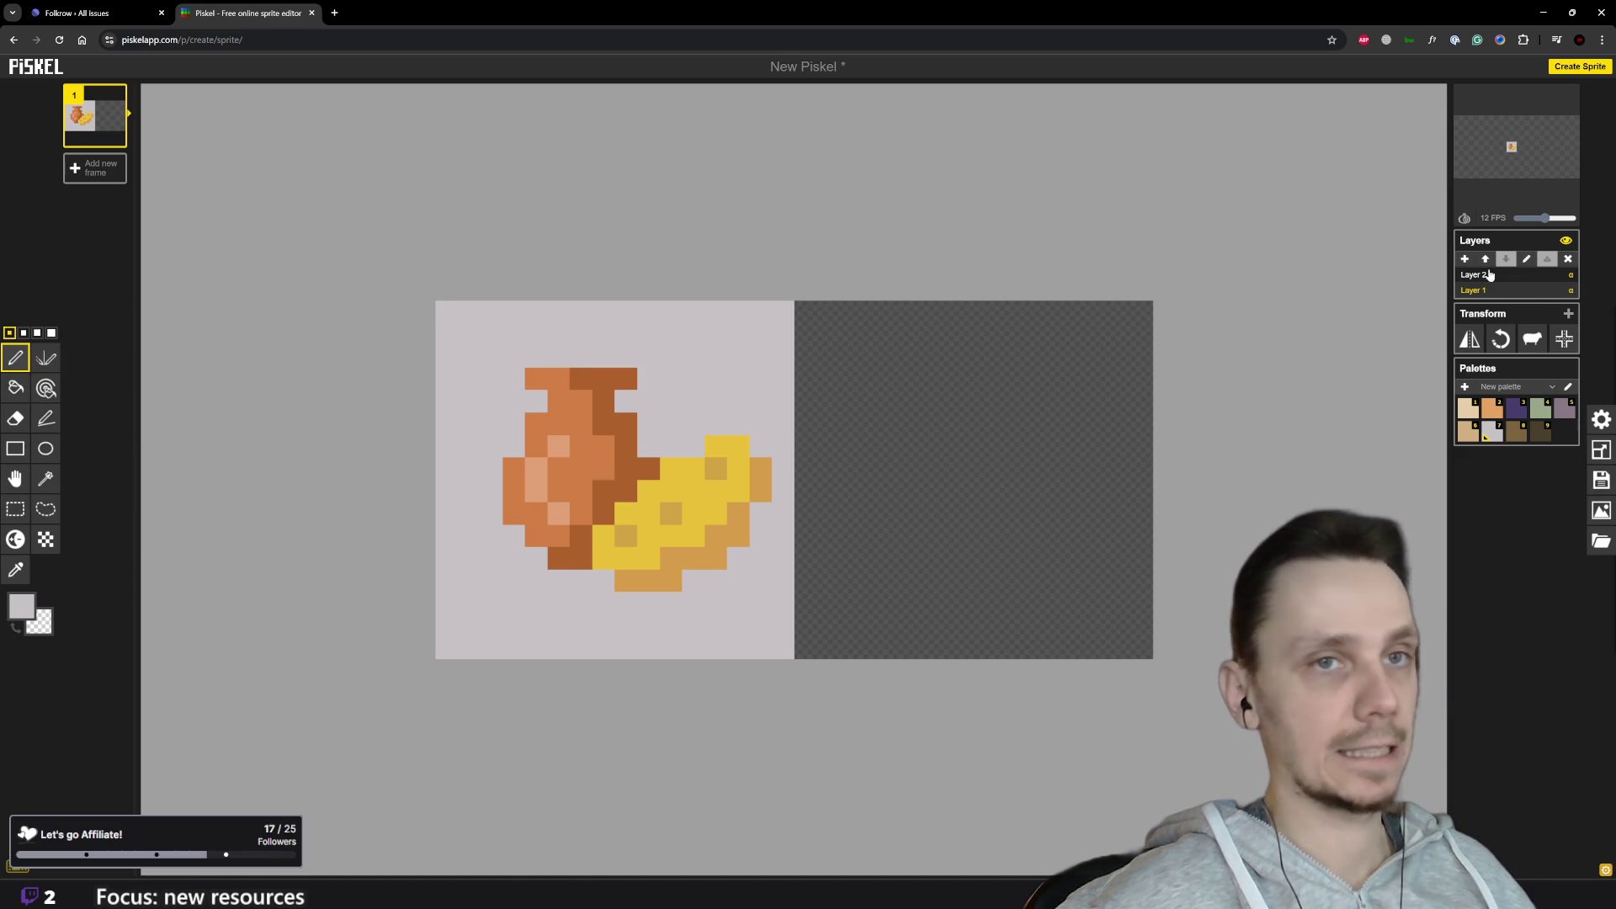
Step: Draw a purple divider column, make the food icon's grey background transparent, and fill the right half light grey
{"action": "key", "text": "3"}
{"action": "left_click_drag", "start_coordinate": [806, 312], "coordinate": [810, 629]}
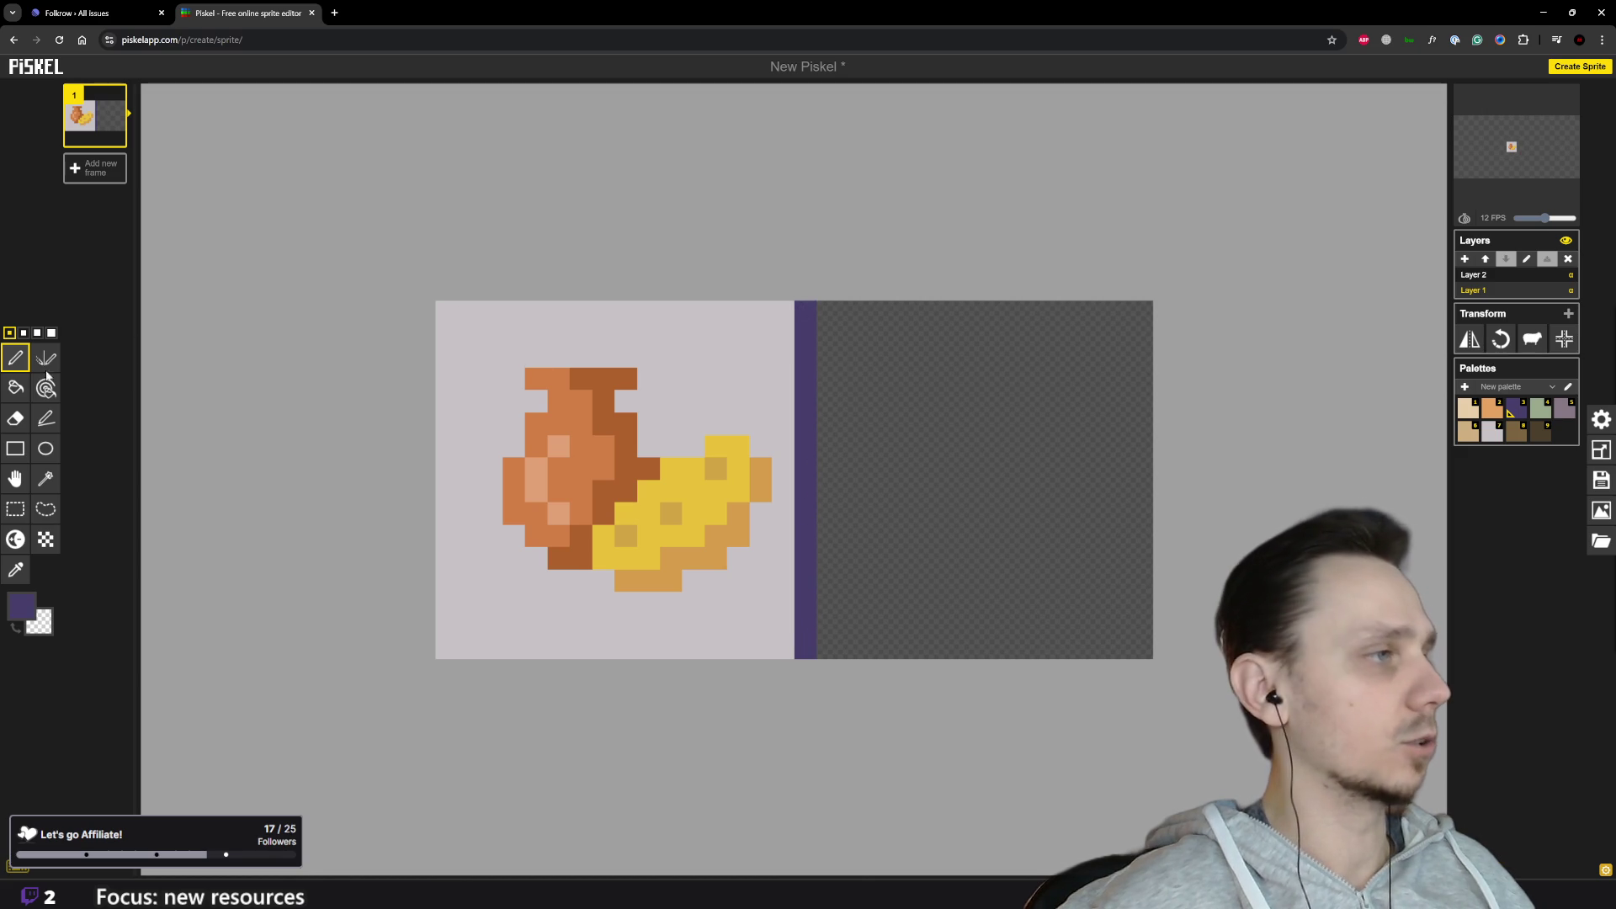
{"action": "left_click", "coordinate": [15, 387]}
{"action": "right_click", "coordinate": [555, 335]}
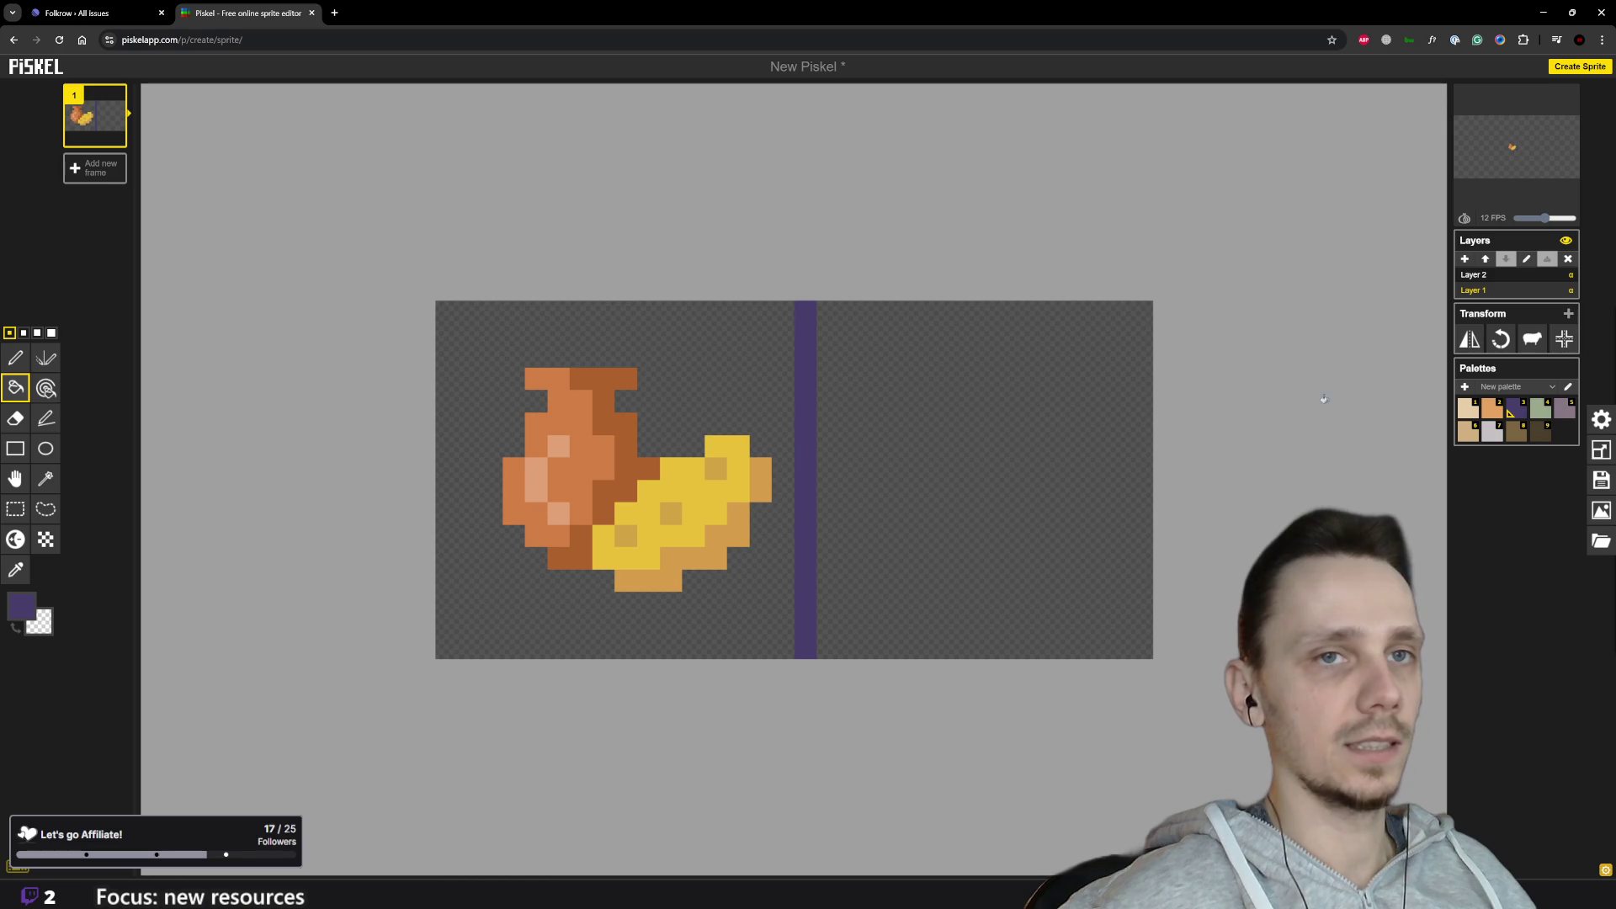
{"action": "left_click", "coordinate": [973, 426]}
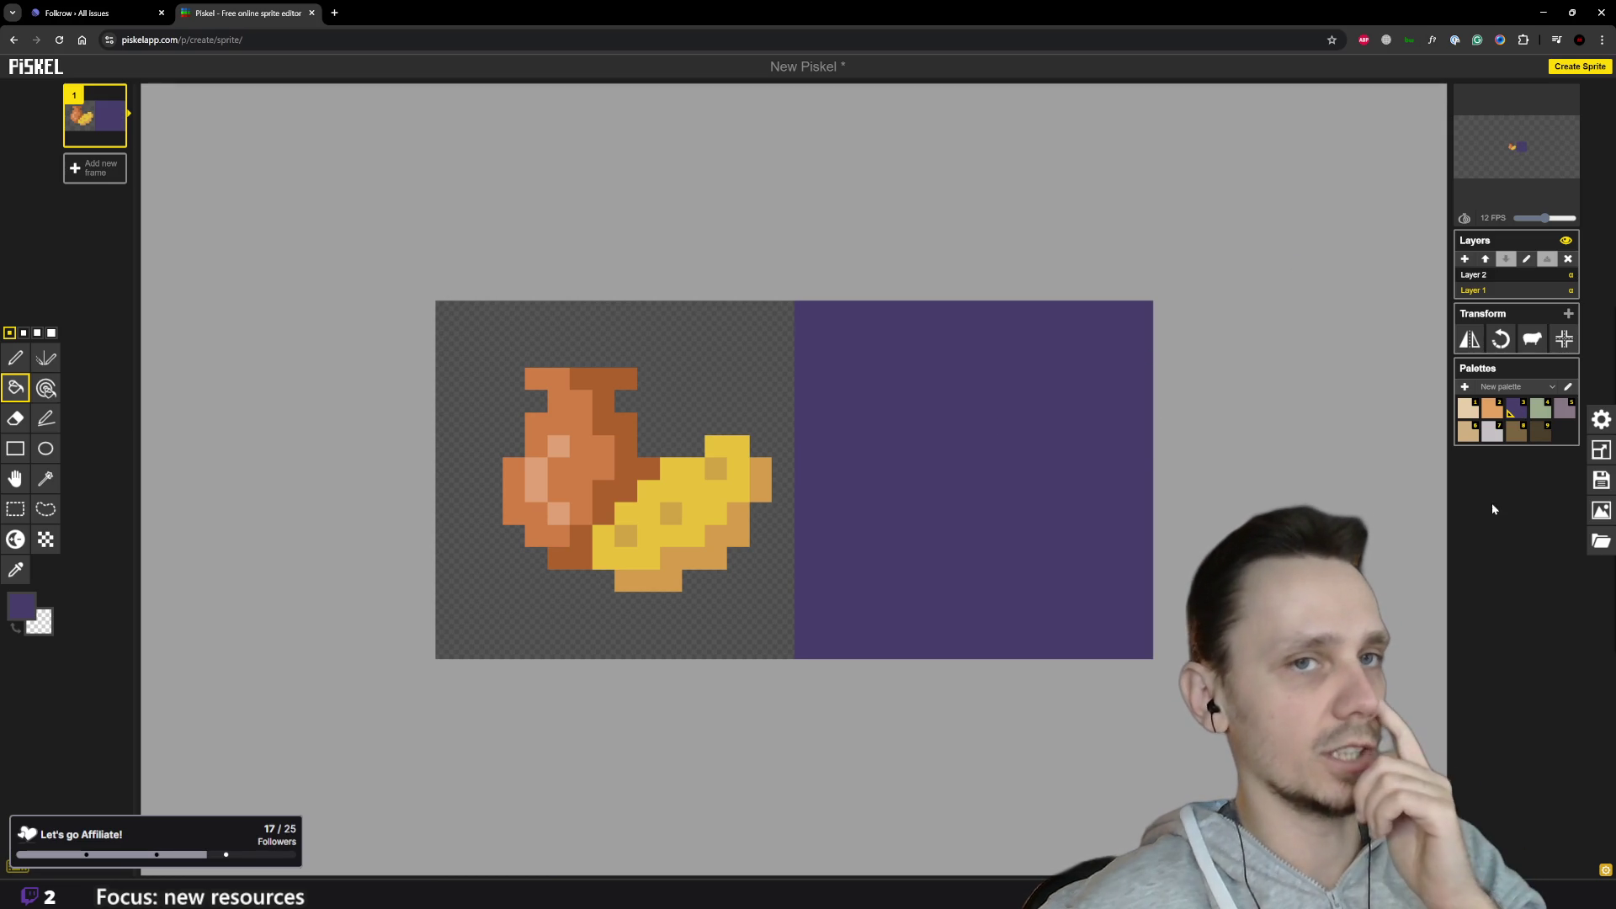
{"action": "left_click", "coordinate": [1122, 505]}
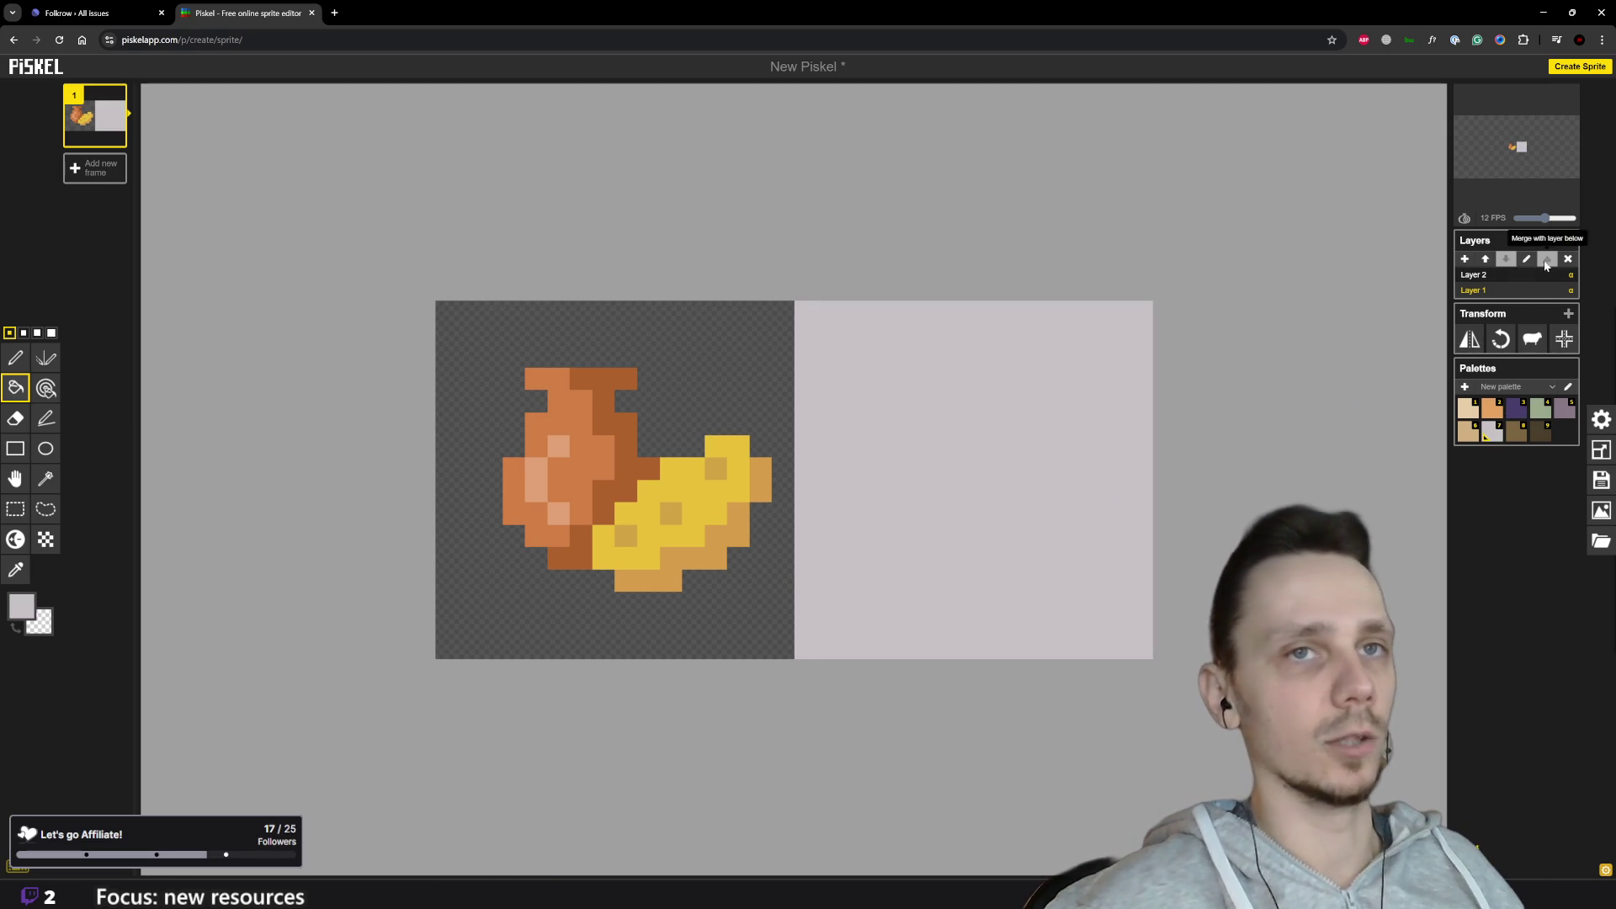
Step: Take the cheese yellow as the drawing colour and make Layer 2 active with the pen
{"action": "left_click", "coordinate": [1500, 278]}
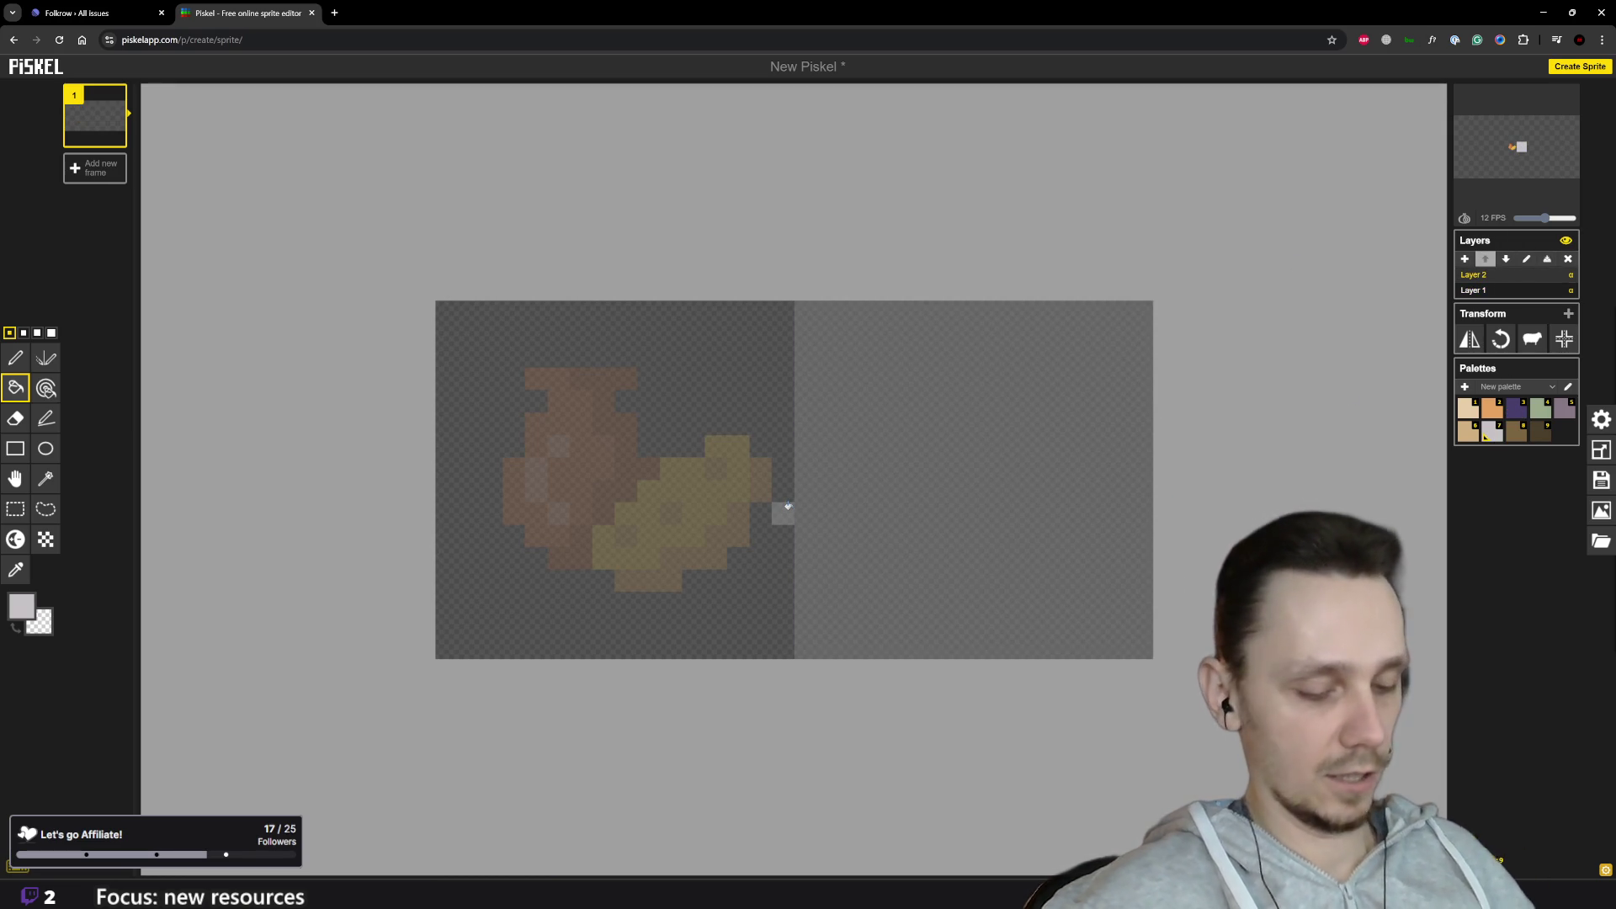
{"action": "key", "text": "p"}
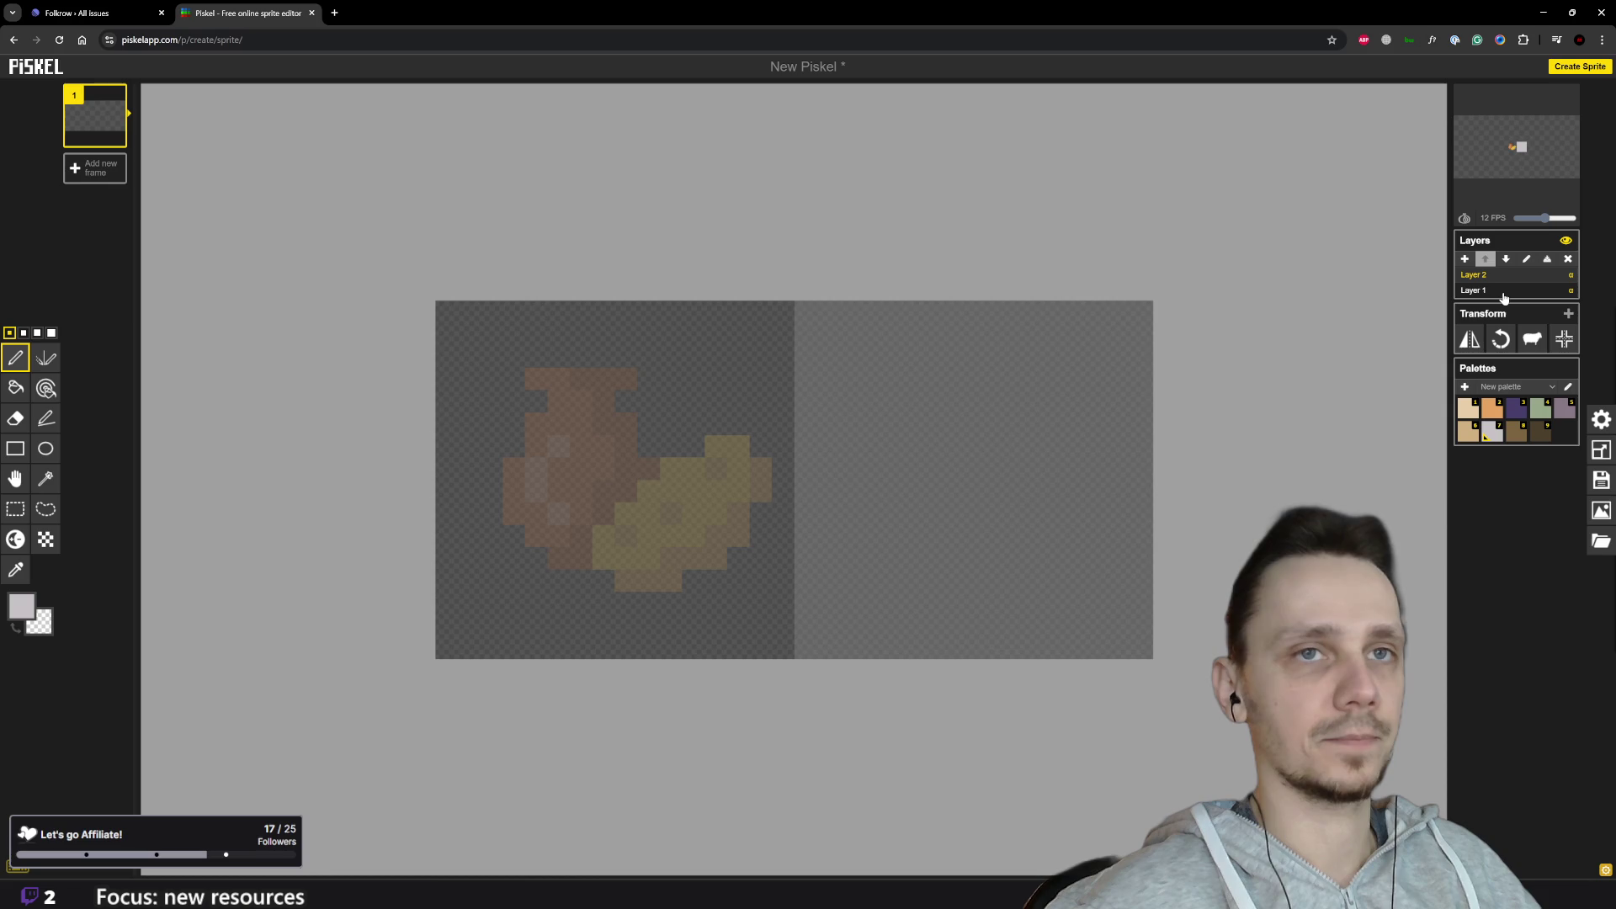
{"action": "left_click", "coordinate": [1504, 292]}
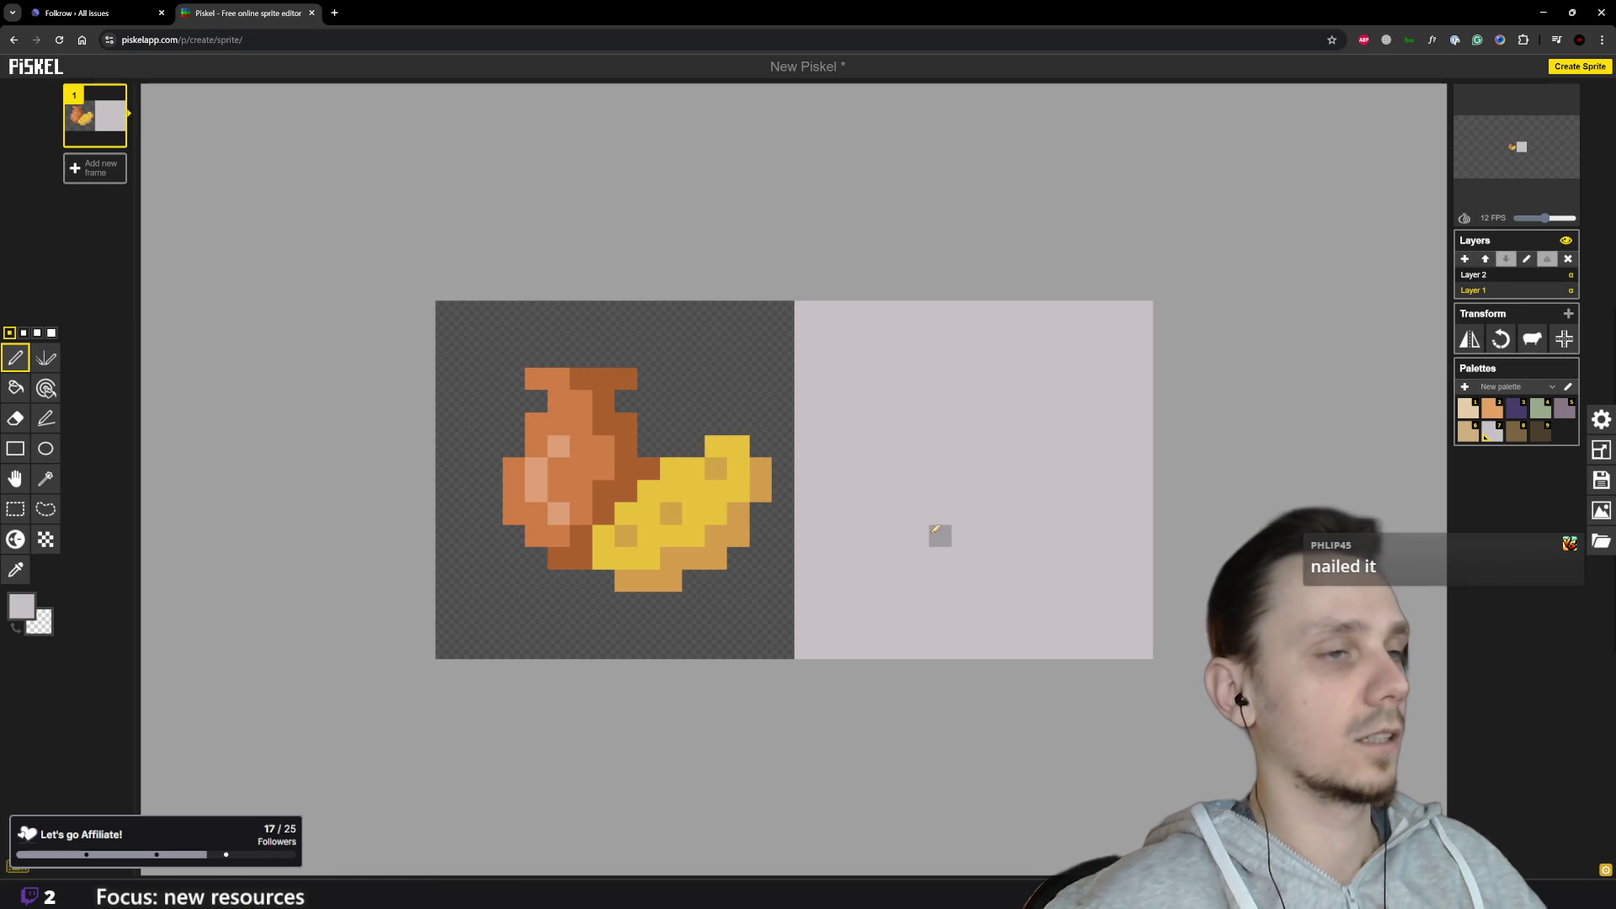
{"action": "key", "text": "o"}
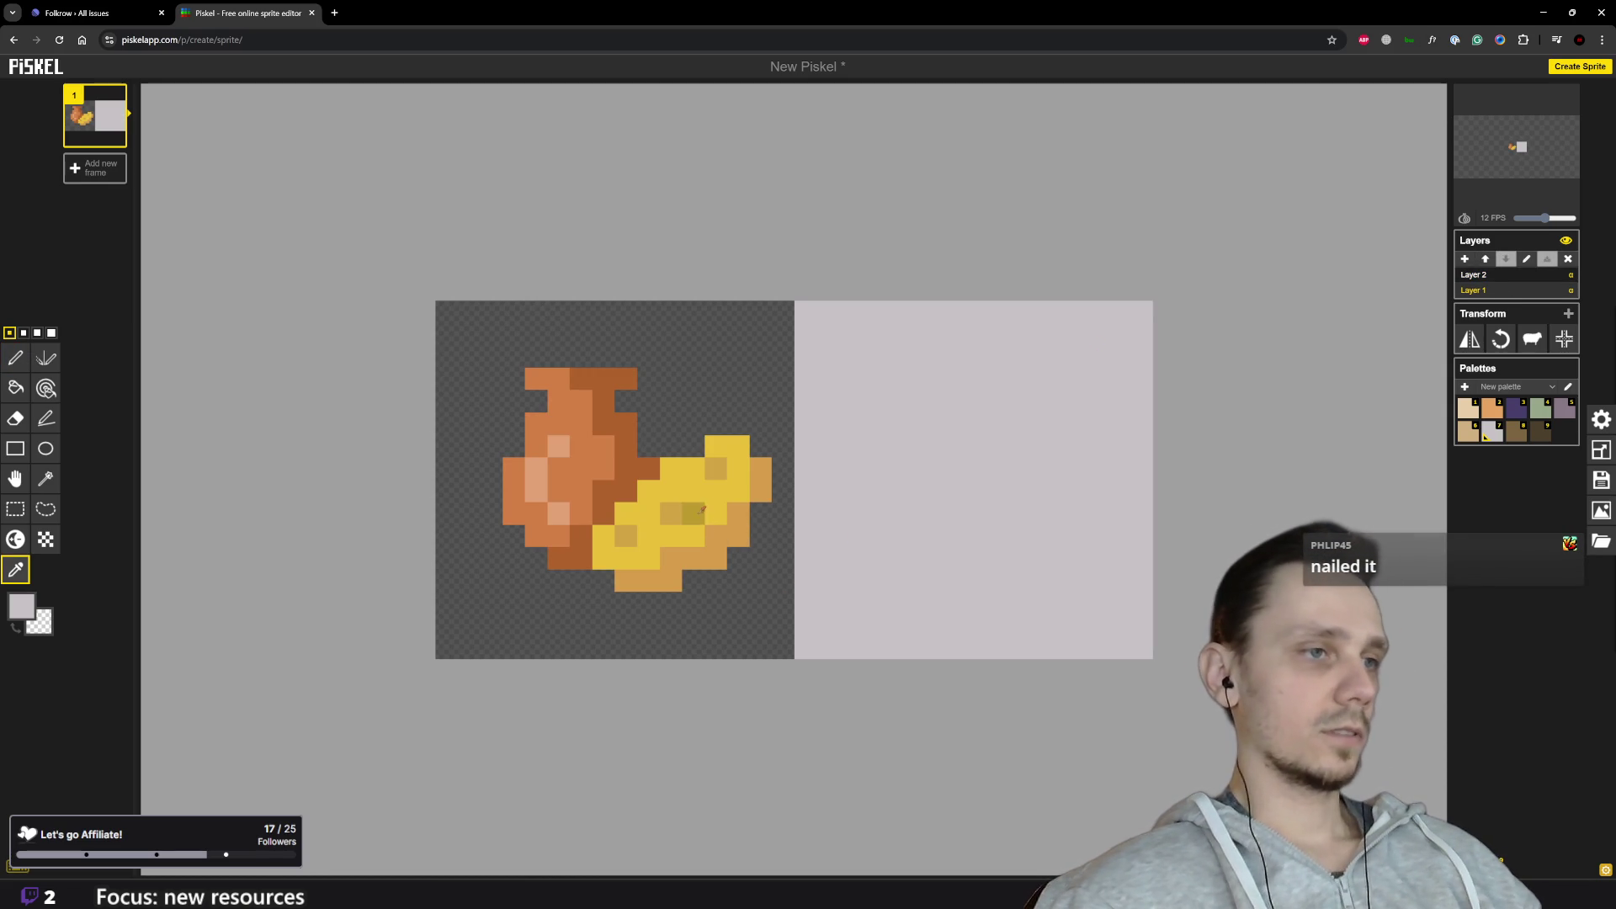
{"action": "key", "text": "p"}
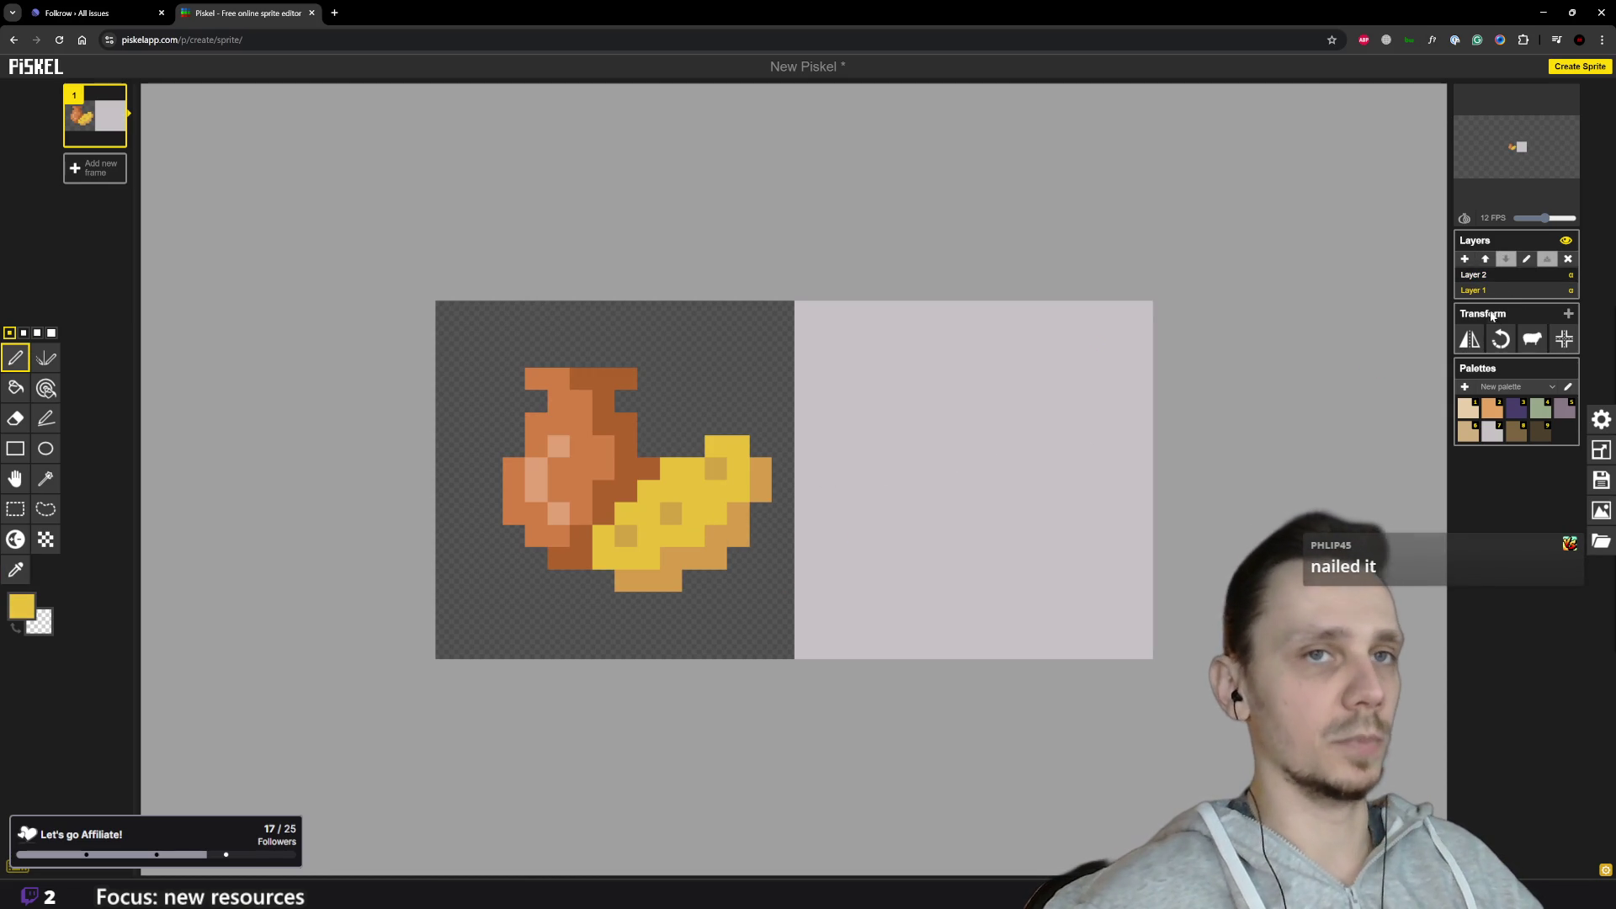
{"action": "left_click", "coordinate": [1491, 283]}
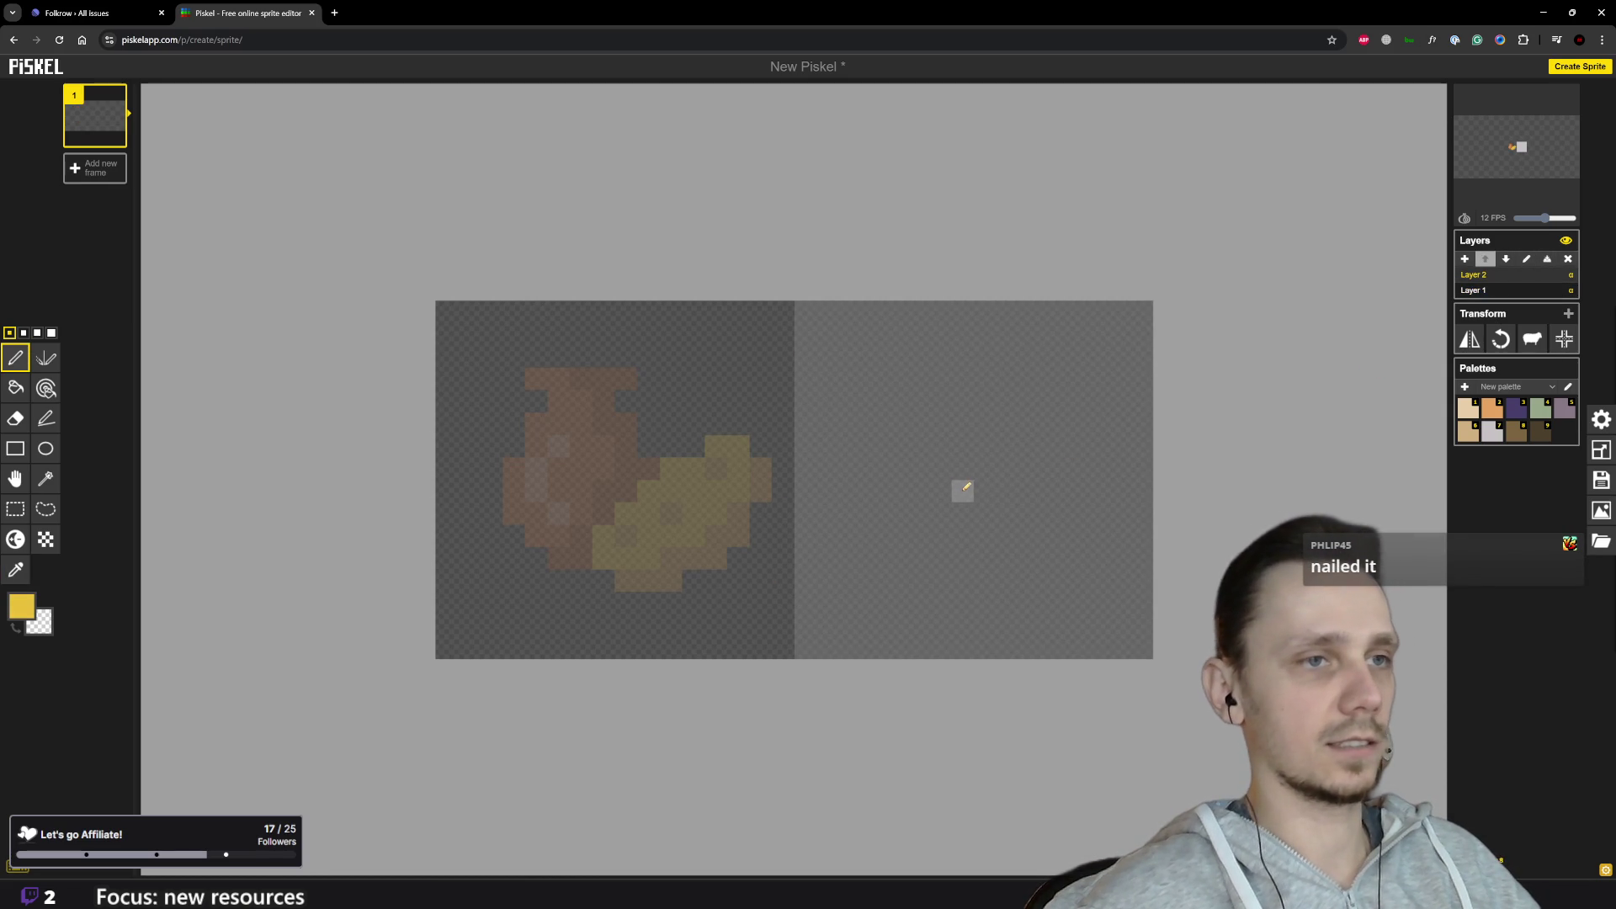
Step: Paint a yellow block of columns and rows in the right half on Layer 2
{"action": "left_click_drag", "start_coordinate": [979, 472], "coordinate": [985, 497]}
{"action": "mouse_move", "coordinate": [941, 444]}
{"action": "left_mouse_down"}
{"action": "mouse_move", "coordinate": [938, 501]}
{"action": "mouse_move", "coordinate": [981, 515]}
{"action": "left_mouse_up"}
{"action": "mouse_move", "coordinate": [1013, 455]}
{"action": "left_mouse_down"}
{"action": "mouse_move", "coordinate": [960, 446]}
{"action": "mouse_move", "coordinate": [917, 482]}
{"action": "mouse_move", "coordinate": [917, 539]}
{"action": "mouse_move", "coordinate": [1021, 537]}
{"action": "mouse_move", "coordinate": [1030, 423]}
{"action": "mouse_move", "coordinate": [918, 423]}
{"action": "mouse_move", "coordinate": [943, 401]}
{"action": "mouse_move", "coordinate": [1006, 401]}
{"action": "mouse_move", "coordinate": [1053, 447]}
{"action": "mouse_move", "coordinate": [1052, 505]}
{"action": "left_mouse_up"}
{"action": "left_click_drag", "start_coordinate": [941, 558], "coordinate": [1007, 558]}
{"action": "left_click", "coordinate": [894, 446]}
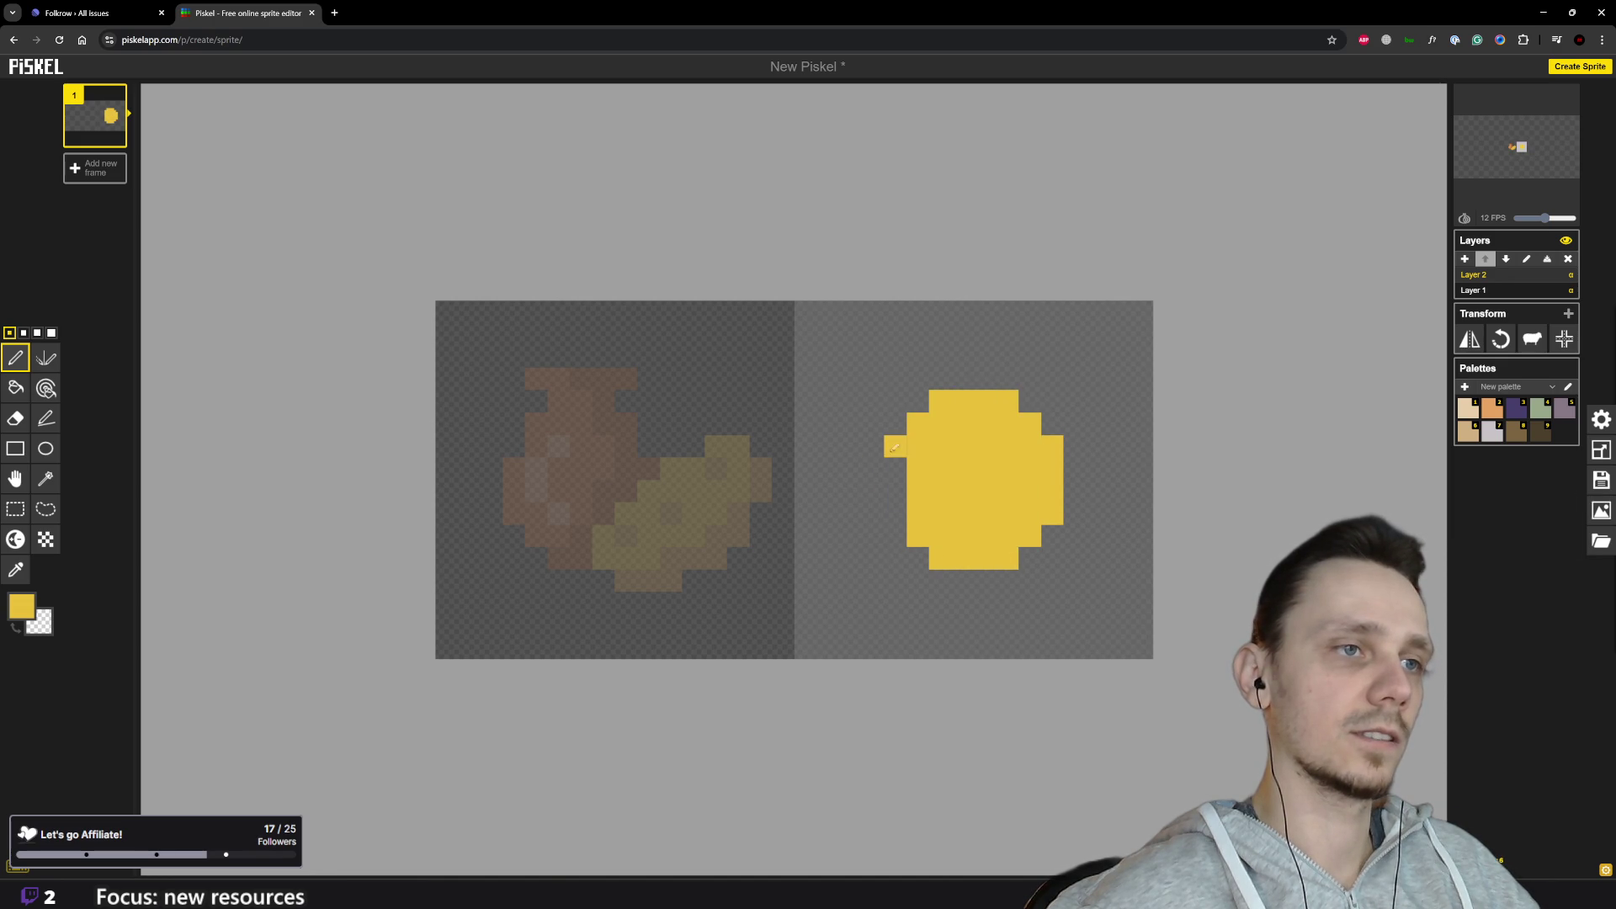
{"action": "left_click_drag", "start_coordinate": [895, 447], "coordinate": [895, 513]}
{"action": "right_click", "coordinate": [895, 514]}
Step: Round the yellow shape into a circle by fixing its left edge, bottom row and upper corners
{"action": "scroll", "coordinate": [957, 545], "scroll_direction": "down", "scroll_amount": 6}
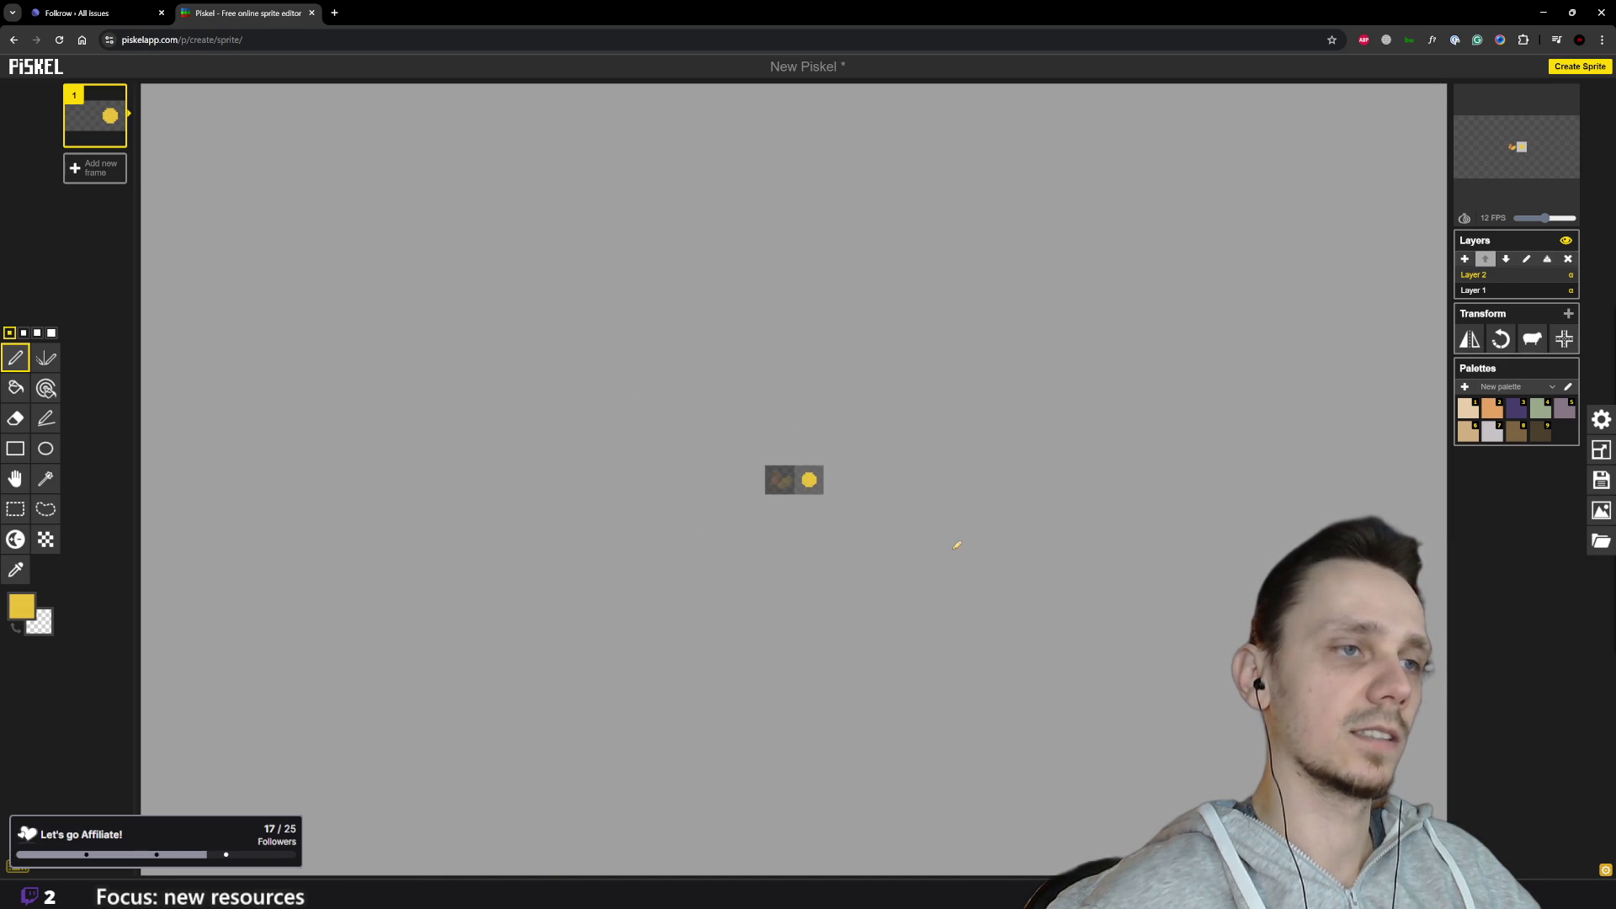
{"action": "scroll", "coordinate": [867, 505], "scroll_direction": "up", "scroll_amount": 3}
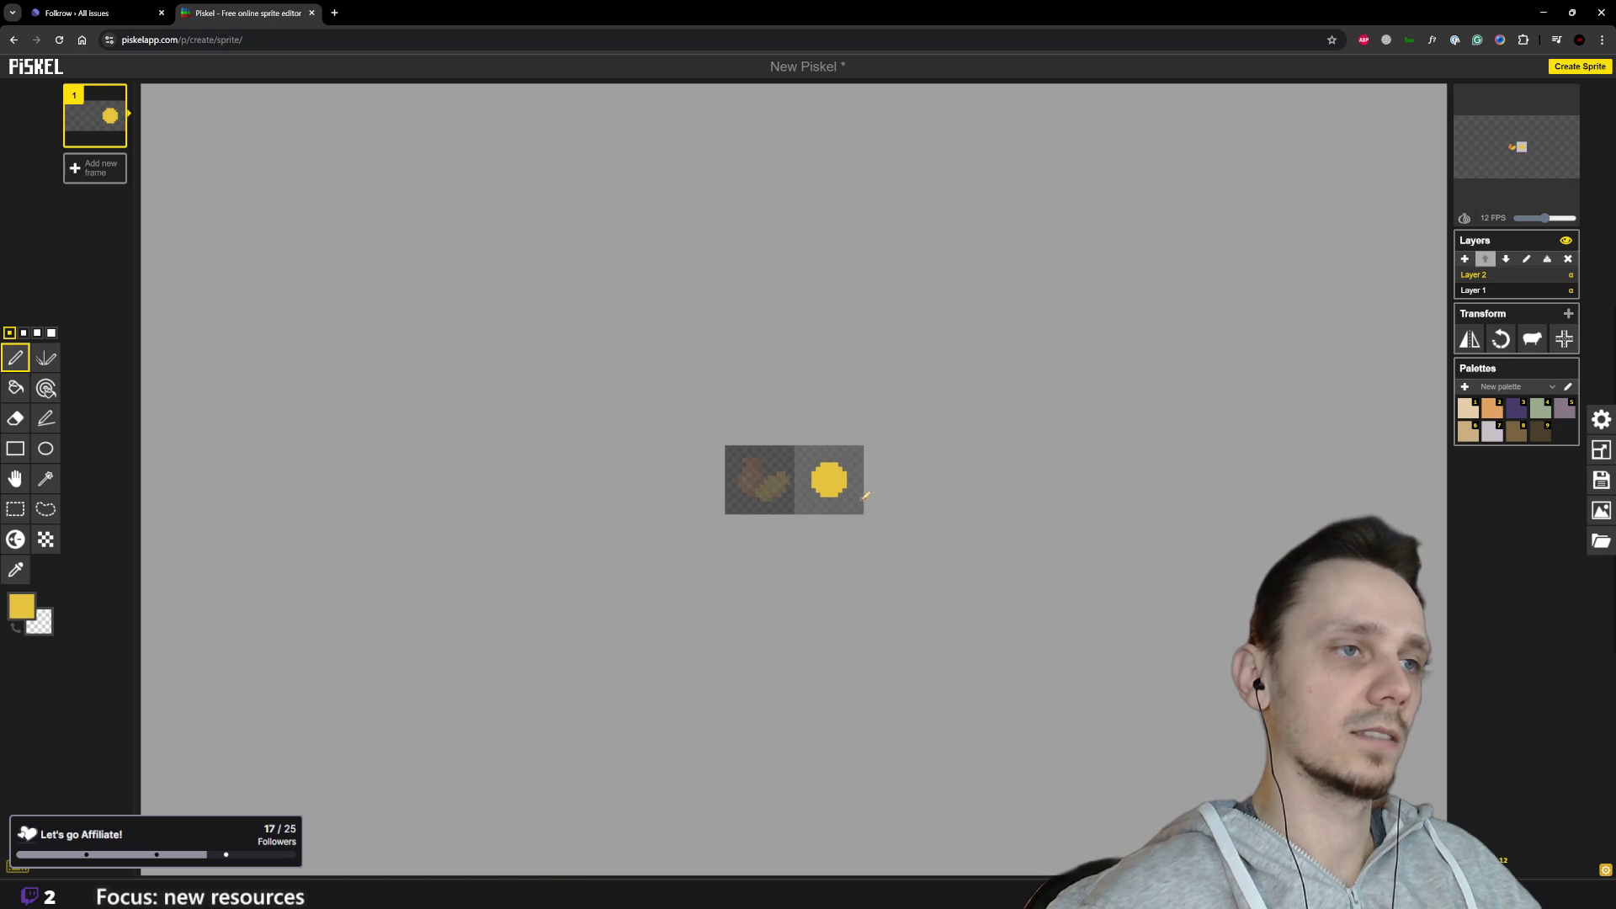
{"action": "scroll", "coordinate": [866, 497], "scroll_direction": "up", "scroll_amount": 5}
{"action": "scroll", "coordinate": [952, 459], "scroll_direction": "up", "scroll_amount": 2}
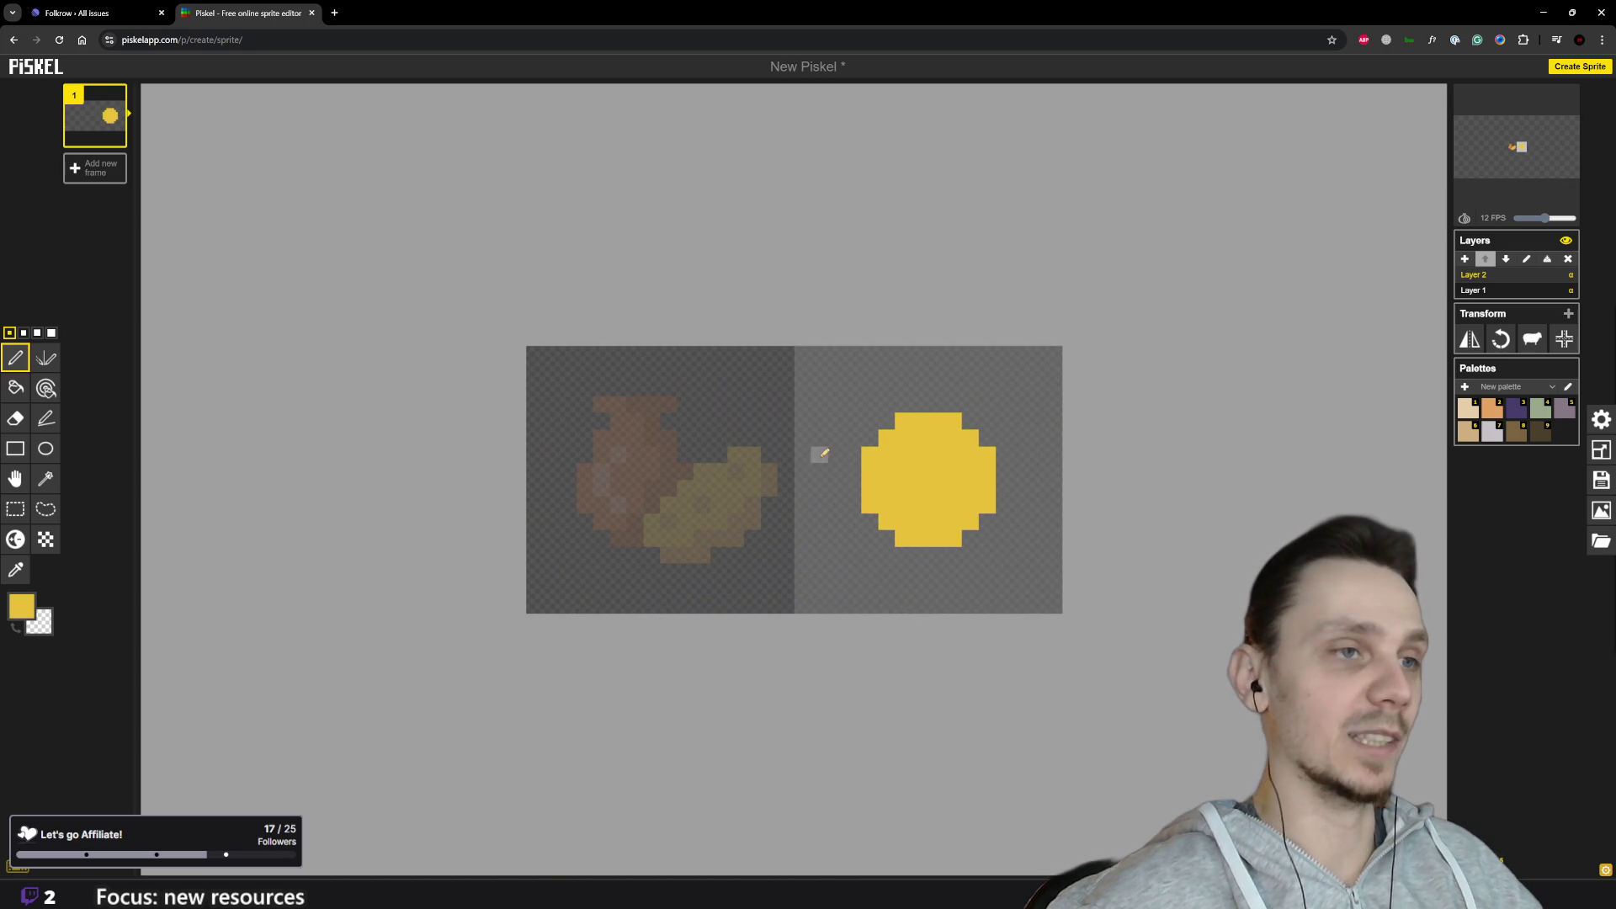
{"action": "left_click_drag", "start_coordinate": [856, 516], "coordinate": [859, 519]}
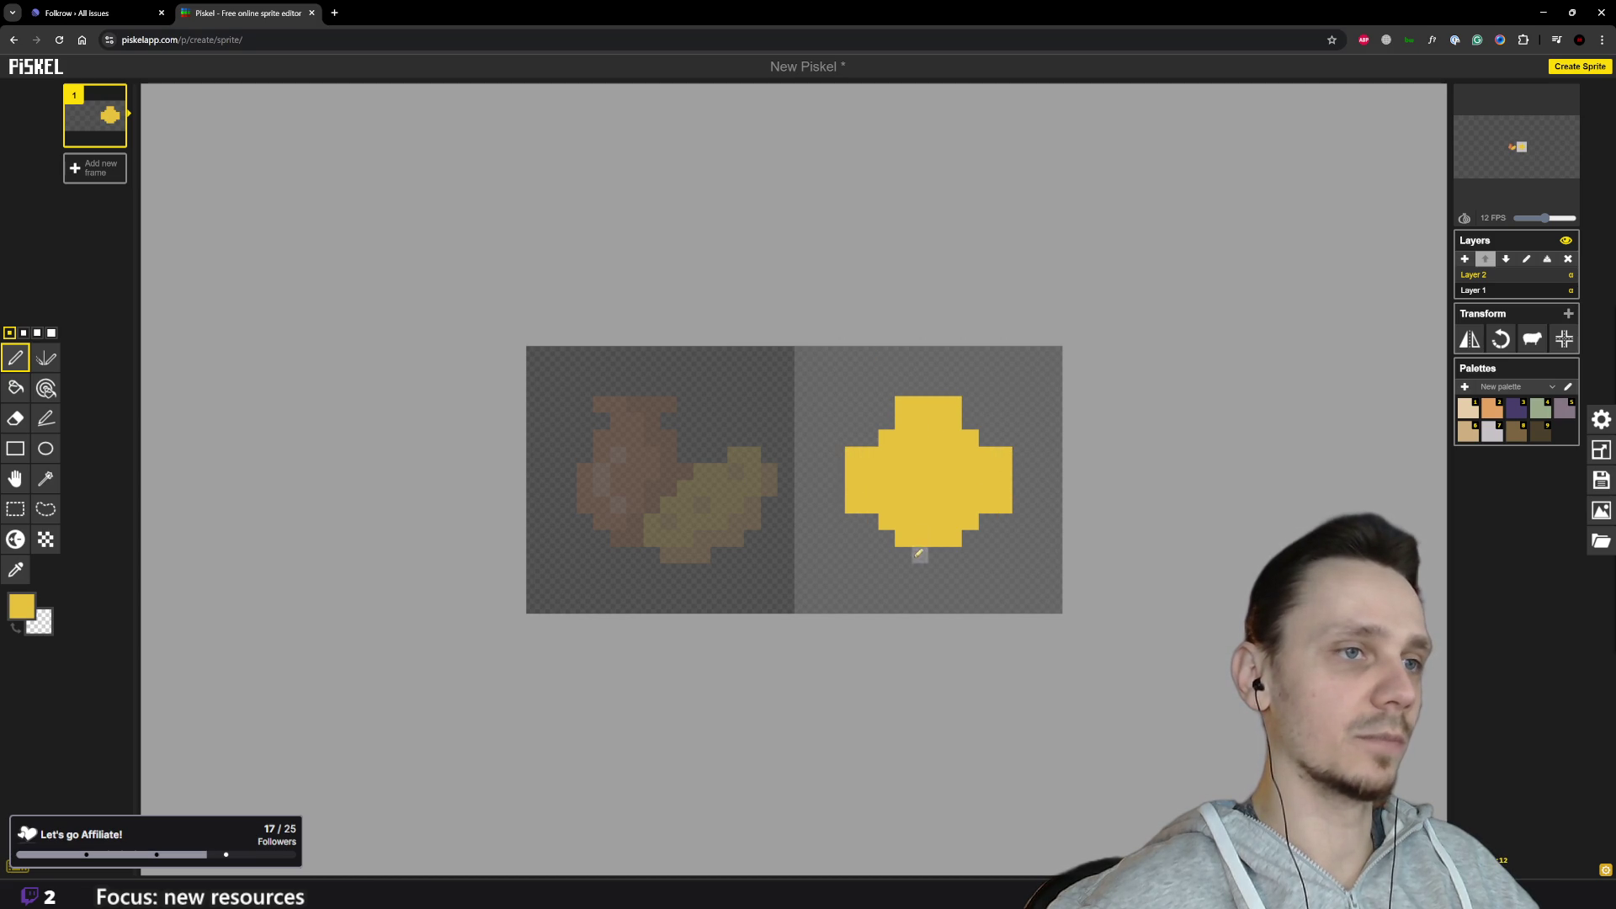
{"action": "left_click_drag", "start_coordinate": [914, 555], "coordinate": [960, 555]}
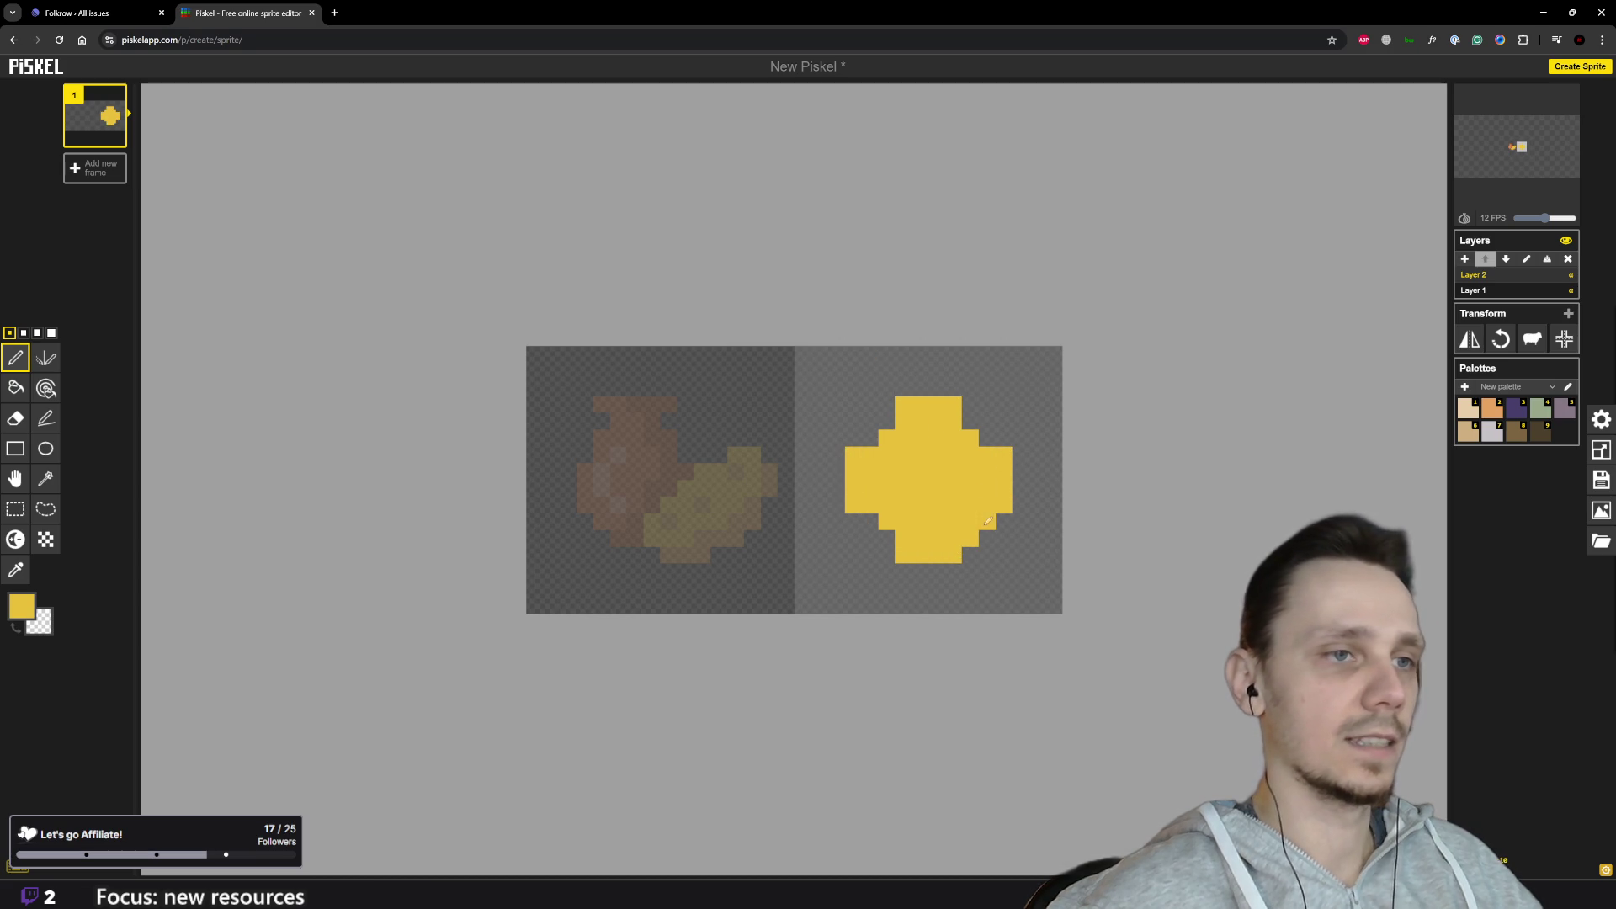
{"action": "mouse_move", "coordinate": [974, 398]}
{"action": "left_mouse_down"}
{"action": "mouse_move", "coordinate": [971, 420]}
{"action": "mouse_move", "coordinate": [870, 437]}
{"action": "left_mouse_up"}
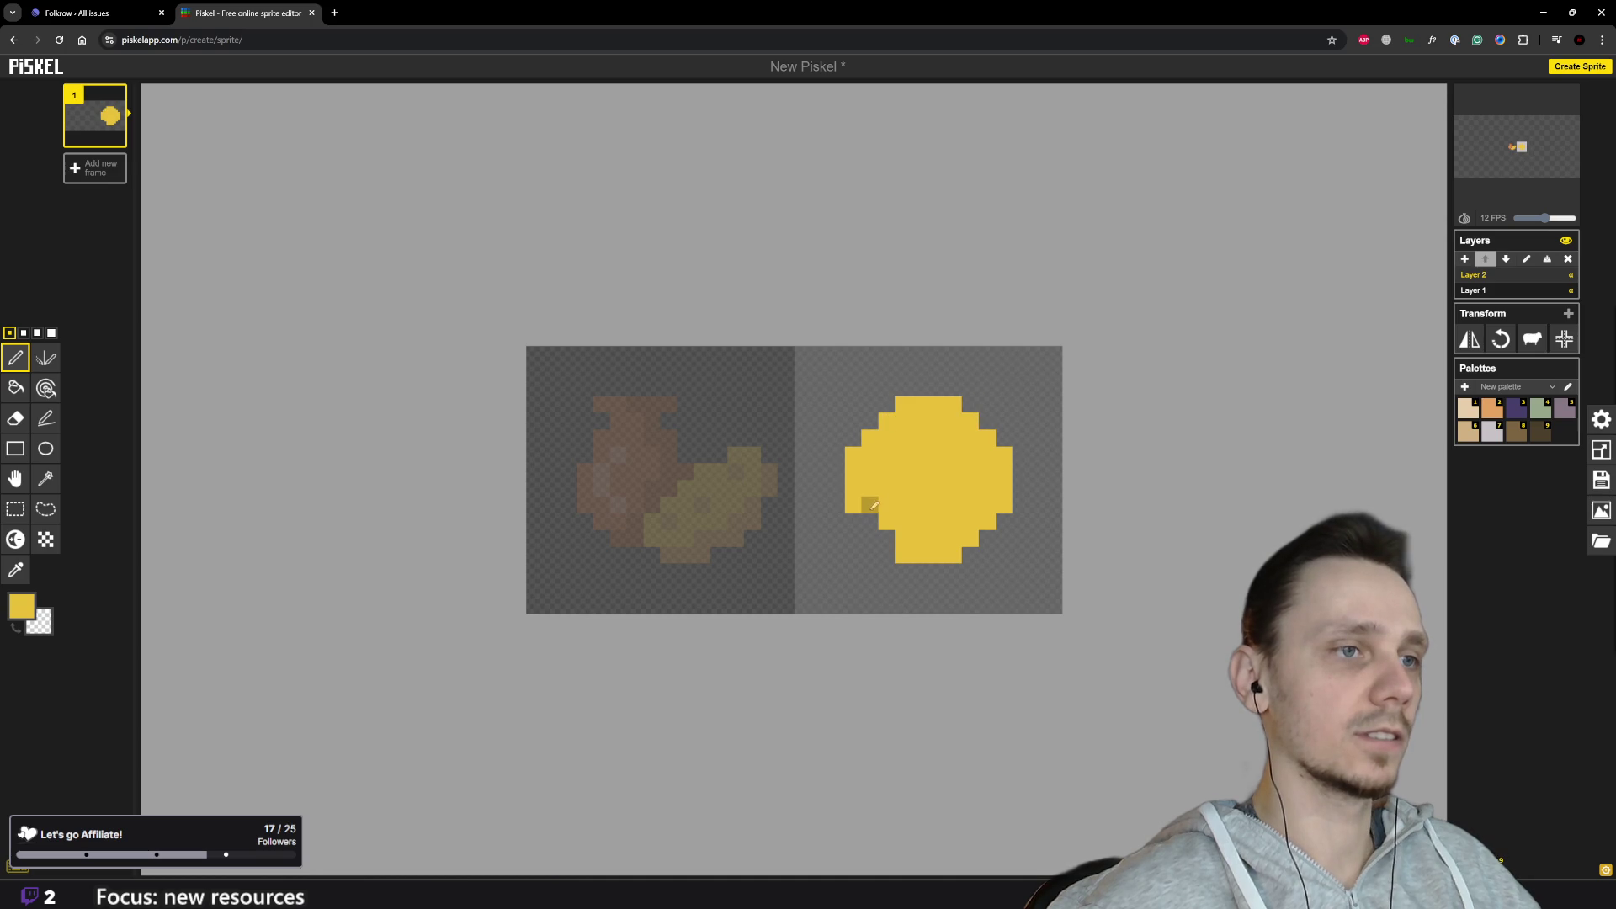
{"action": "scroll", "coordinate": [958, 568], "scroll_direction": "down", "scroll_amount": 2}
{"action": "scroll", "coordinate": [958, 567], "scroll_direction": "down", "scroll_amount": 3}
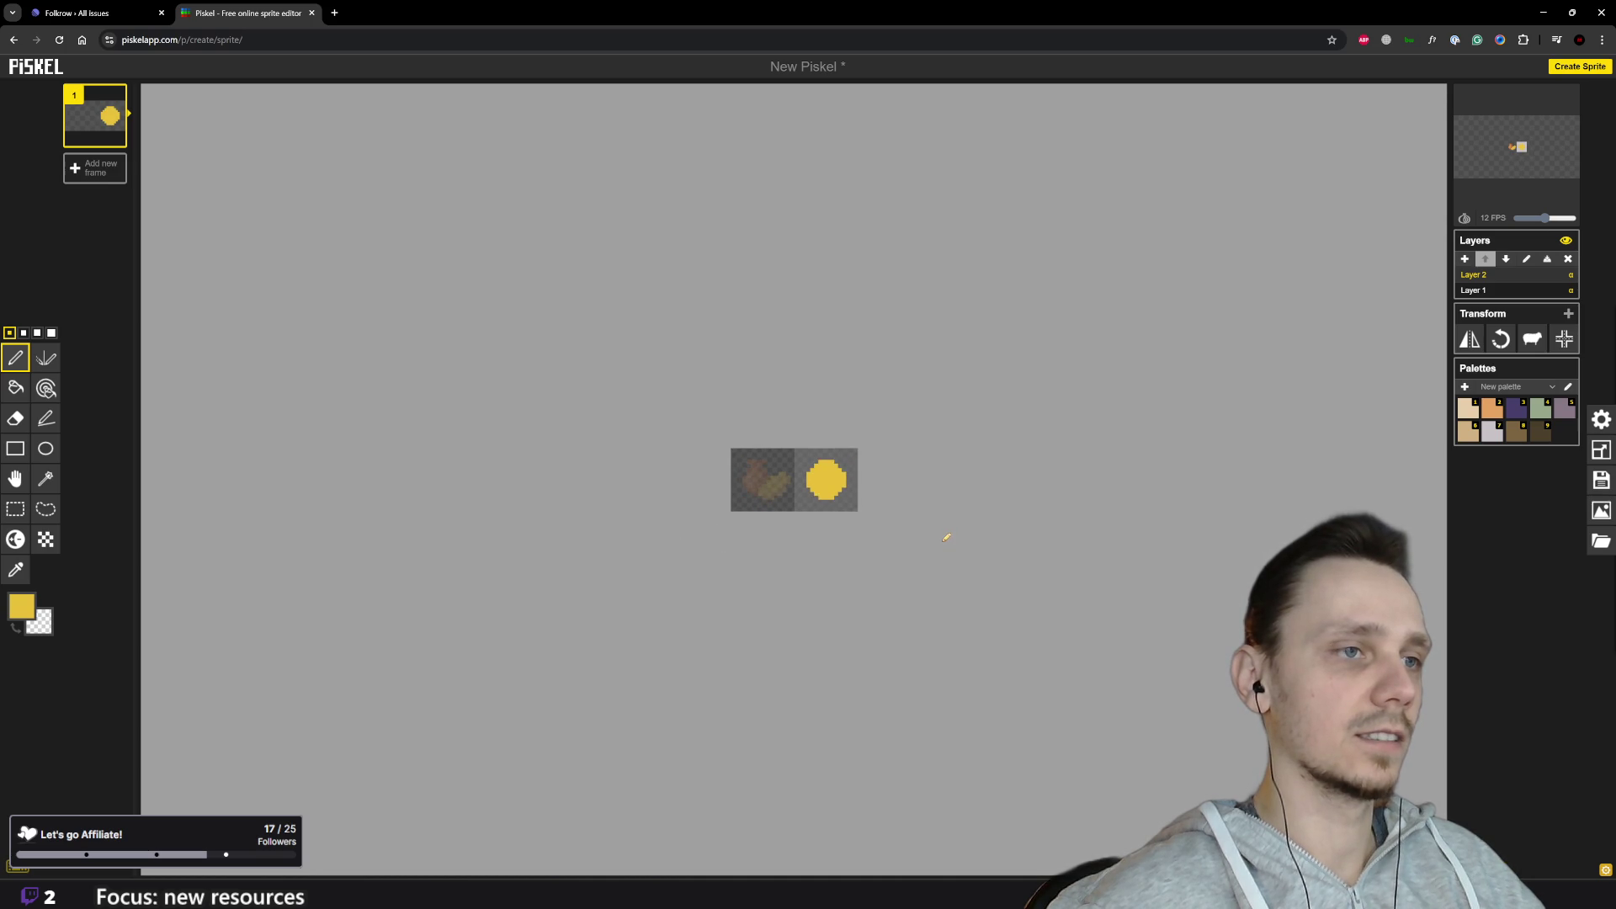
{"action": "scroll", "coordinate": [947, 535], "scroll_direction": "down", "scroll_amount": 1}
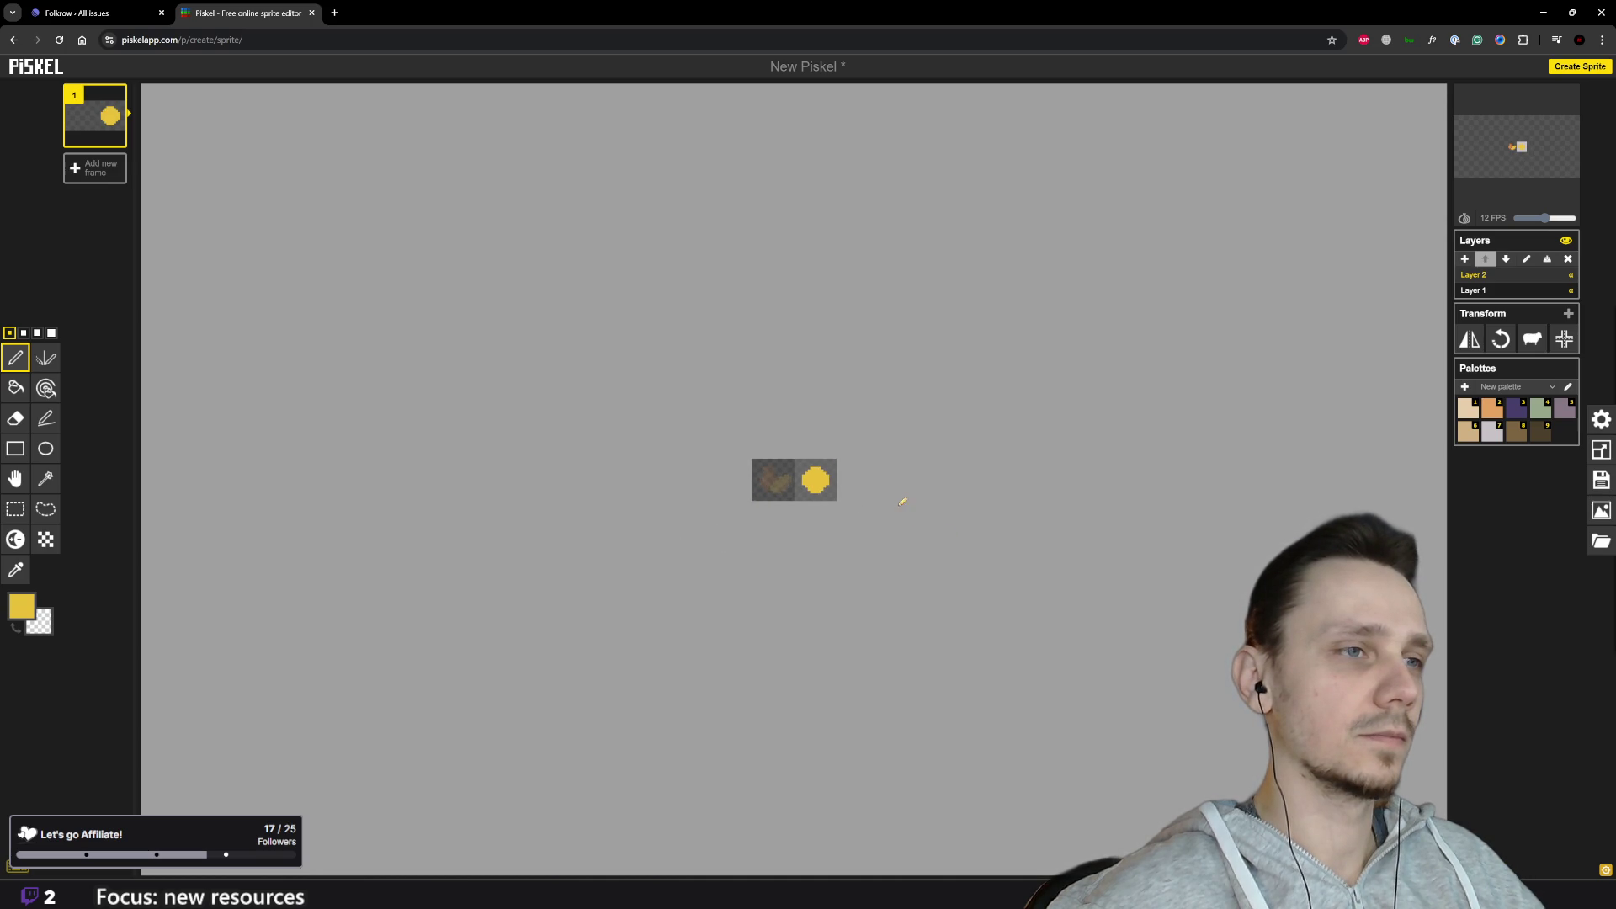
{"action": "scroll", "coordinate": [899, 493], "scroll_direction": "up", "scroll_amount": 4}
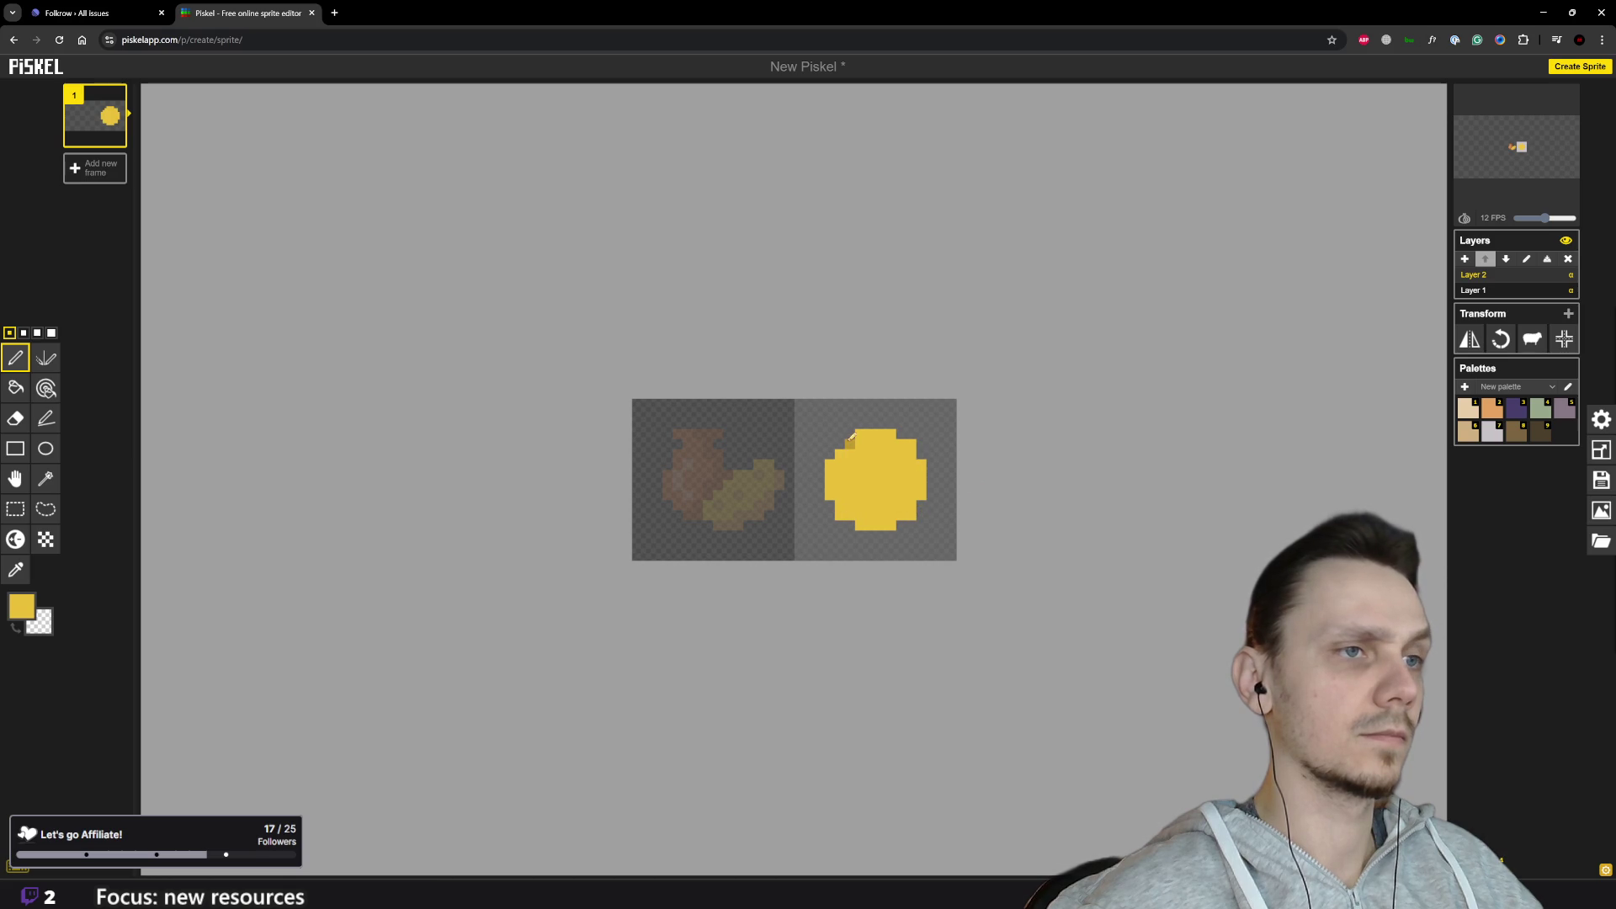
{"action": "scroll", "coordinate": [915, 537], "scroll_direction": "down", "scroll_amount": 4}
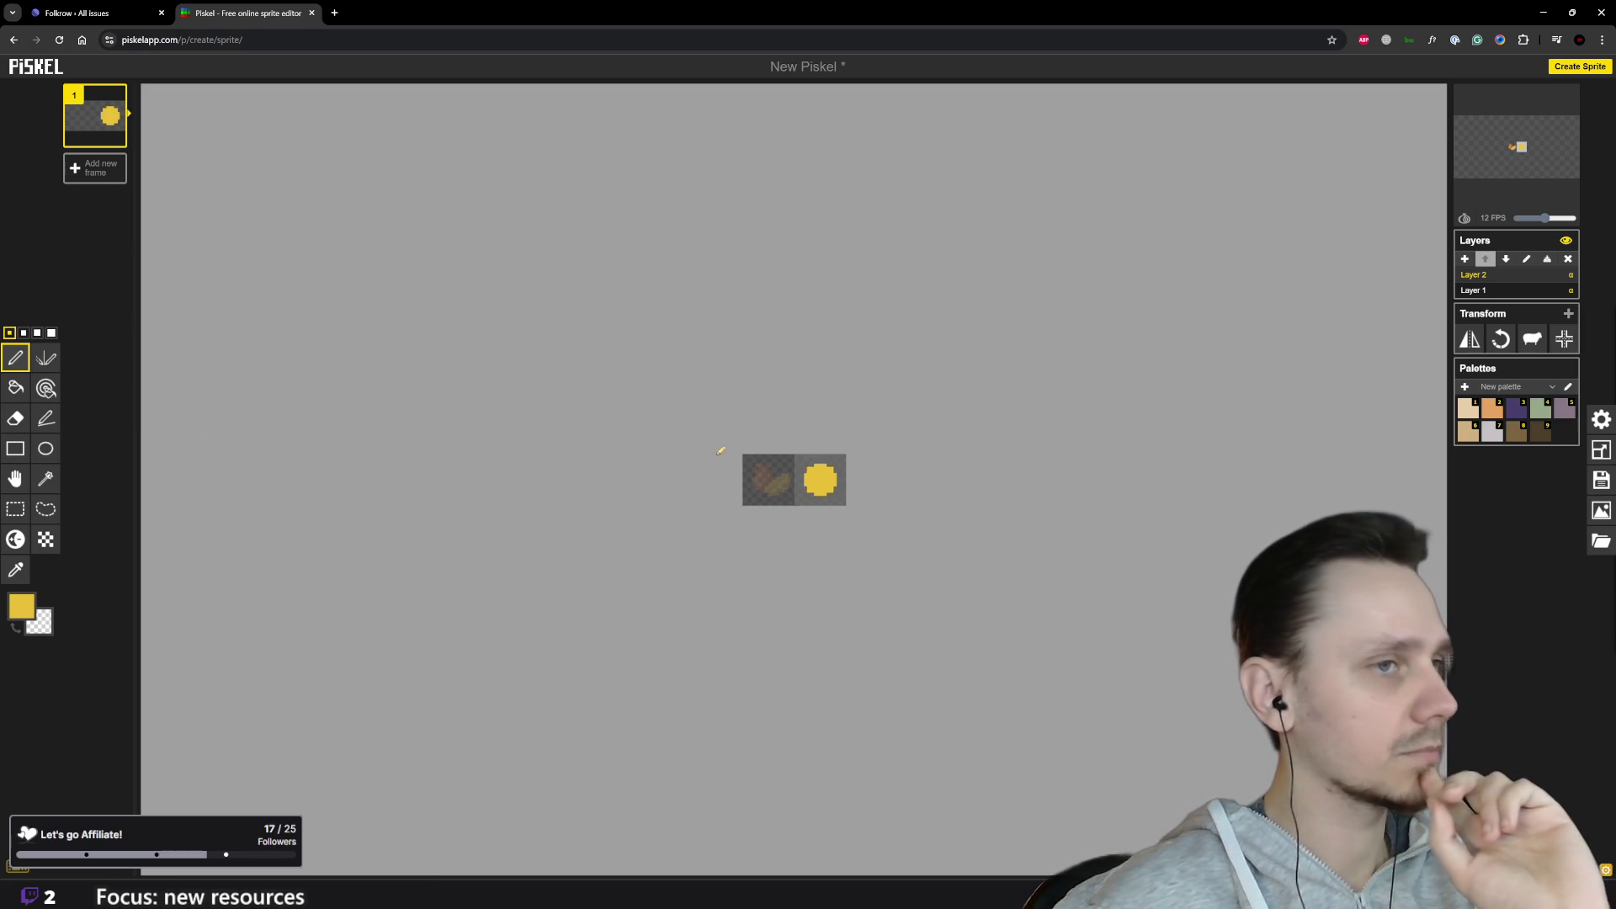
{"action": "scroll", "coordinate": [800, 450], "scroll_direction": "up", "scroll_amount": 2}
{"action": "scroll", "coordinate": [840, 559], "scroll_direction": "up", "scroll_amount": 3}
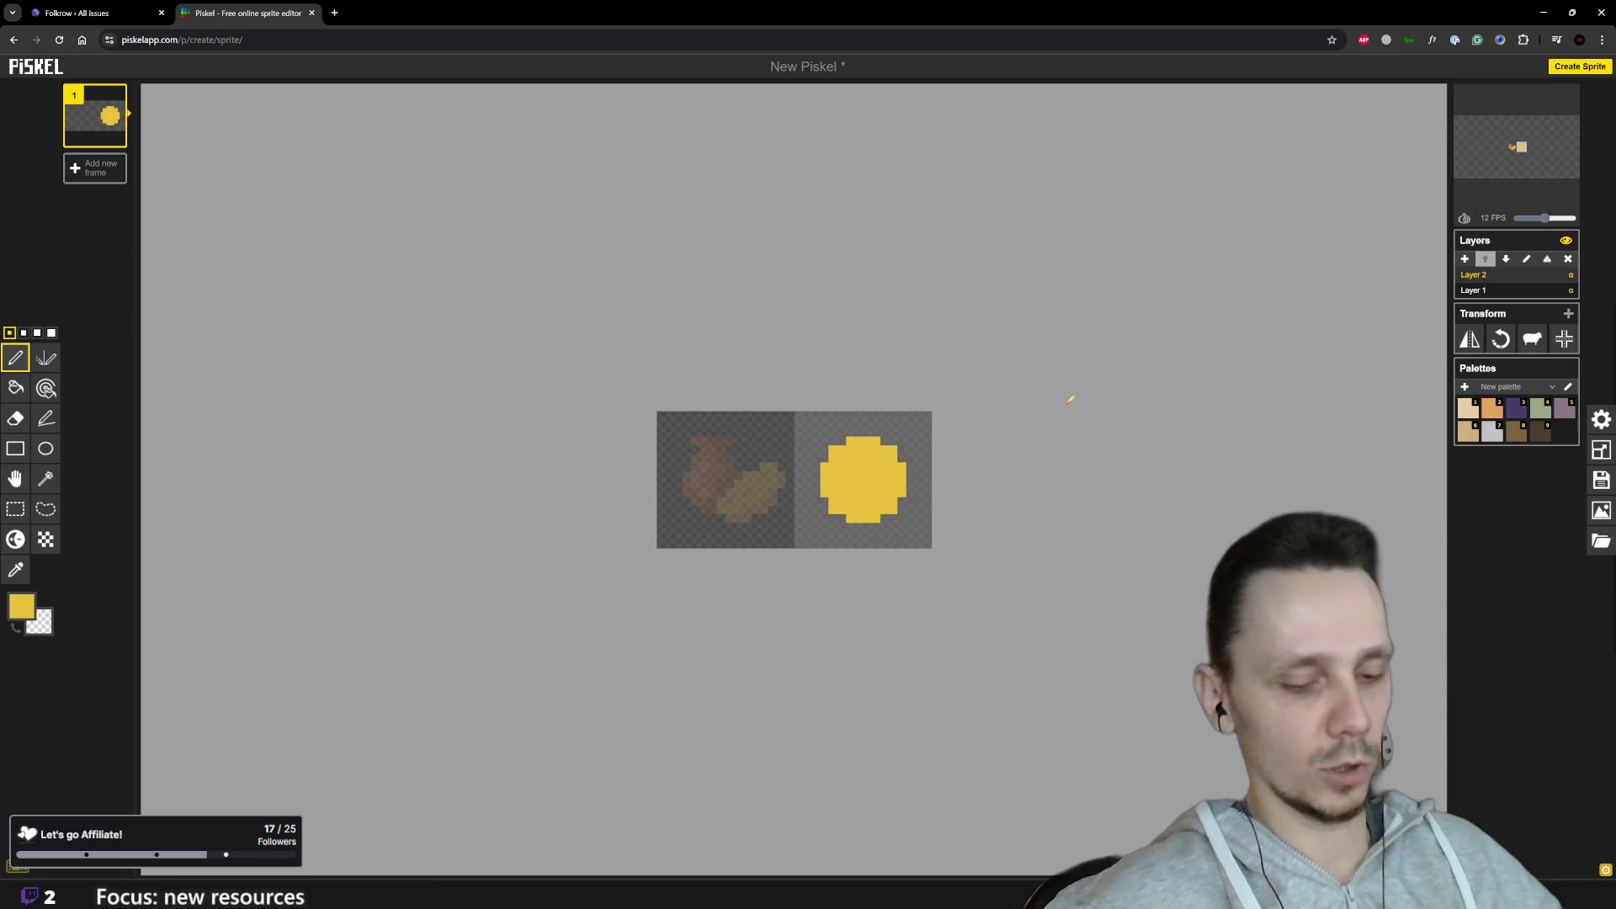
Step: Sample the pot's brown from the food-icon layer, return to the circle layer, and undo the stray pixel
{"action": "left_click", "coordinate": [1474, 290]}
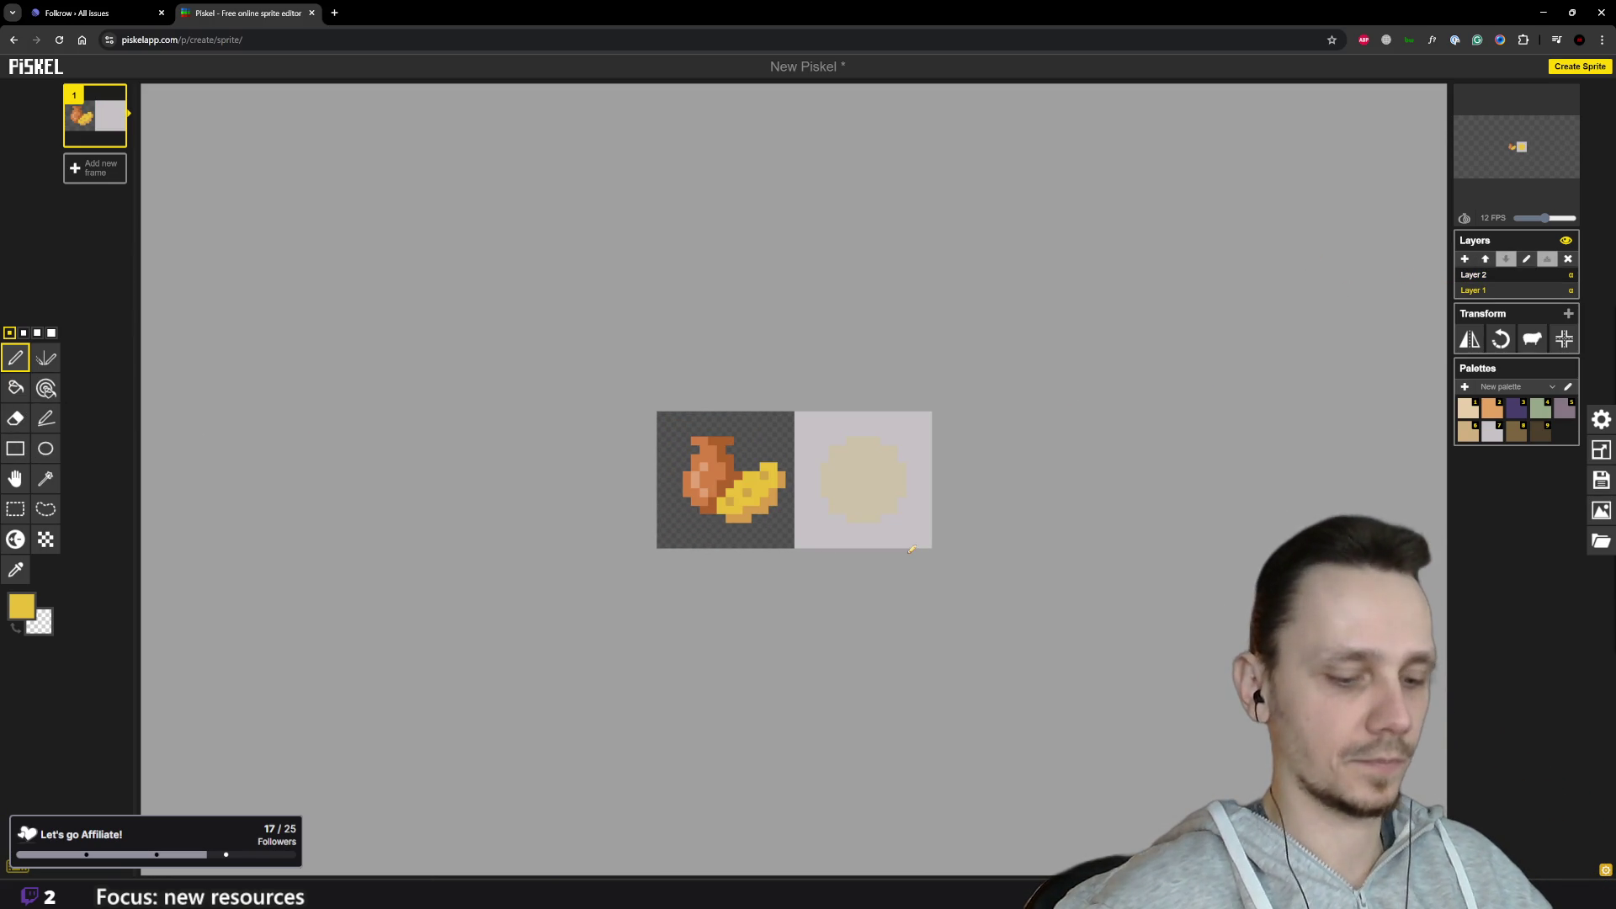
{"action": "key", "text": "o"}
{"action": "left_click", "coordinate": [732, 471]}
{"action": "key", "text": "p"}
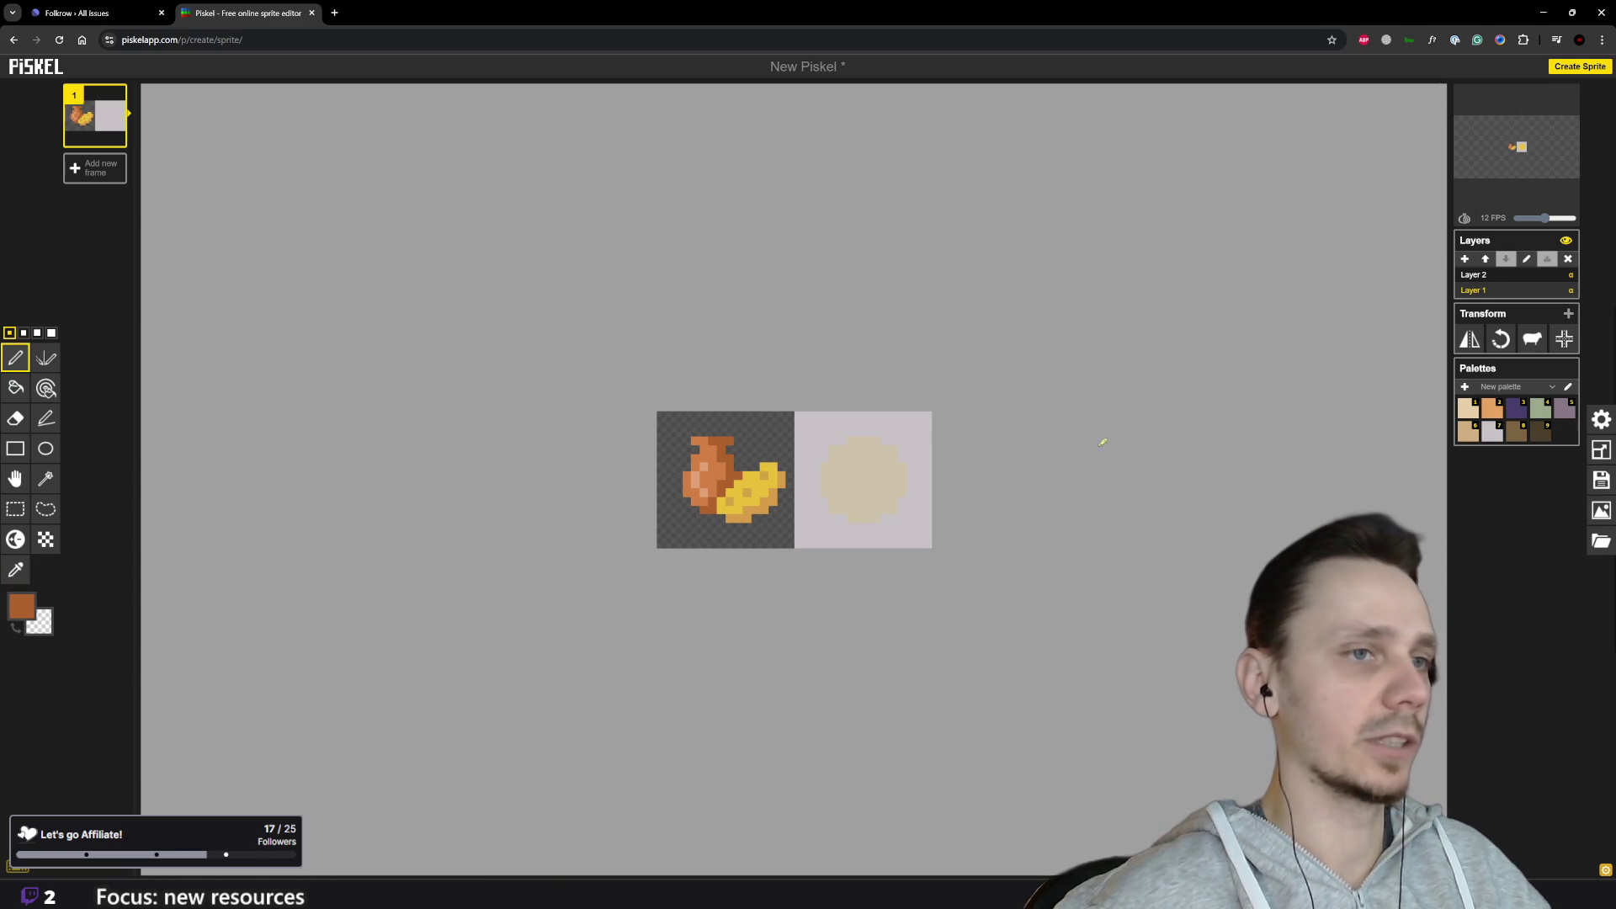
{"action": "left_click", "coordinate": [1473, 275]}
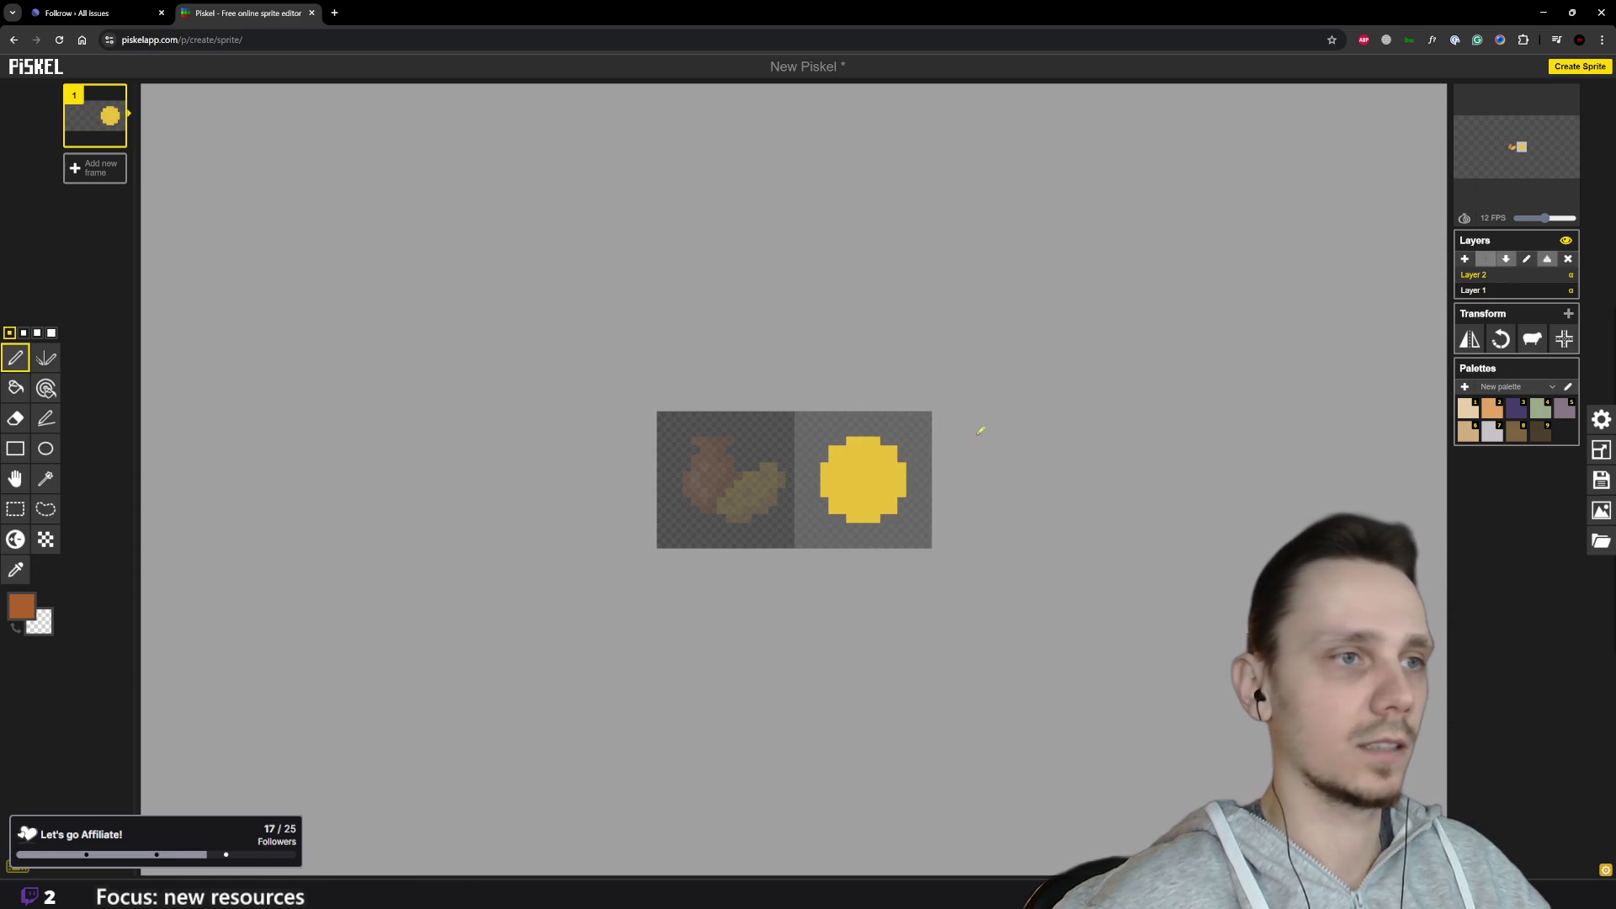
{"action": "scroll", "coordinate": [868, 455], "scroll_direction": "up", "scroll_amount": 1}
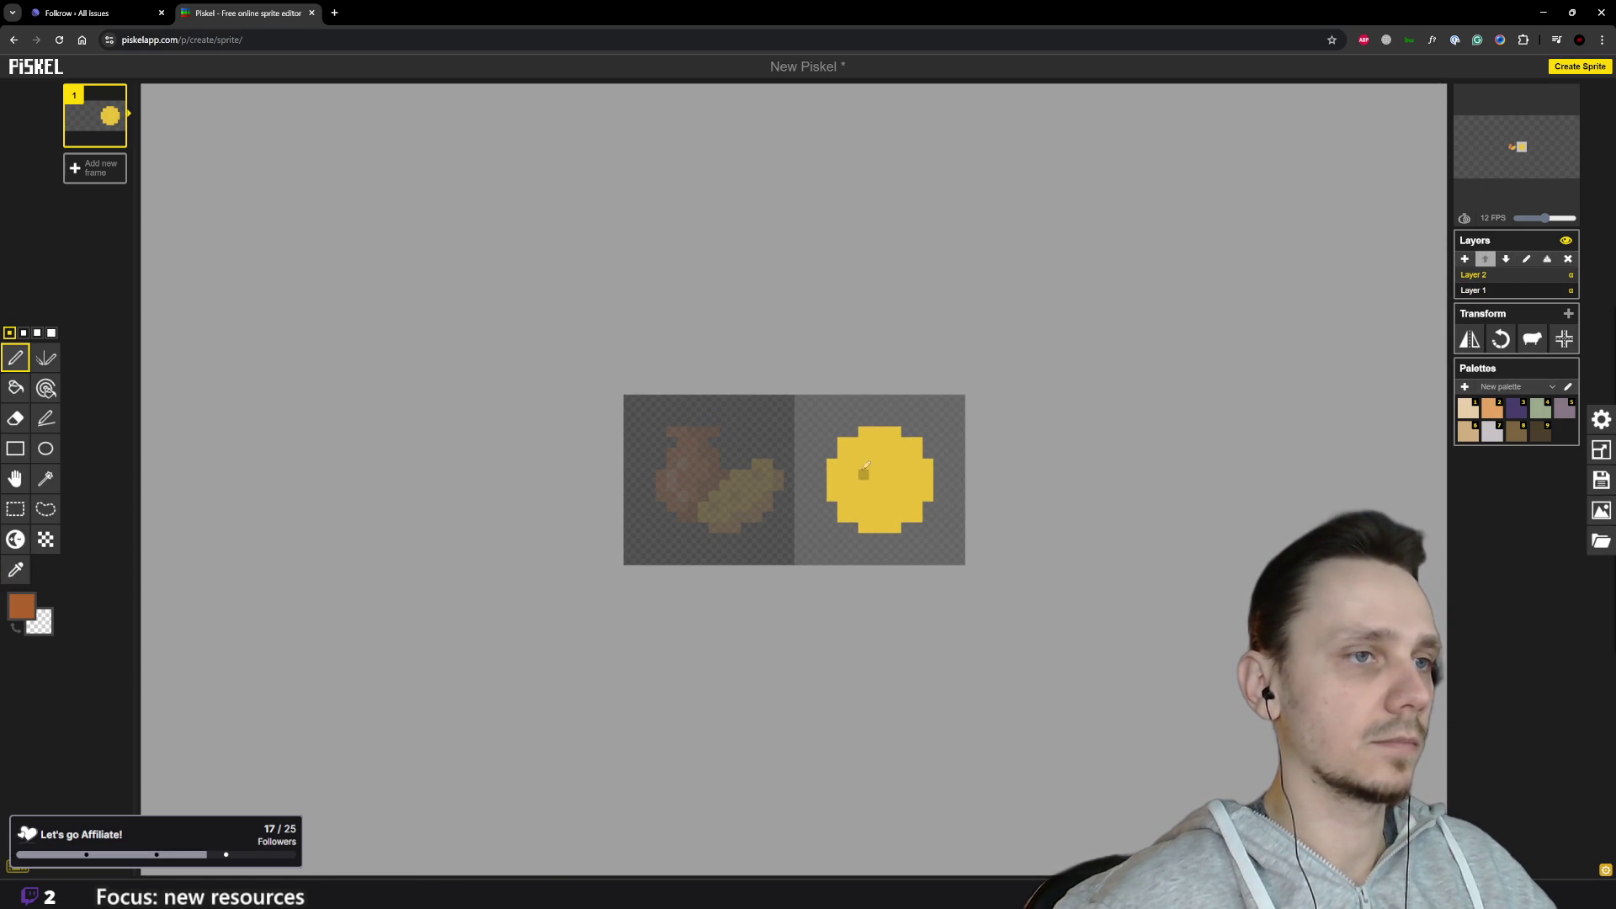
{"action": "key", "text": "ctrl+z"}
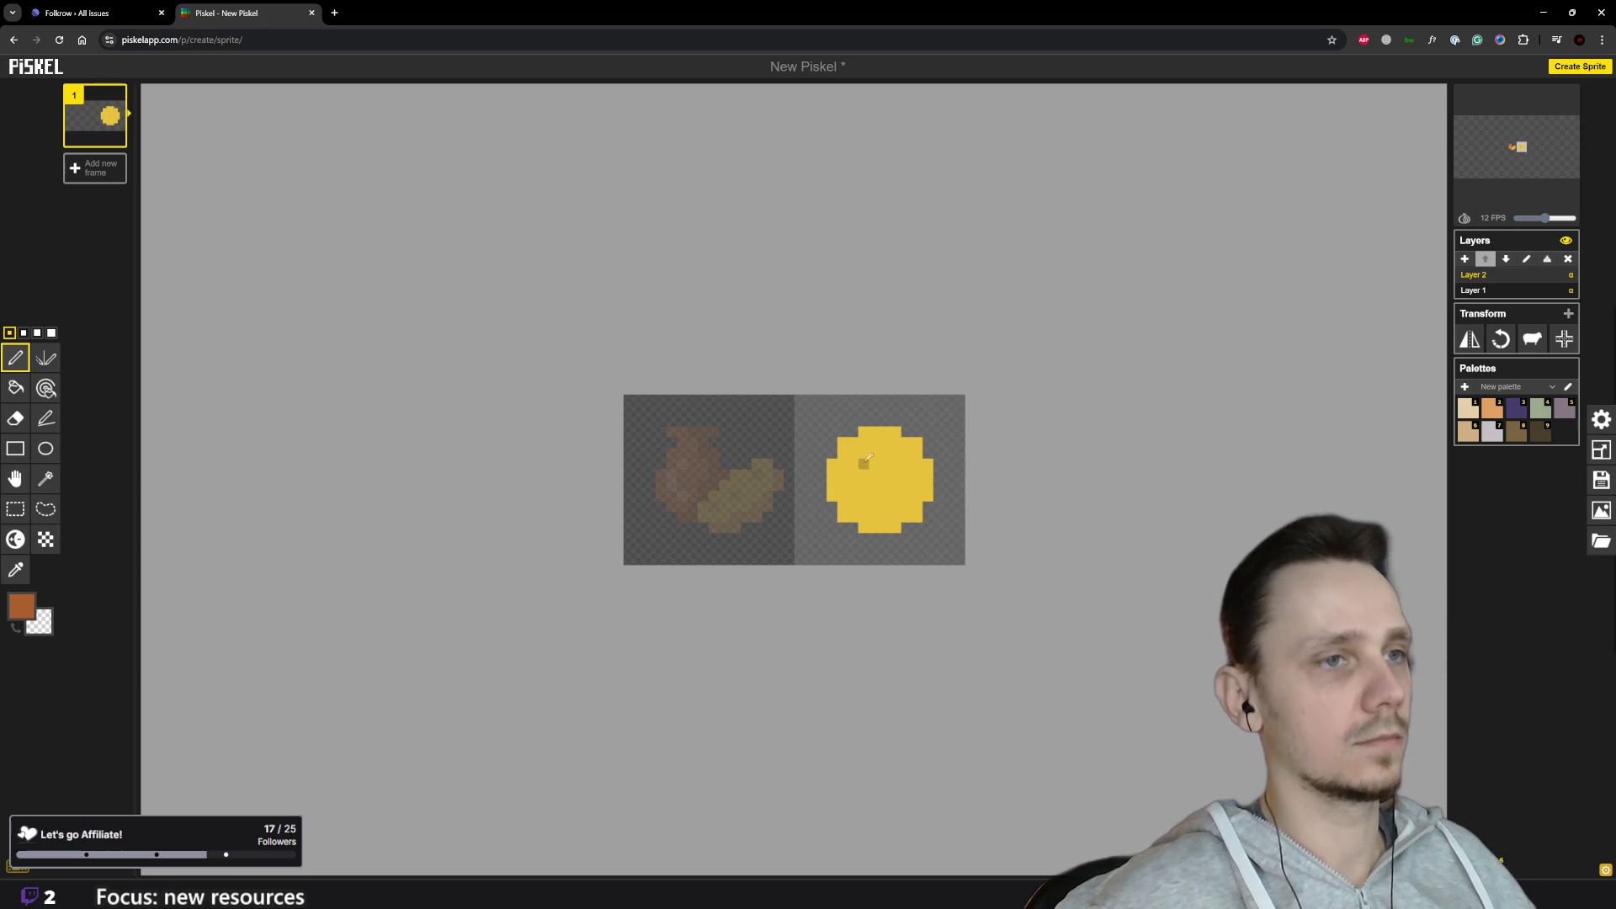
Step: Draw the brown eyes and a curved smiling mouth on the yellow circle
{"action": "left_click", "coordinate": [868, 471]}
{"action": "left_click", "coordinate": [875, 505]}
{"action": "left_click_drag", "start_coordinate": [879, 503], "coordinate": [896, 495]}
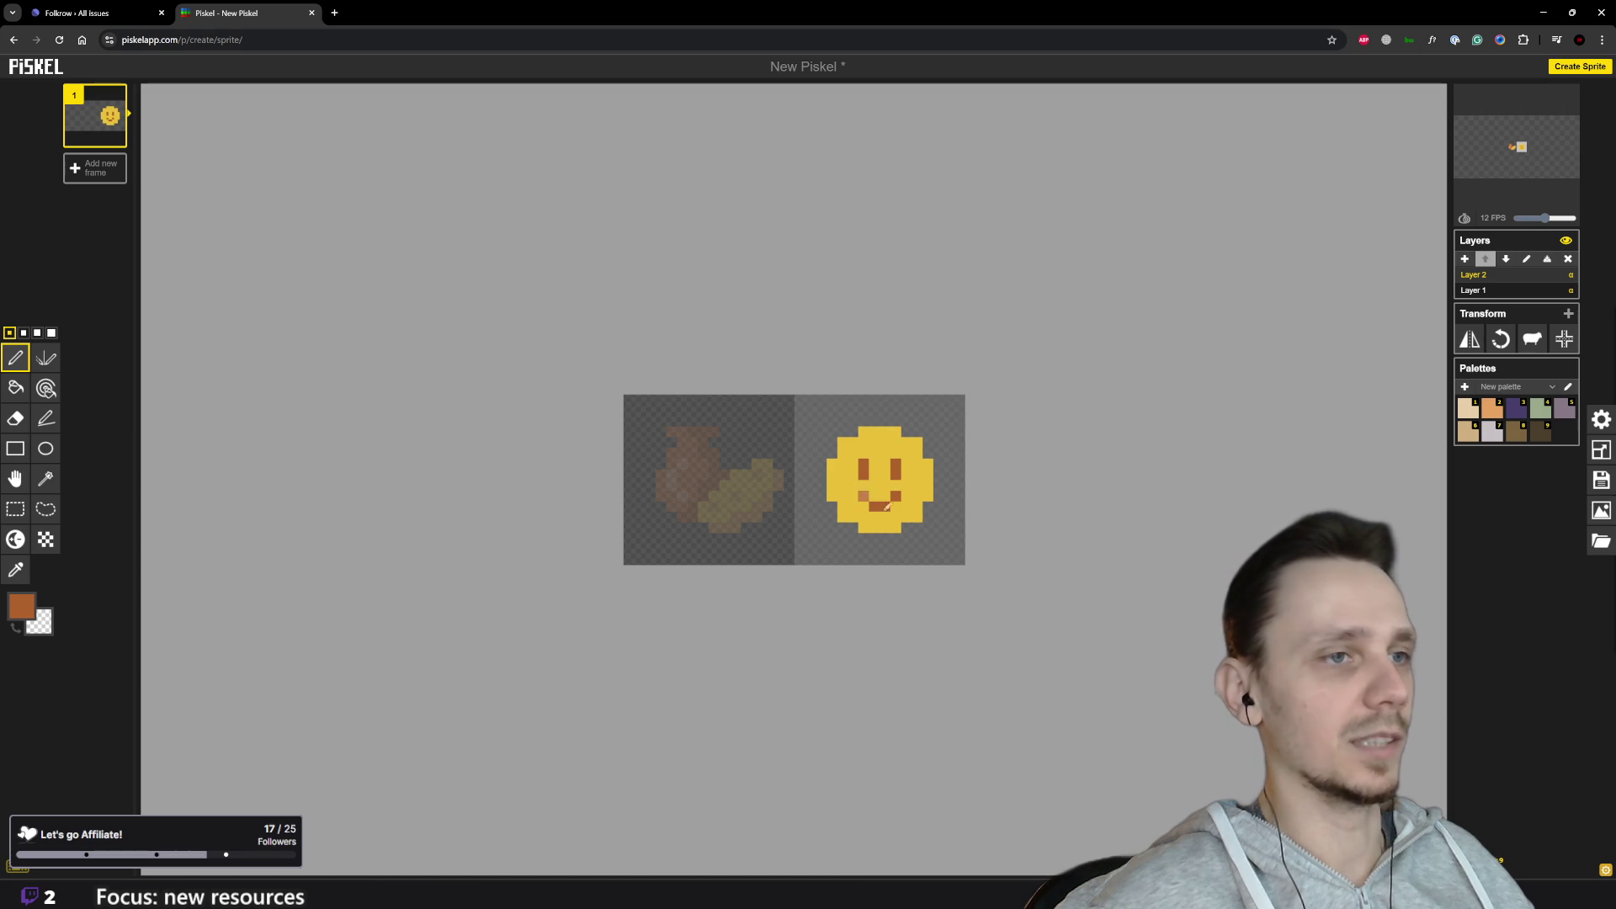
{"action": "scroll", "coordinate": [882, 506], "scroll_direction": "down", "scroll_amount": 4}
{"action": "scroll", "coordinate": [877, 498], "scroll_direction": "up", "scroll_amount": 2}
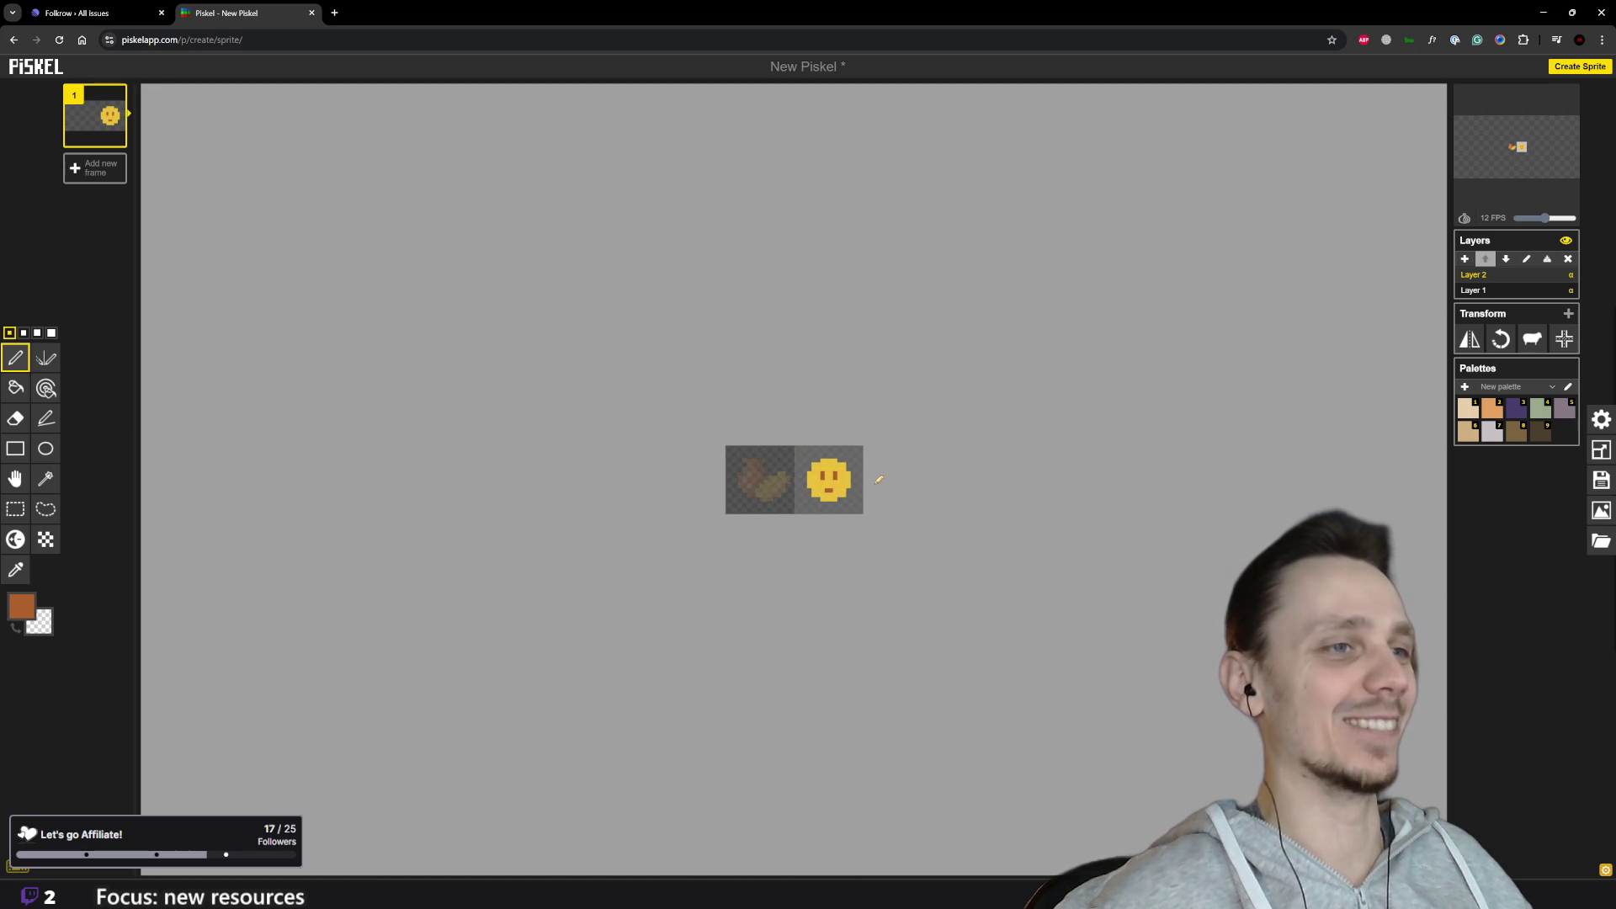
{"action": "scroll", "coordinate": [846, 477], "scroll_direction": "up", "scroll_amount": 1}
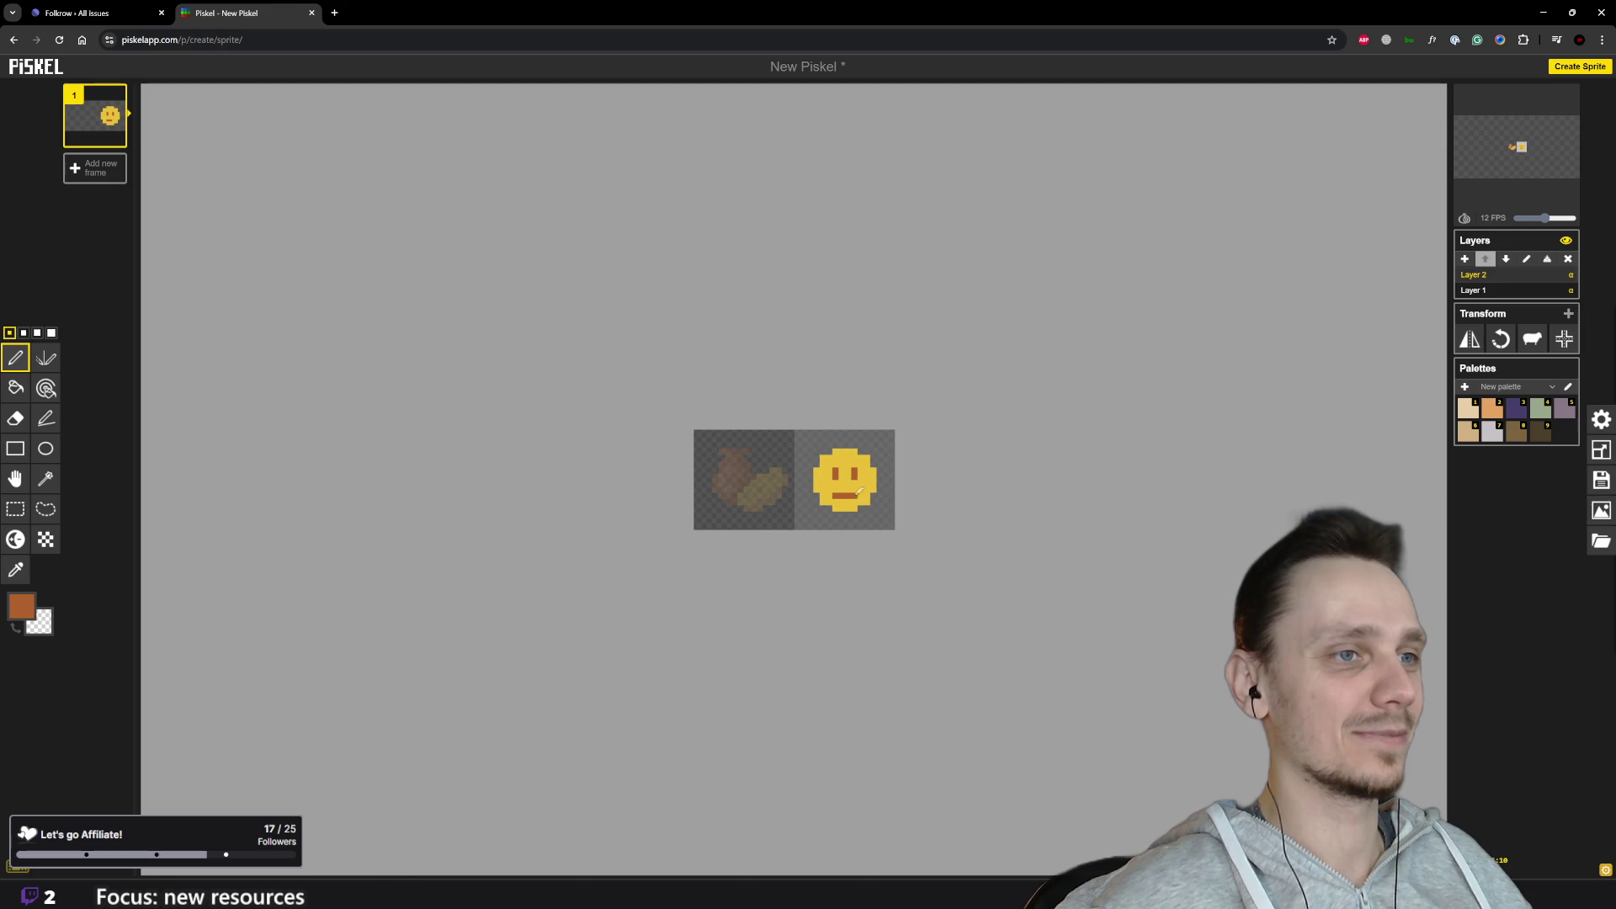
{"action": "scroll", "coordinate": [909, 533], "scroll_direction": "down", "scroll_amount": 2}
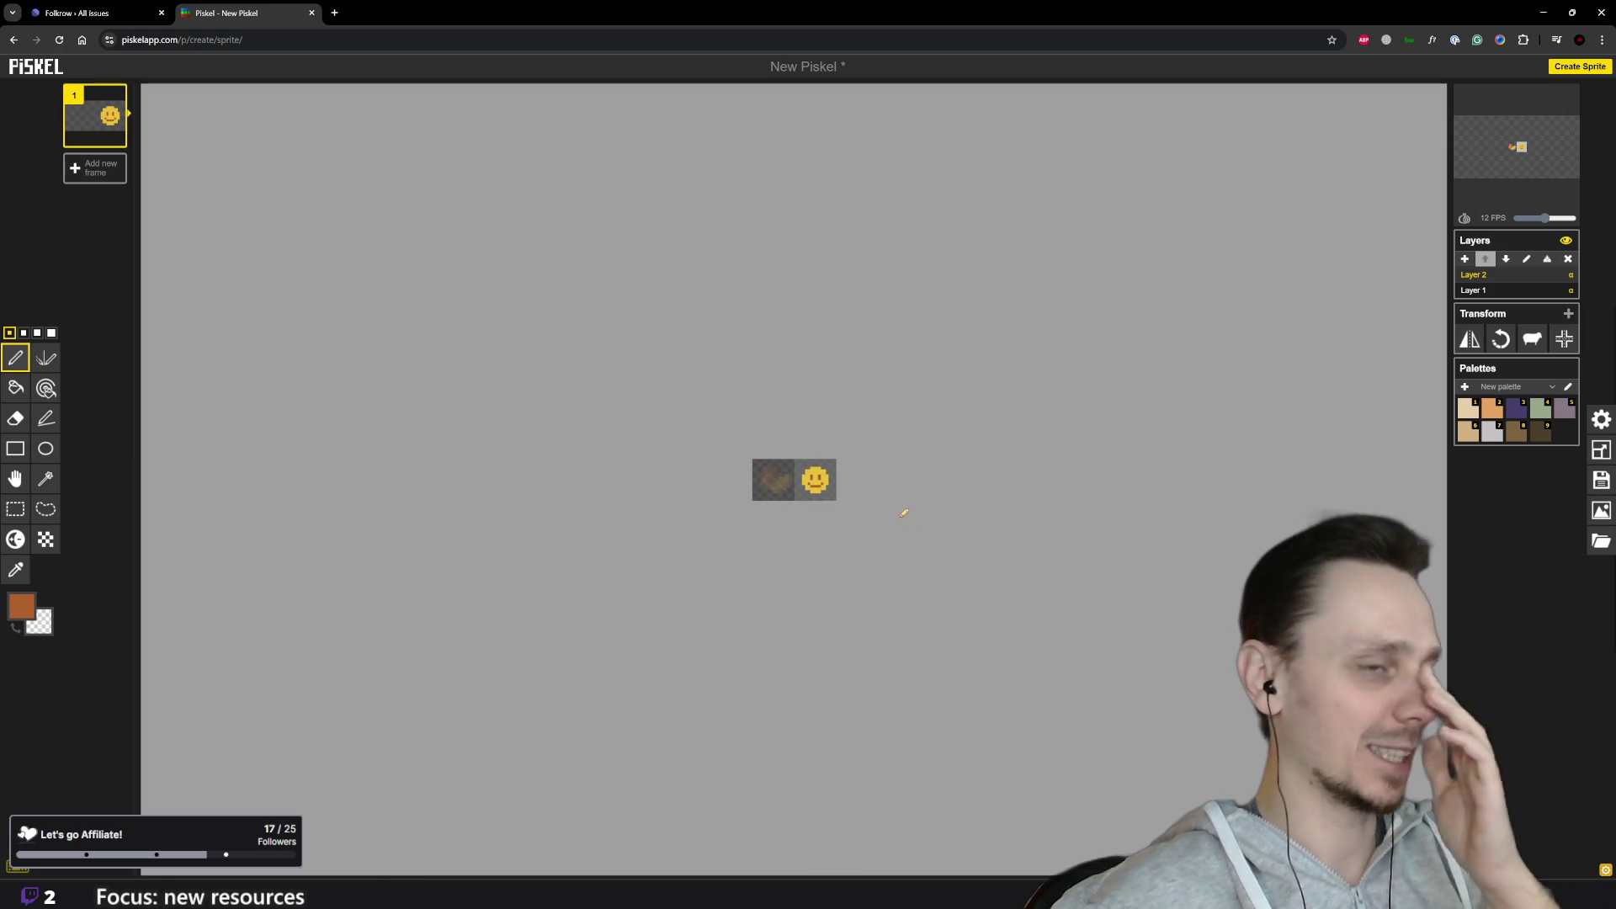
{"action": "scroll", "coordinate": [778, 424], "scroll_direction": "up", "scroll_amount": 1}
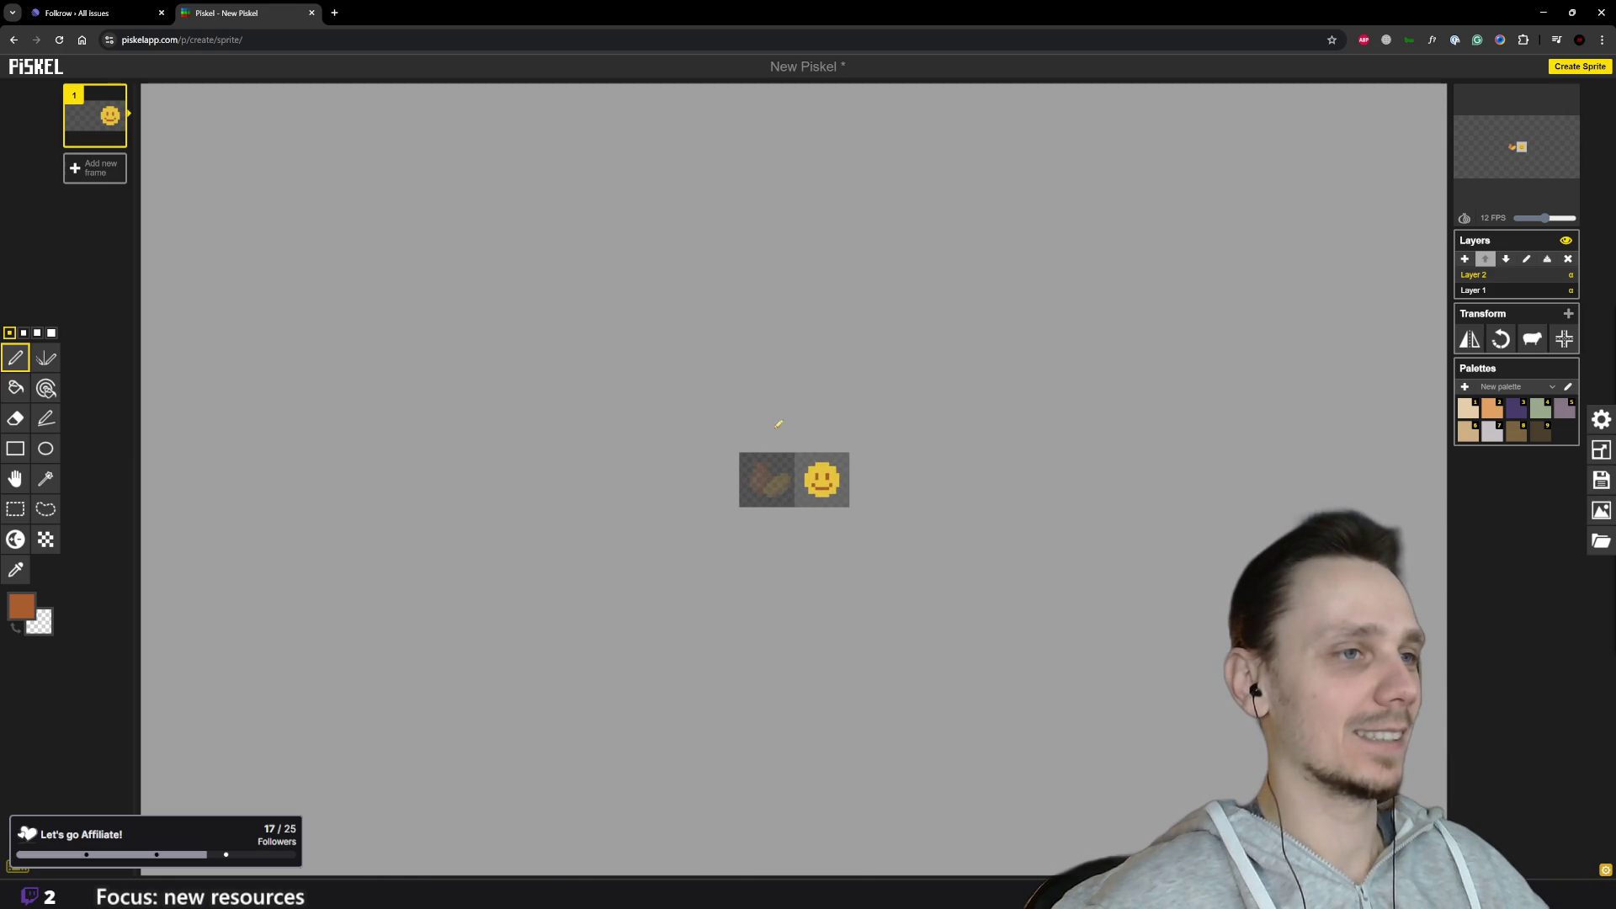
Step: Make Layer 1 active and pick the Rectangle Selection tool
{"action": "left_click", "coordinate": [1486, 291]}
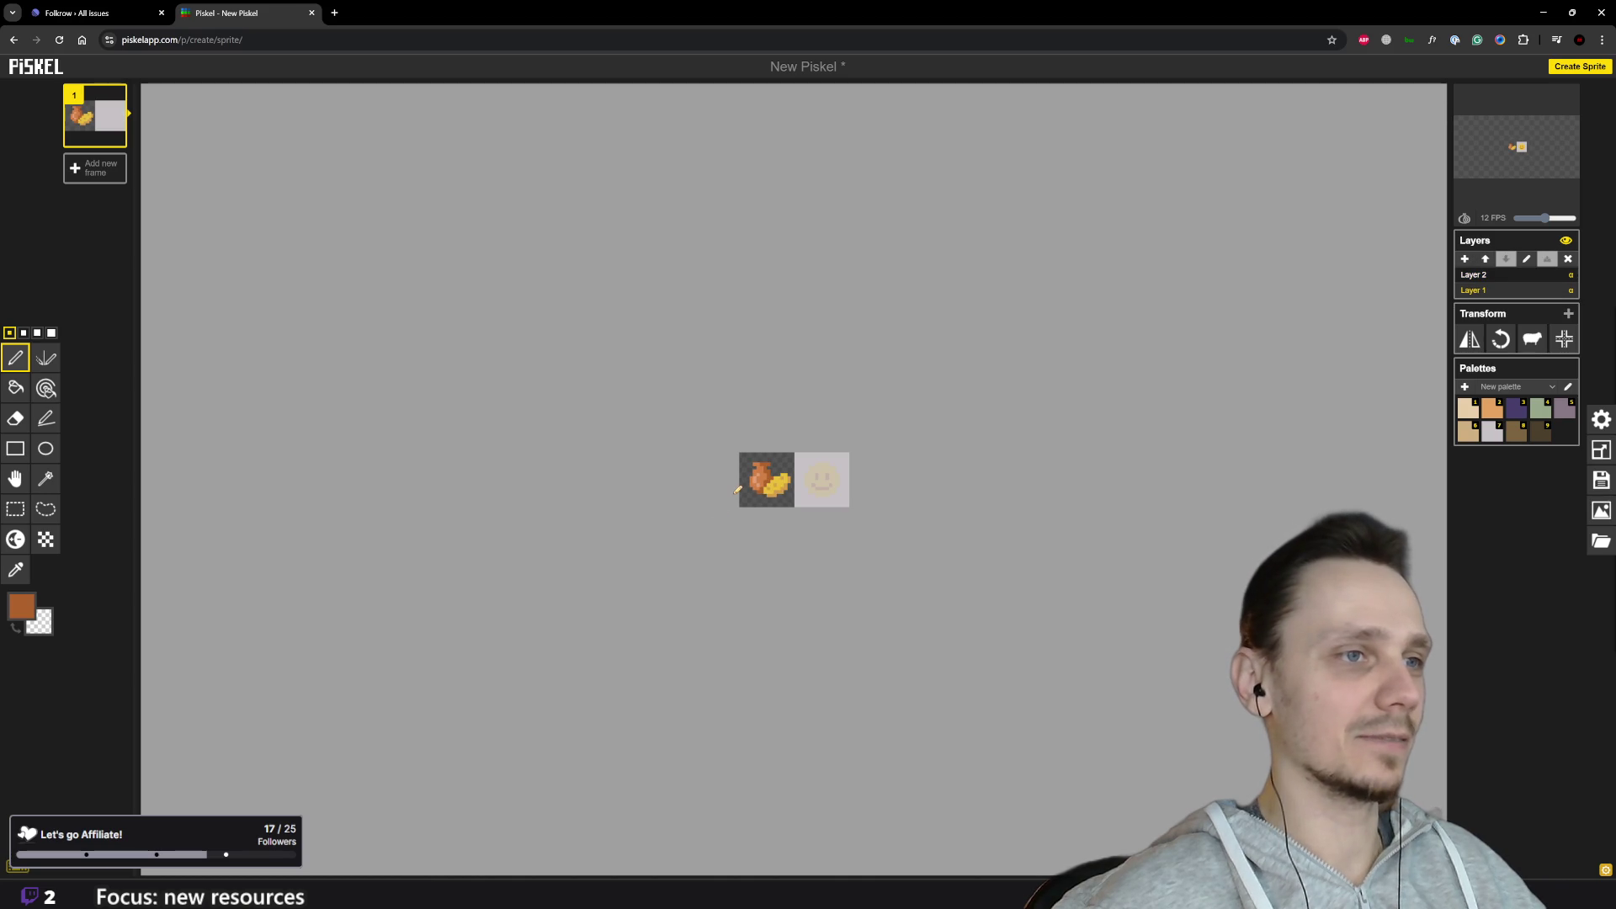
{"action": "scroll", "coordinate": [739, 493], "scroll_direction": "up", "scroll_amount": 3}
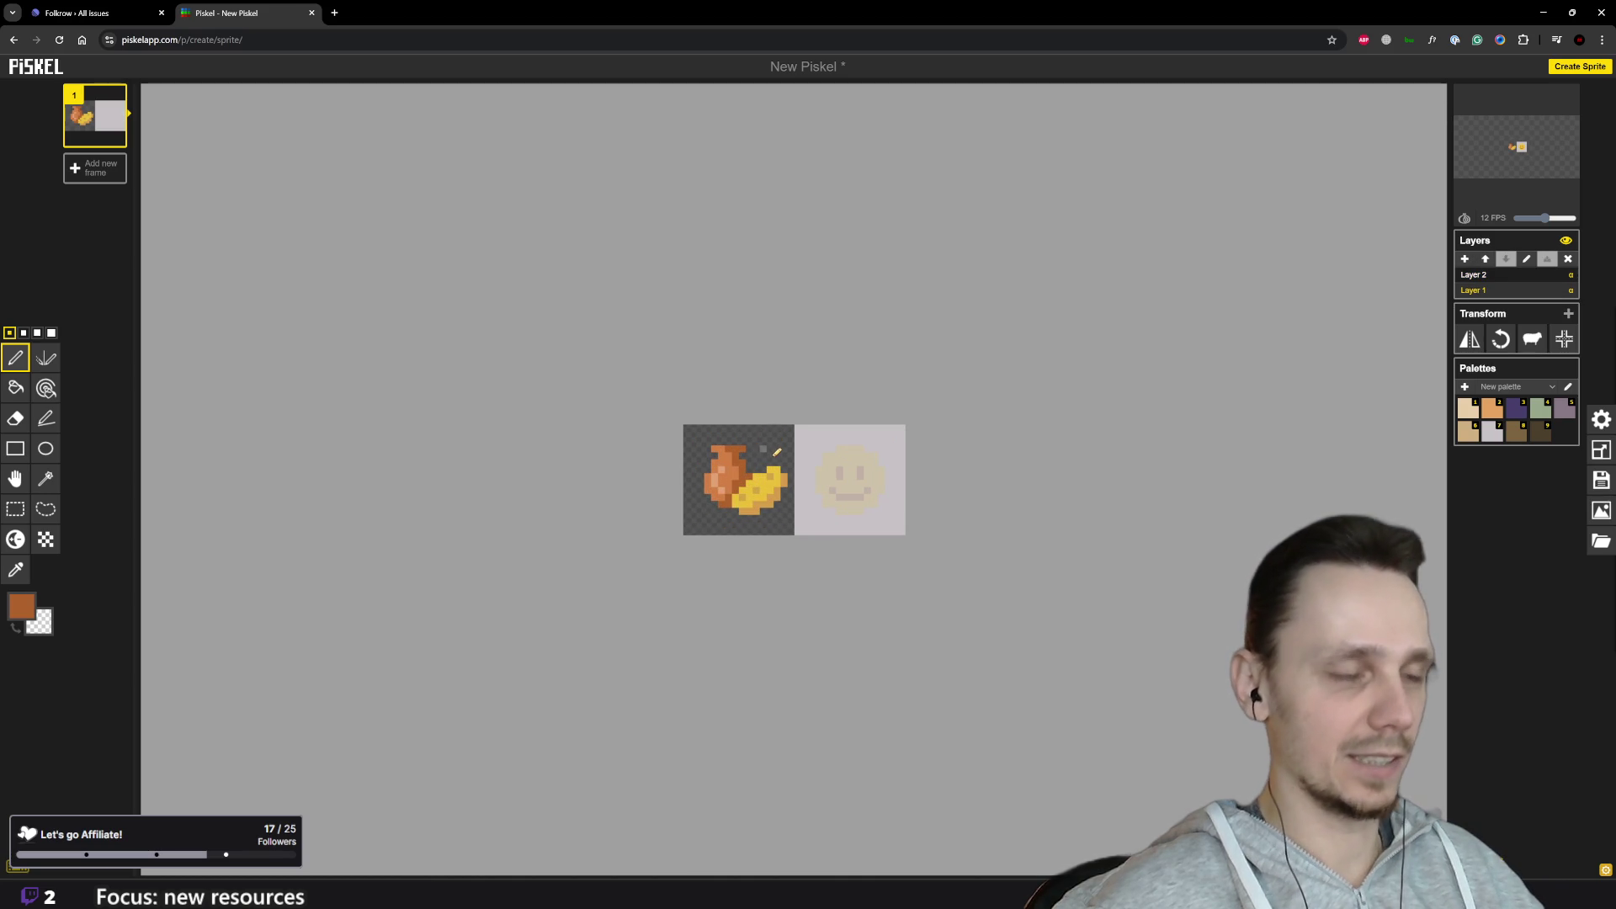
{"action": "scroll", "coordinate": [1087, 462], "scroll_direction": "up", "scroll_amount": 1}
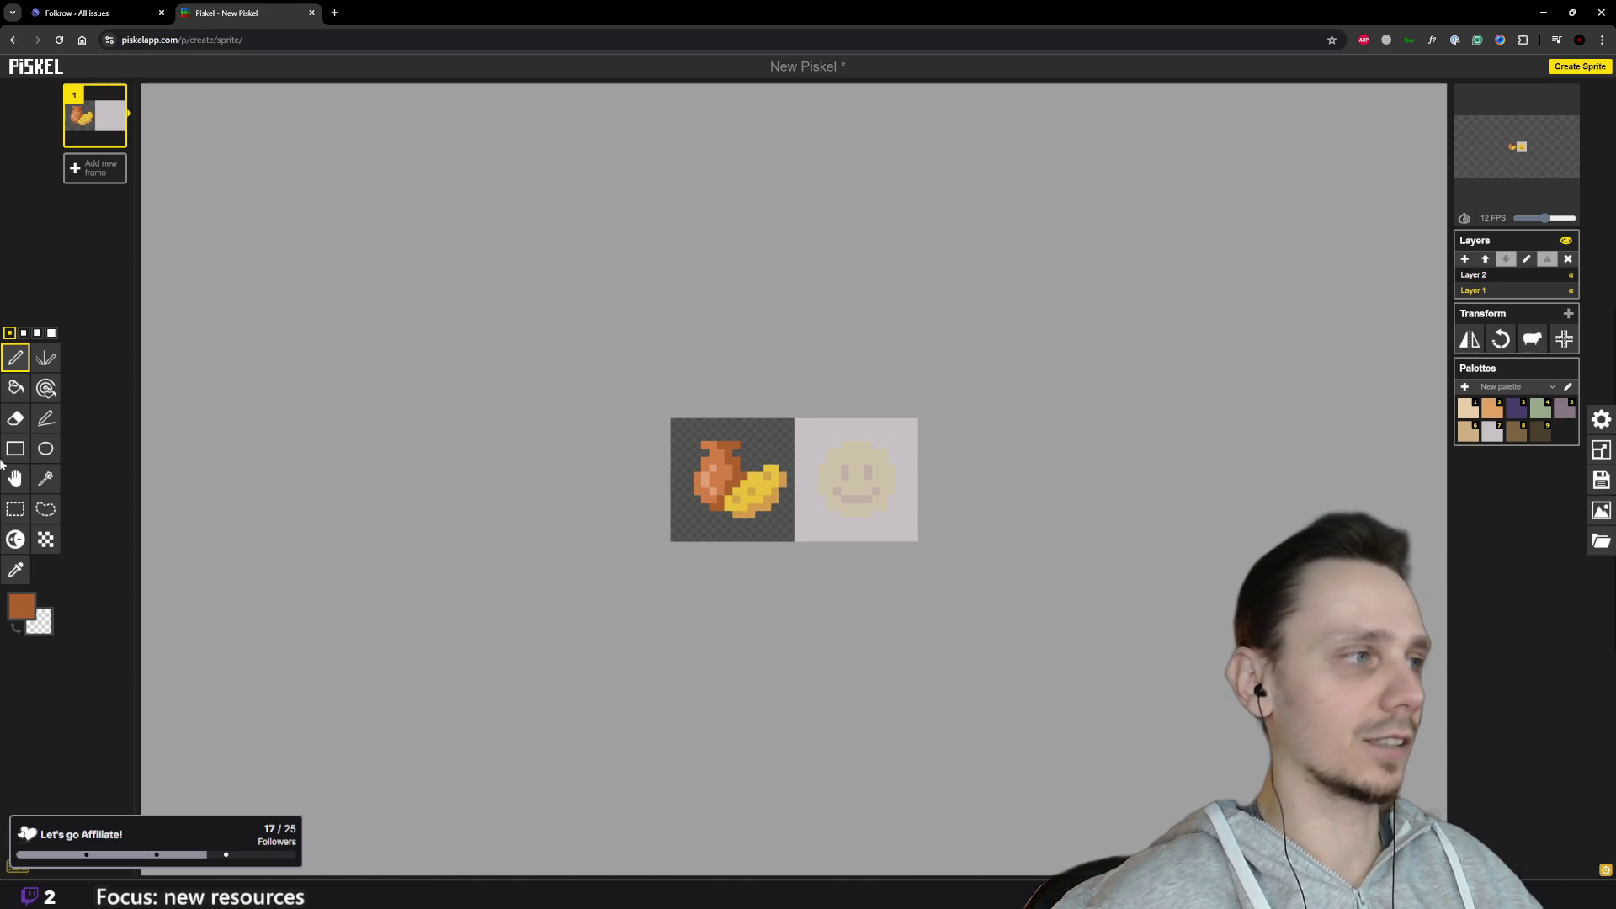
{"action": "left_click", "coordinate": [15, 509]}
Step: Clear the food icon from the left tile and import budget-icon.png there
{"action": "left_click_drag", "start_coordinate": [684, 432], "coordinate": [793, 541]}
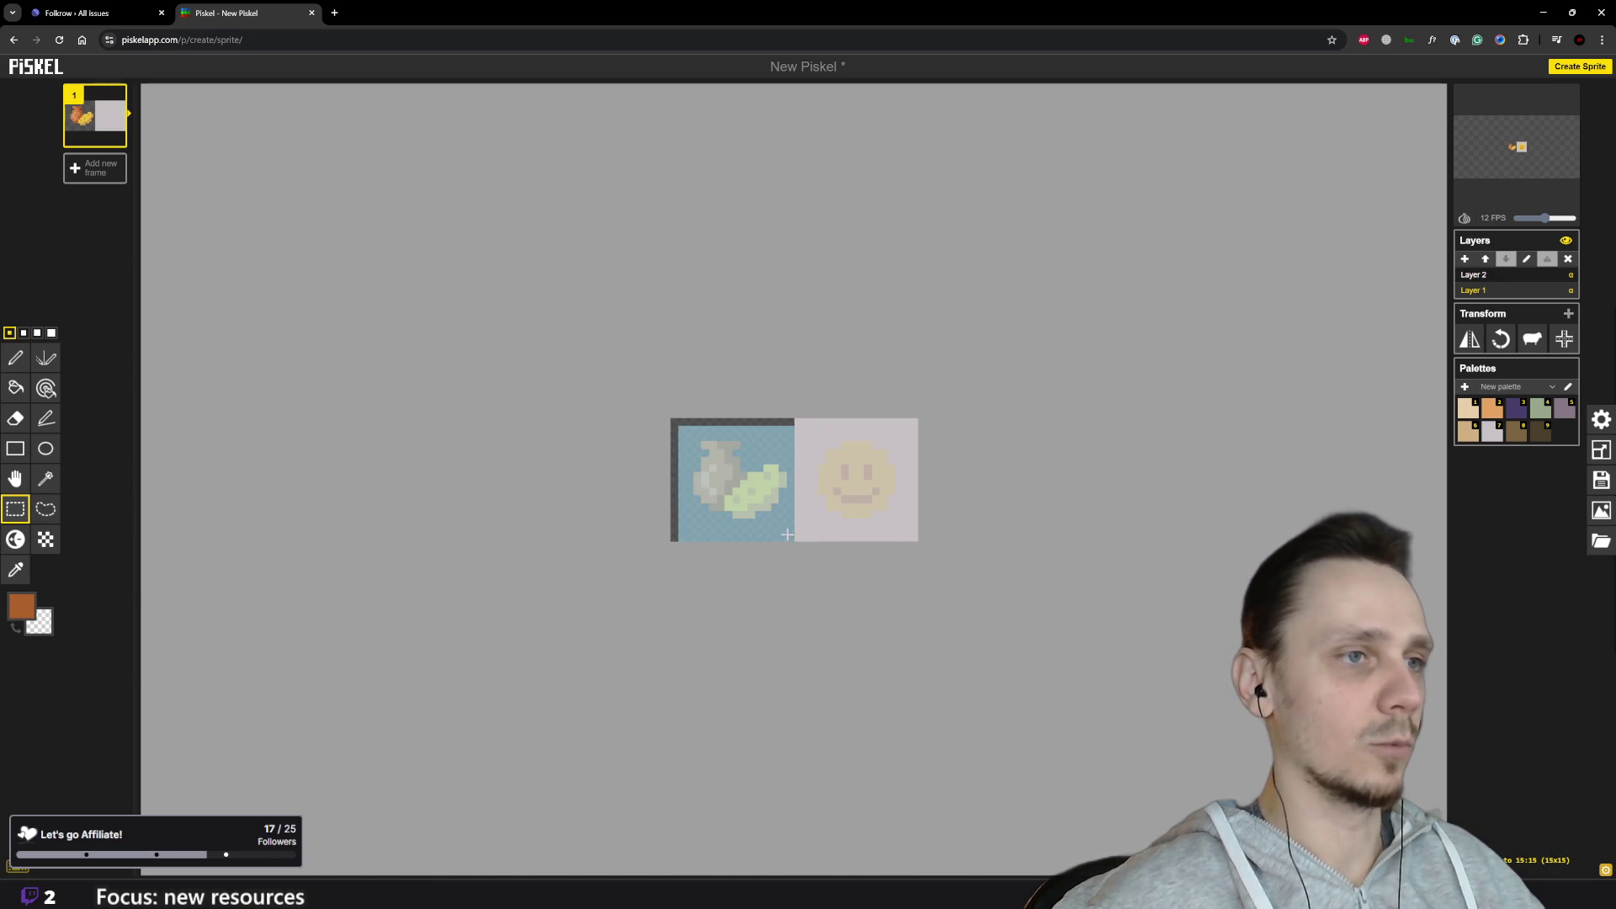
{"action": "key", "text": "Delete"}
{"action": "left_click", "coordinate": [752, 555]}
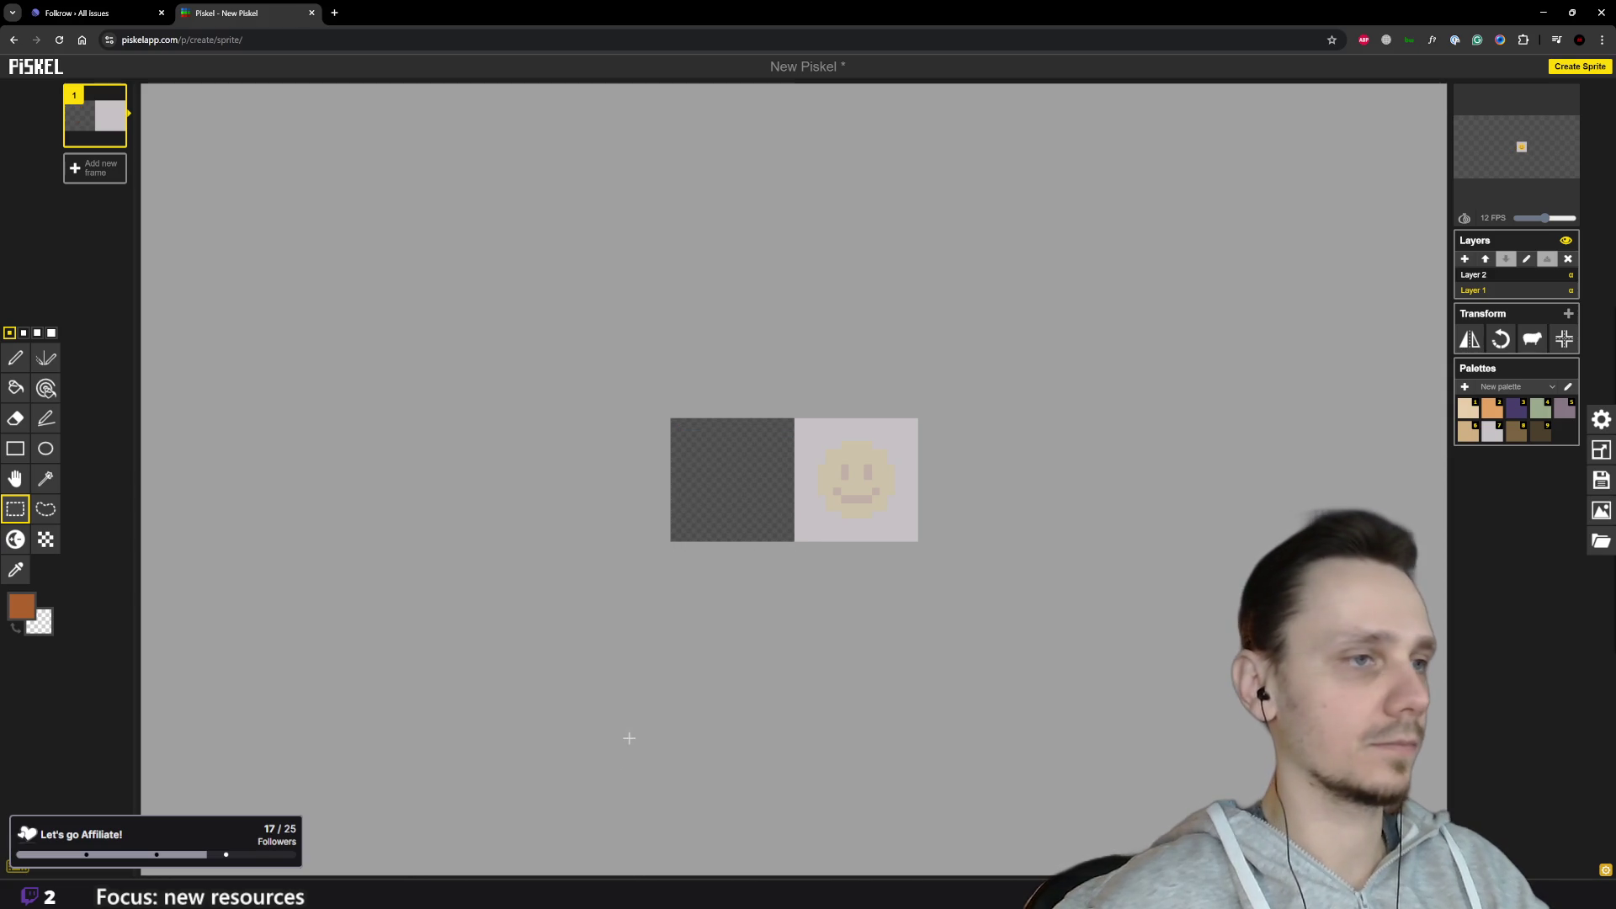
{"action": "left_click", "coordinate": [643, 895]}
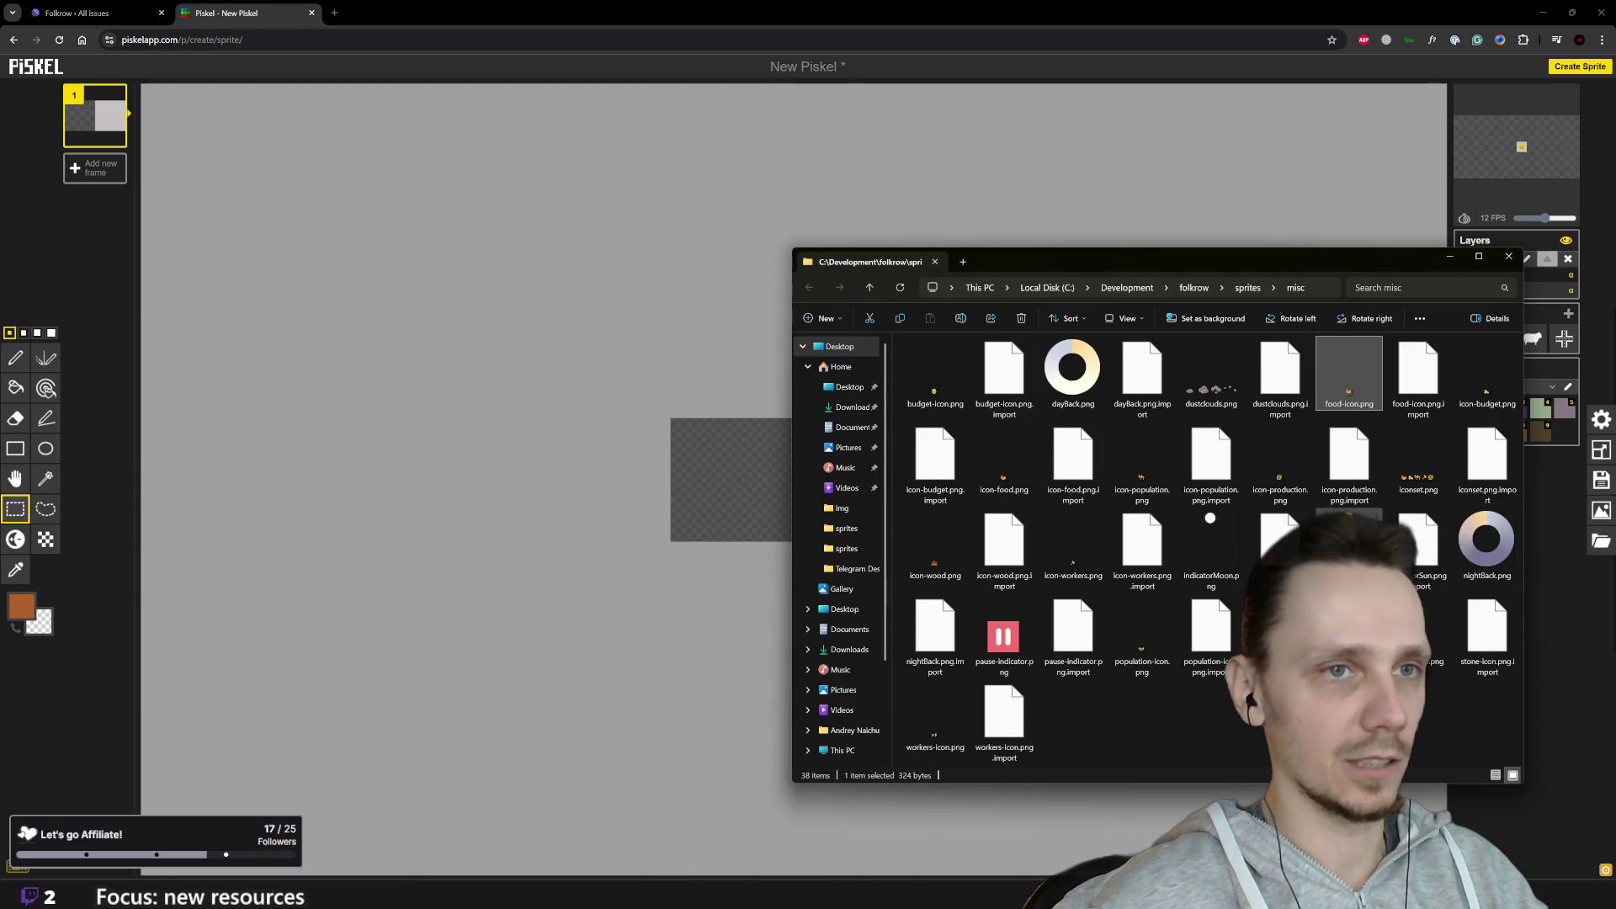
{"action": "left_click_drag", "start_coordinate": [892, 377], "coordinate": [926, 470]}
{"action": "left_click", "coordinate": [934, 374]}
{"action": "left_click_drag", "start_coordinate": [934, 375], "coordinate": [716, 494]}
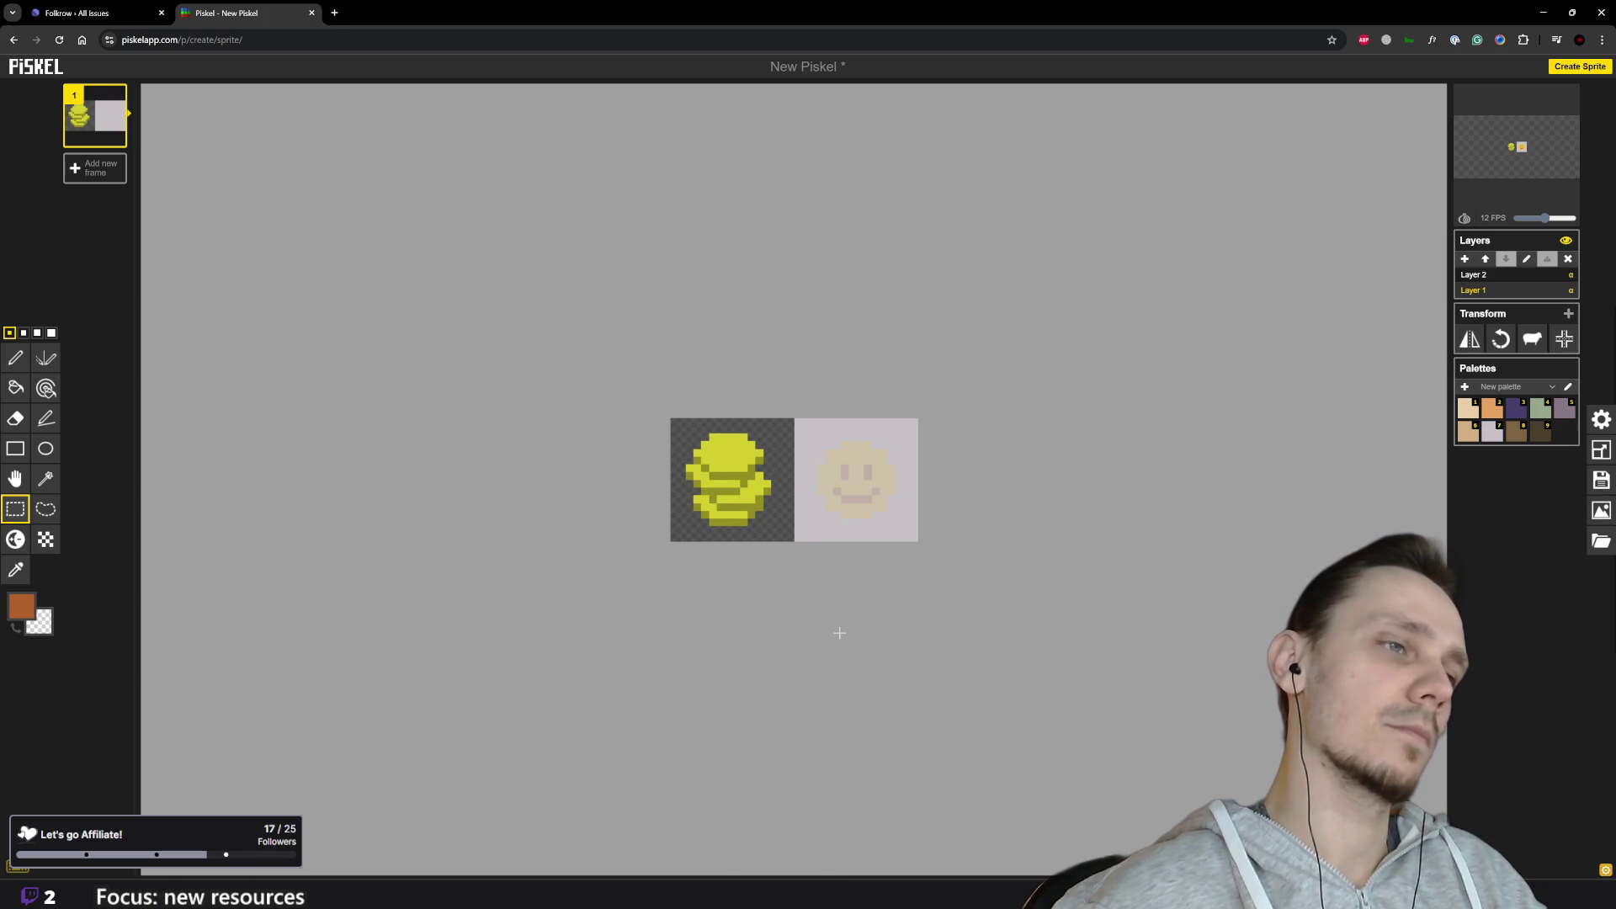
Step: Sample the coin's yellow as the drawing colour and return to the pen
{"action": "scroll", "coordinate": [993, 488], "scroll_direction": "up", "scroll_amount": 1}
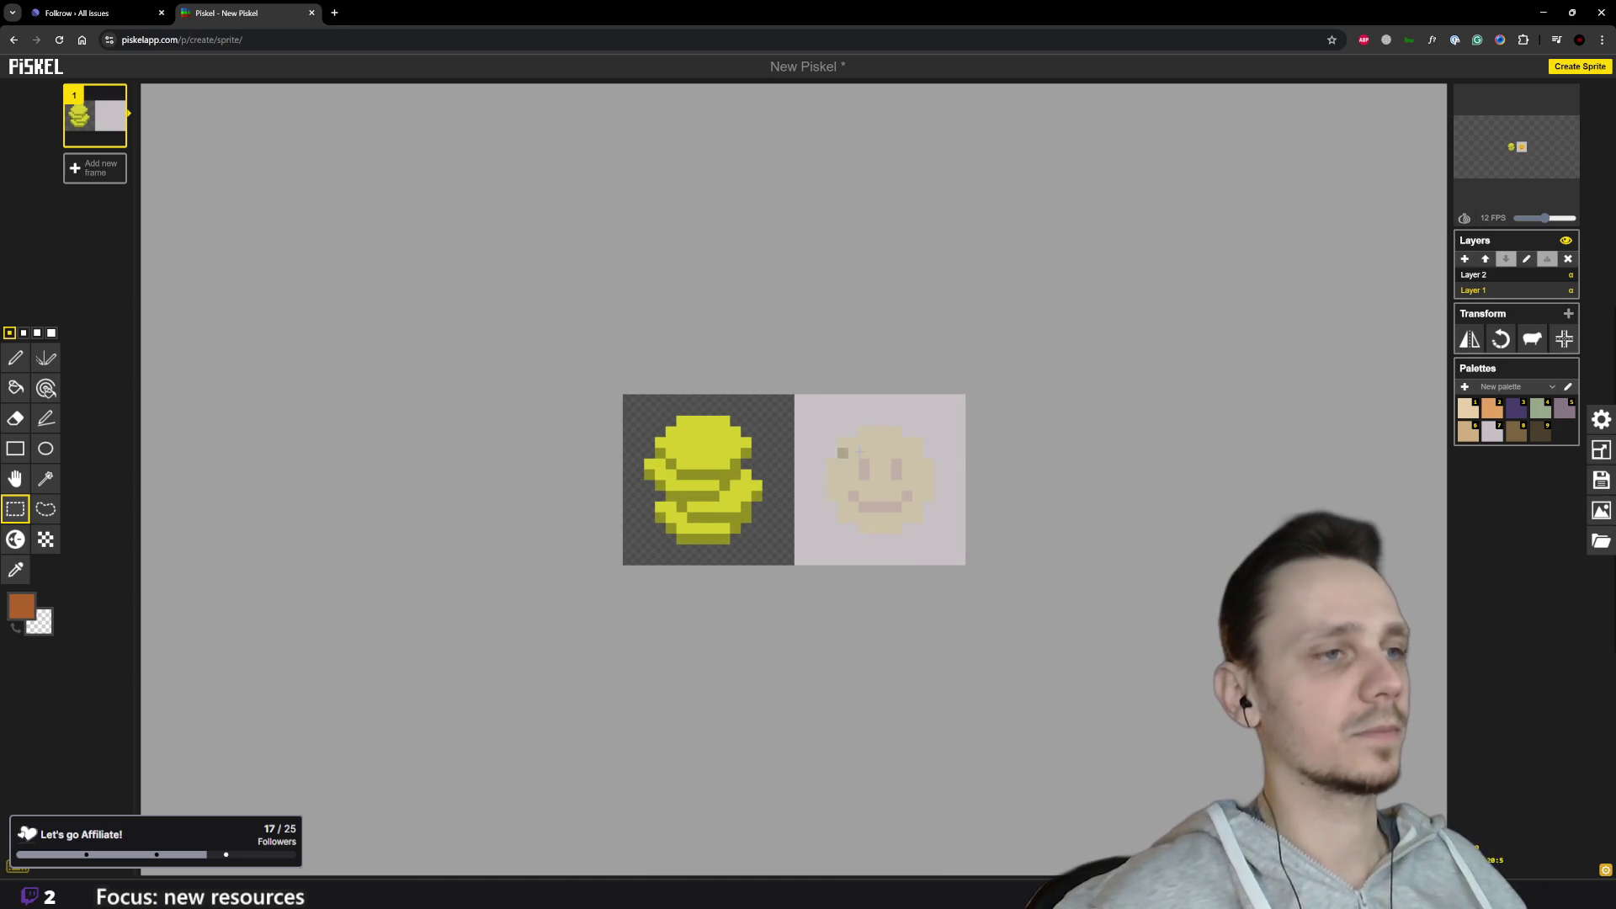
{"action": "key", "text": "o"}
{"action": "left_click", "coordinate": [702, 443]}
{"action": "key", "text": "p"}
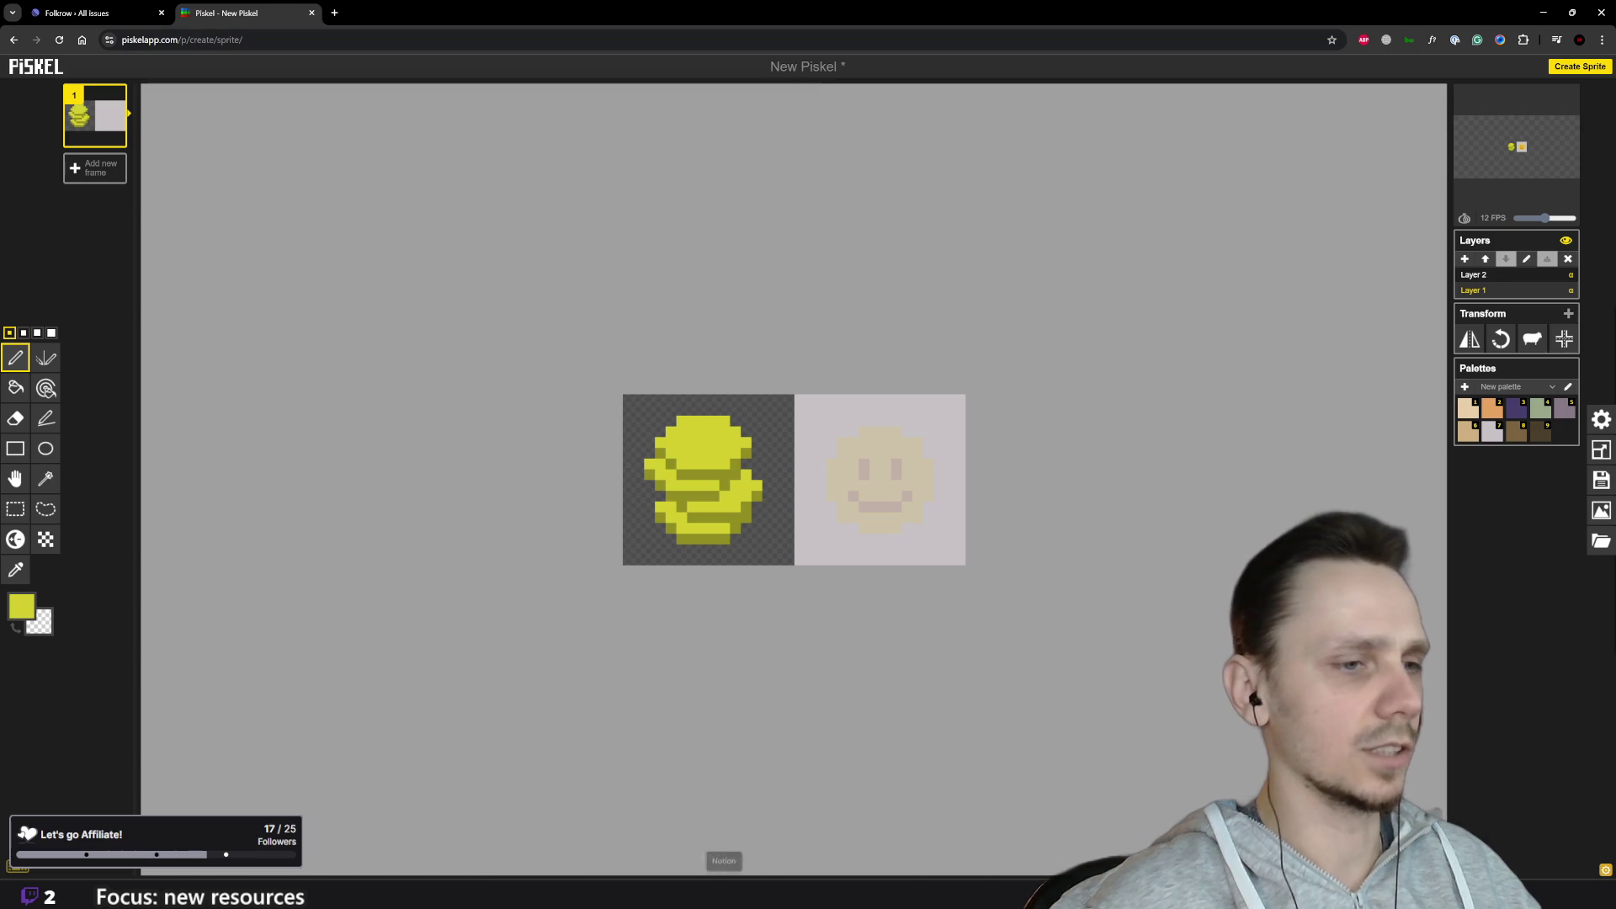
{"action": "left_click", "coordinate": [642, 830]}
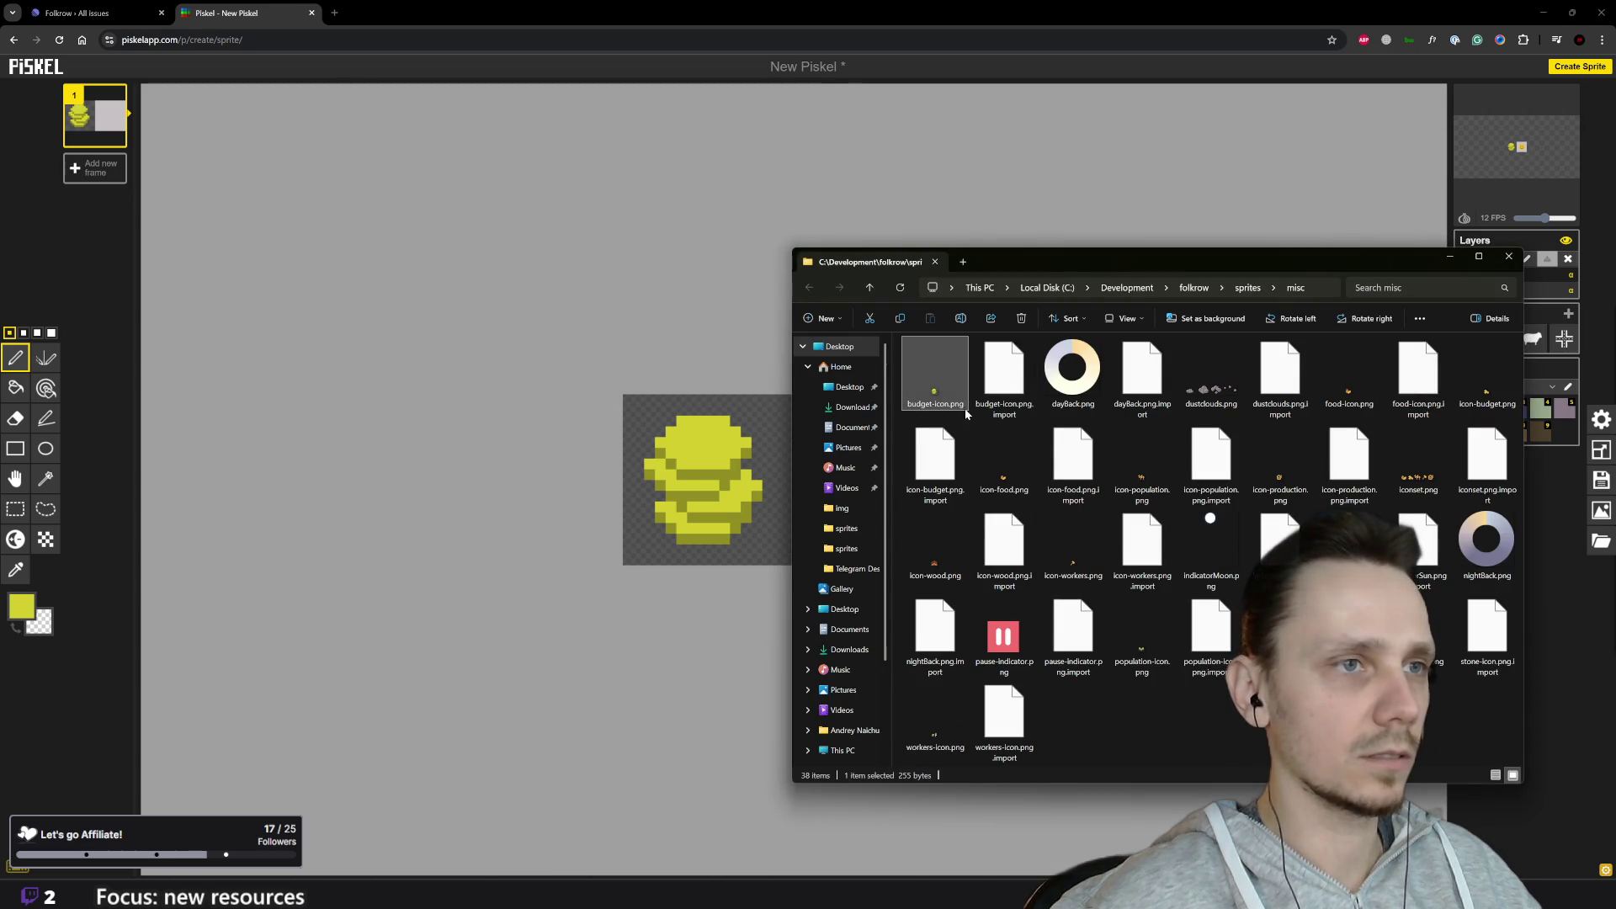
{"action": "mouse_move", "coordinate": [955, 411]}
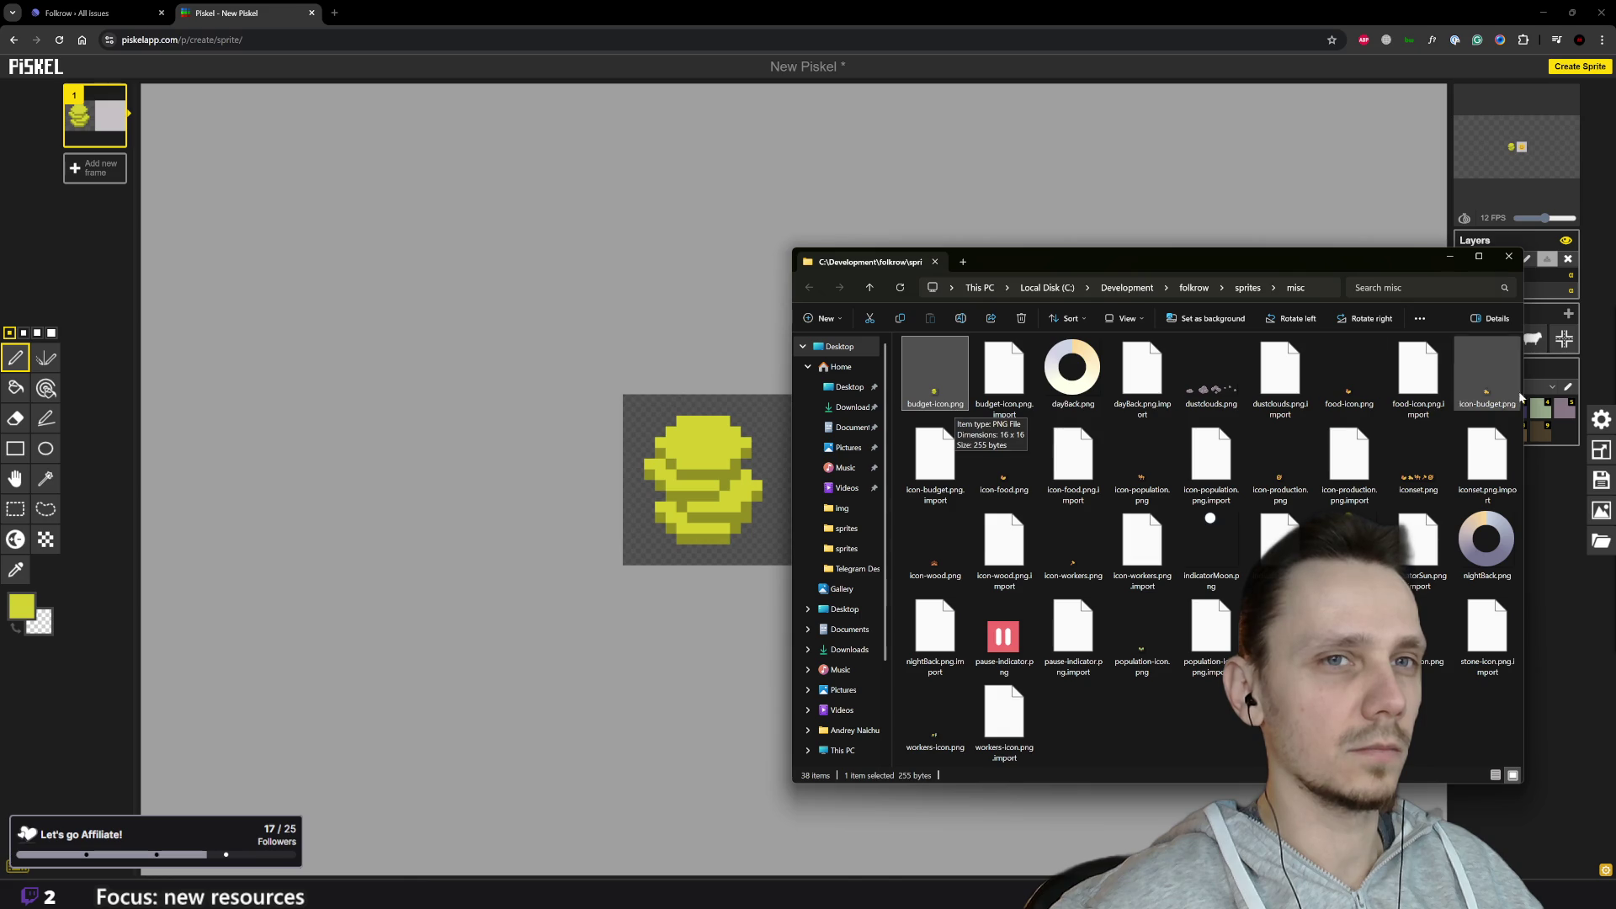
{"action": "left_click", "coordinate": [1267, 247]}
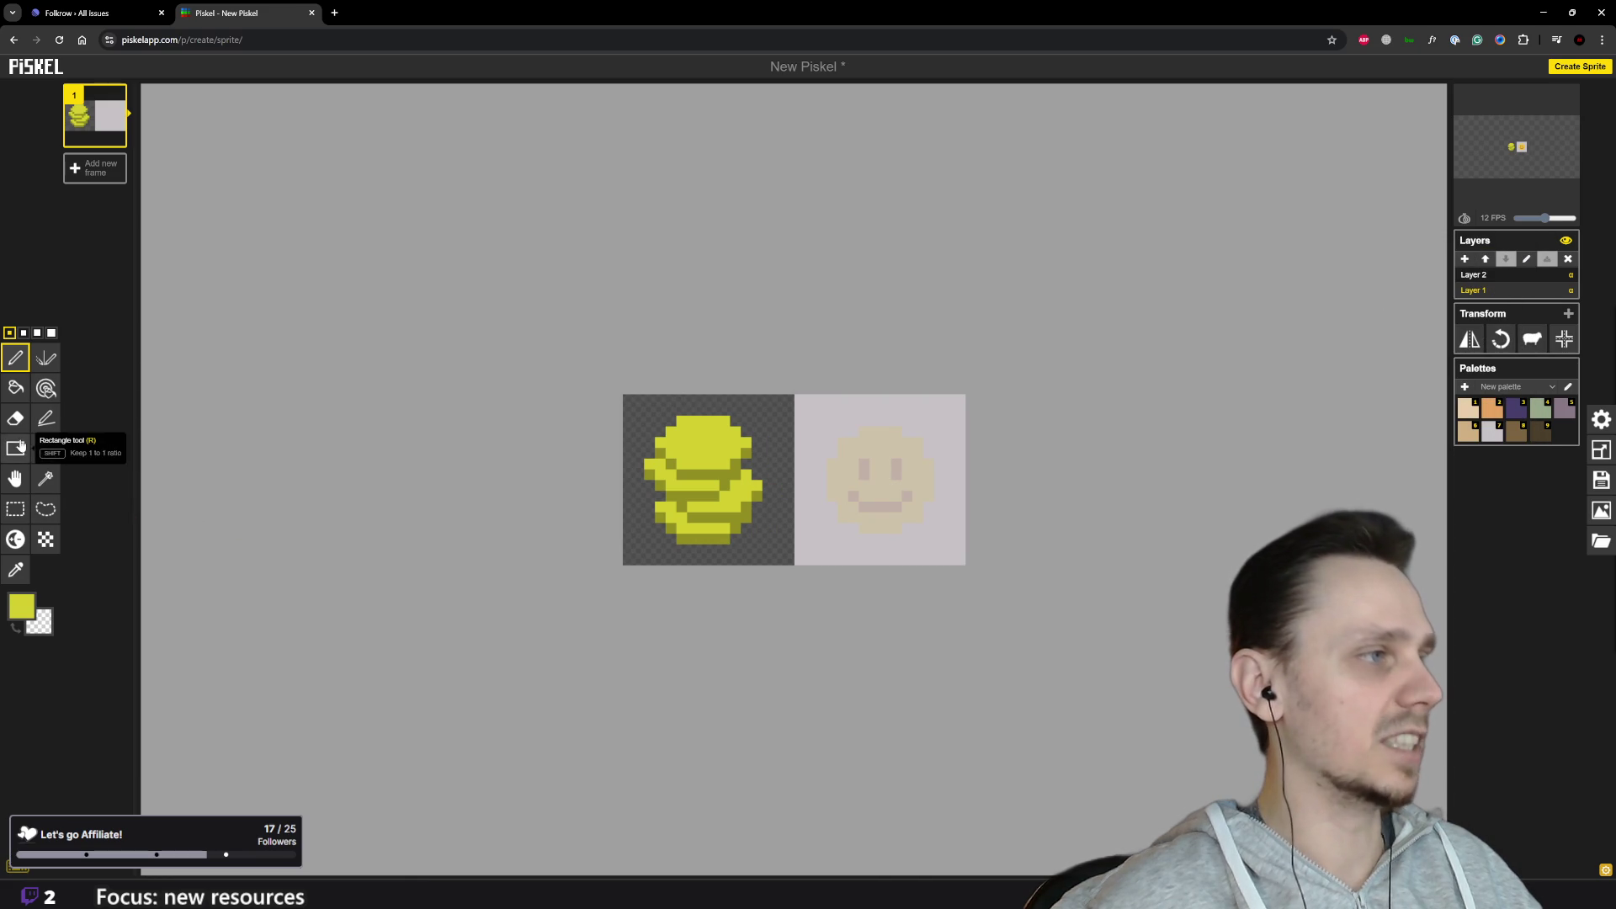
Step: Replace the coin sprite with the gold pile icon and sample its gold colour
{"action": "left_click", "coordinate": [15, 508]}
{"action": "mouse_move", "coordinate": [633, 394]}
{"action": "left_mouse_down"}
{"action": "mouse_move", "coordinate": [799, 588]}
{"action": "mouse_move", "coordinate": [779, 581]}
{"action": "left_mouse_up"}
{"action": "key", "text": "Delete"}
{"action": "left_click", "coordinate": [775, 580]}
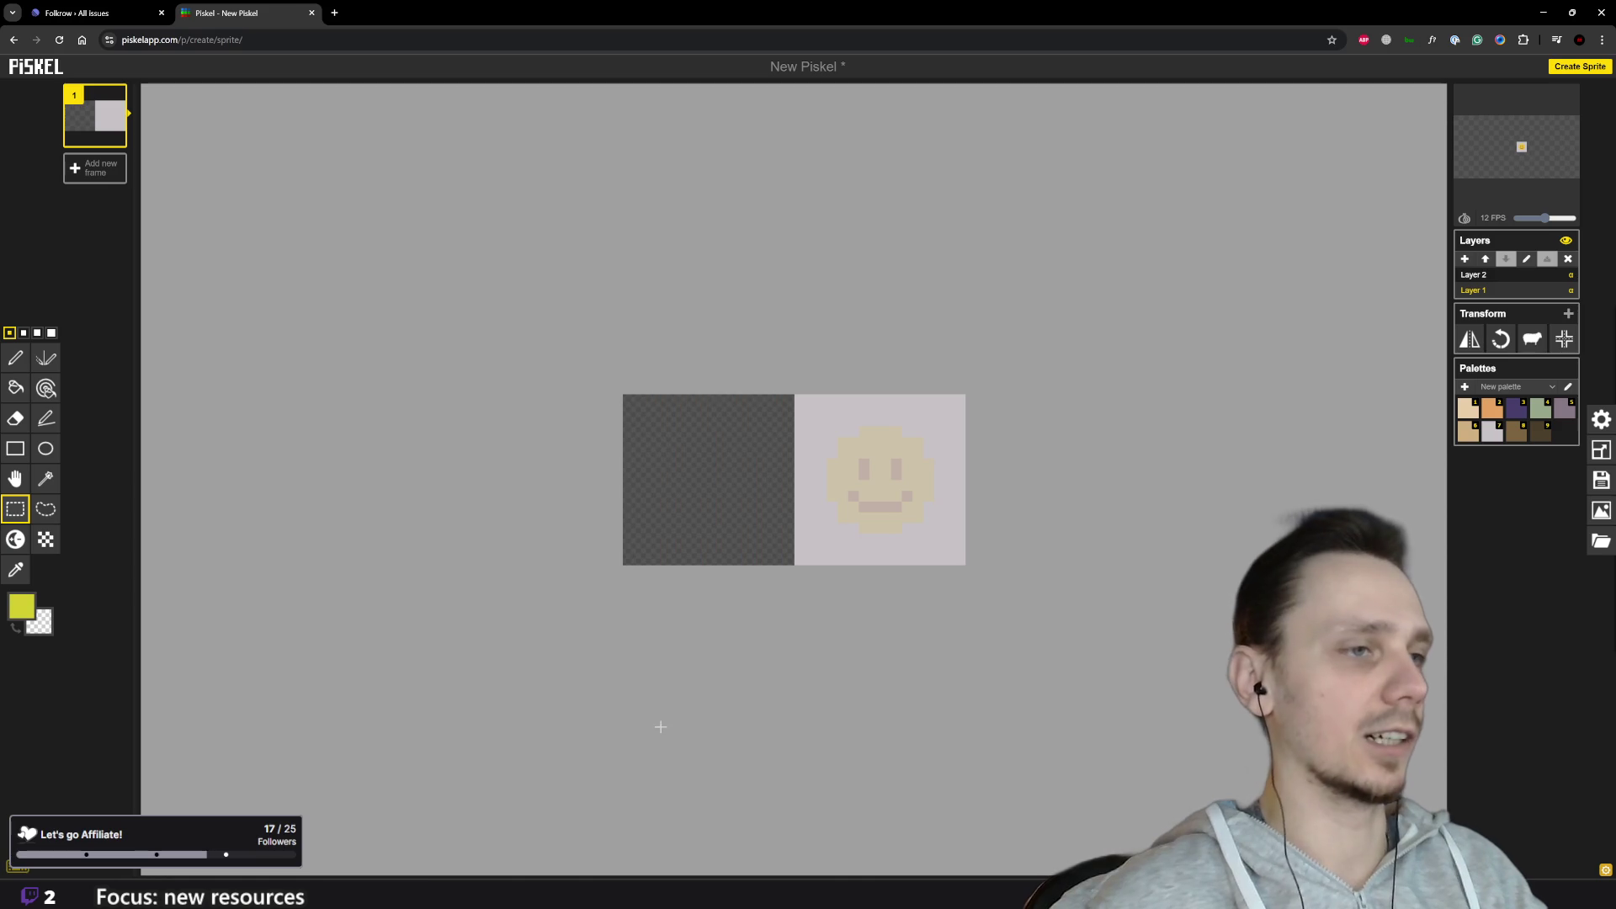
{"action": "left_click", "coordinate": [641, 827]}
{"action": "mouse_move", "coordinate": [1482, 371]}
{"action": "left_mouse_down"}
{"action": "mouse_move", "coordinate": [747, 480]}
{"action": "mouse_move", "coordinate": [707, 510]}
{"action": "left_mouse_up"}
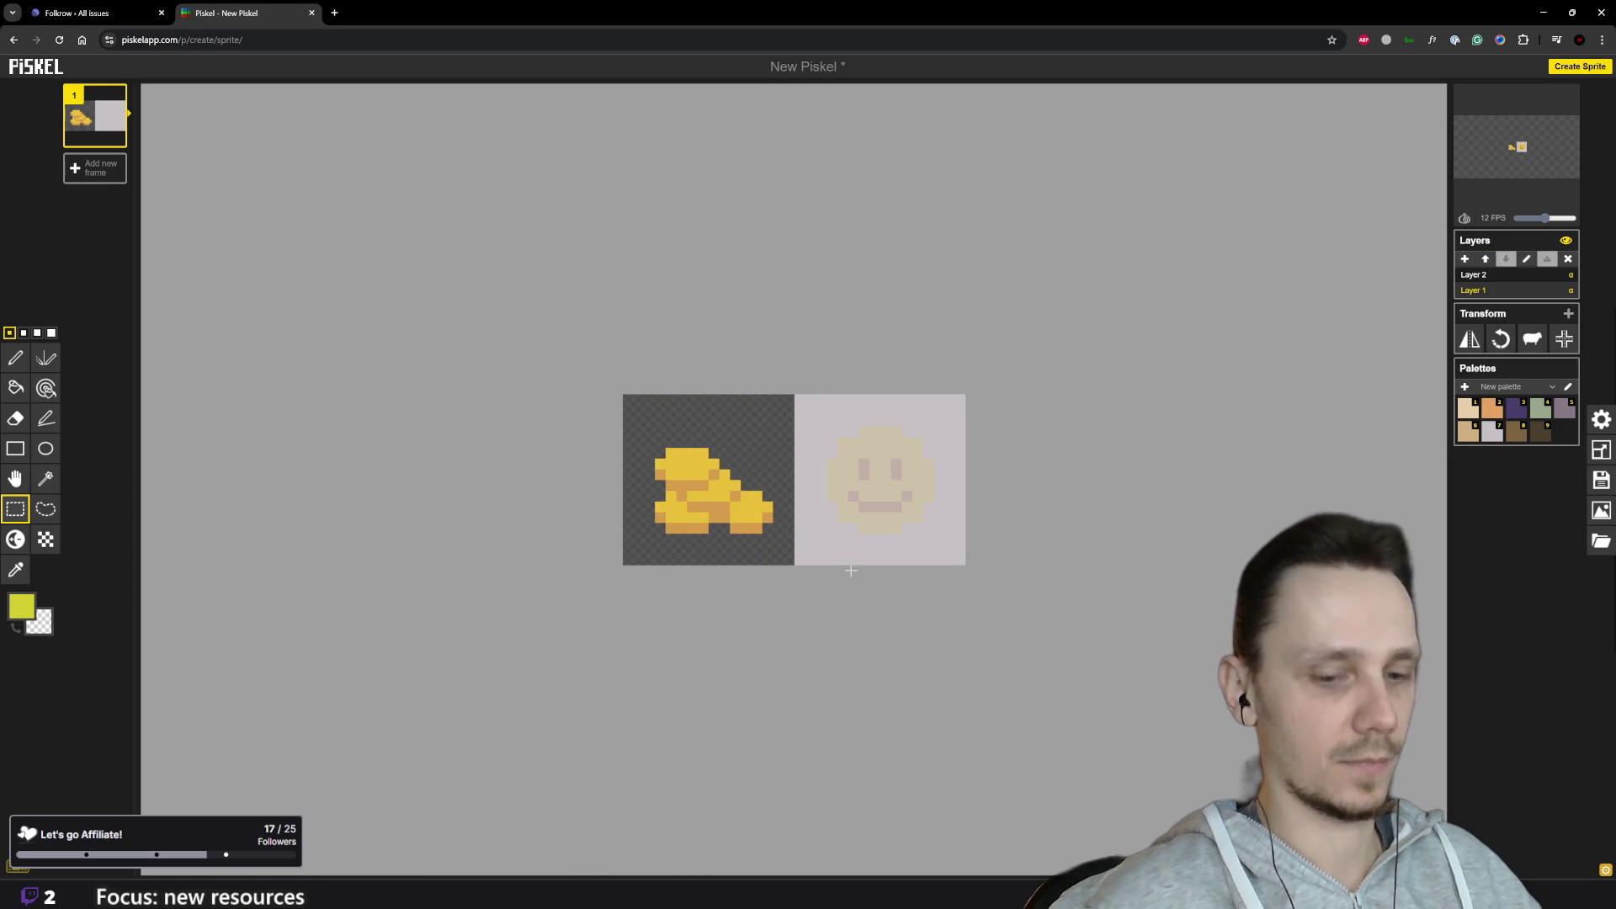
{"action": "key", "text": "o"}
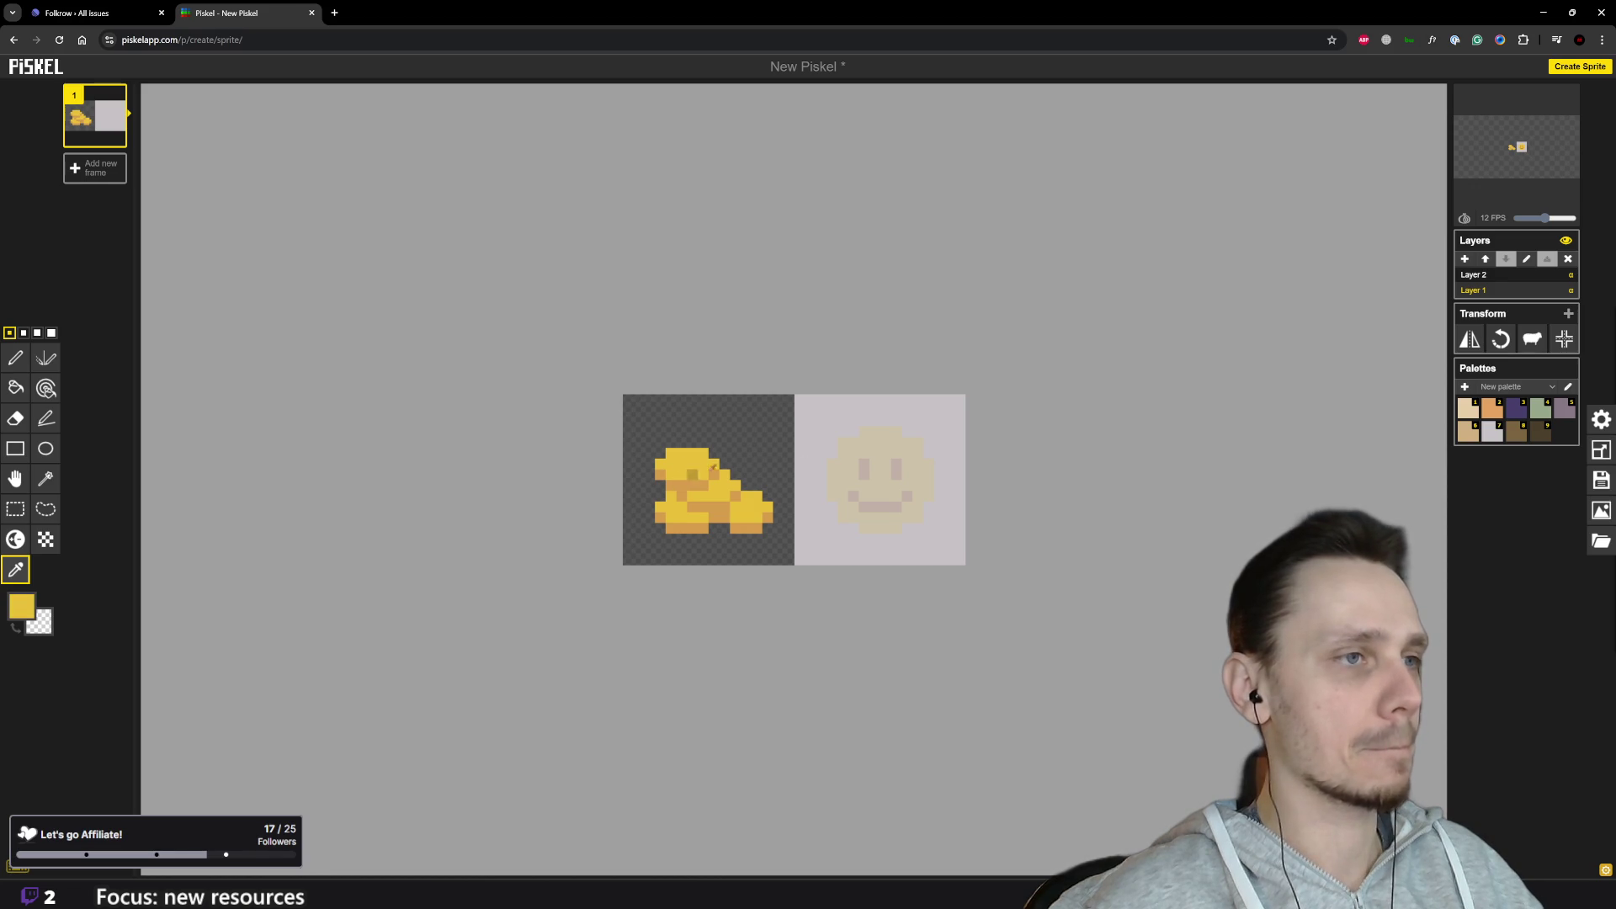
{"action": "key", "text": "p"}
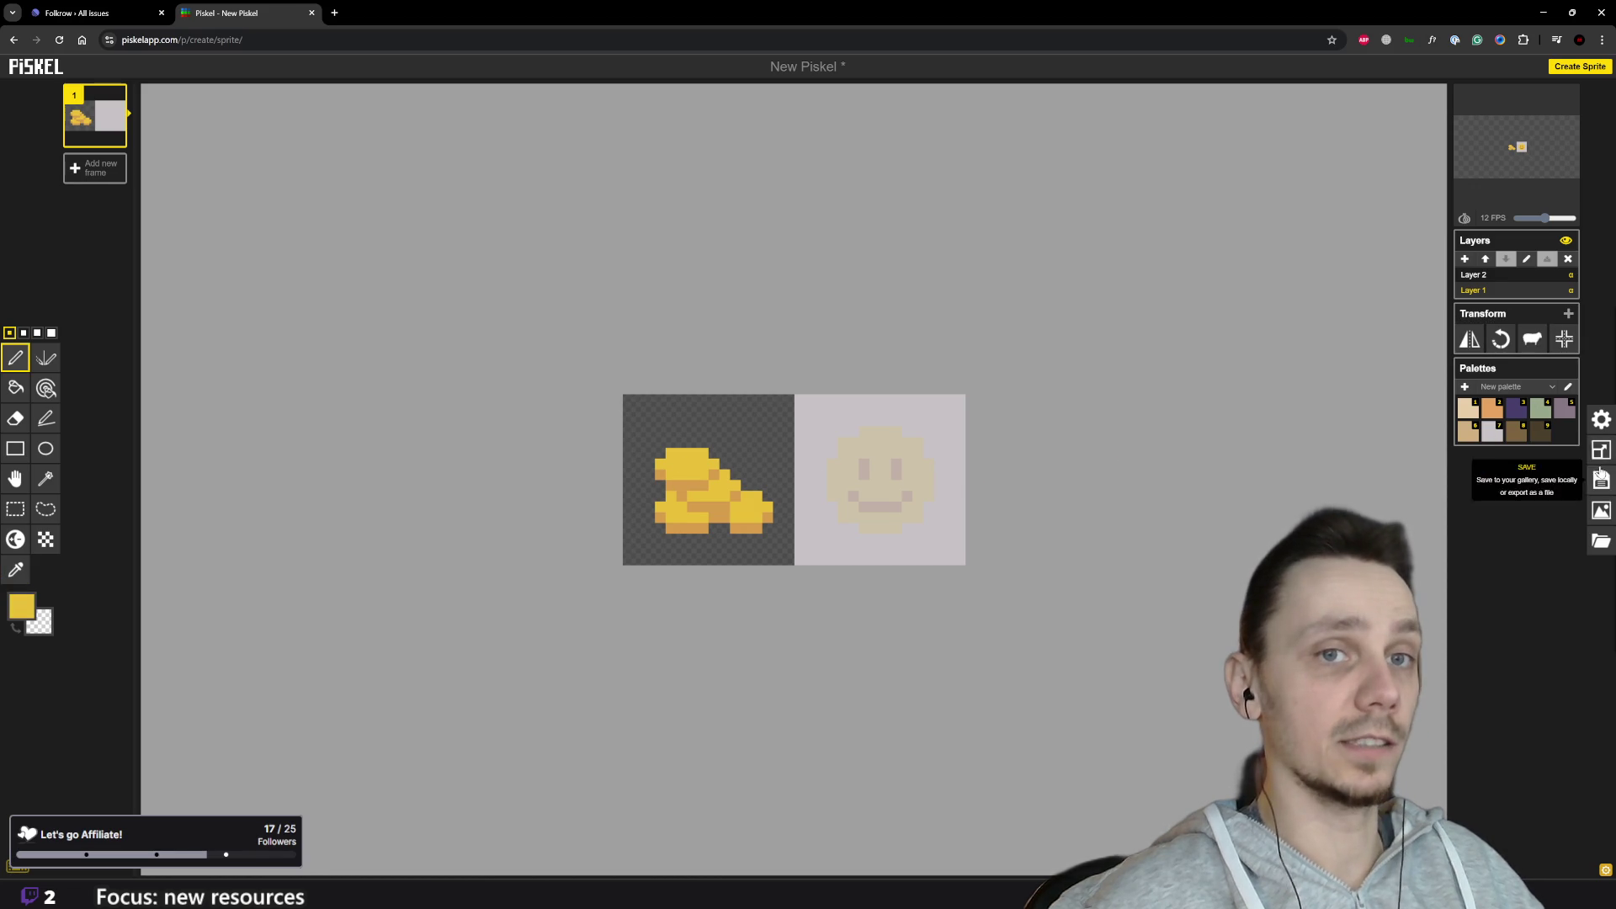
Step: Sample the tan colour from the gold sprite on Layer 1
{"action": "left_click", "coordinate": [1480, 276]}
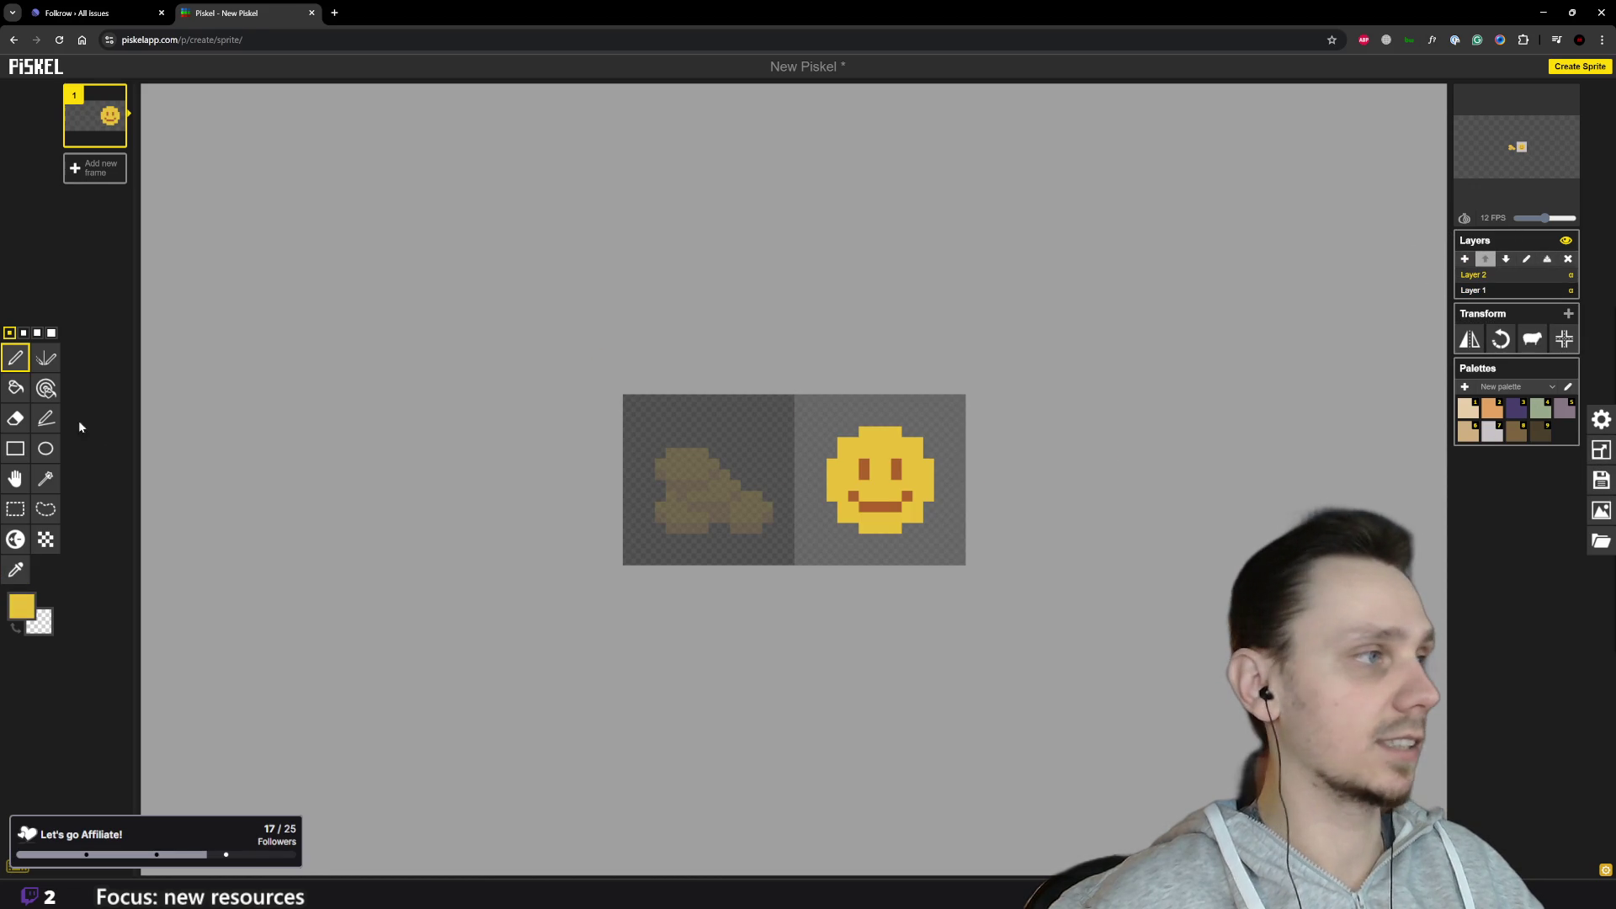
{"action": "left_click", "coordinate": [16, 390]}
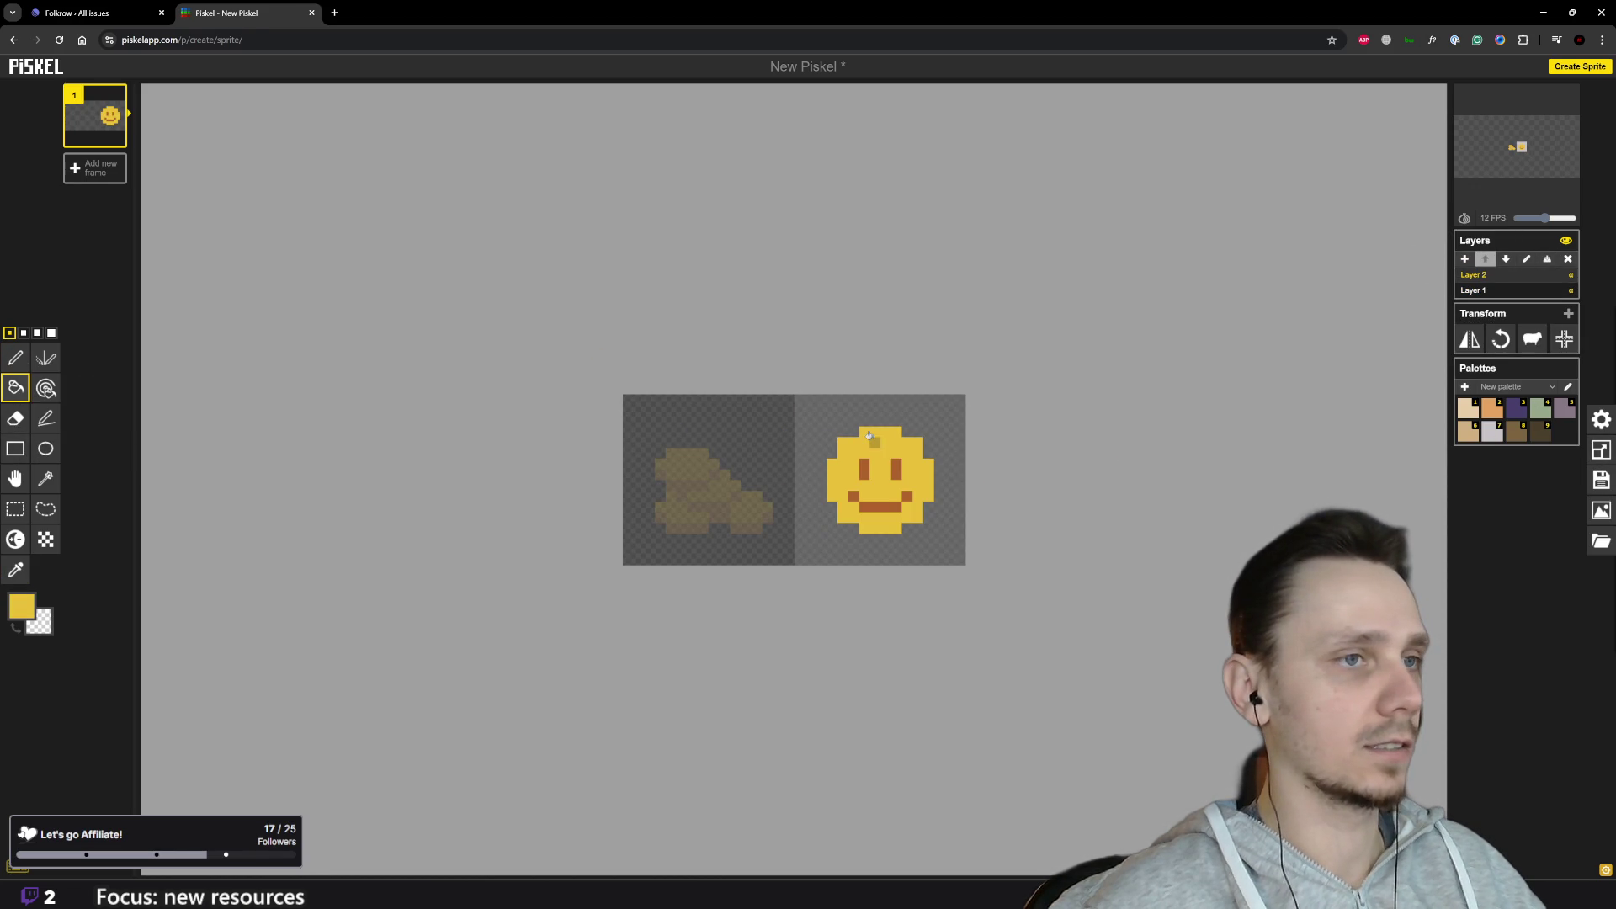
{"action": "left_click", "coordinate": [1490, 291]}
{"action": "key", "text": "o"}
{"action": "left_click", "coordinate": [724, 503]}
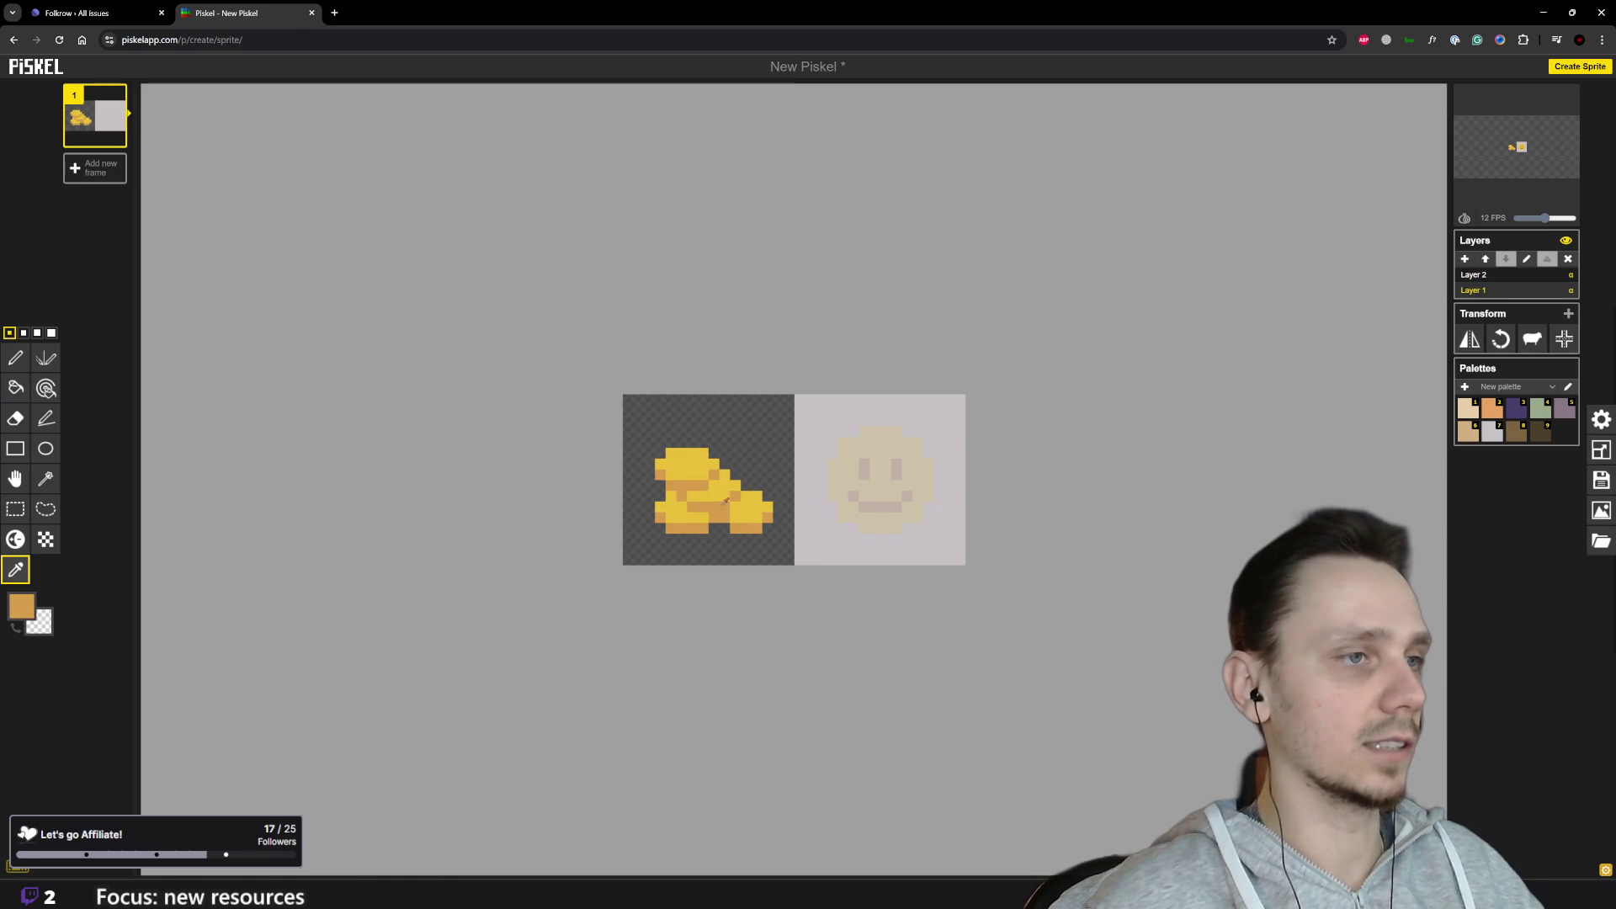
{"action": "key", "text": "p"}
Step: Try repainting the smiley's mouth in tan on Layer 2, then undo it
{"action": "left_click", "coordinate": [1480, 276]}
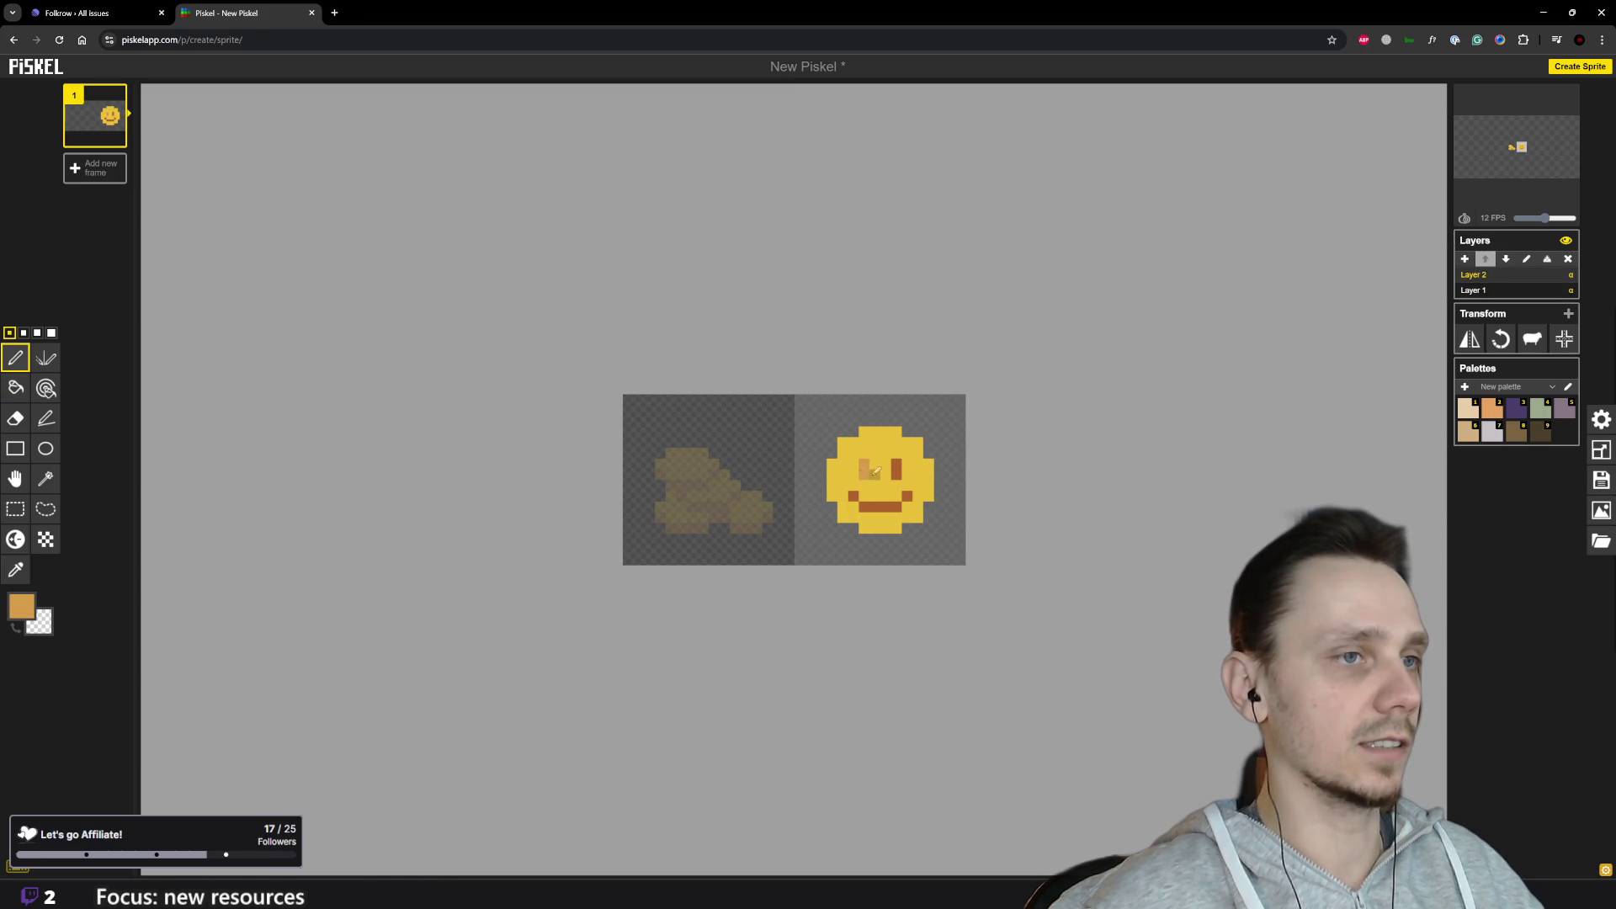
{"action": "left_click_drag", "start_coordinate": [865, 499], "coordinate": [910, 493]}
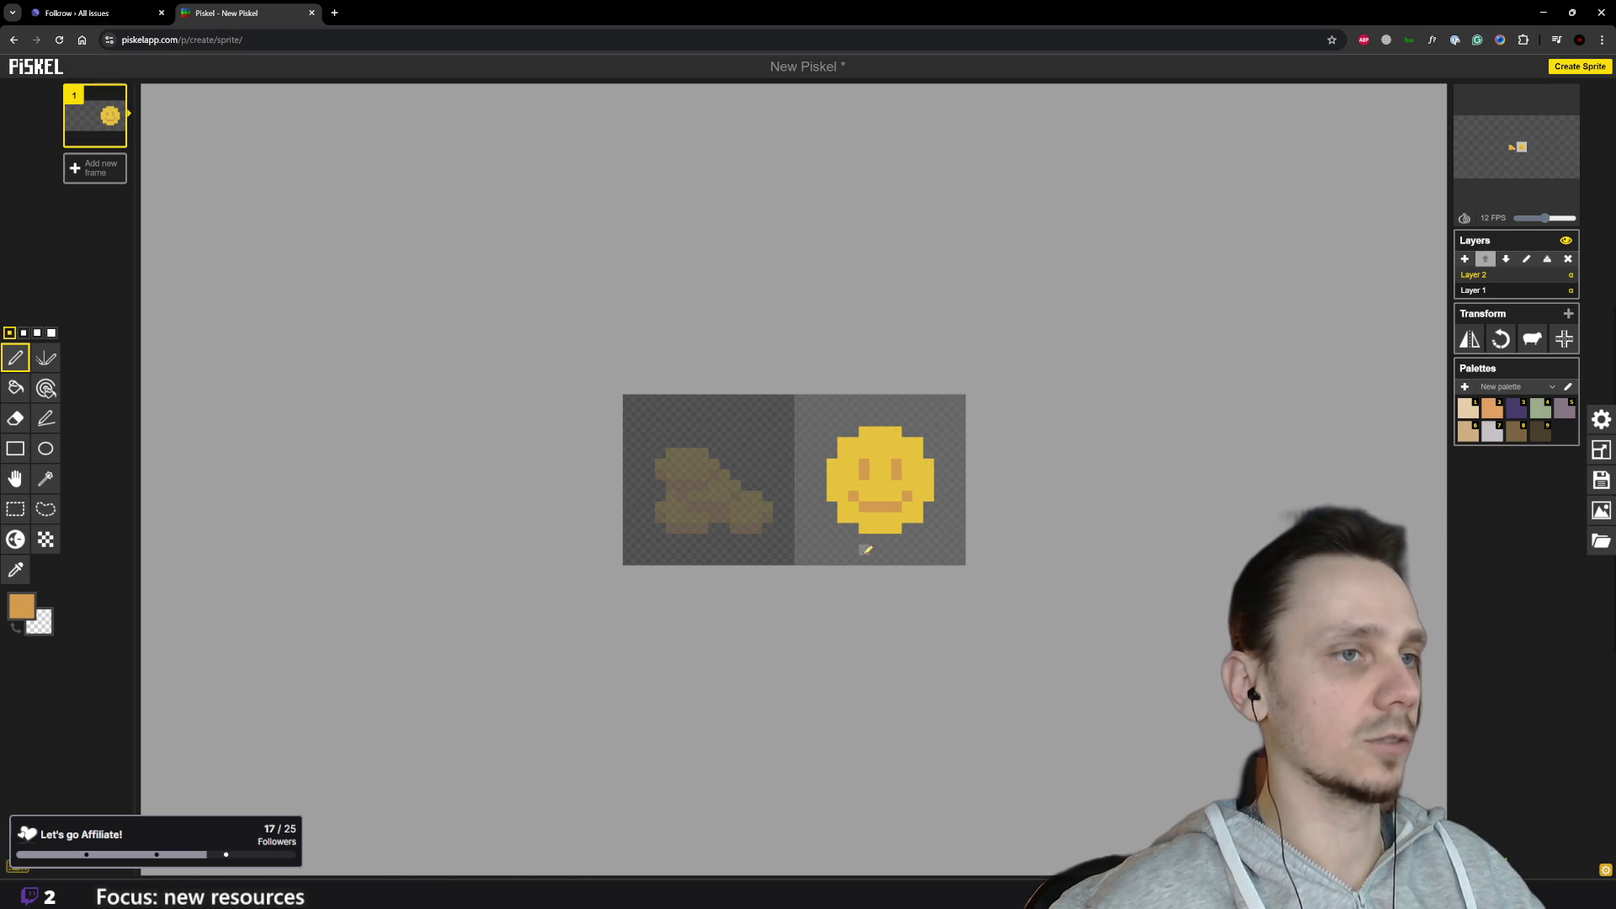
{"action": "scroll", "coordinate": [867, 551], "scroll_direction": "down", "scroll_amount": 5}
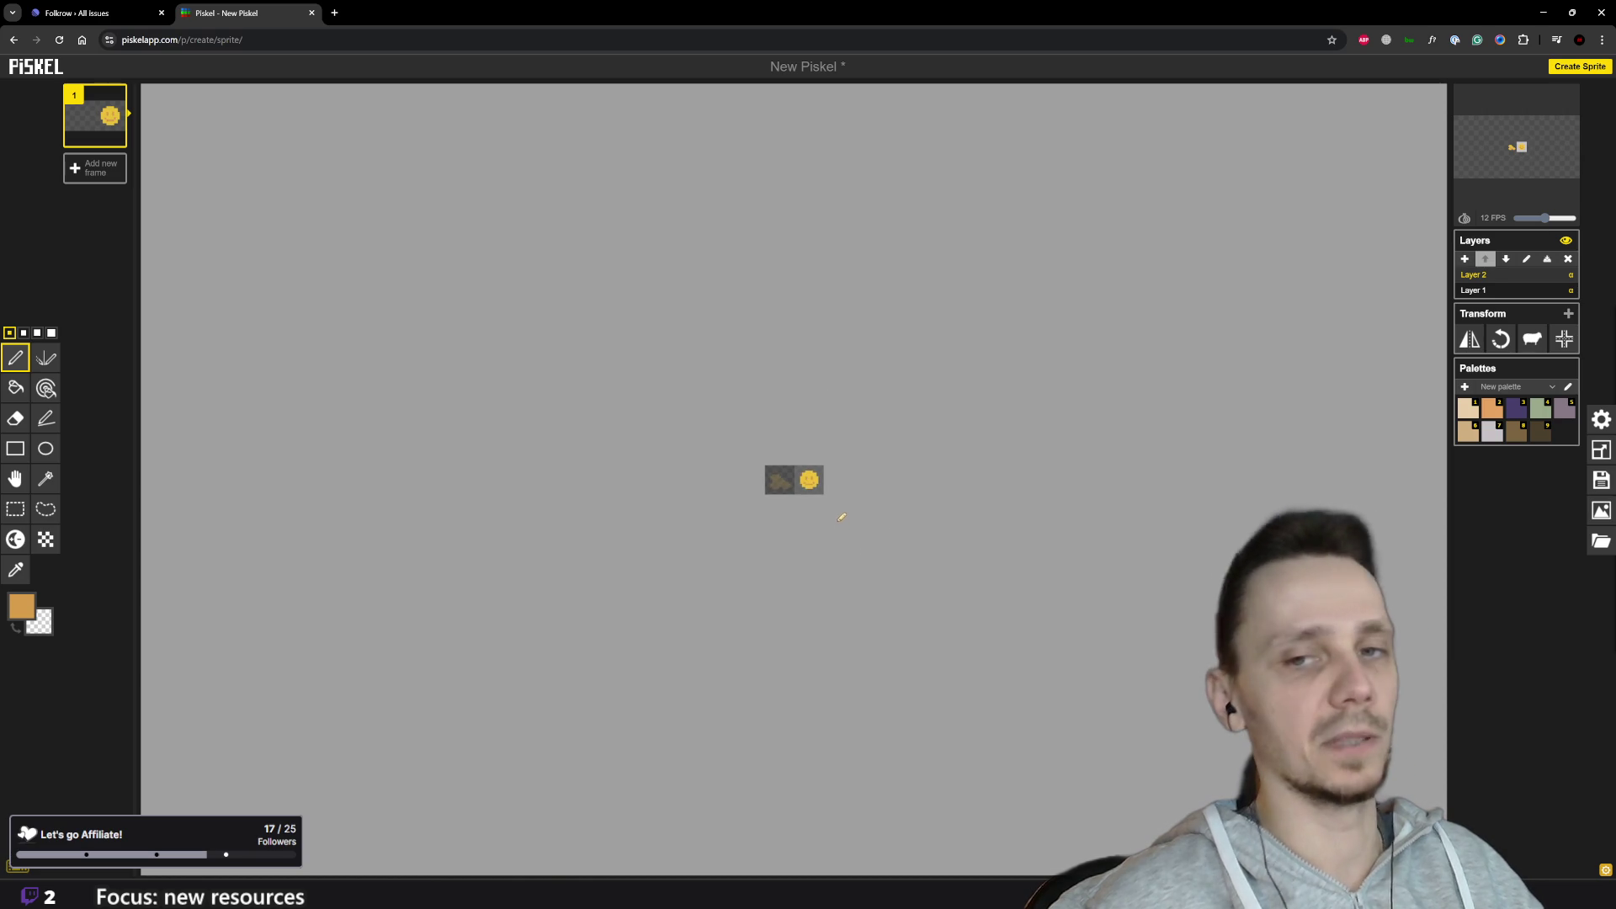
{"action": "scroll", "coordinate": [789, 456], "scroll_direction": "up", "scroll_amount": 4}
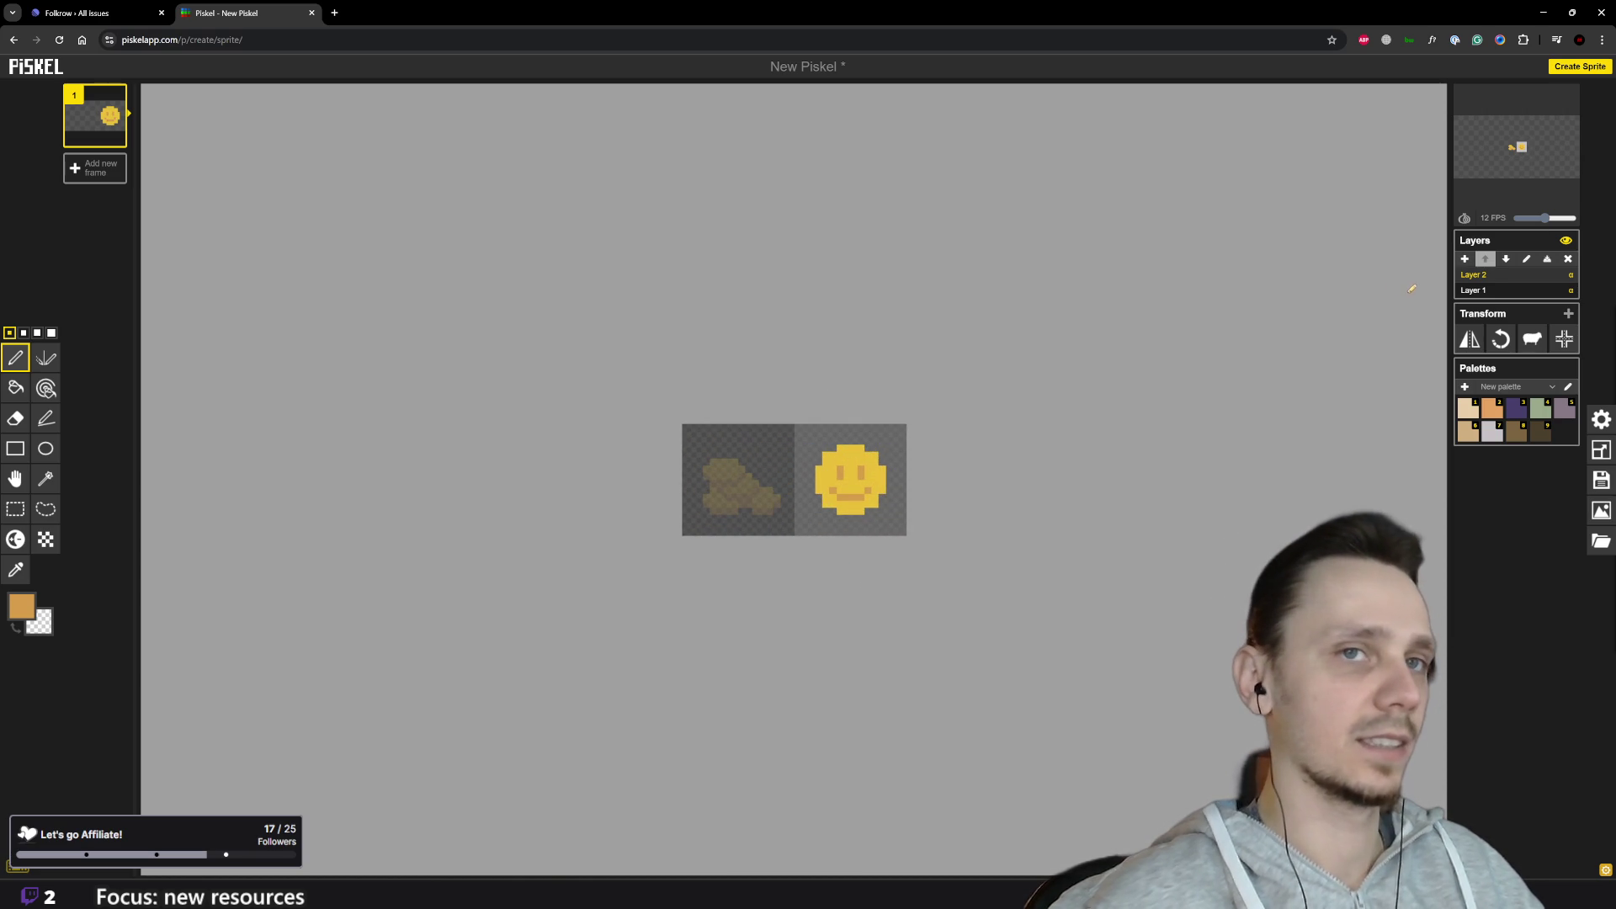
{"action": "key", "text": "ctrl+z"}
{"action": "key", "text": "ctrl+z"}
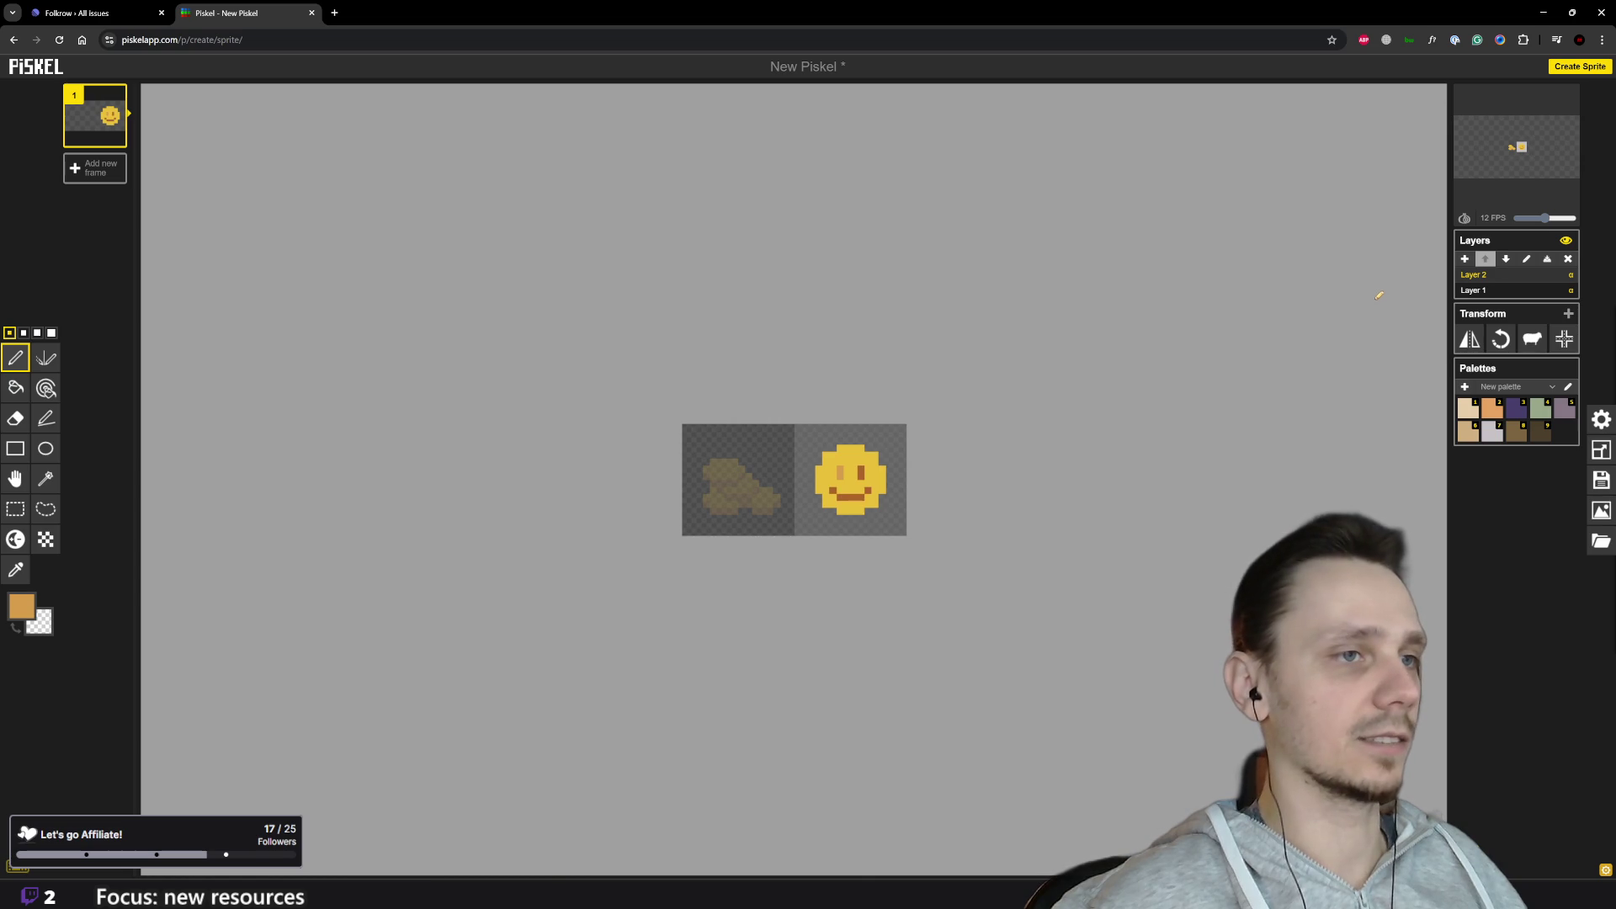
{"action": "scroll", "coordinate": [905, 453], "scroll_direction": "up", "scroll_amount": 2}
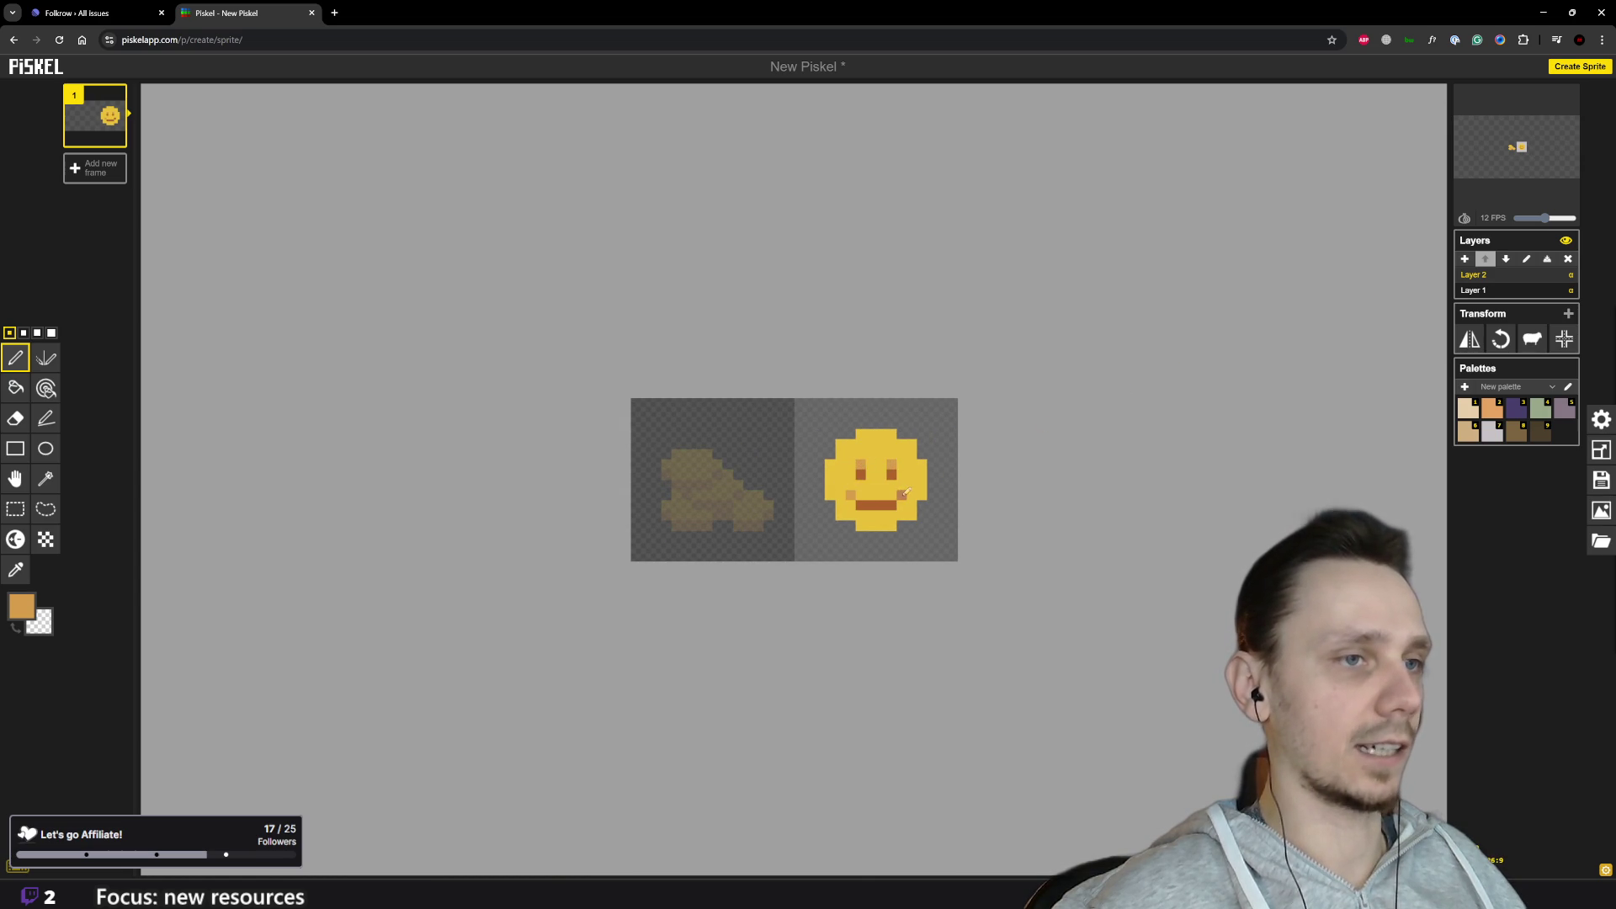
{"action": "scroll", "coordinate": [888, 533], "scroll_direction": "down", "scroll_amount": 4}
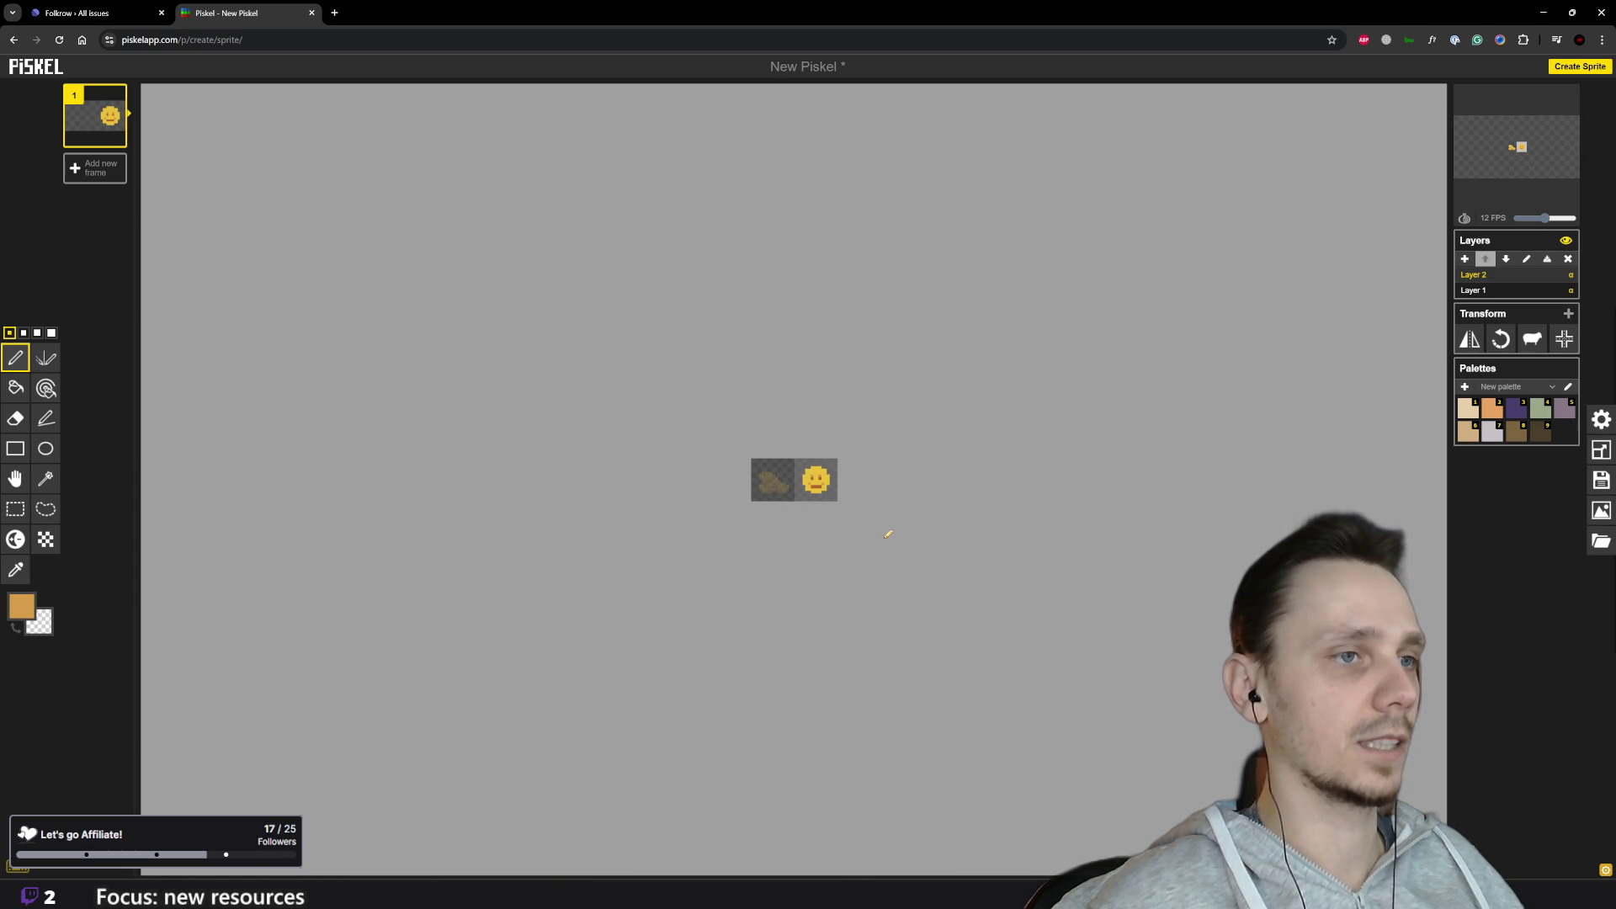
{"action": "scroll", "coordinate": [888, 533], "scroll_direction": "up", "scroll_amount": 3}
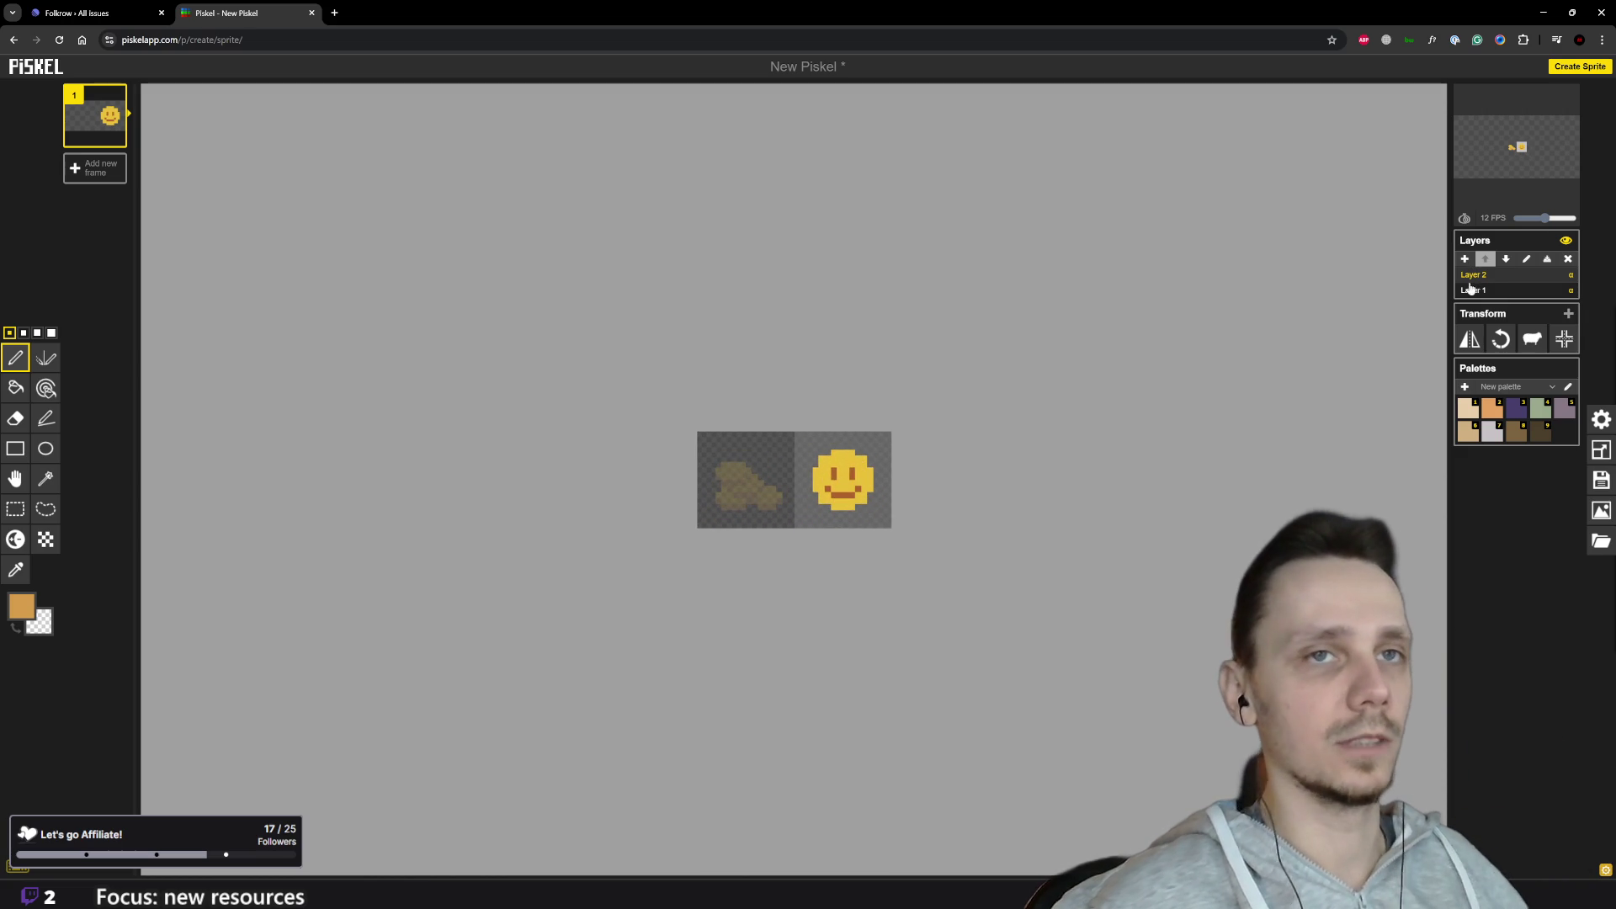
{"action": "scroll", "coordinate": [800, 460], "scroll_direction": "up", "scroll_amount": 2}
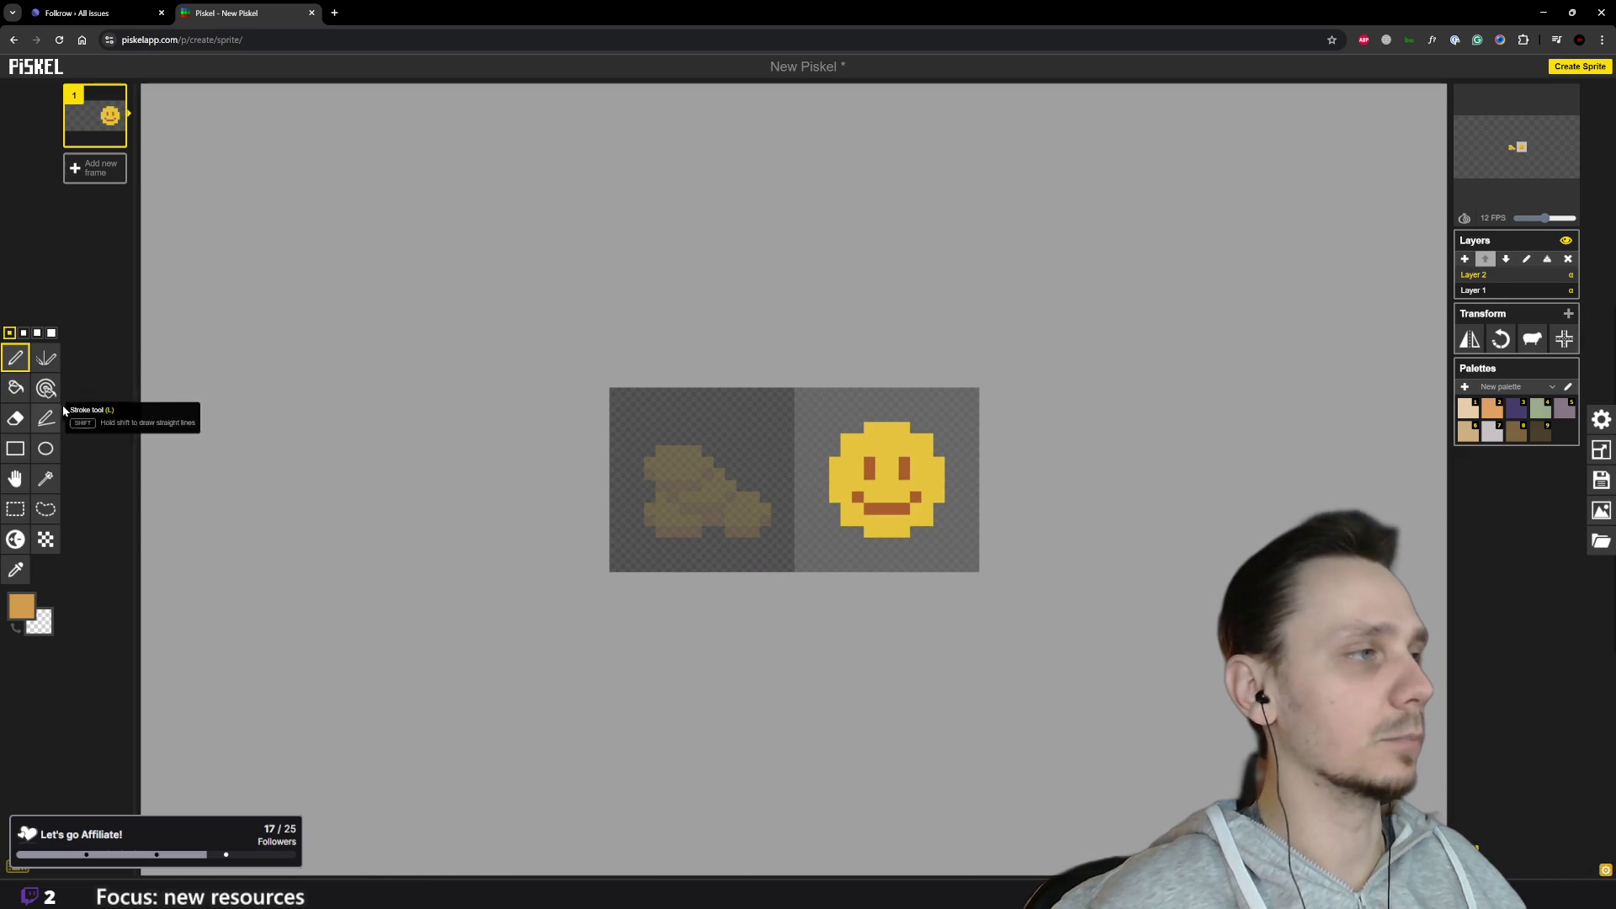
Step: Rectangle-select the right tile and make Layer 1 the active layer
{"action": "left_click", "coordinate": [15, 509]}
{"action": "left_click_drag", "start_coordinate": [801, 393], "coordinate": [972, 569]}
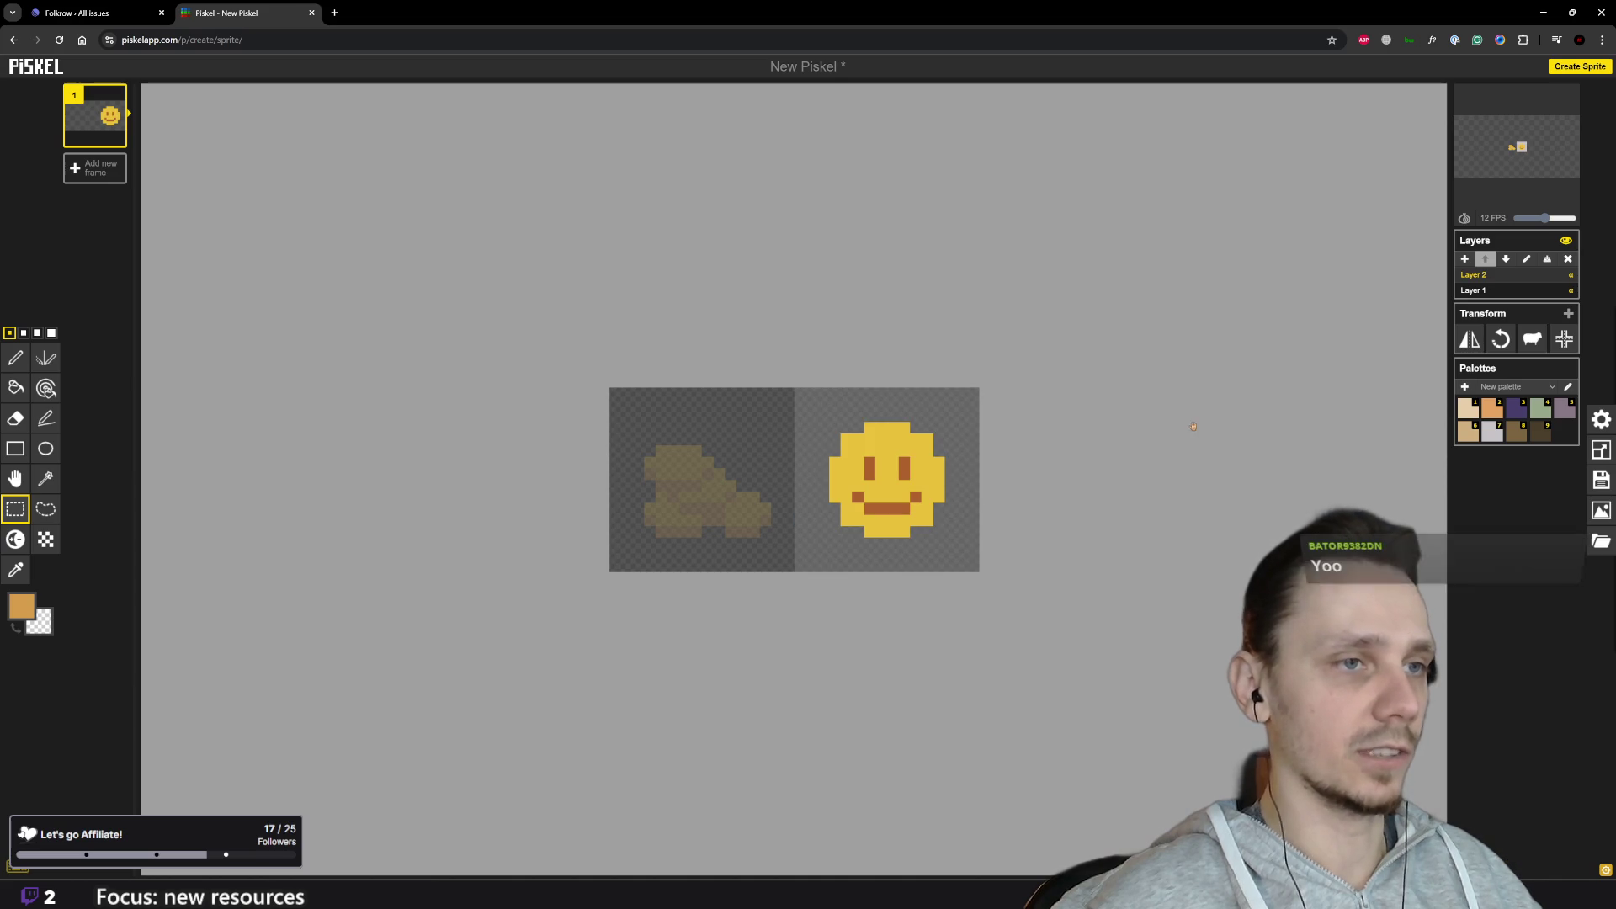
{"action": "left_click", "coordinate": [1482, 290]}
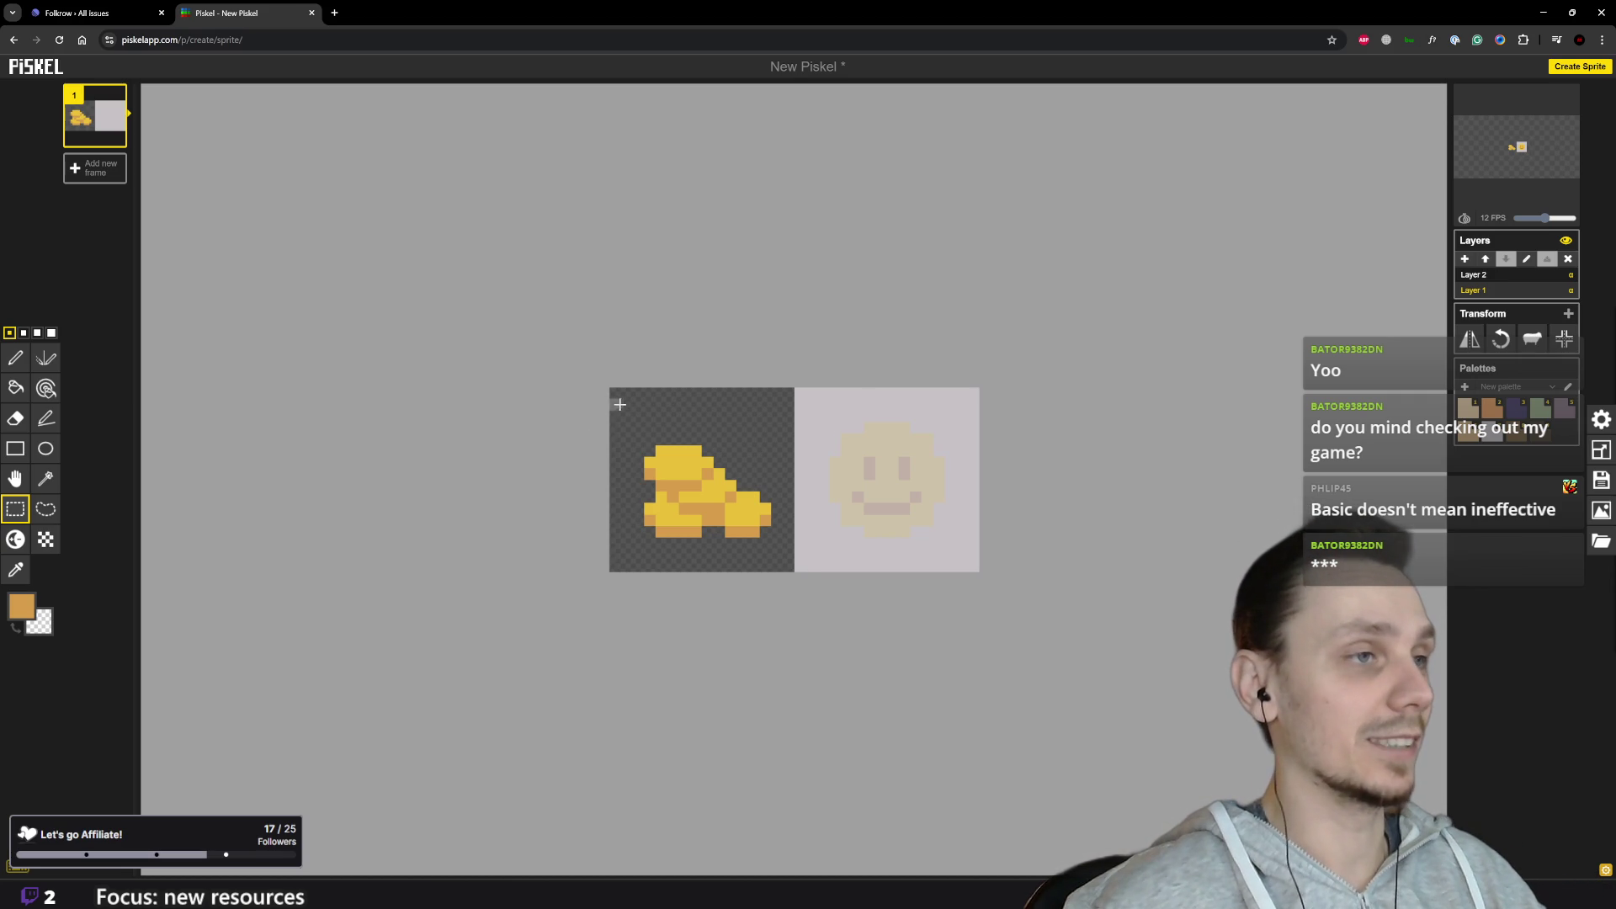
Step: Erase the gold sprite from Layer 1 and select the smiley on Layer 2
{"action": "left_click_drag", "start_coordinate": [611, 390], "coordinate": [792, 572]}
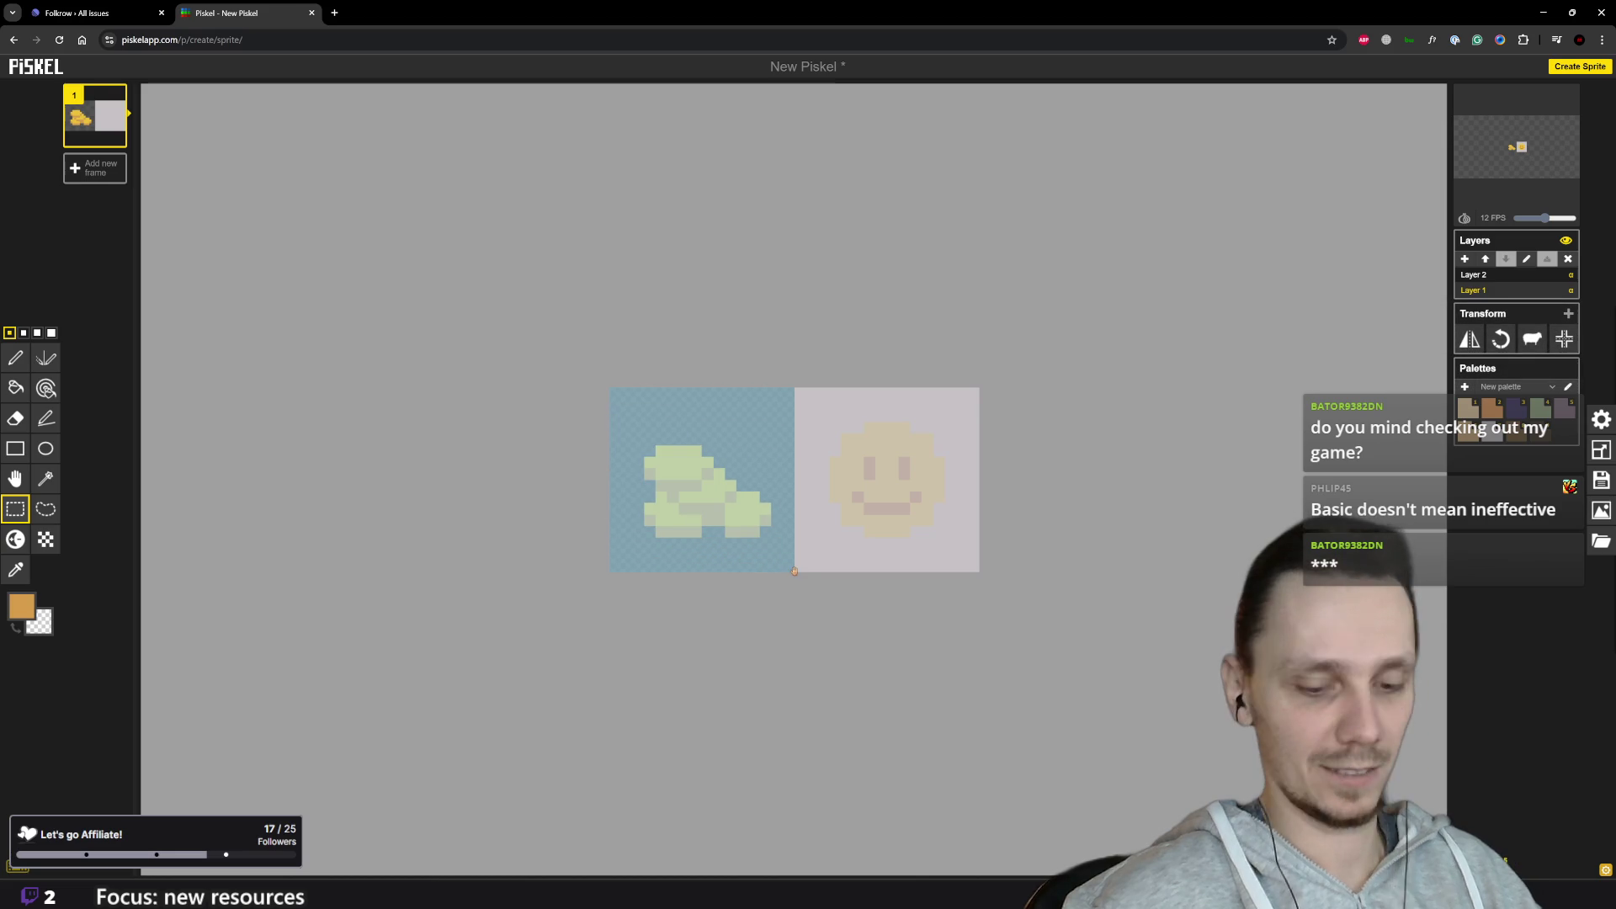
{"action": "key", "text": "Delete"}
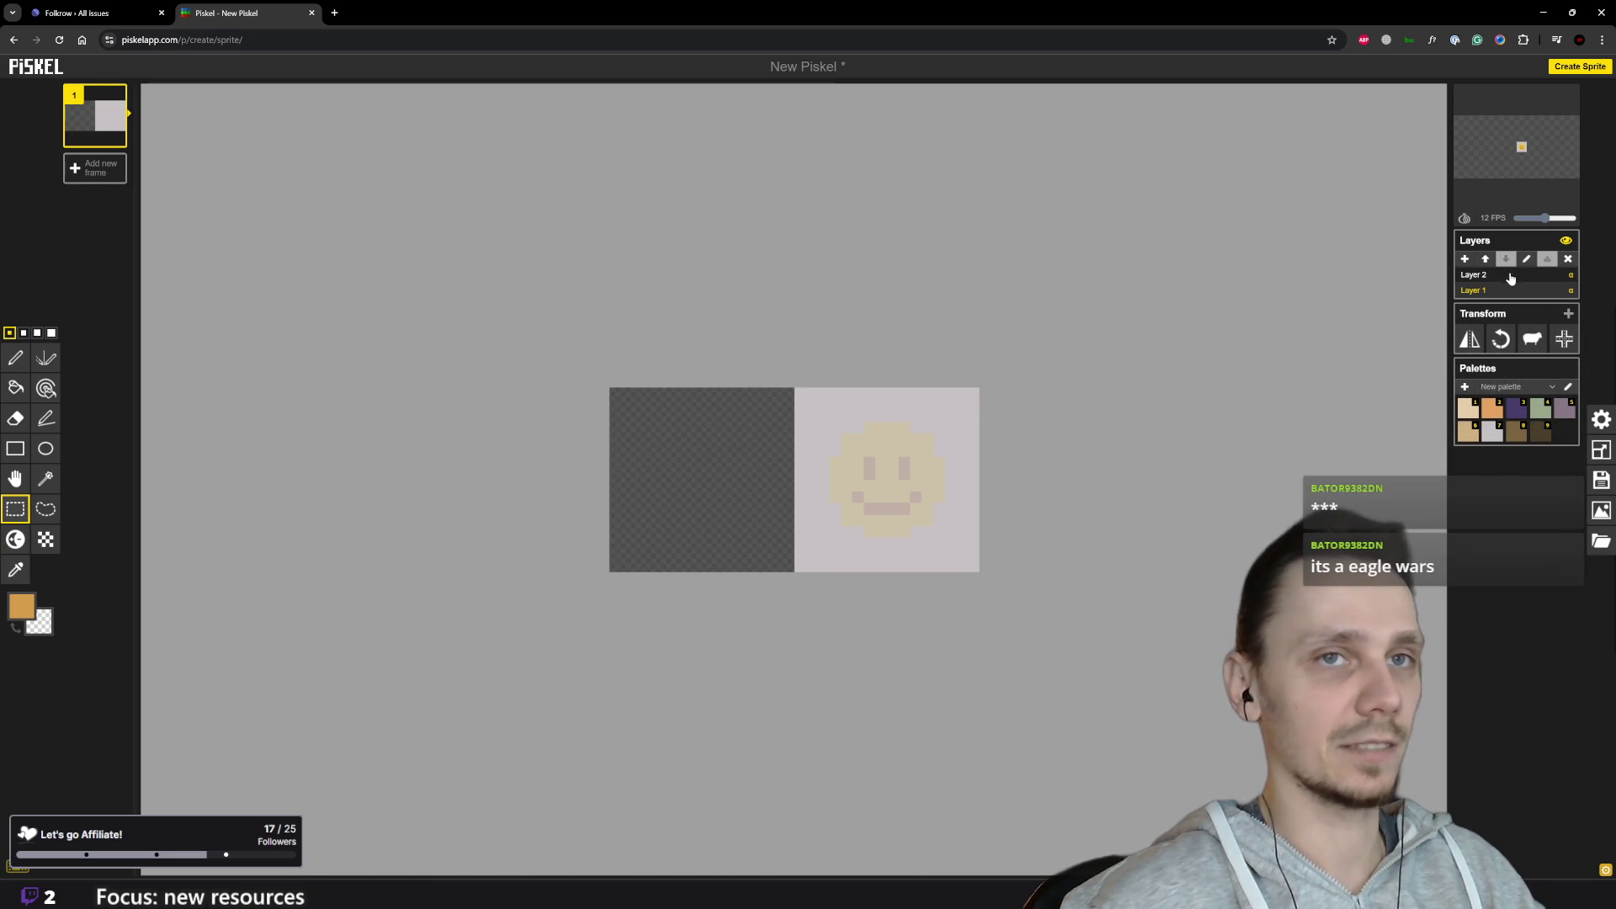
{"action": "left_click", "coordinate": [1512, 276]}
{"action": "left_click_drag", "start_coordinate": [802, 393], "coordinate": [977, 571]}
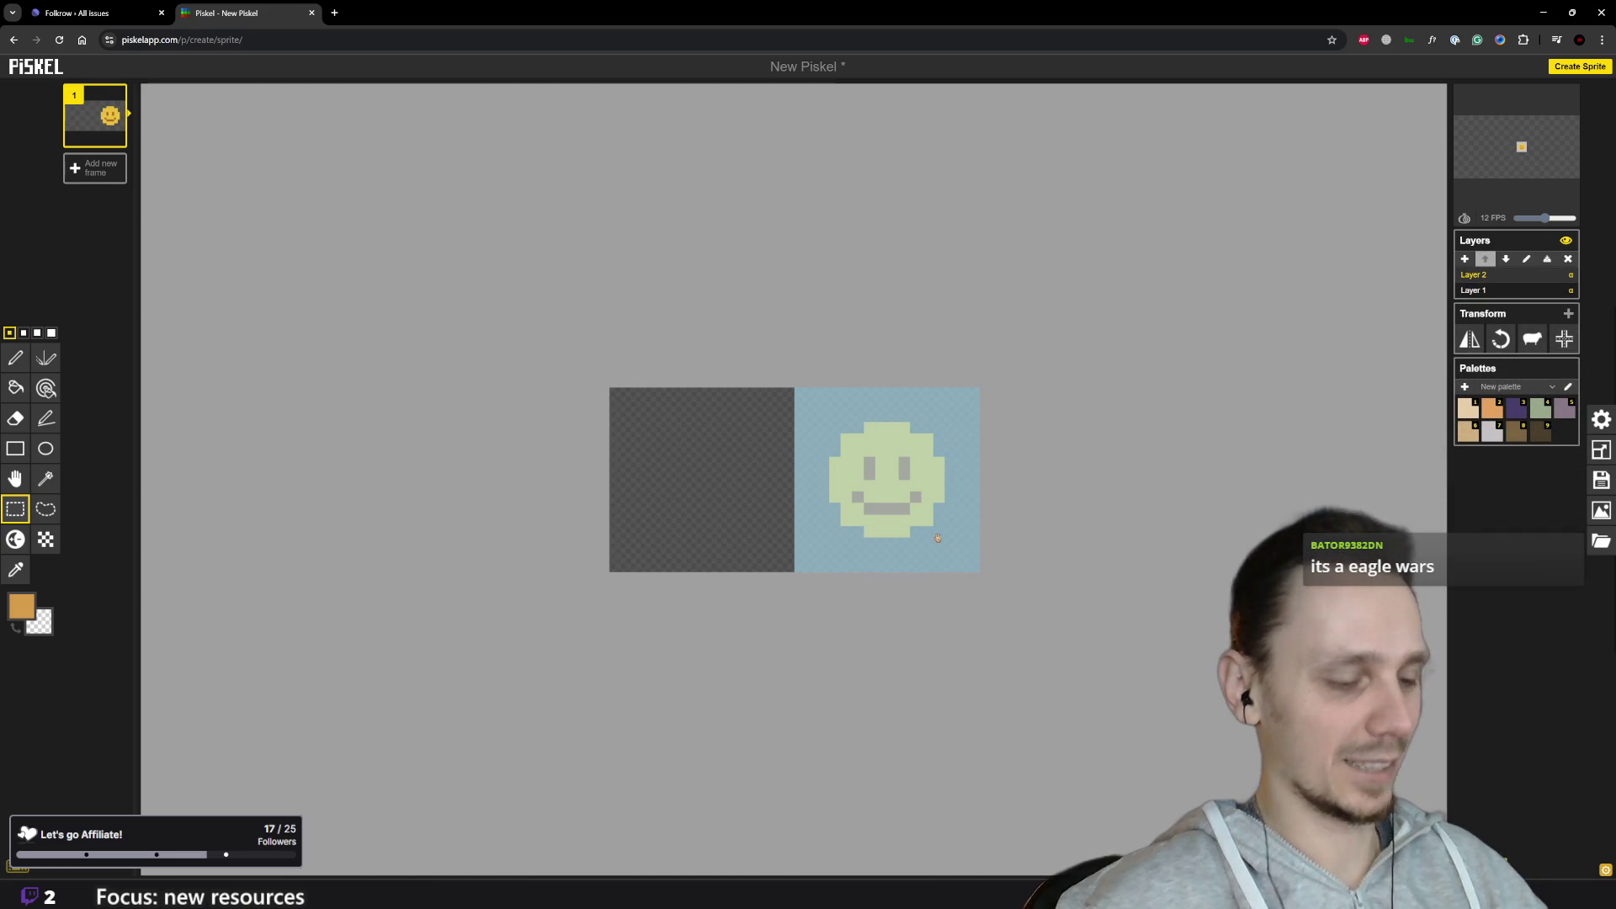
Step: Move the smiley into the left tile and delete Layer 1
{"action": "key", "text": "Delete"}
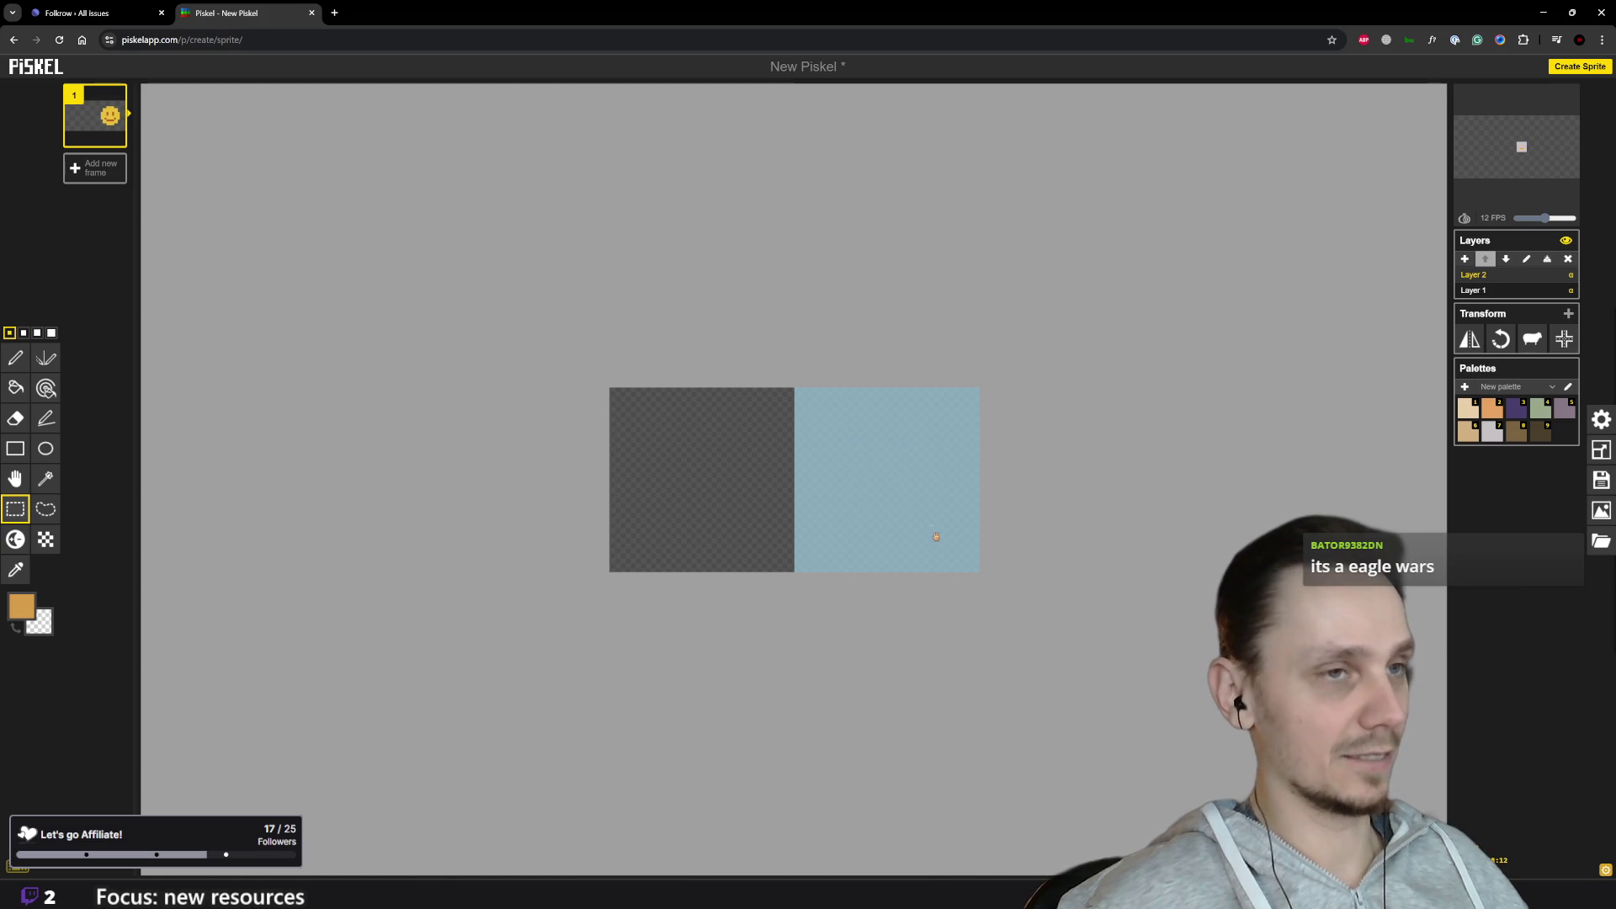
{"action": "left_click_drag", "start_coordinate": [937, 537], "coordinate": [761, 531]}
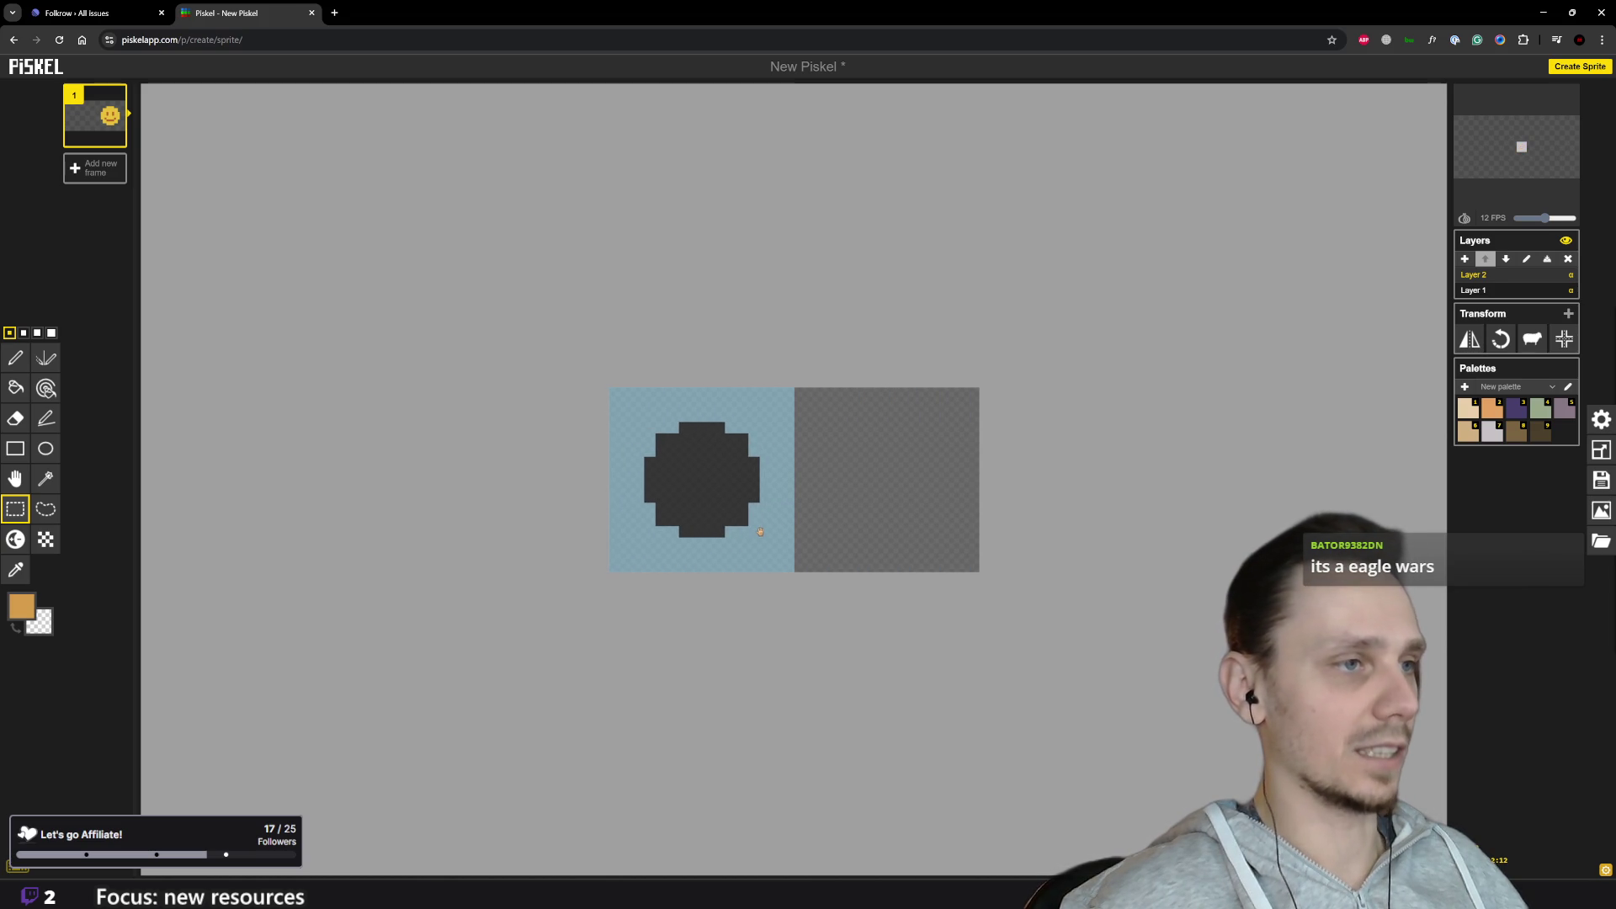
{"action": "left_click", "coordinate": [845, 541]}
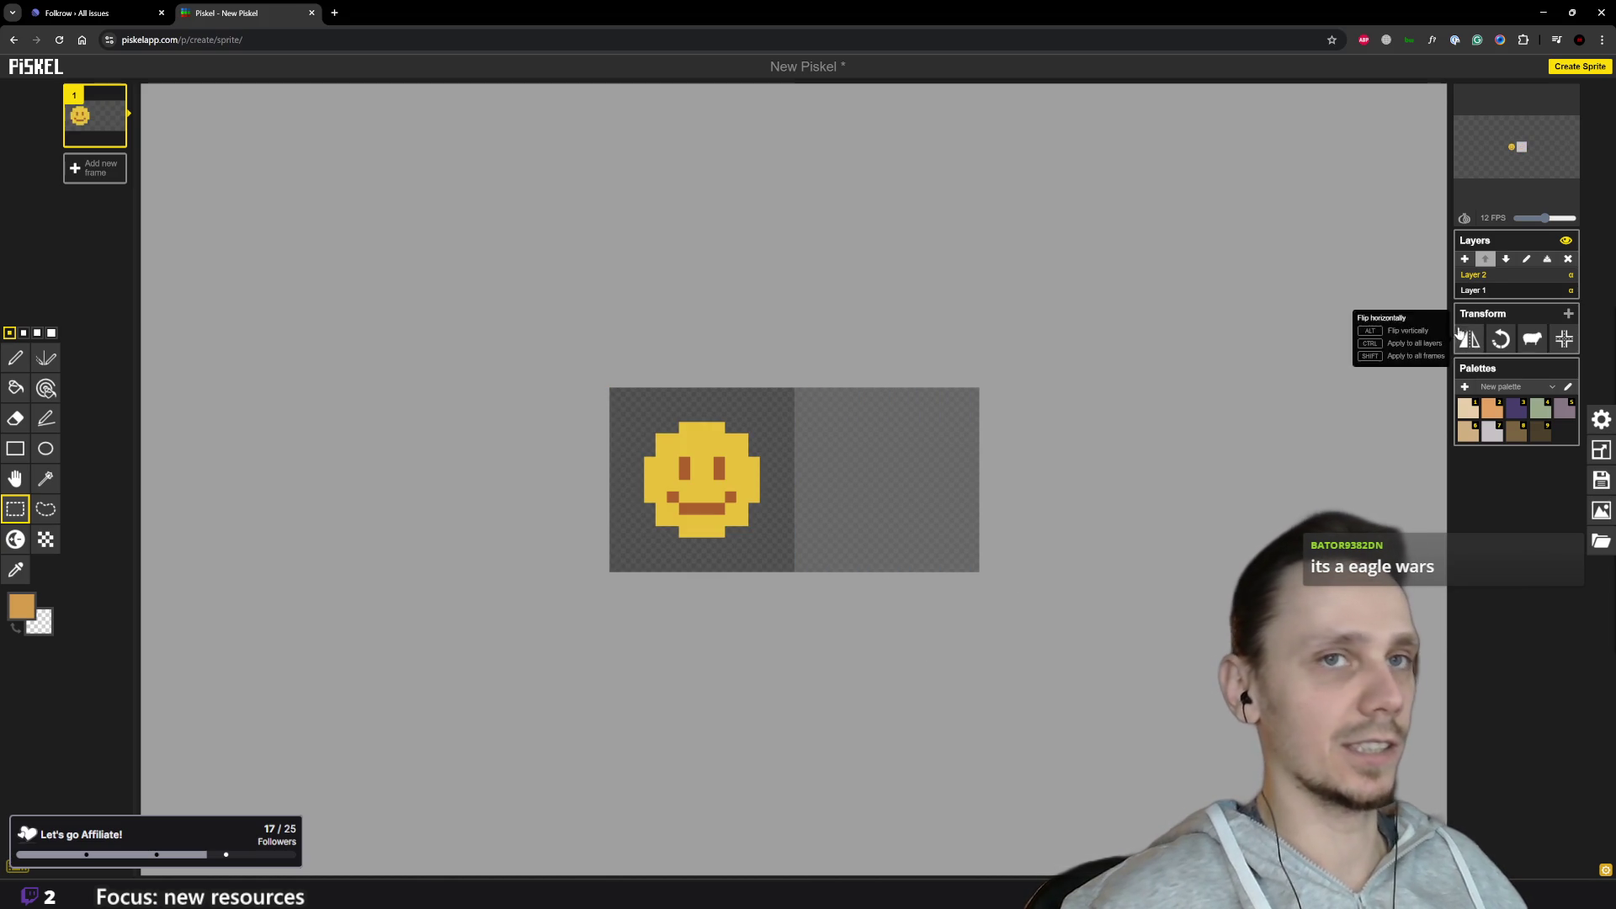
{"action": "left_click", "coordinate": [1480, 289]}
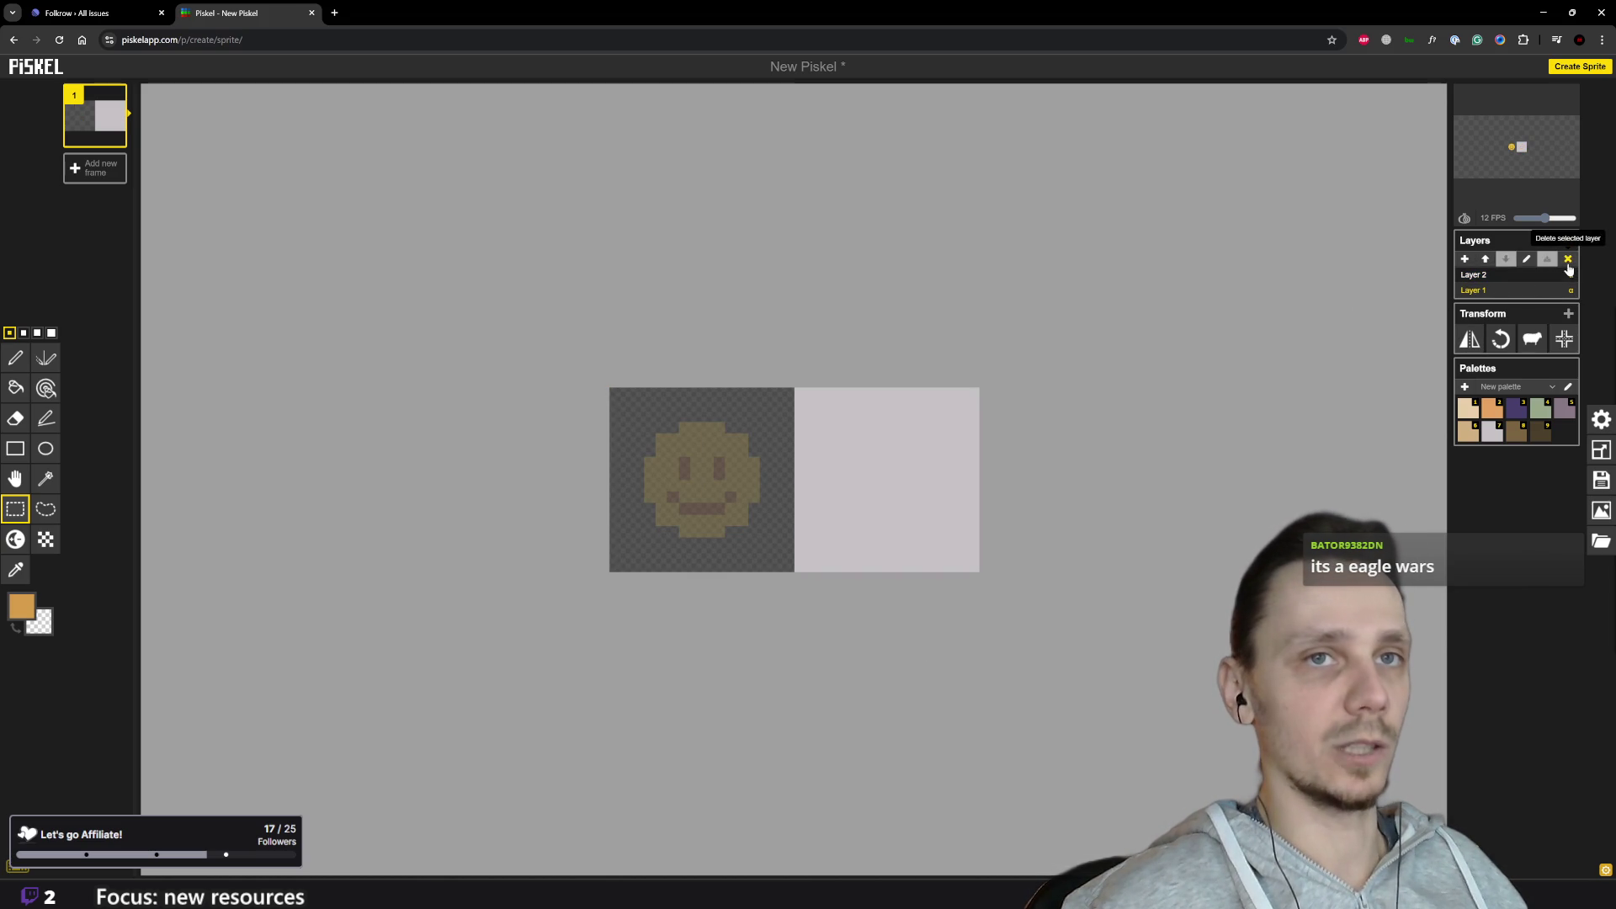
{"action": "left_click", "coordinate": [1568, 261]}
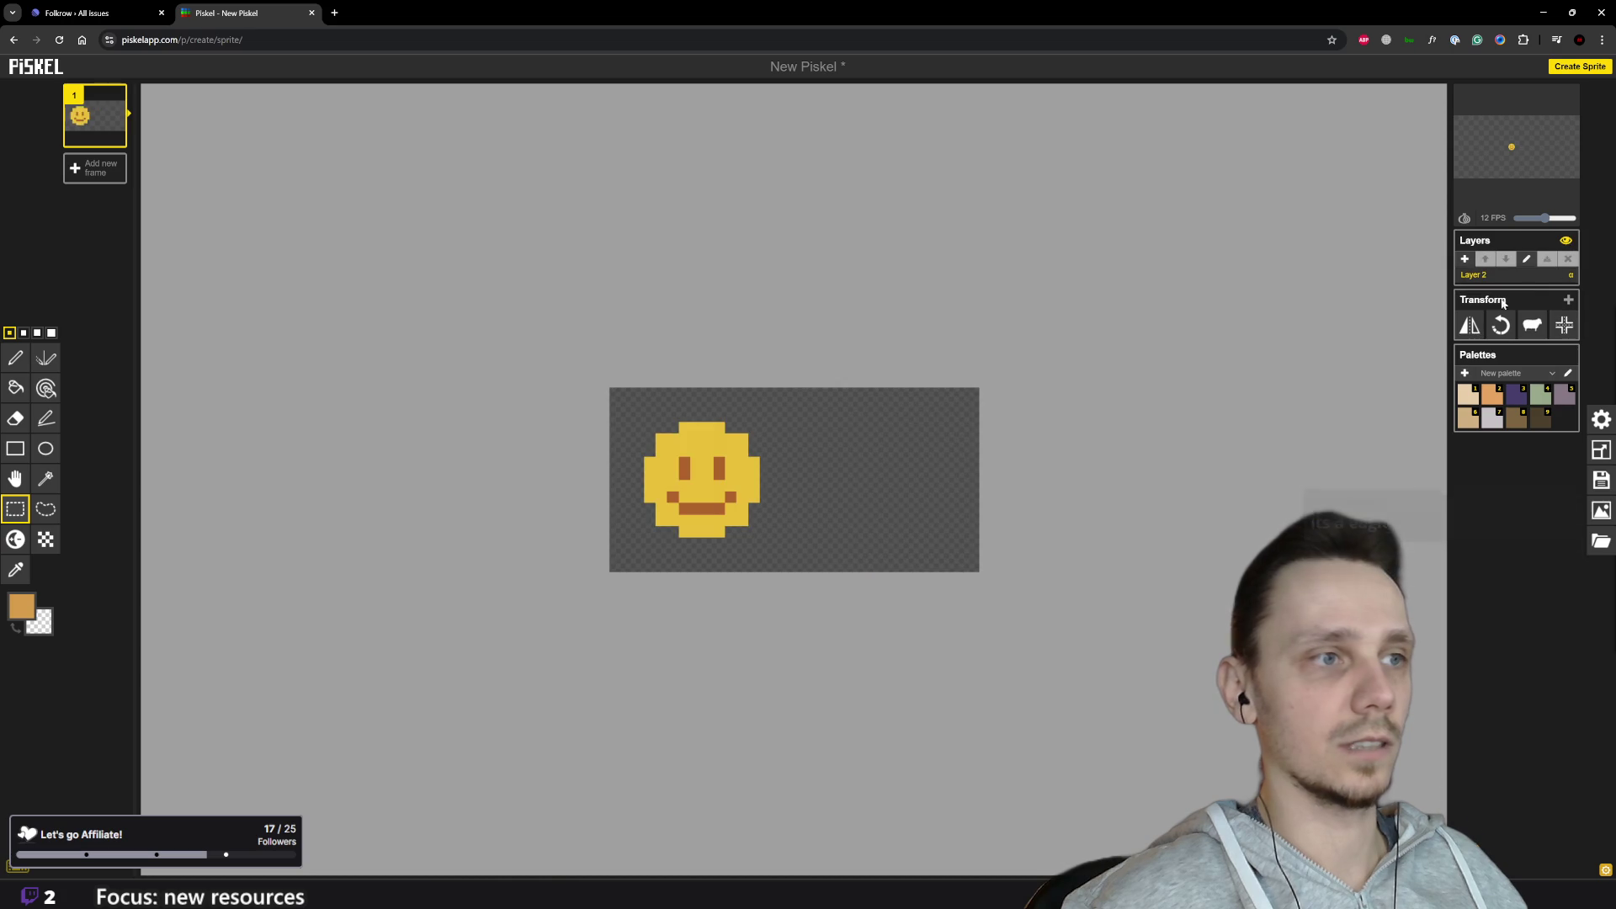
Step: Resize the canvas width to 16 pixels
{"action": "left_click", "coordinate": [1601, 450]}
{"action": "double_click", "coordinate": [1514, 344]}
{"action": "type", "text": "16"}
{"action": "key", "text": "Return"}
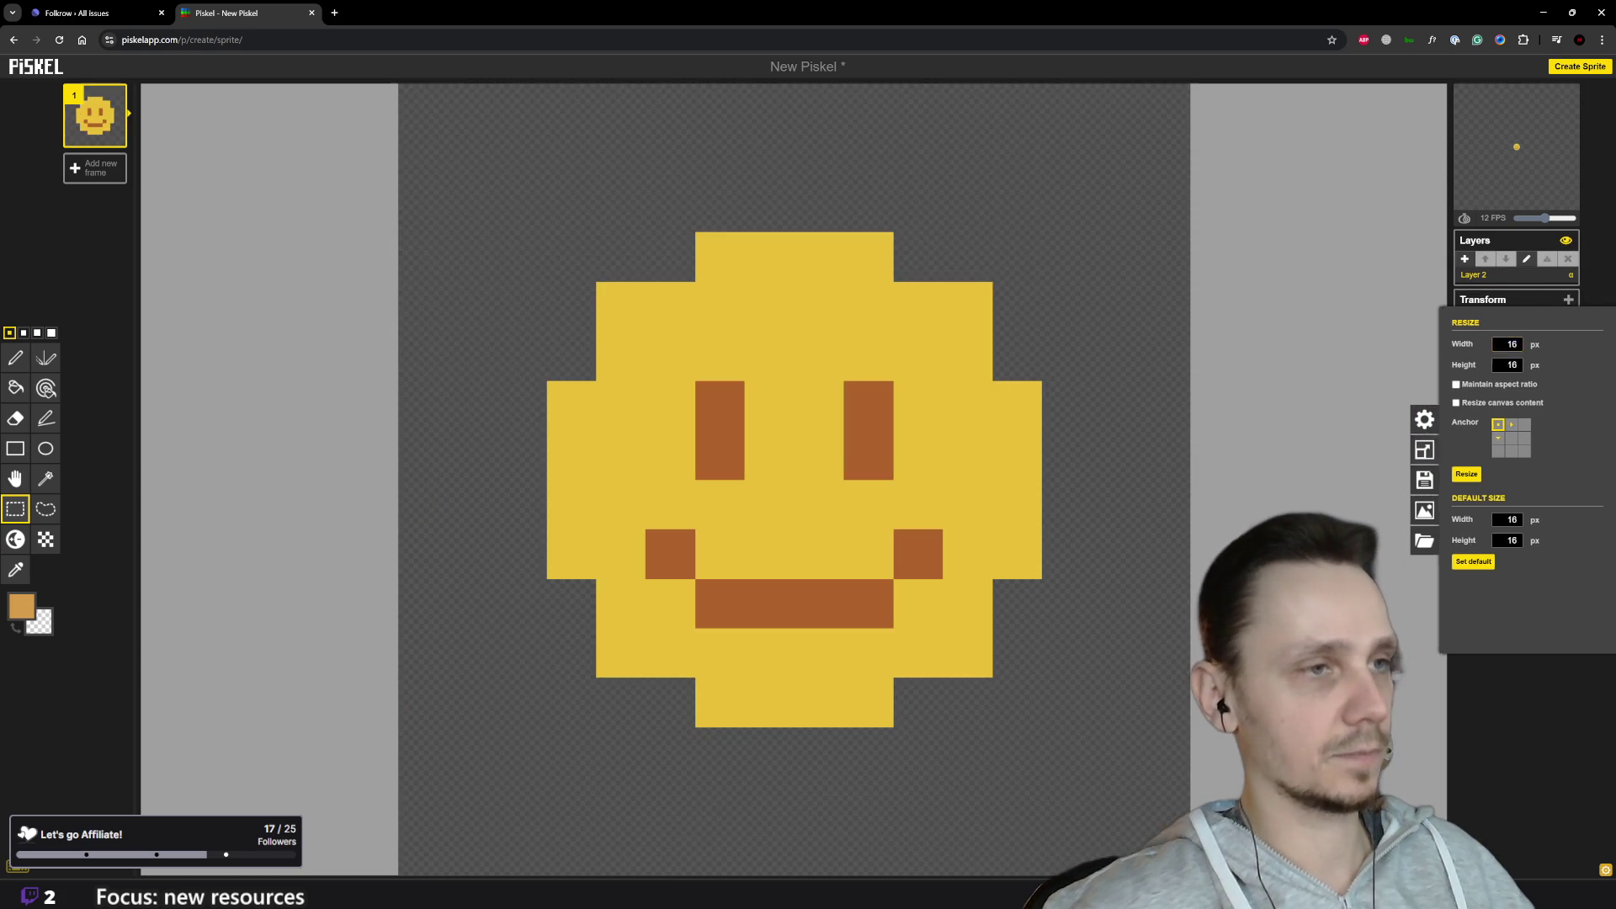
{"action": "scroll", "coordinate": [1084, 489], "scroll_direction": "down", "scroll_amount": 2}
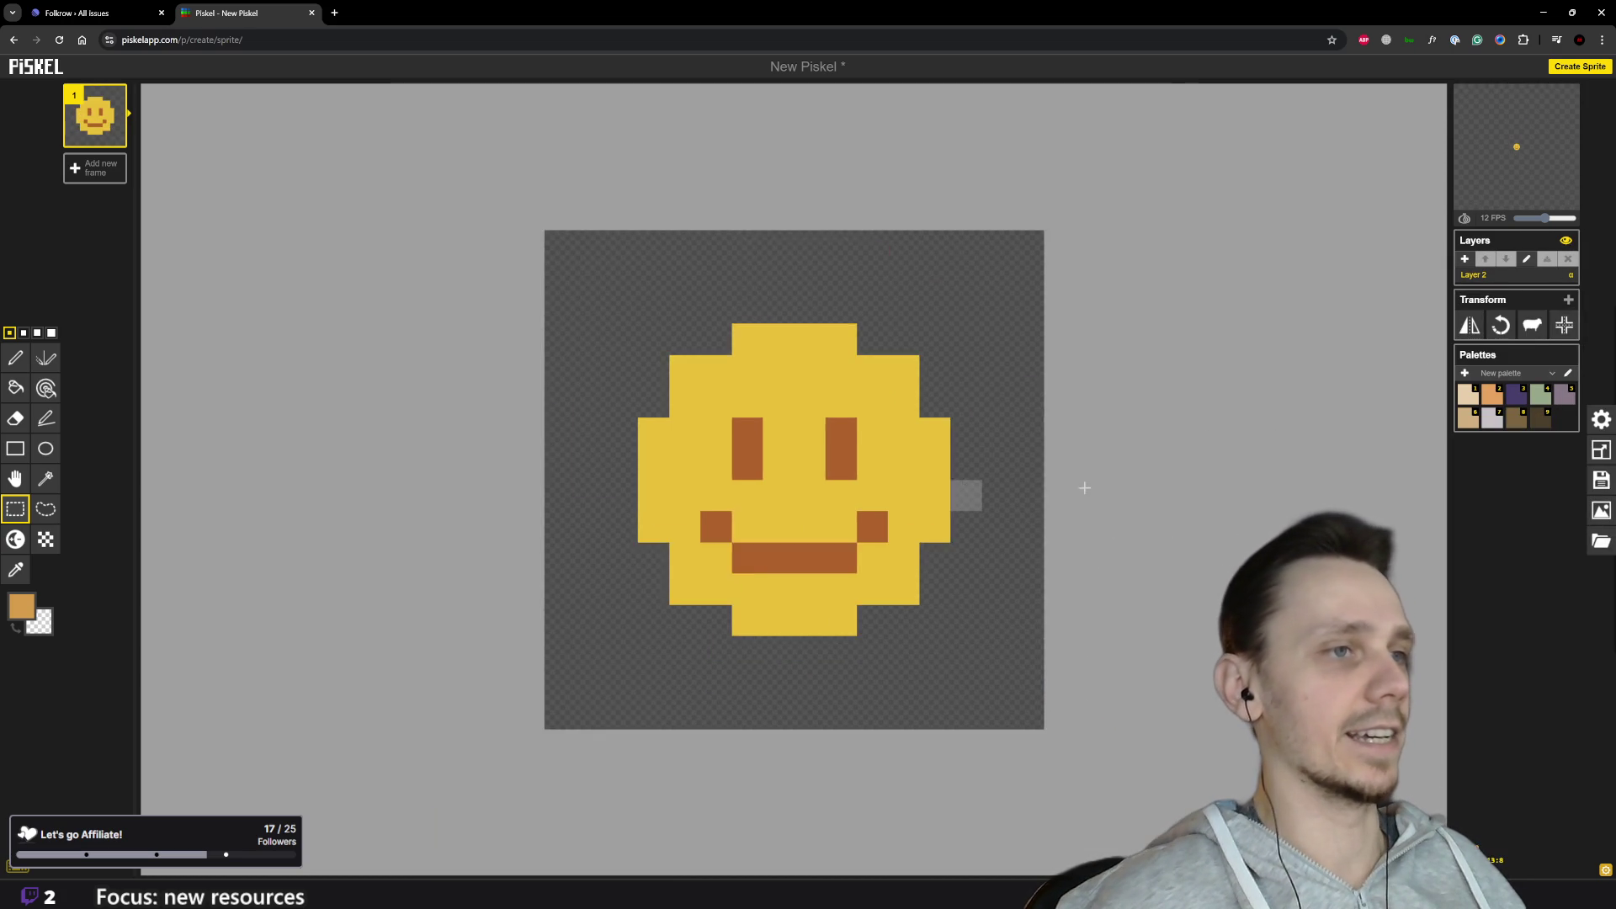
{"action": "scroll", "coordinate": [926, 494], "scroll_direction": "down", "scroll_amount": 2}
{"action": "scroll", "coordinate": [891, 488], "scroll_direction": "up", "scroll_amount": 2}
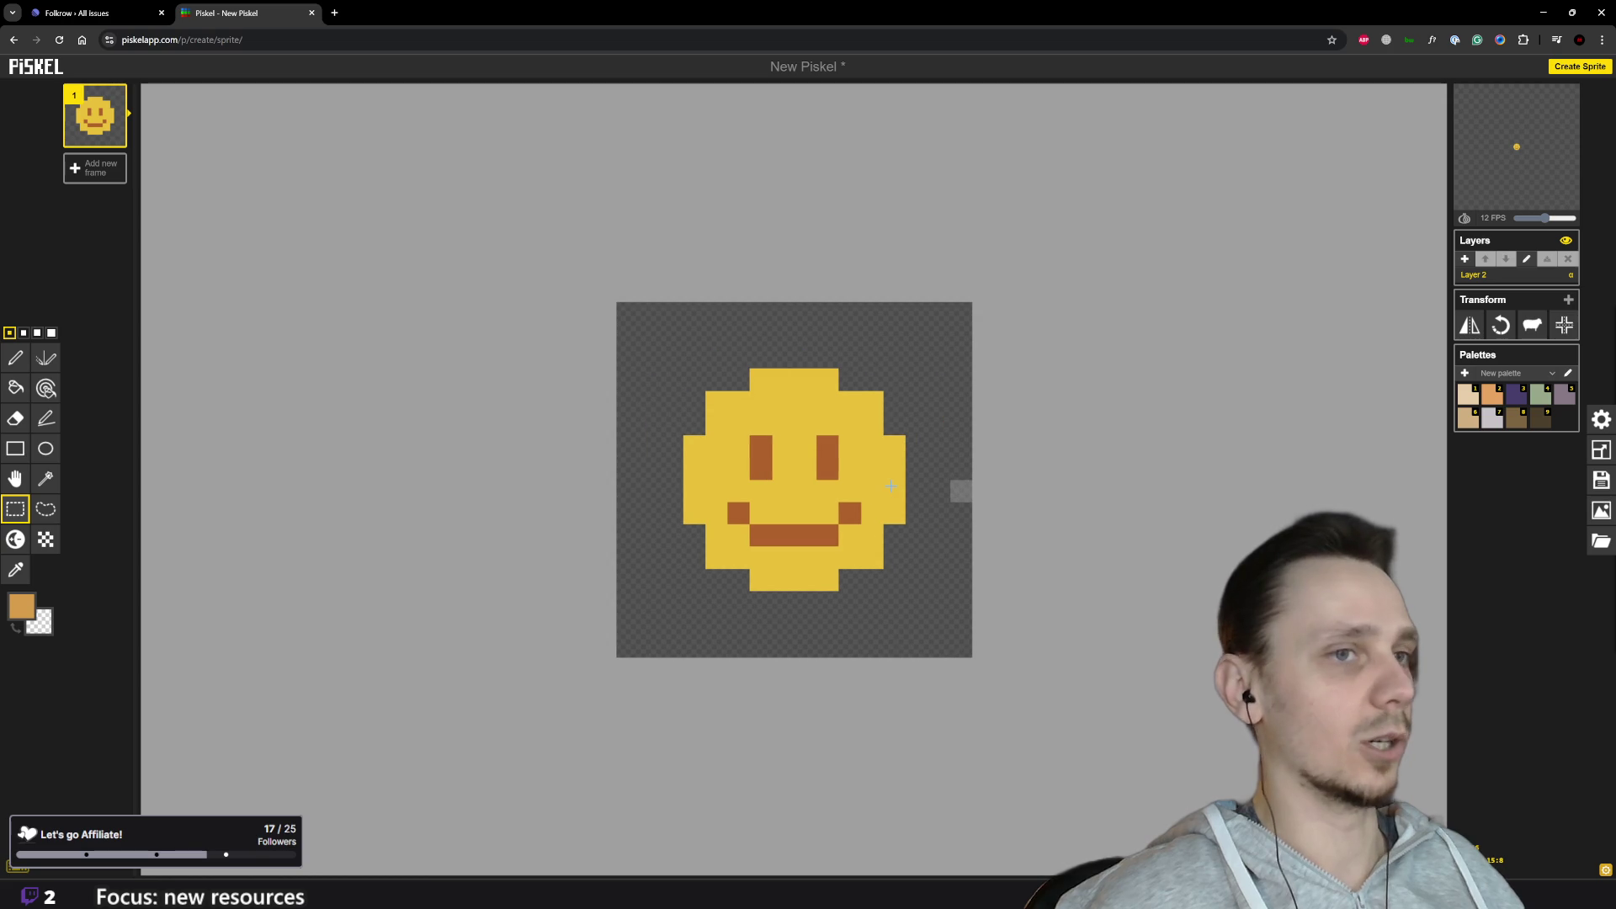
Step: Paint orange shading along the smiley's bottom and lower right edge
{"action": "key", "text": "p"}
{"action": "mouse_move", "coordinate": [772, 580]}
{"action": "left_mouse_down"}
{"action": "mouse_move", "coordinate": [844, 579]}
{"action": "mouse_move", "coordinate": [874, 553]}
{"action": "mouse_move", "coordinate": [895, 442]}
{"action": "left_mouse_up"}
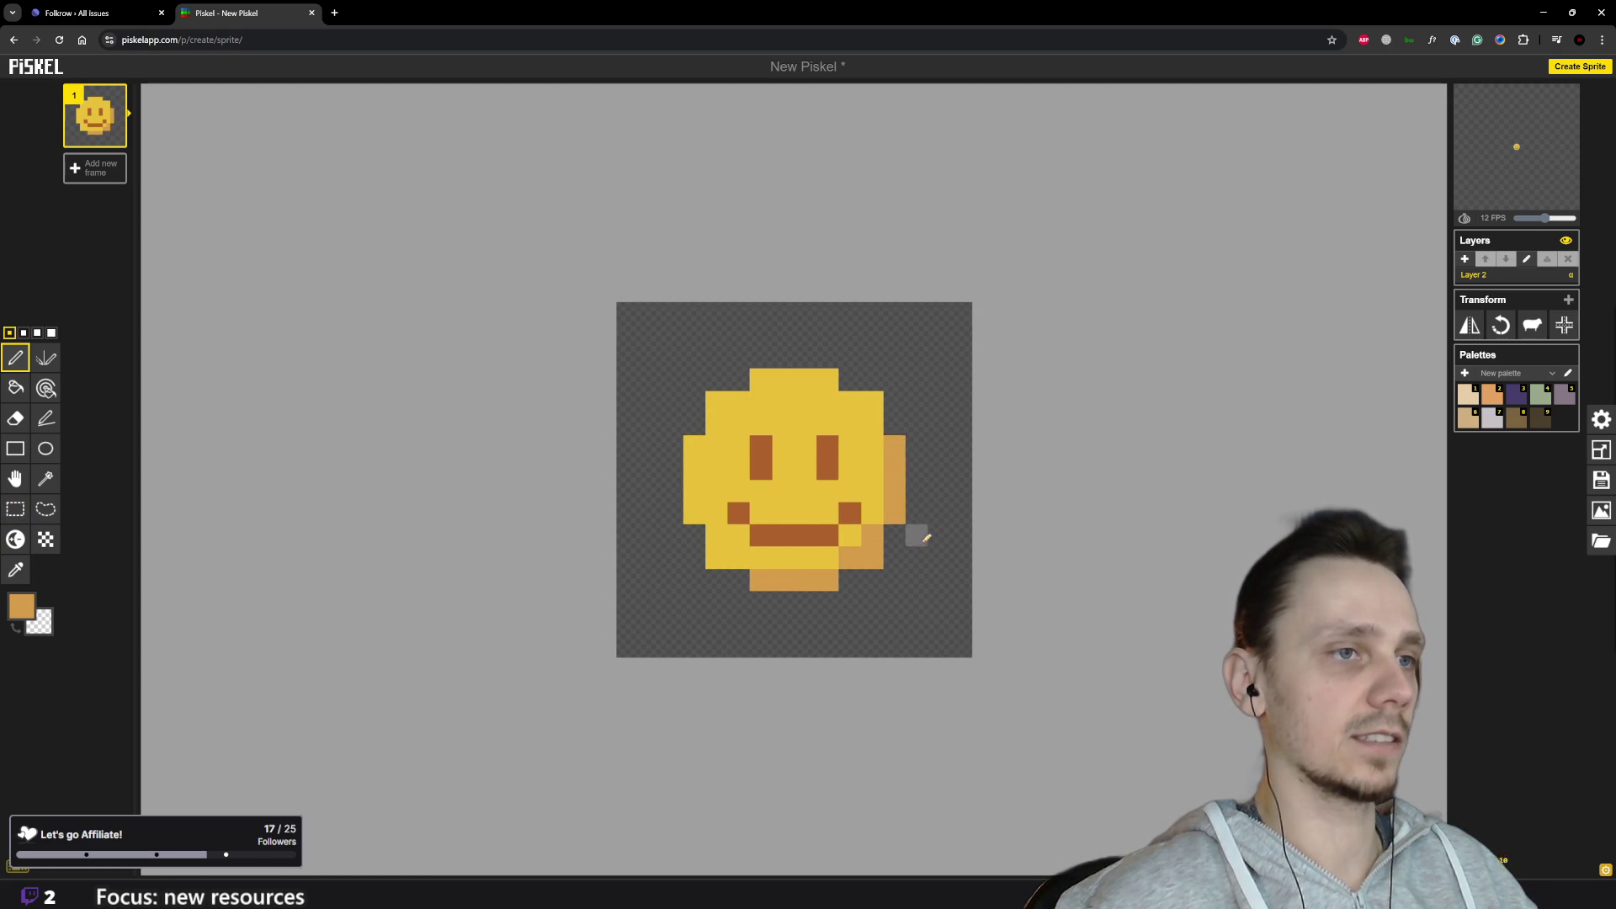
{"action": "scroll", "coordinate": [926, 537], "scroll_direction": "down", "scroll_amount": 5}
{"action": "scroll", "coordinate": [922, 505], "scroll_direction": "up", "scroll_amount": 4}
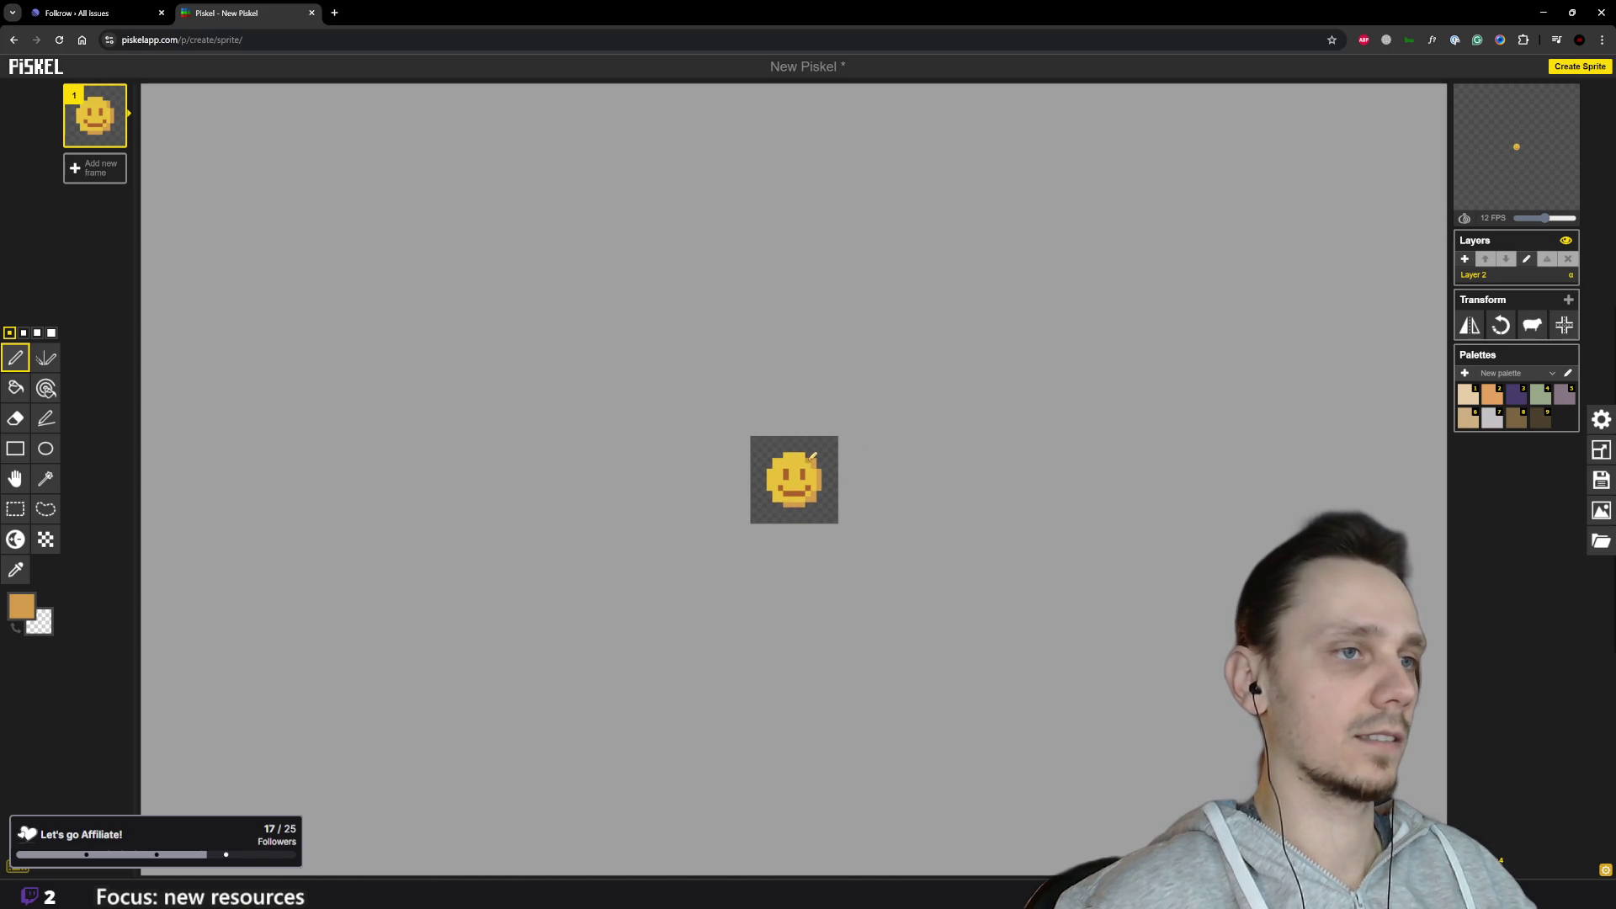
{"action": "scroll", "coordinate": [871, 471], "scroll_direction": "down", "scroll_amount": 3}
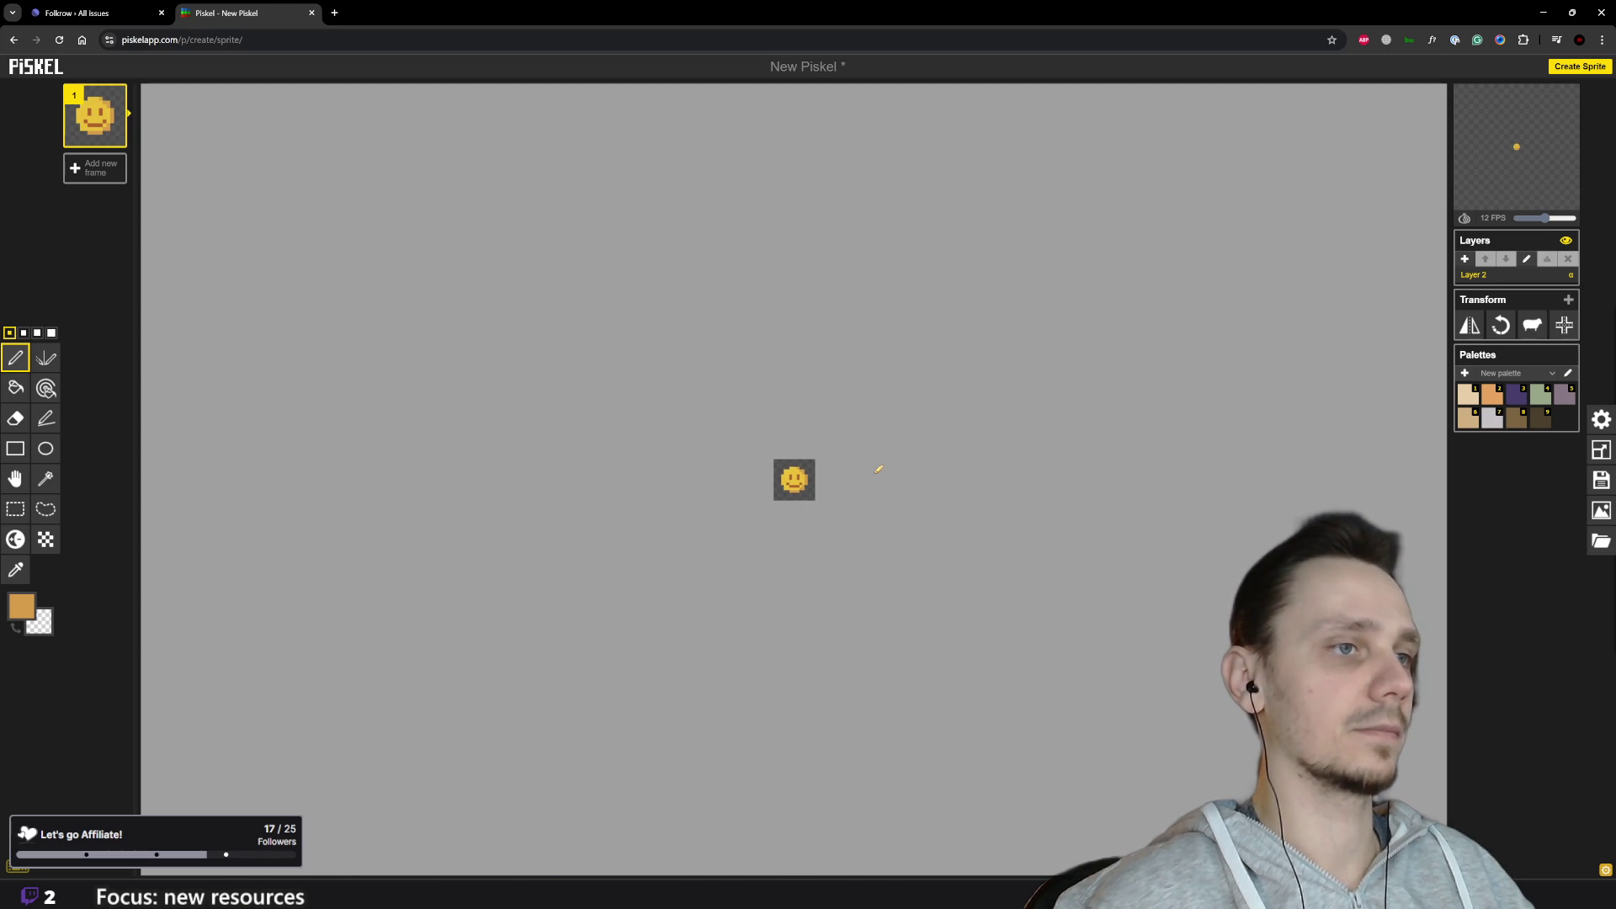
{"action": "scroll", "coordinate": [878, 469], "scroll_direction": "up", "scroll_amount": 2}
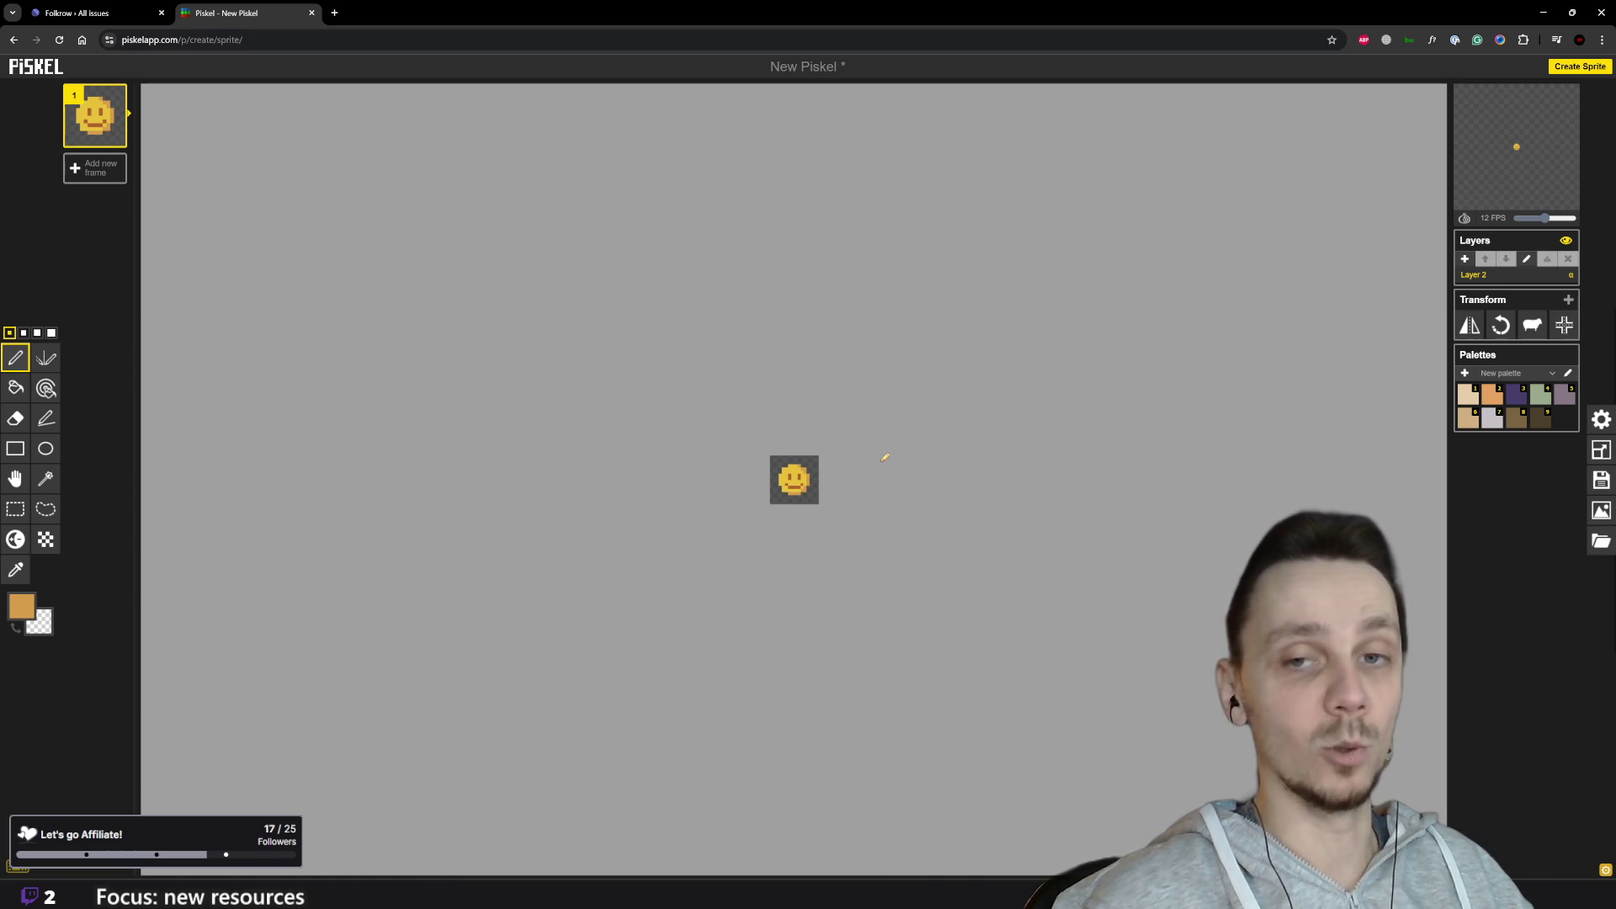
{"action": "scroll", "coordinate": [826, 447], "scroll_direction": "up", "scroll_amount": 3}
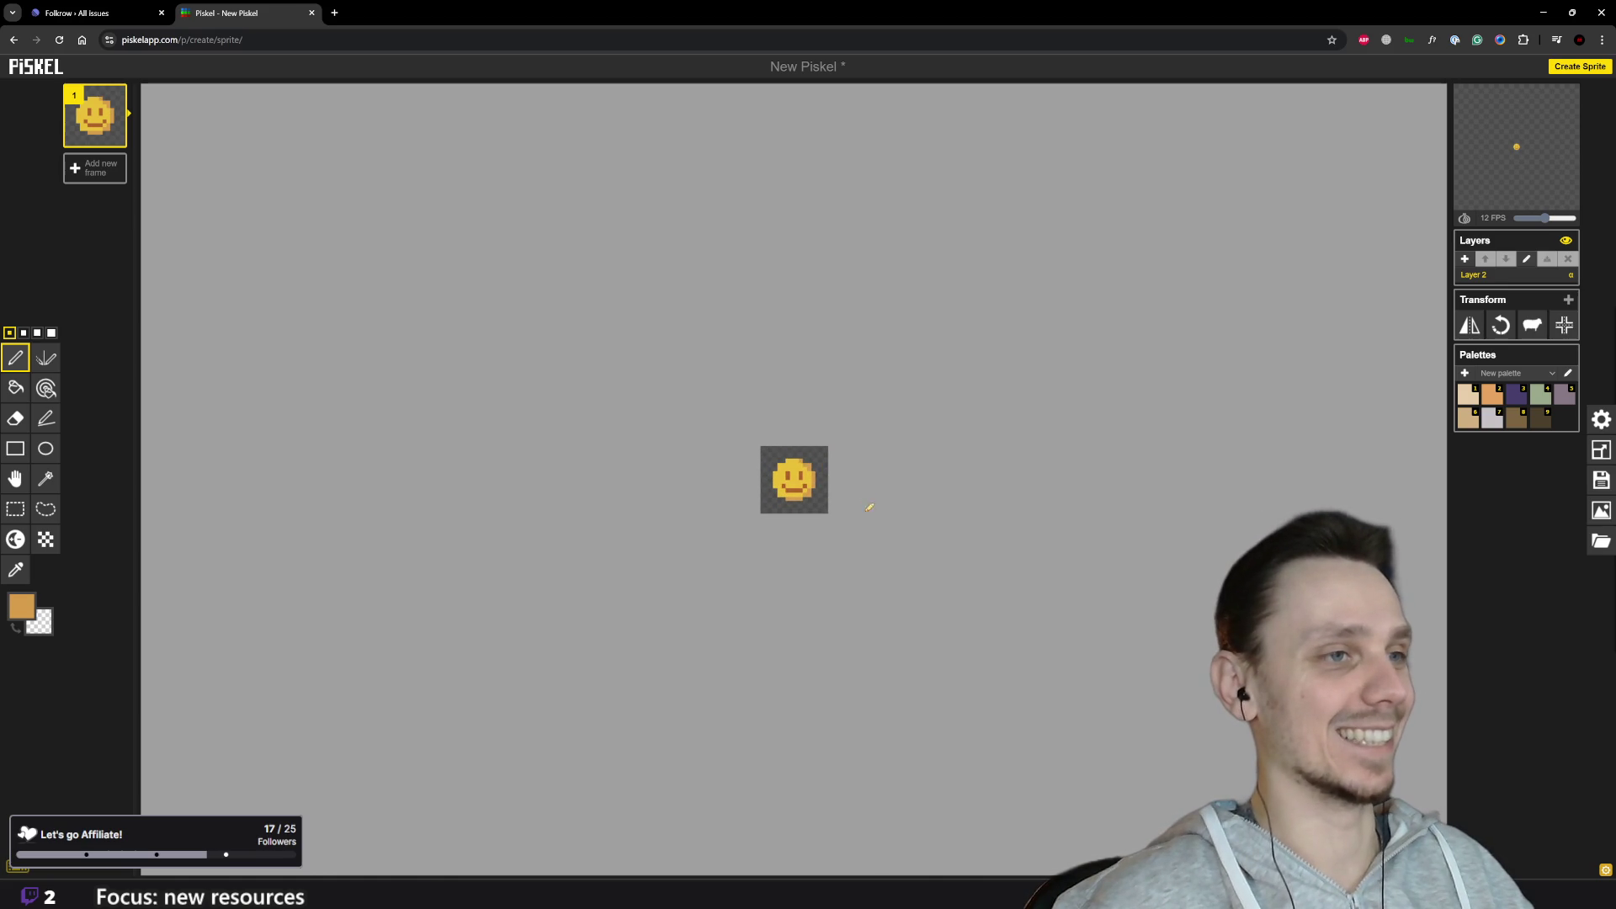
{"action": "scroll", "coordinate": [871, 441], "scroll_direction": "down", "scroll_amount": 3}
{"action": "scroll", "coordinate": [857, 439], "scroll_direction": "up", "scroll_amount": 3}
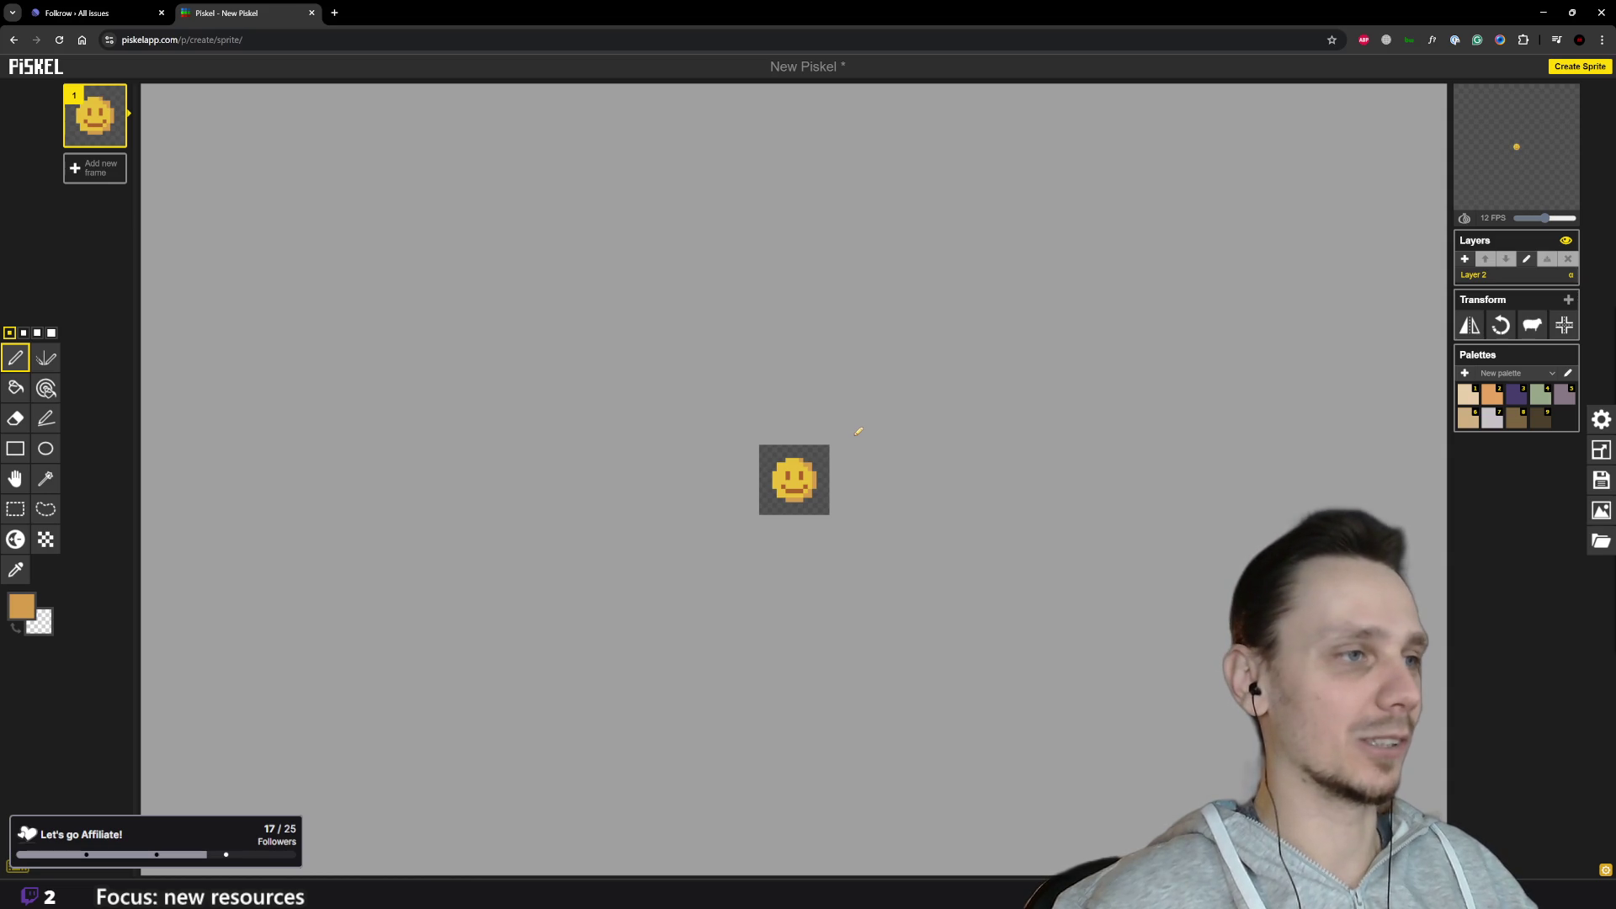
{"action": "scroll", "coordinate": [858, 429], "scroll_direction": "down", "scroll_amount": 2}
{"action": "scroll", "coordinate": [859, 425], "scroll_direction": "up", "scroll_amount": 2}
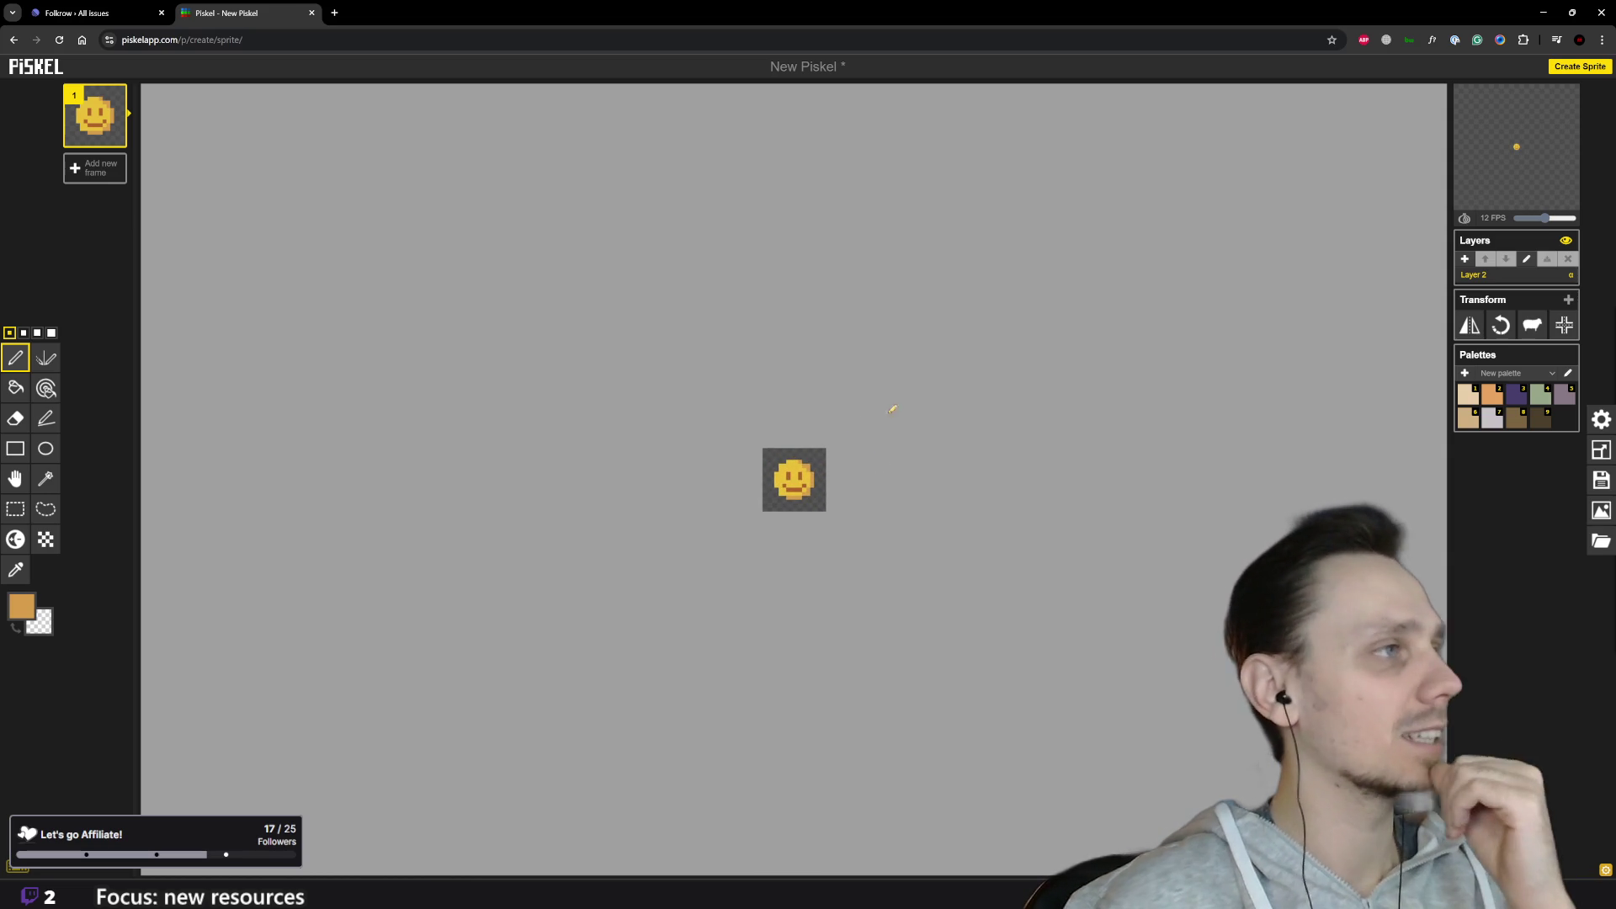
{"action": "scroll", "coordinate": [892, 397], "scroll_direction": "down", "scroll_amount": 2}
{"action": "scroll", "coordinate": [890, 396], "scroll_direction": "up", "scroll_amount": 1}
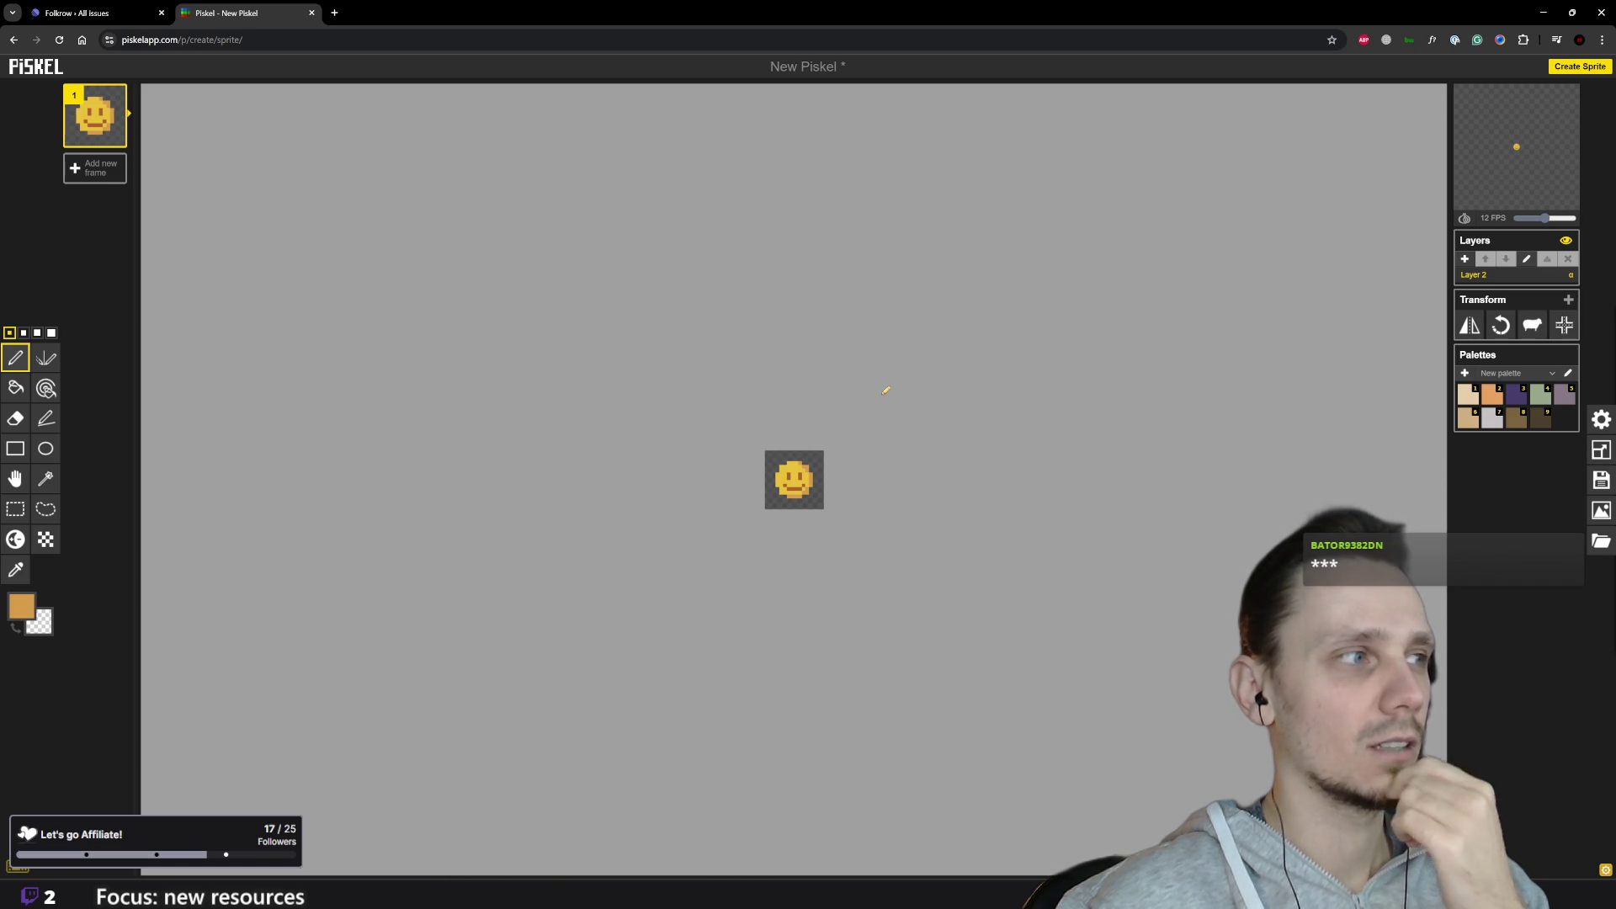
Step: Export the smiley sprite from Piskel as a downloaded PNG
{"action": "left_click", "coordinate": [1602, 544]}
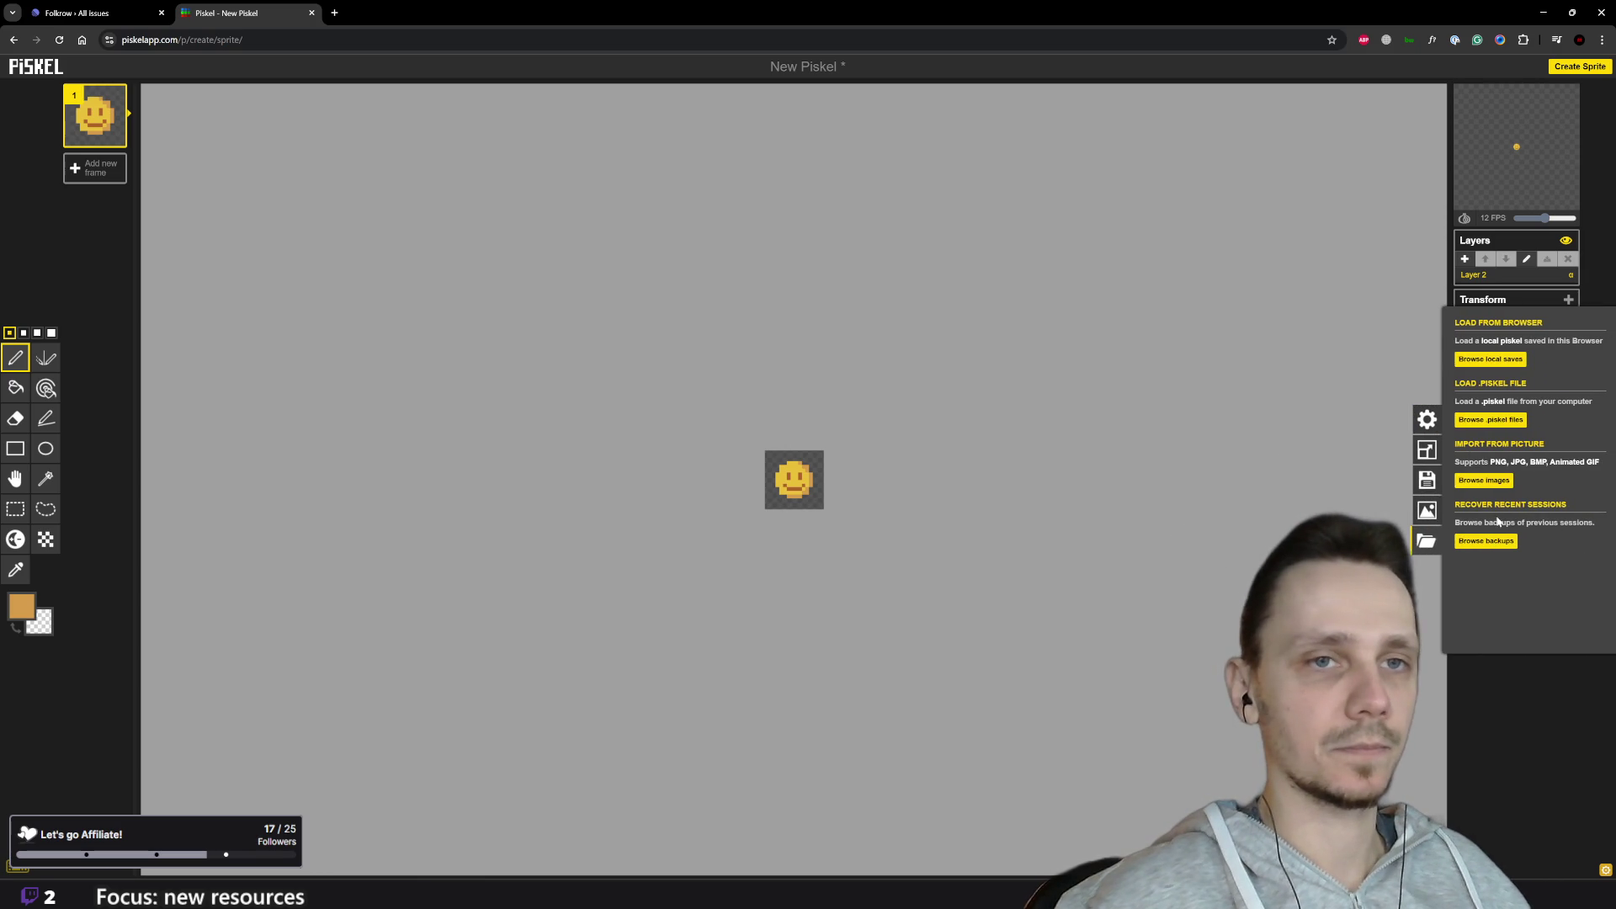
{"action": "left_click", "coordinate": [1492, 360]}
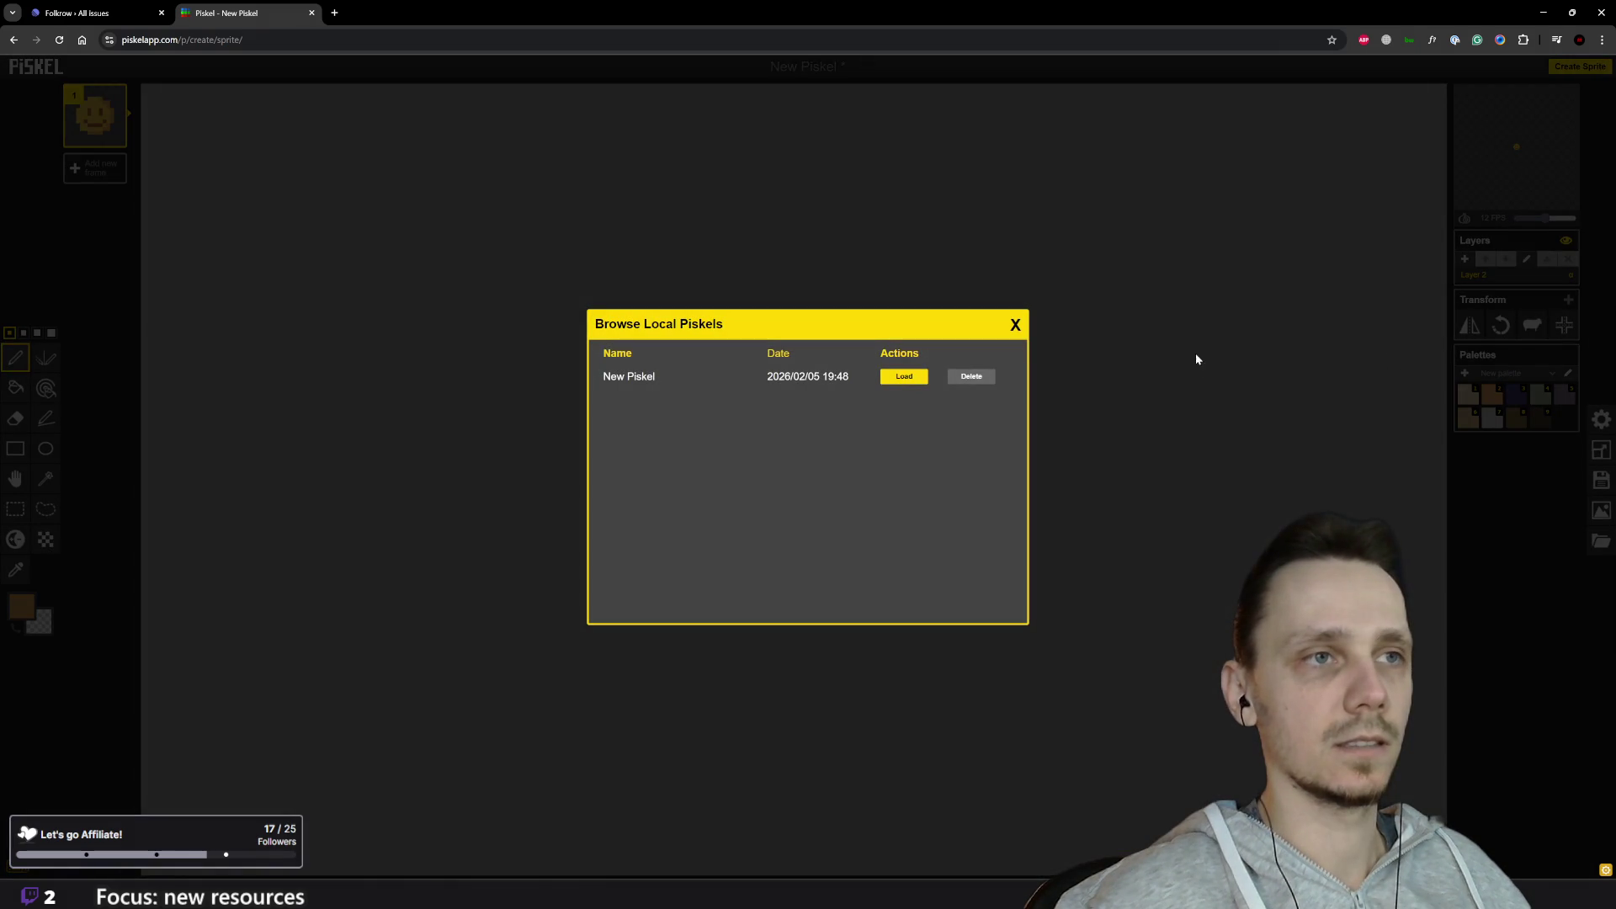
{"action": "left_click", "coordinate": [1015, 325]}
{"action": "left_click", "coordinate": [1602, 510]}
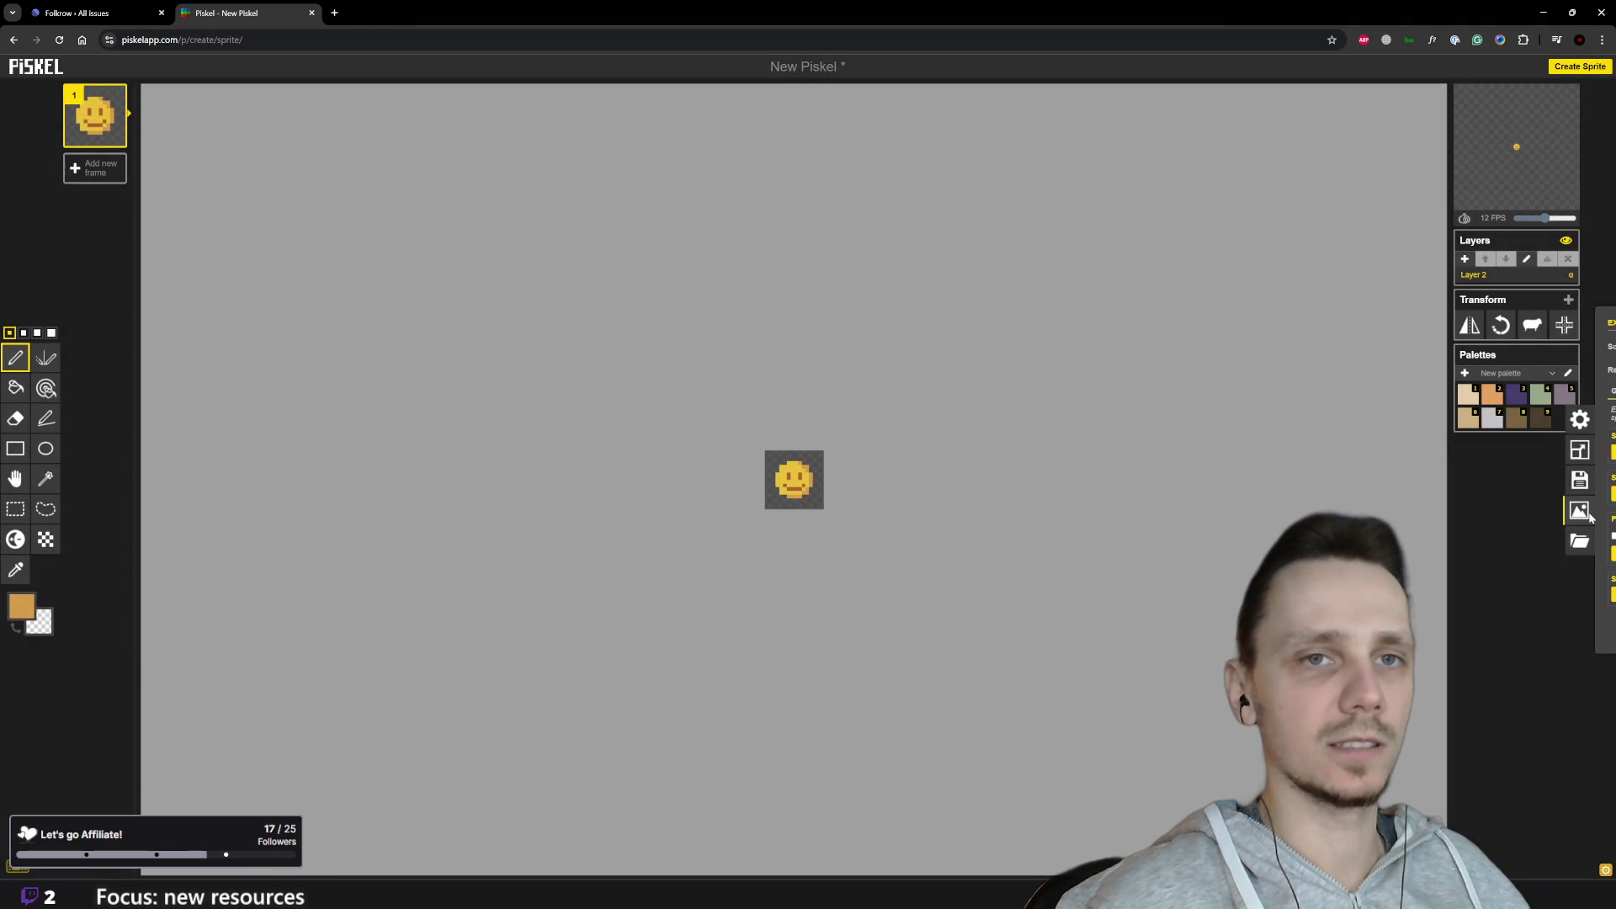
{"action": "left_click", "coordinate": [1485, 453]}
Step: Rename the downloaded PNG to mood-icon.png in Downloads and return to Godot
{"action": "left_click", "coordinate": [1508, 68]}
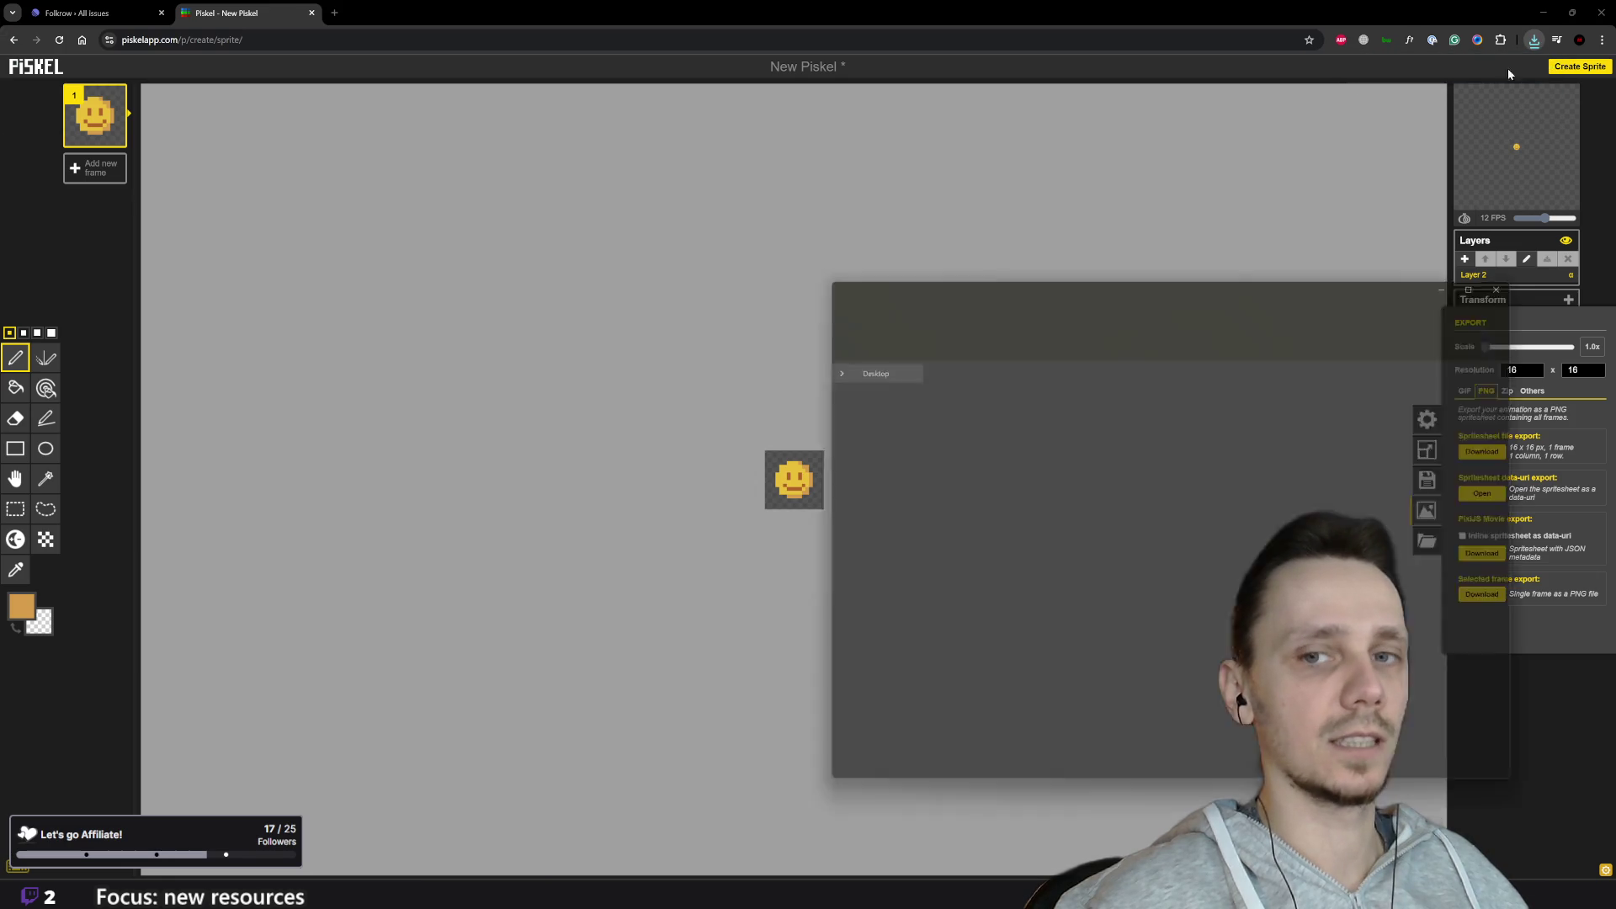
{"action": "left_click", "coordinate": [985, 394]}
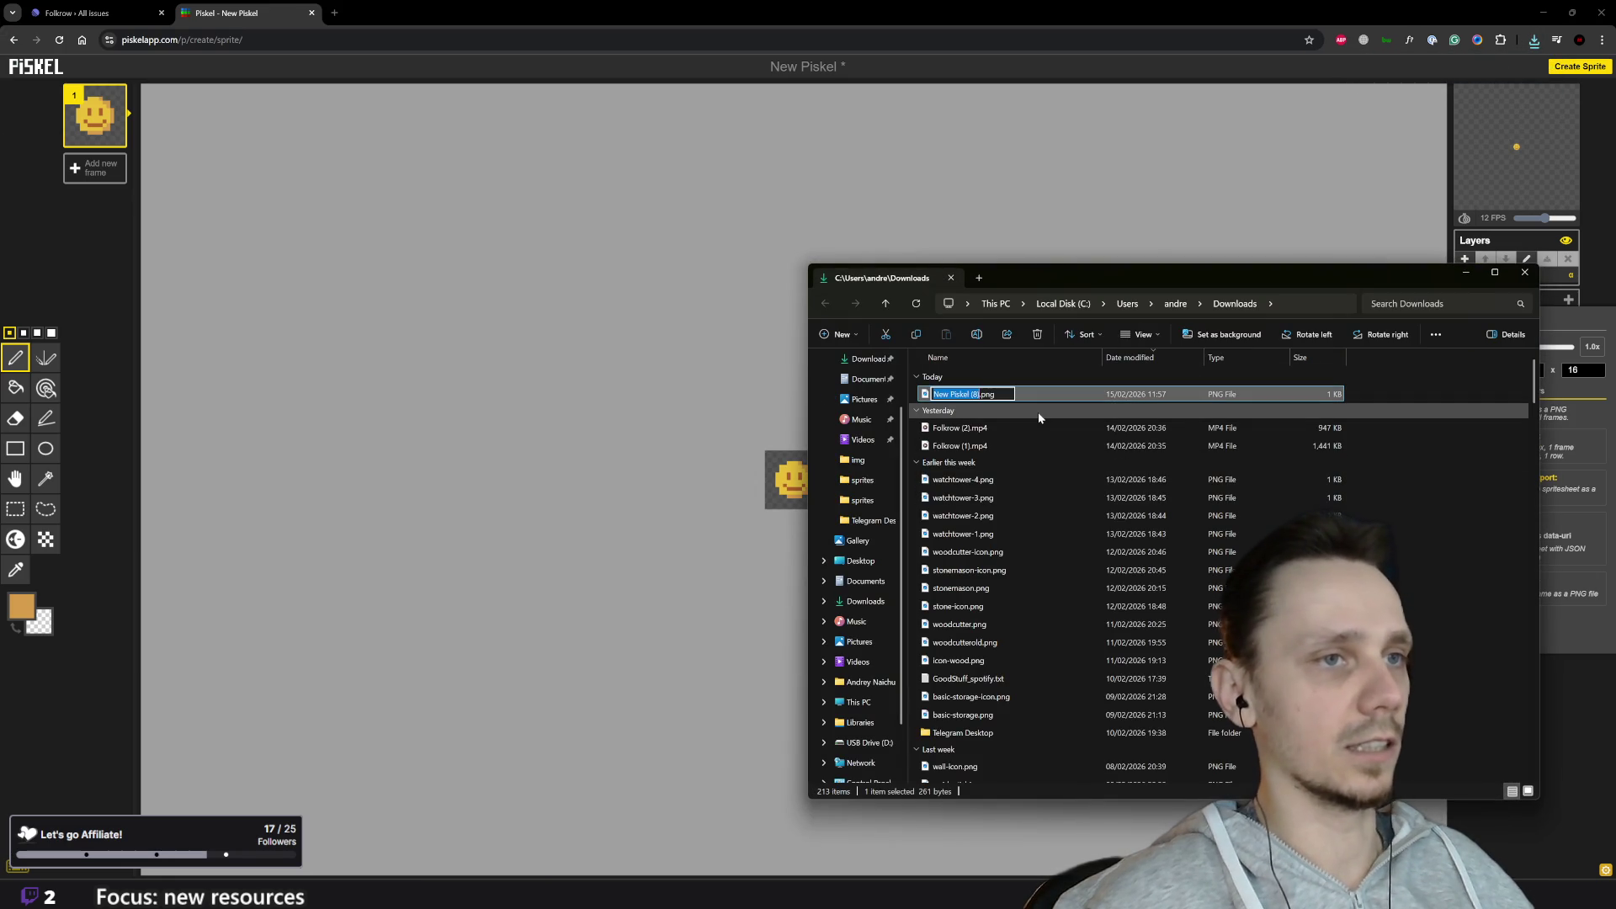
{"action": "type", "text": "mood-"}
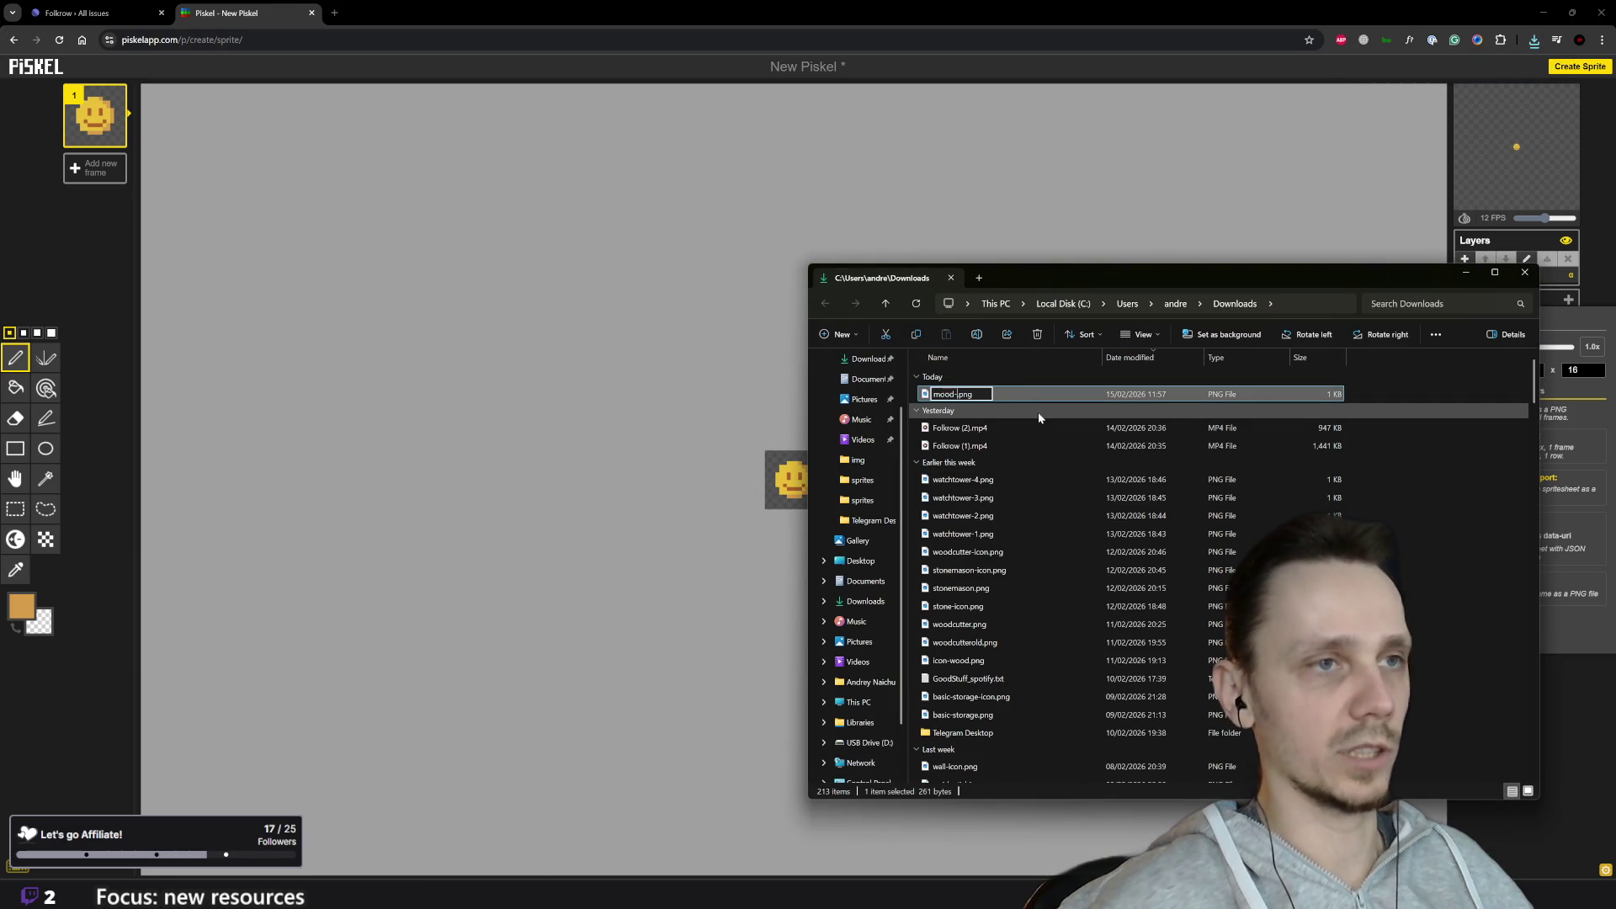
{"action": "type", "text": "icon"}
{"action": "key", "text": "Return"}
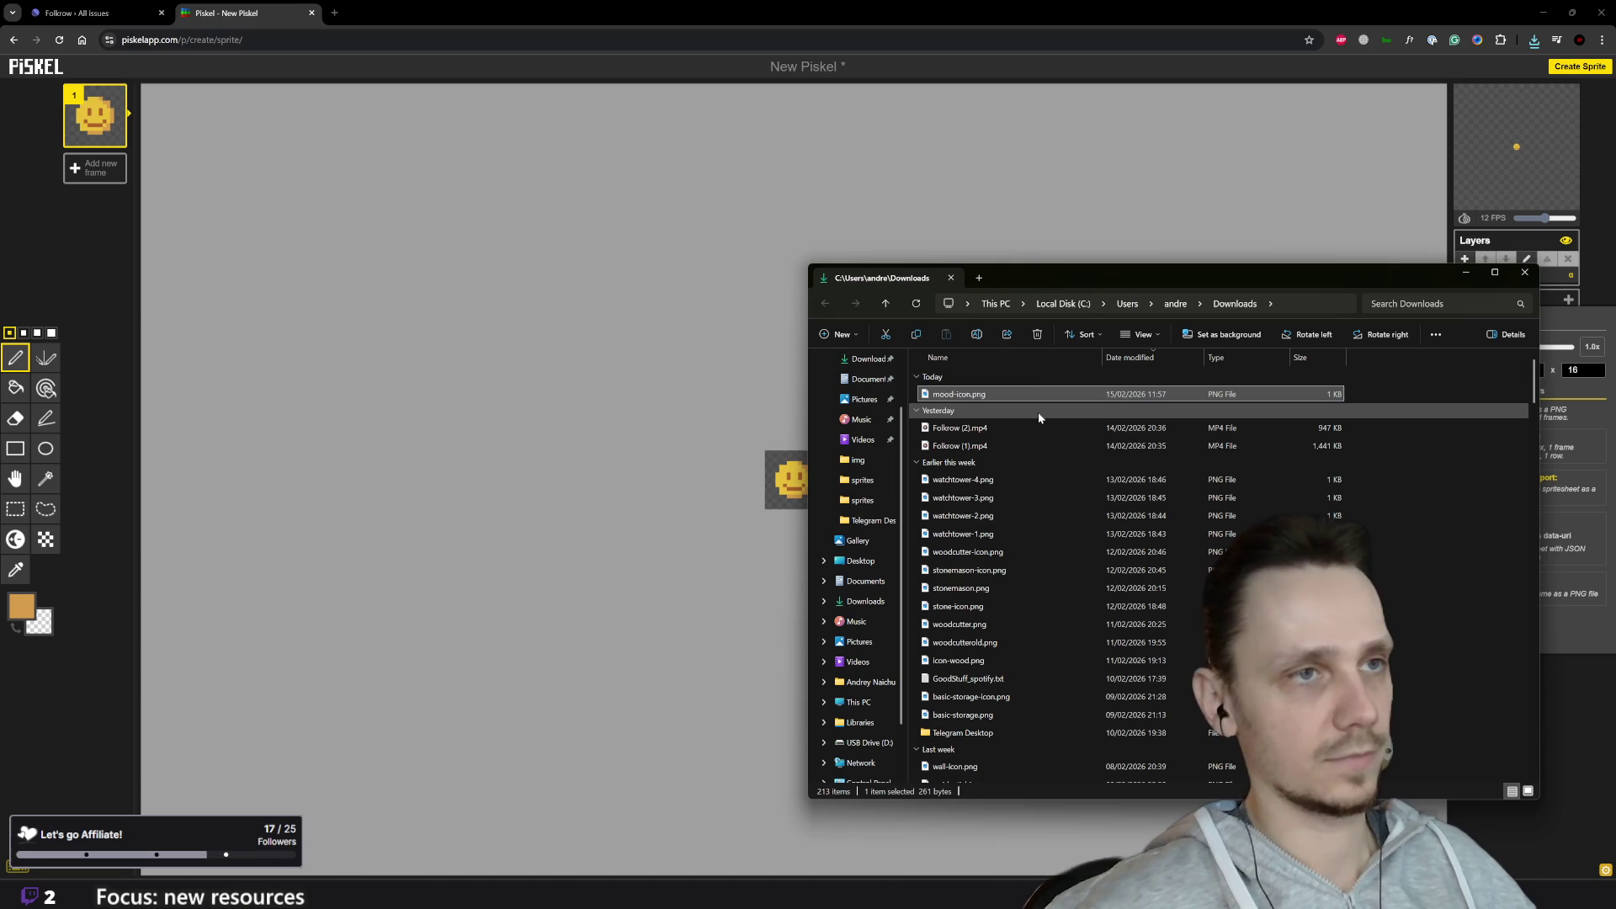
{"action": "mouse_move", "coordinate": [975, 898]}
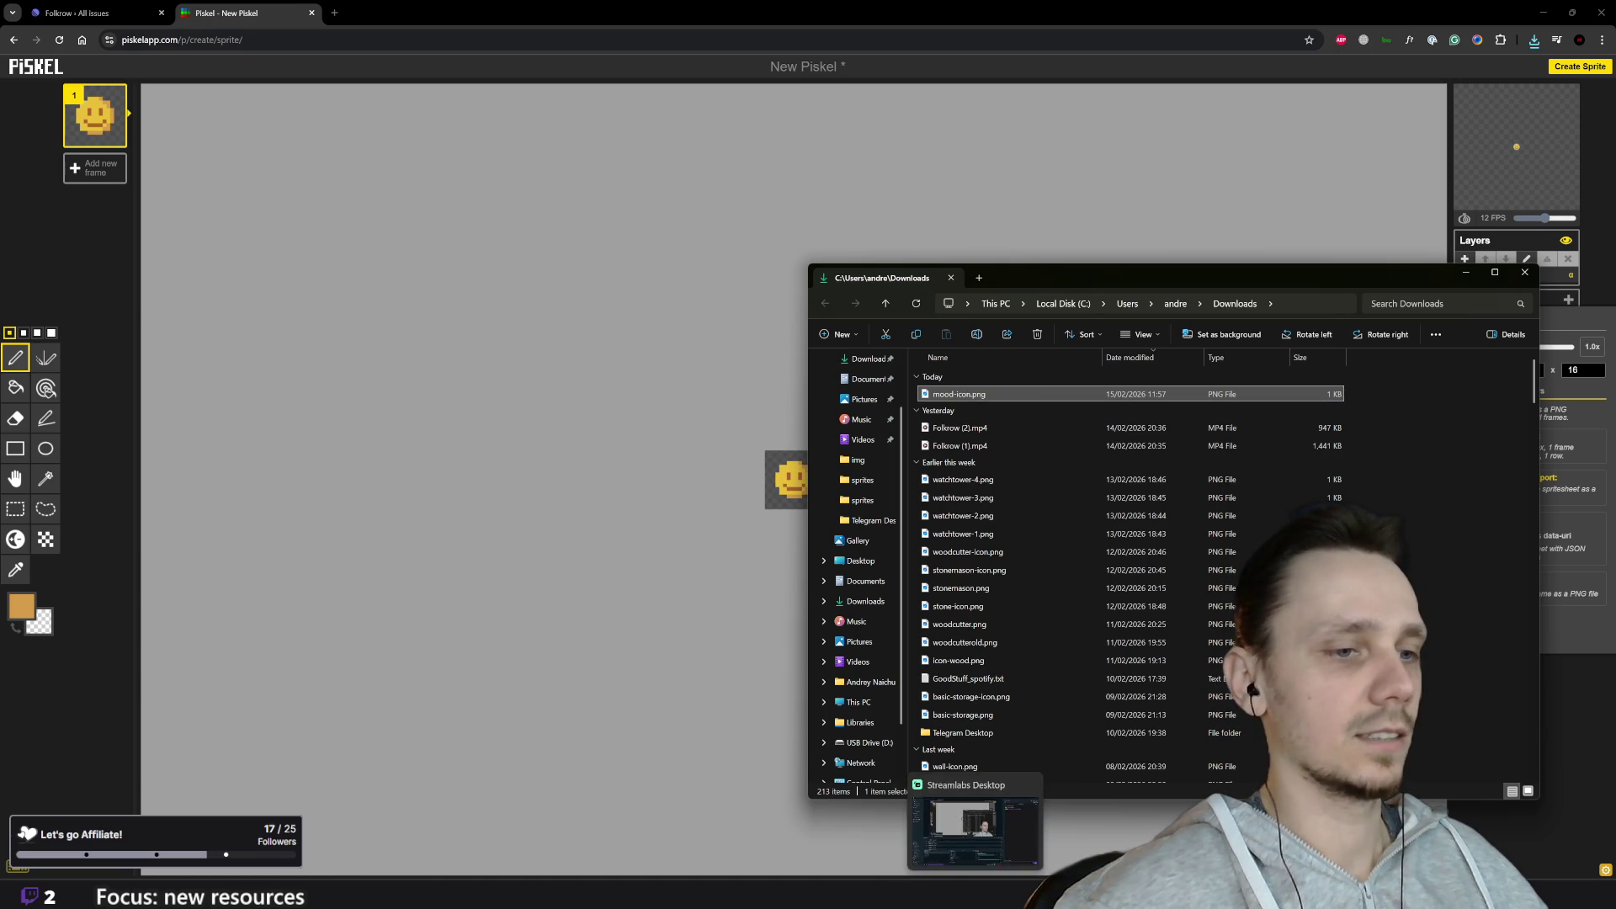
{"action": "left_click", "coordinate": [528, 880]}
Step: Bring Godot's 2D HUD scene forward and select the Happiness icon node
{"action": "mouse_move", "coordinate": [571, 879]}
{"action": "left_click", "coordinate": [695, 821]}
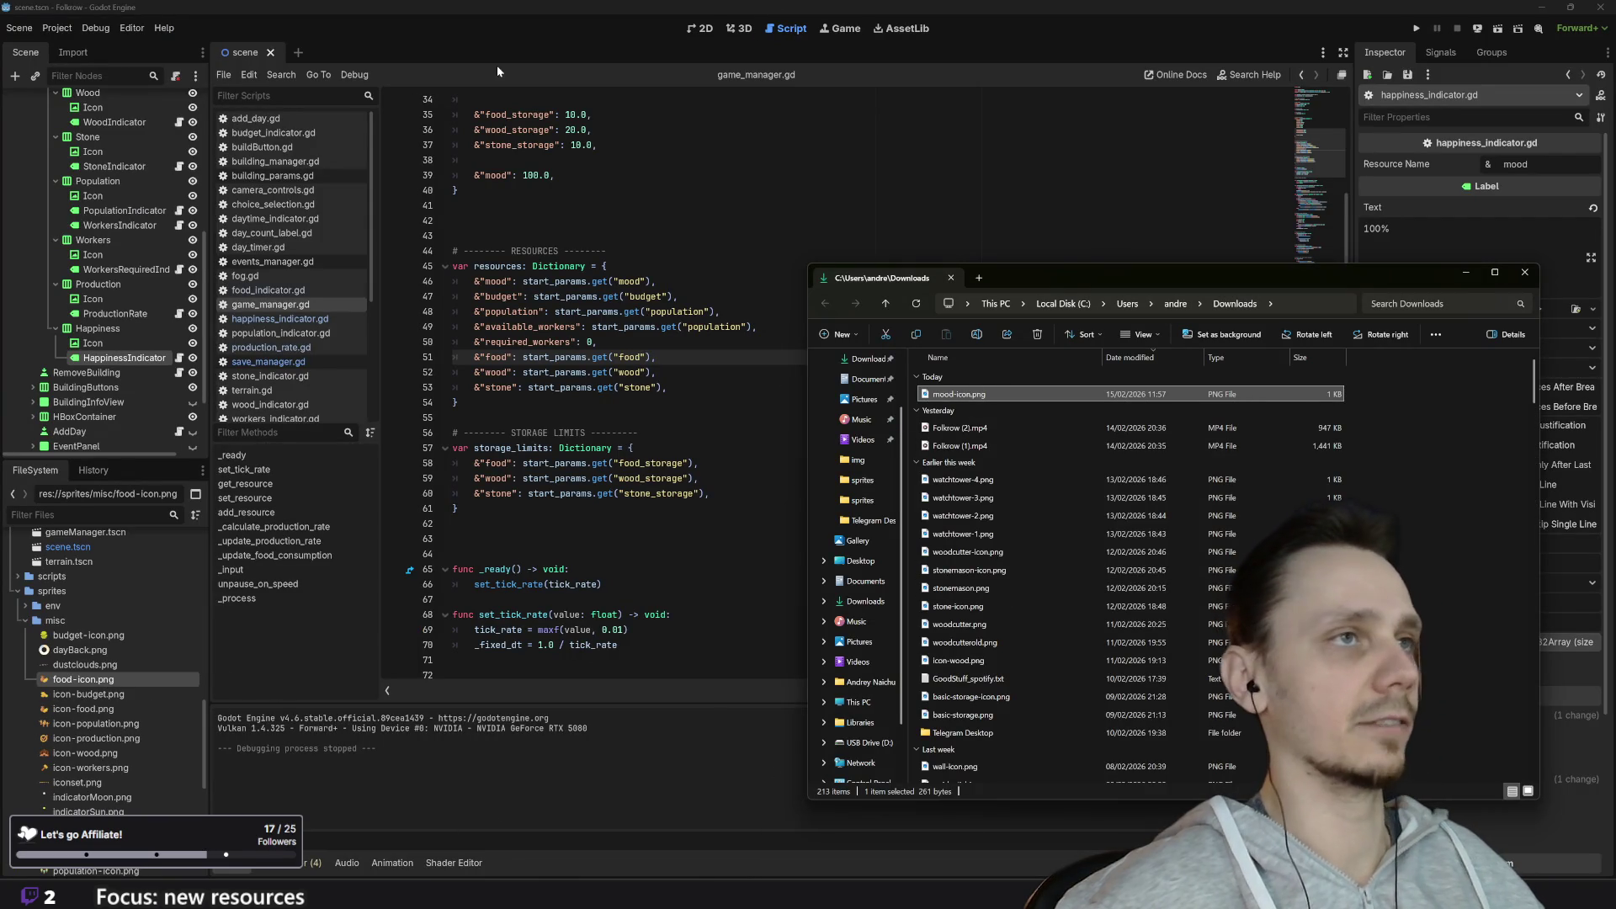
{"action": "left_click", "coordinate": [666, 38]}
{"action": "left_click", "coordinate": [705, 28]}
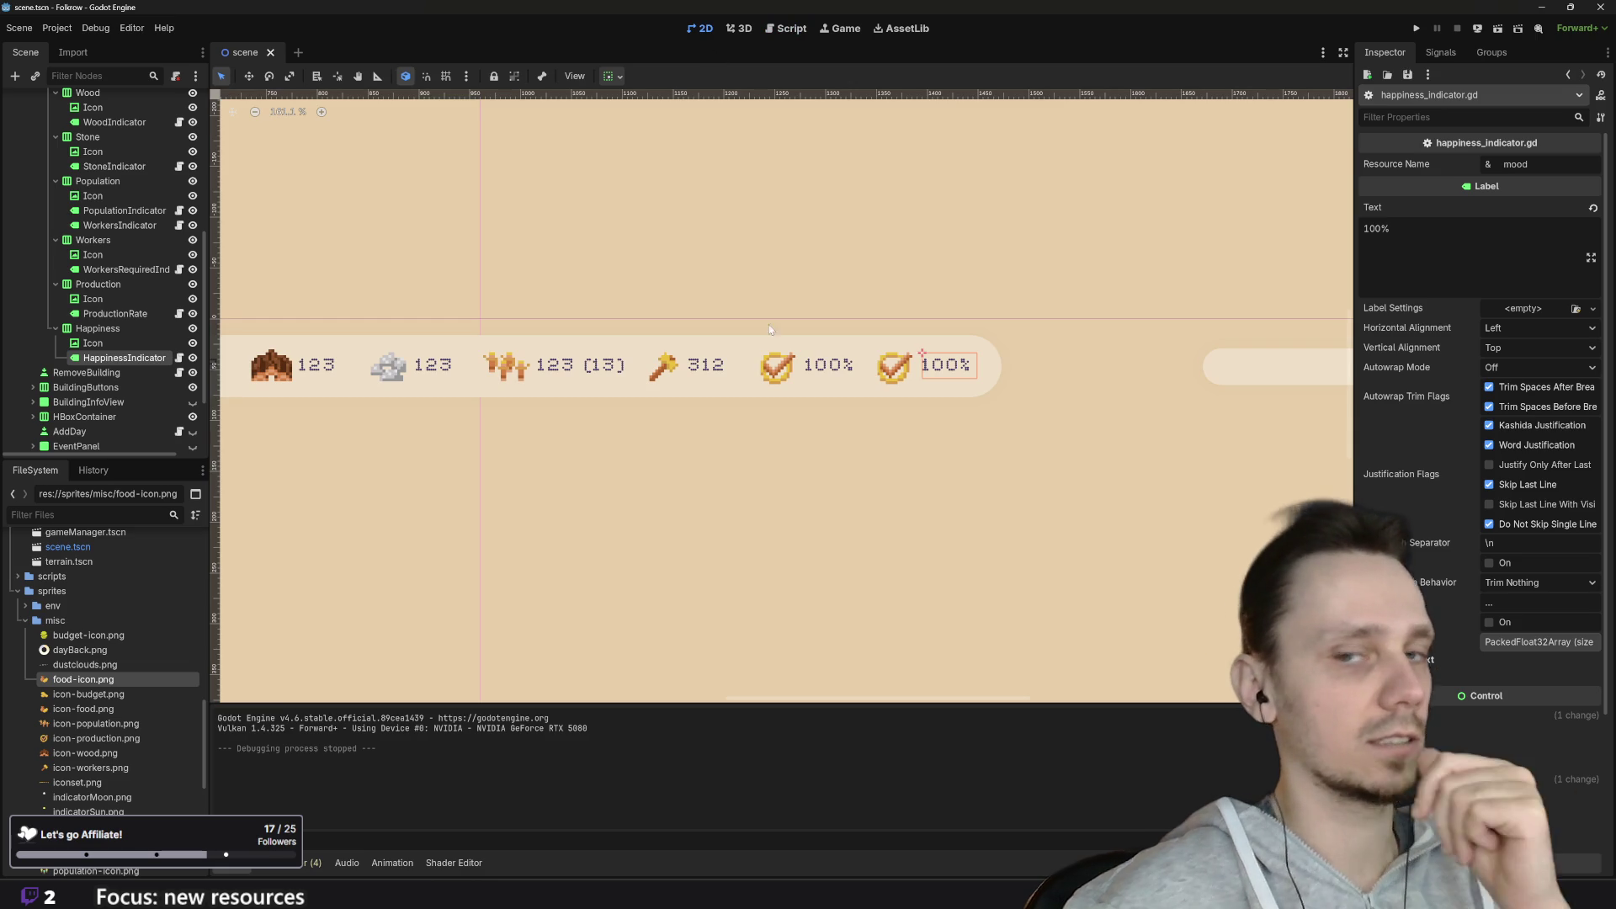
{"action": "scroll", "coordinate": [824, 396], "scroll_direction": "up", "scroll_amount": 5}
{"action": "left_click", "coordinate": [830, 389]}
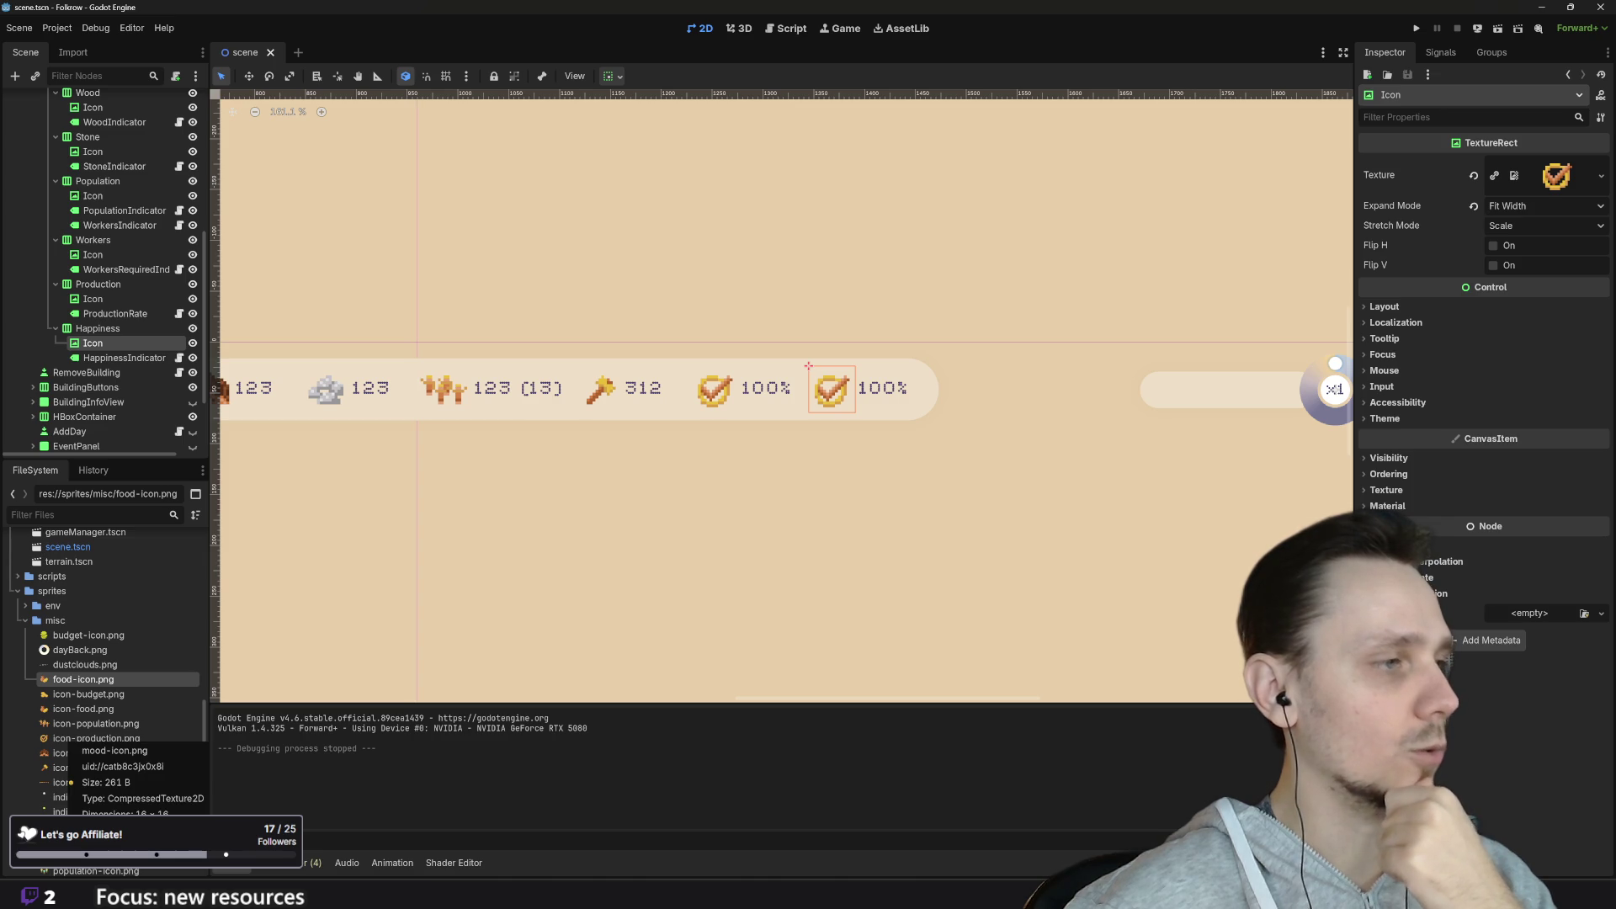
Step: Rename mood-icon.png to icon-mood.png and assign it as the Happiness icon's Texture
{"action": "left_click", "coordinate": [84, 856]}
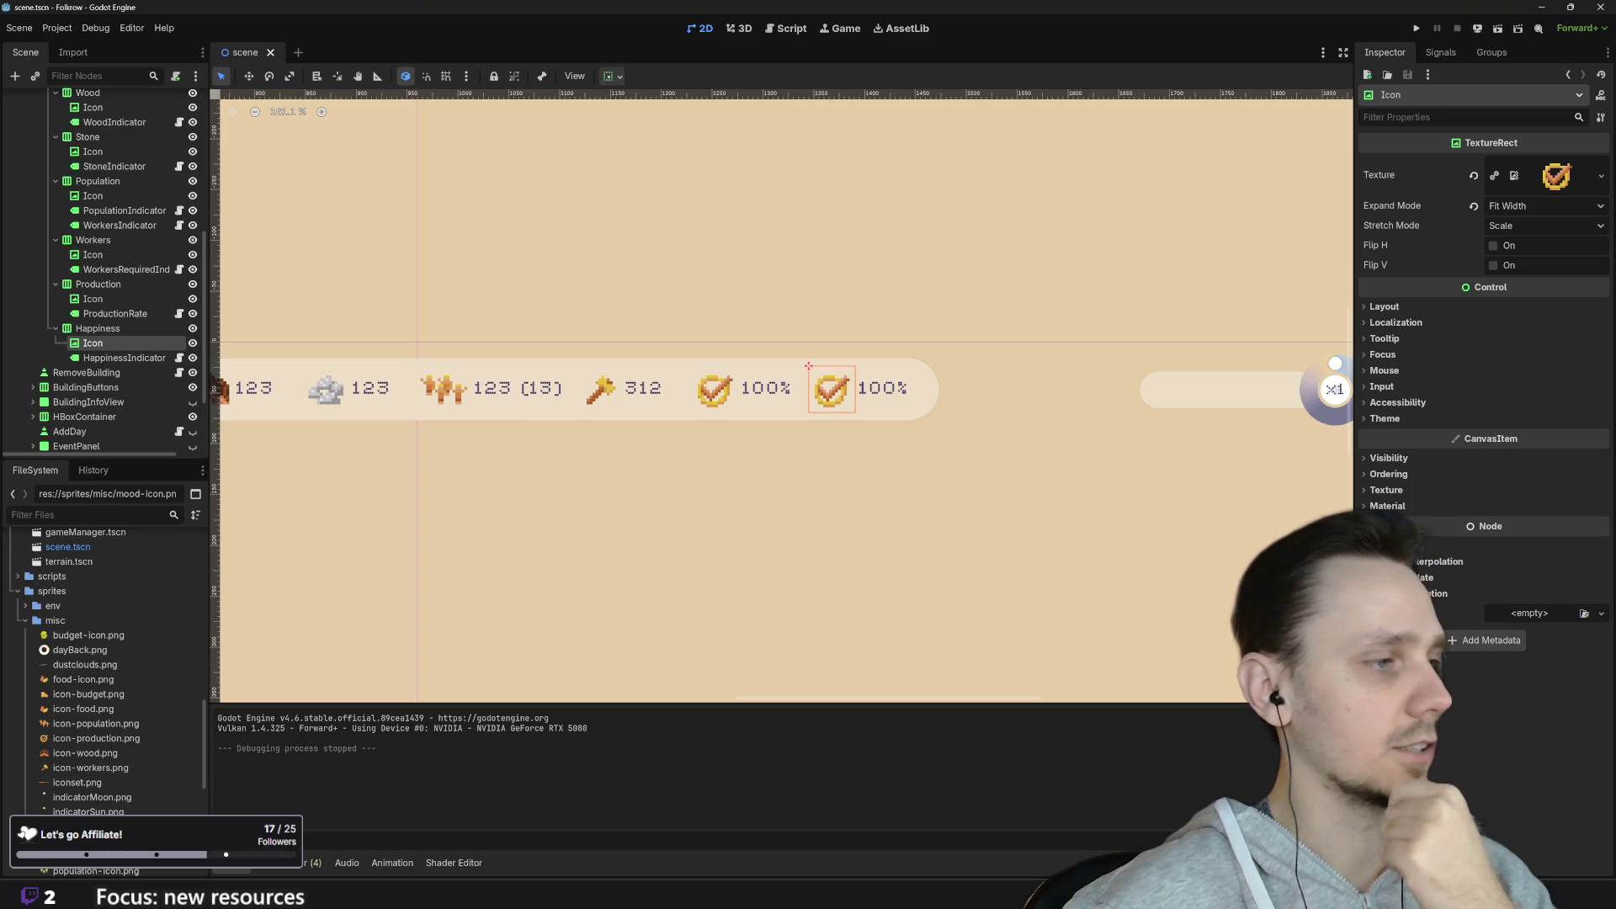
{"action": "right_click", "coordinate": [76, 856]}
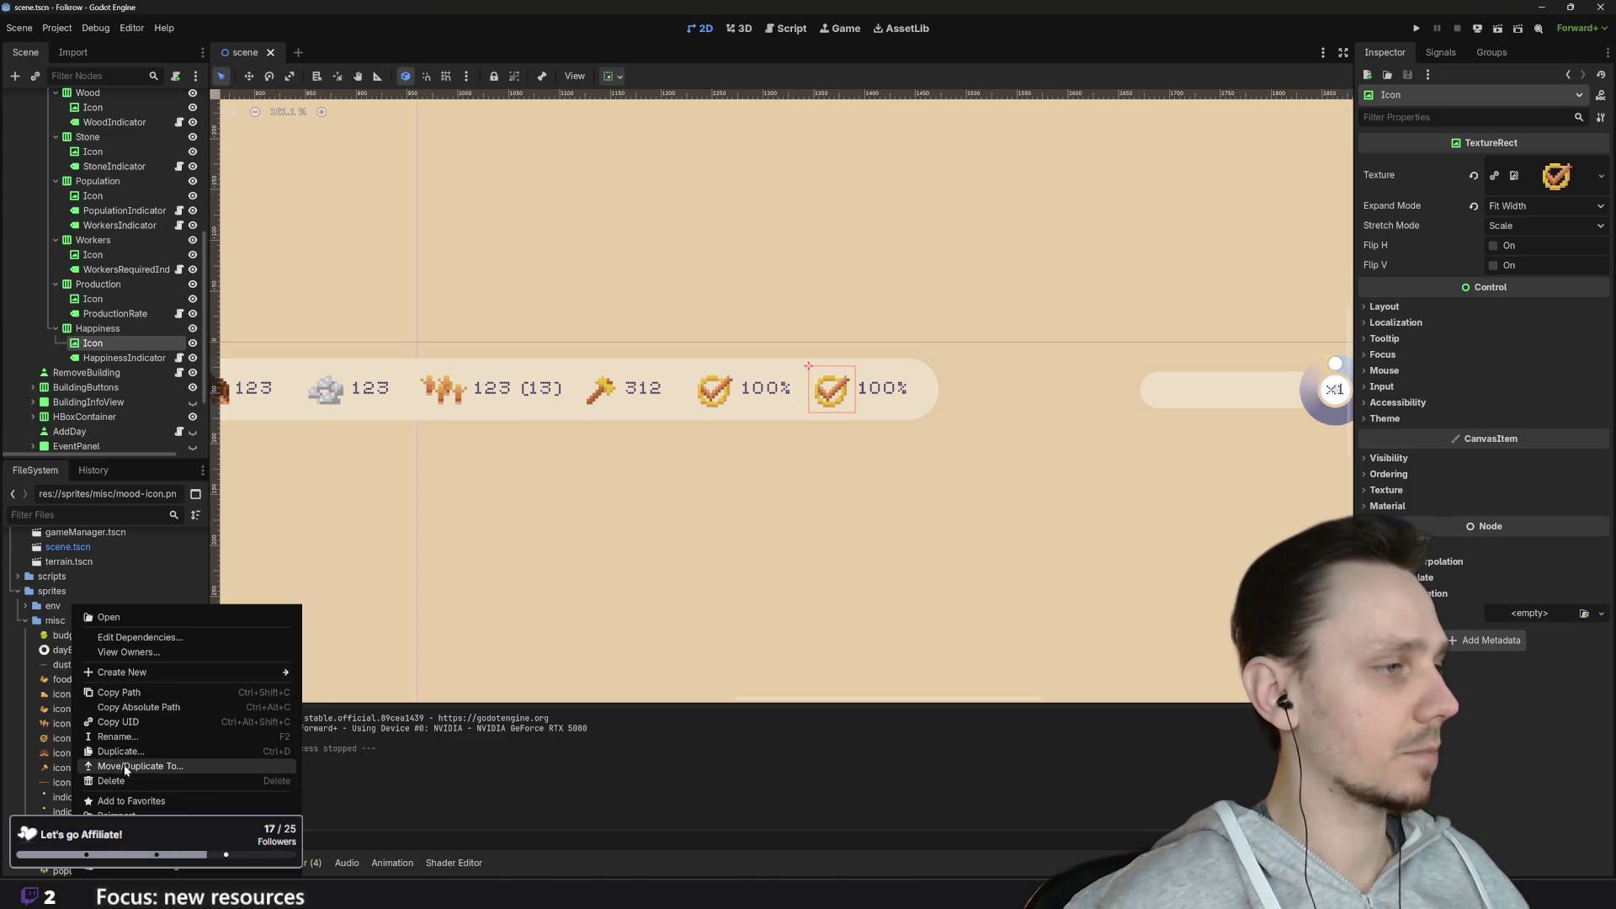
{"action": "left_click", "coordinate": [128, 733]}
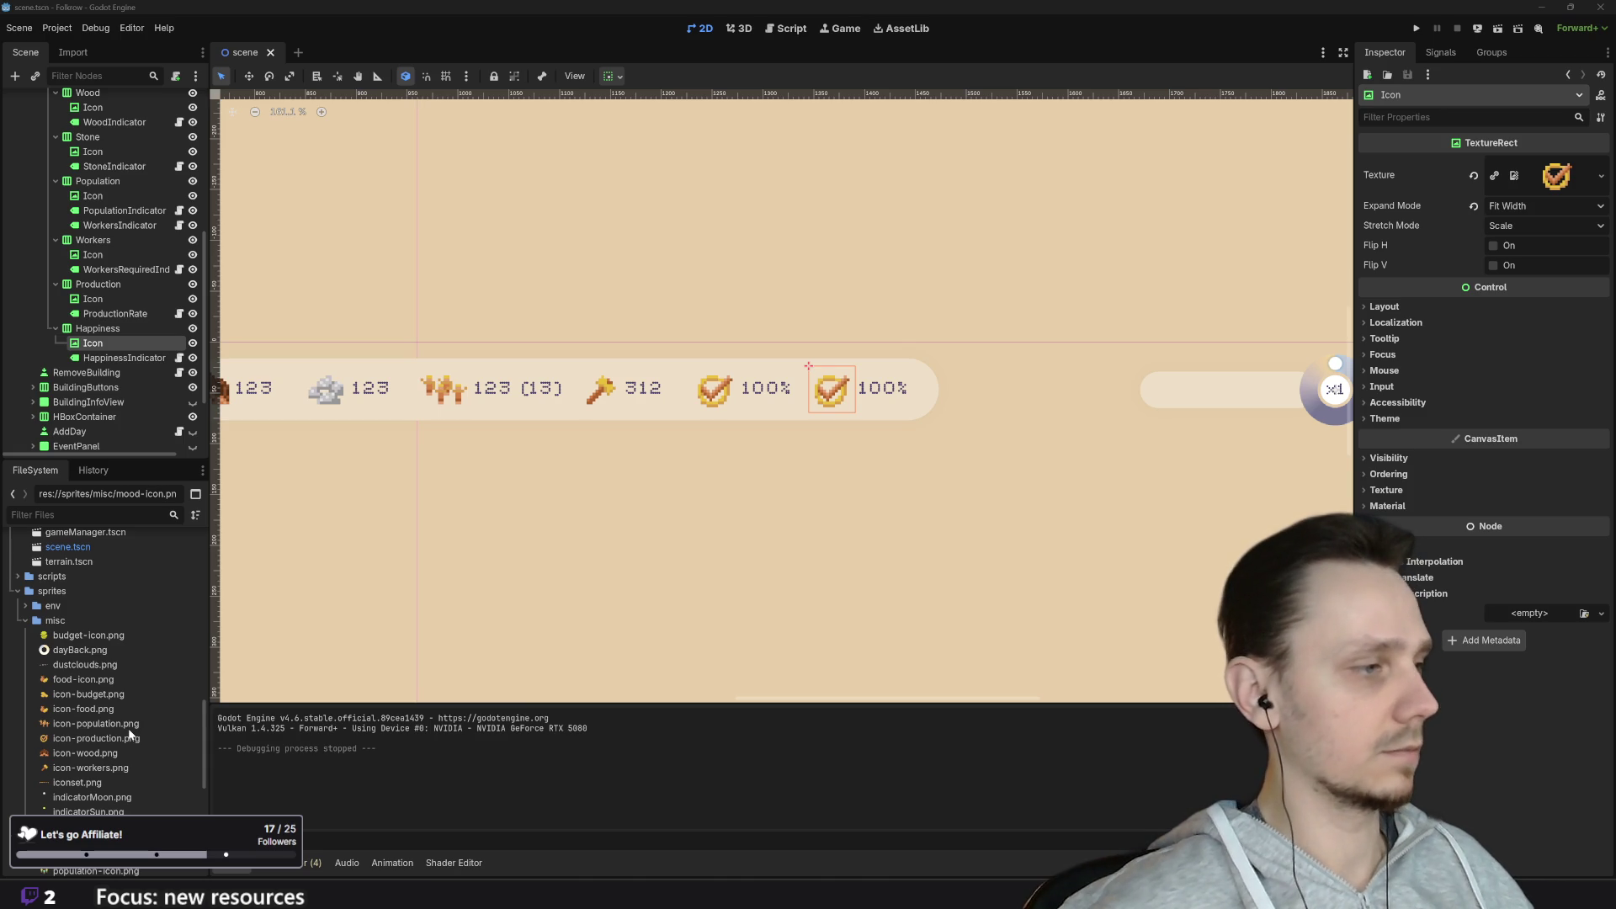
{"action": "key", "text": "Return"}
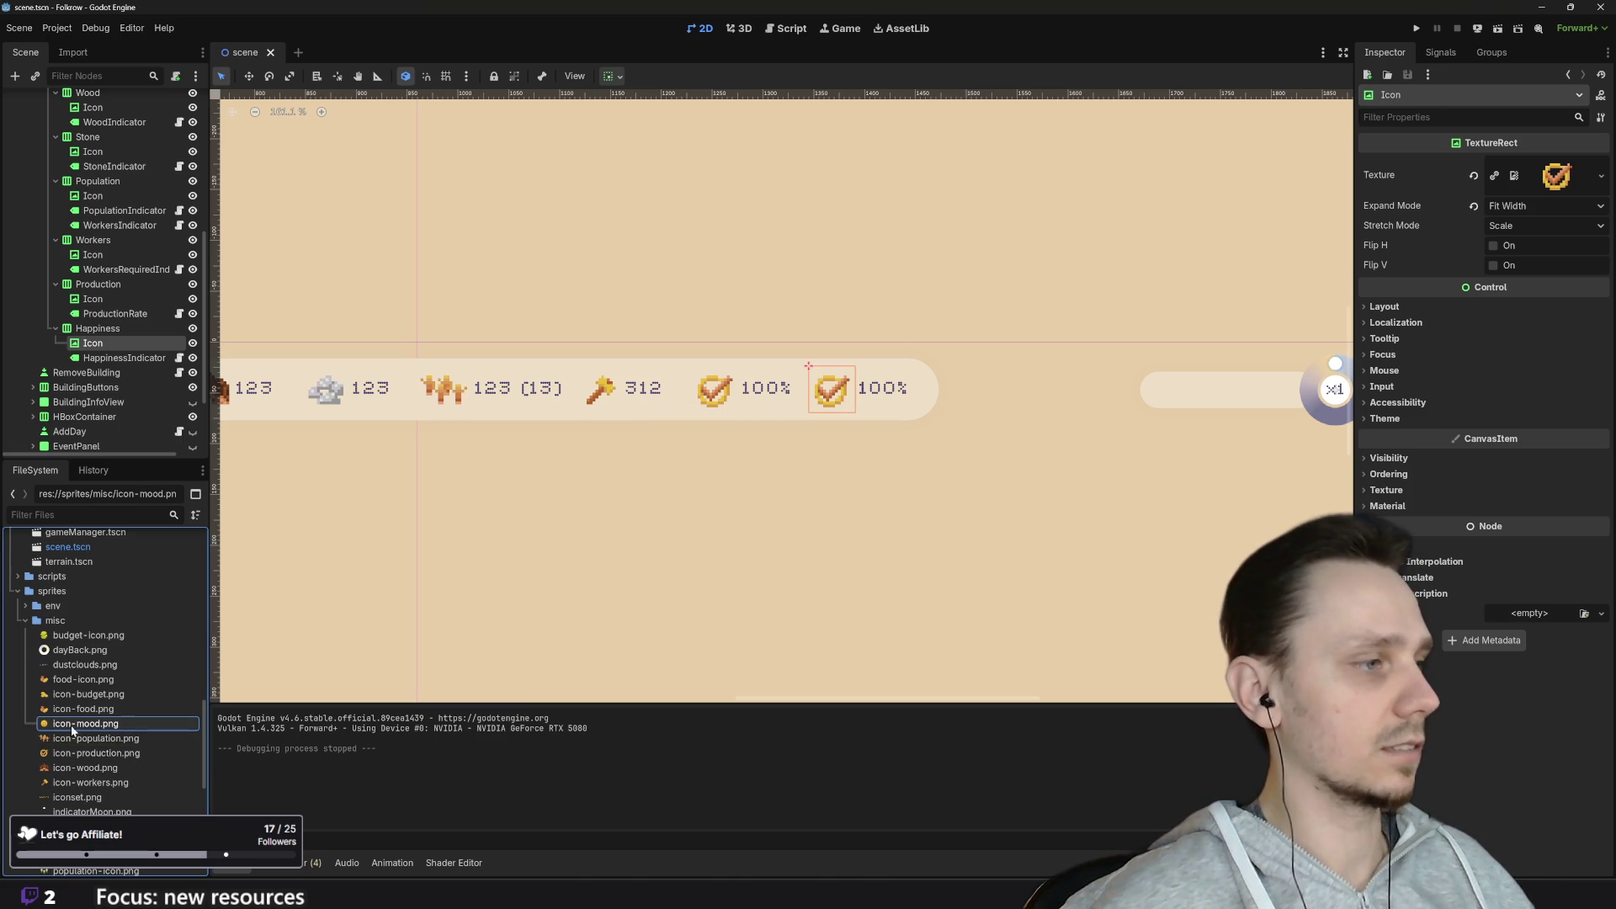
{"action": "mouse_move", "coordinate": [102, 728]}
{"action": "left_mouse_down"}
{"action": "mouse_move", "coordinate": [517, 625]}
{"action": "mouse_move", "coordinate": [1414, 211]}
{"action": "mouse_move", "coordinate": [1540, 176]}
{"action": "left_mouse_up"}
{"action": "scroll", "coordinate": [959, 431], "scroll_direction": "down", "scroll_amount": 5}
Step: Deselect the icon, zoom out the canvas, and run the city-builder project
{"action": "left_click", "coordinate": [959, 431]}
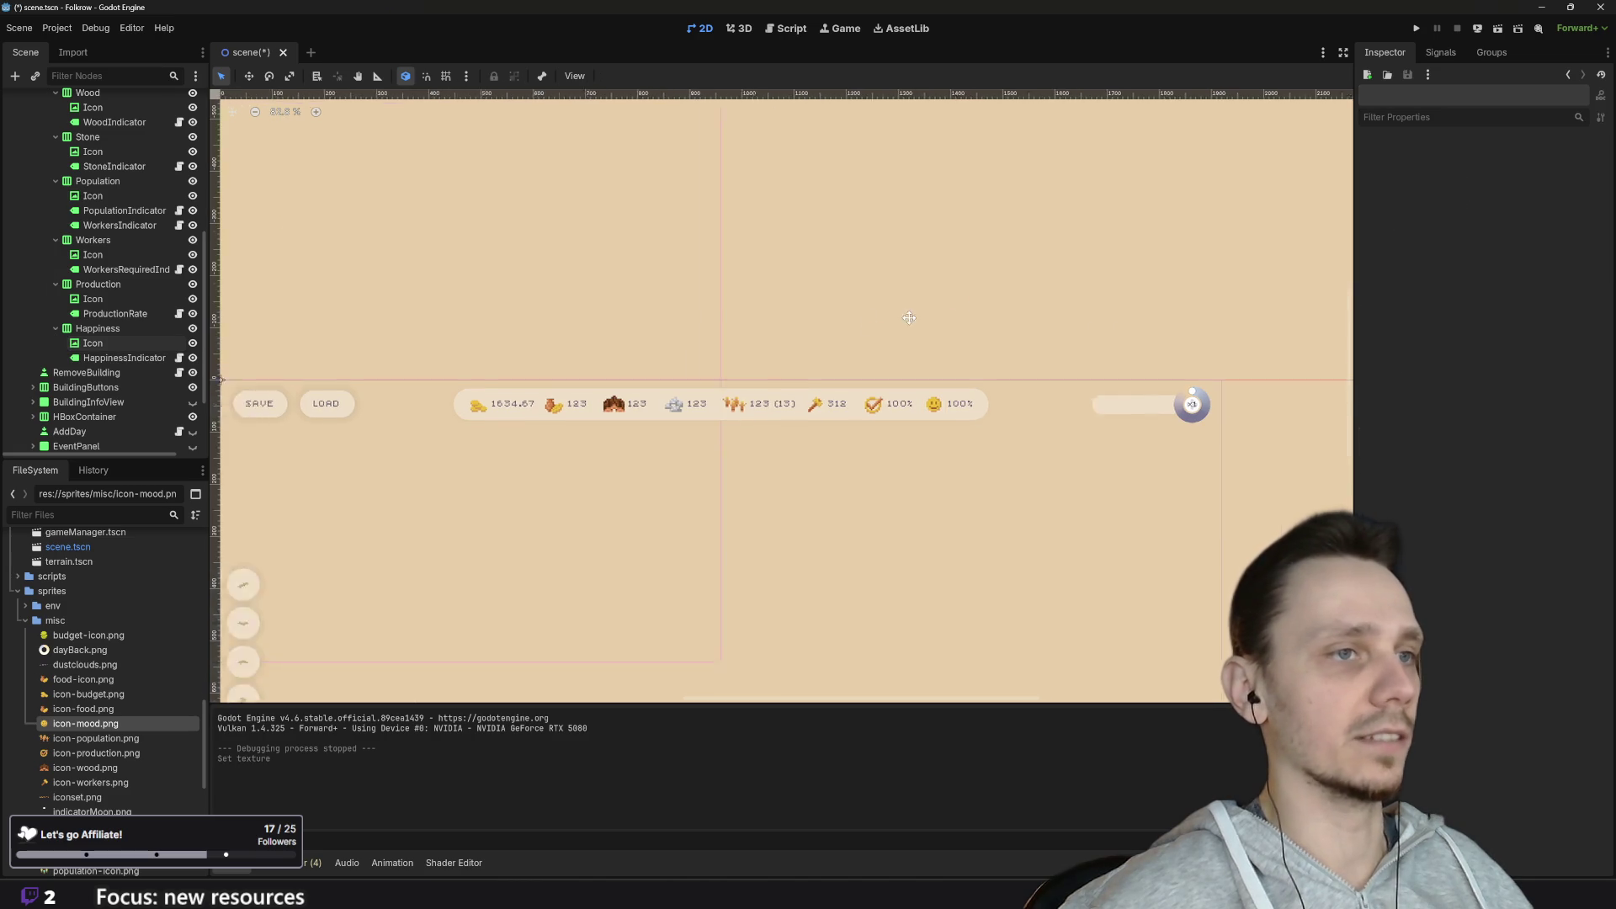
{"action": "scroll", "coordinate": [976, 305], "scroll_direction": "down", "scroll_amount": 2}
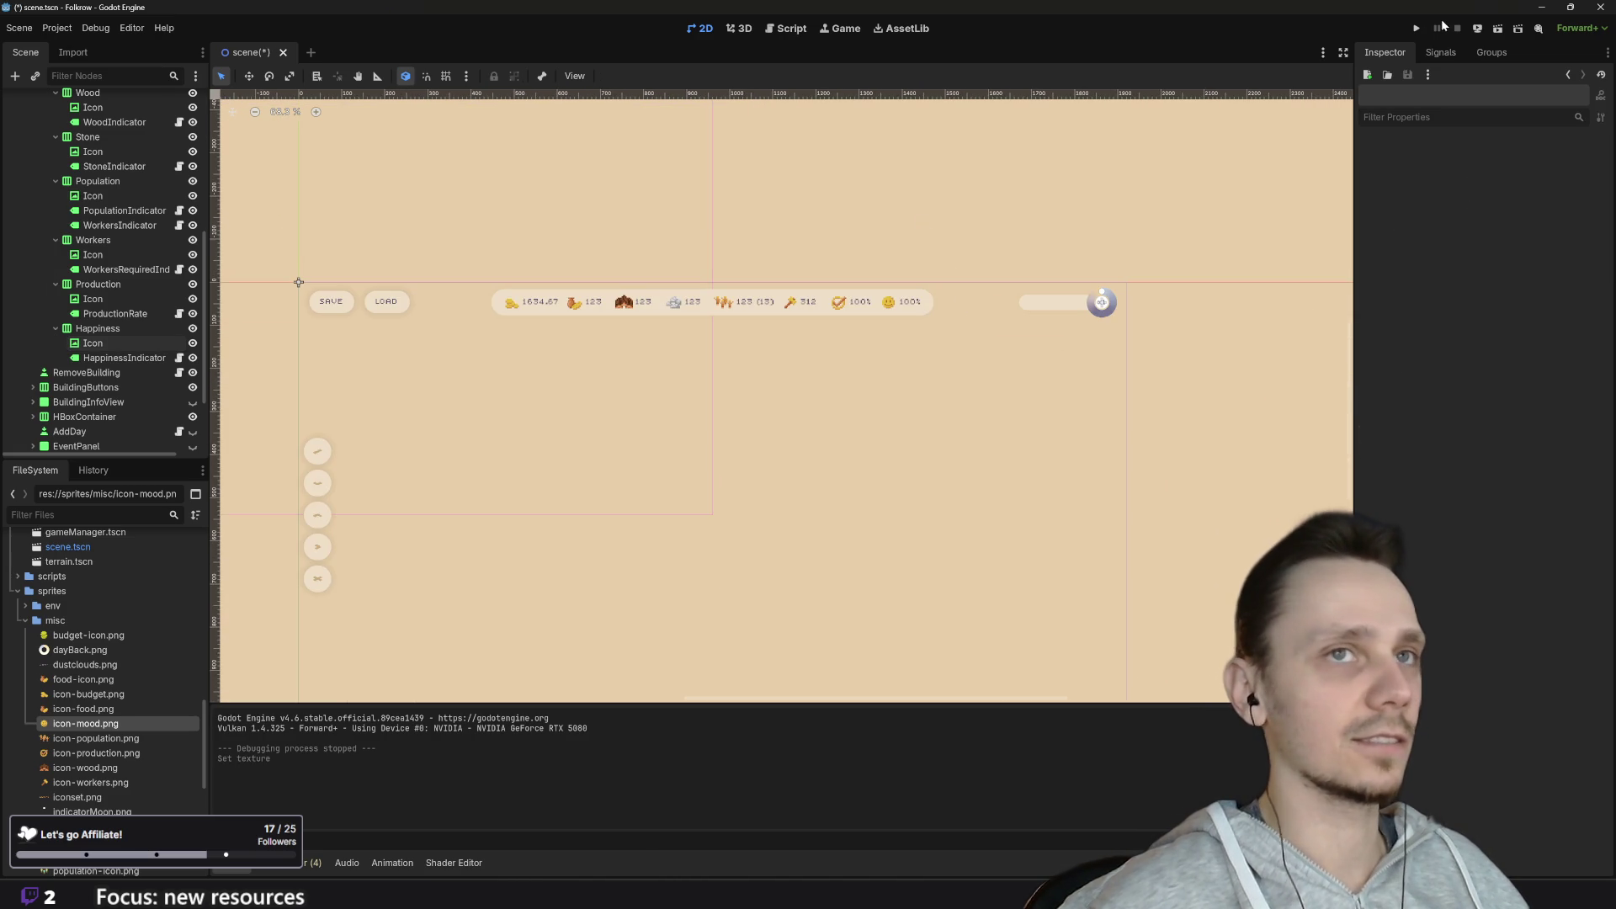
{"action": "left_click", "coordinate": [1418, 30]}
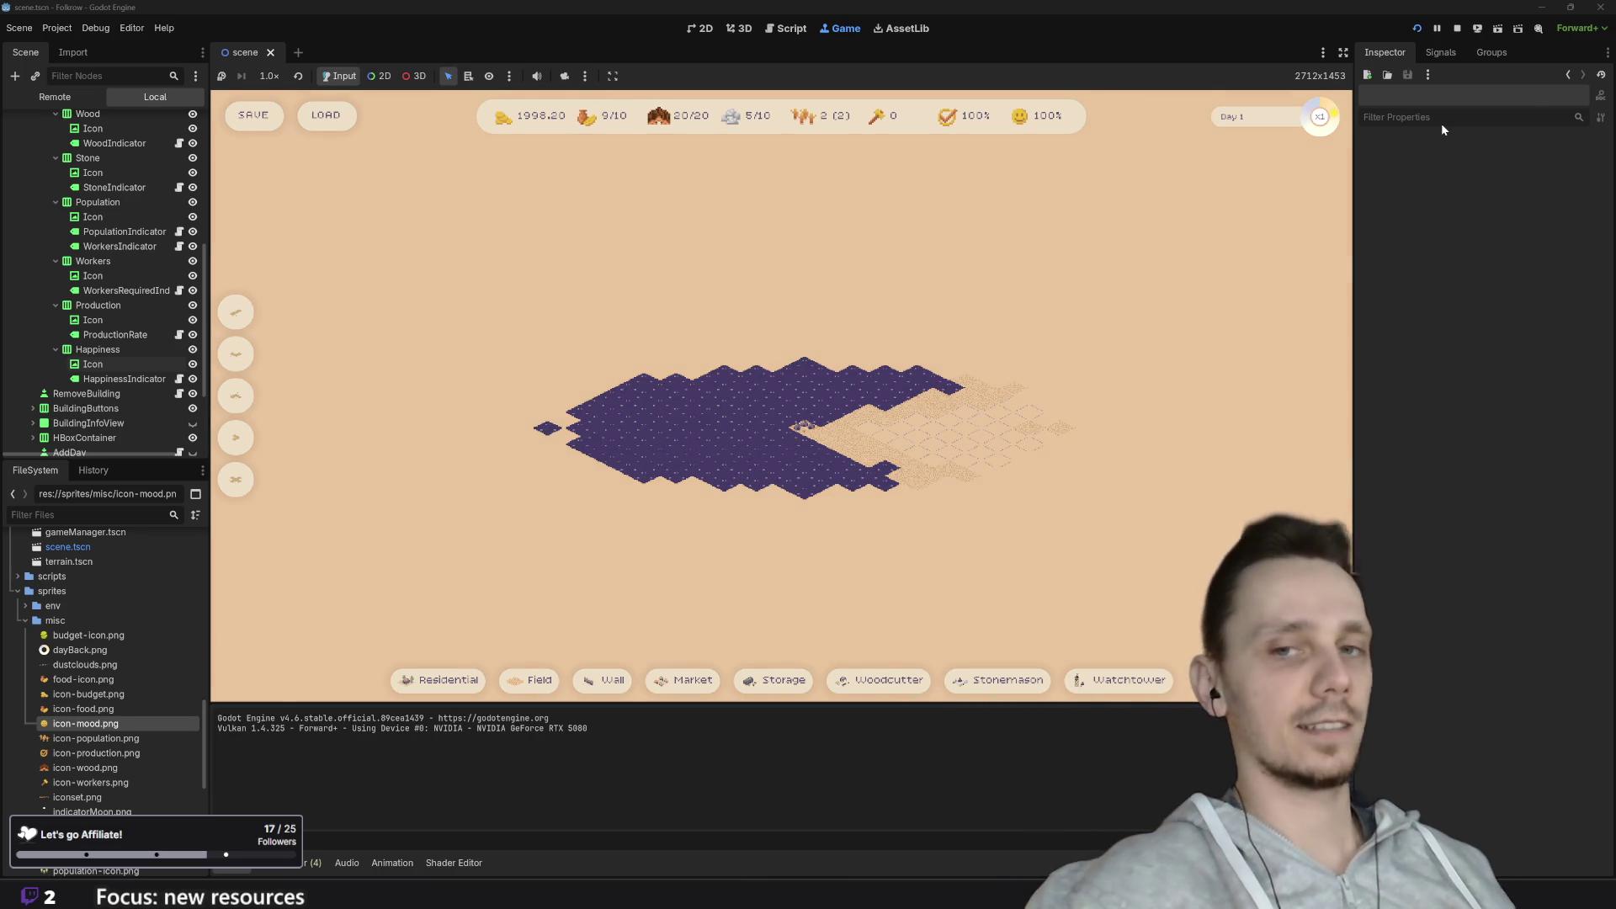
Step: Place a first batch of watchtowers across the sandy land to clear fog
{"action": "scroll", "coordinate": [708, 427], "scroll_direction": "up", "scroll_amount": 5}
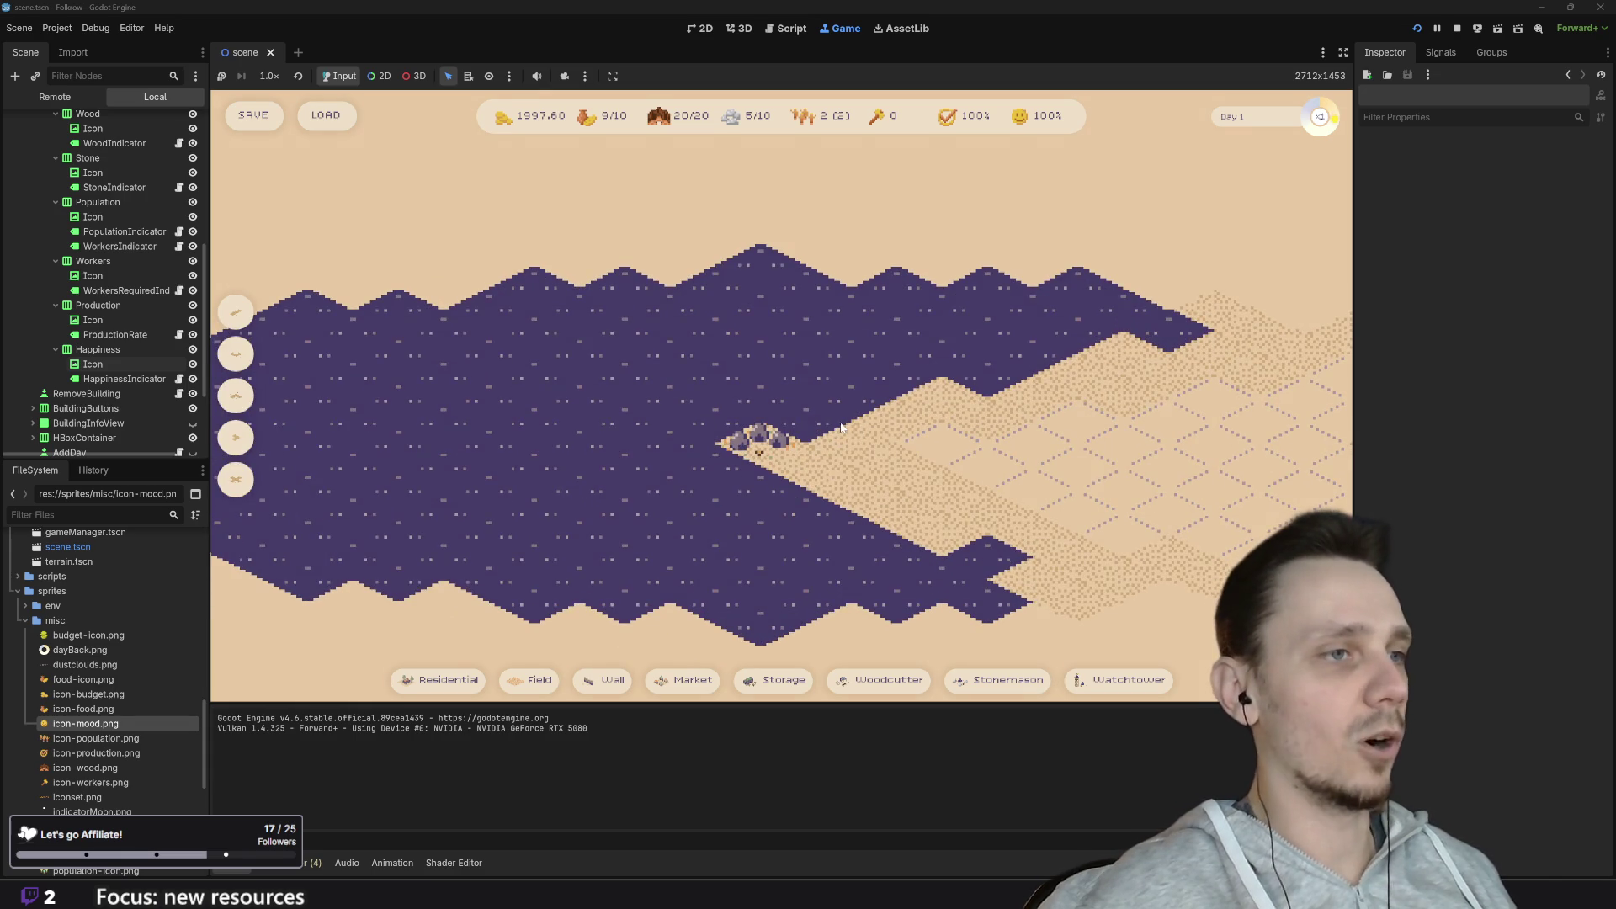
{"action": "scroll", "coordinate": [841, 427], "scroll_direction": "down", "scroll_amount": 3}
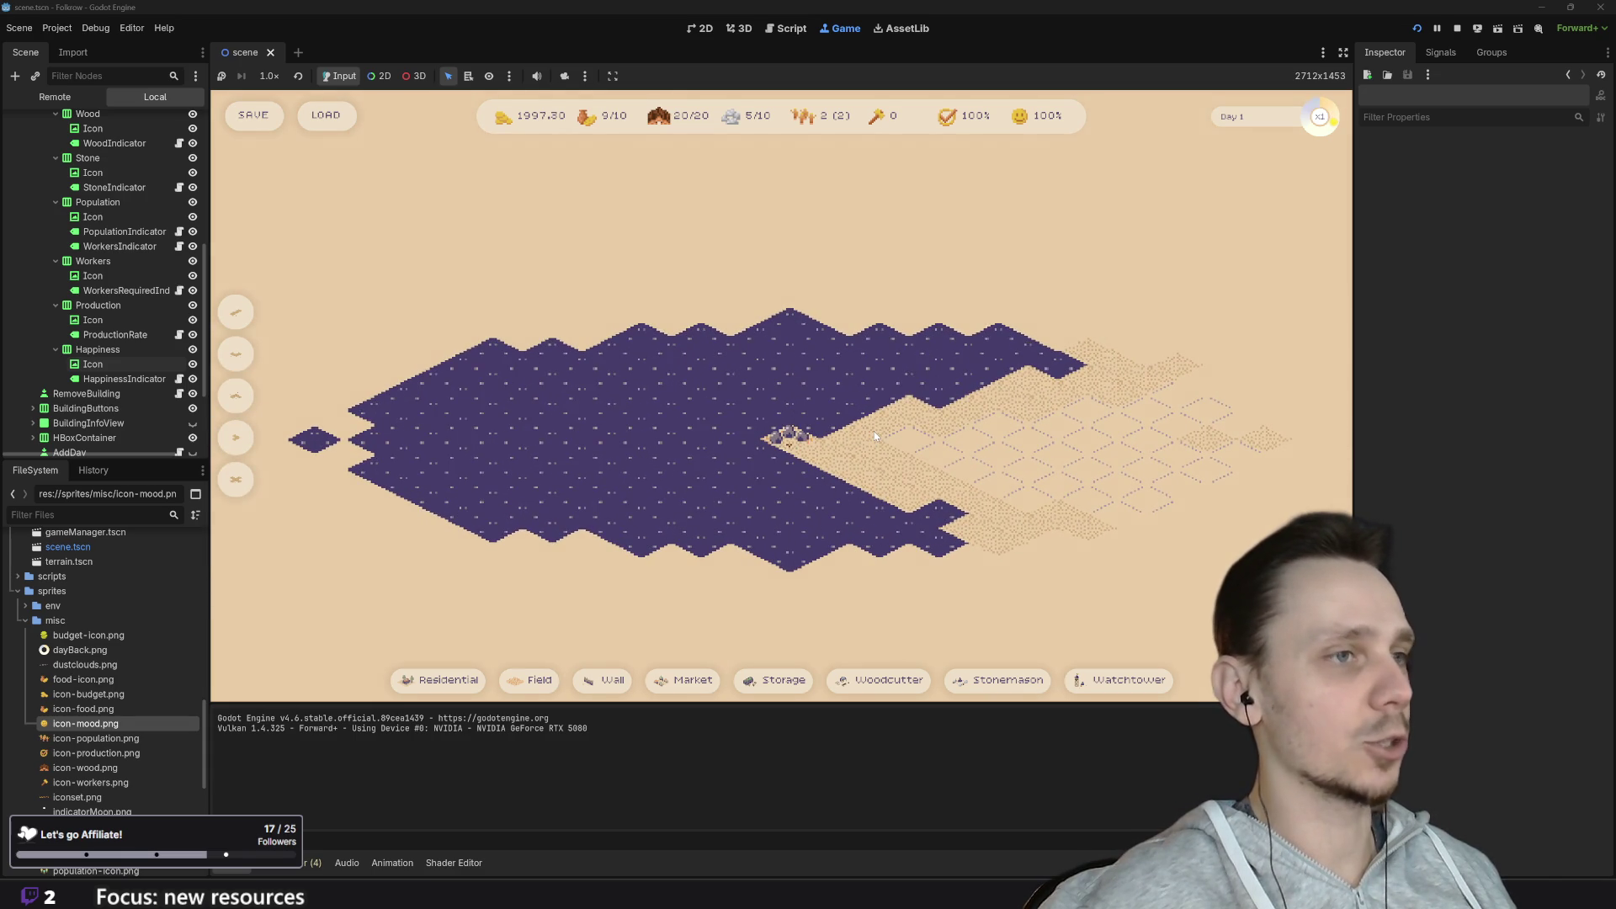
{"action": "key", "text": "d"}
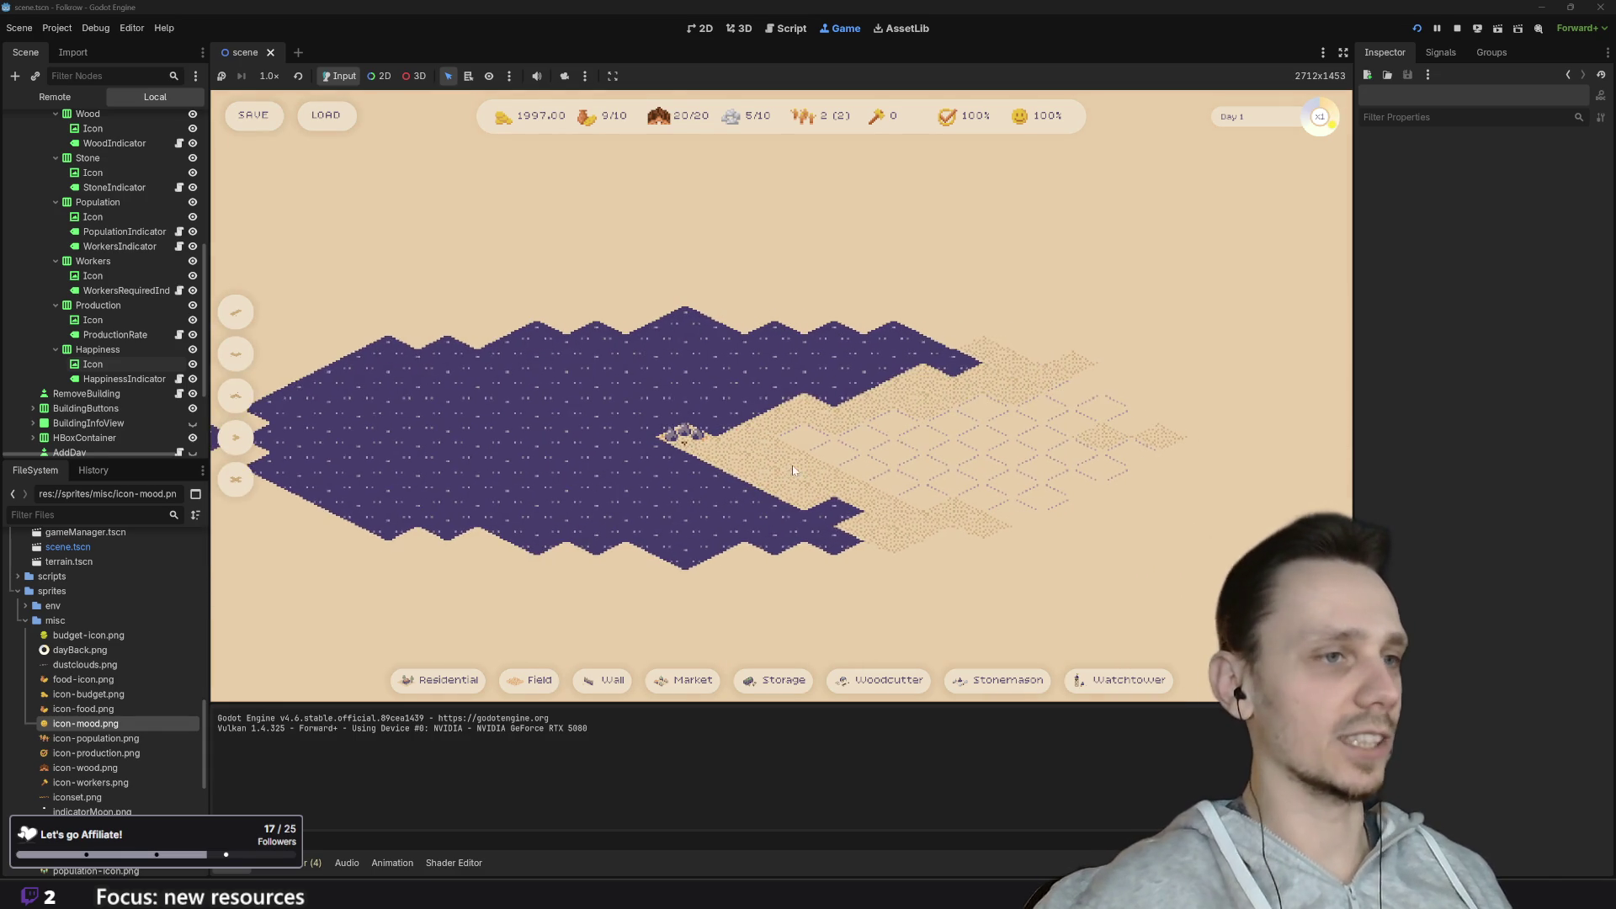
{"action": "left_click", "coordinate": [1120, 680]}
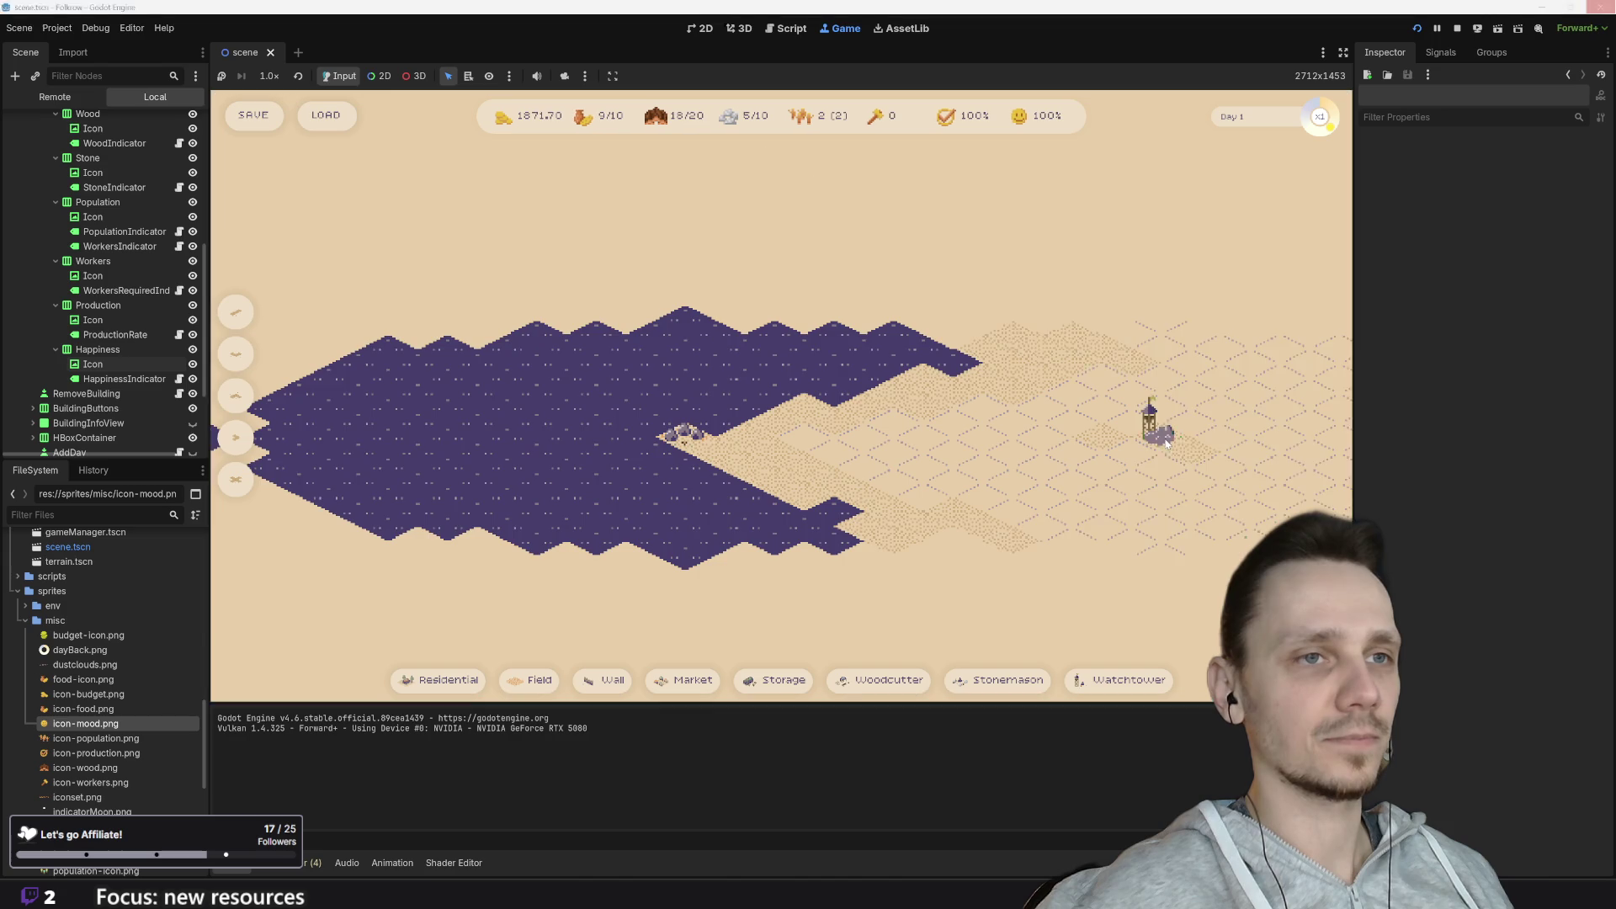
{"action": "scroll", "coordinate": [1167, 444], "scroll_direction": "down", "scroll_amount": 3}
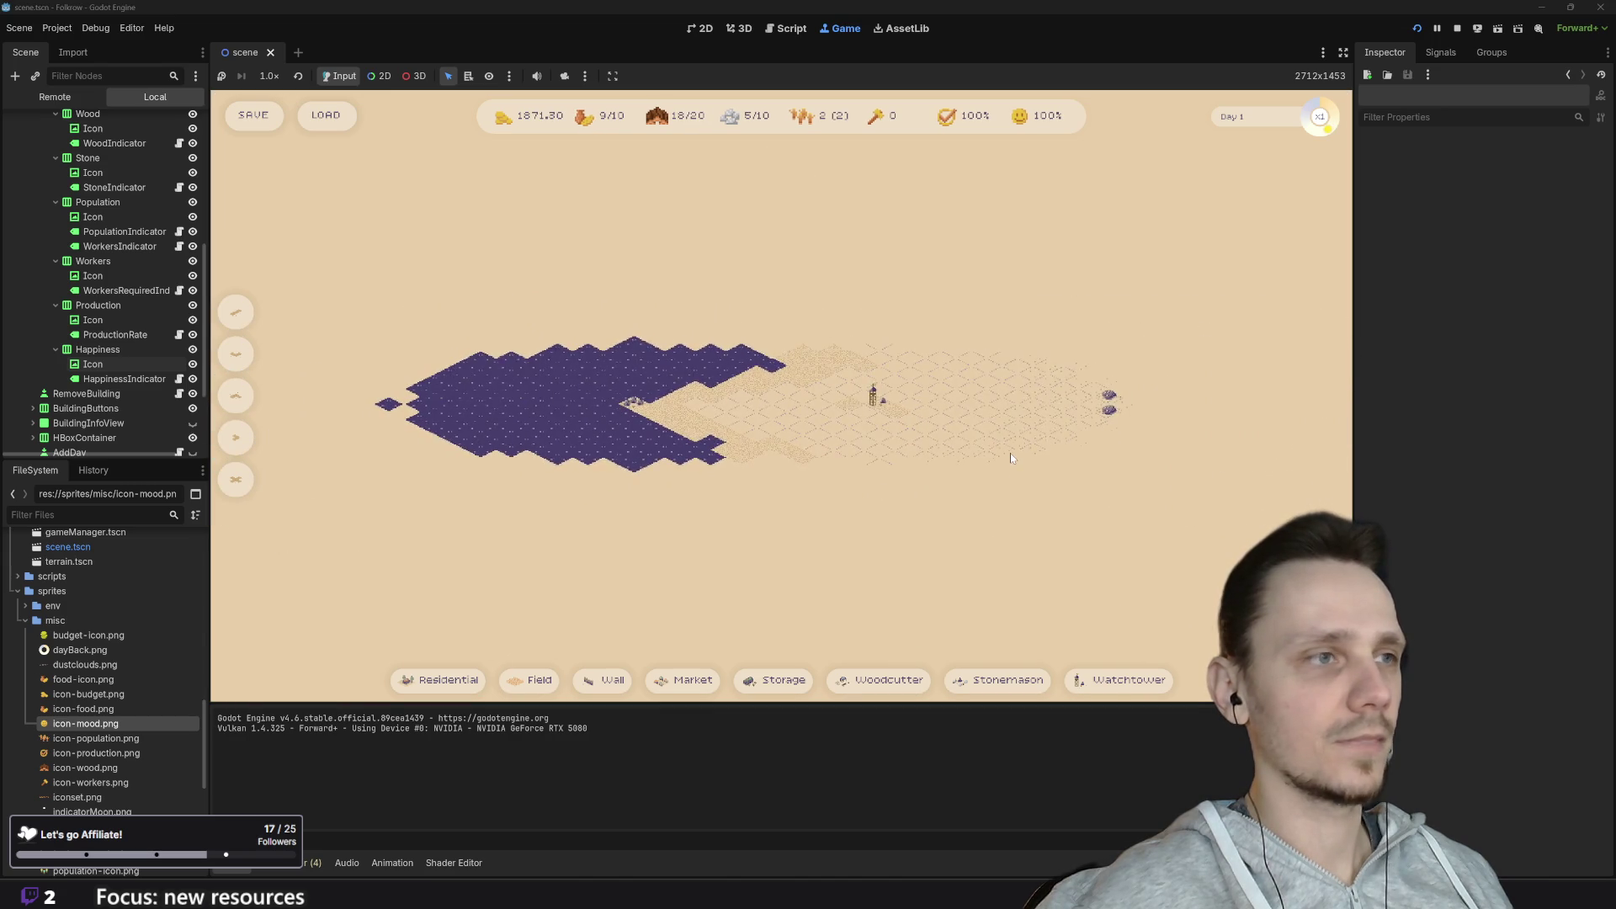
{"action": "left_click", "coordinate": [1031, 396]}
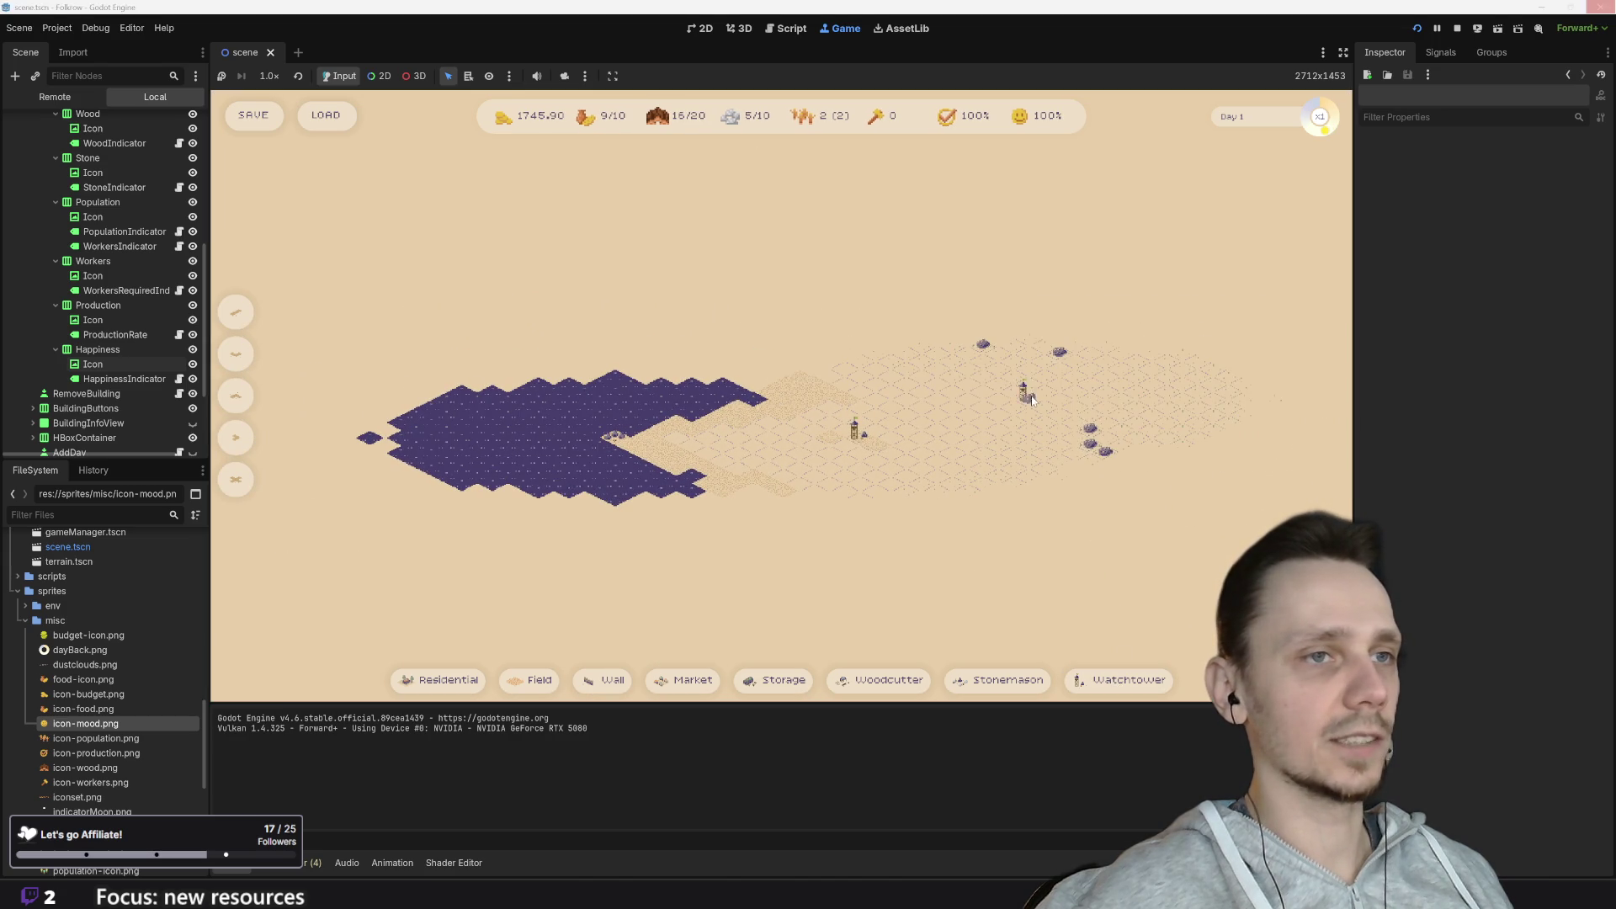
{"action": "left_click", "coordinate": [1120, 680]}
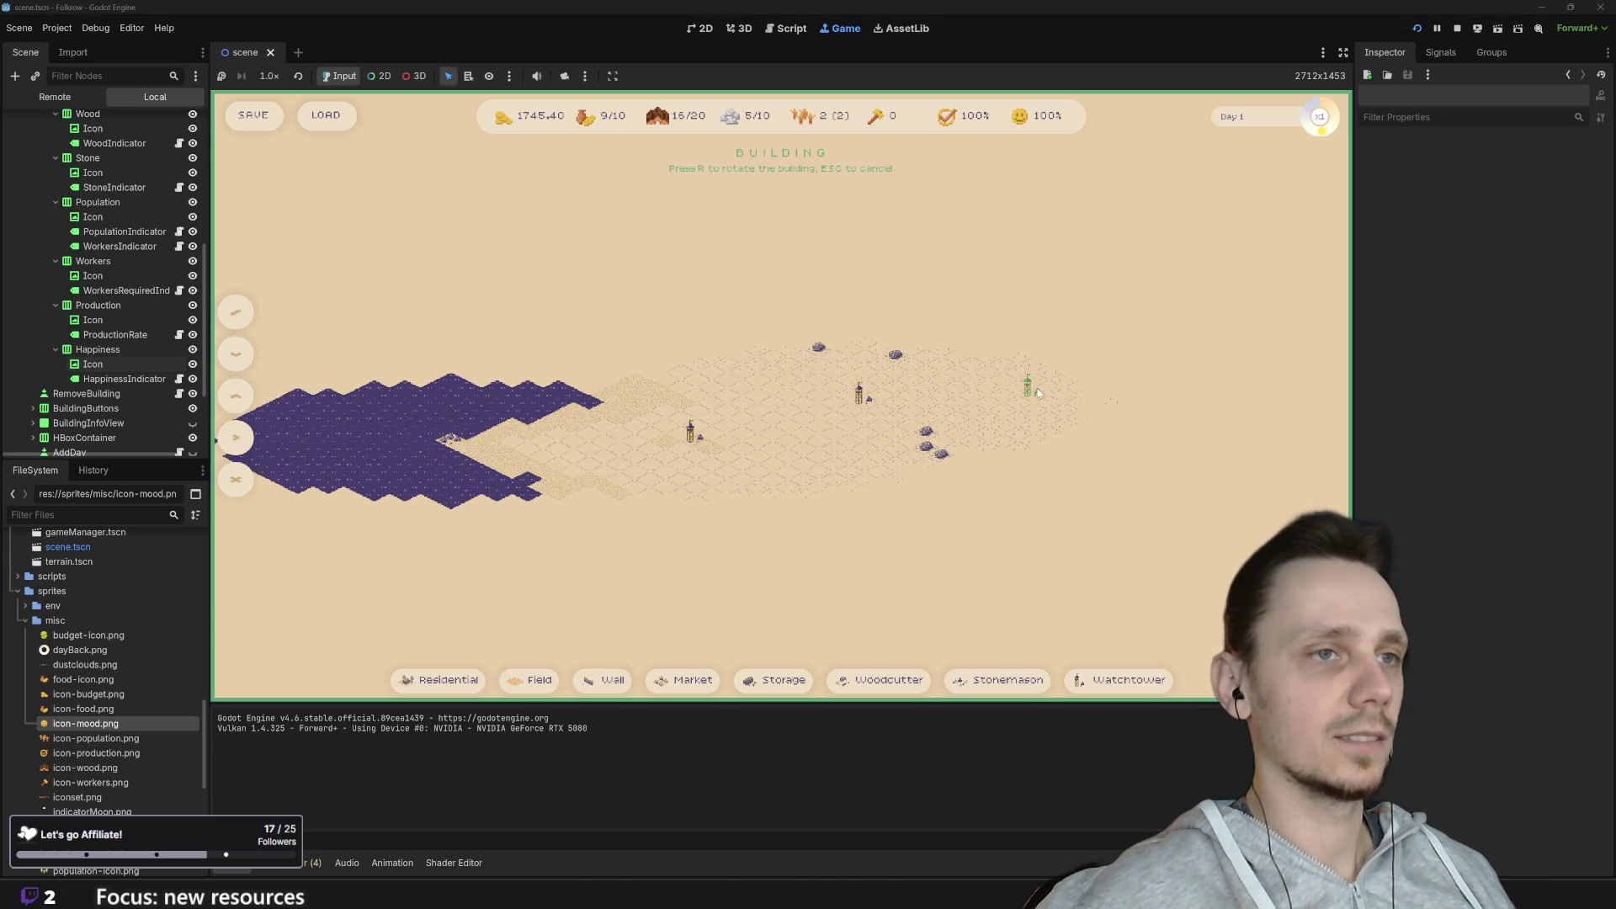
{"action": "left_click", "coordinate": [1065, 384]}
{"action": "left_click", "coordinate": [1120, 681]}
{"action": "left_click", "coordinate": [596, 396]}
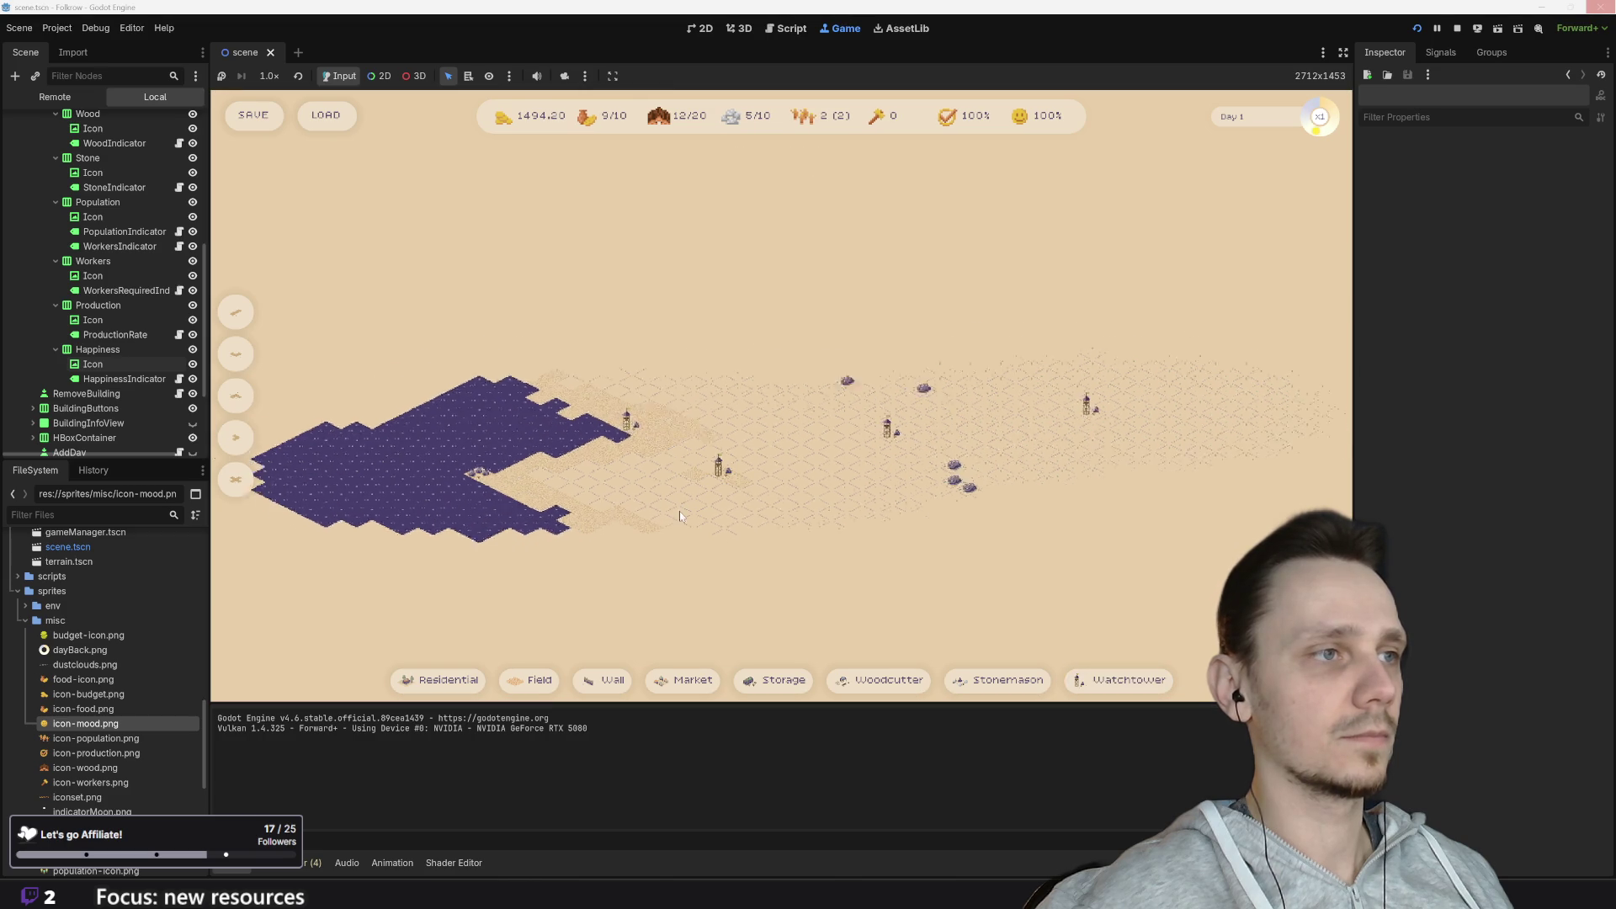
{"action": "left_click", "coordinate": [1120, 680]}
{"action": "left_click", "coordinate": [560, 416]}
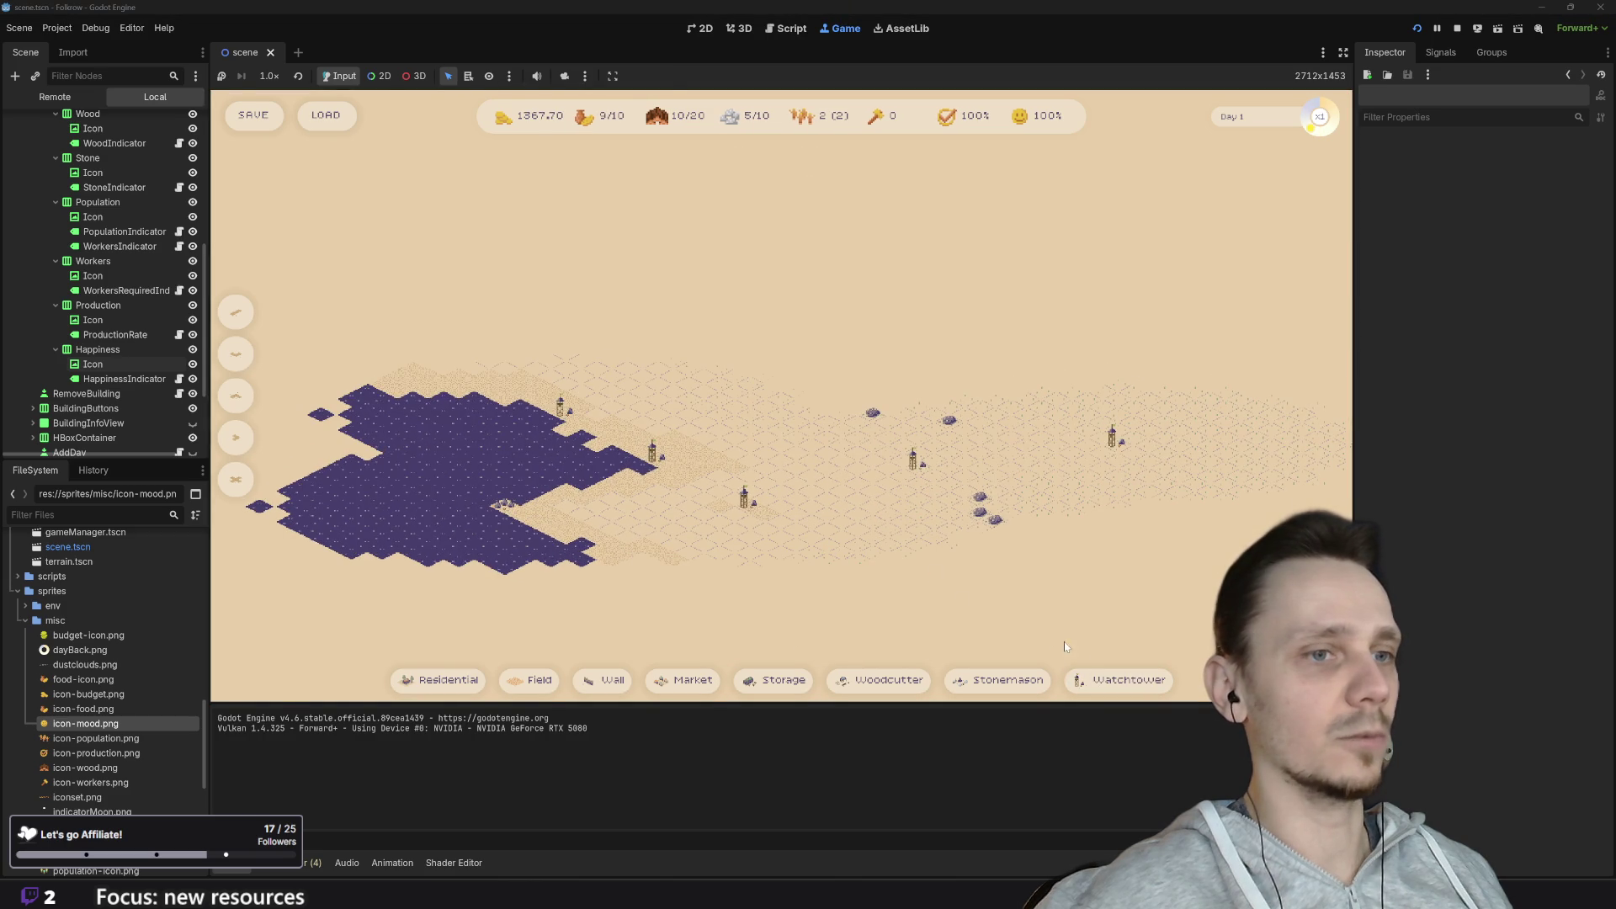
Step: Place more watchtowers near the coast until population reads 0/20 and funds 728.70
{"action": "left_click", "coordinate": [1101, 679]}
{"action": "left_click", "coordinate": [531, 364]}
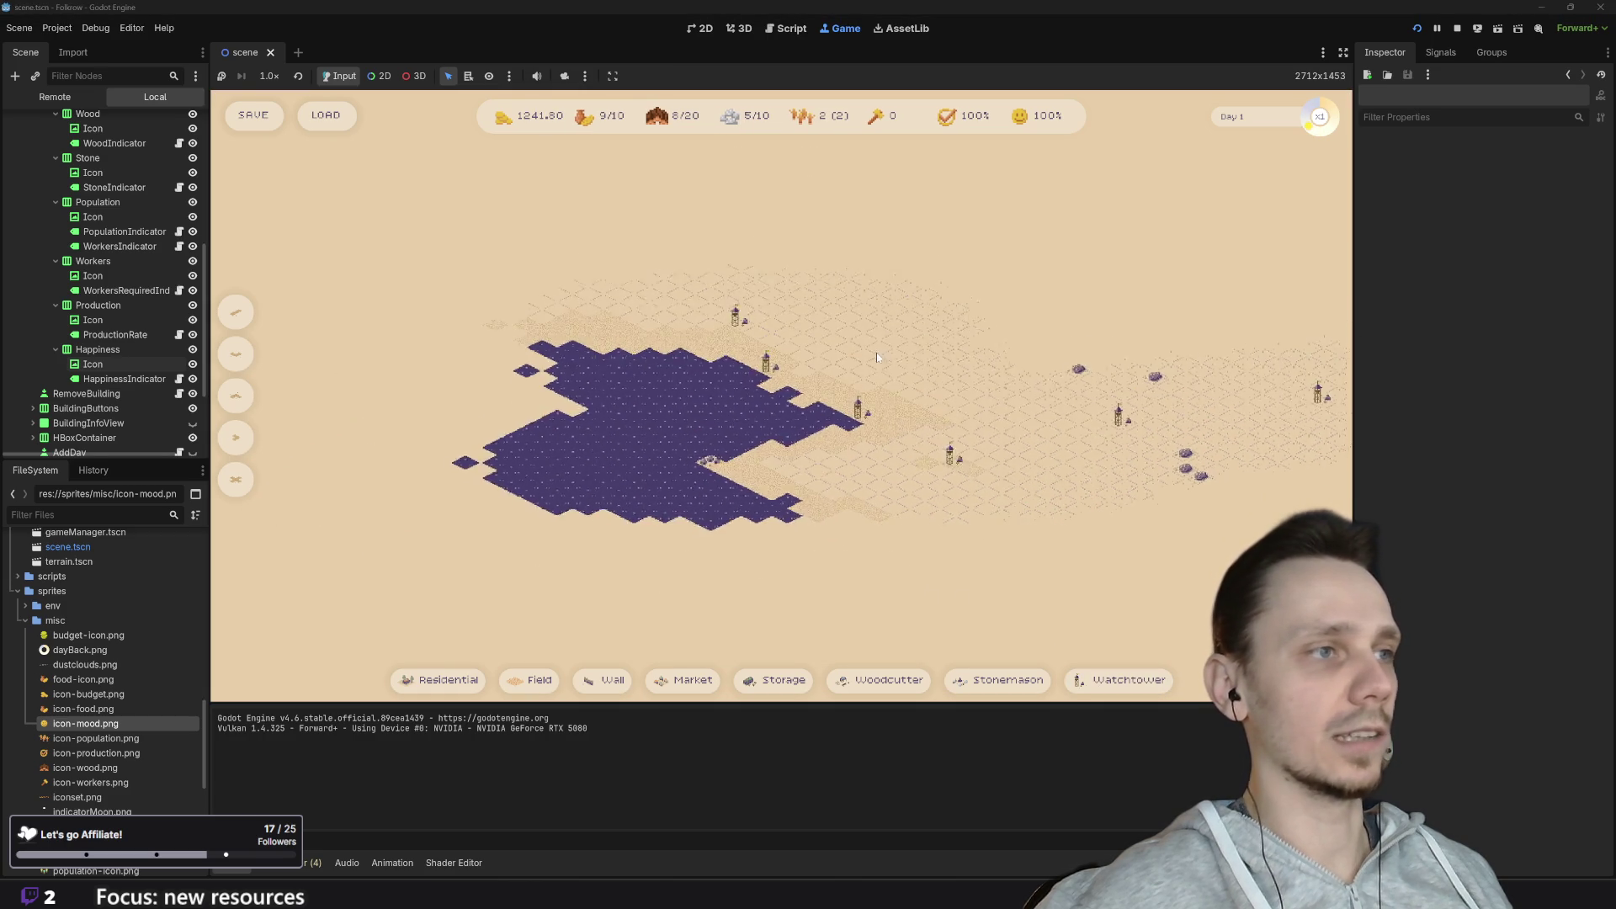
{"action": "left_click", "coordinate": [1120, 680]}
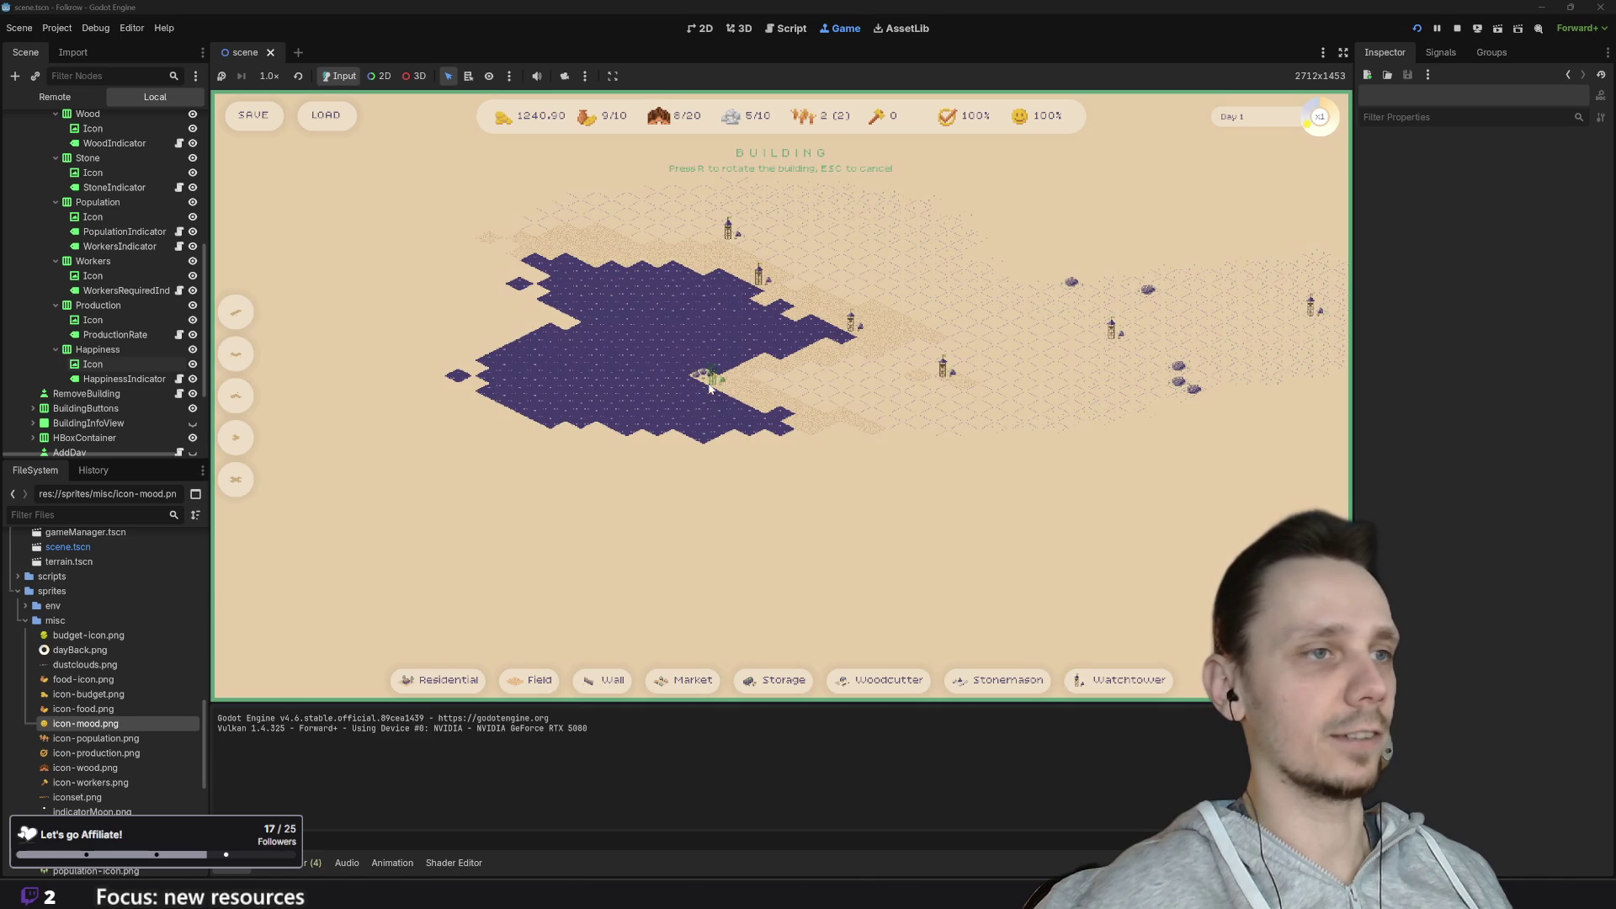
{"action": "left_click", "coordinate": [810, 438]}
{"action": "left_click", "coordinate": [1082, 680]}
{"action": "left_click", "coordinate": [917, 480]}
{"action": "left_click", "coordinate": [1120, 681]}
{"action": "left_click", "coordinate": [724, 467]}
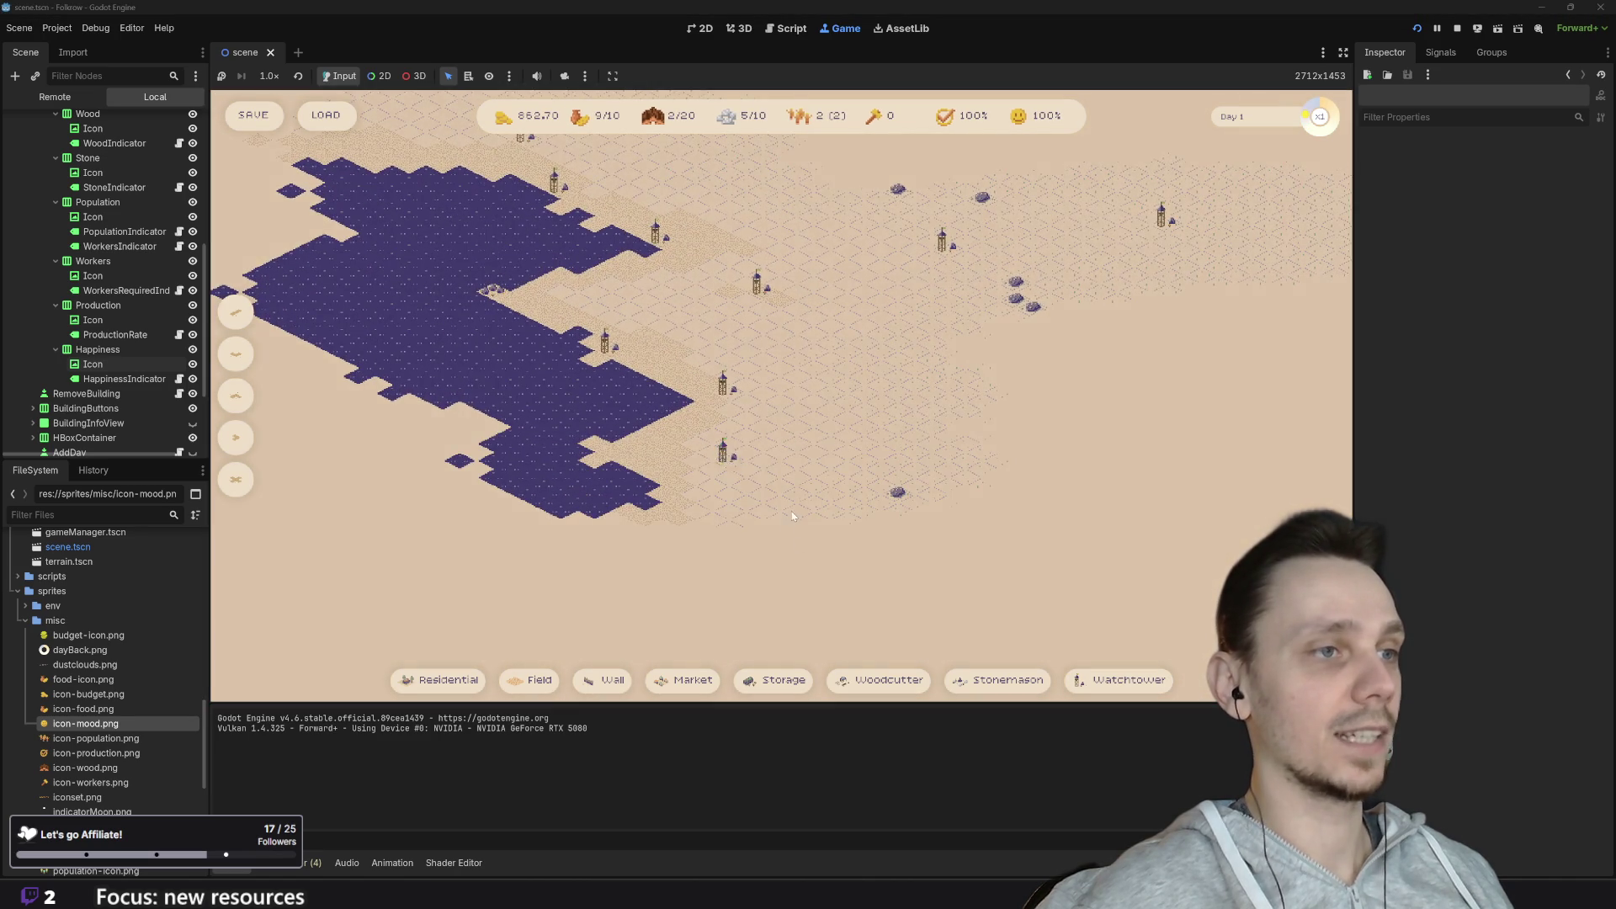
{"action": "scroll", "coordinate": [792, 516], "scroll_direction": "down", "scroll_amount": 2}
{"action": "left_click", "coordinate": [1119, 681]}
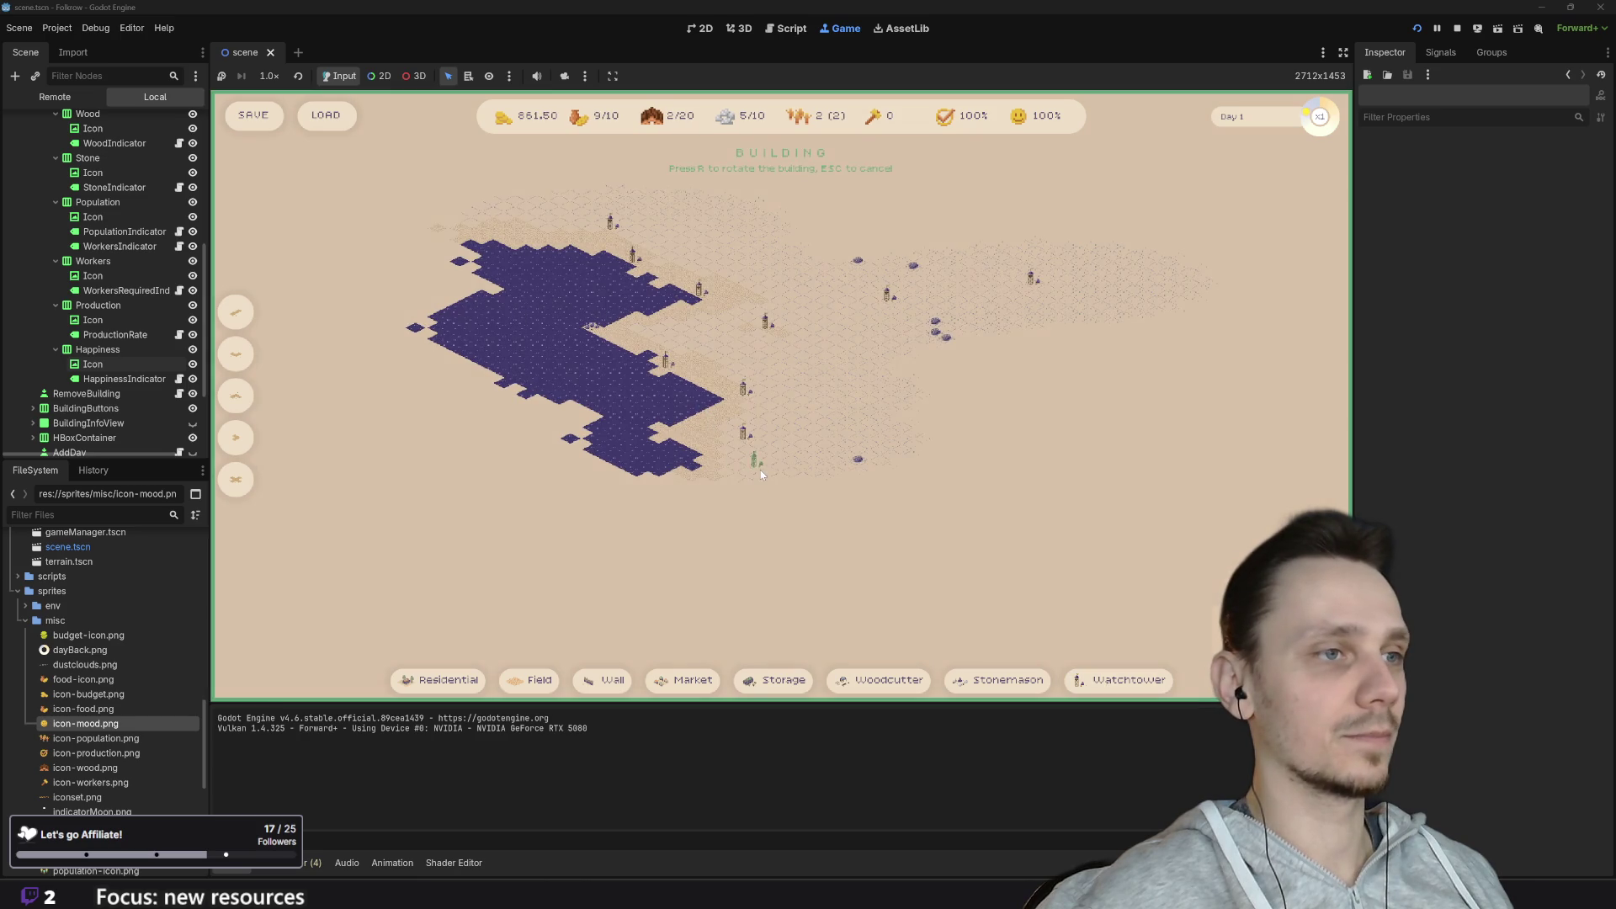
{"action": "left_click", "coordinate": [760, 470]}
{"action": "scroll", "coordinate": [855, 459], "scroll_direction": "up", "scroll_amount": 2}
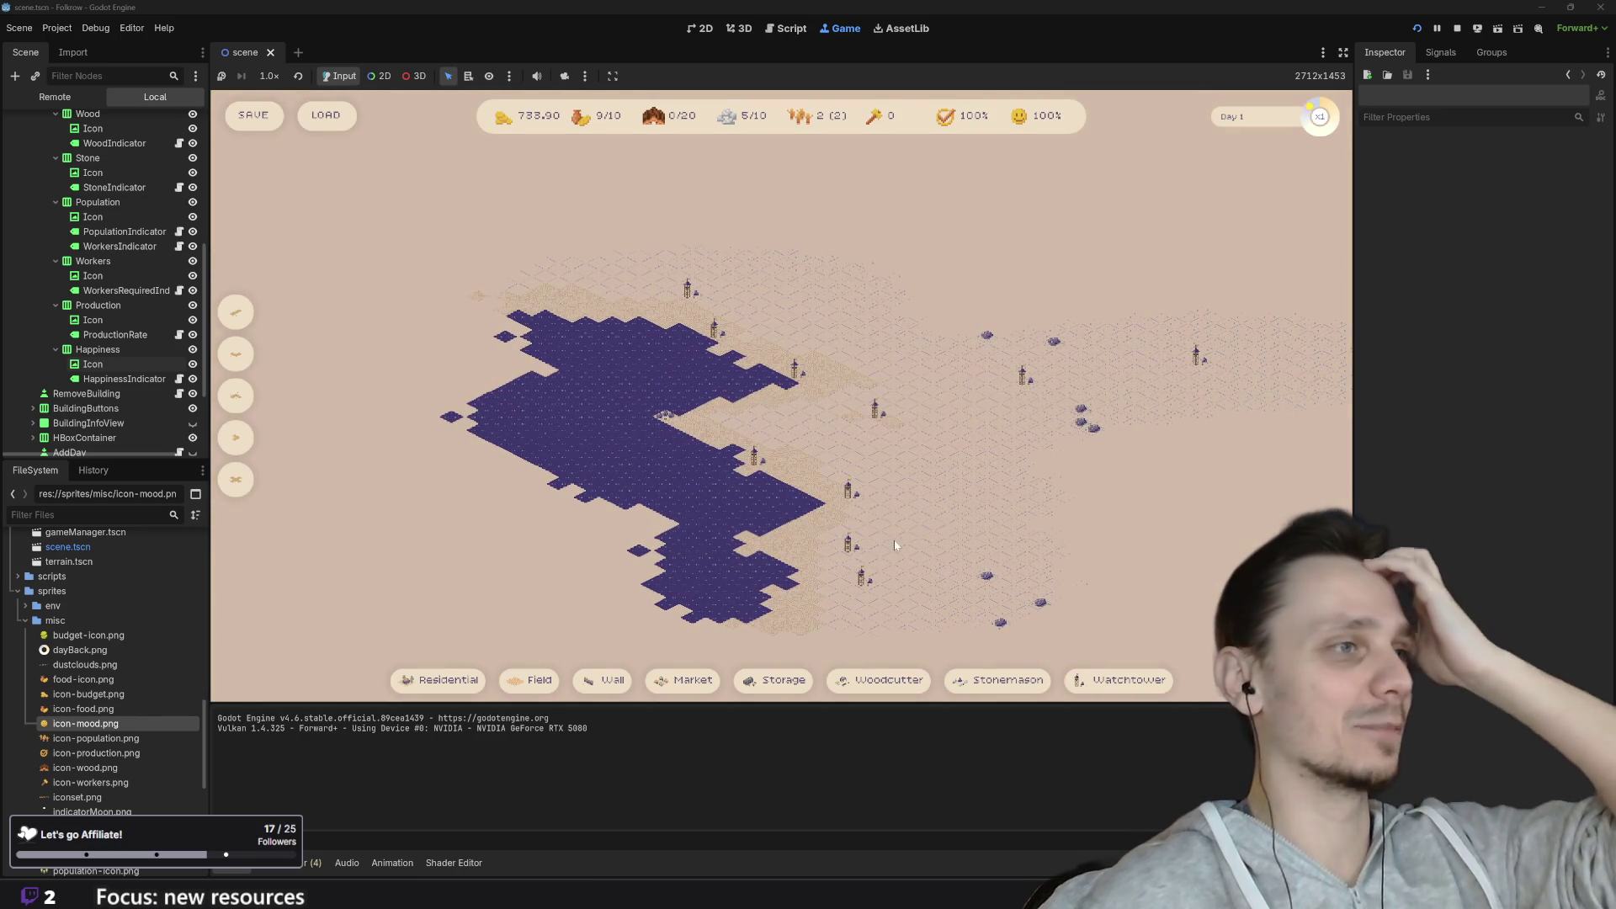
{"action": "key", "text": "d"}
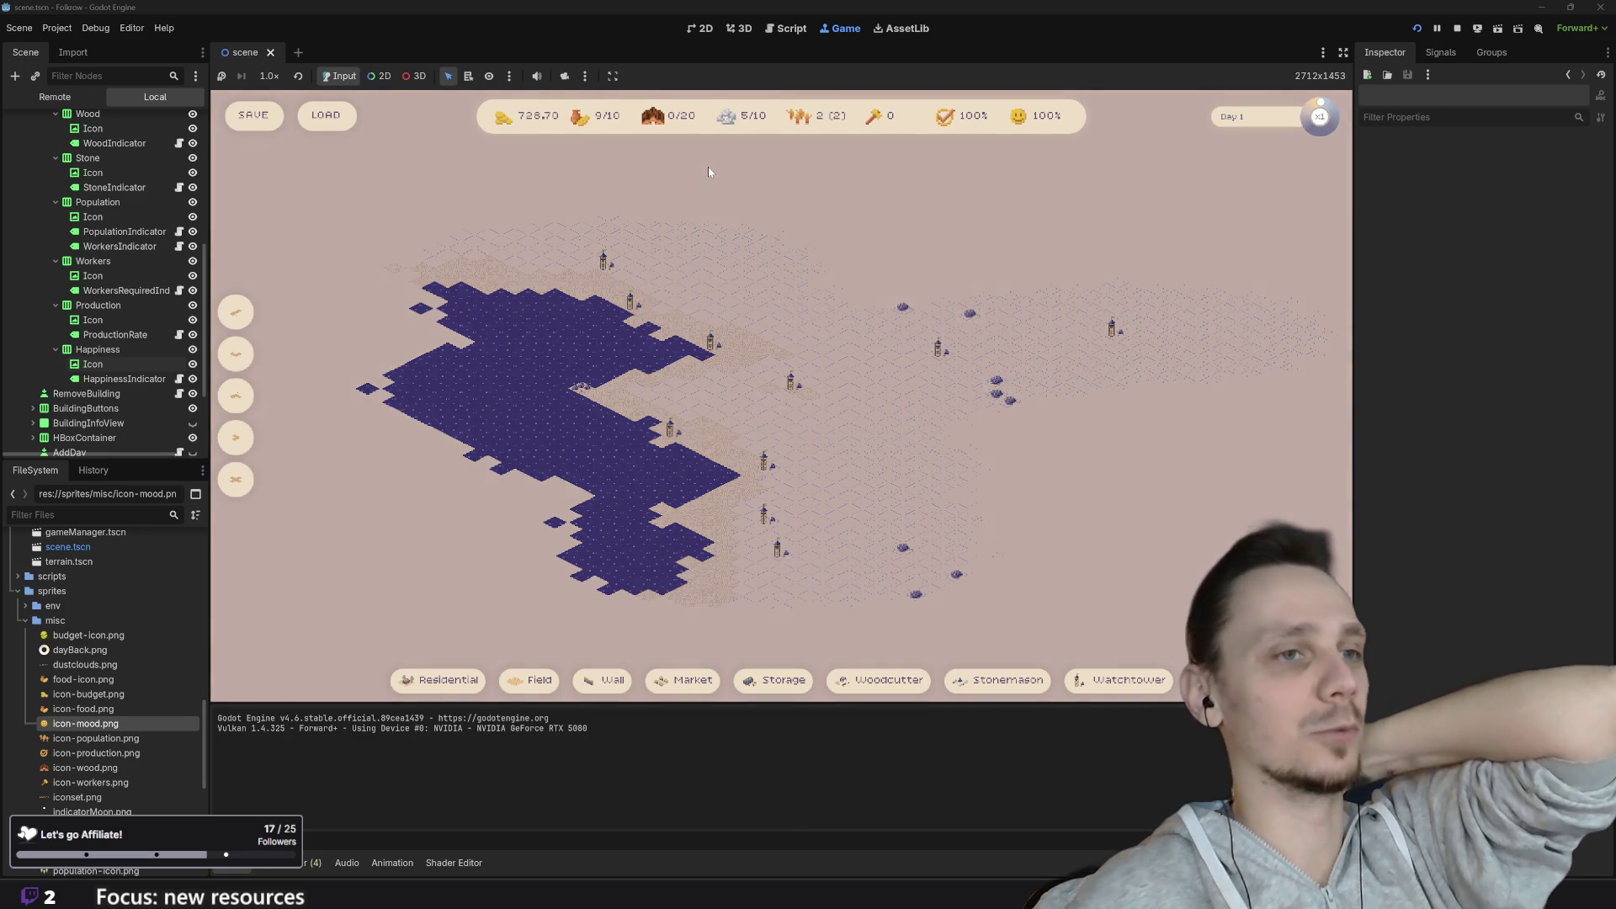
Step: Pan the map as night falls and happiness drops to 50%, then stop the game
{"action": "left_click_drag", "start_coordinate": [1008, 552], "coordinate": [893, 510]}
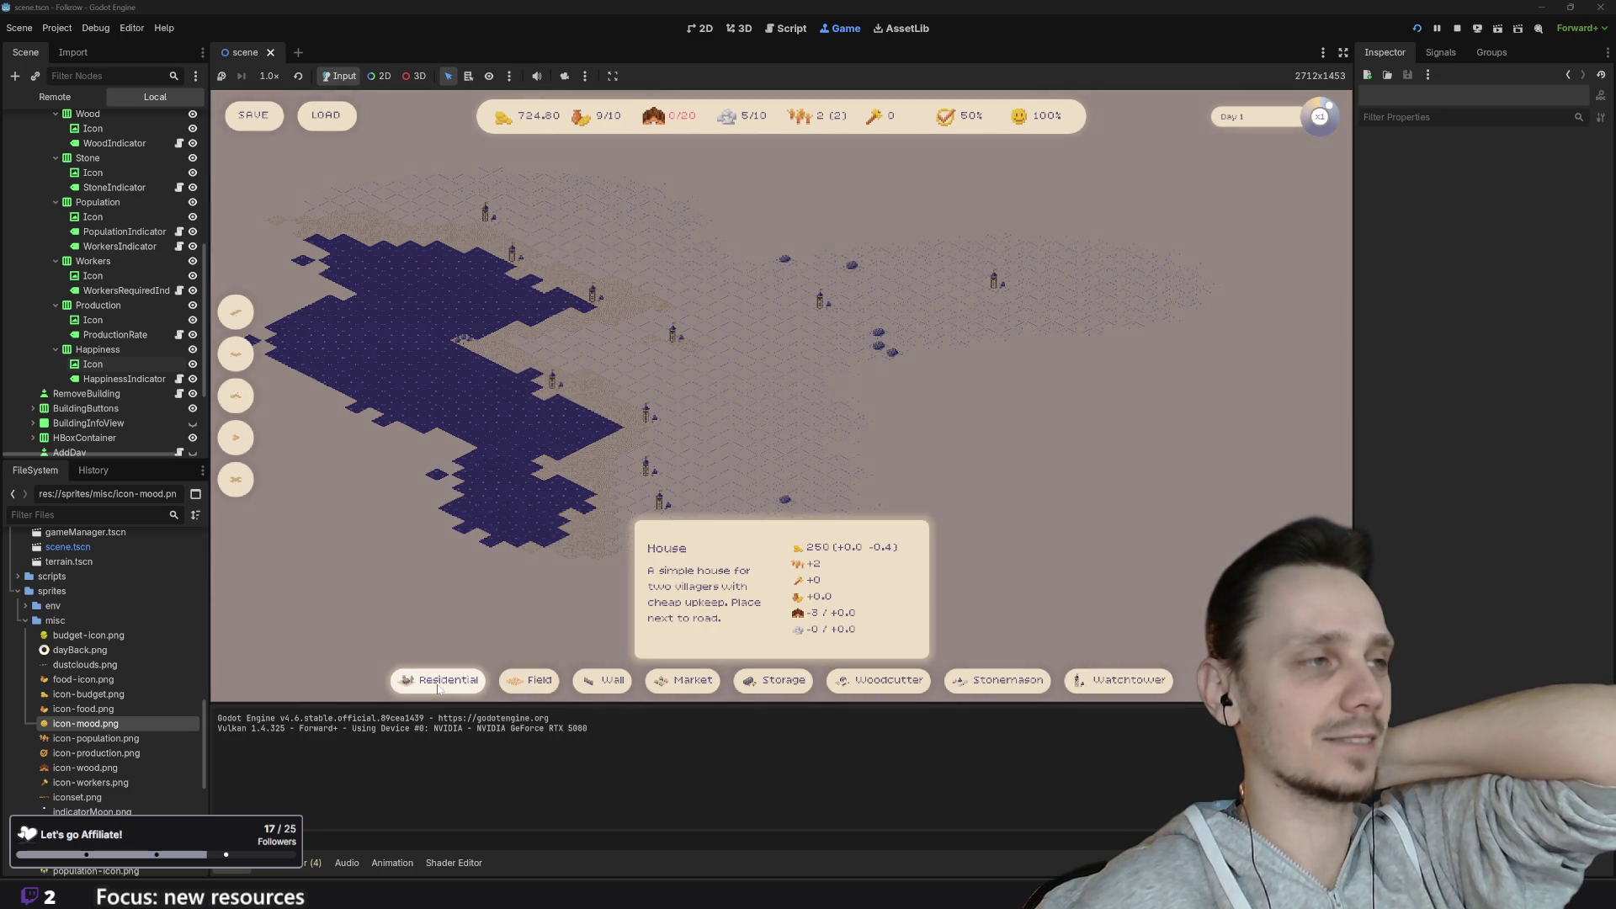
{"action": "scroll", "coordinate": [825, 519], "scroll_direction": "up", "scroll_amount": 3}
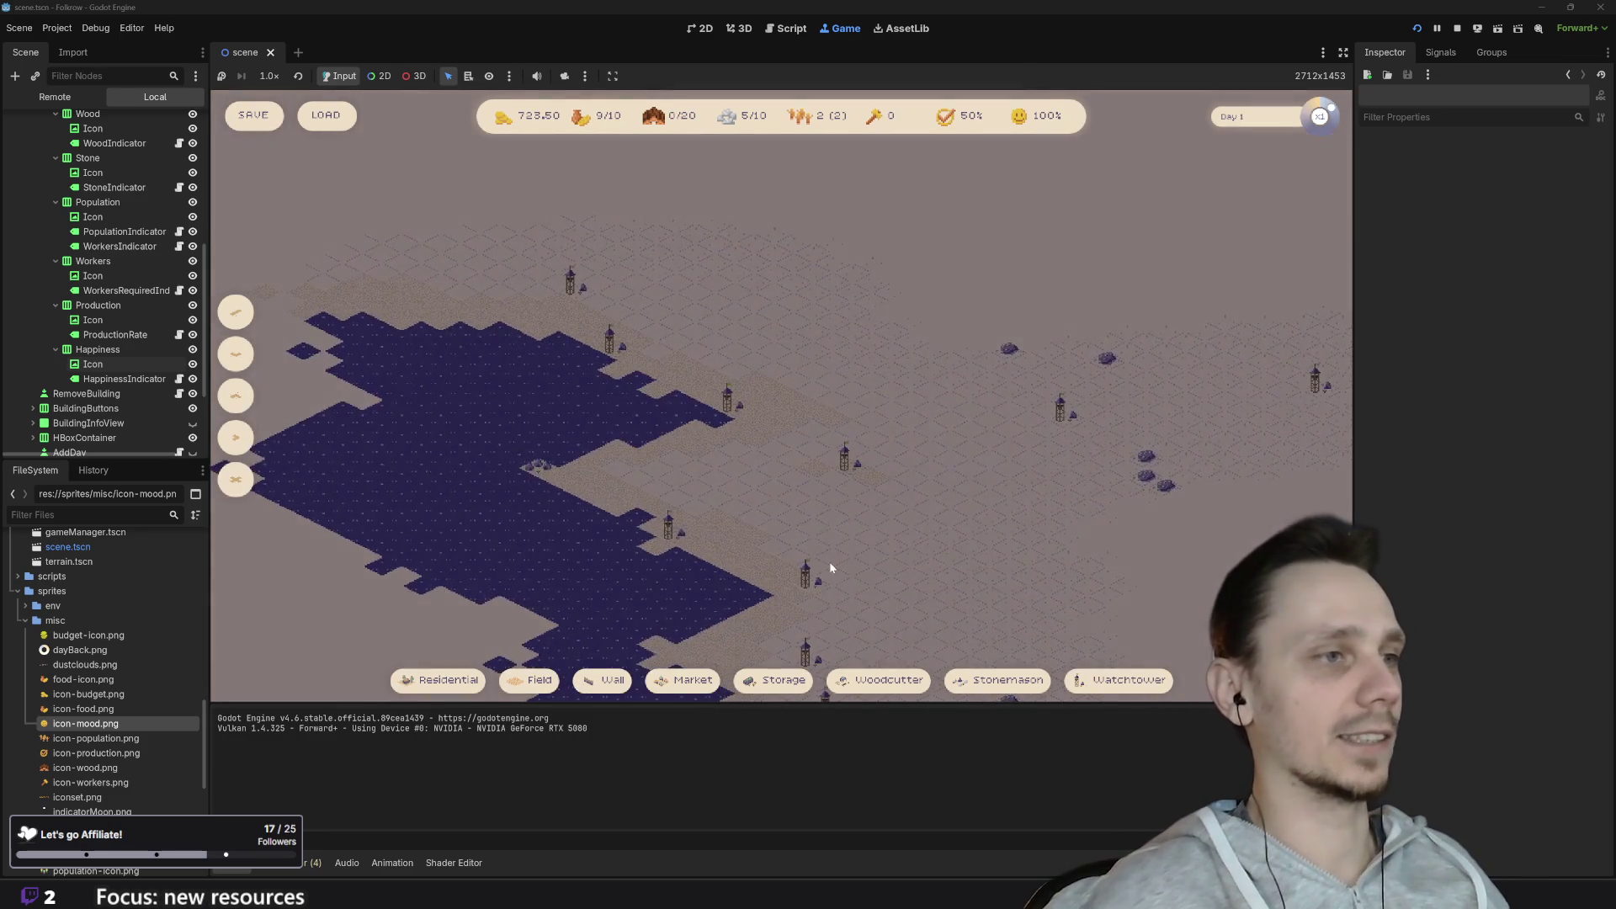
{"action": "left_click_drag", "start_coordinate": [830, 562], "coordinate": [764, 500]}
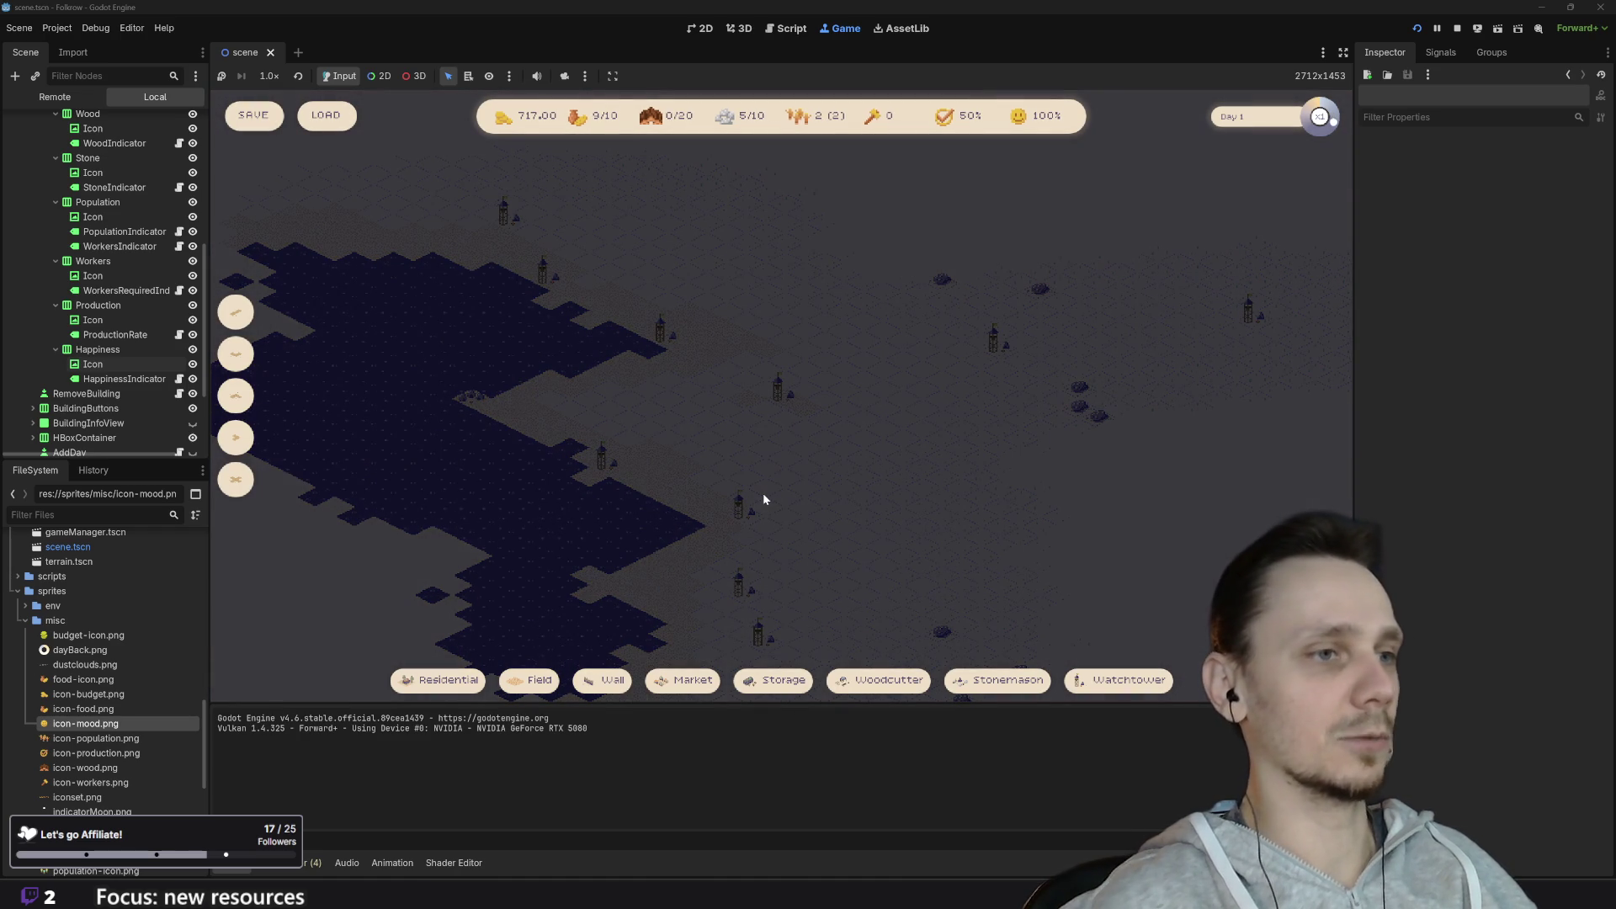
{"action": "left_click", "coordinate": [1458, 29]}
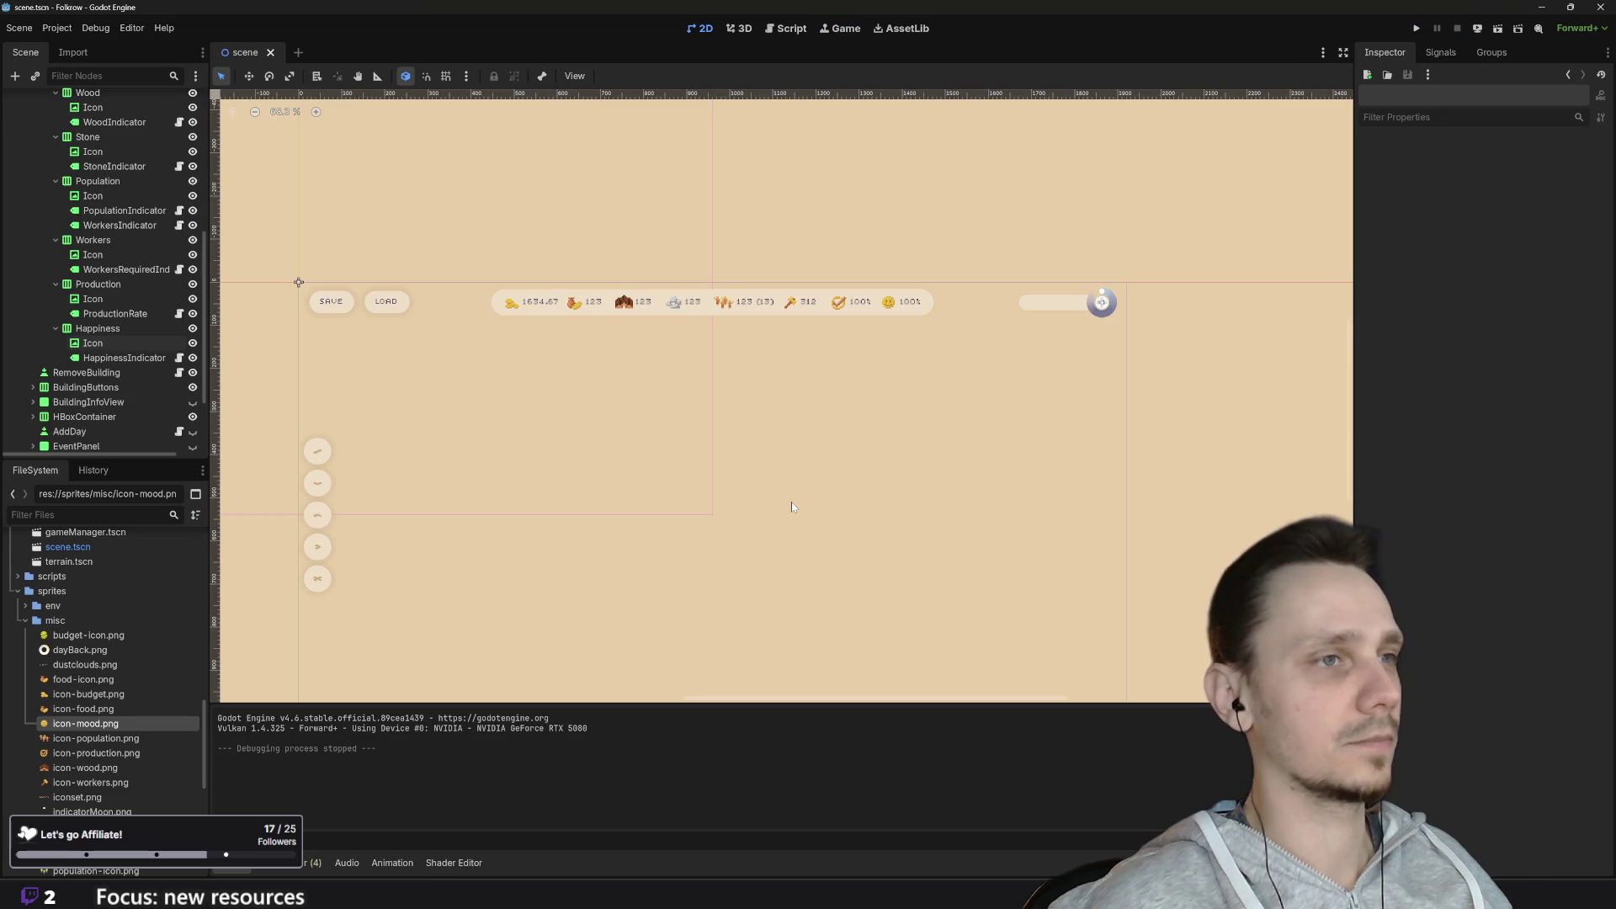
Step: Frame the whole HUD on the 2D canvas, then bring up game_manager.gd in the script editor
{"action": "scroll", "coordinate": [783, 481], "scroll_direction": "down", "scroll_amount": 2}
{"action": "scroll", "coordinate": [630, 536], "scroll_direction": "up", "scroll_amount": 1}
{"action": "mouse_move", "coordinate": [630, 537]}
{"action": "left_mouse_down"}
{"action": "mouse_move", "coordinate": [628, 466]}
{"action": "mouse_move", "coordinate": [605, 466]}
{"action": "left_mouse_up"}
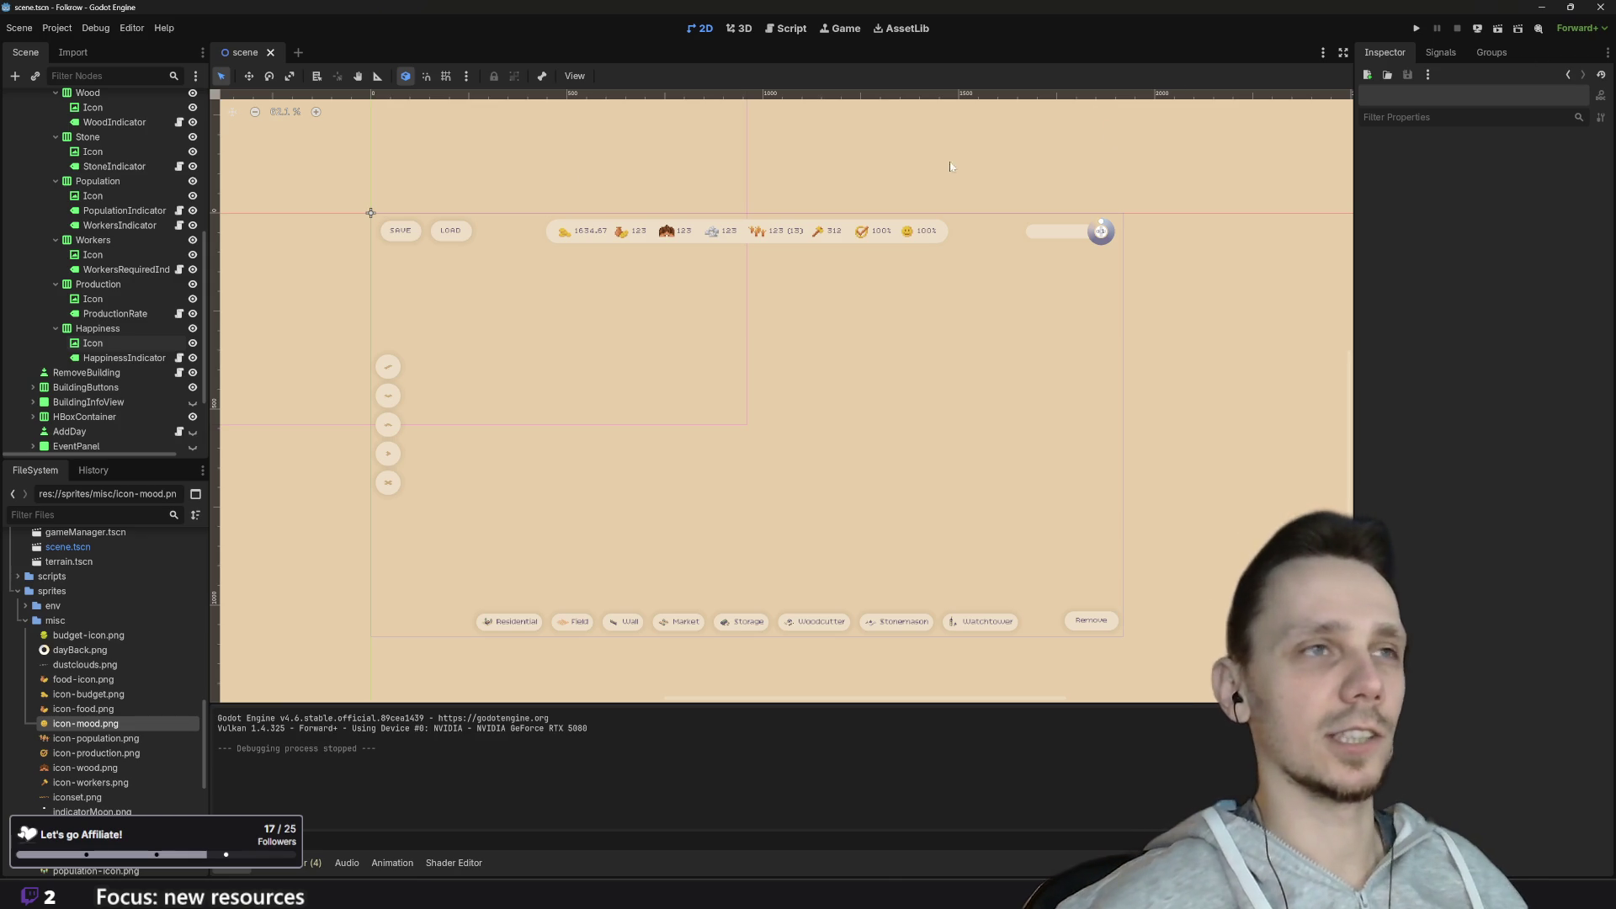
{"action": "left_click", "coordinate": [795, 31]}
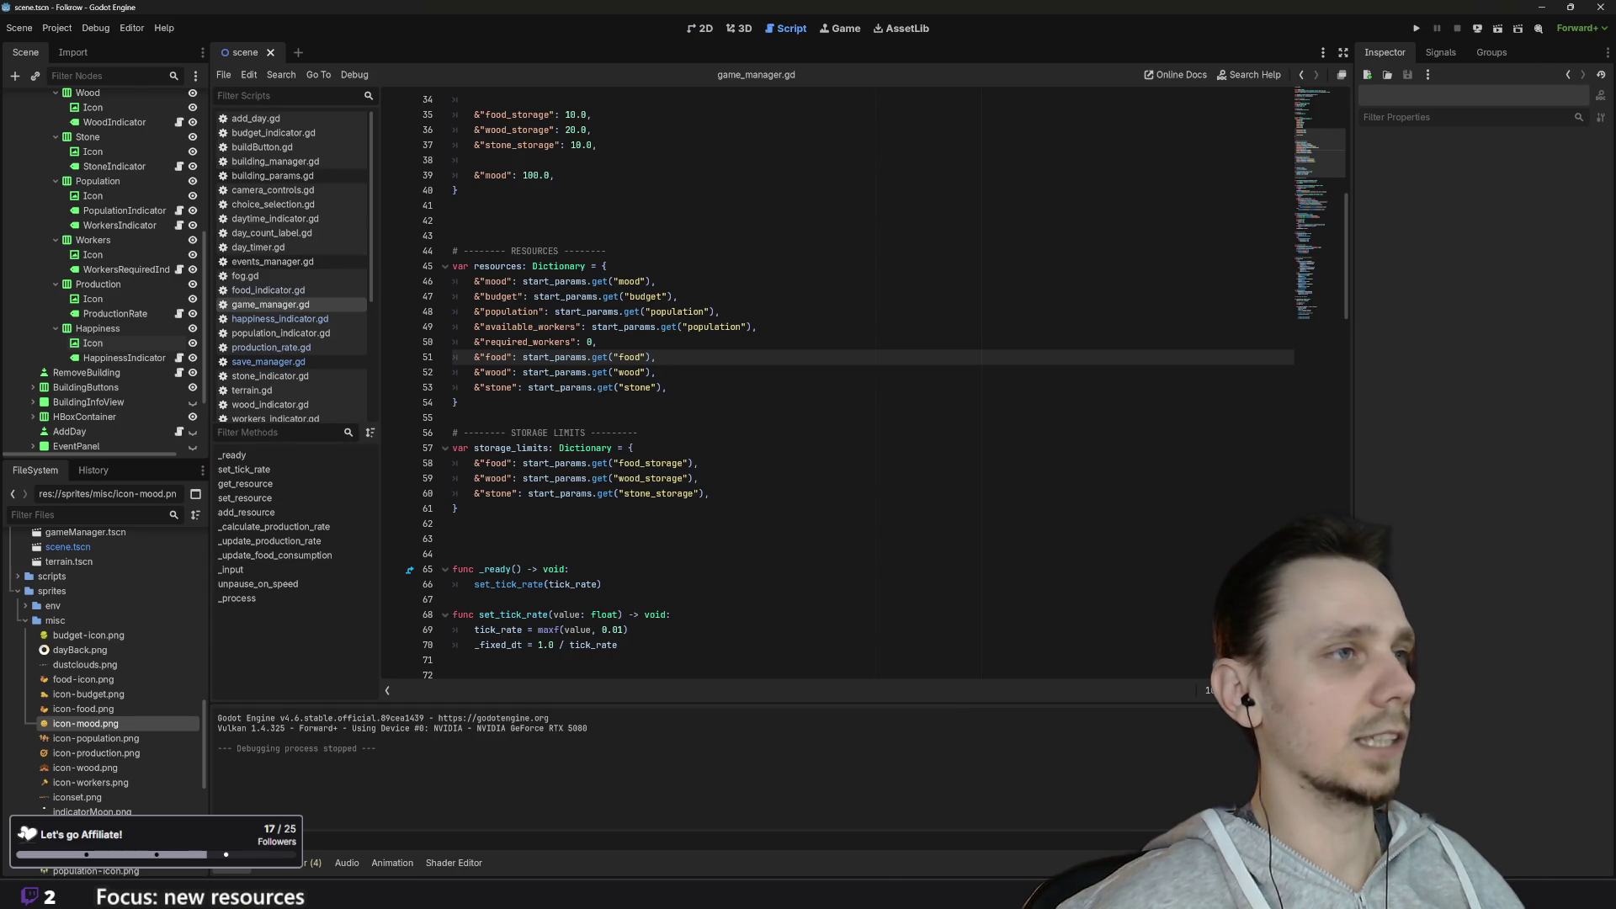
{"action": "scroll", "coordinate": [758, 387], "scroll_direction": "down", "scroll_amount": 9}
{"action": "scroll", "coordinate": [758, 388], "scroll_direction": "down", "scroll_amount": 13}
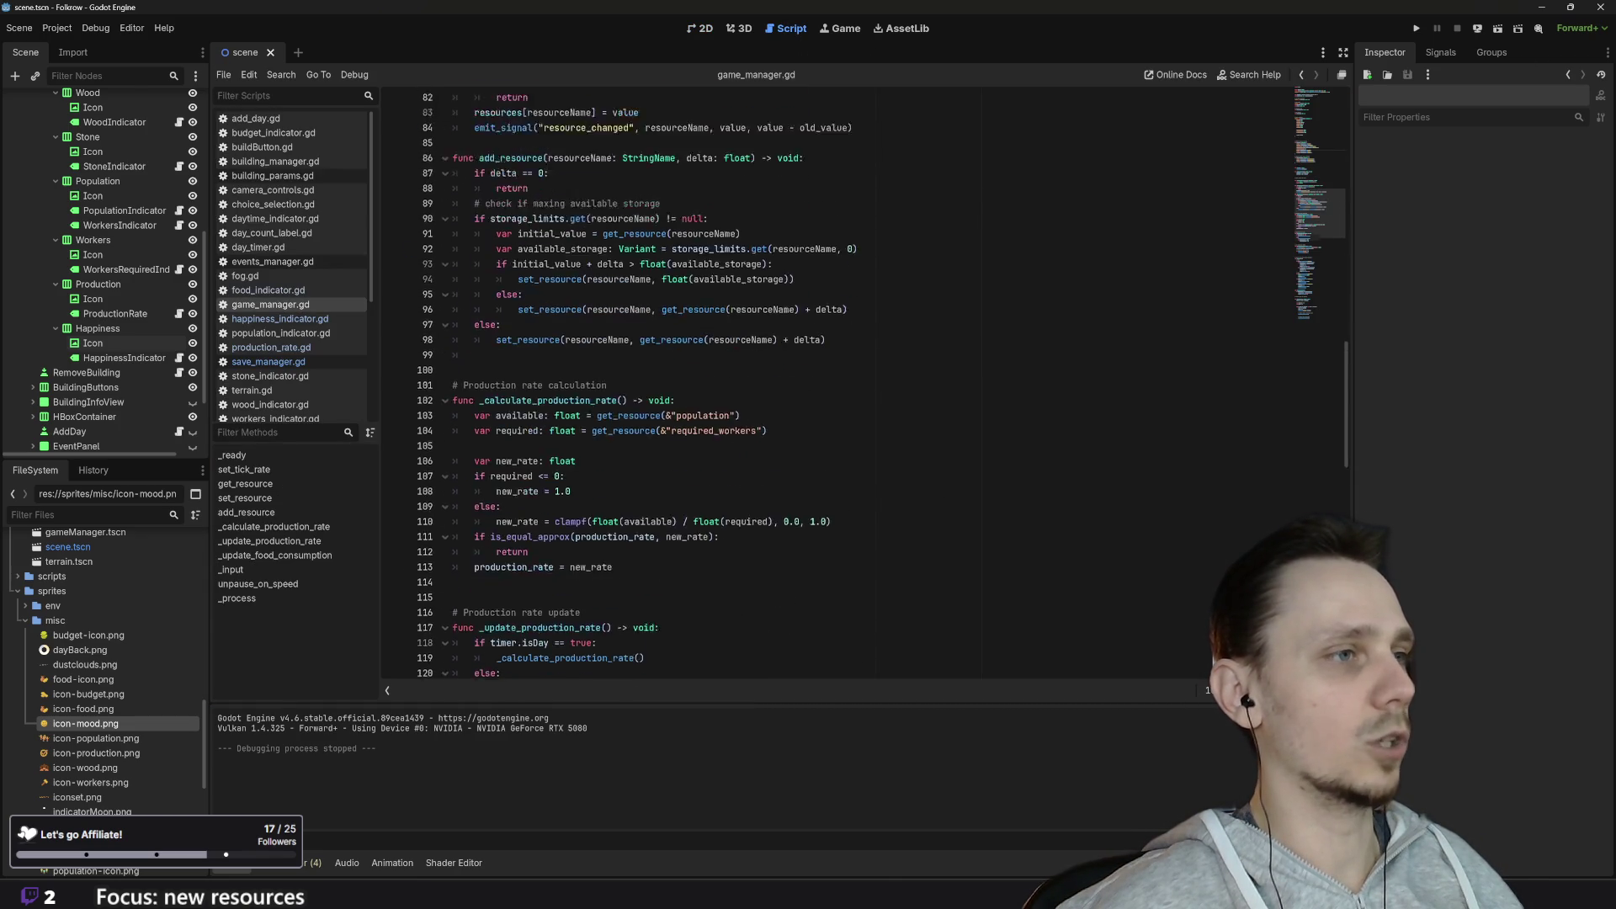
{"action": "scroll", "coordinate": [757, 387], "scroll_direction": "up", "scroll_amount": 3}
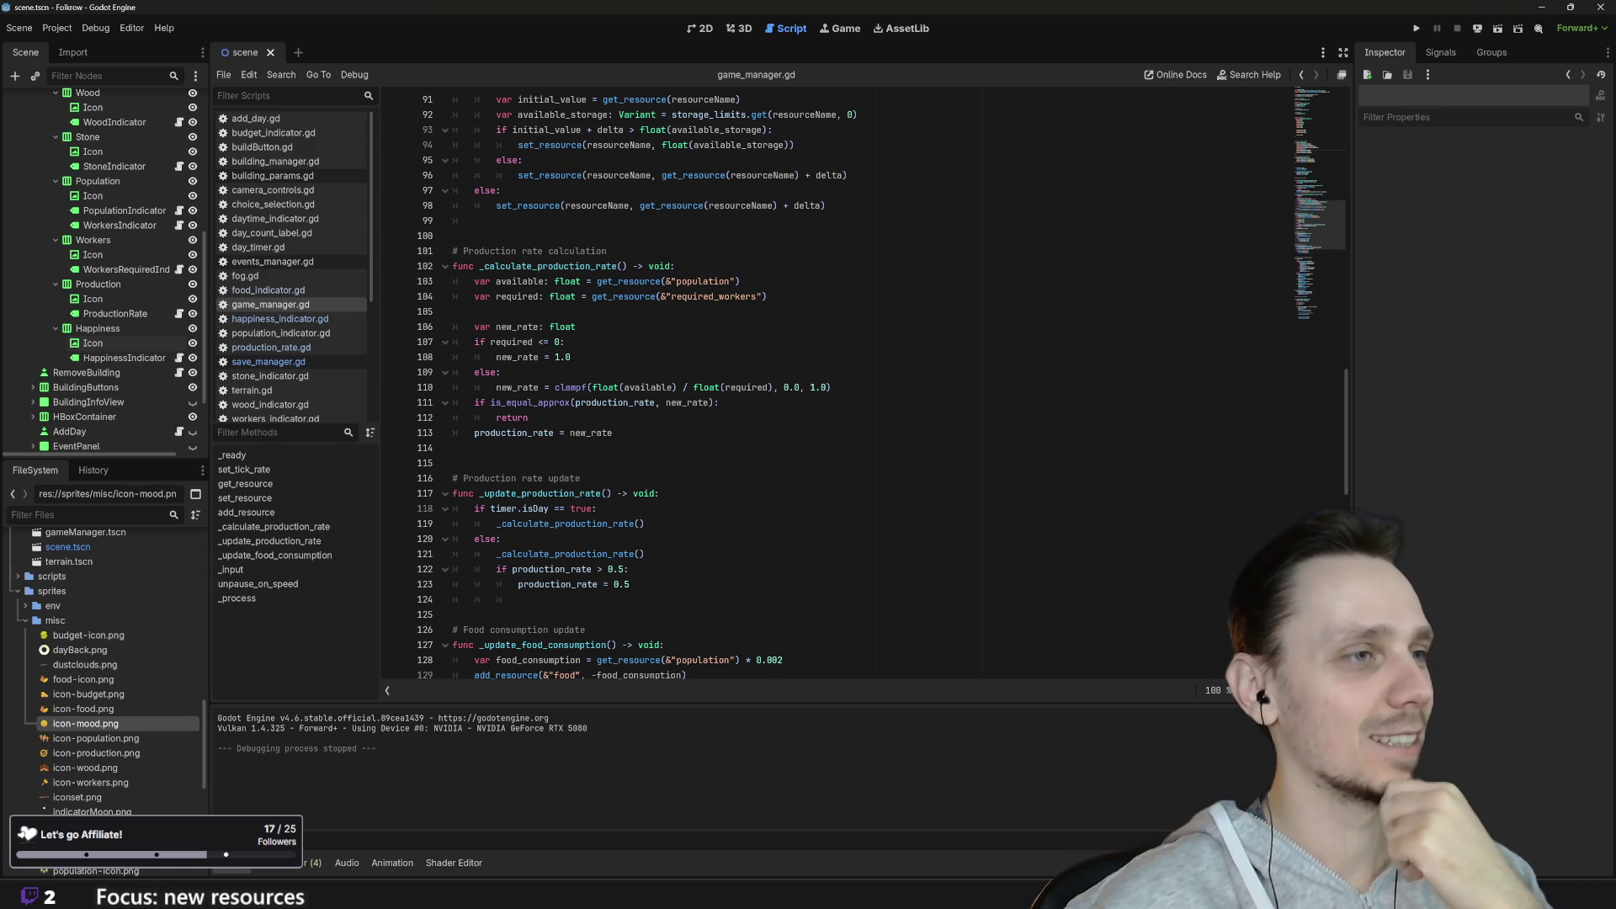
{"action": "left_click", "coordinate": [453, 312]}
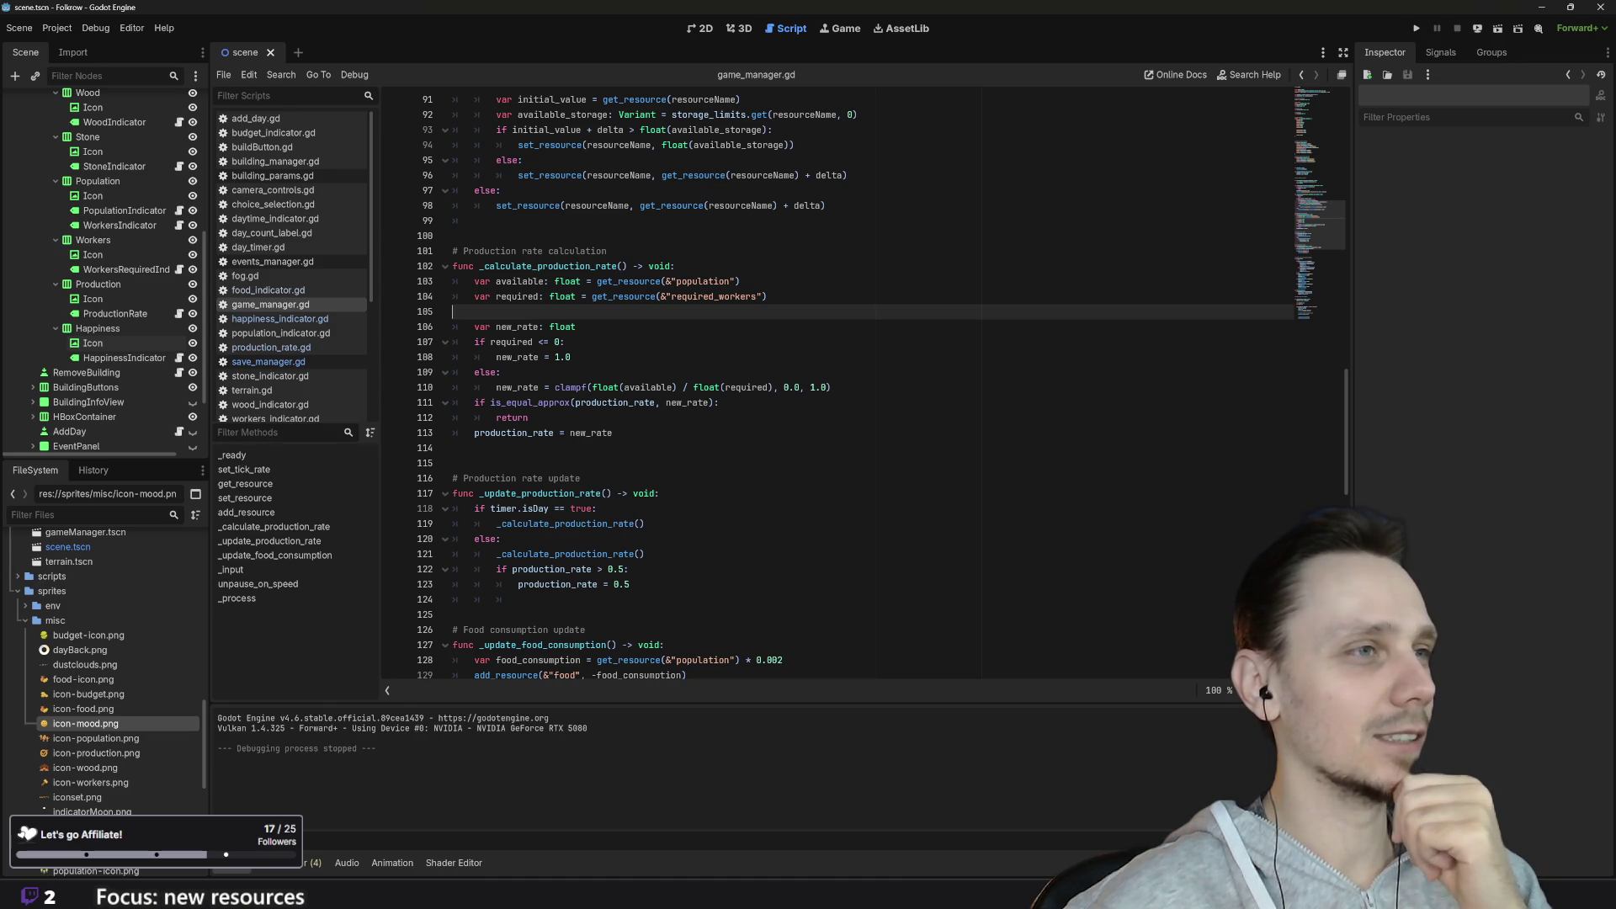
{"action": "scroll", "coordinate": [881, 387], "scroll_direction": "down", "scroll_amount": 1}
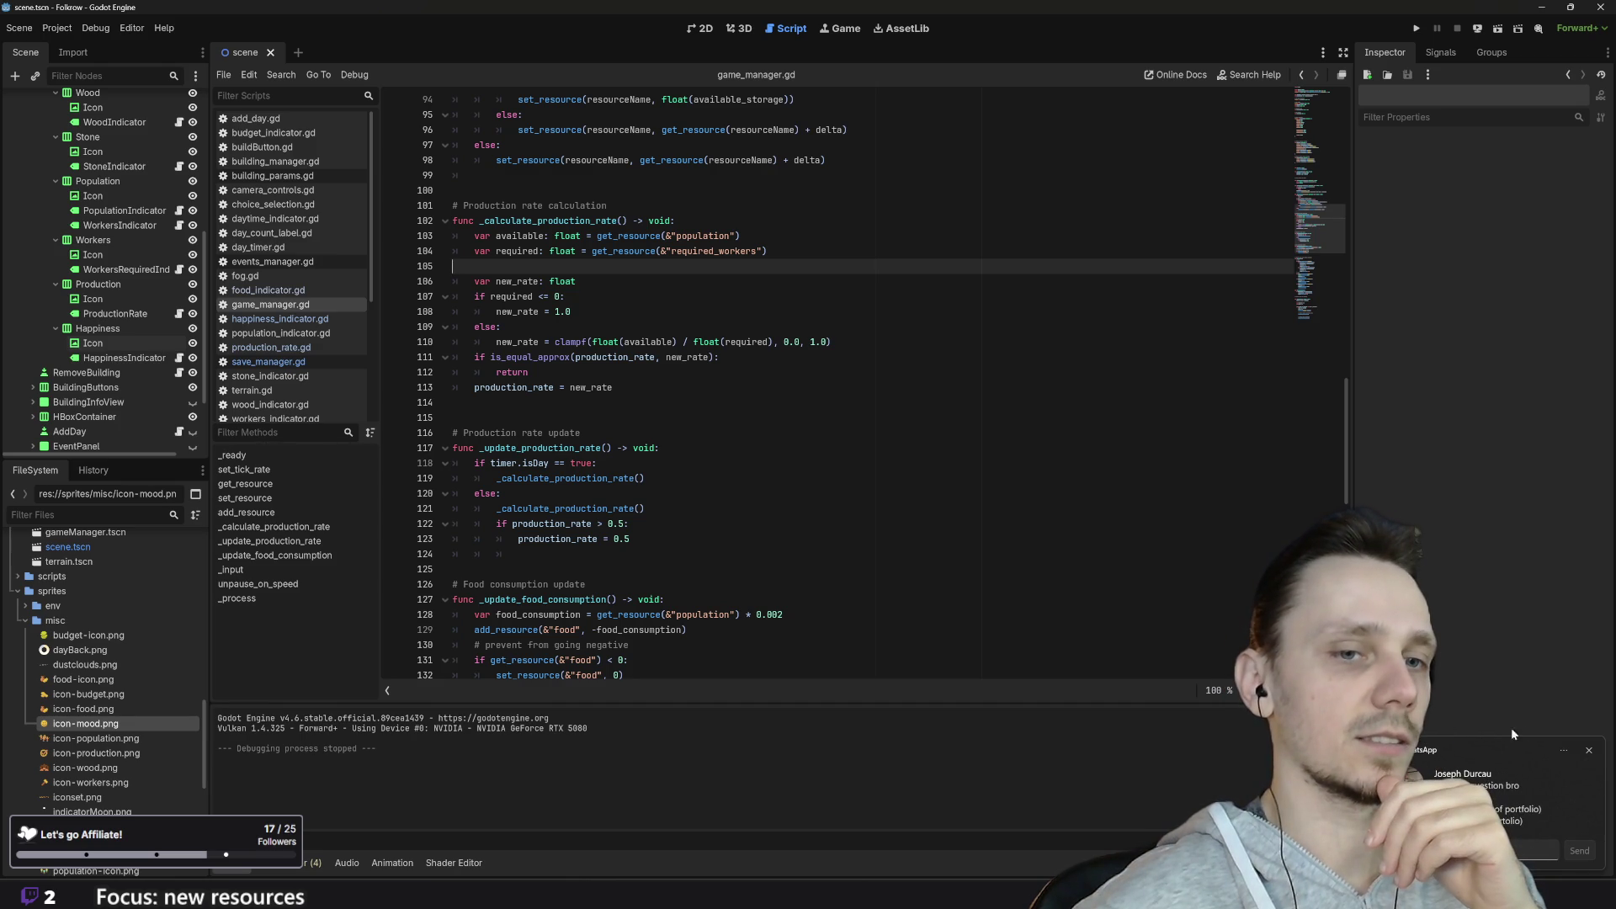
{"action": "left_click", "coordinate": [1588, 750]}
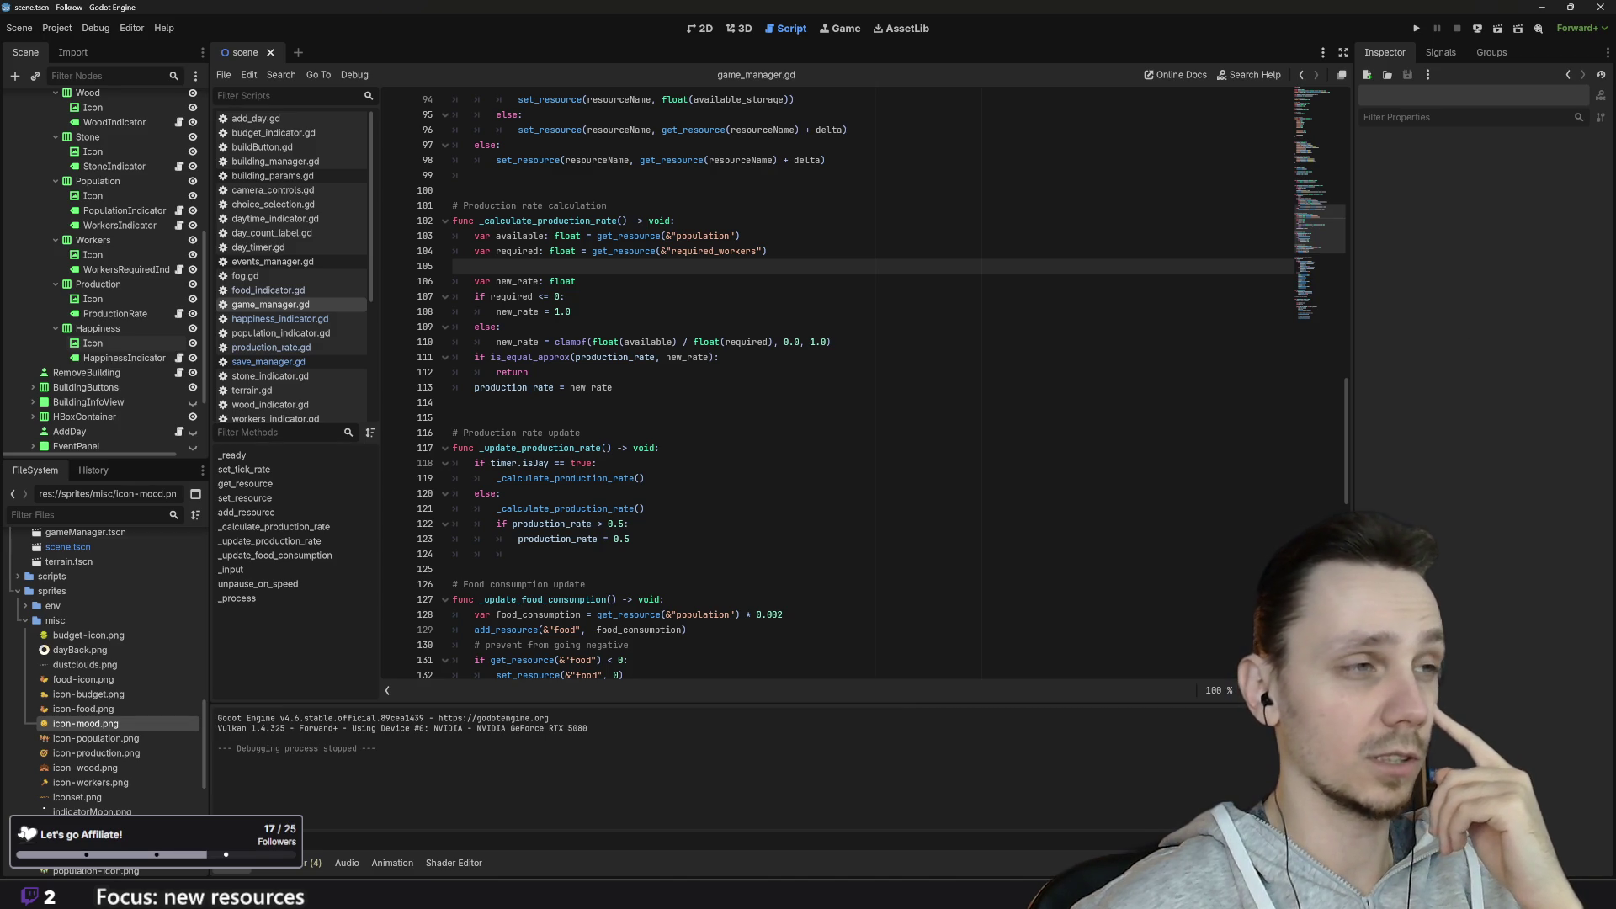
{"action": "scroll", "coordinate": [837, 387], "scroll_direction": "up", "scroll_amount": 2}
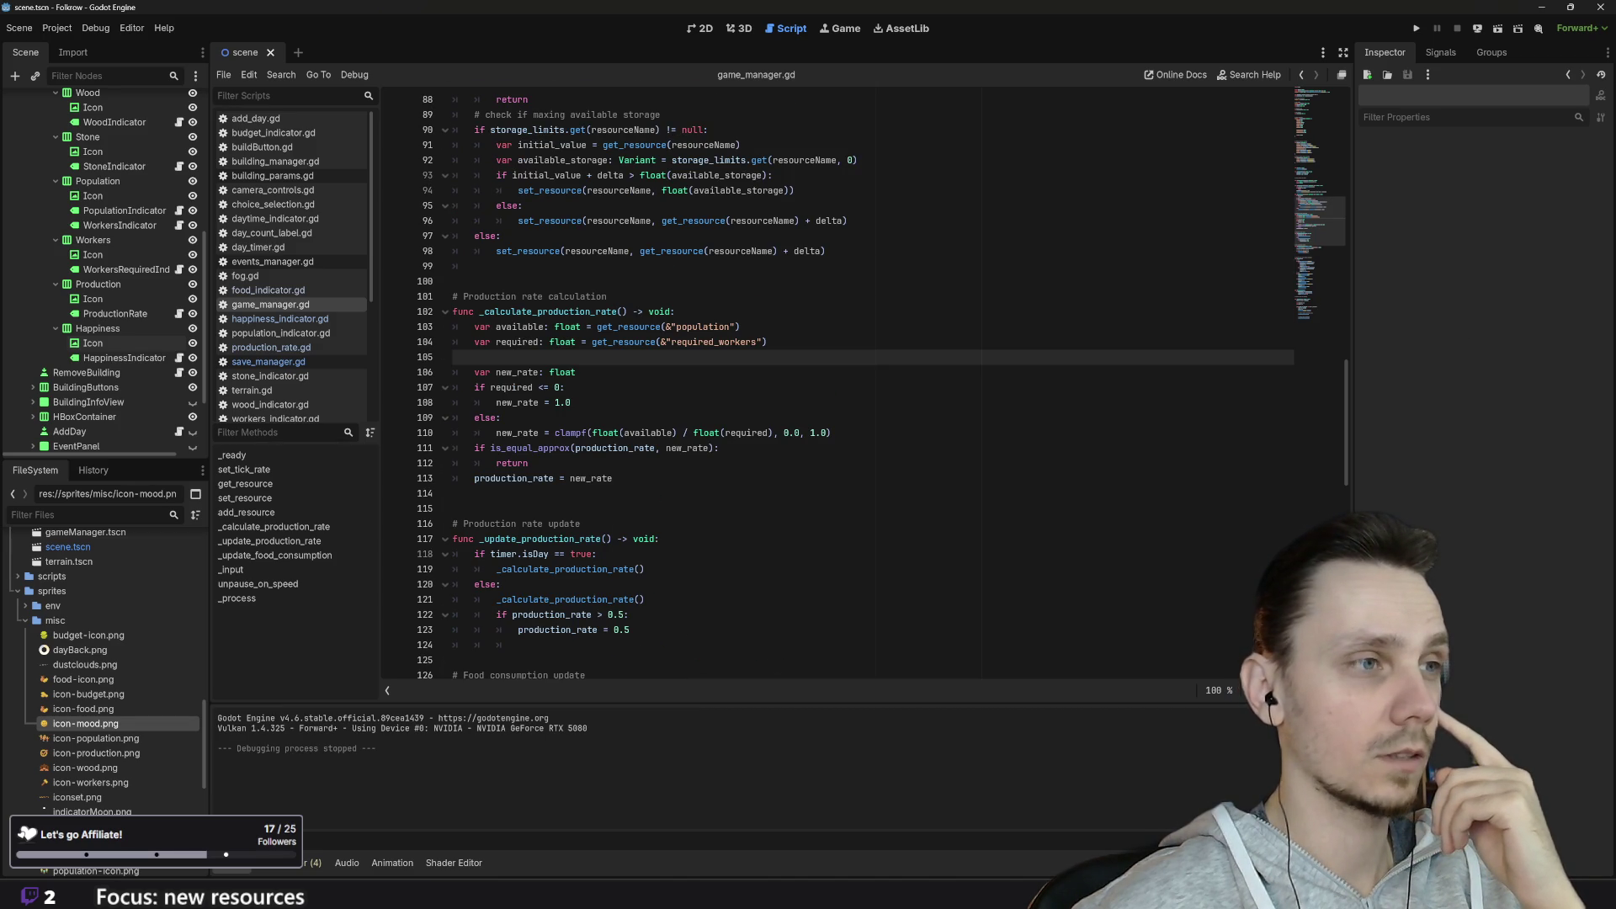
{"action": "left_click", "coordinate": [615, 478]}
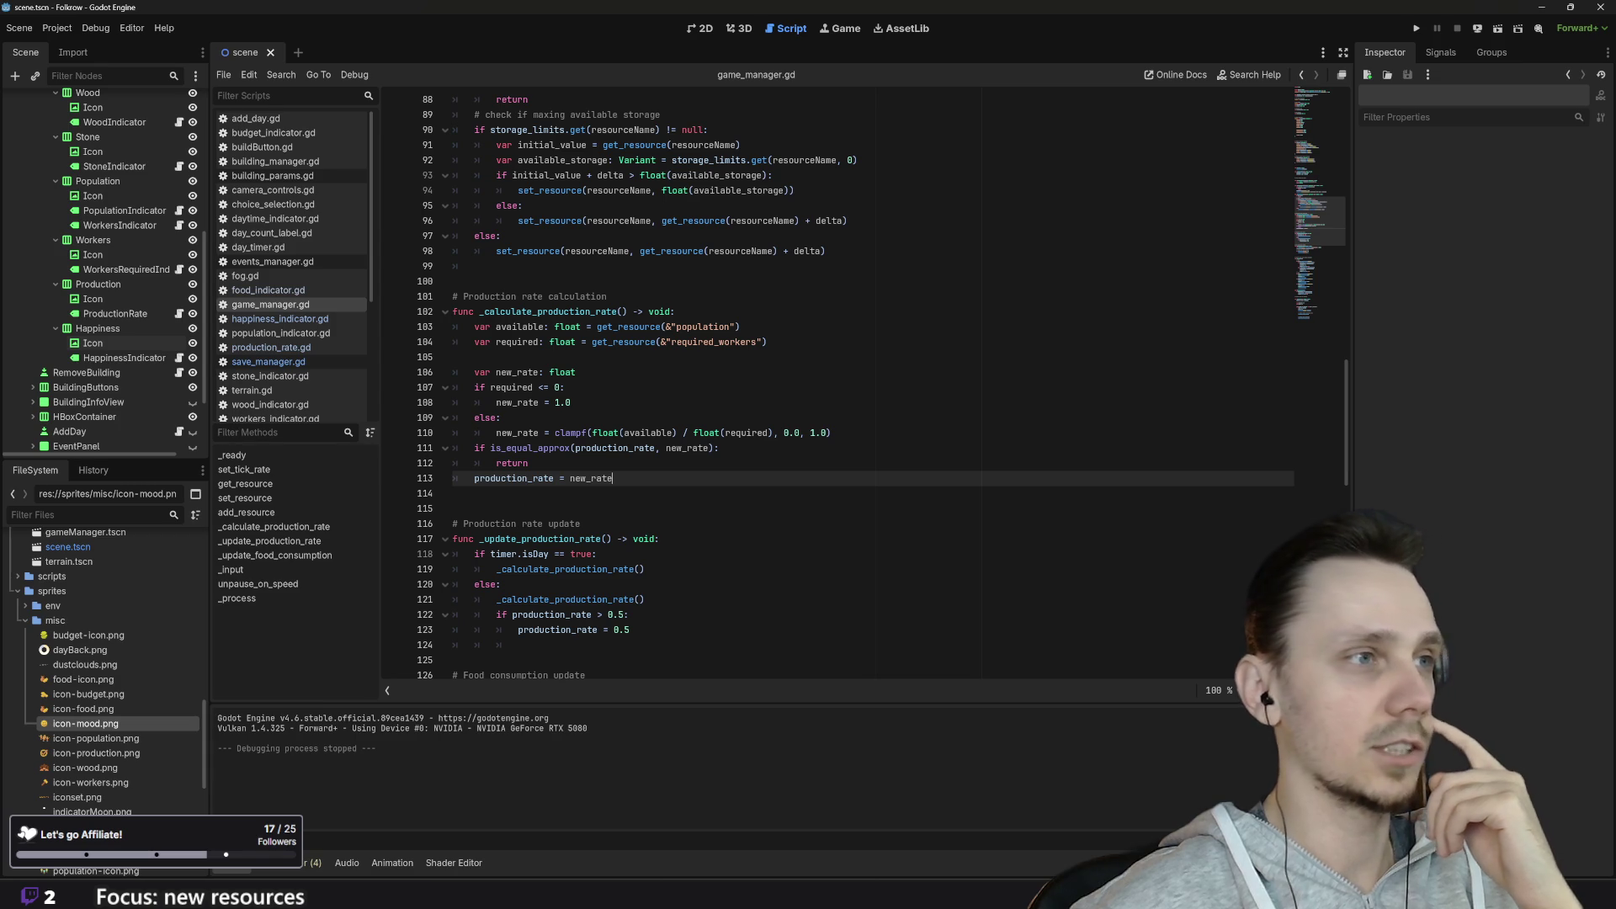
Step: Add a new first line in _calculate_production_rate declaring var mood_effect: float
{"action": "left_click", "coordinate": [678, 311]}
{"action": "key", "text": "Return"}
{"action": "type", "text": "var"}
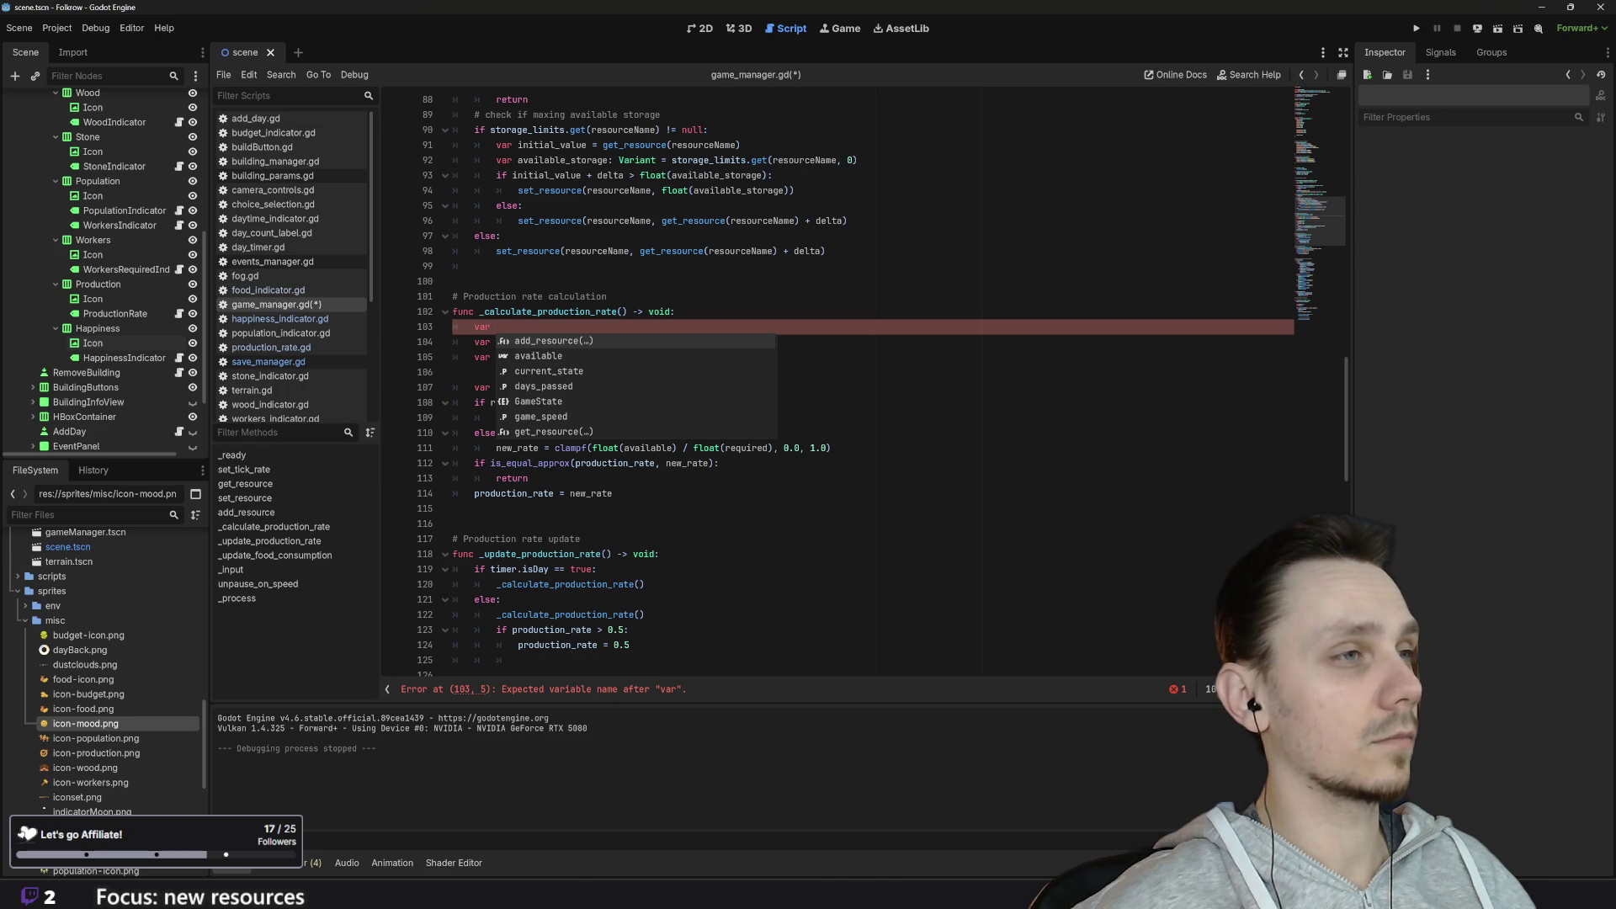
{"action": "type", "text": "mood_"}
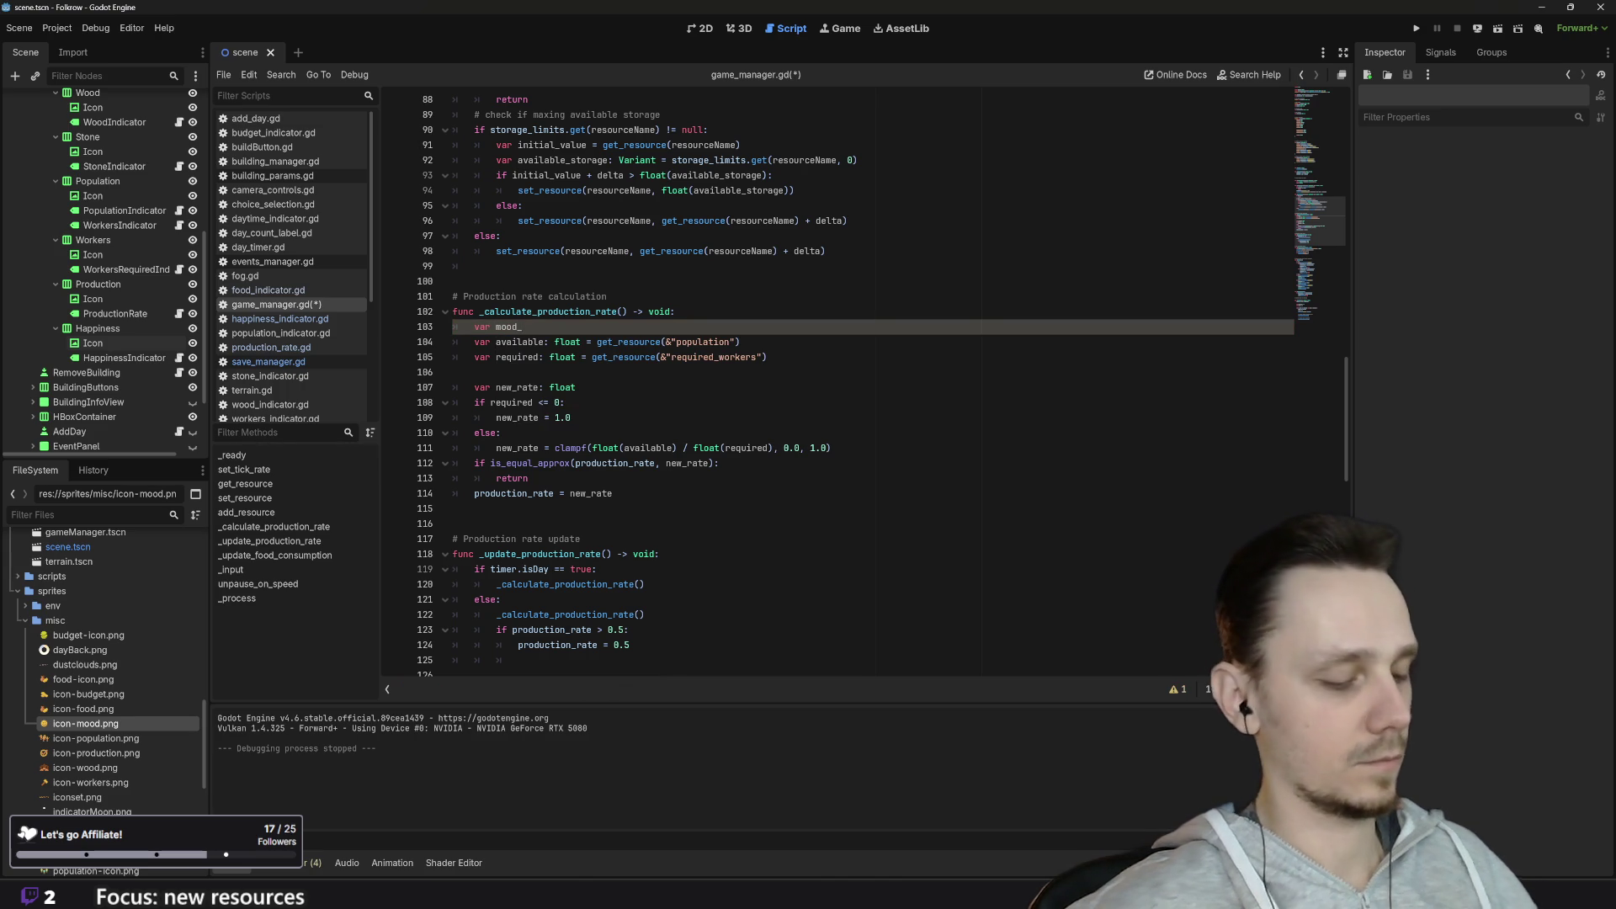
{"action": "type", "text": "effect:"}
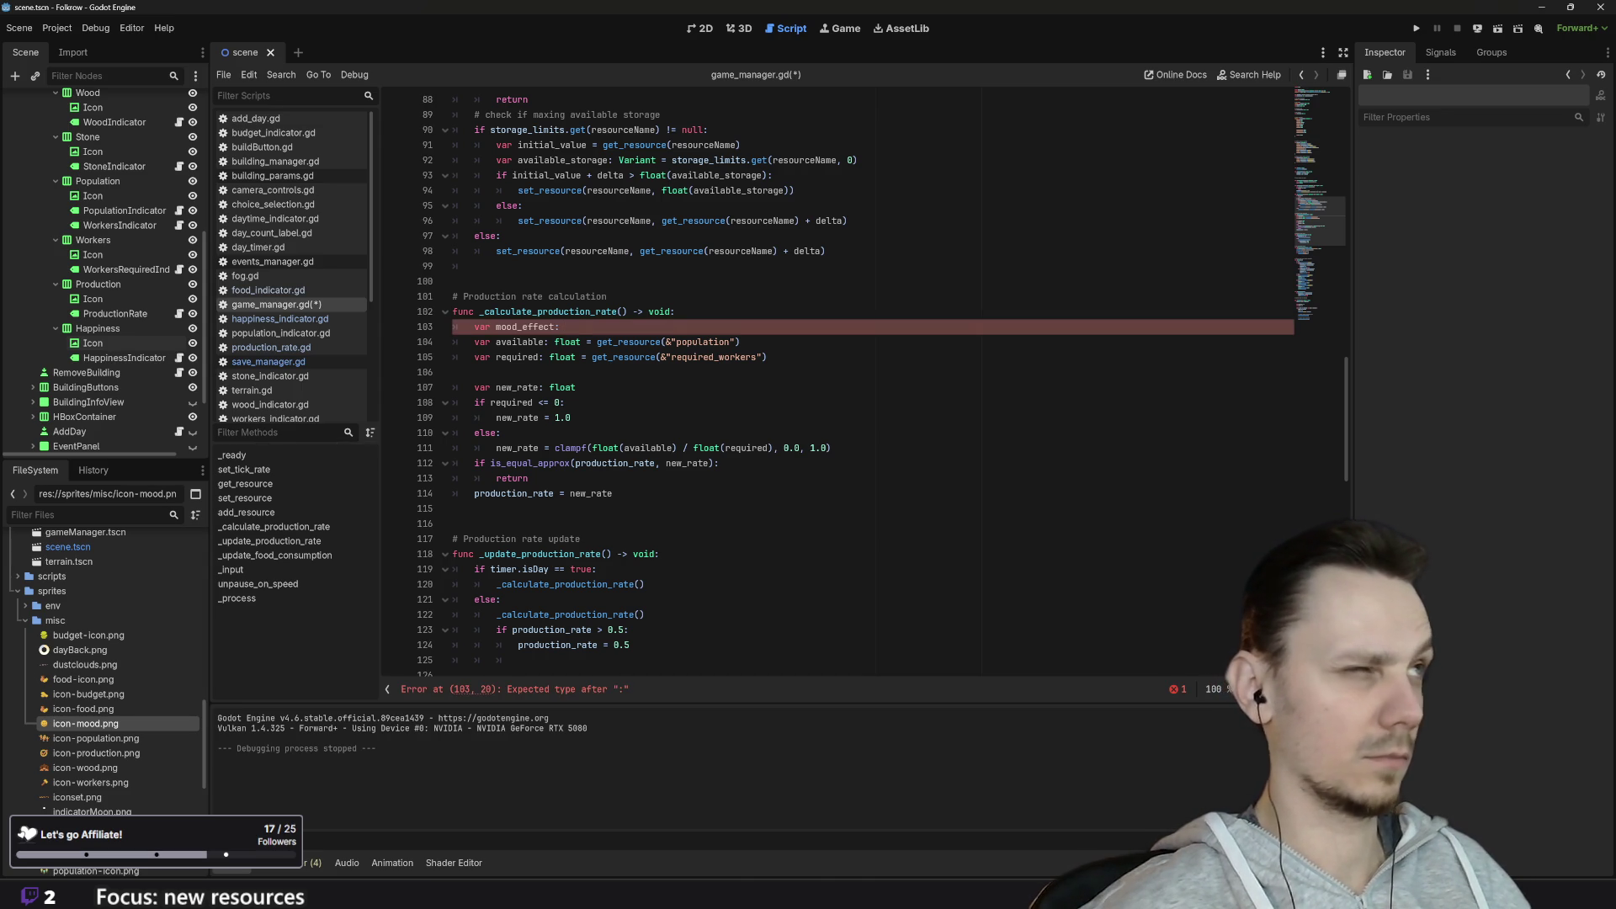
{"action": "type", "text": "float ="}
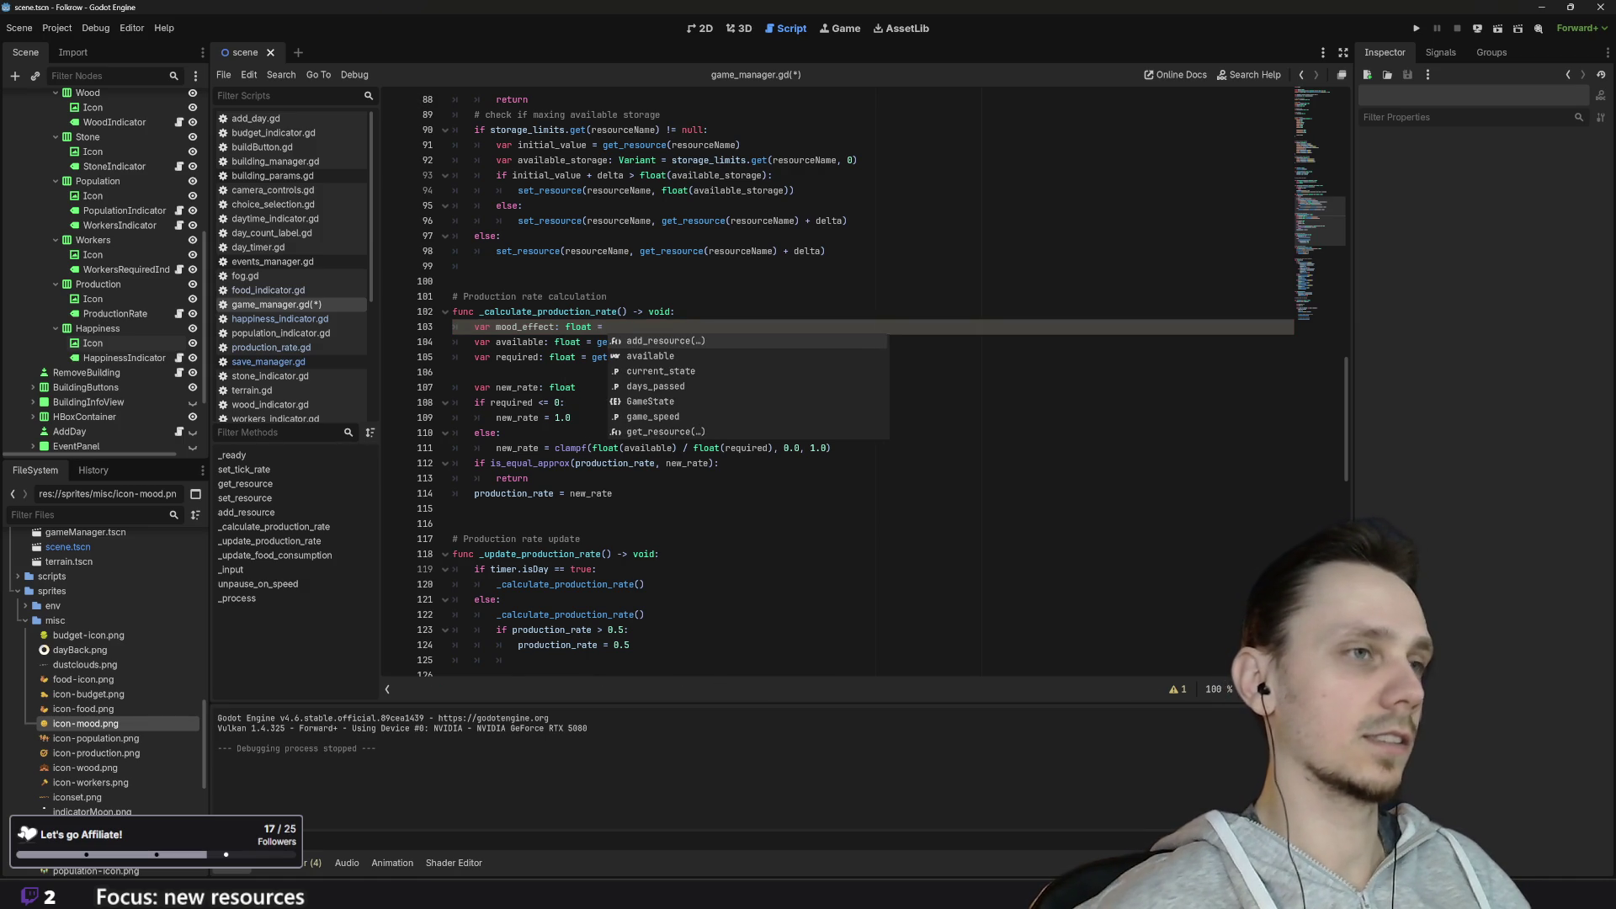
{"action": "key", "text": "Escape"}
Step: Assign mood_effect the value get_resource(&"mood") / 100, adapted from the population call
{"action": "left_click_drag", "start_coordinate": [740, 341], "coordinate": [596, 341]}
{"action": "key", "text": "ctrl+c"}
{"action": "left_click", "coordinate": [606, 326]}
{"action": "key", "text": "ctrl+v"}
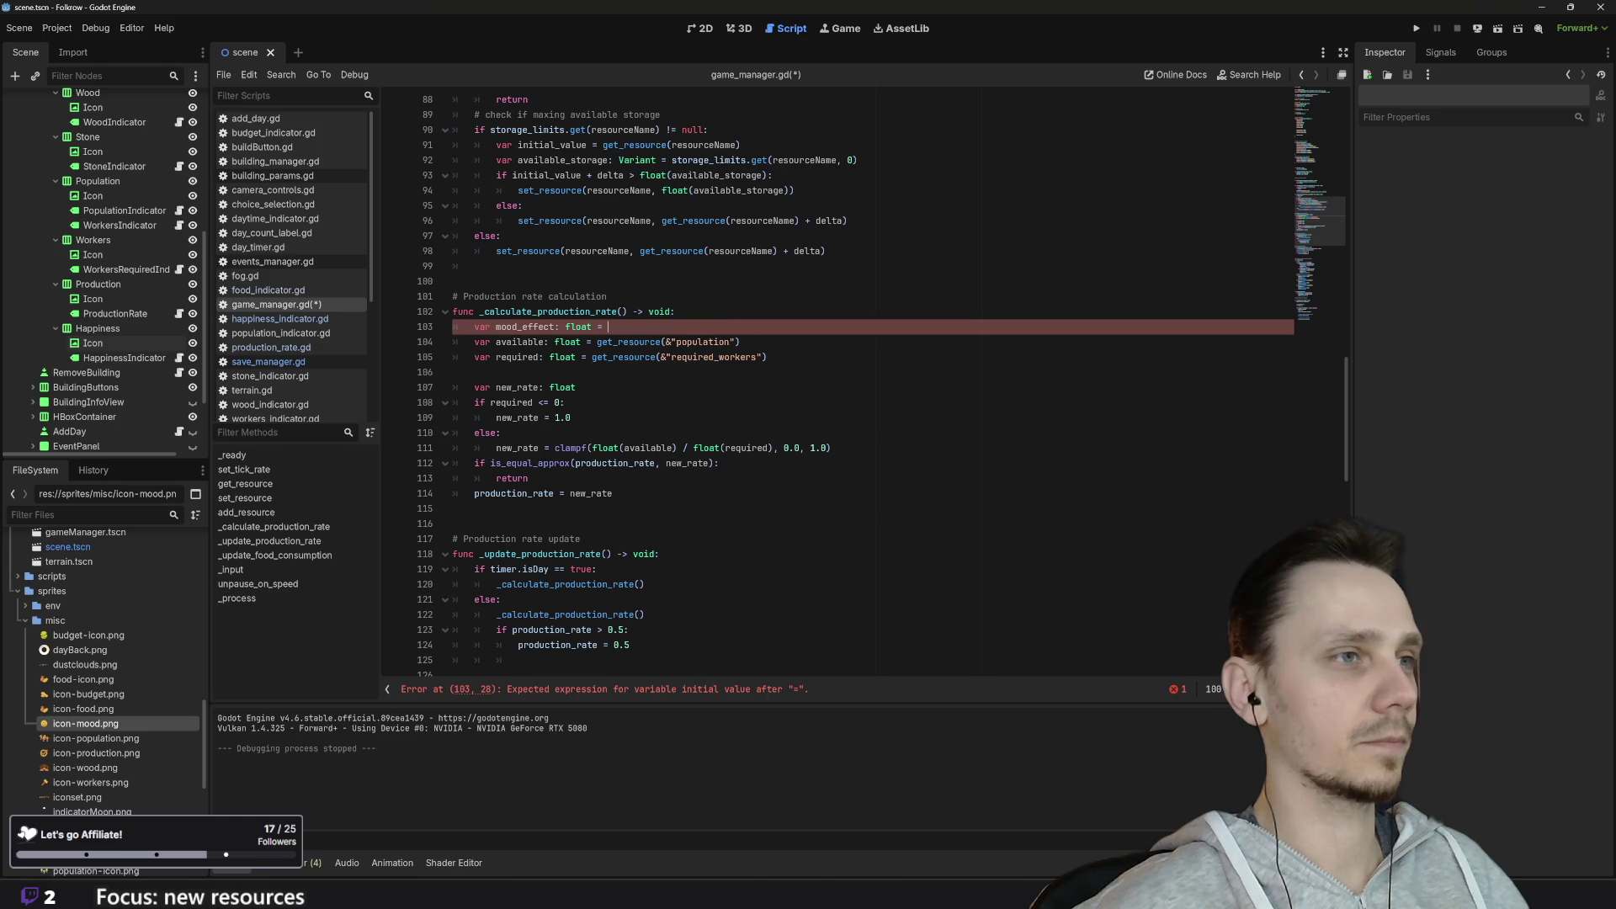
{"action": "double_click", "coordinate": [714, 327]}
{"action": "type", "text": "mood"}
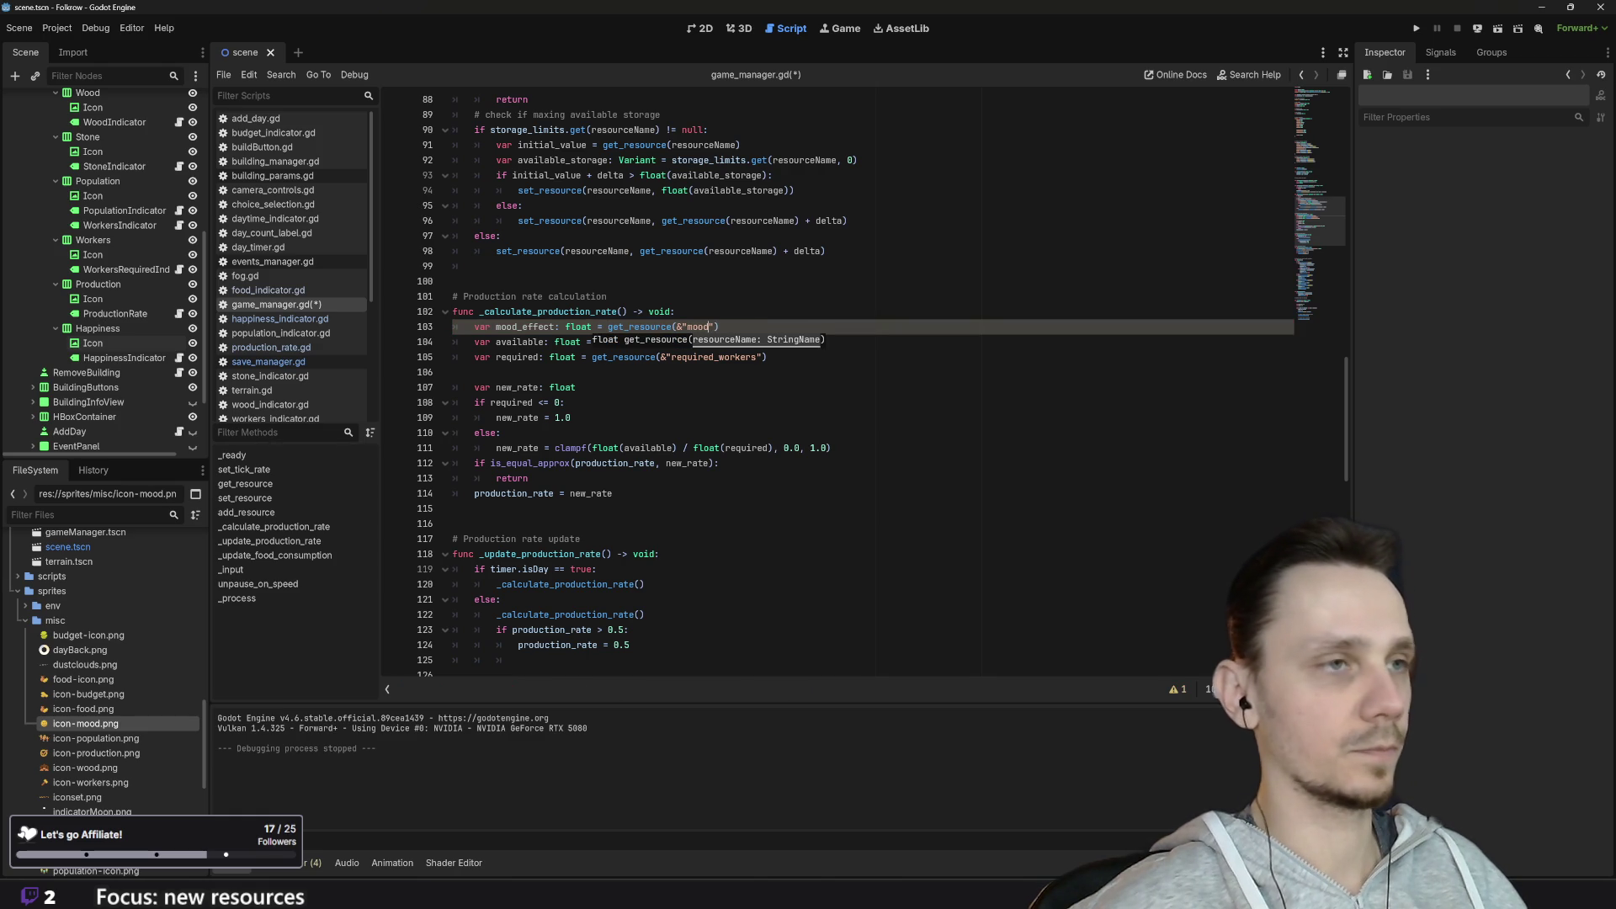
{"action": "key", "text": "End"}
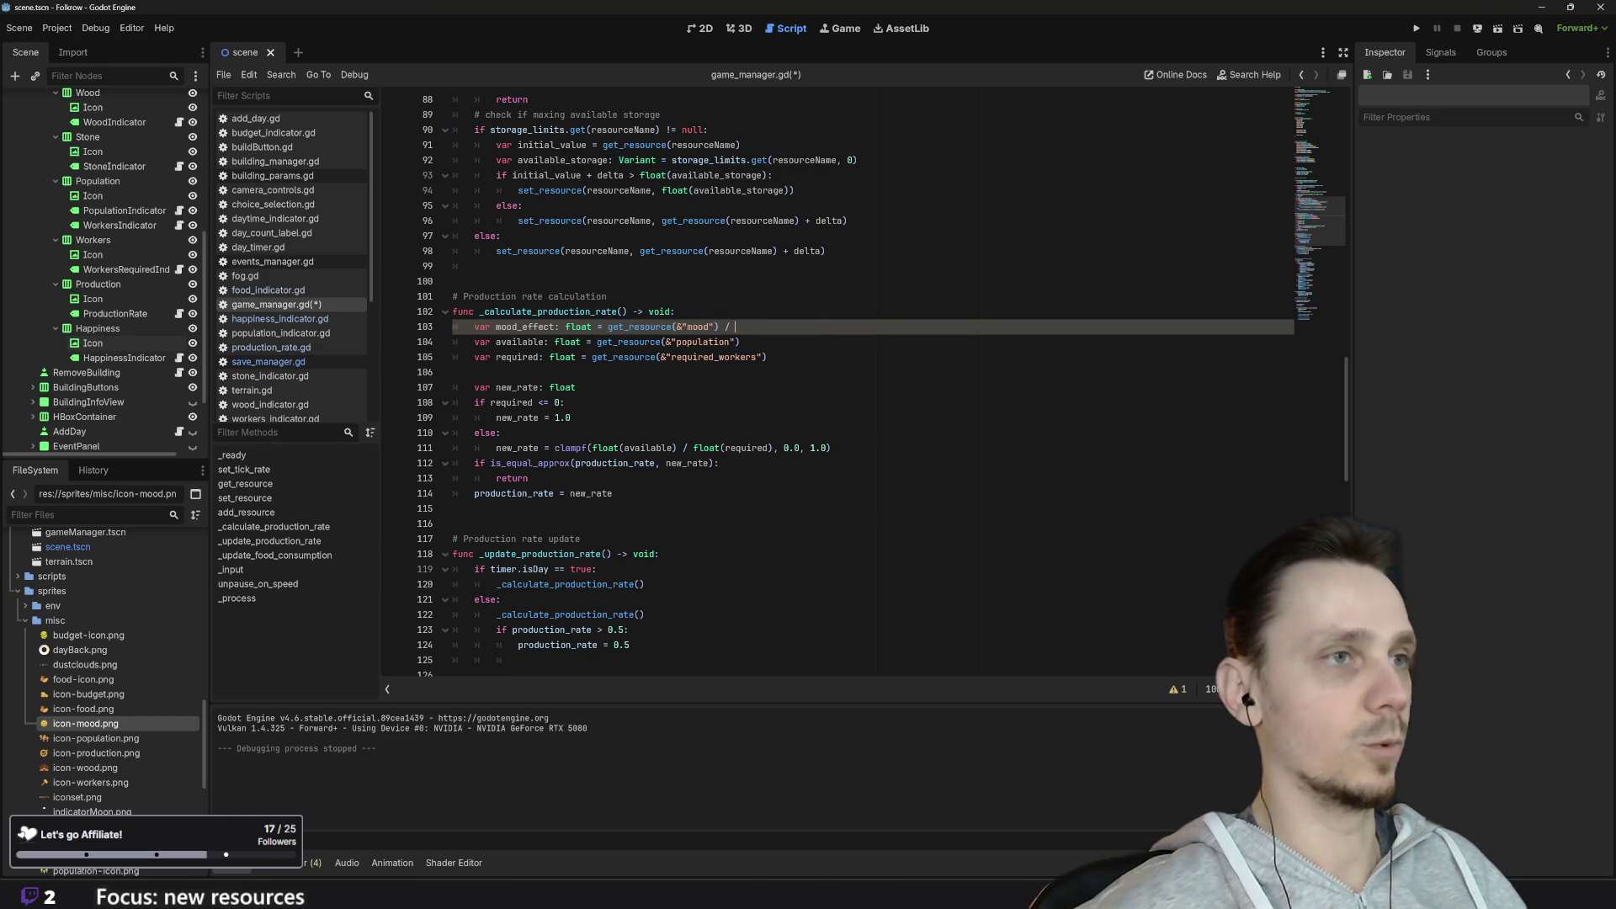
{"action": "type", "text": "100"}
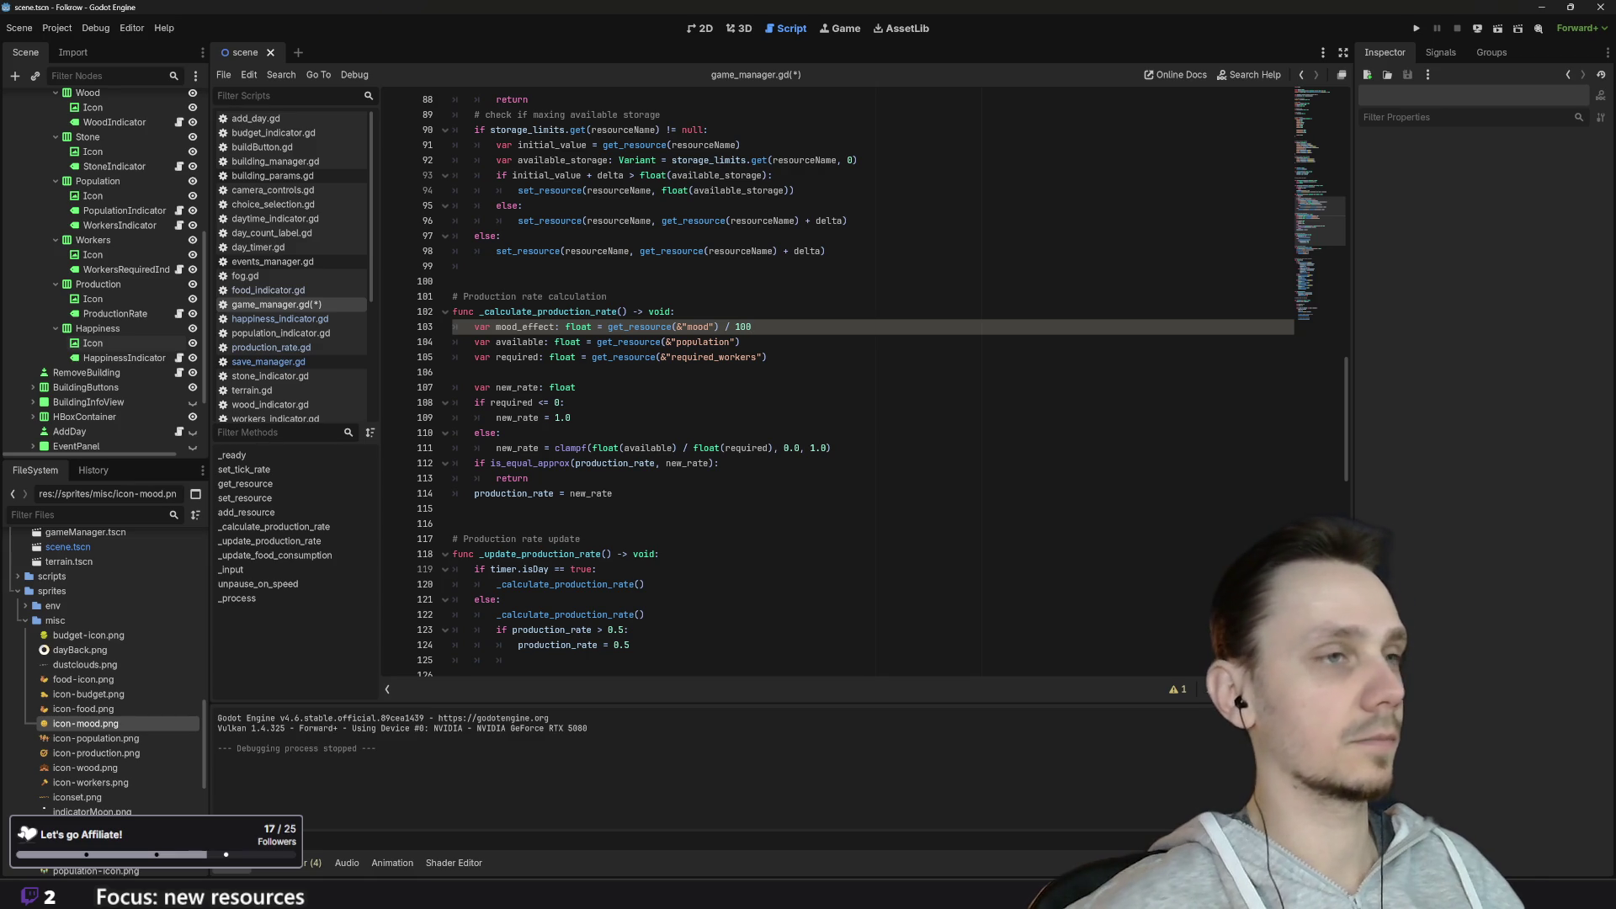
{"action": "scroll", "coordinate": [842, 379], "scroll_direction": "down", "scroll_amount": 1}
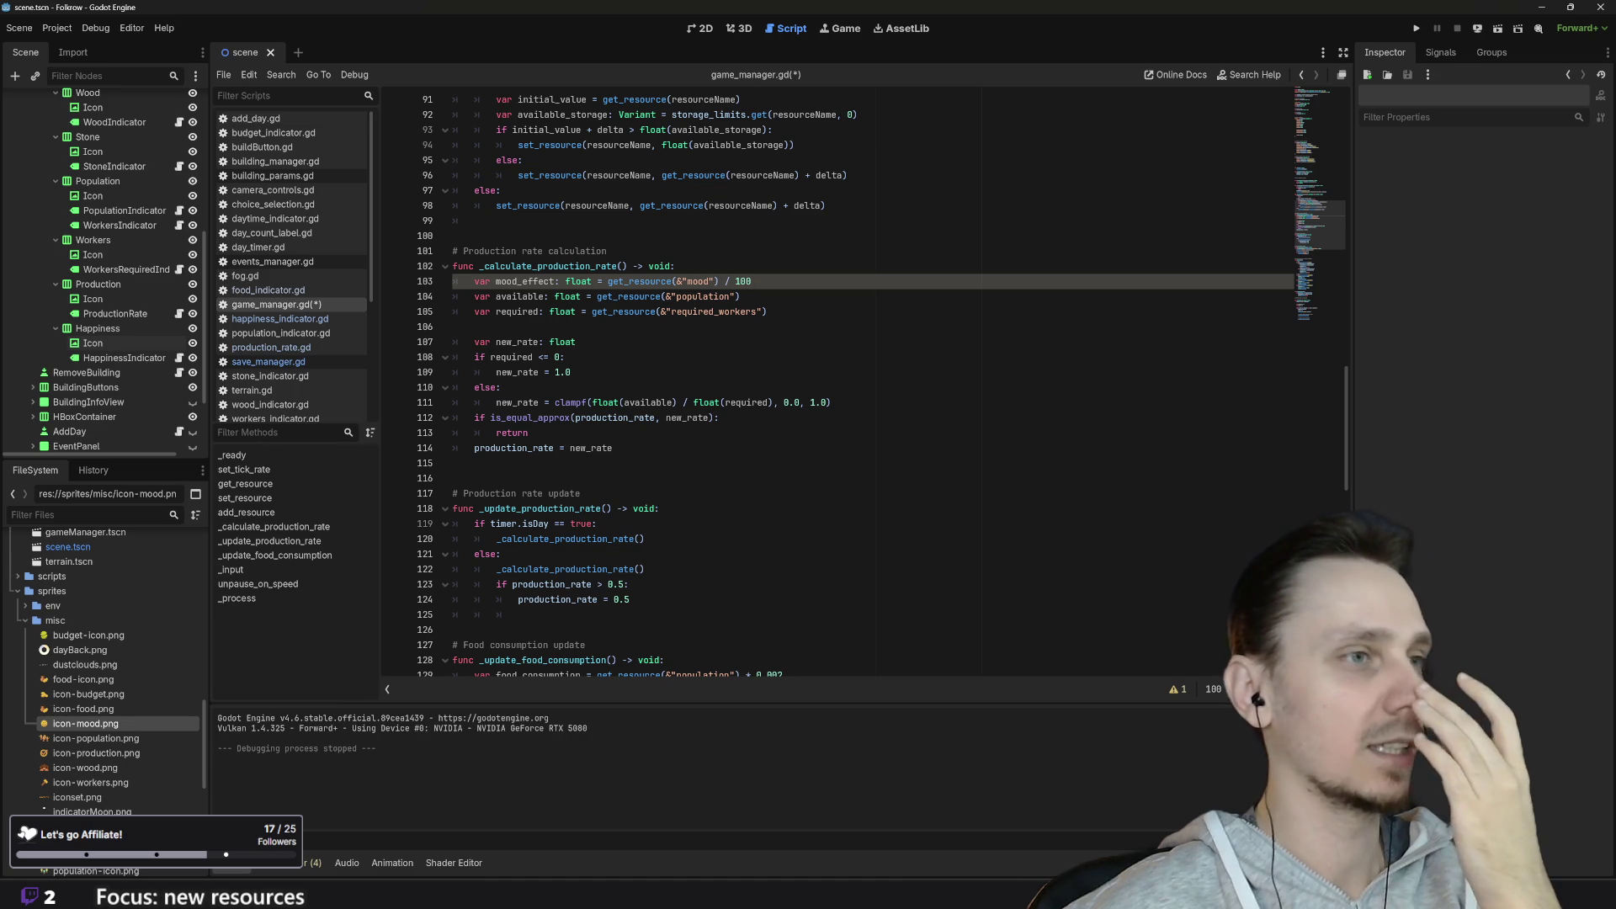
{"action": "scroll", "coordinate": [842, 379], "scroll_direction": "down", "scroll_amount": 1}
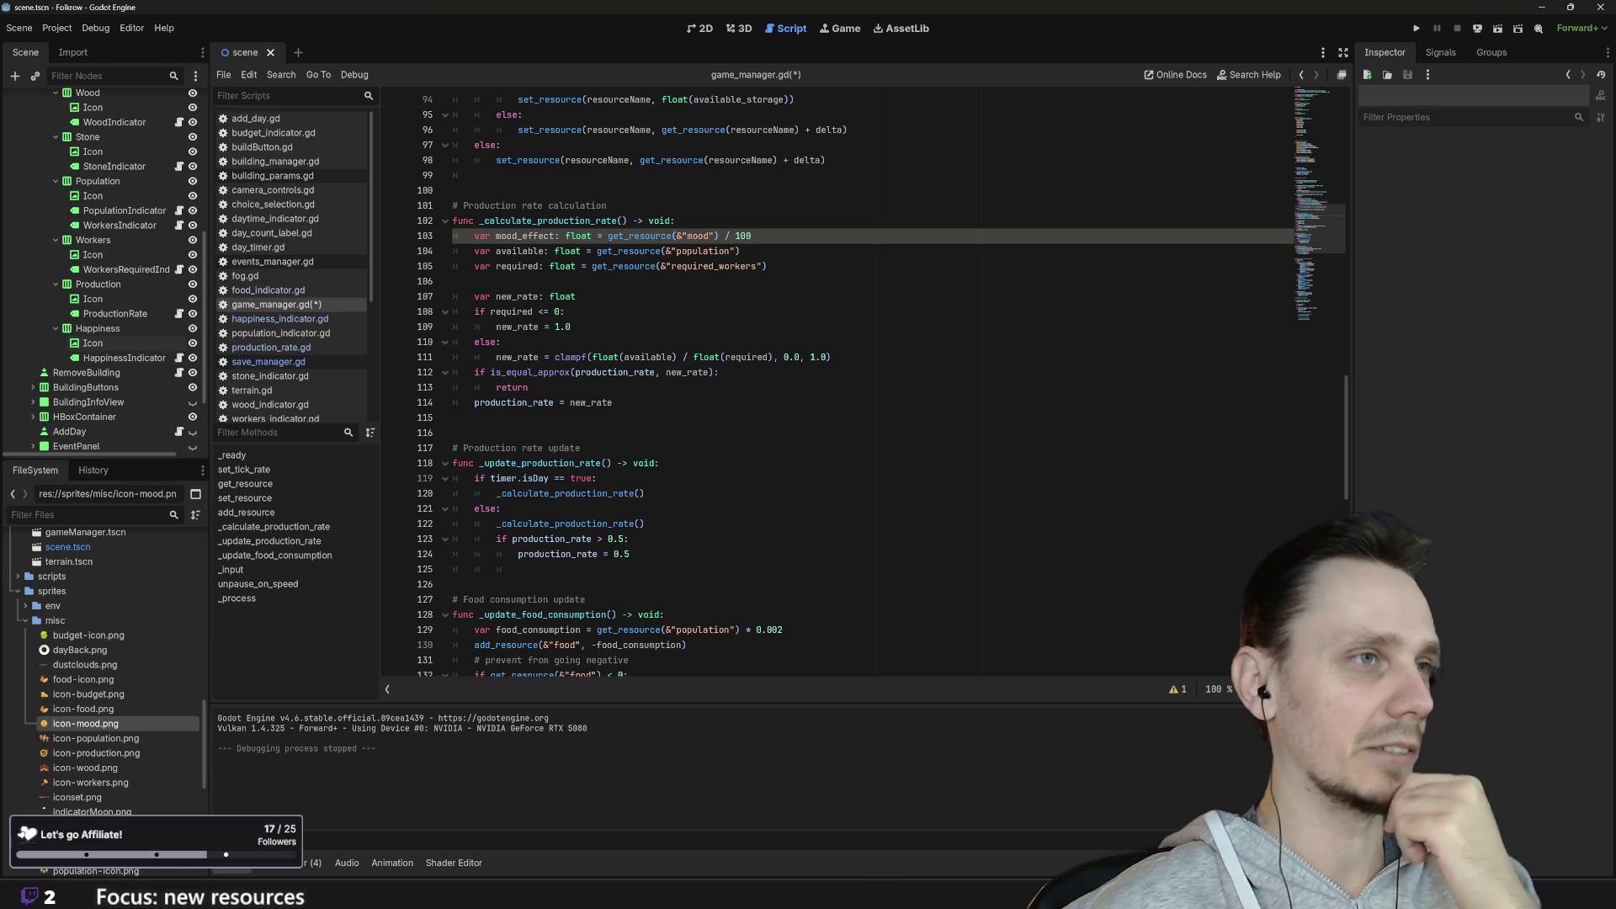
{"action": "scroll", "coordinate": [757, 379], "scroll_direction": "up", "scroll_amount": 20}
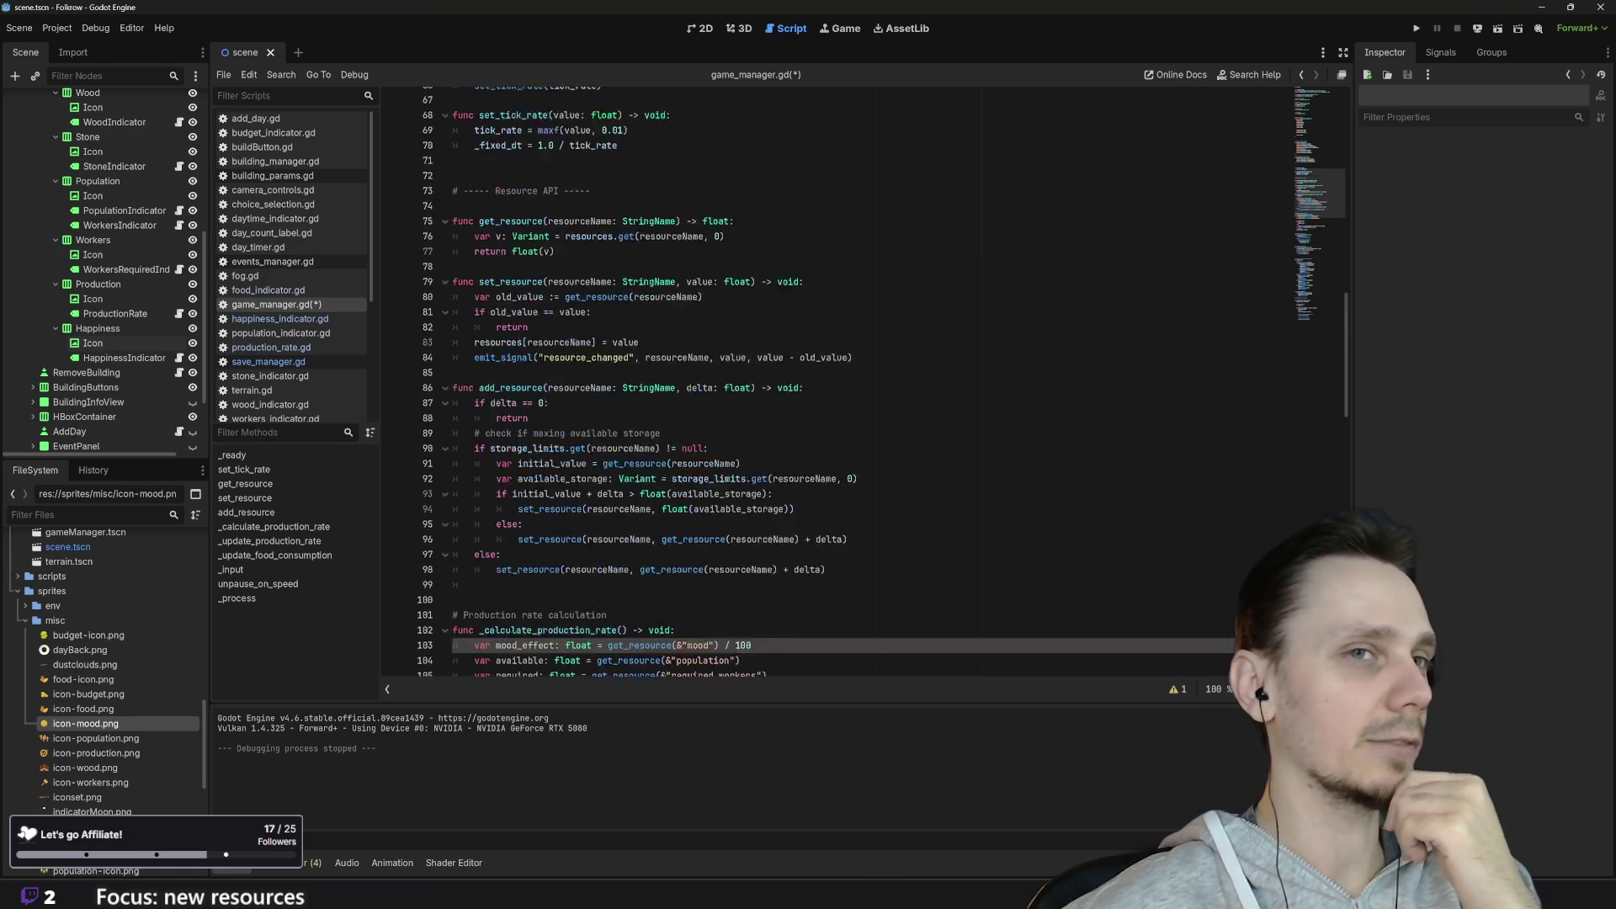
{"action": "scroll", "coordinate": [884, 382], "scroll_direction": "down", "scroll_amount": 10}
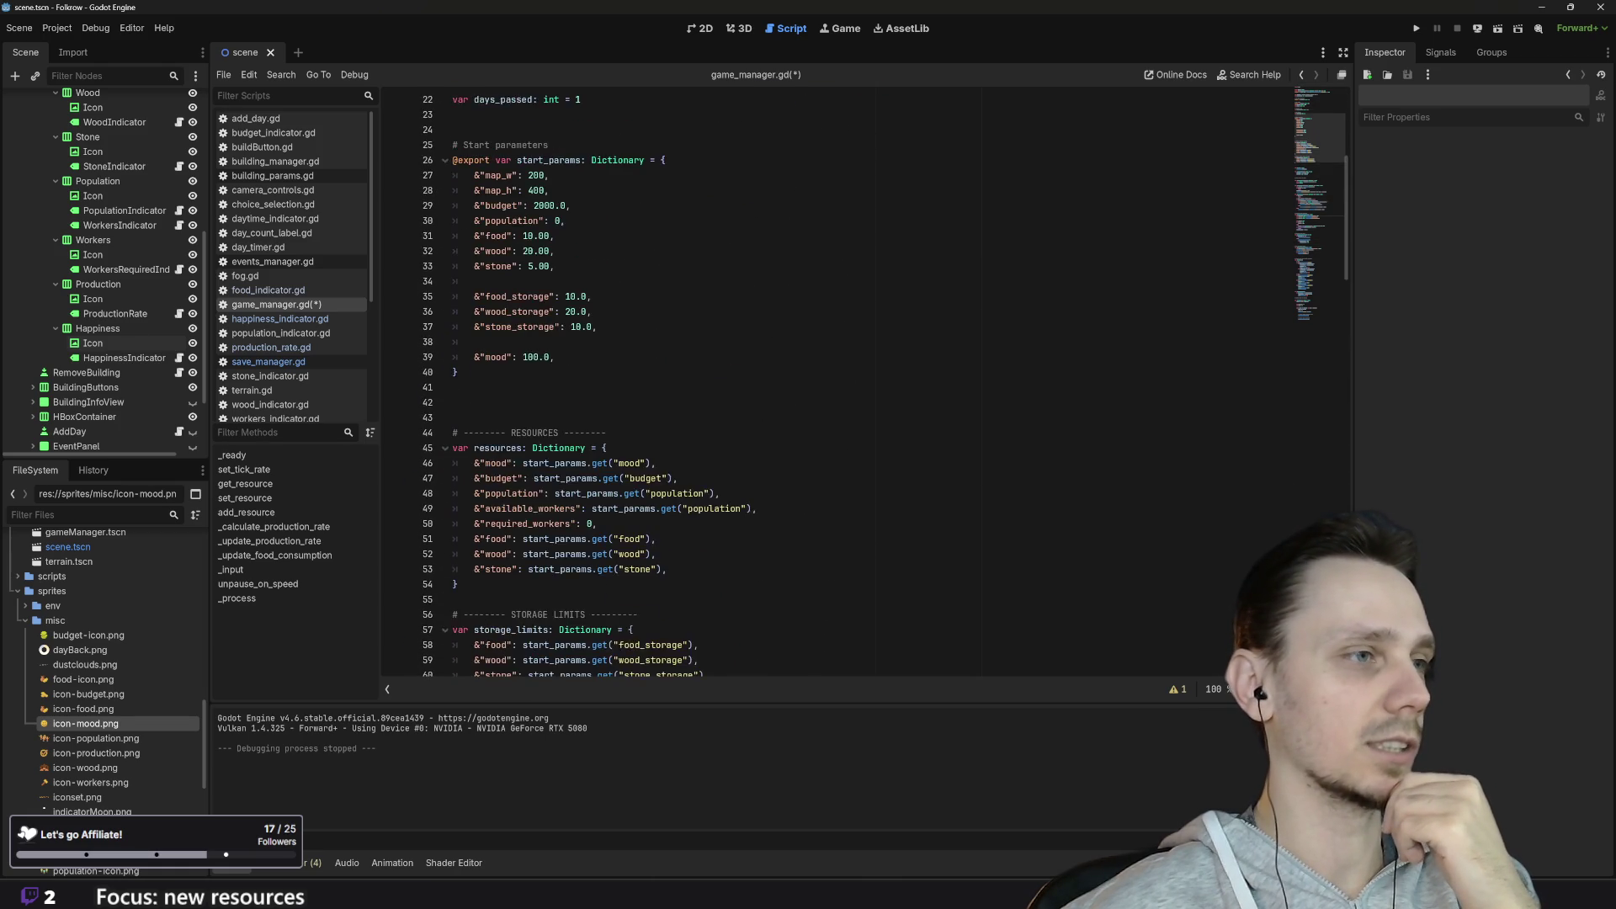
{"action": "scroll", "coordinate": [842, 379], "scroll_direction": "down", "scroll_amount": 15}
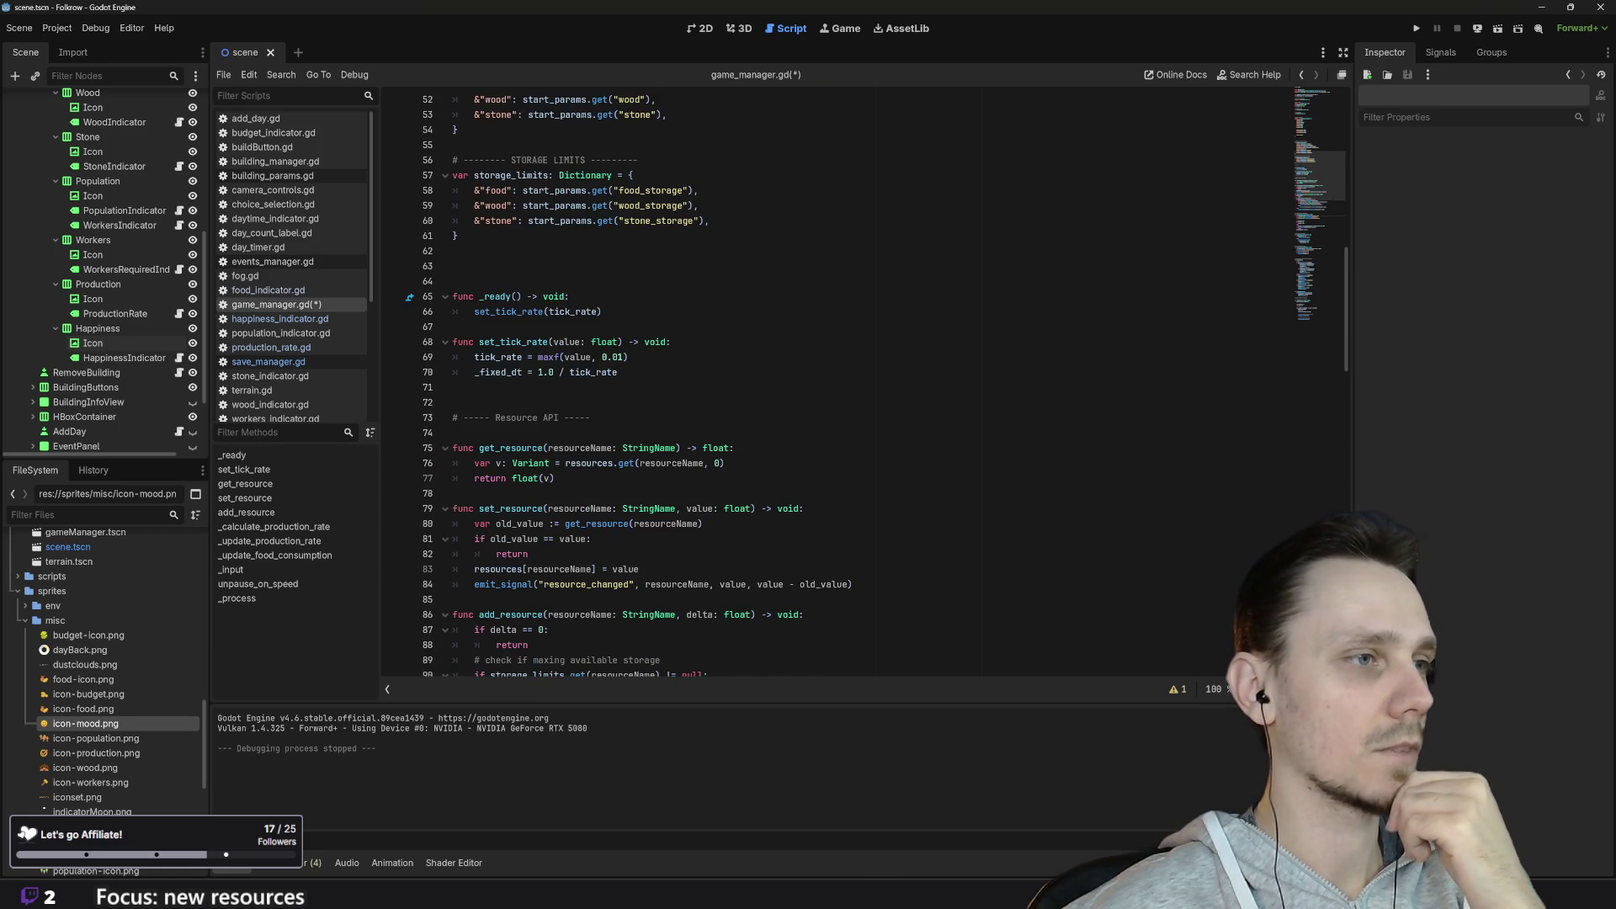
{"action": "scroll", "coordinate": [842, 379], "scroll_direction": "up", "scroll_amount": 20}
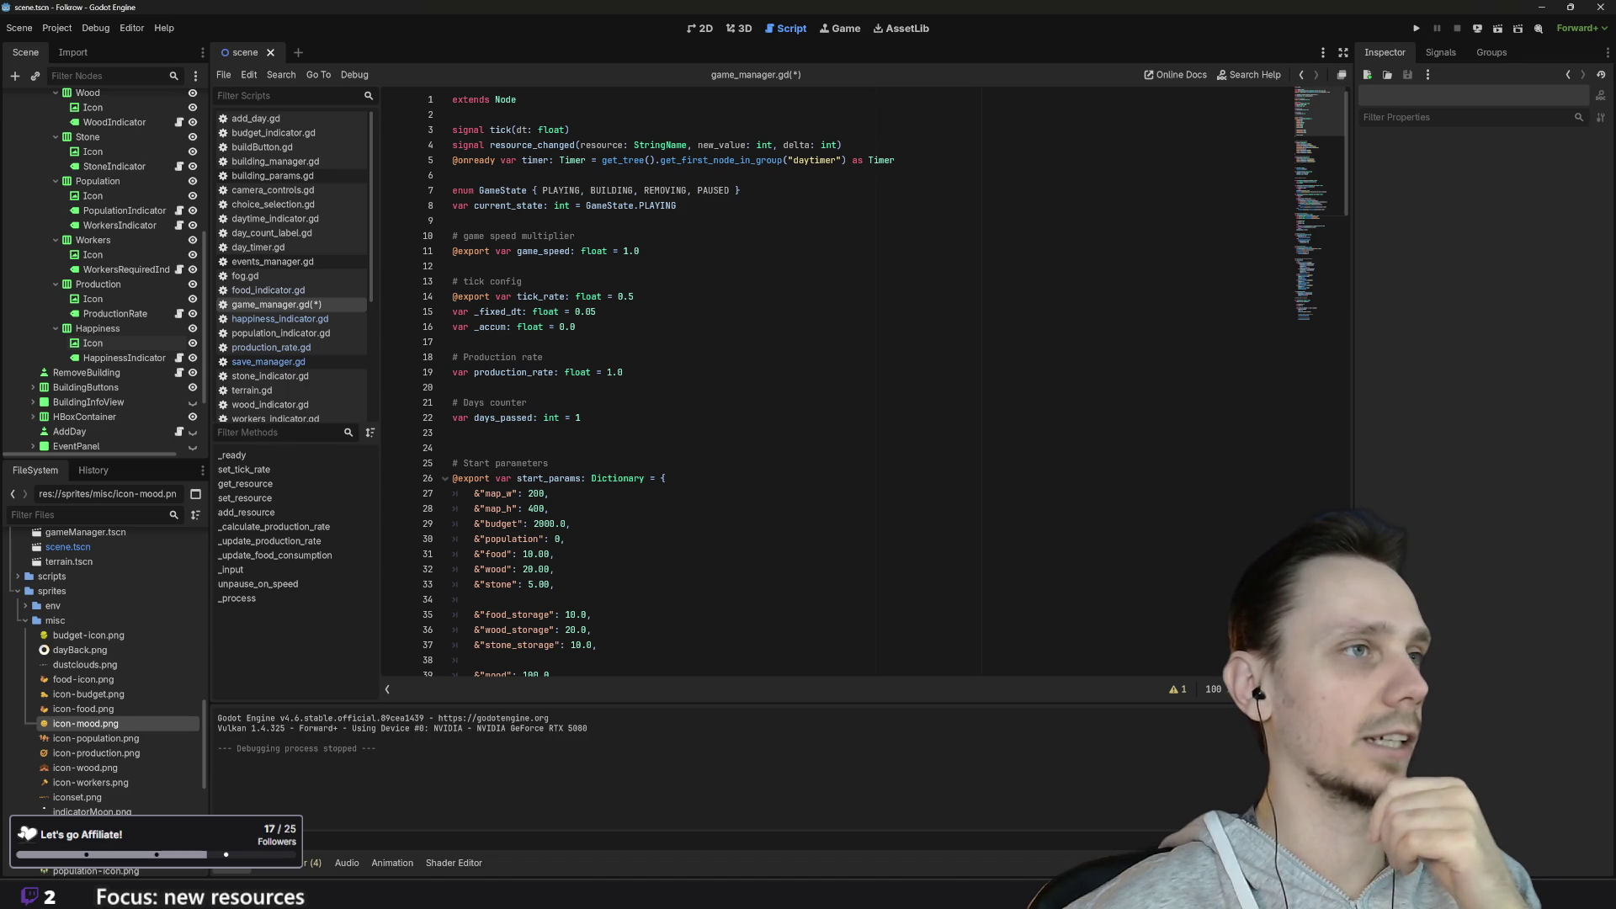
{"action": "scroll", "coordinate": [837, 387], "scroll_direction": "down", "scroll_amount": 2}
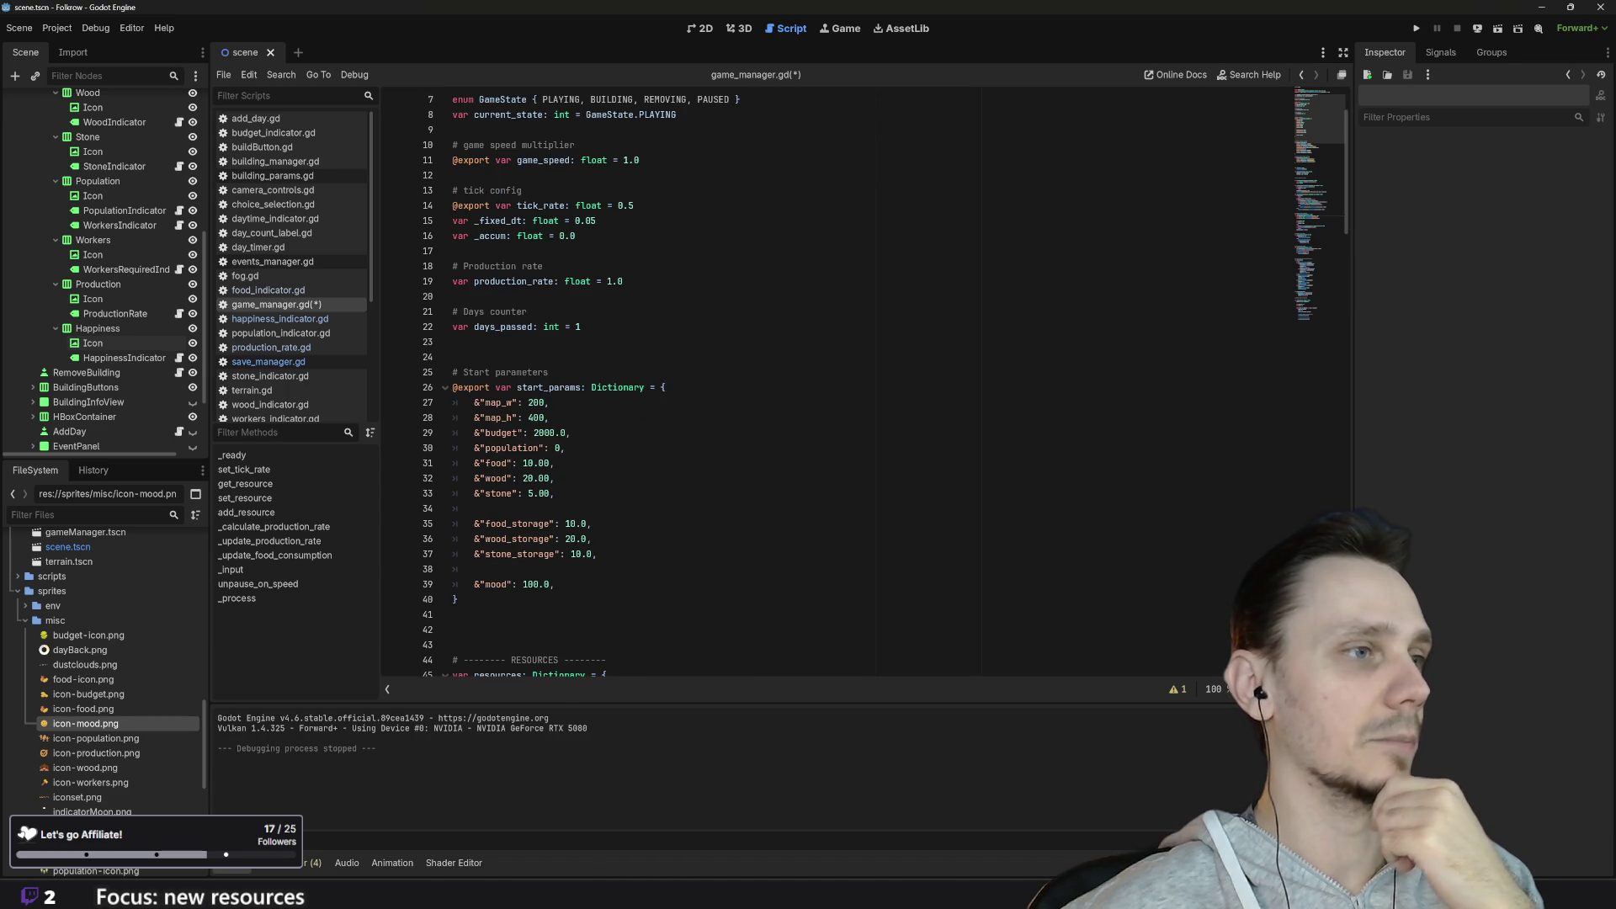
{"action": "scroll", "coordinate": [838, 387], "scroll_direction": "down", "scroll_amount": 8}
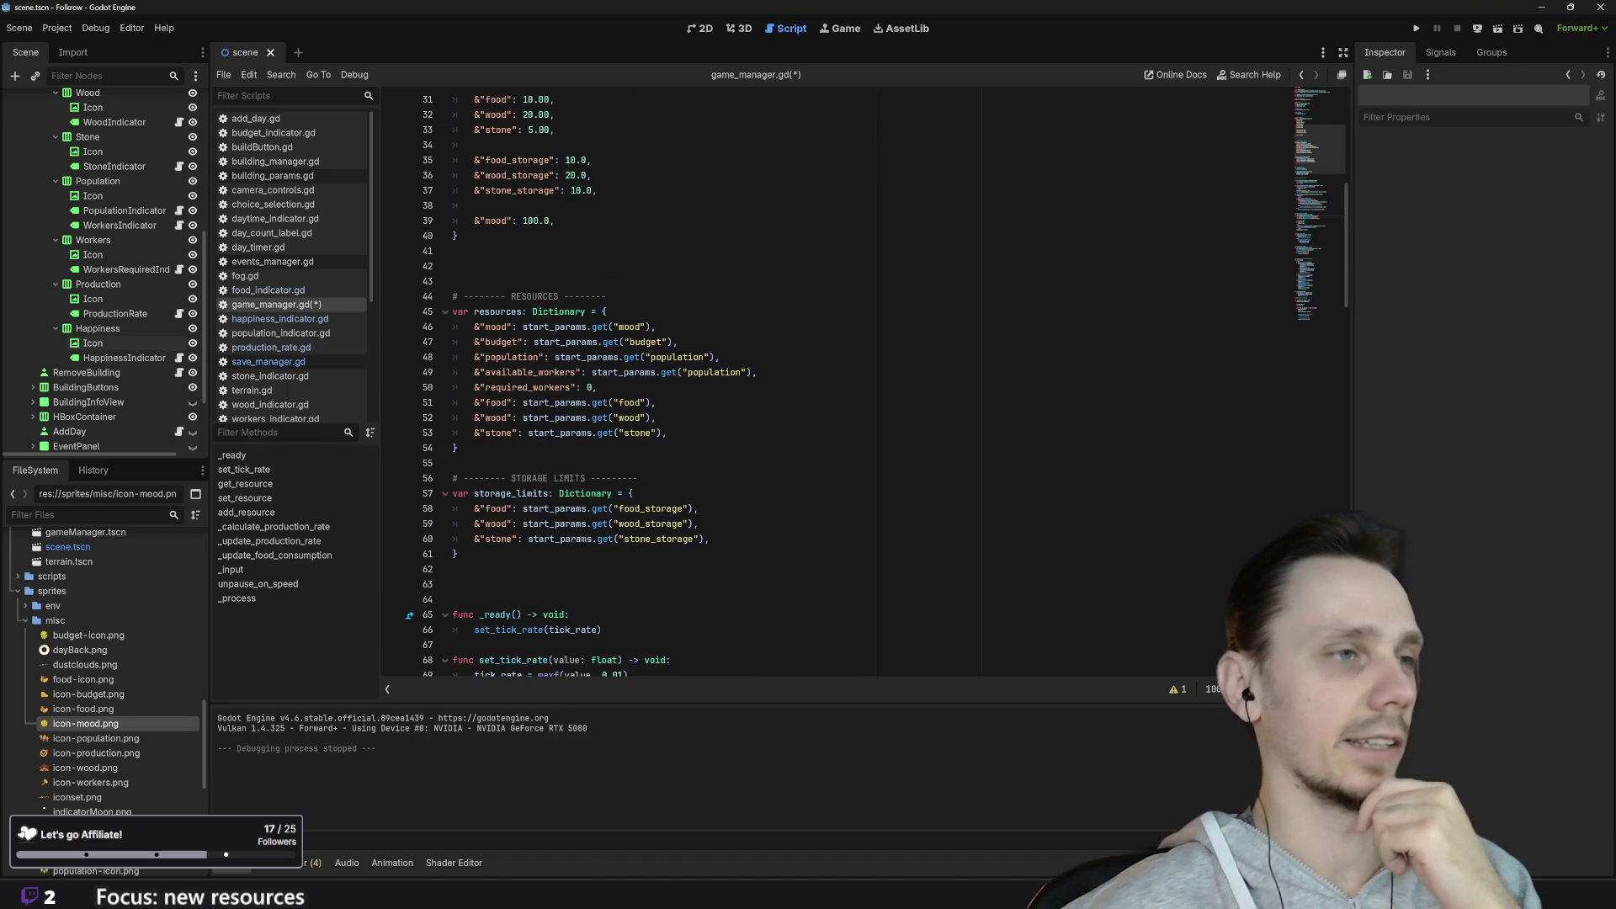
{"action": "scroll", "coordinate": [838, 387], "scroll_direction": "down", "scroll_amount": 16}
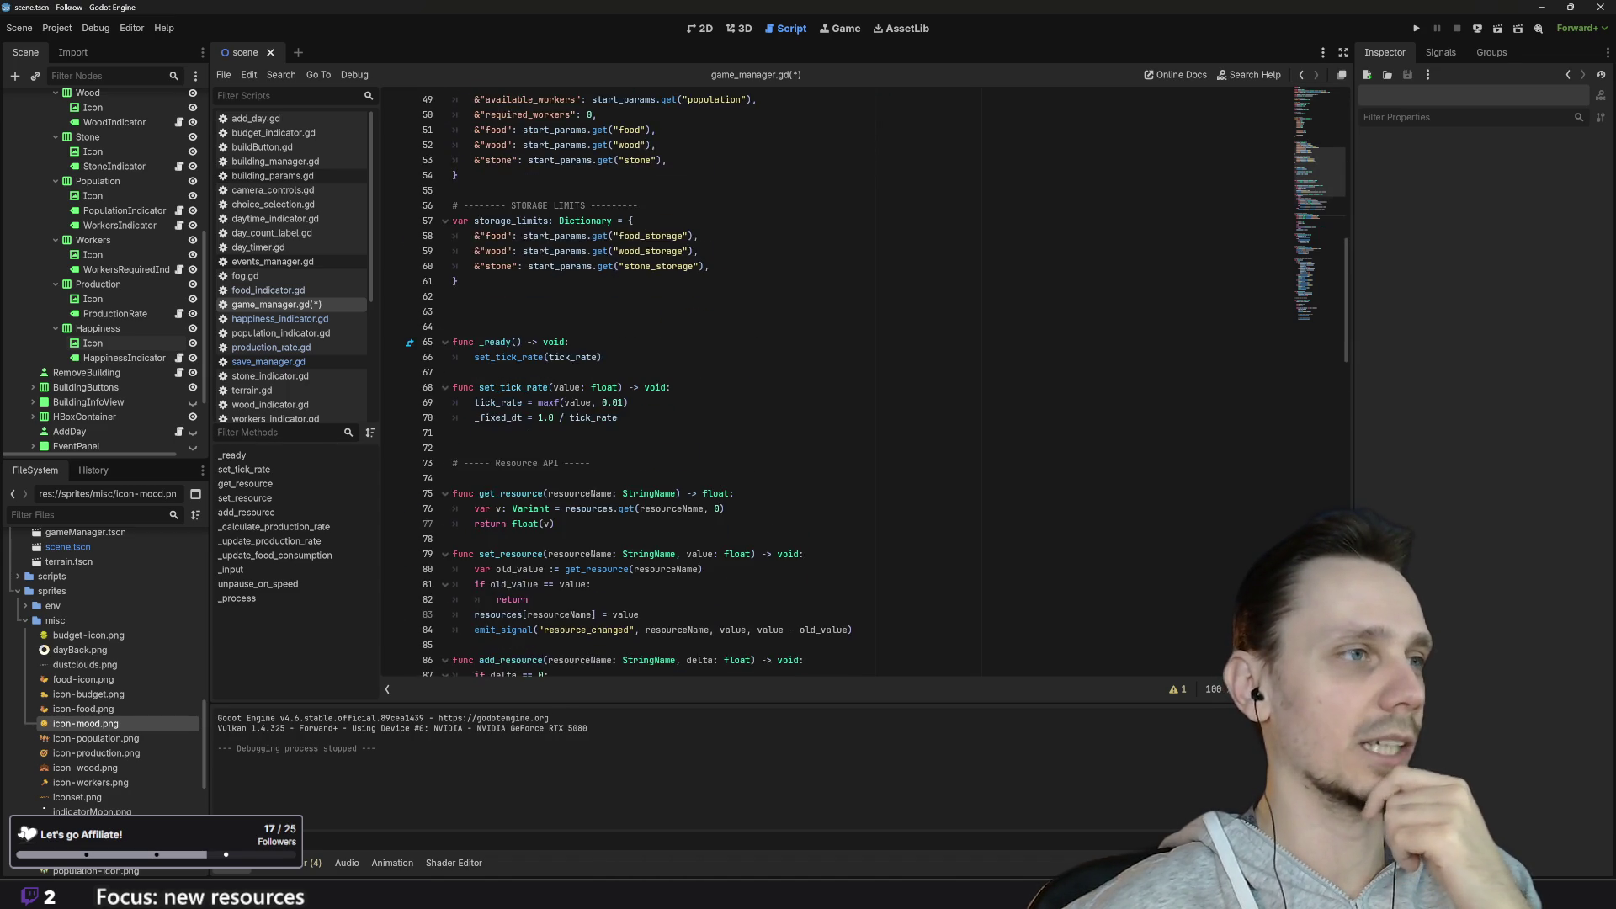
{"action": "scroll", "coordinate": [838, 387], "scroll_direction": "down", "scroll_amount": 1}
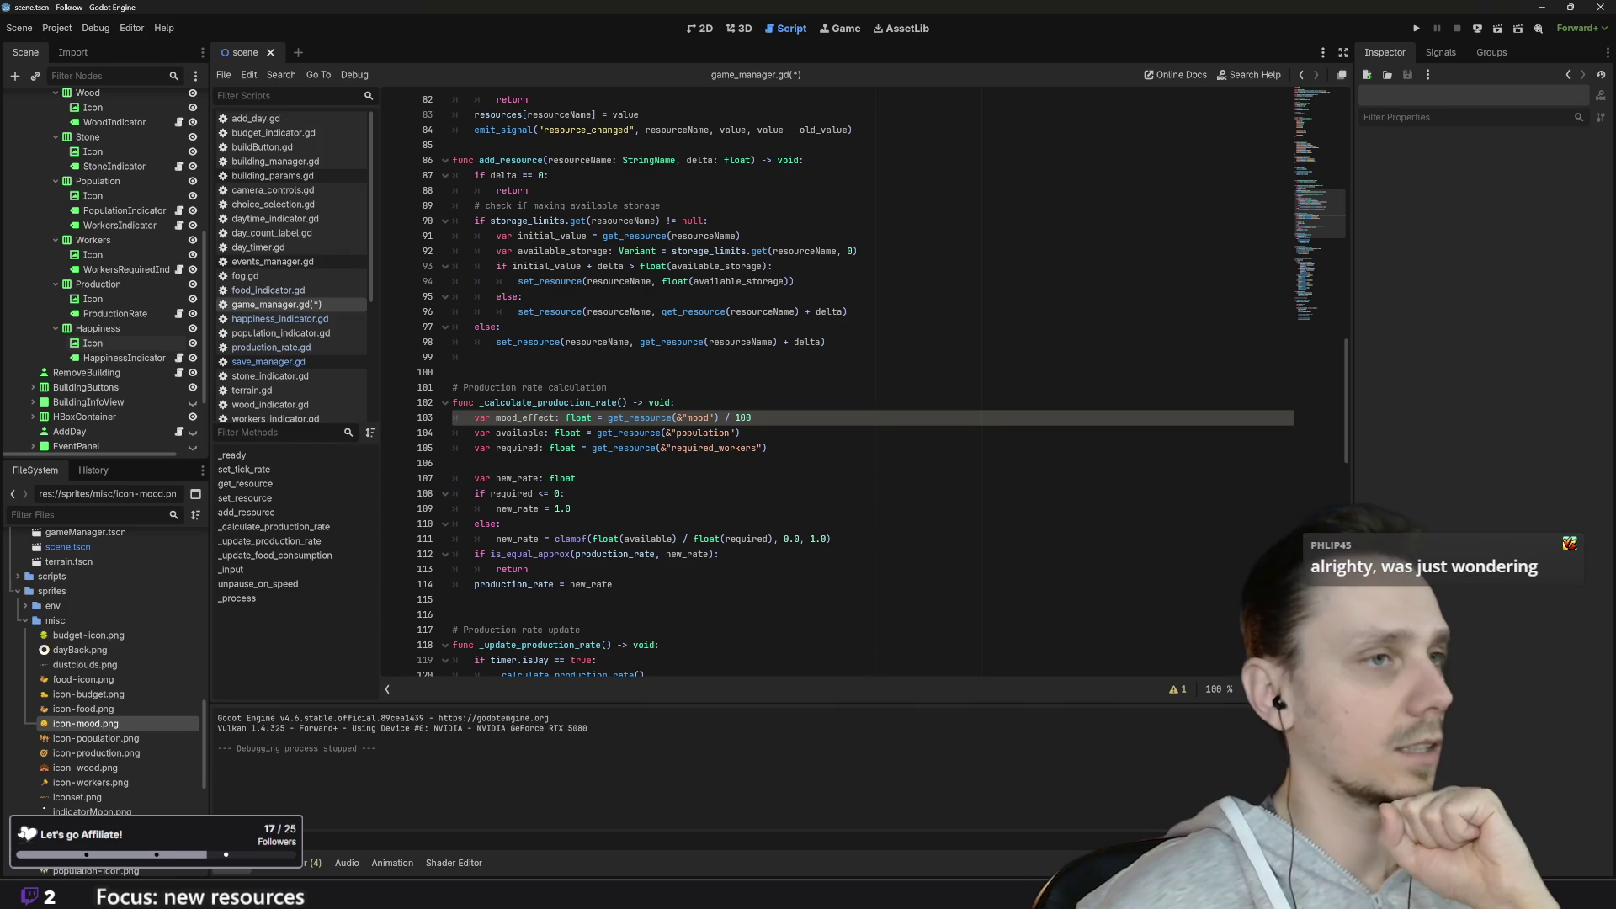
{"action": "scroll", "coordinate": [837, 385], "scroll_direction": "down", "scroll_amount": 5}
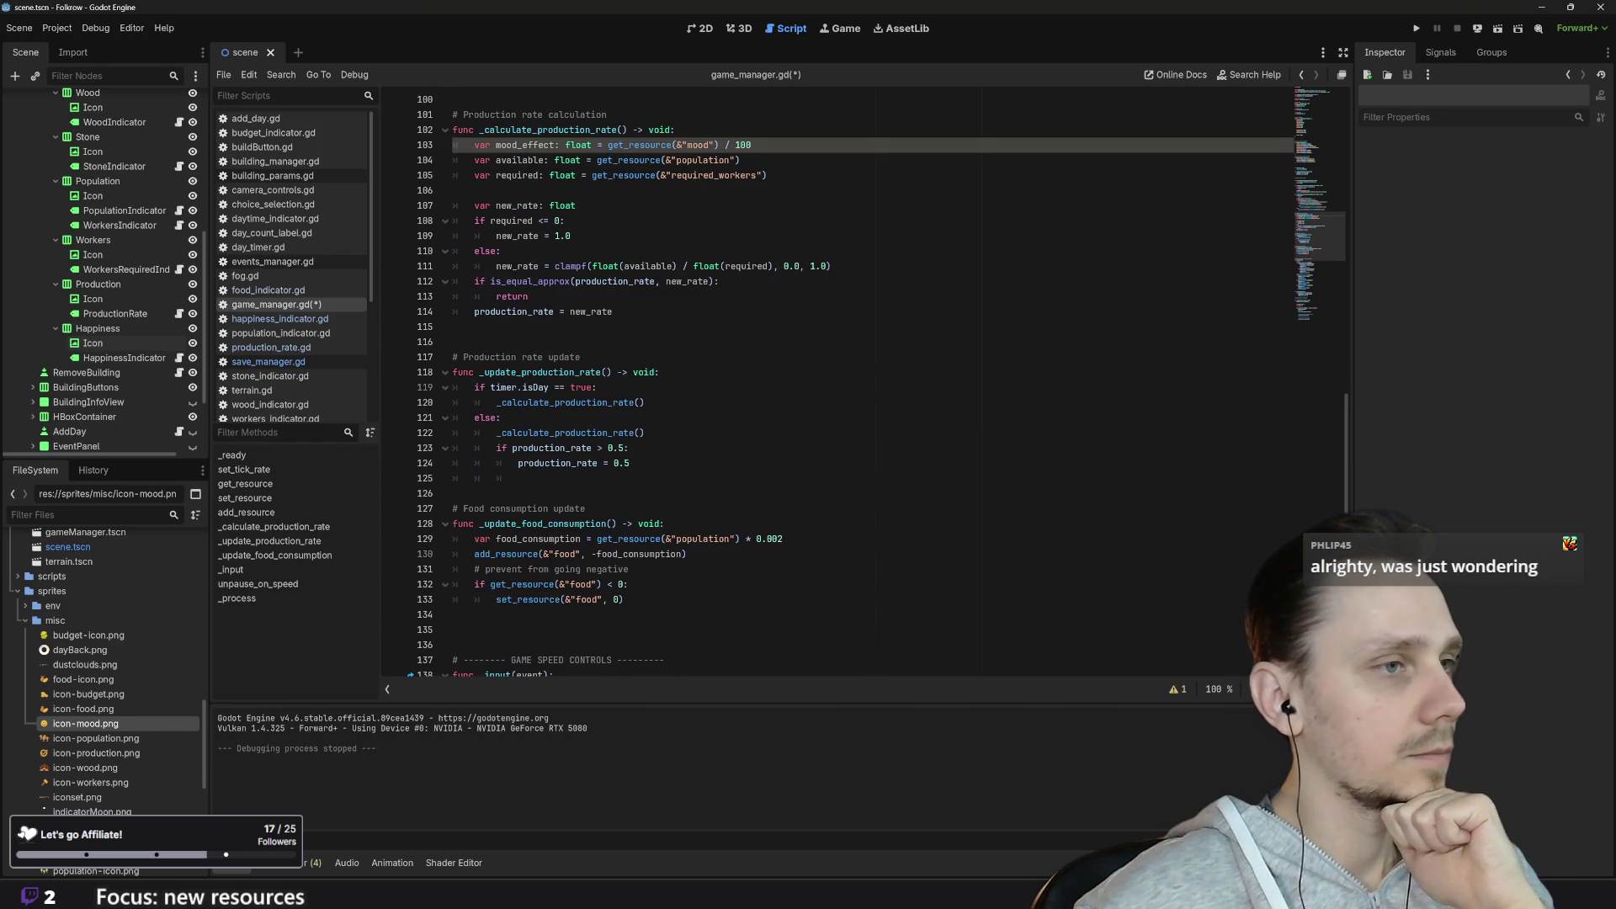
{"action": "scroll", "coordinate": [838, 386], "scroll_direction": "up", "scroll_amount": 4}
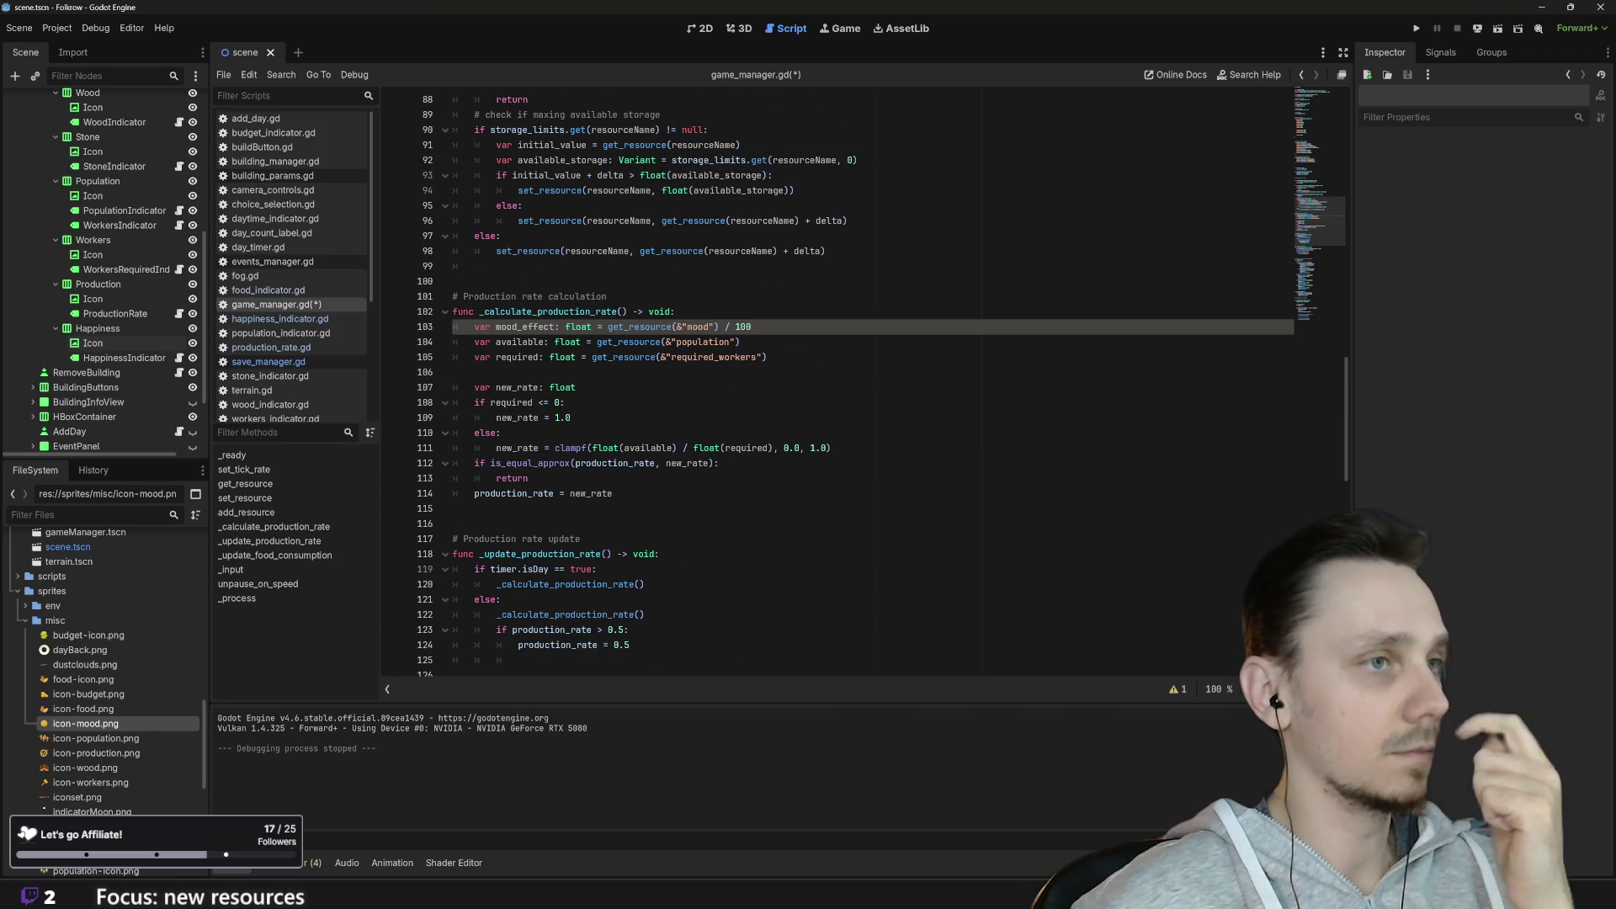
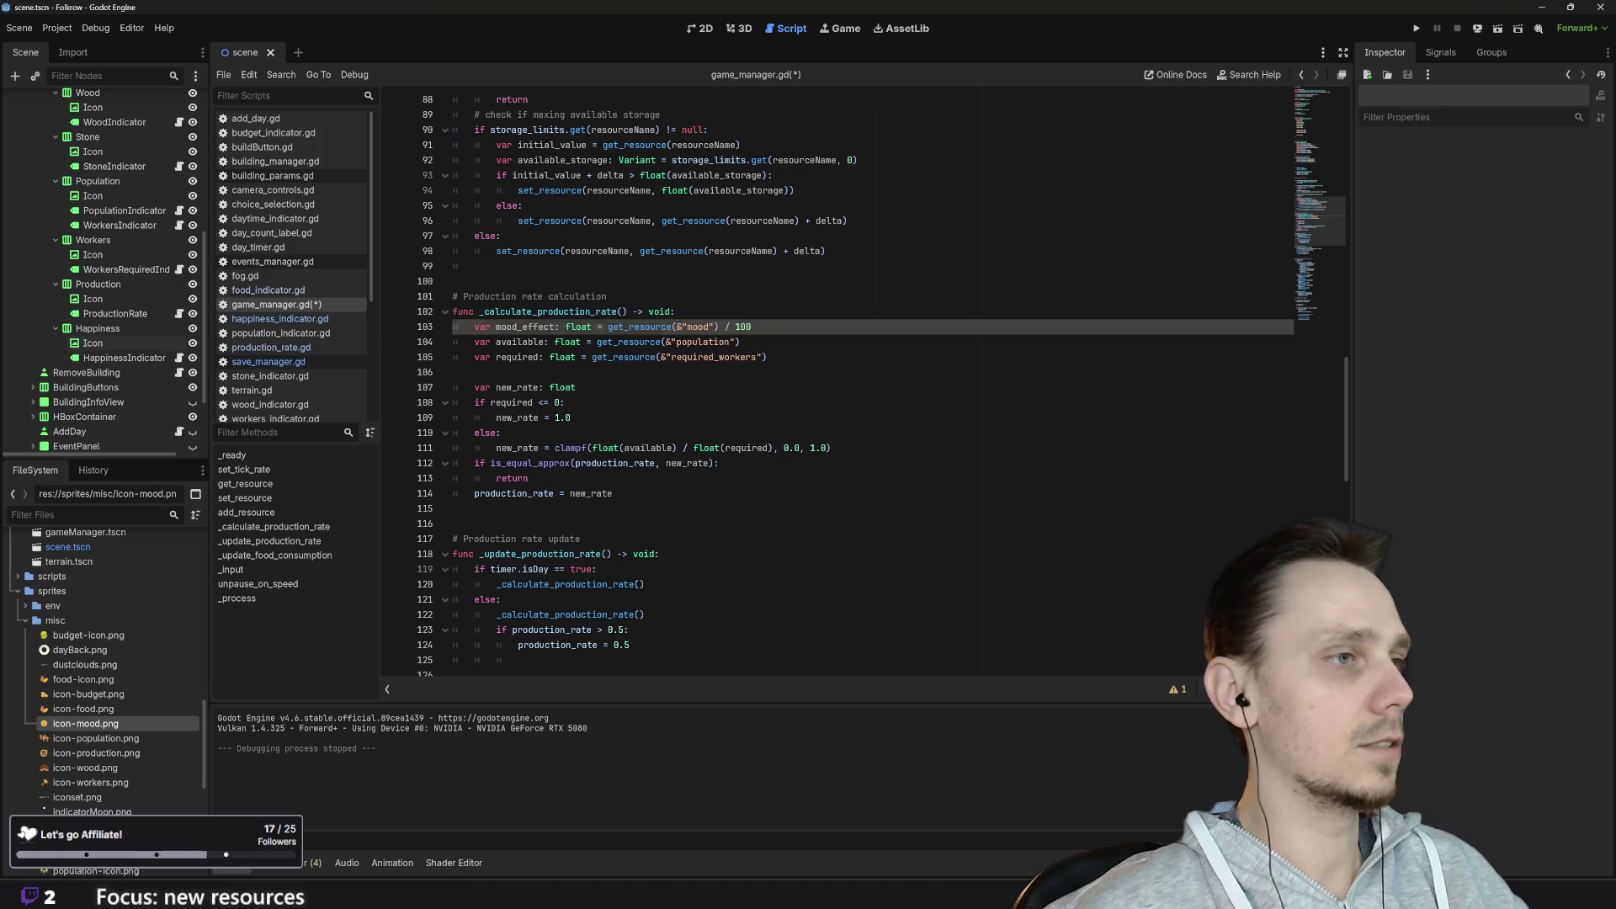
Step: Add a new line 112 beginning with new_rate below line 111
{"action": "double_click", "coordinate": [517, 448]}
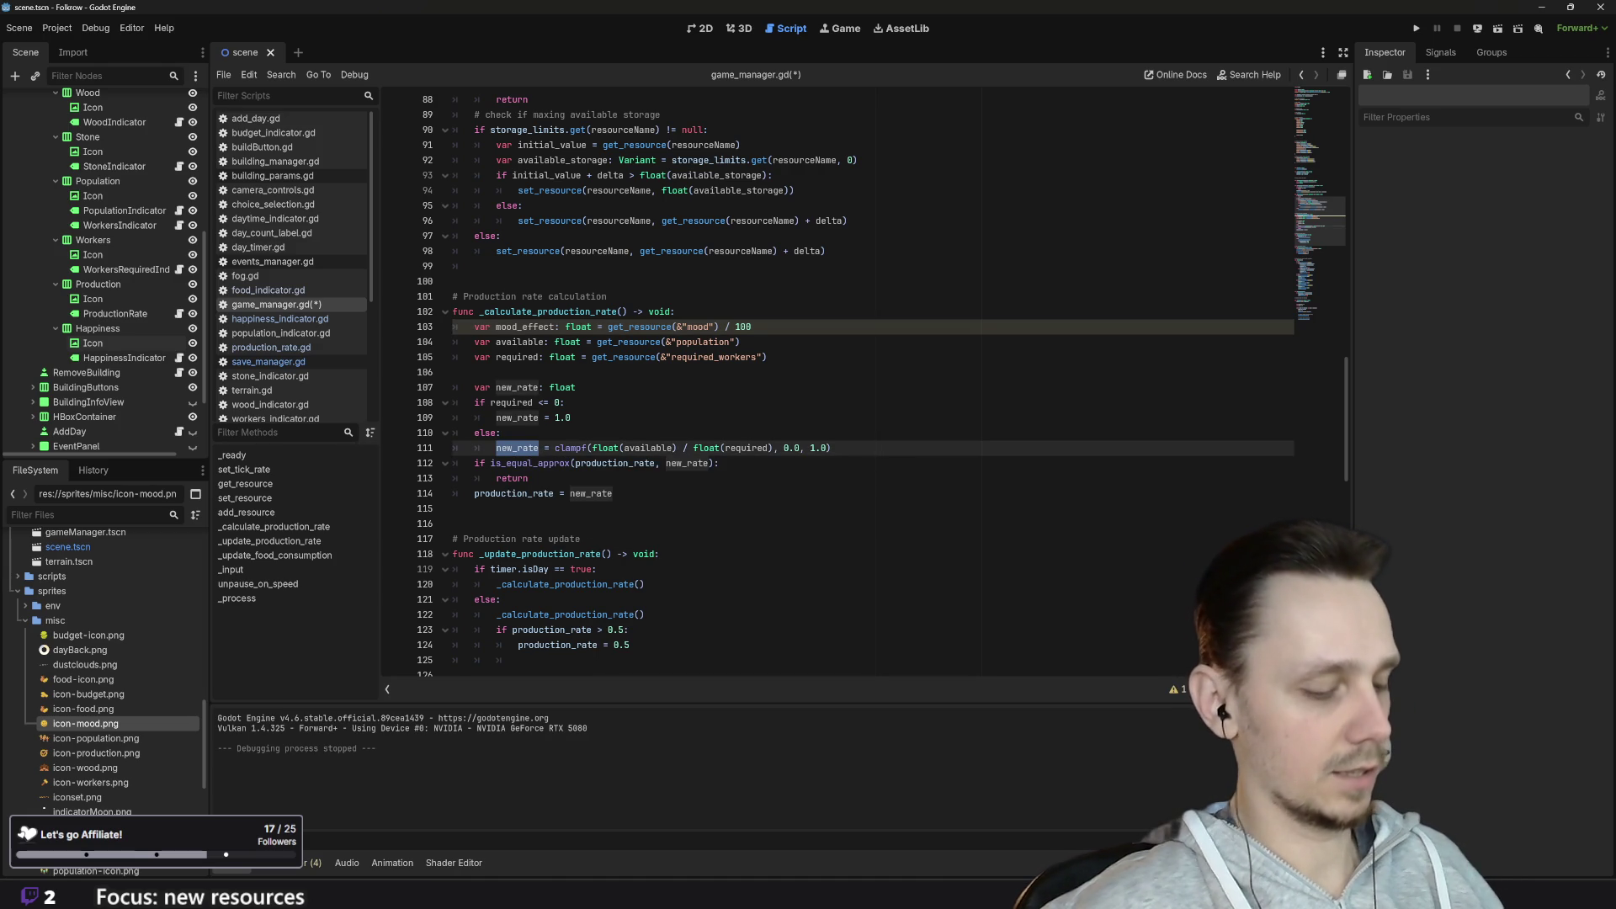
{"action": "key", "text": "End"}
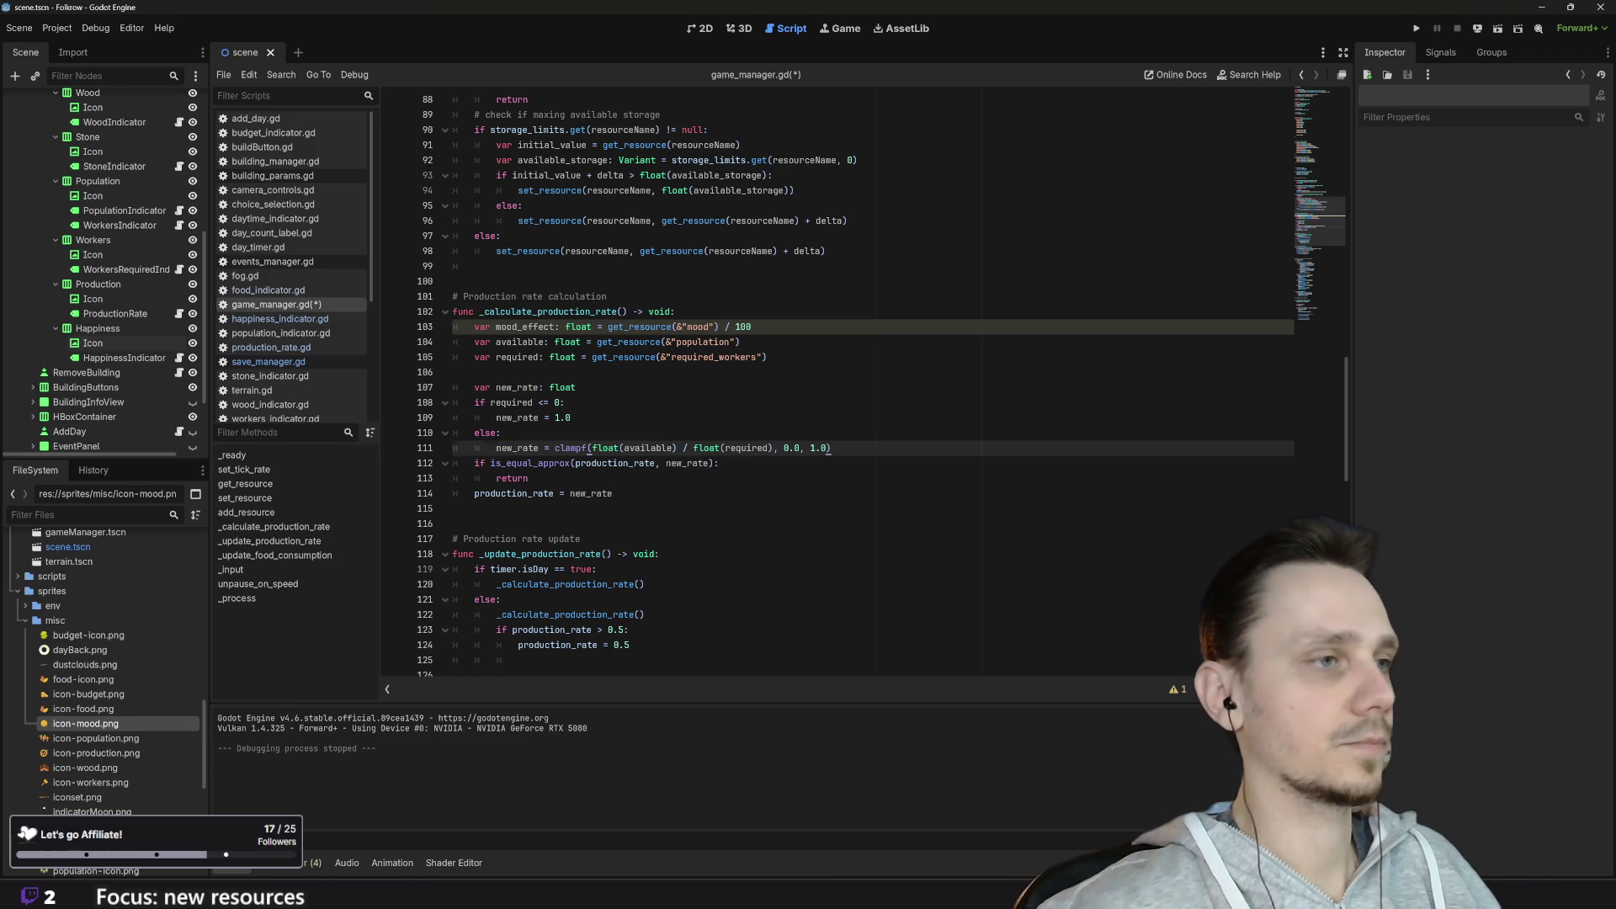
{"action": "key", "text": "Return"}
{"action": "type", "text": "new_rate"}
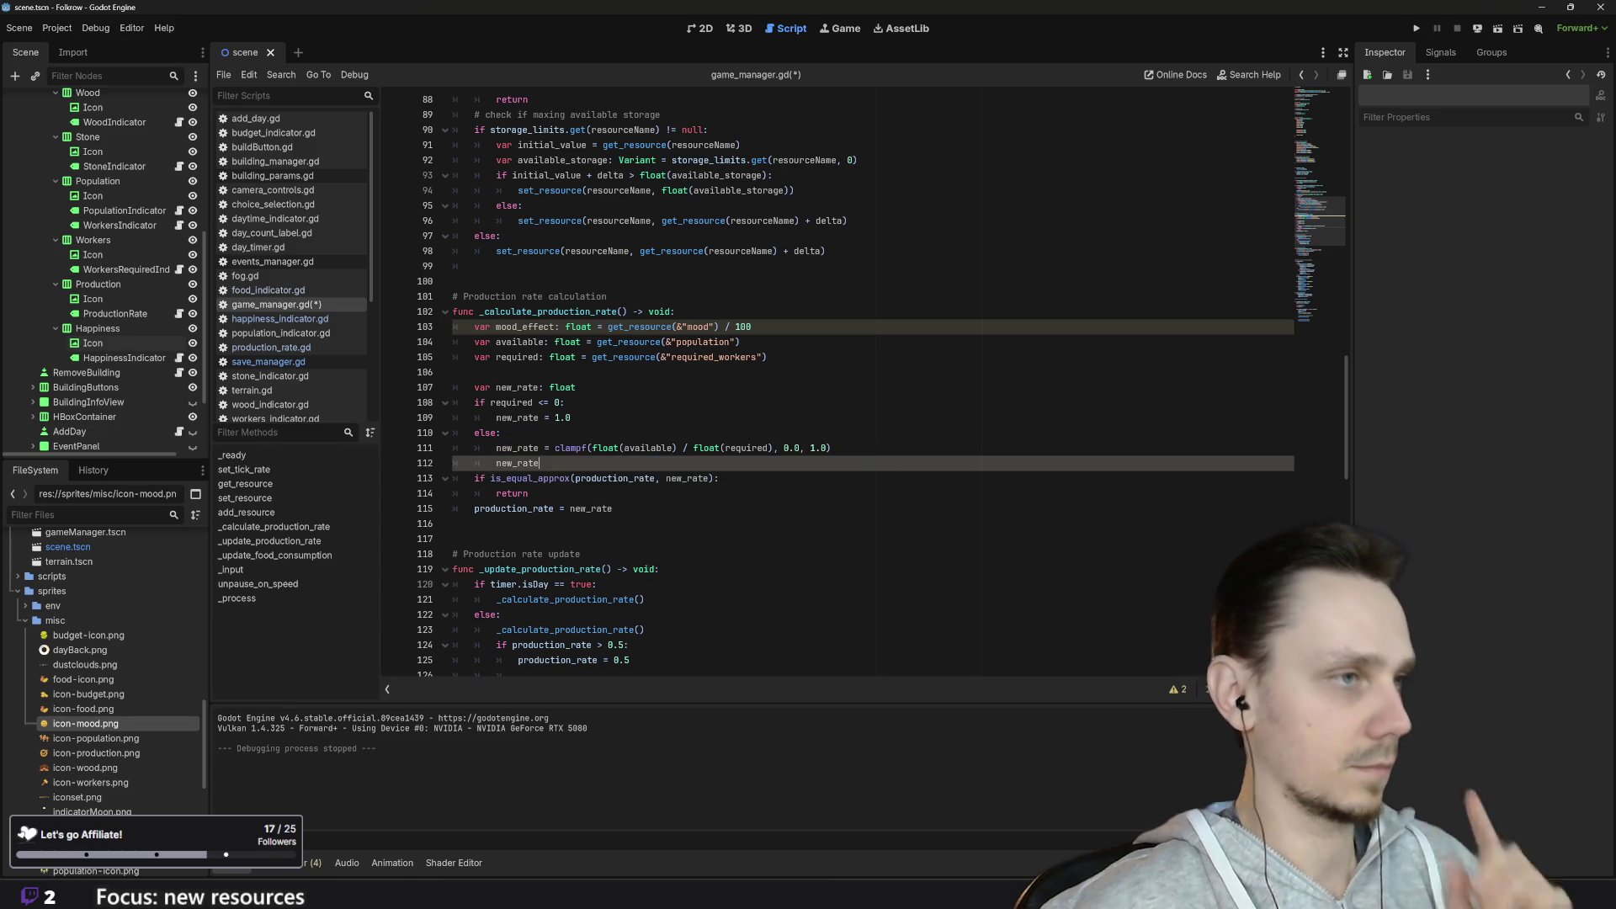
Step: Rename new_rate on line 111 to new_production
{"action": "left_click", "coordinate": [518, 448]}
{"action": "left_click", "coordinate": [516, 448]}
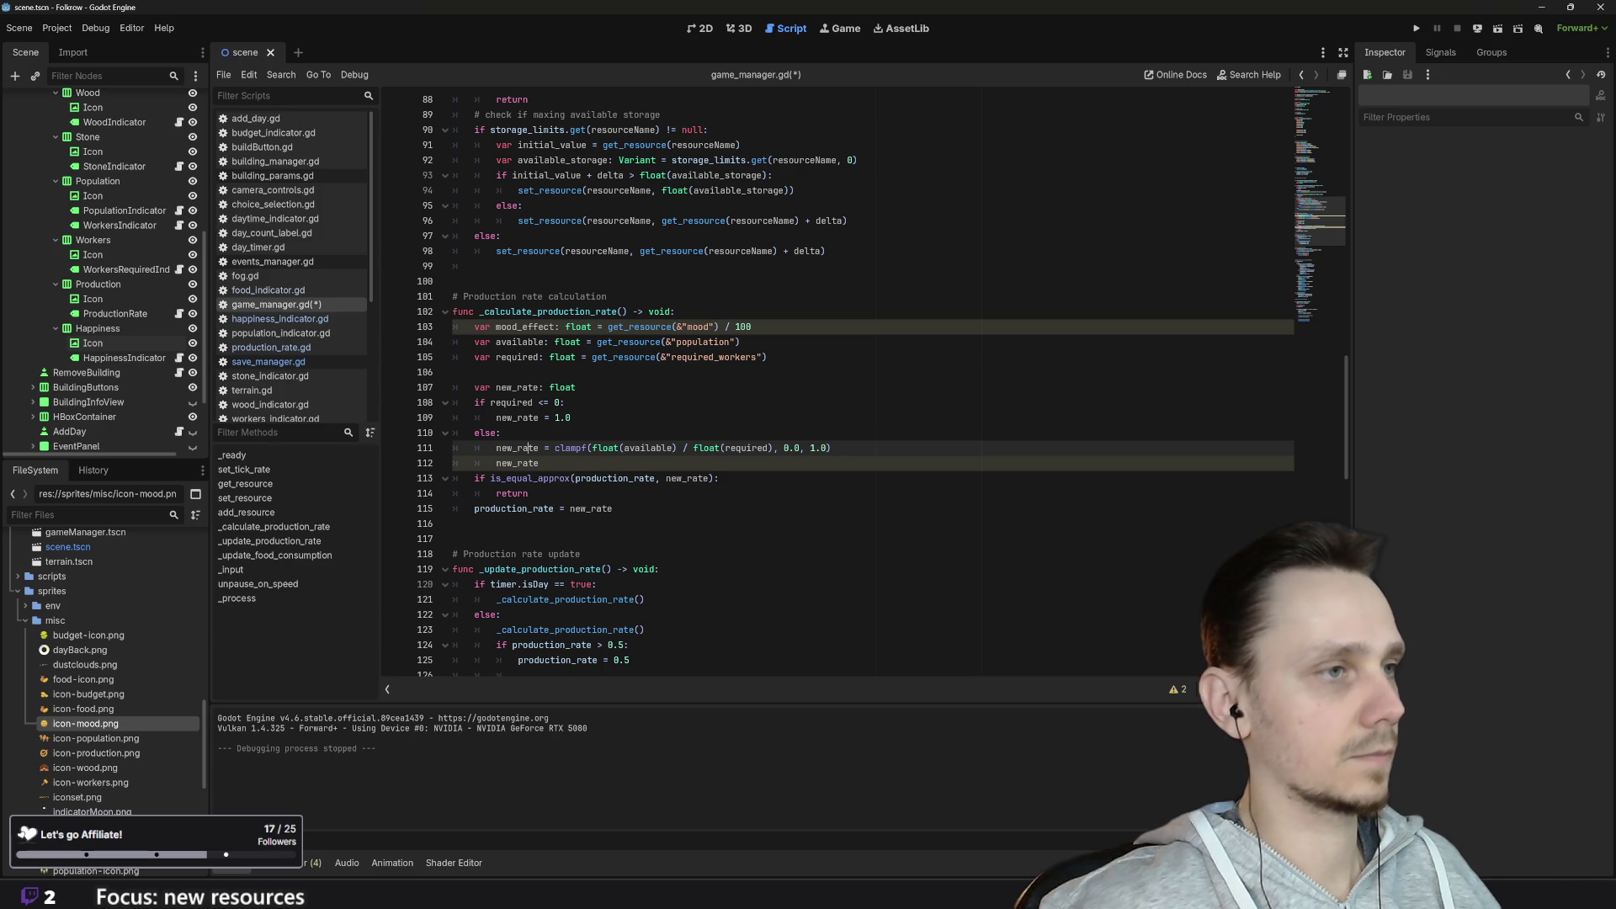
{"action": "key", "text": "shift+Left"}
{"action": "key", "text": "shift+Left"}
{"action": "key", "text": "shift+Left"}
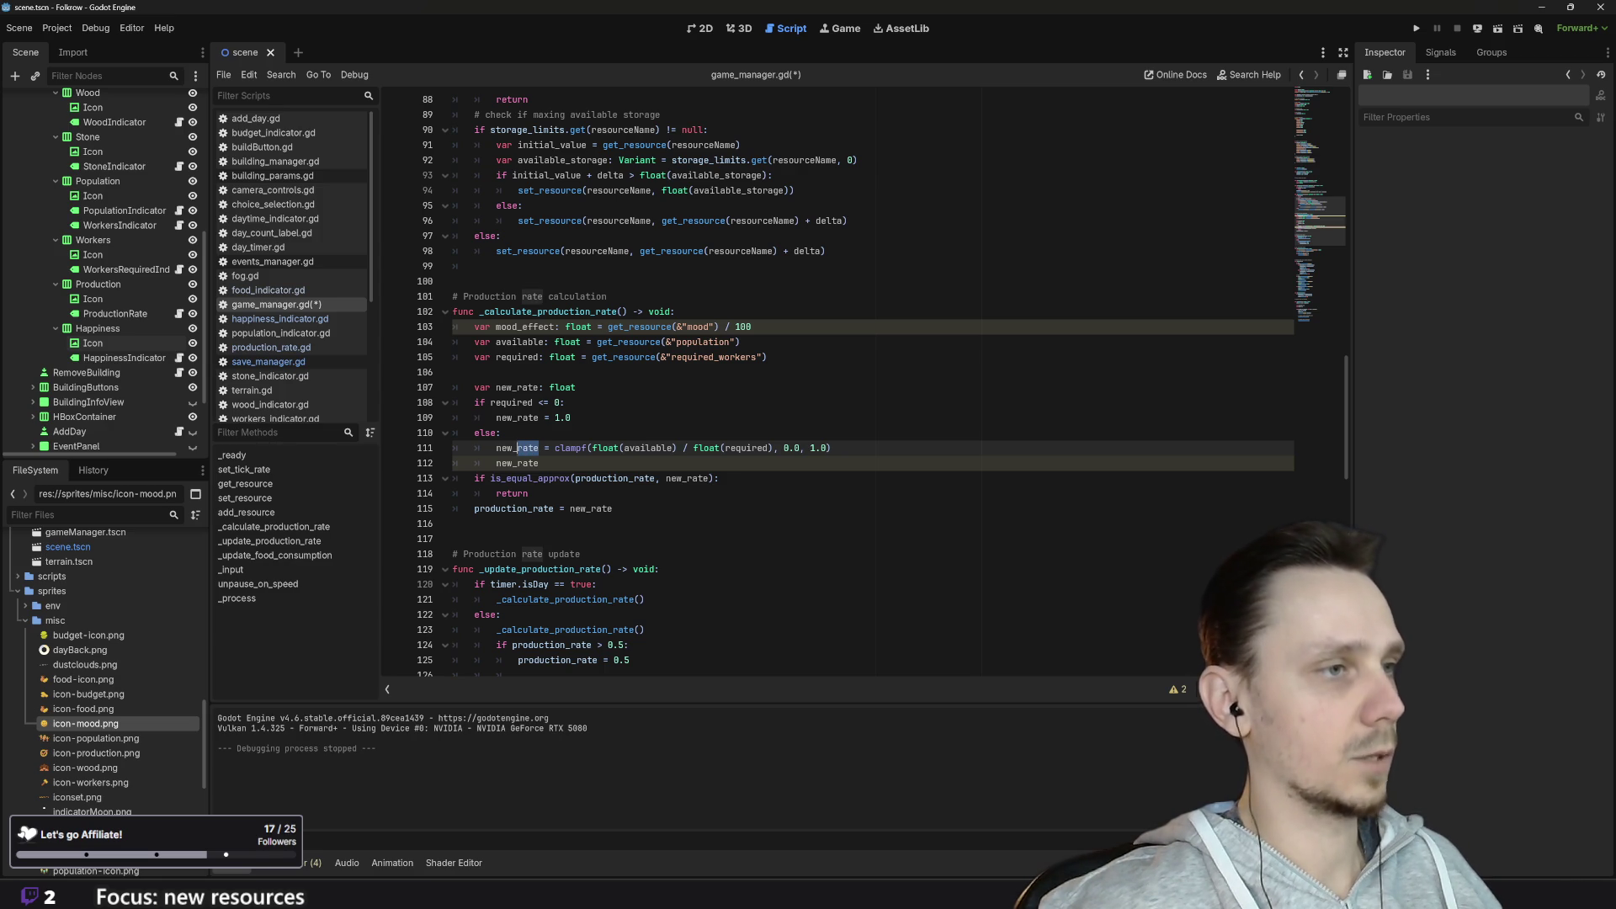
{"action": "type", "text": "production"}
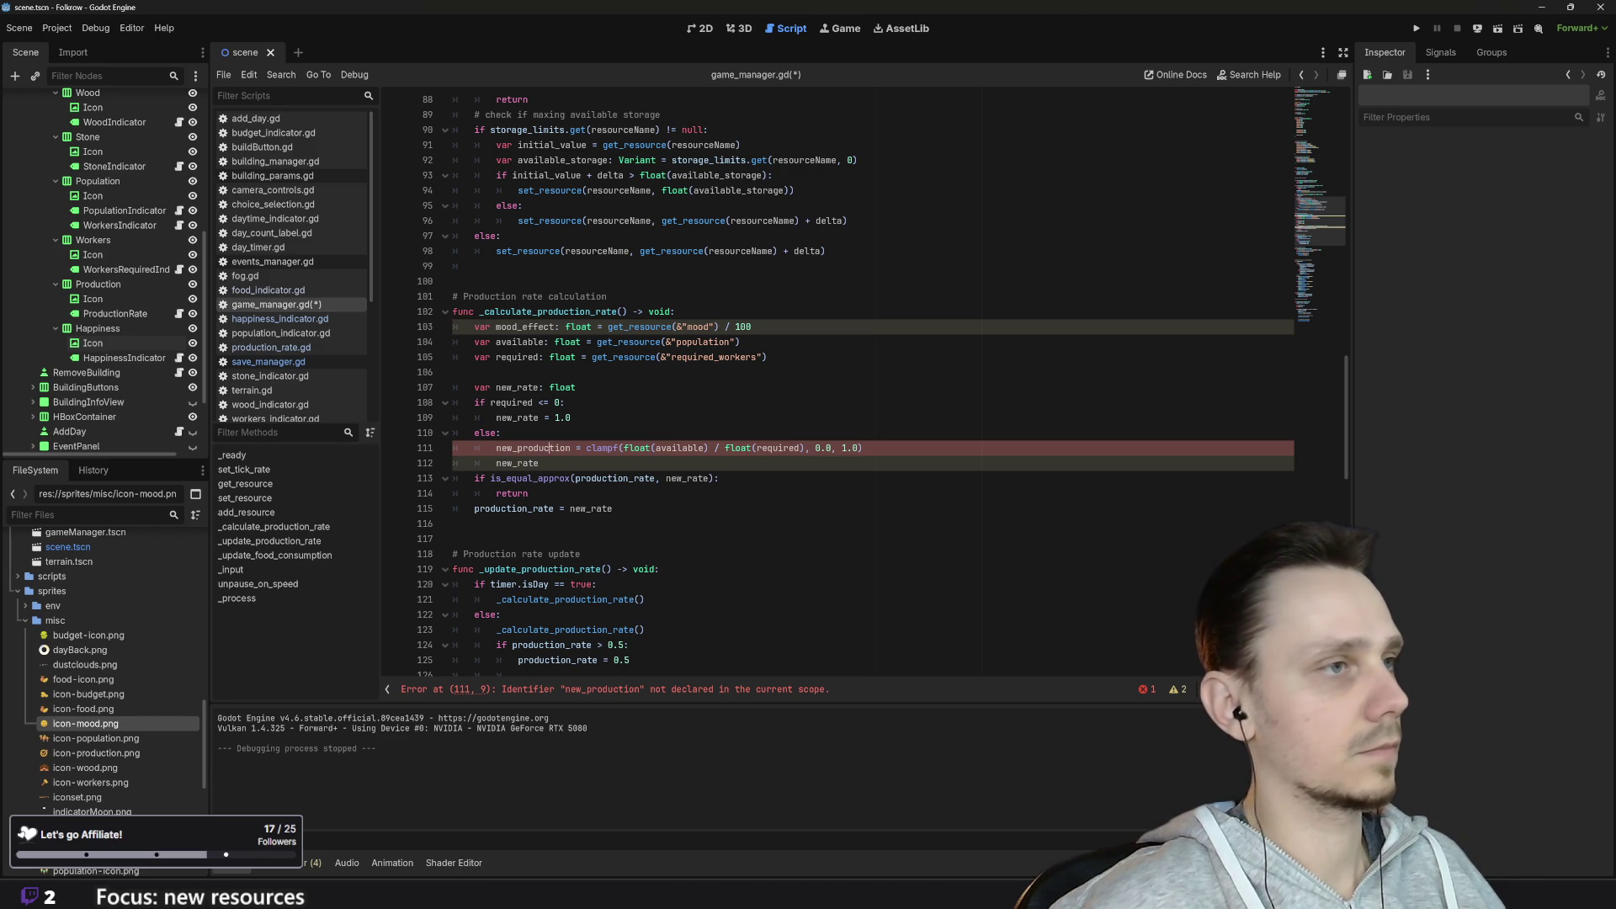
{"action": "double_click", "coordinate": [551, 448]}
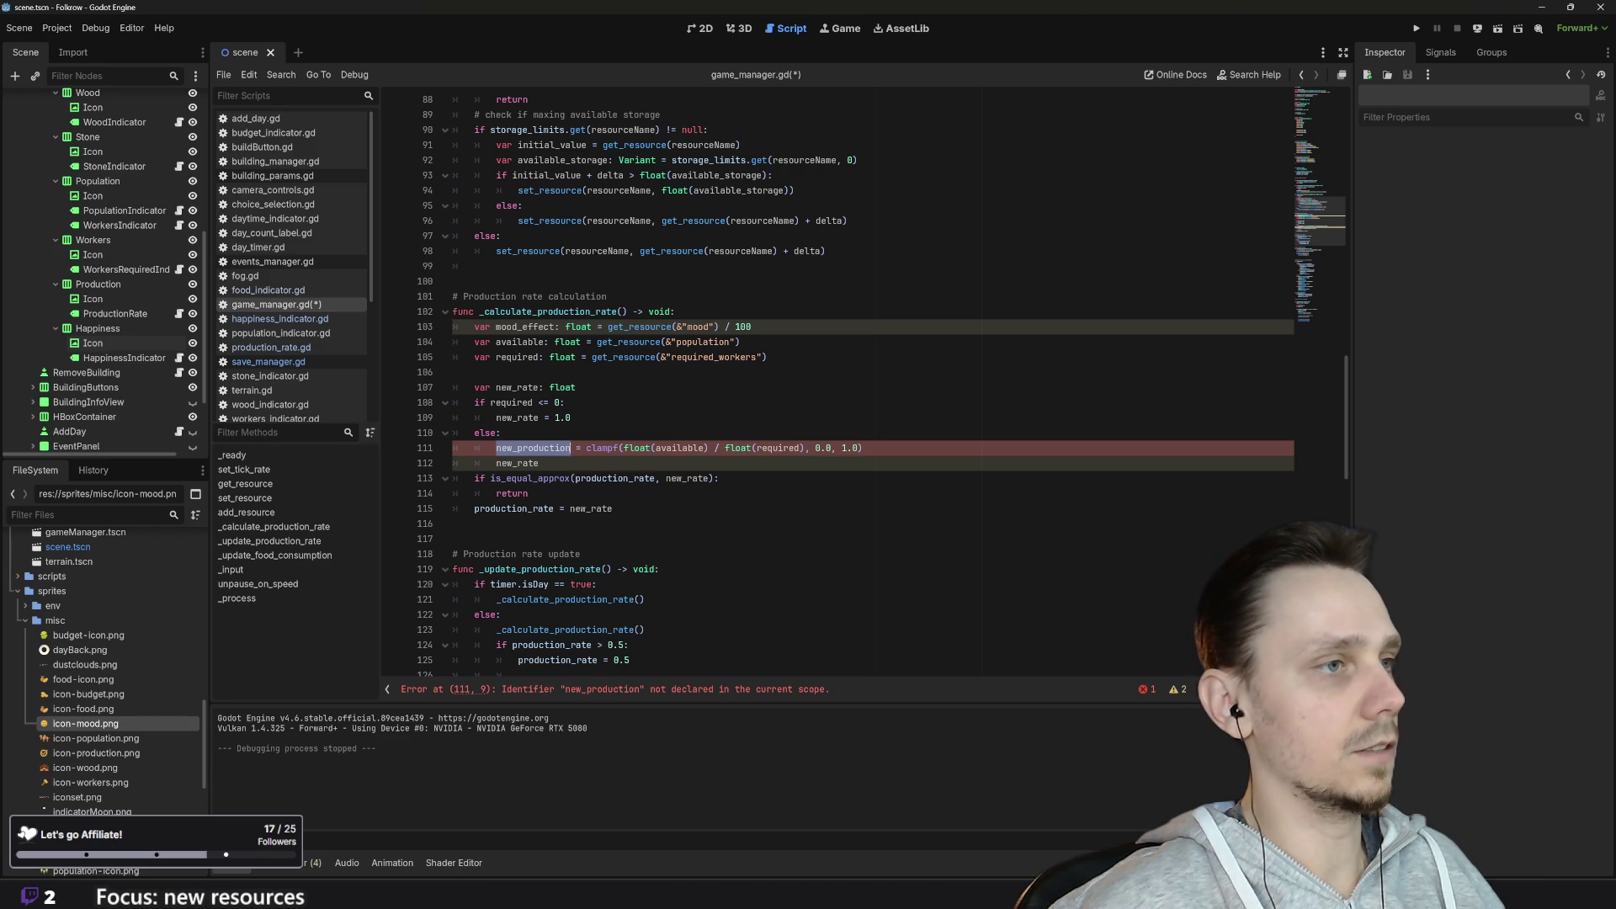
Step: Make line 112 read new_rate = new_production and declare var new_production: float
{"action": "left_click", "coordinate": [539, 463]}
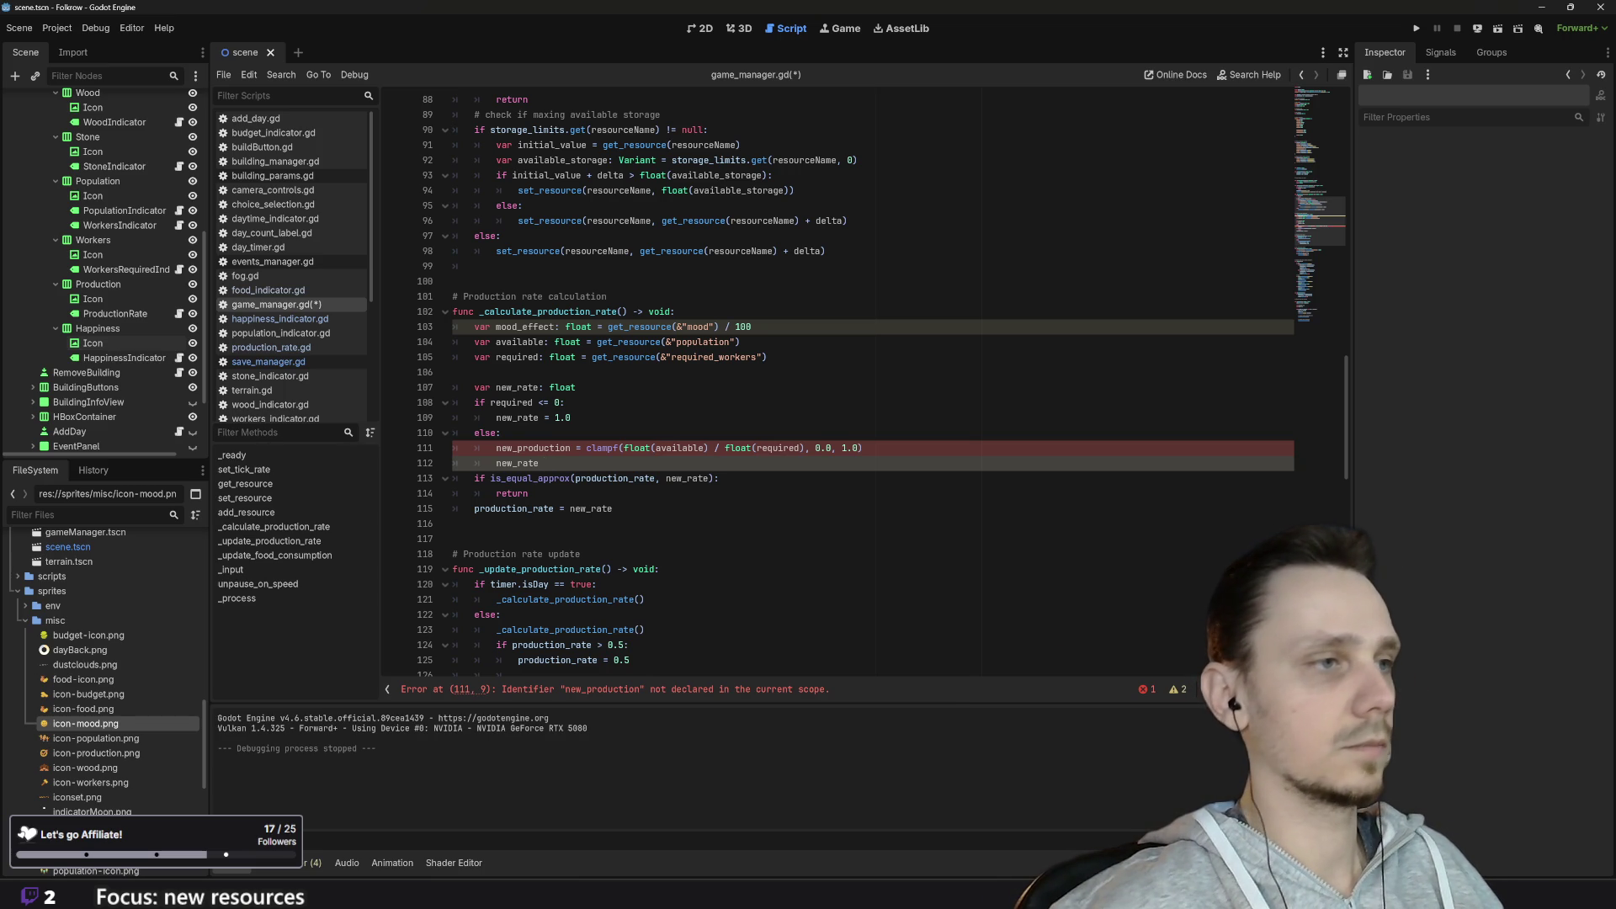
{"action": "type", "text": "= new_production"}
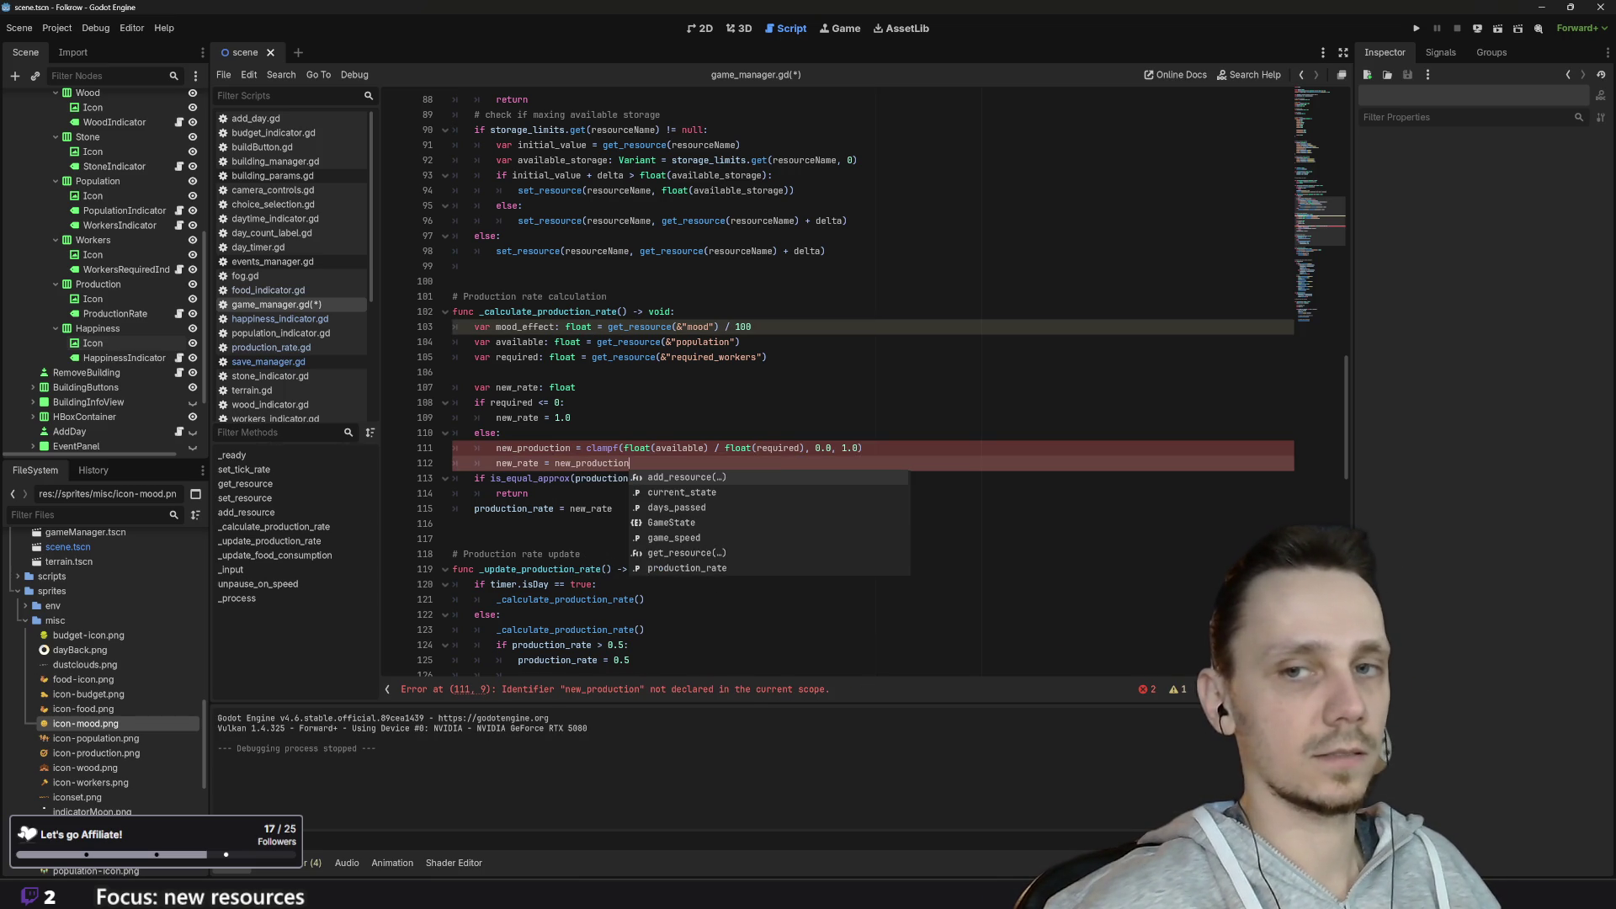
{"action": "left_click", "coordinate": [577, 387]}
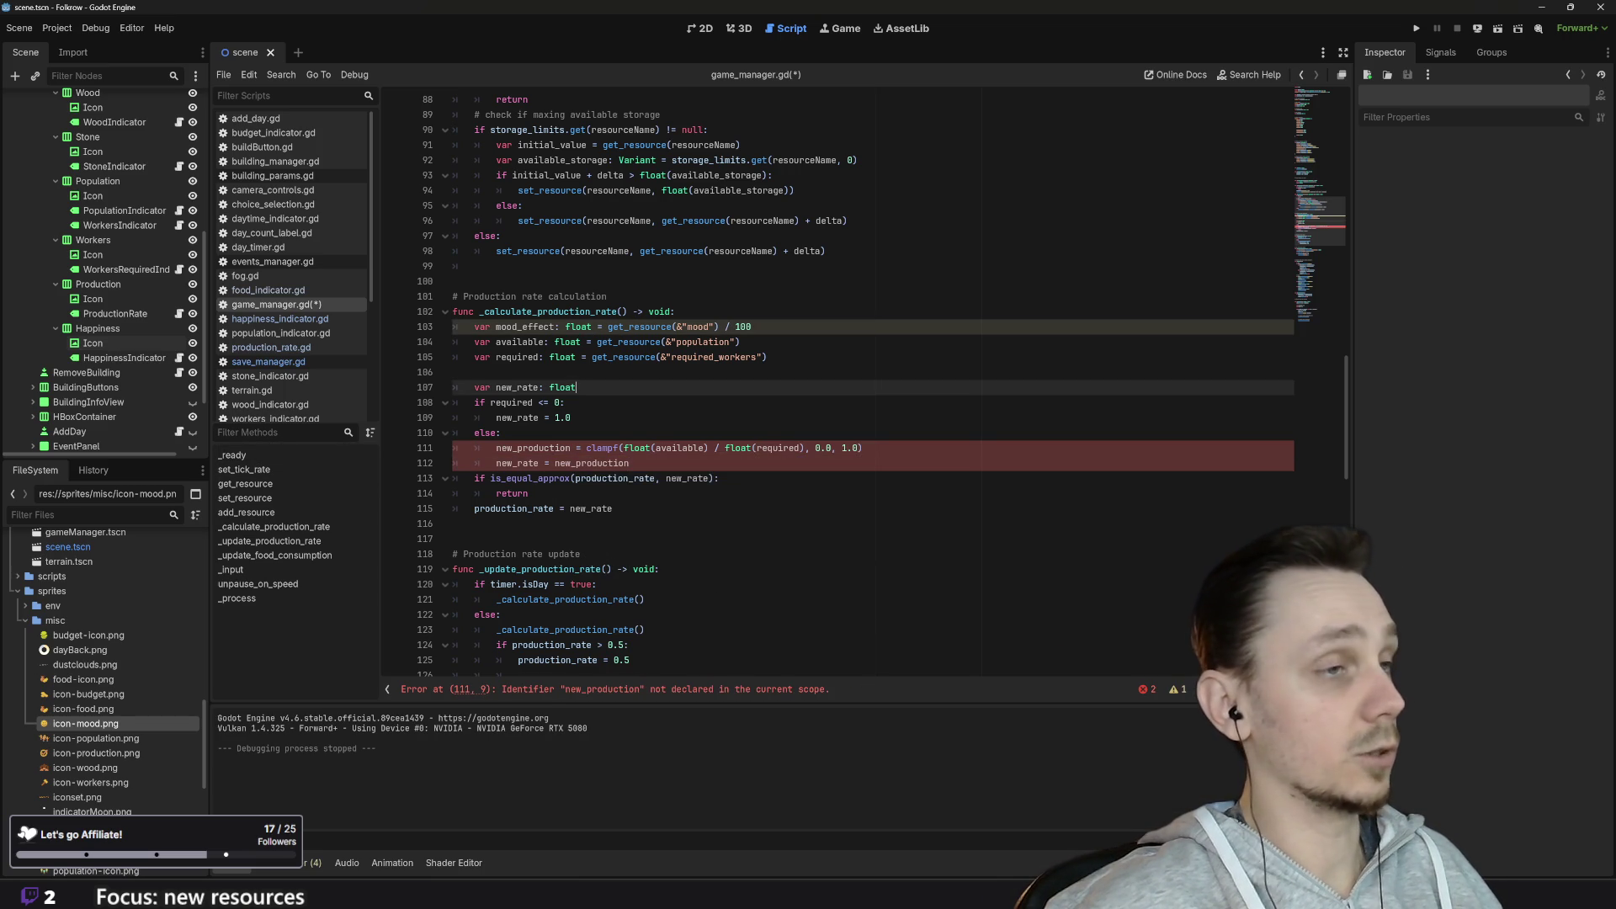
{"action": "key", "text": "Return"}
{"action": "type", "text": "var "}
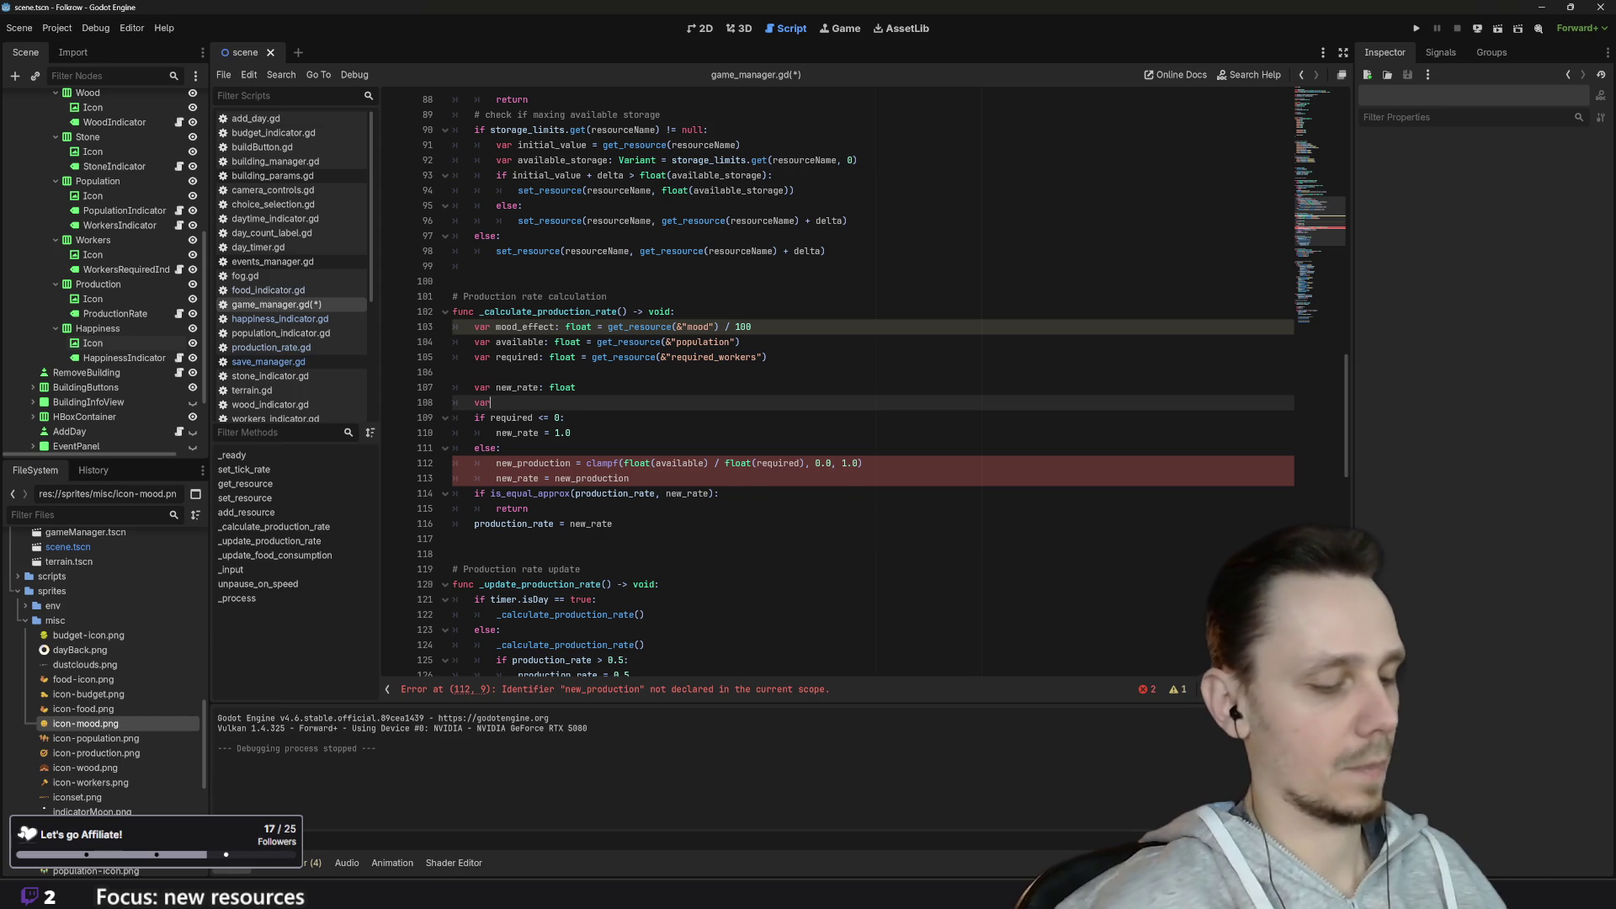
{"action": "type", "text": "new"}
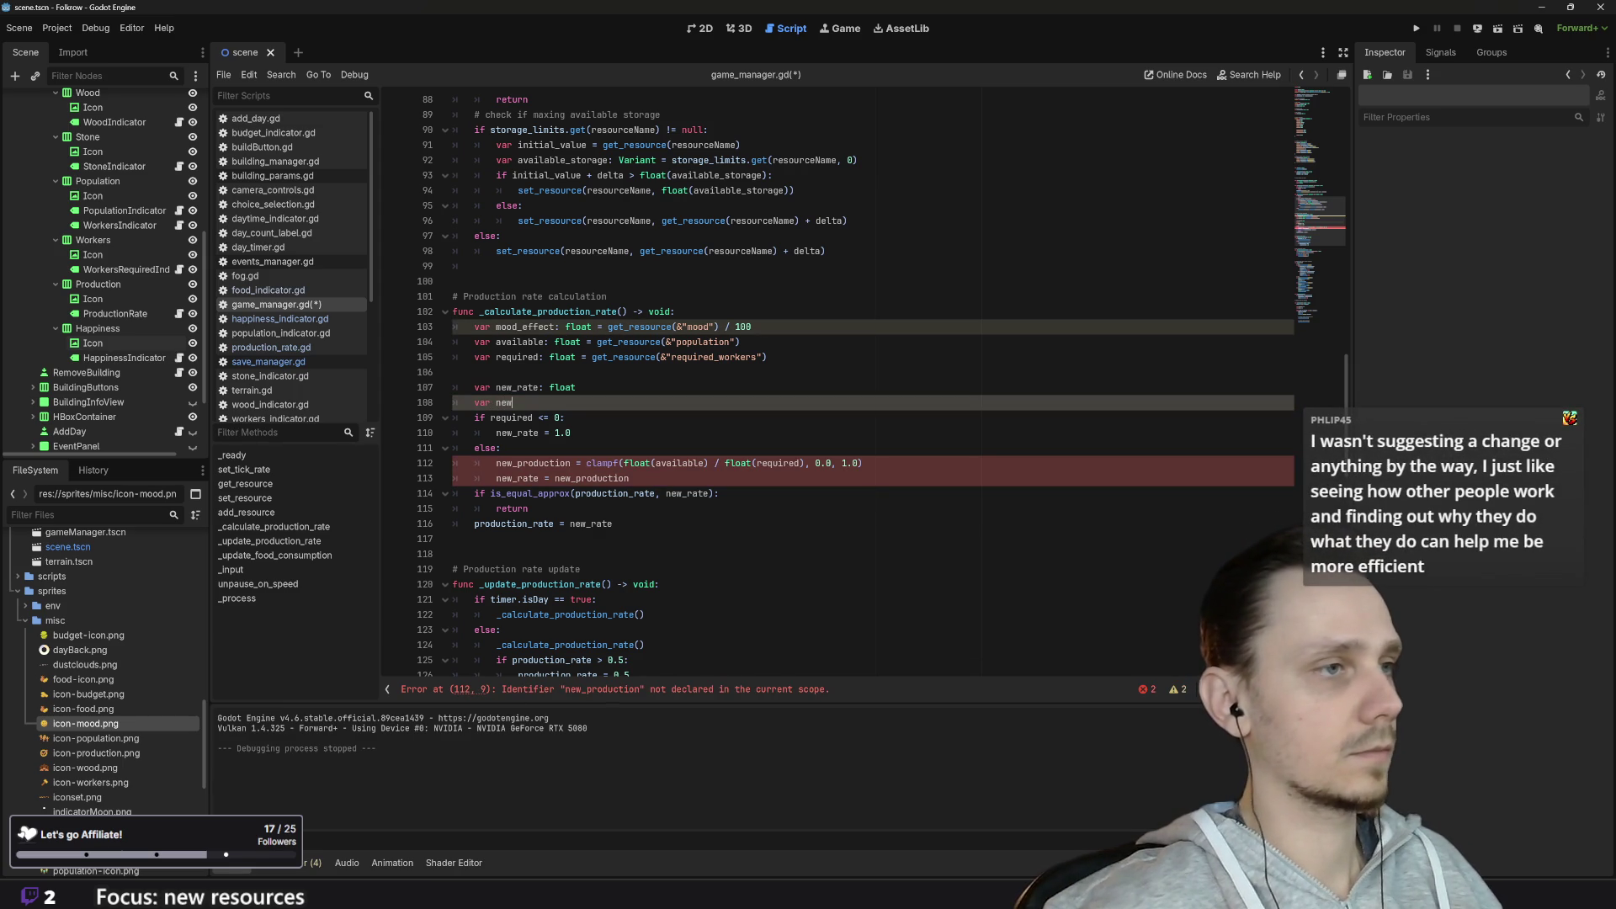
{"action": "type", "text": "+"}
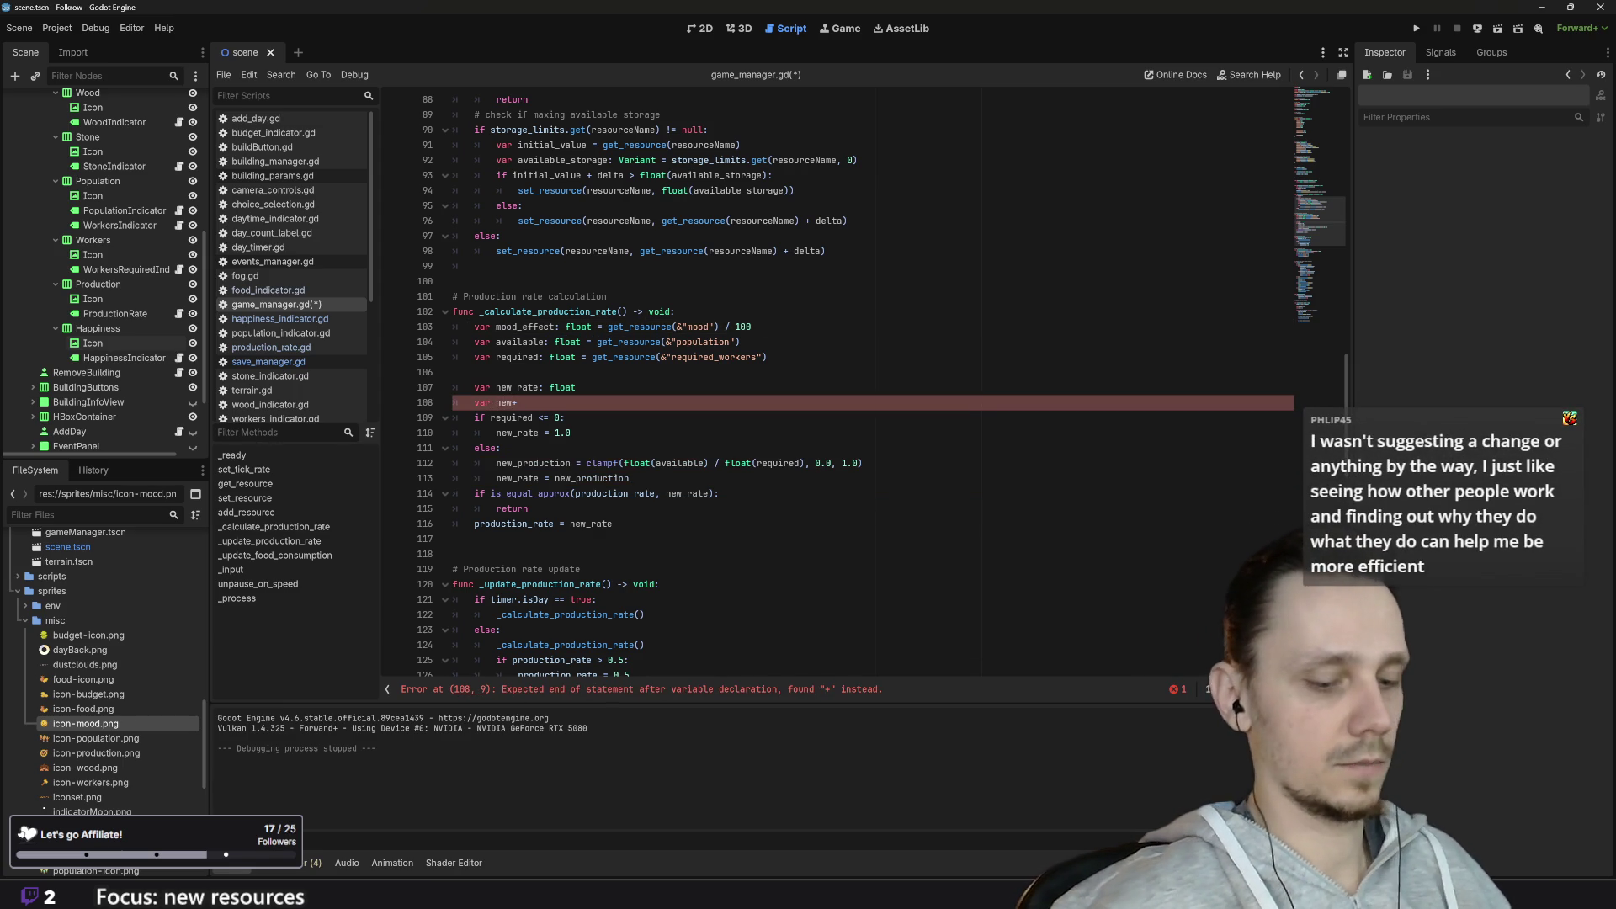
{"action": "key", "text": "BackSpace"}
{"action": "type", "text": "_production"}
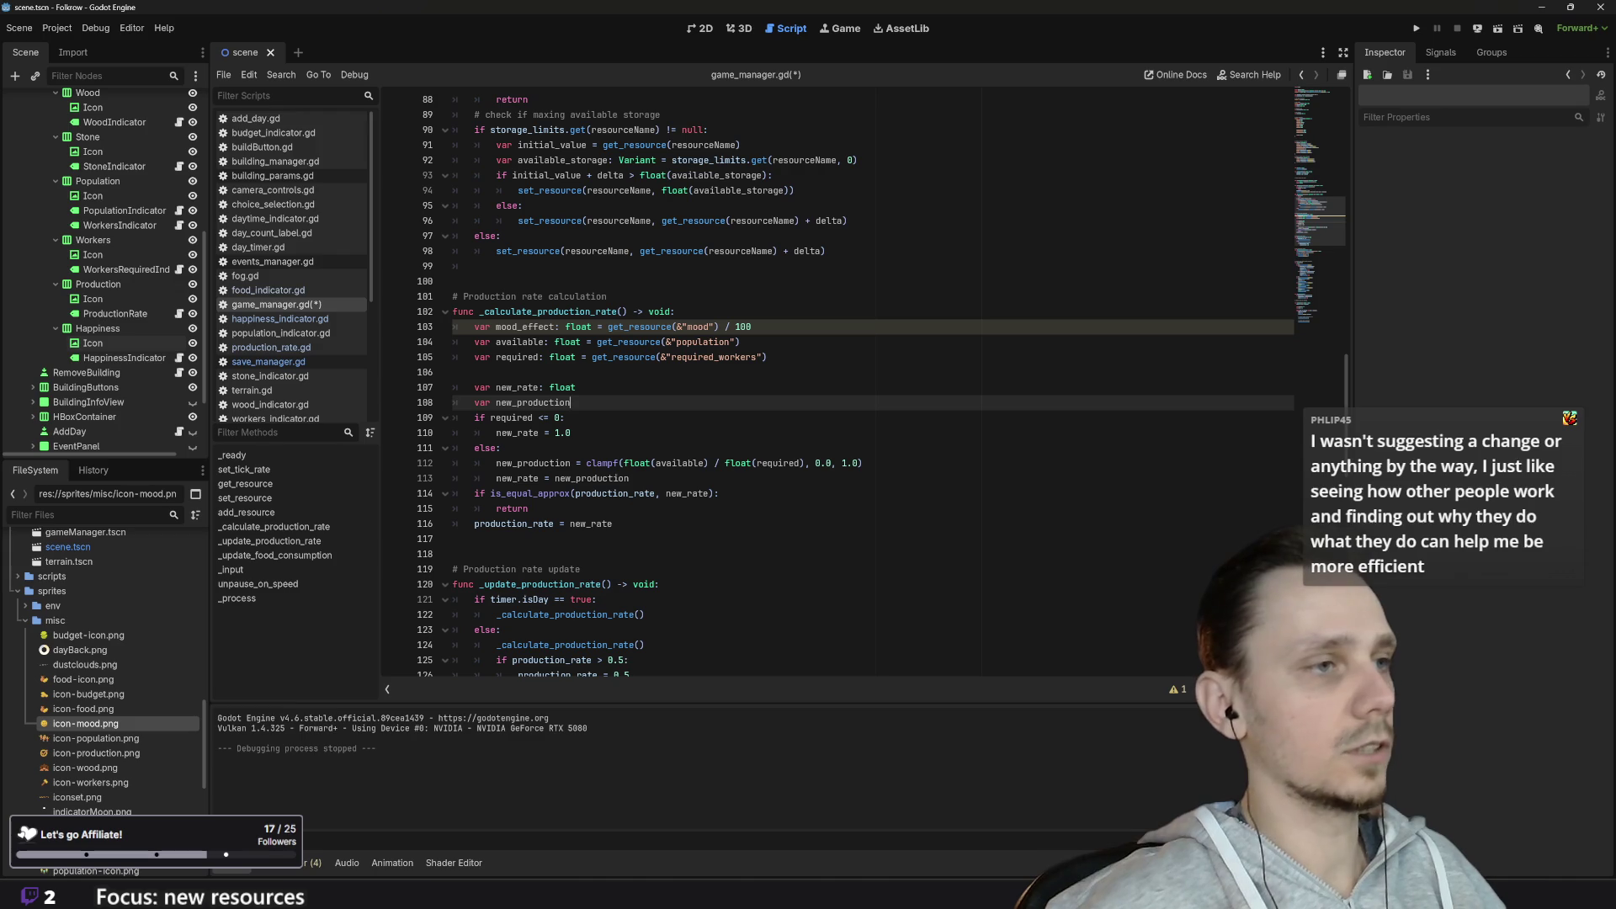
{"action": "type", "text": ": flo"}
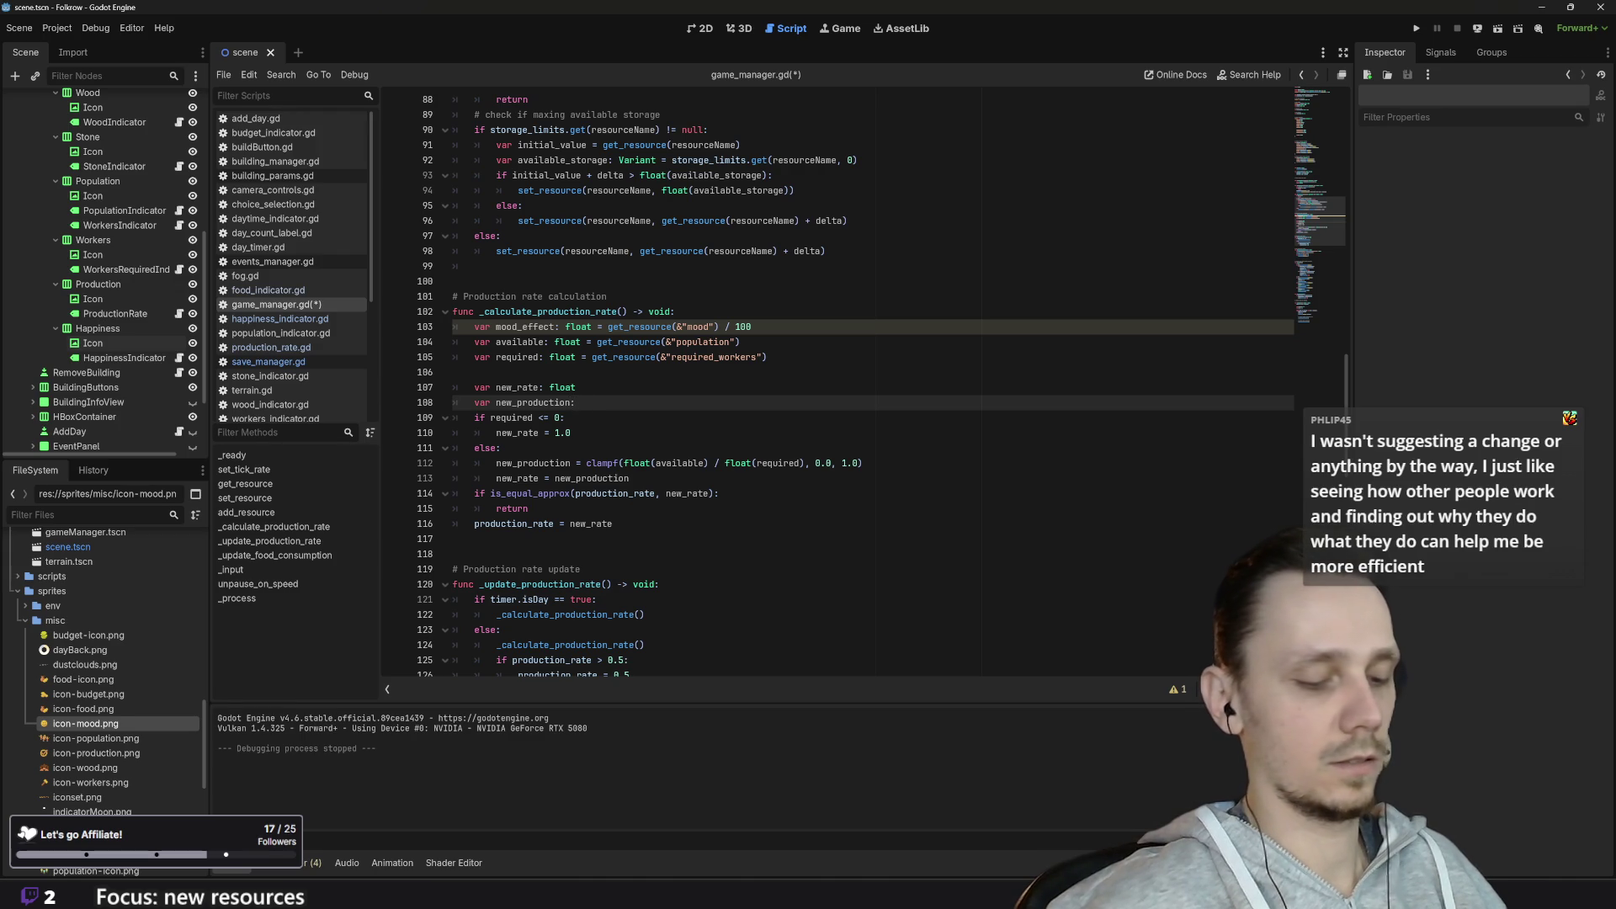
{"action": "key", "text": "Return"}
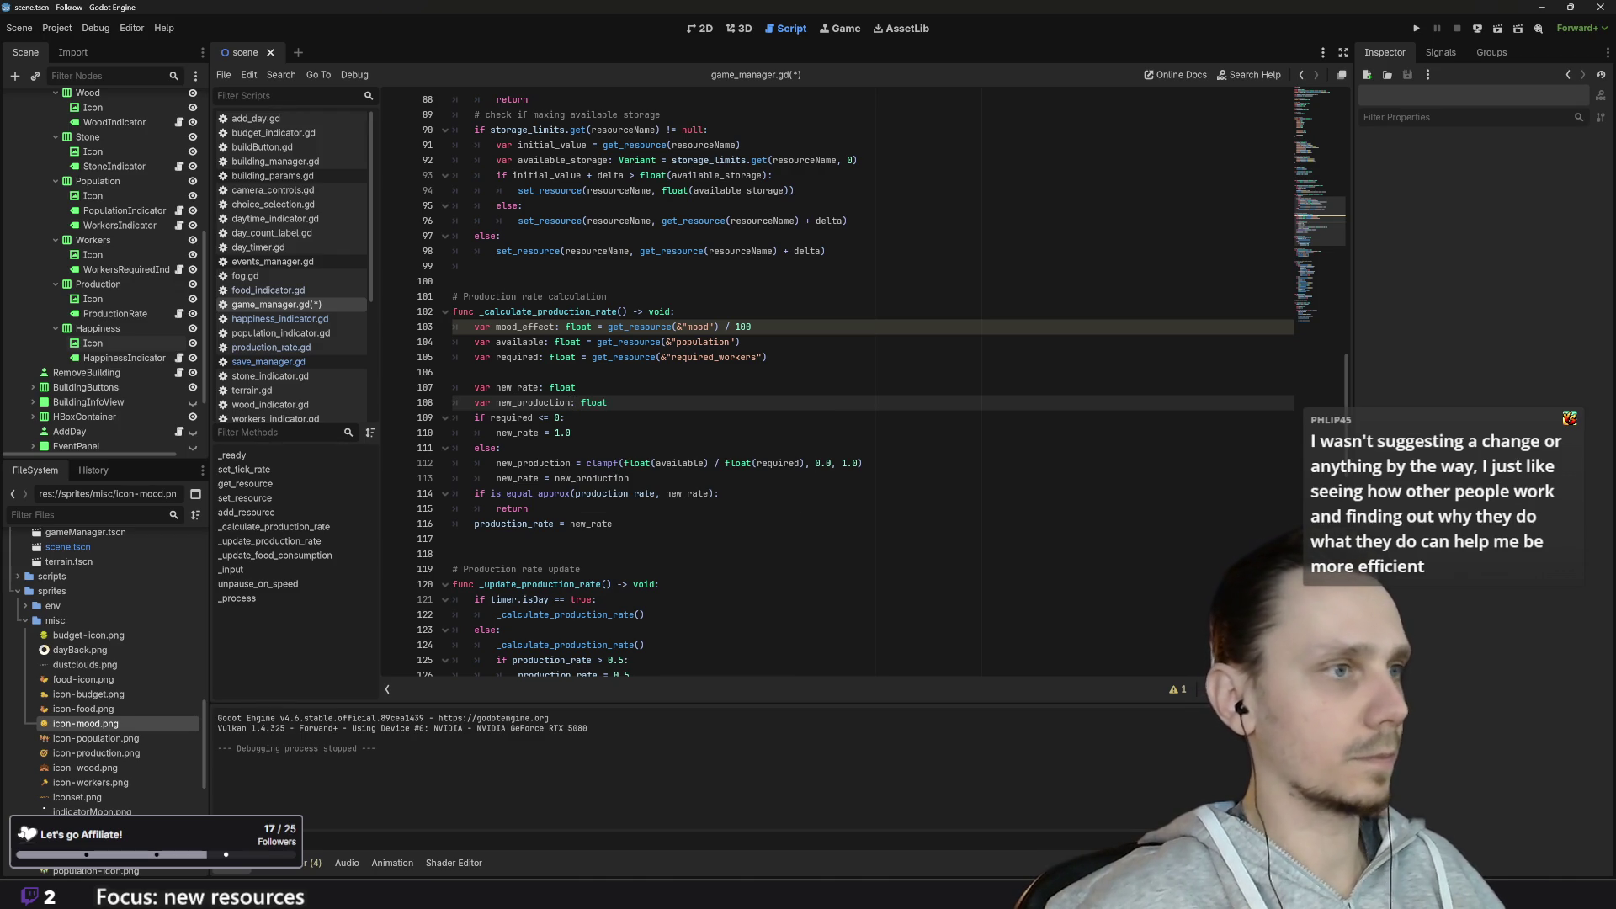
{"action": "key", "text": "Return"}
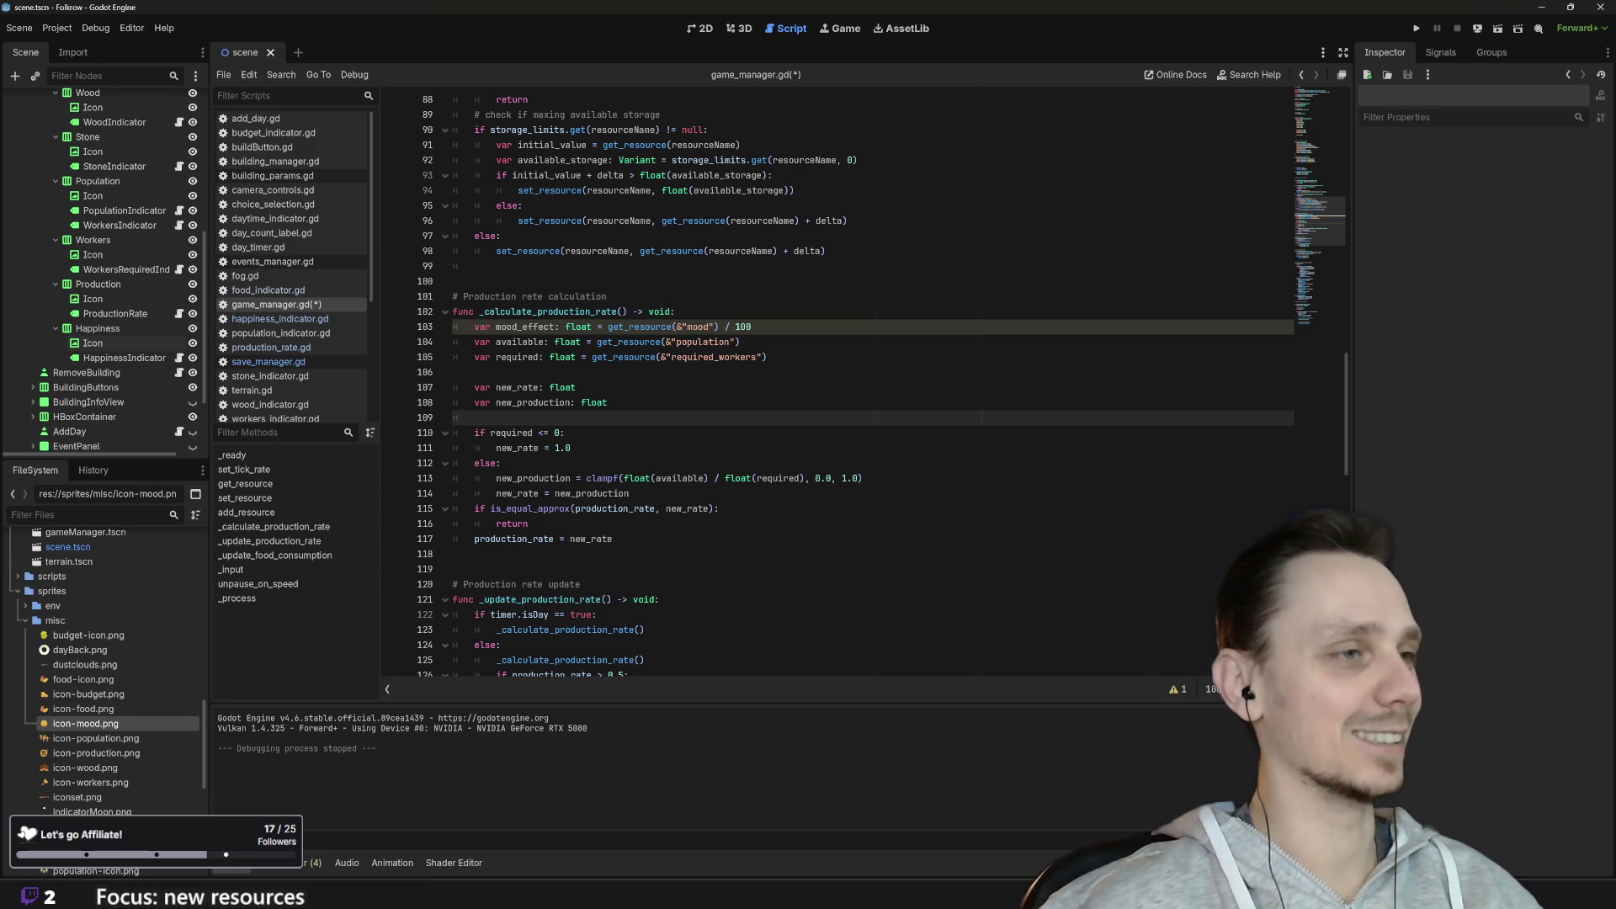
Step: Place the cursor at the end of the new_rate = new_production line 114
{"action": "mouse_move", "coordinate": [739, 478]}
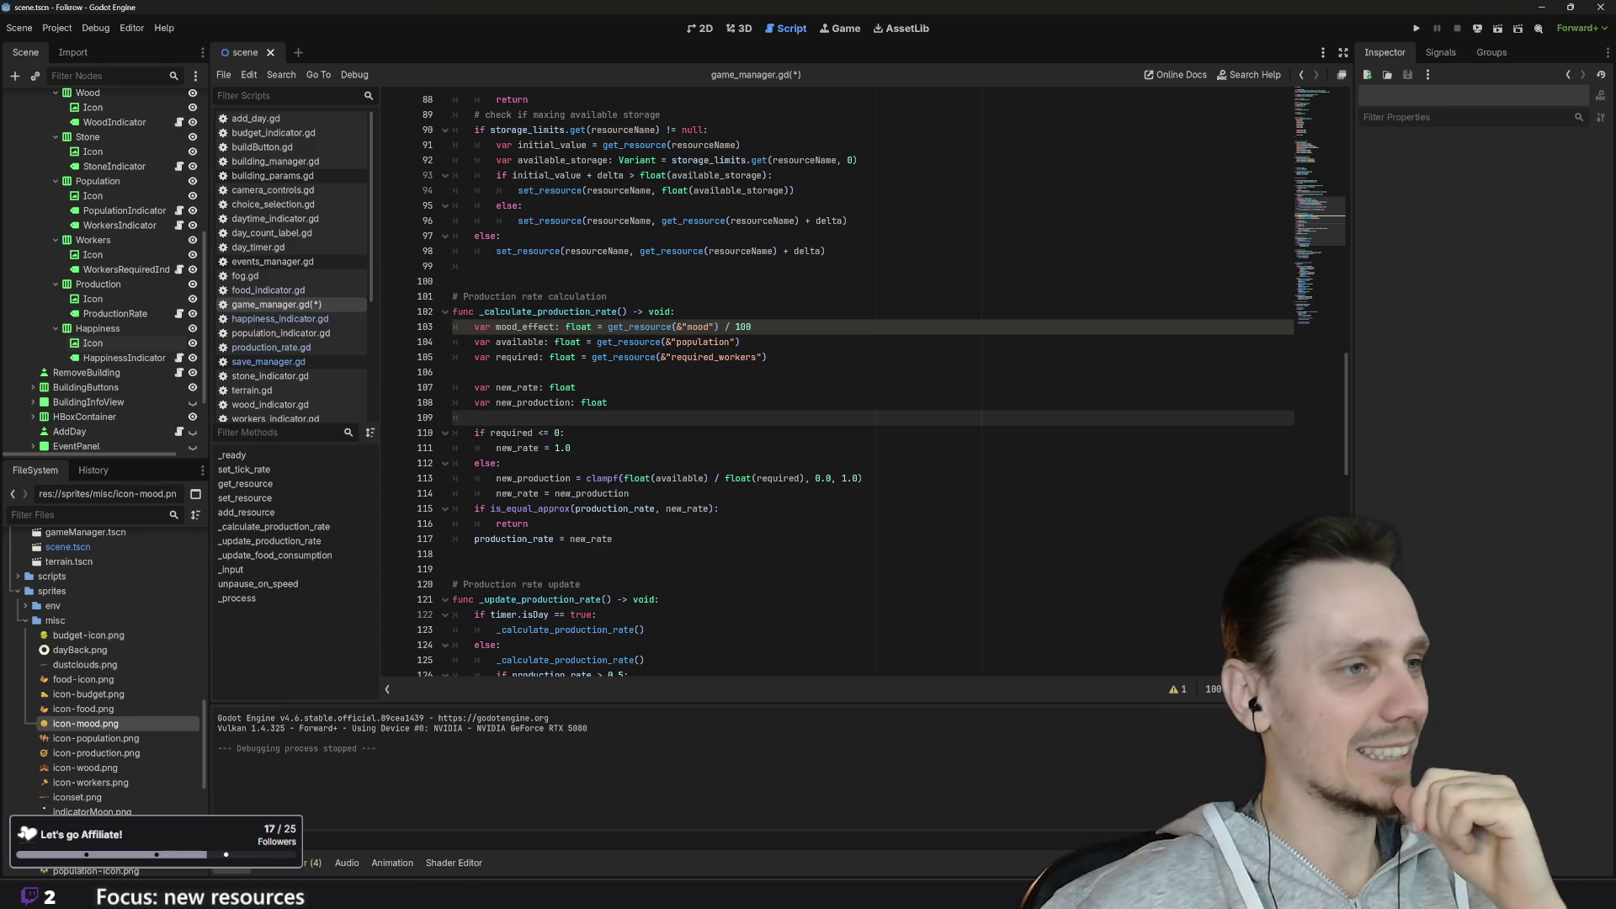
{"action": "left_click", "coordinate": [630, 493]}
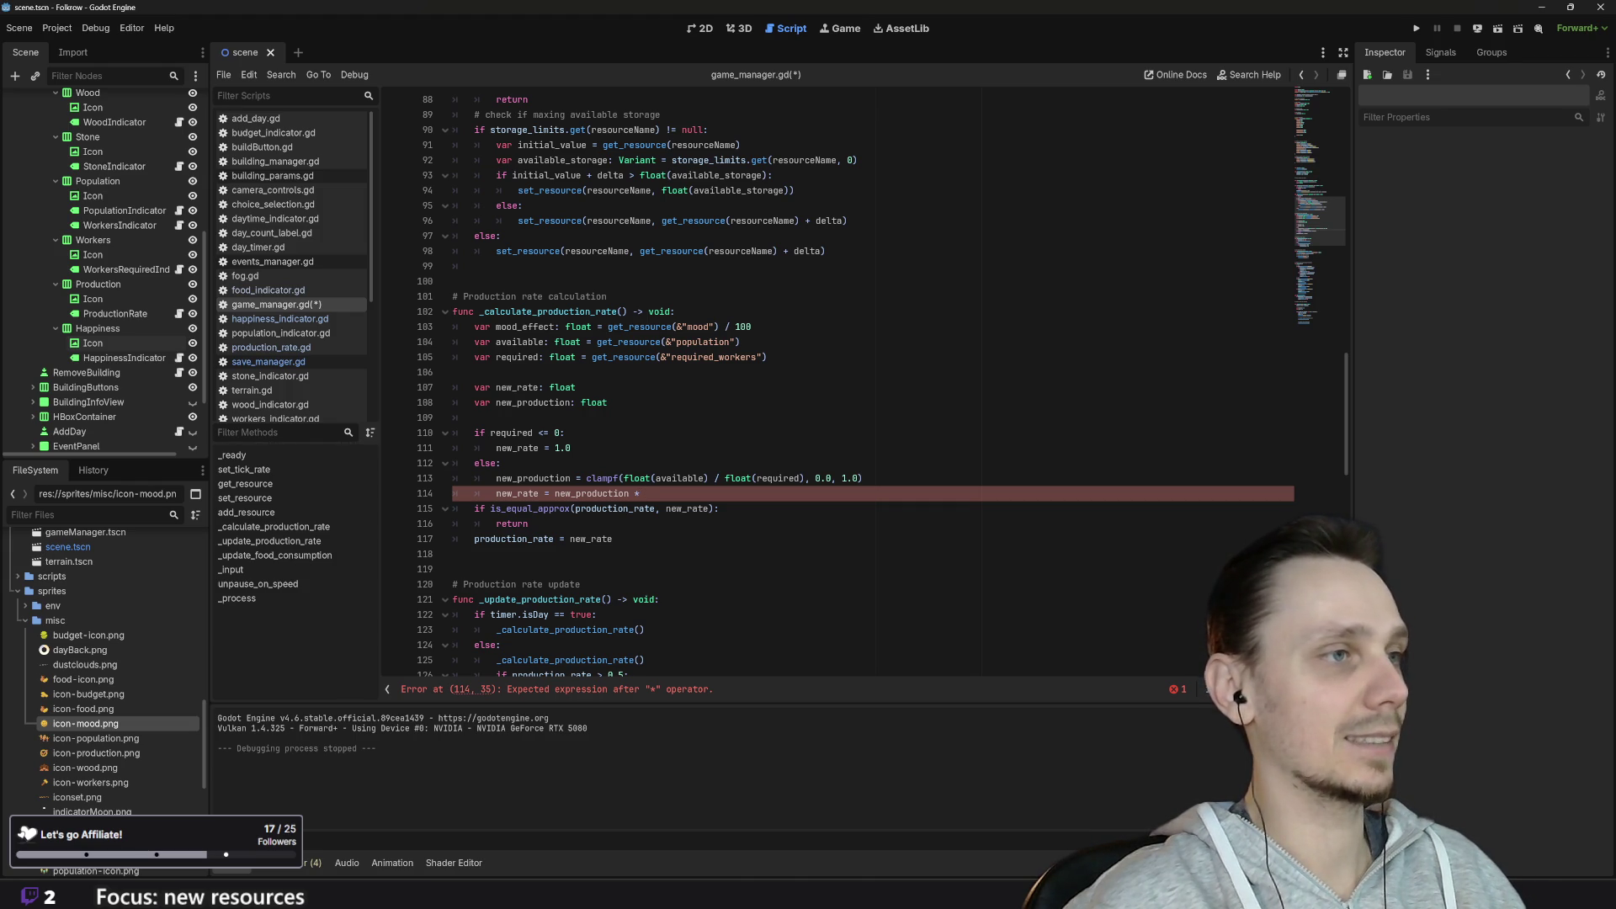
Step: Finish line 114 as new_production * mood_effect, save game_manager.gd, and run the game
{"action": "type", "text": "moo"}
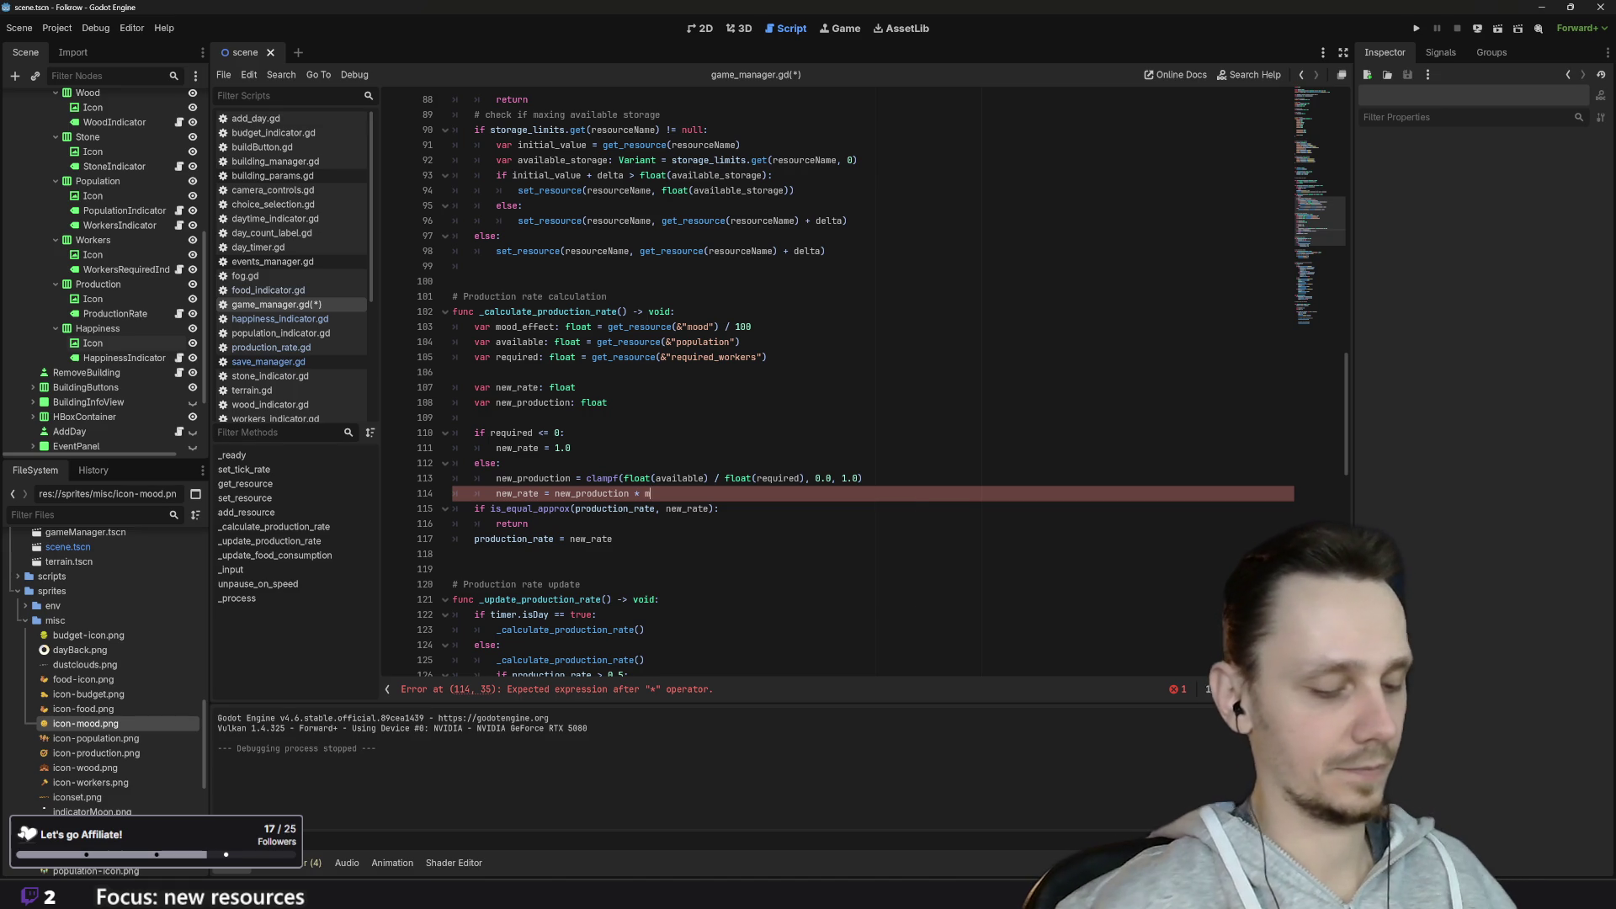
{"action": "key", "text": "Return"}
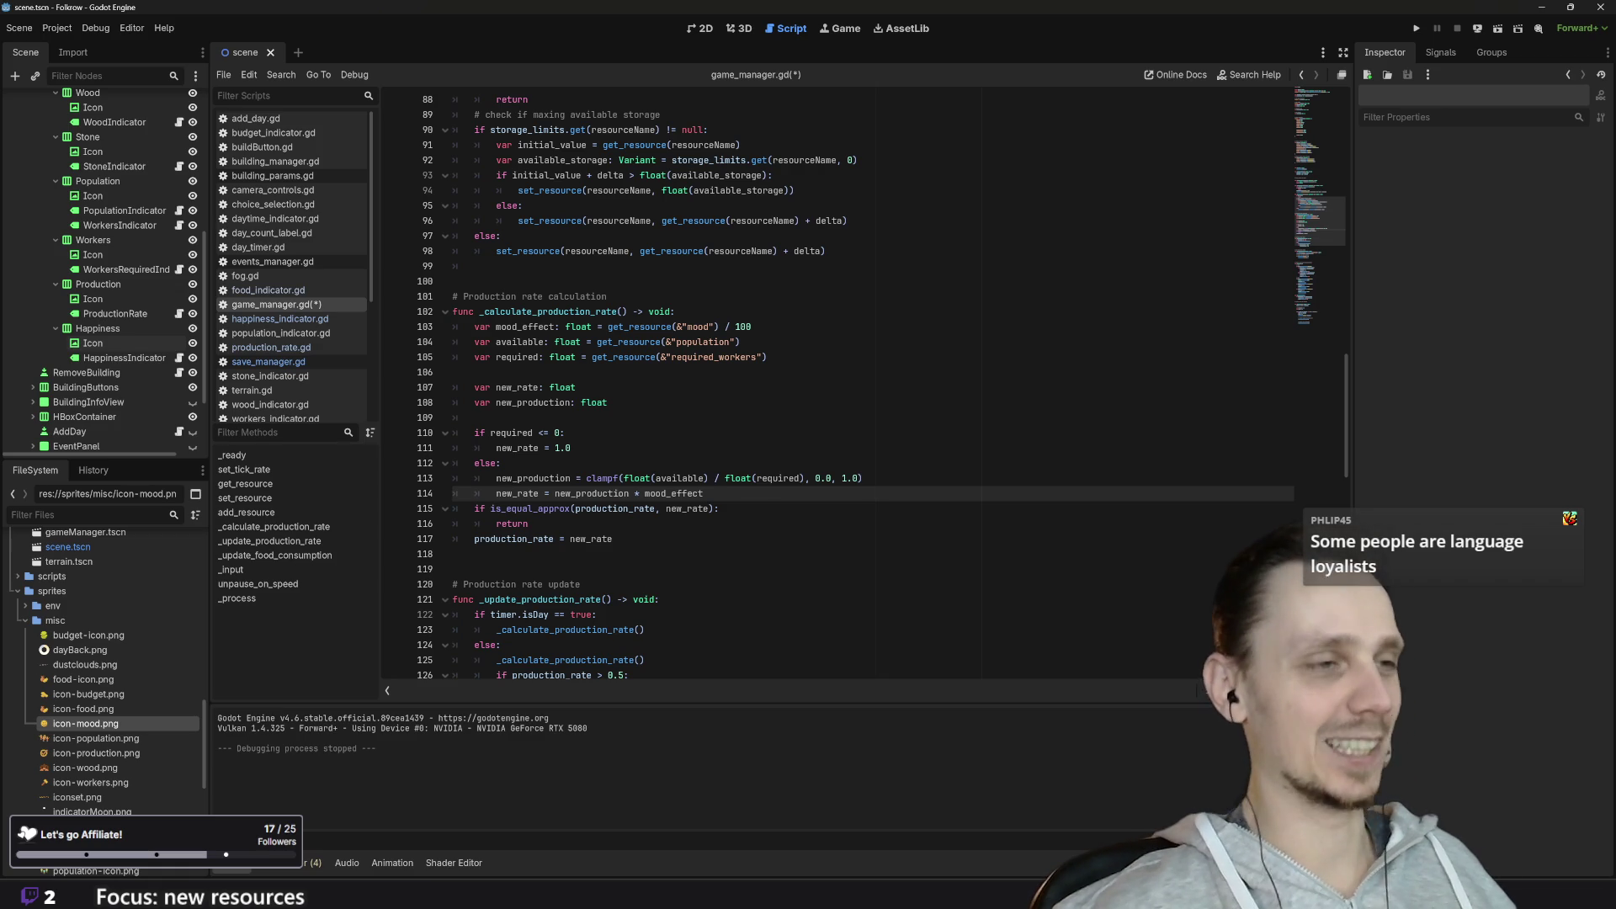
{"action": "key", "text": "ctrl+s"}
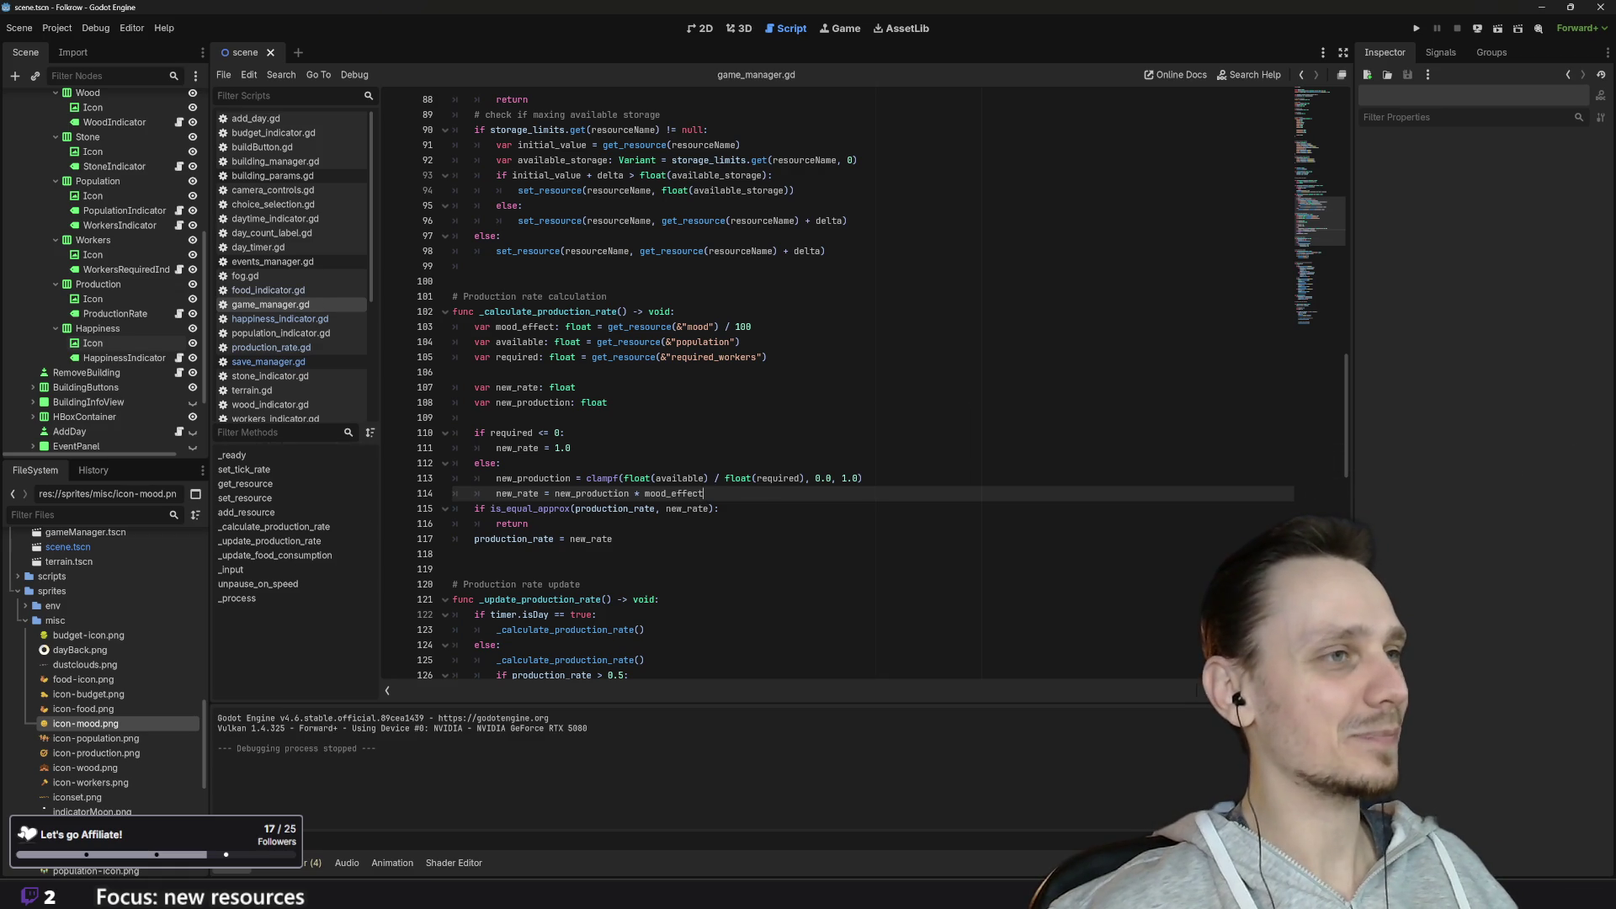
{"action": "left_click", "coordinate": [1417, 28]}
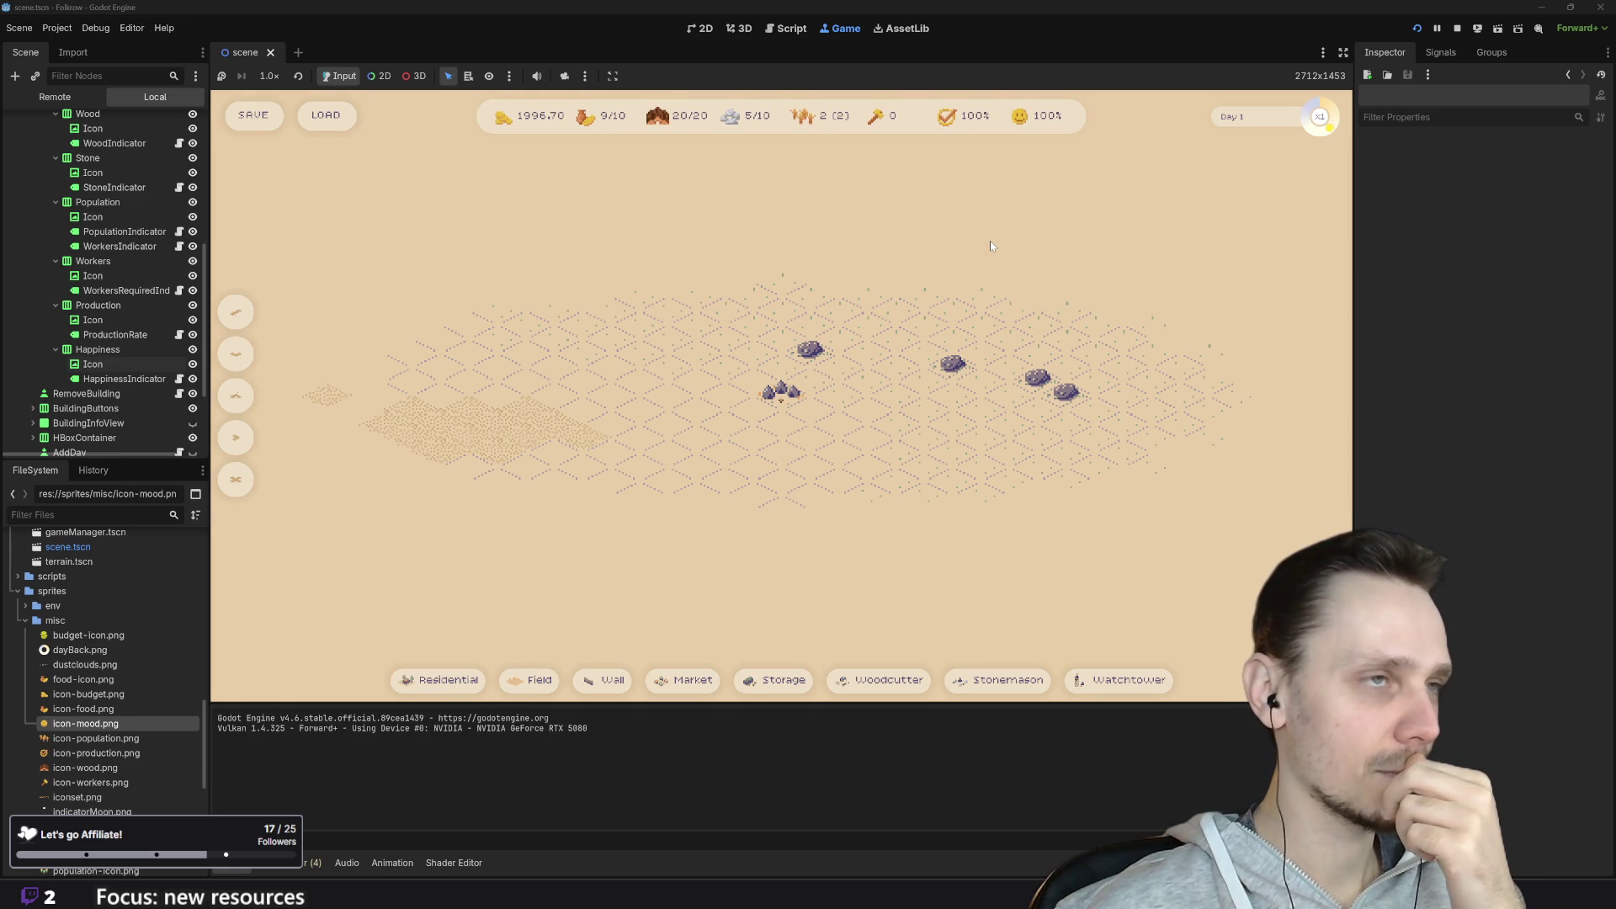
Step: Zoom the map, place a wall, a wheat field and a residential building, then remove one
{"action": "scroll", "coordinate": [625, 589], "scroll_direction": "up", "scroll_amount": 2}
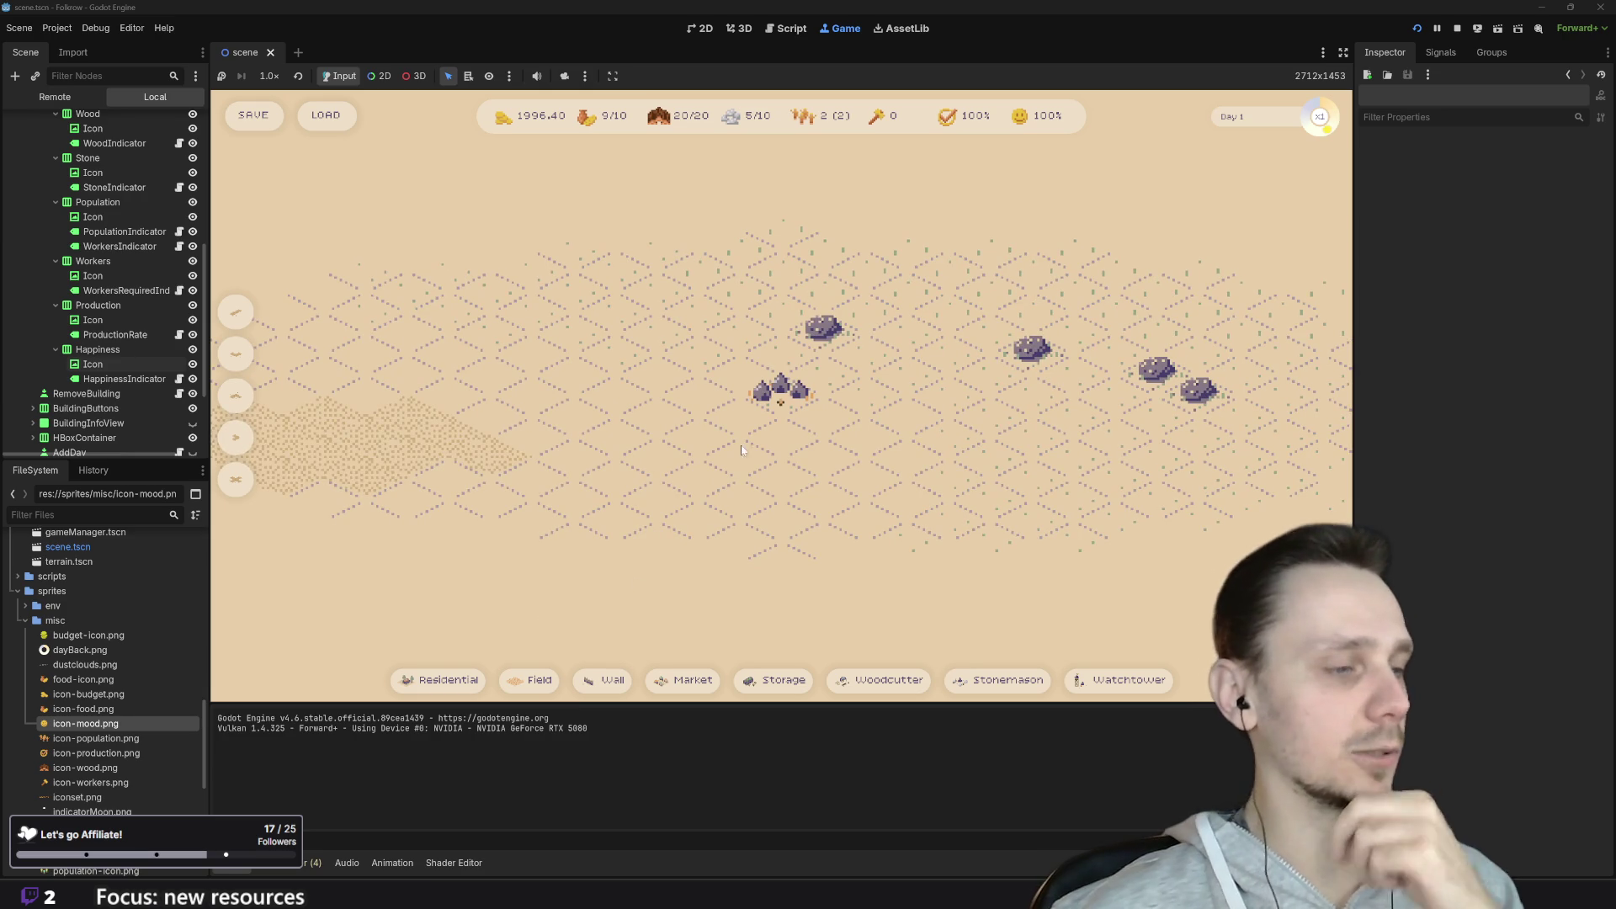
{"action": "left_click", "coordinate": [617, 402]}
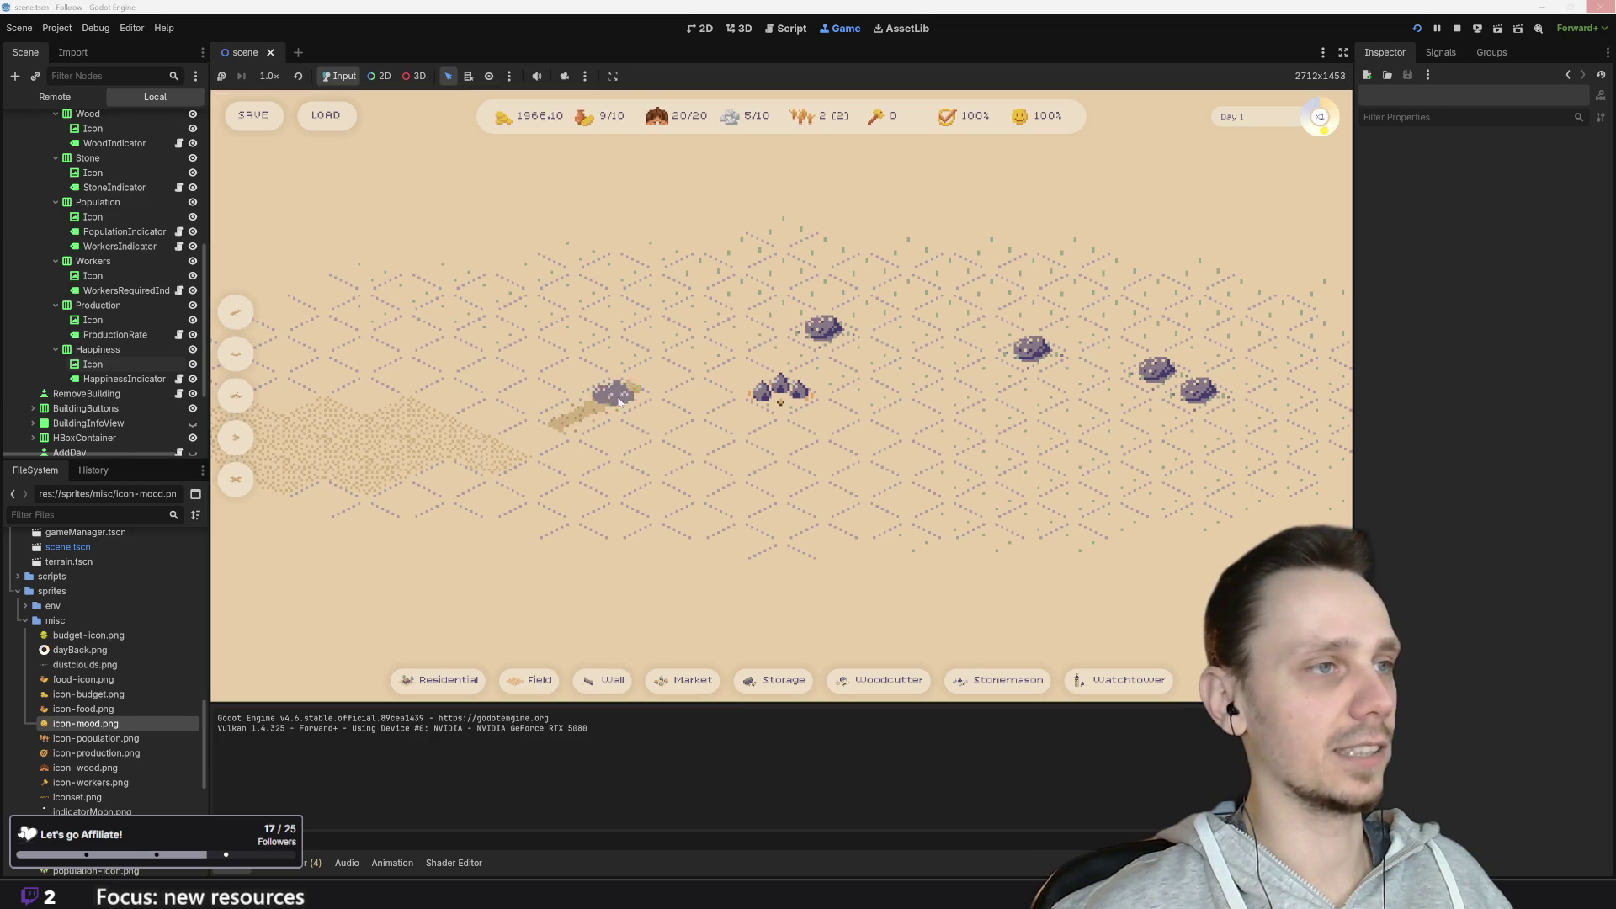
{"action": "left_click", "coordinate": [429, 347]}
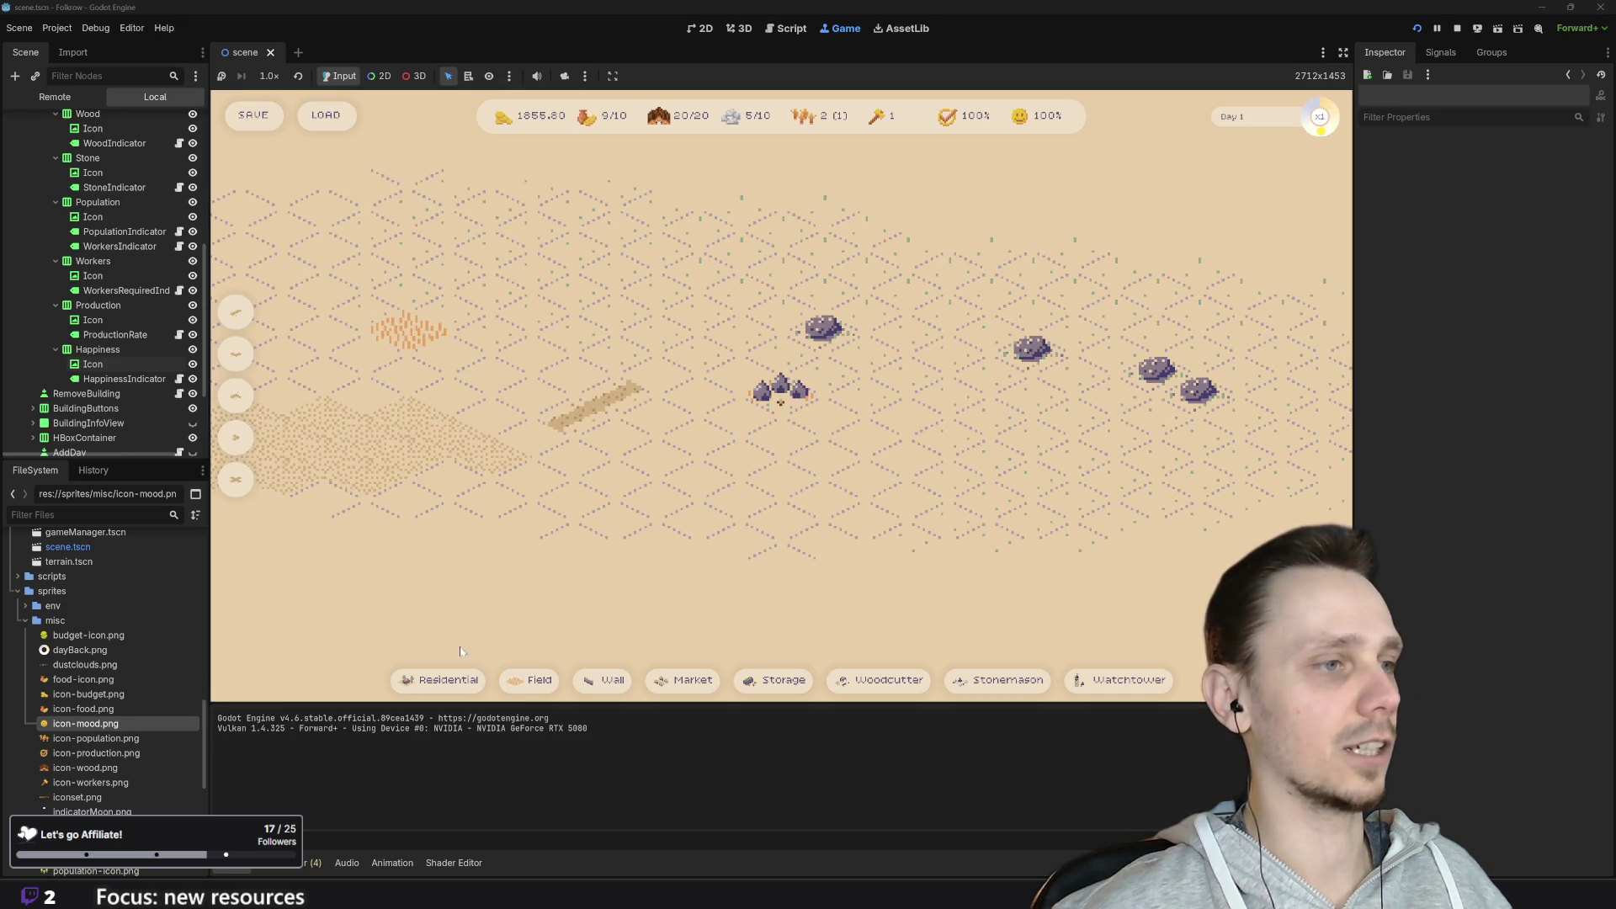
{"action": "mouse_move", "coordinate": [536, 689]}
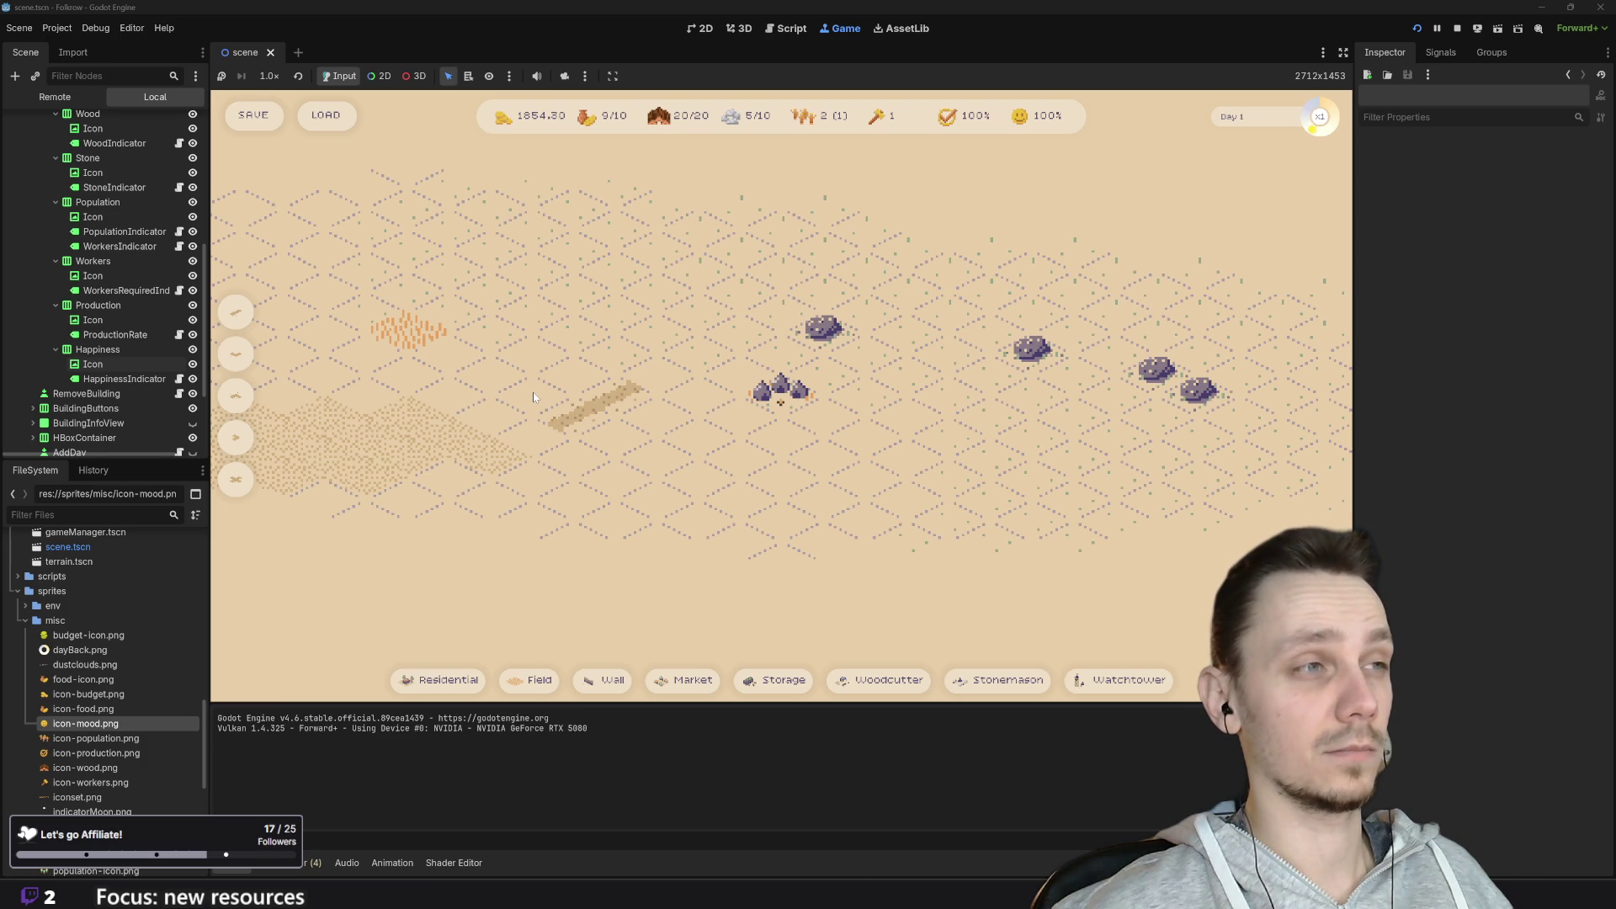
{"action": "left_click", "coordinate": [437, 679]}
{"action": "left_click", "coordinate": [533, 388]}
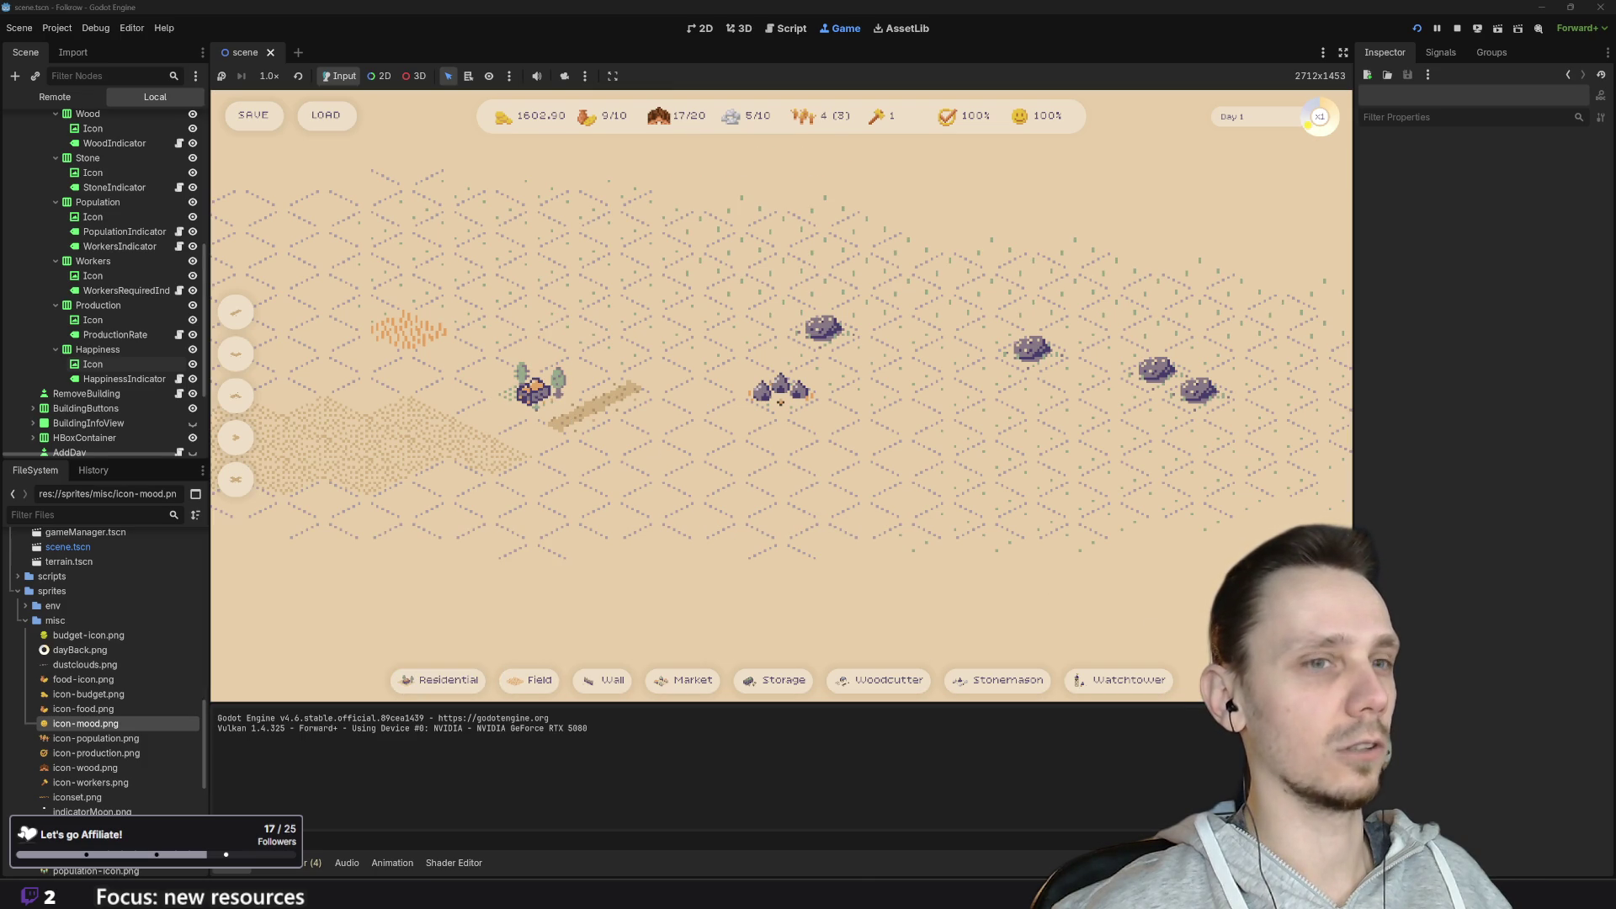
{"action": "key", "text": "x"}
{"action": "left_click", "coordinate": [780, 403]}
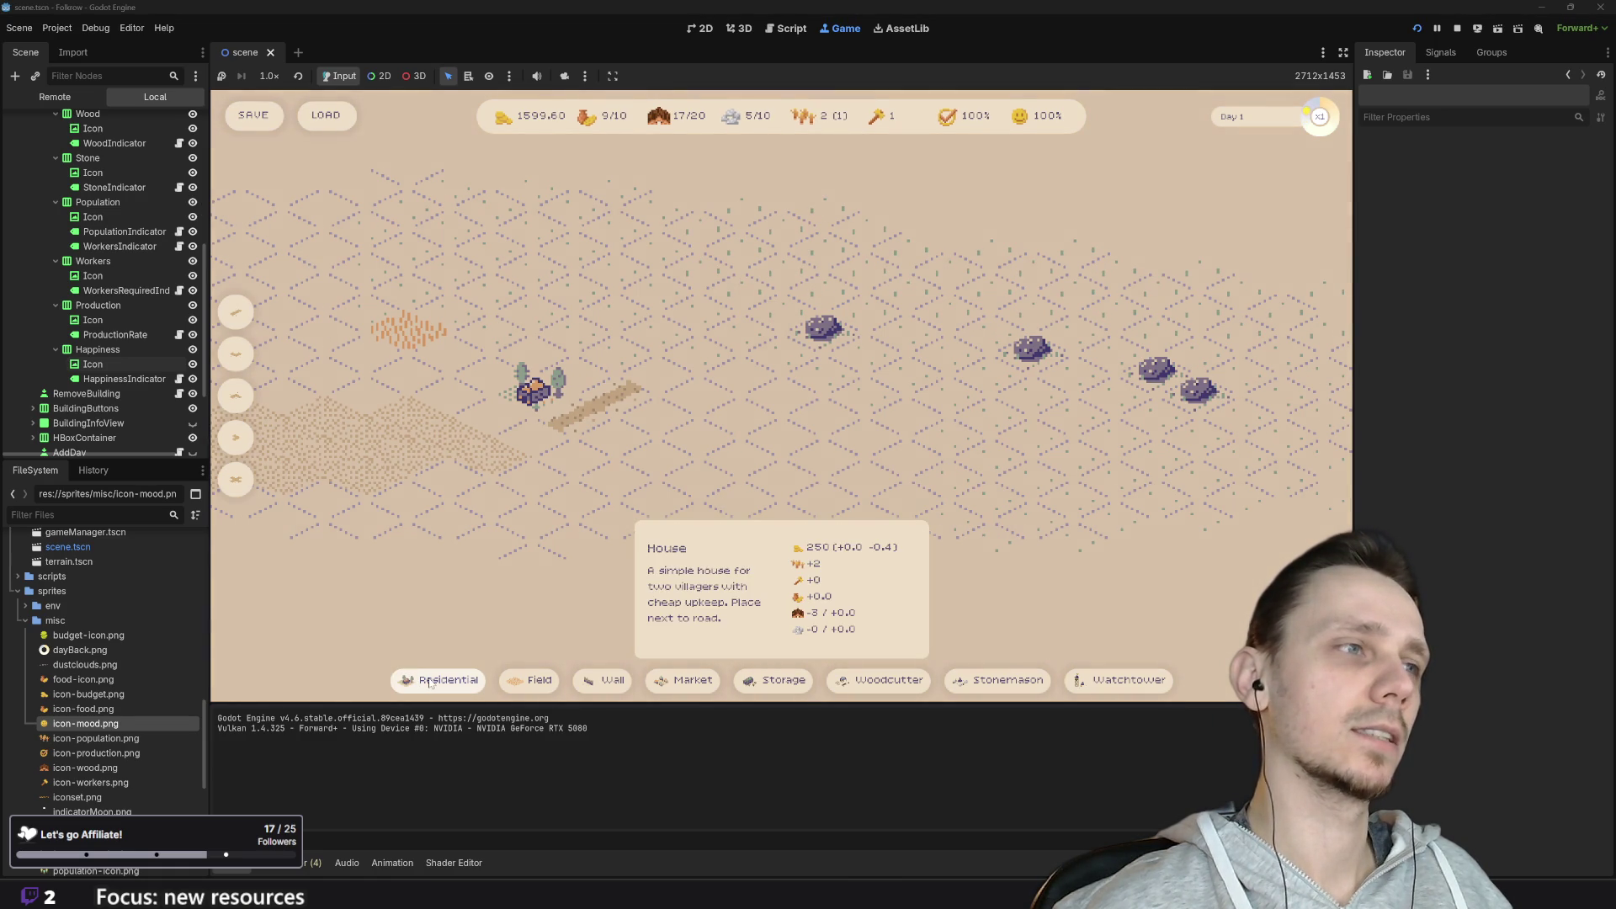
Step: Place three more wheat fields and a second house beside the first
{"action": "left_click", "coordinate": [543, 693]}
{"action": "left_click", "coordinate": [442, 313]}
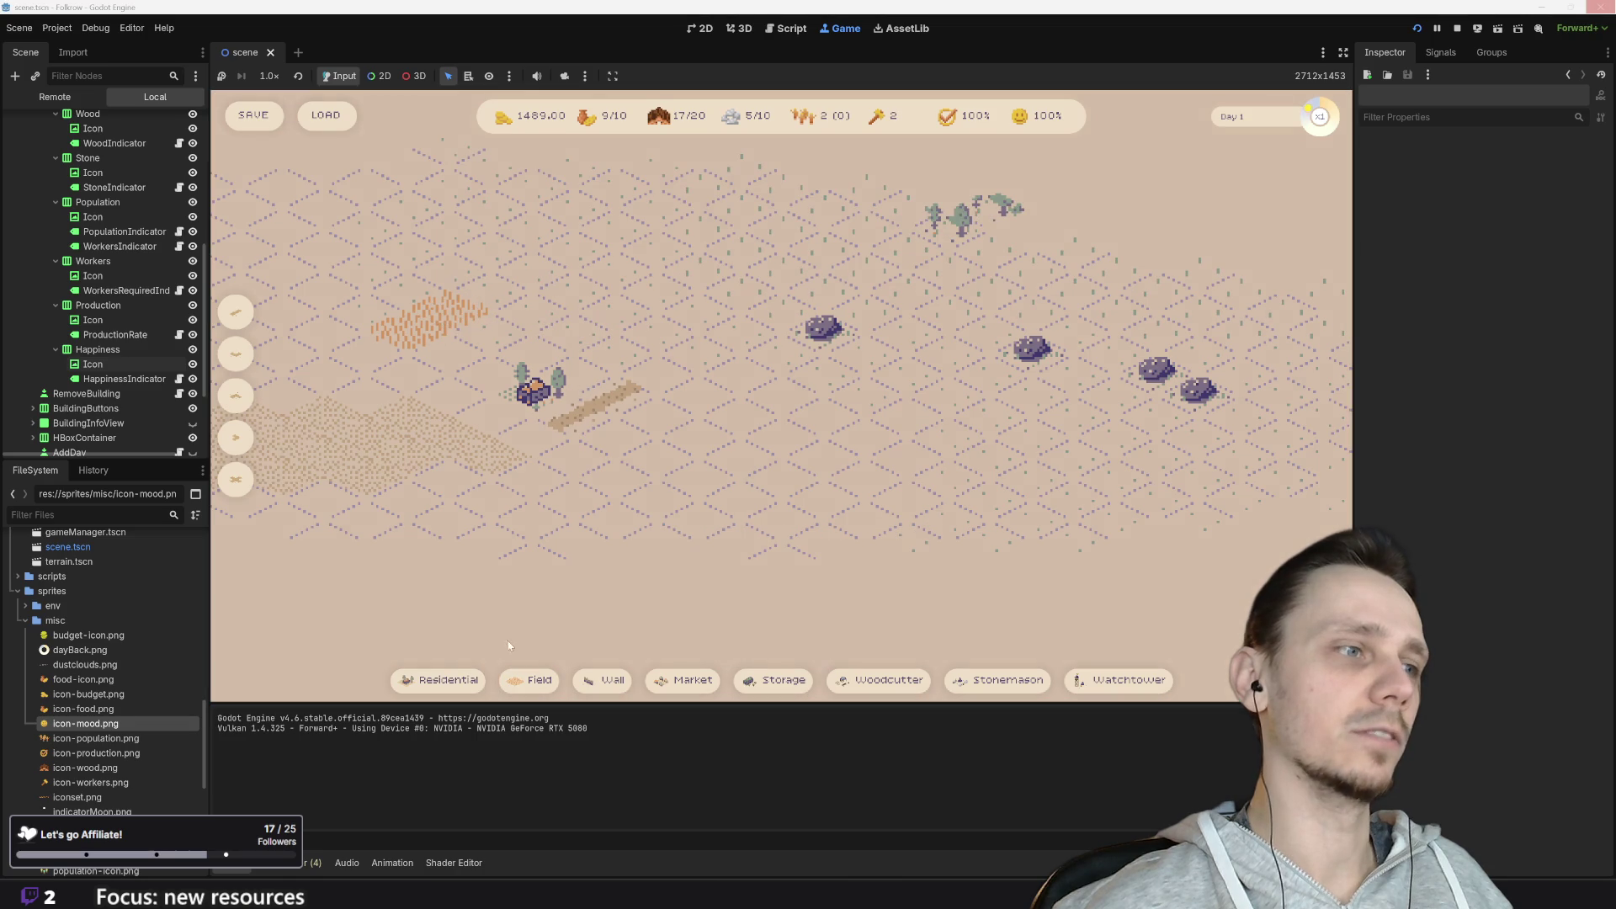
{"action": "left_click", "coordinate": [440, 678]}
{"action": "left_click", "coordinate": [572, 371]}
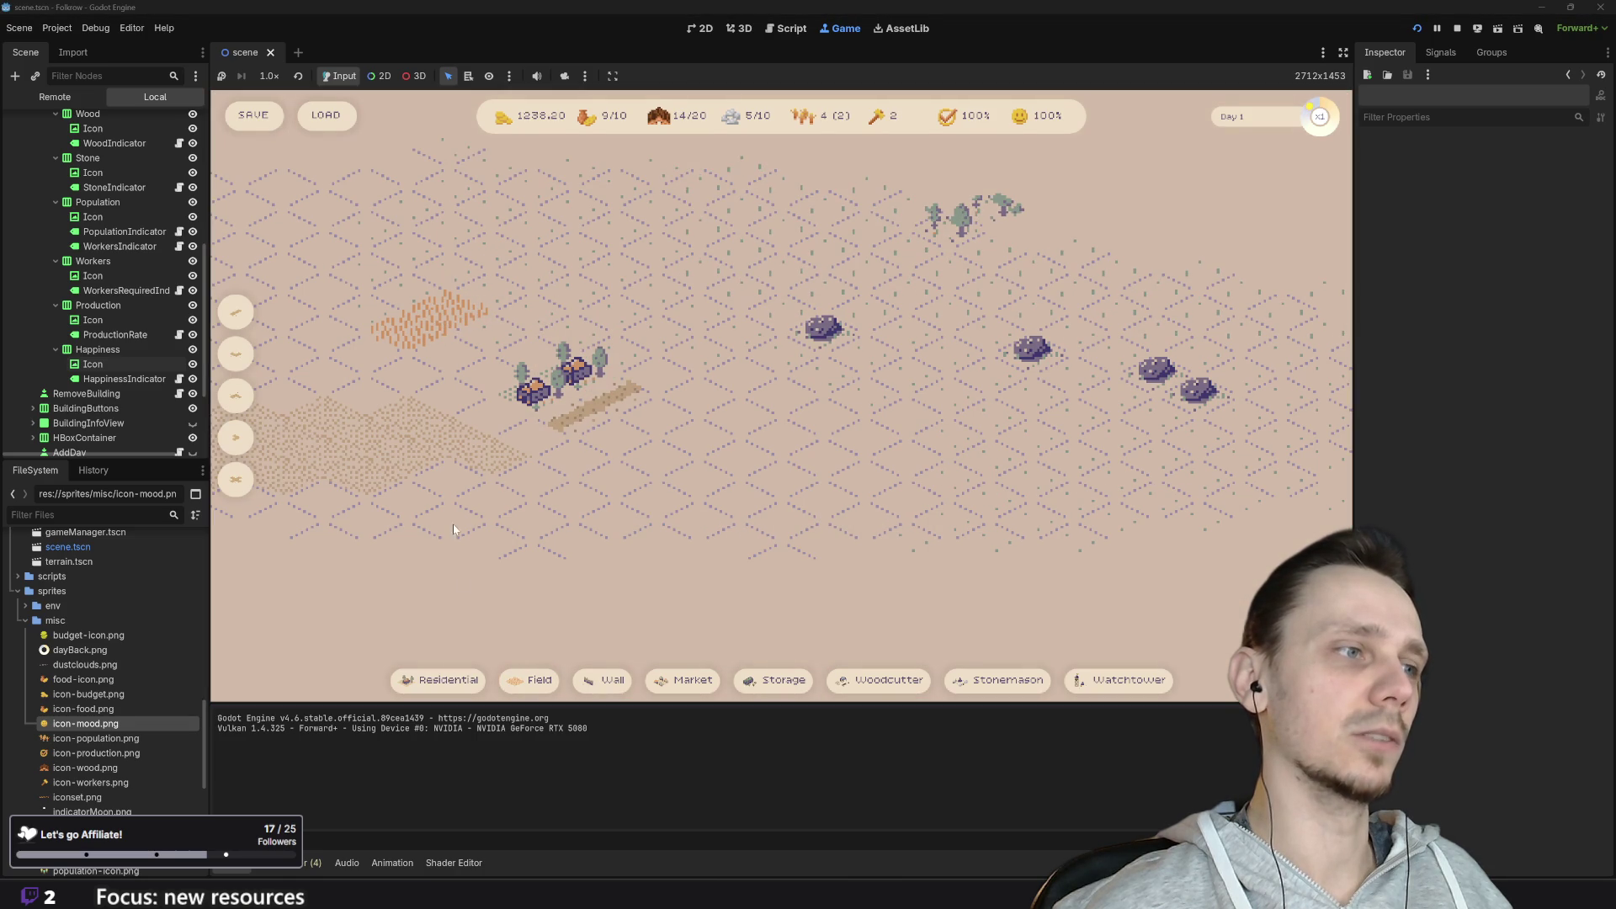
{"action": "left_click", "coordinate": [531, 680]}
{"action": "left_click", "coordinate": [489, 284]}
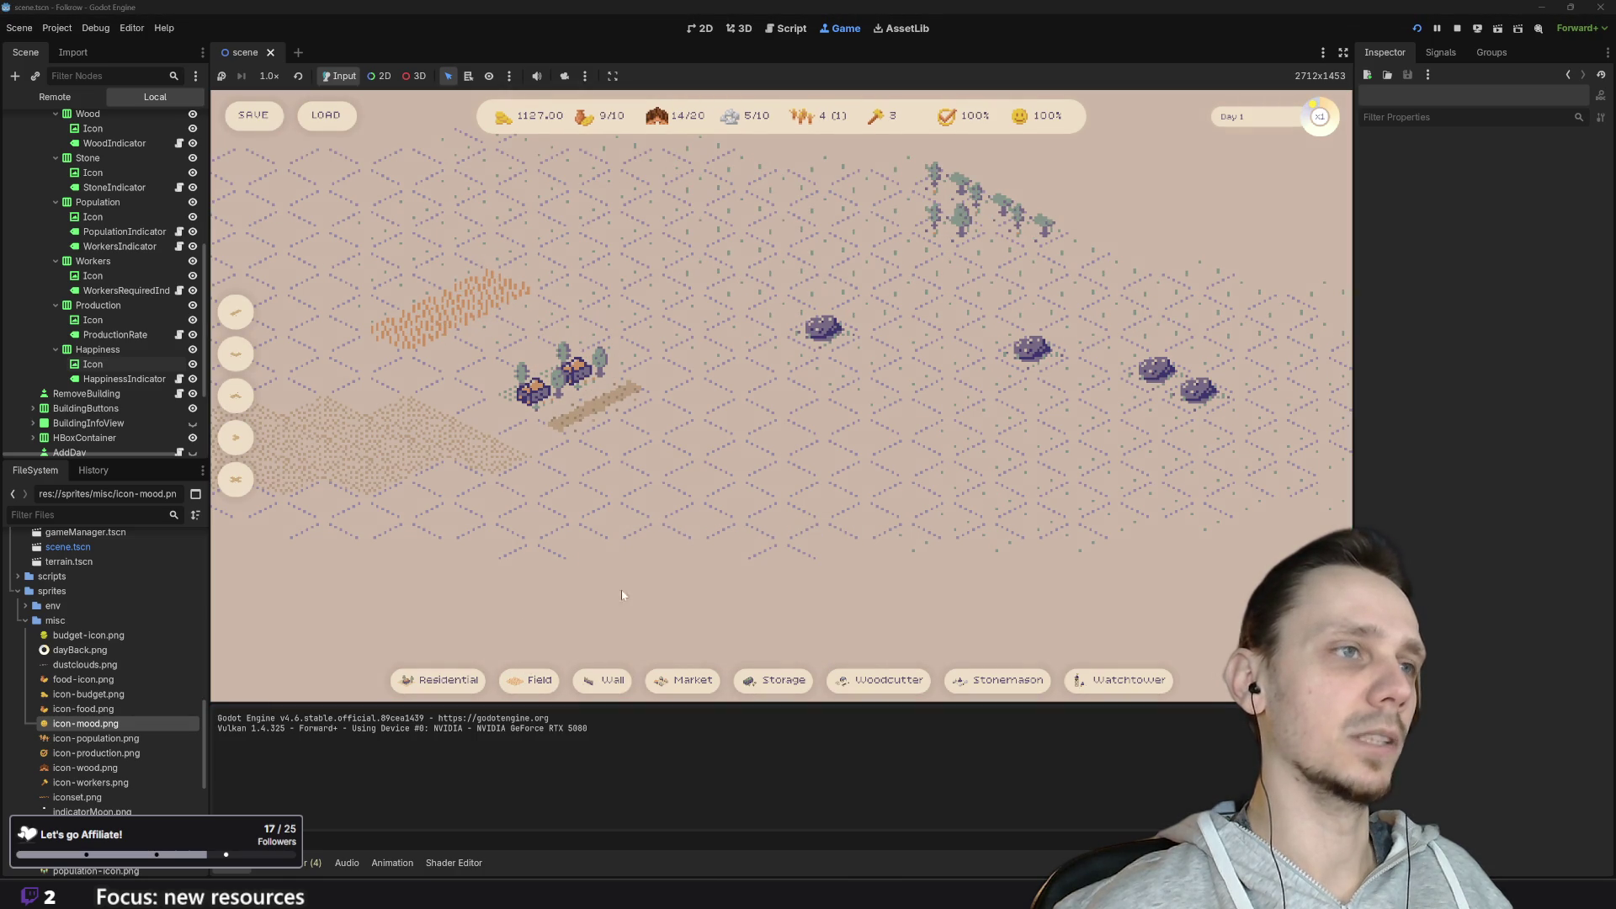
{"action": "left_click", "coordinate": [236, 479]}
{"action": "left_click", "coordinate": [507, 682]}
{"action": "left_click", "coordinate": [537, 265]}
Step: Remove the house and set the game speed back to x1
{"action": "left_click", "coordinate": [236, 479]}
{"action": "left_click", "coordinate": [578, 382]}
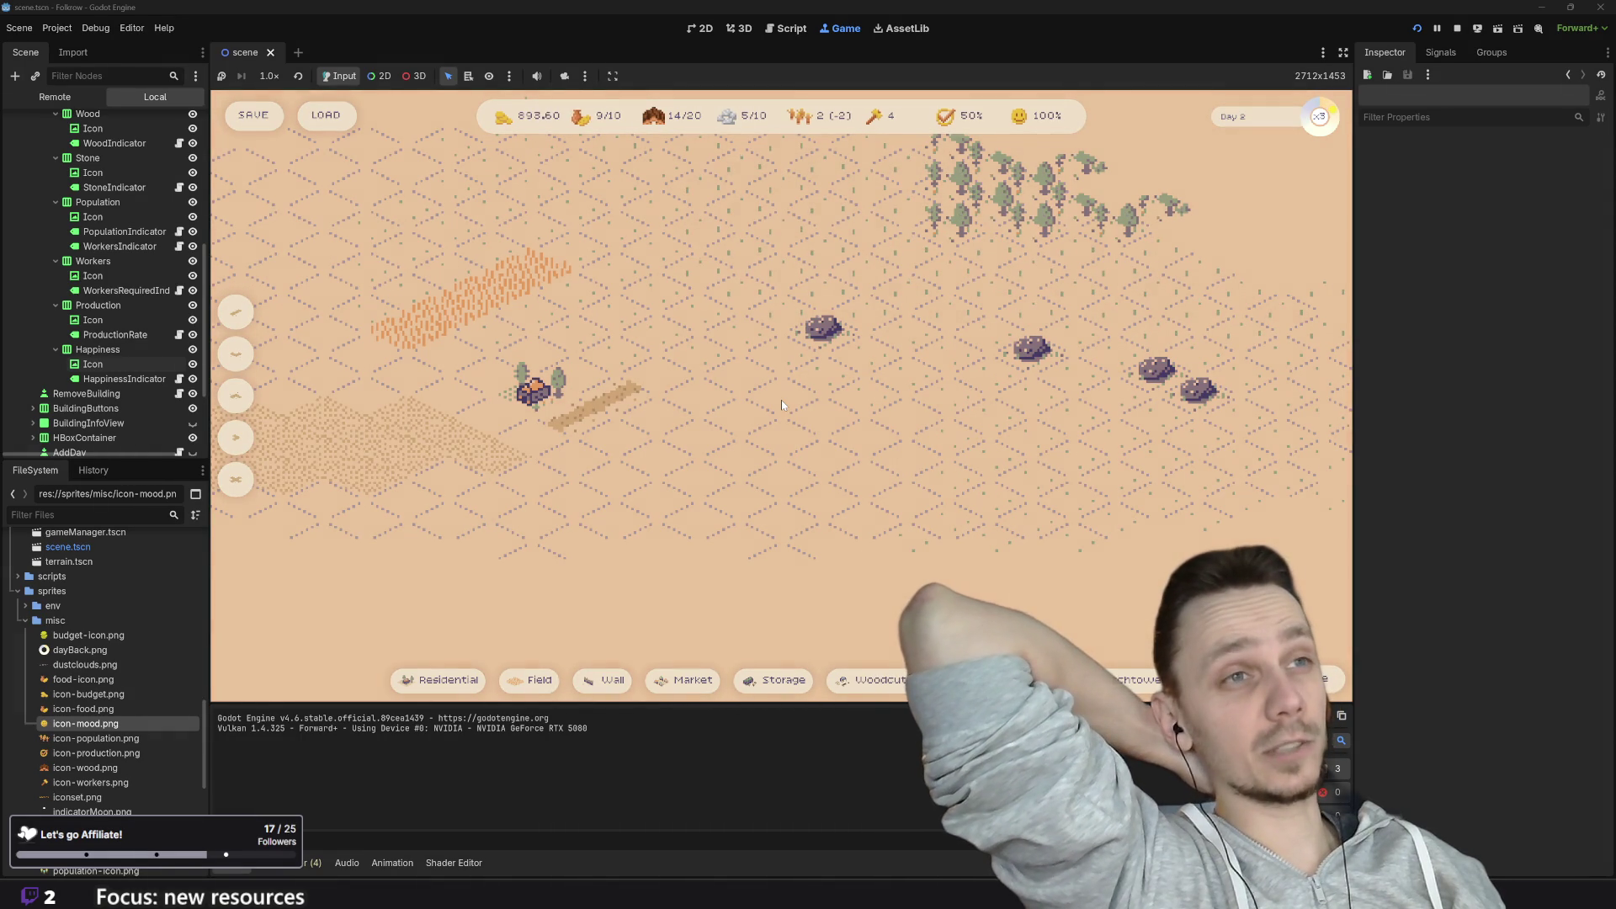
{"action": "key", "text": "1"}
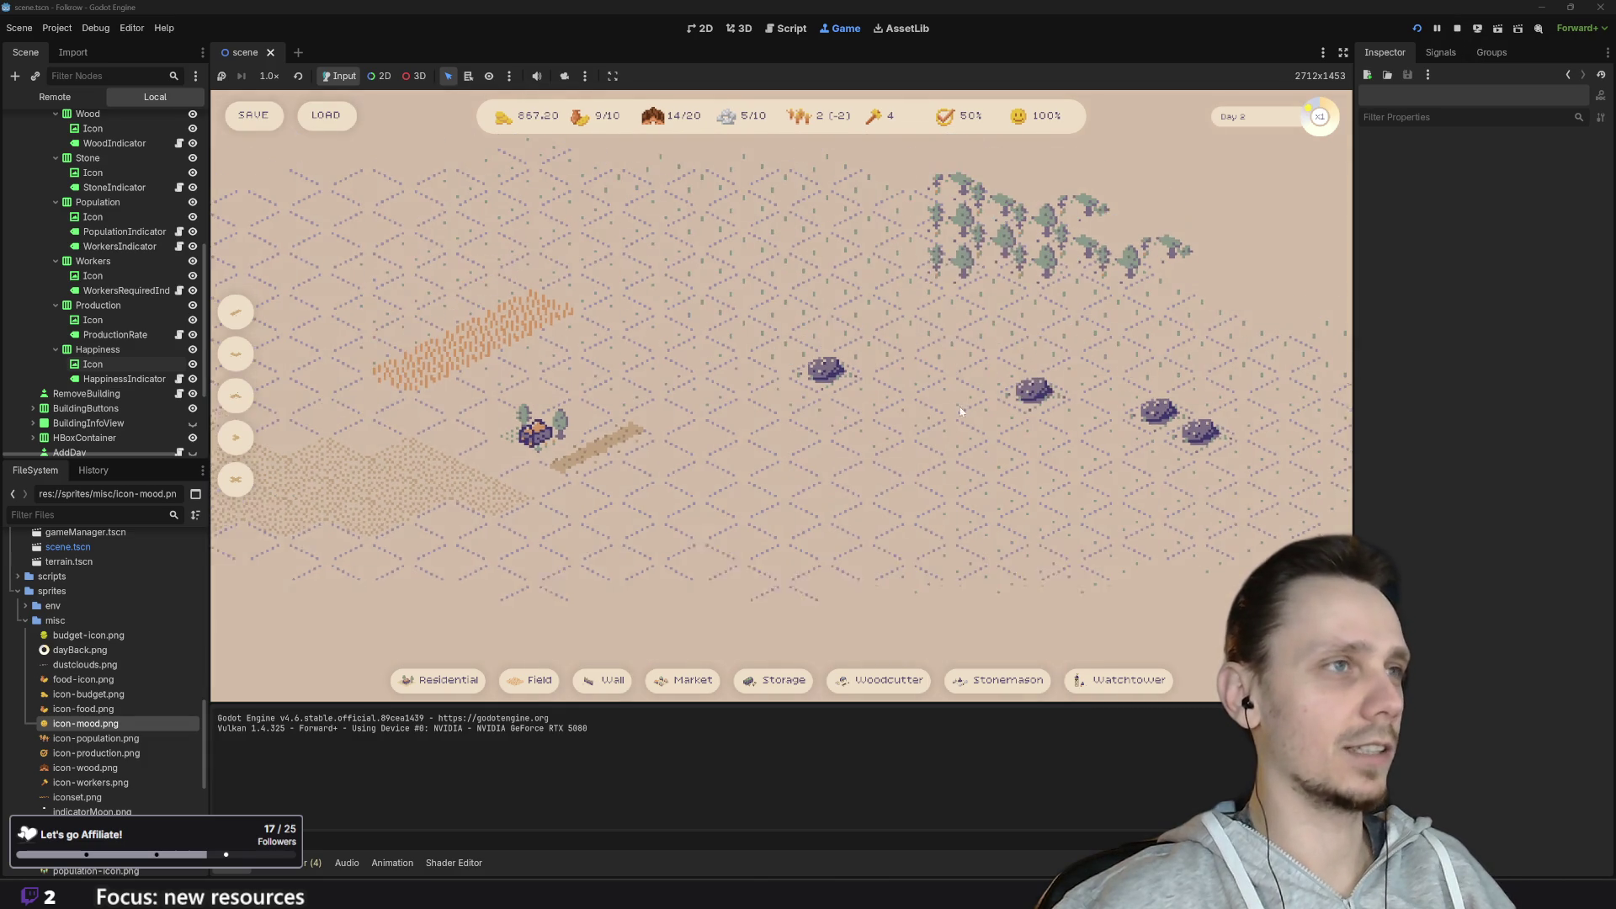
Step: Load the saved Day 4 village twice via the LOAD button, showing budget 16.60
{"action": "left_click", "coordinate": [326, 118]}
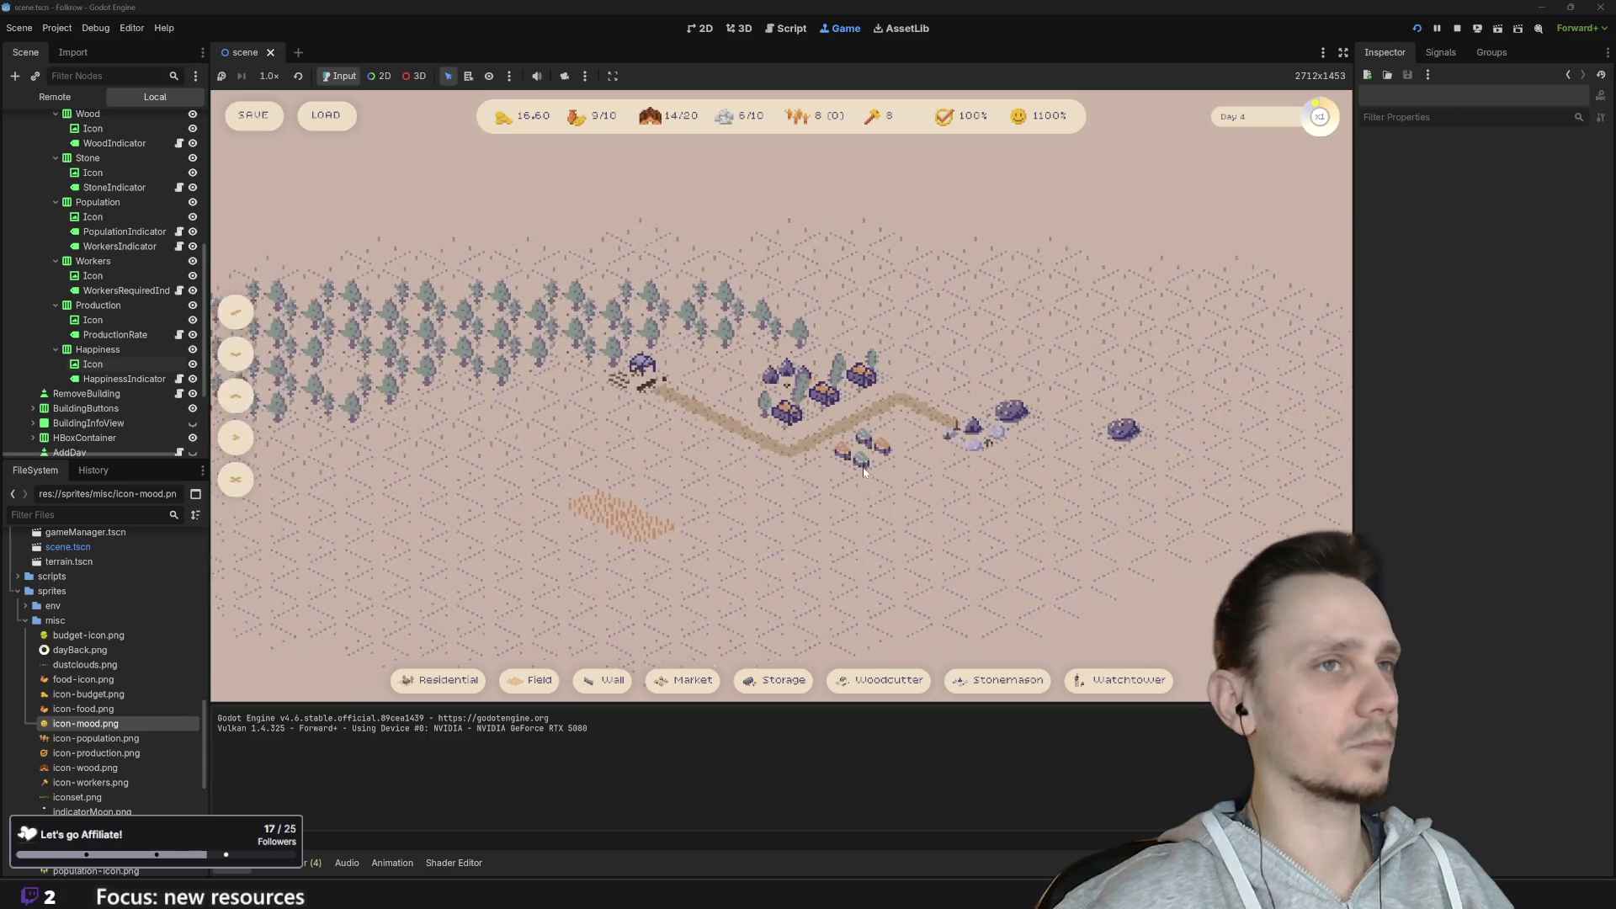
{"action": "scroll", "coordinate": [864, 470], "scroll_direction": "up", "scroll_amount": 1}
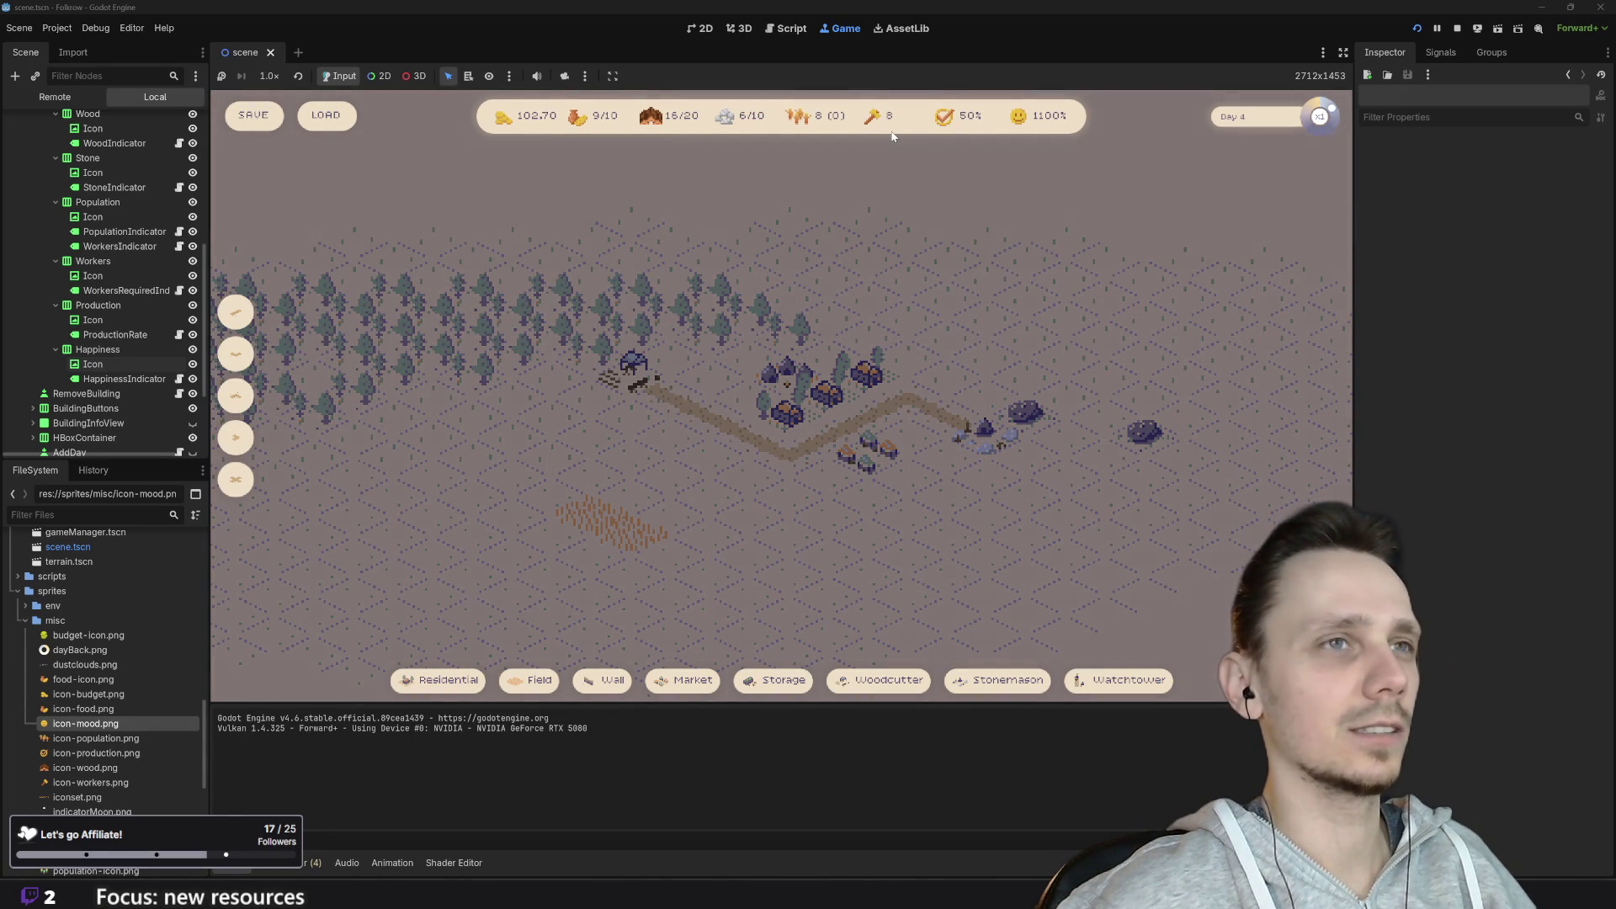
{"action": "left_click", "coordinate": [333, 122]}
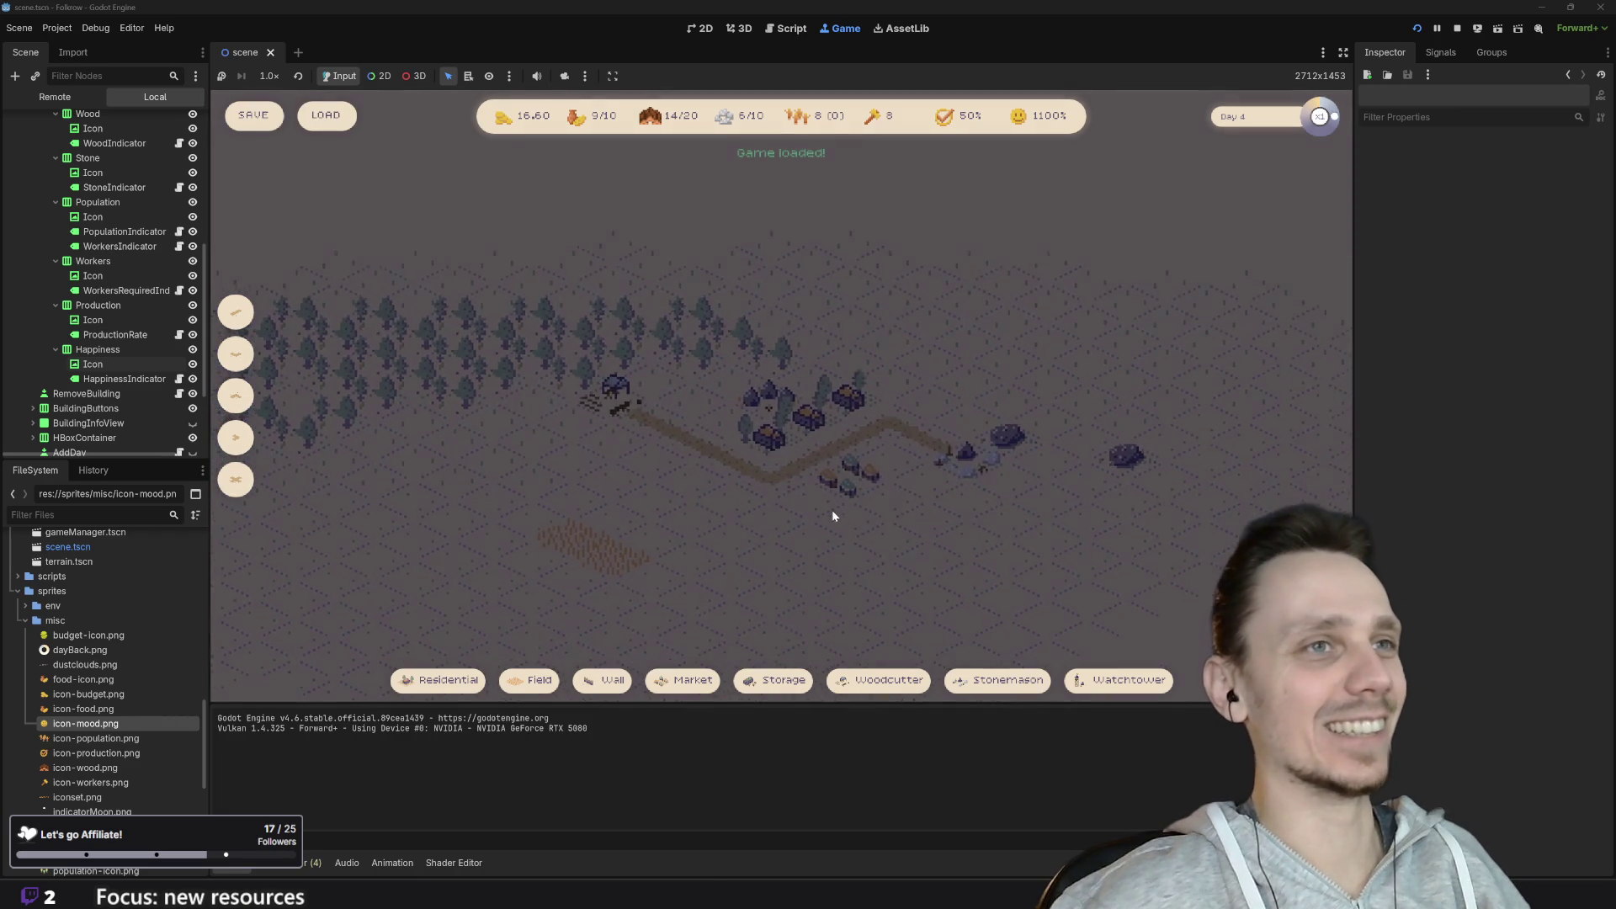
{"action": "scroll", "coordinate": [831, 503], "scroll_direction": "up", "scroll_amount": 1}
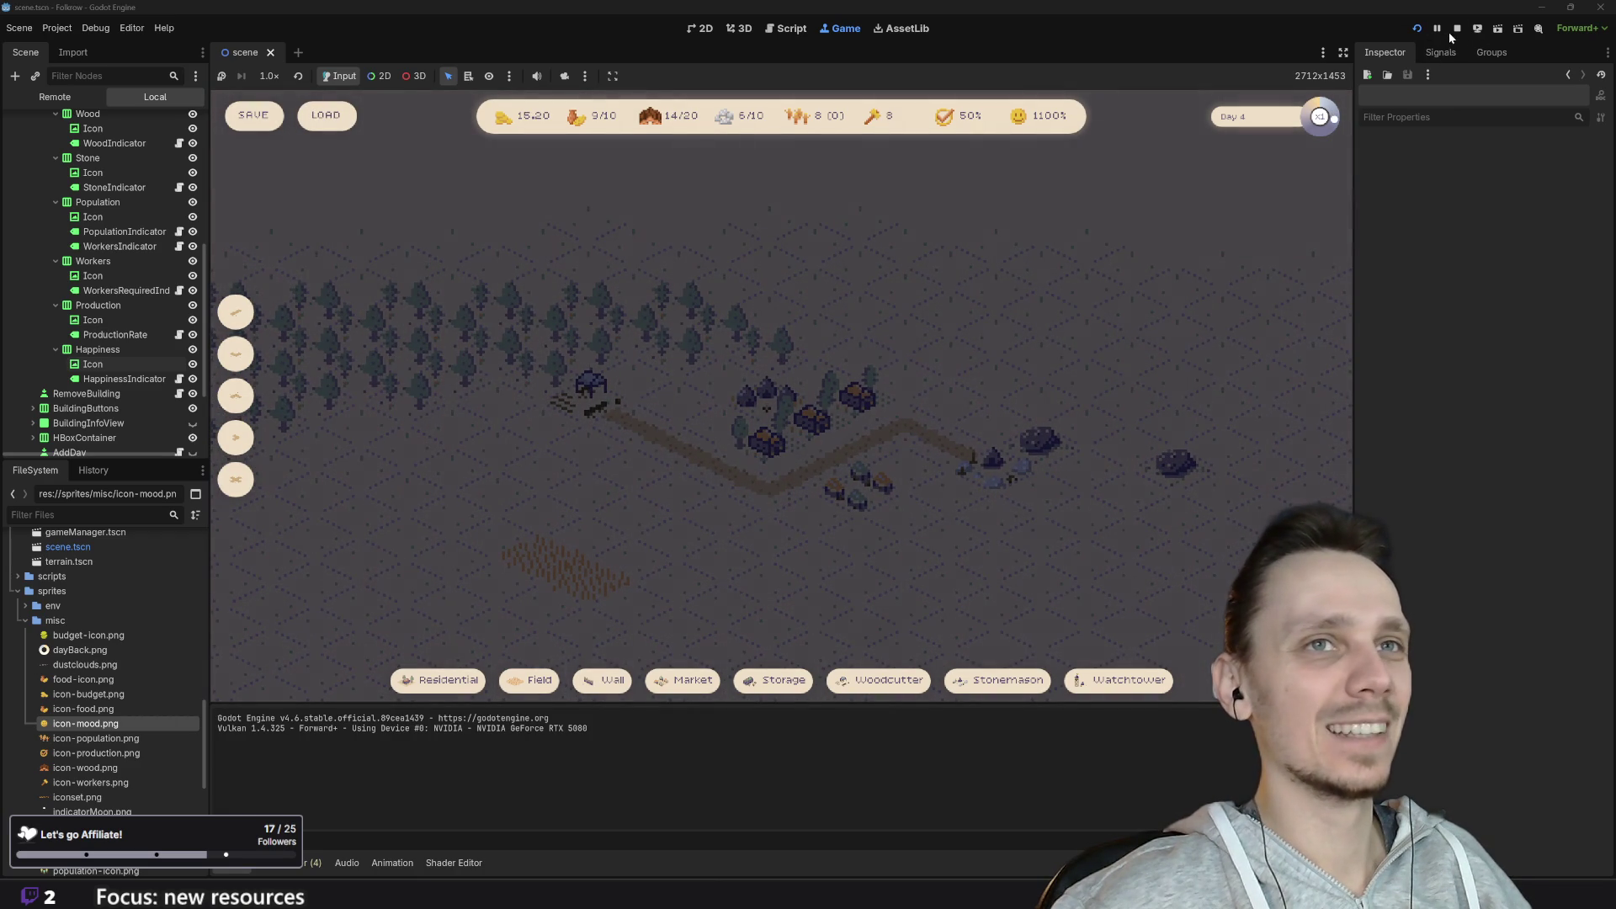
Step: Stop the running game and open save_manager.gd
{"action": "left_click", "coordinate": [1416, 28]}
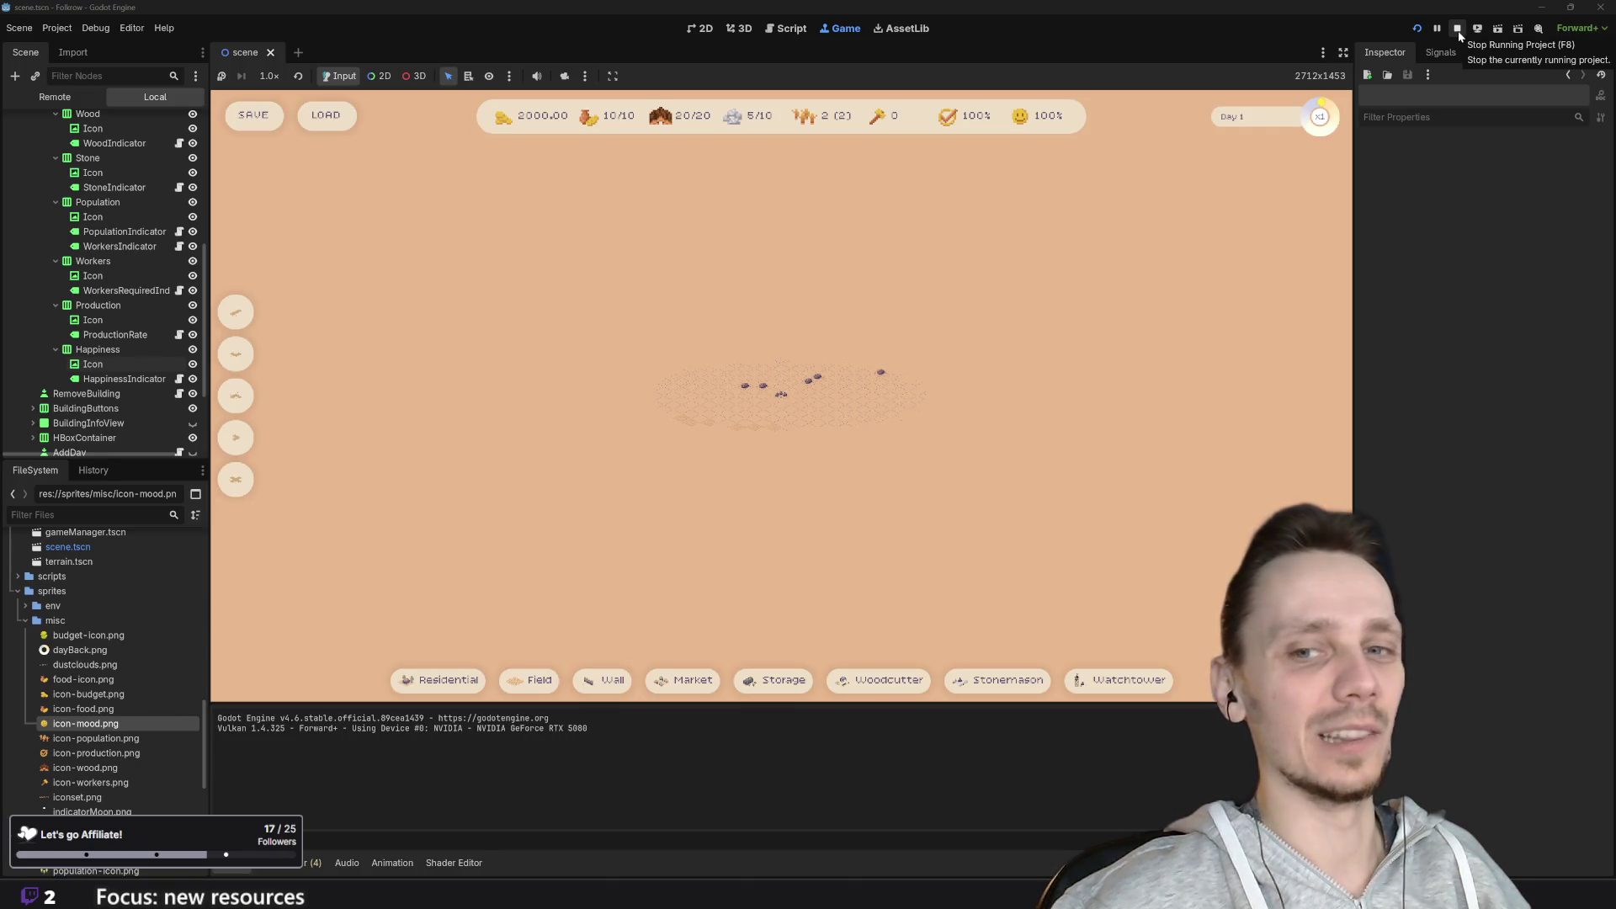
{"action": "left_click", "coordinate": [1458, 31]}
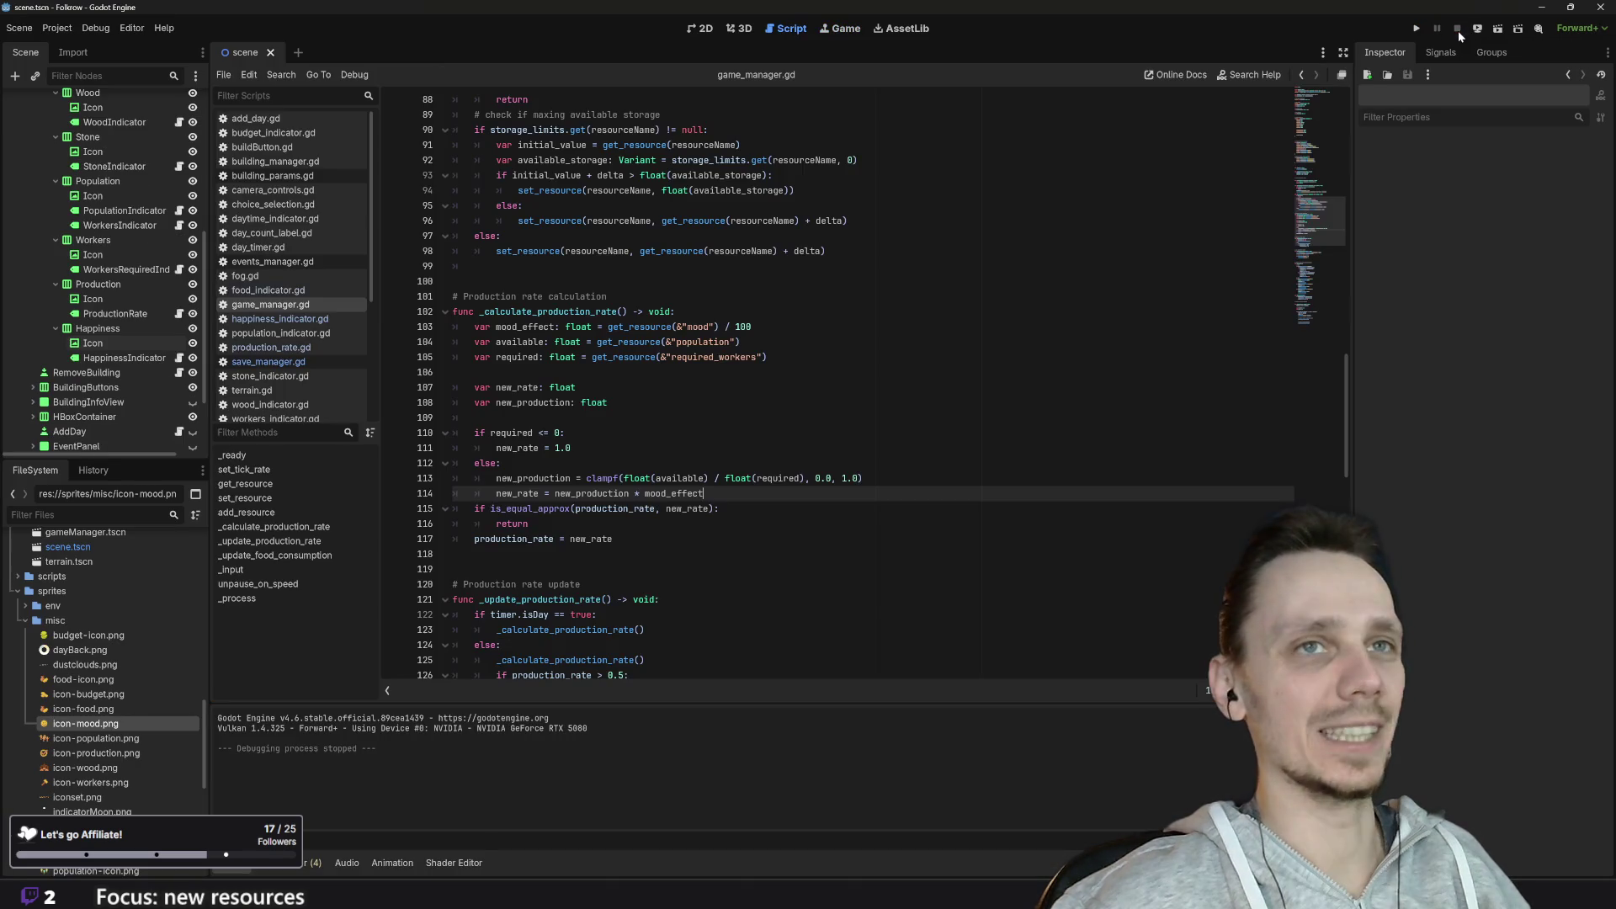
{"action": "left_click", "coordinate": [268, 362]}
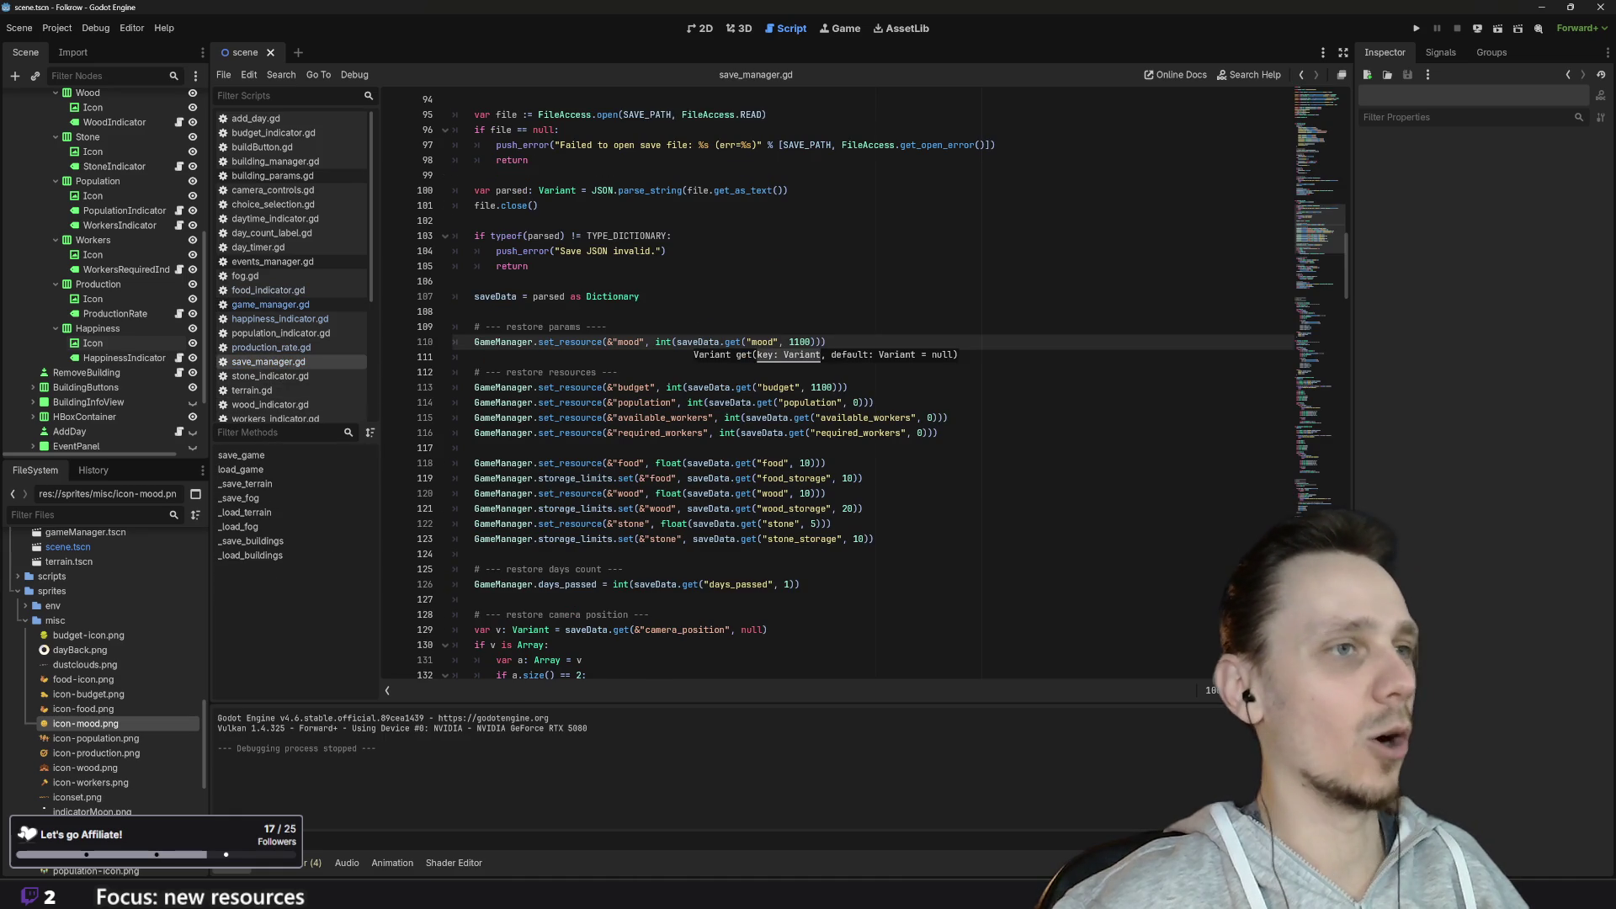
Step: Change line 110's mood default from 1100 to 100, save, and switch to game_manager.gd
{"action": "left_click", "coordinate": [791, 341]}
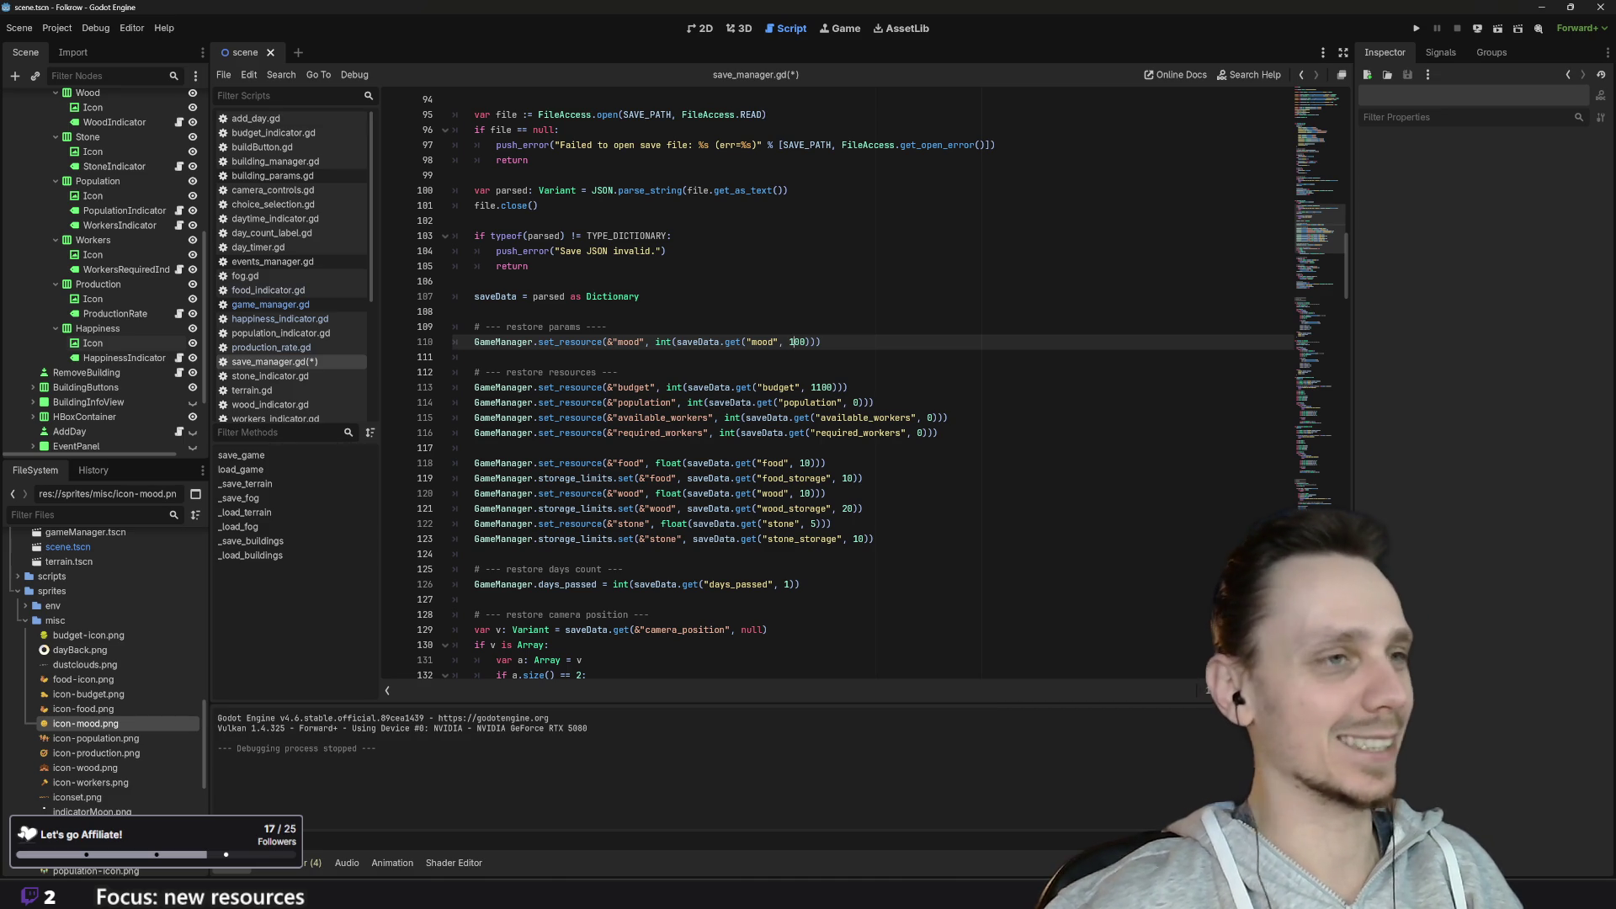
{"action": "scroll", "coordinate": [838, 383], "scroll_direction": "up", "scroll_amount": 5}
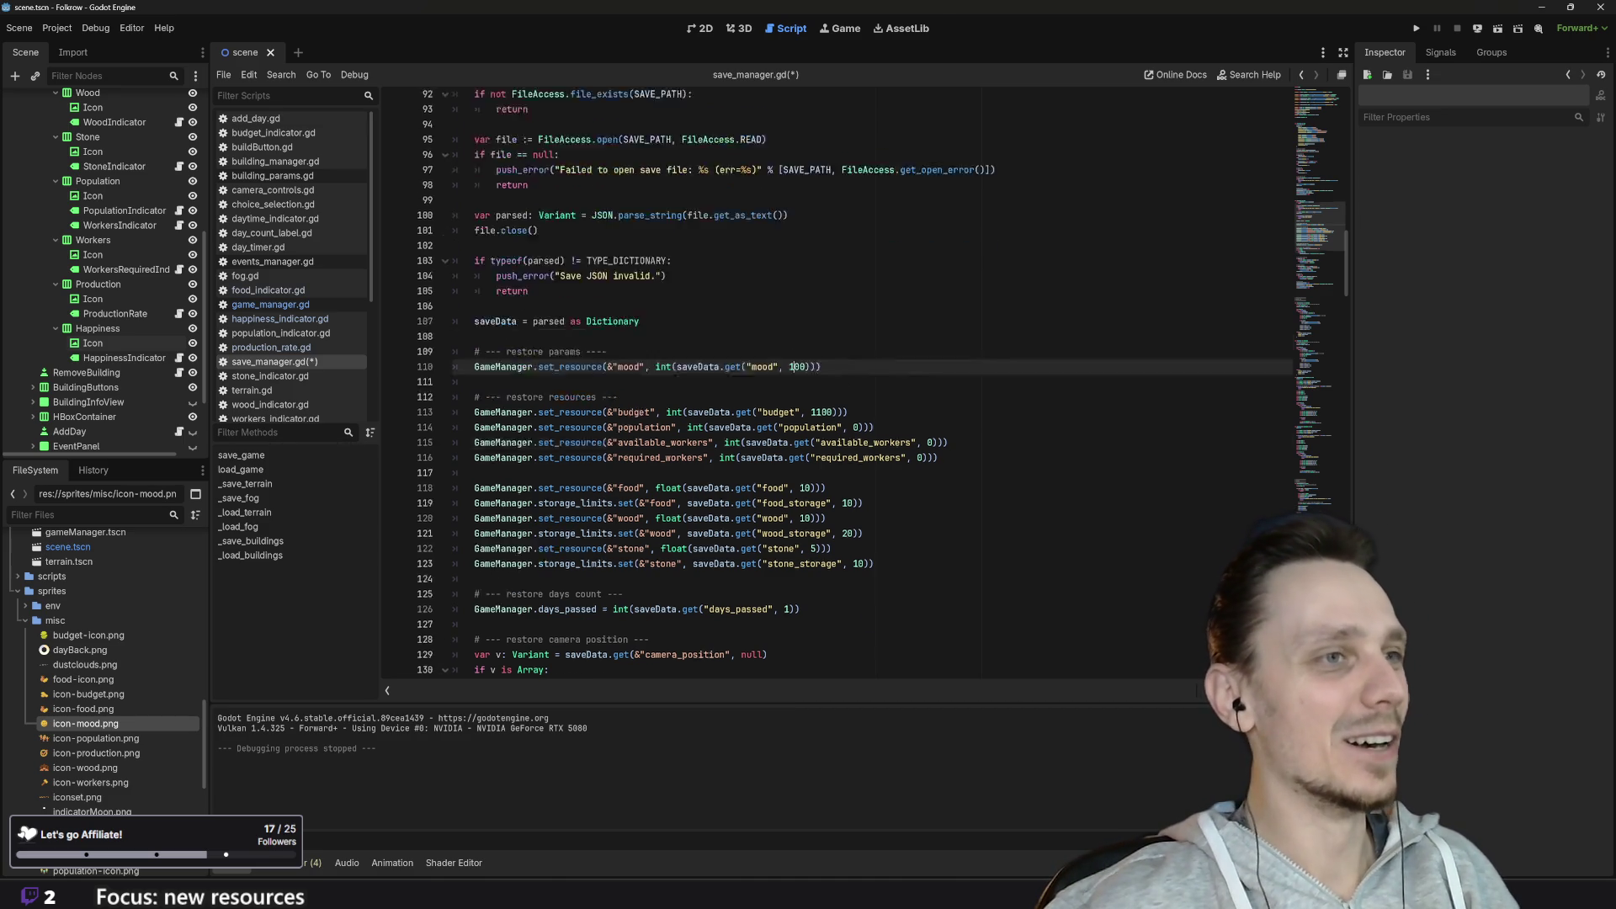
{"action": "scroll", "coordinate": [838, 383], "scroll_direction": "up", "scroll_amount": 20}
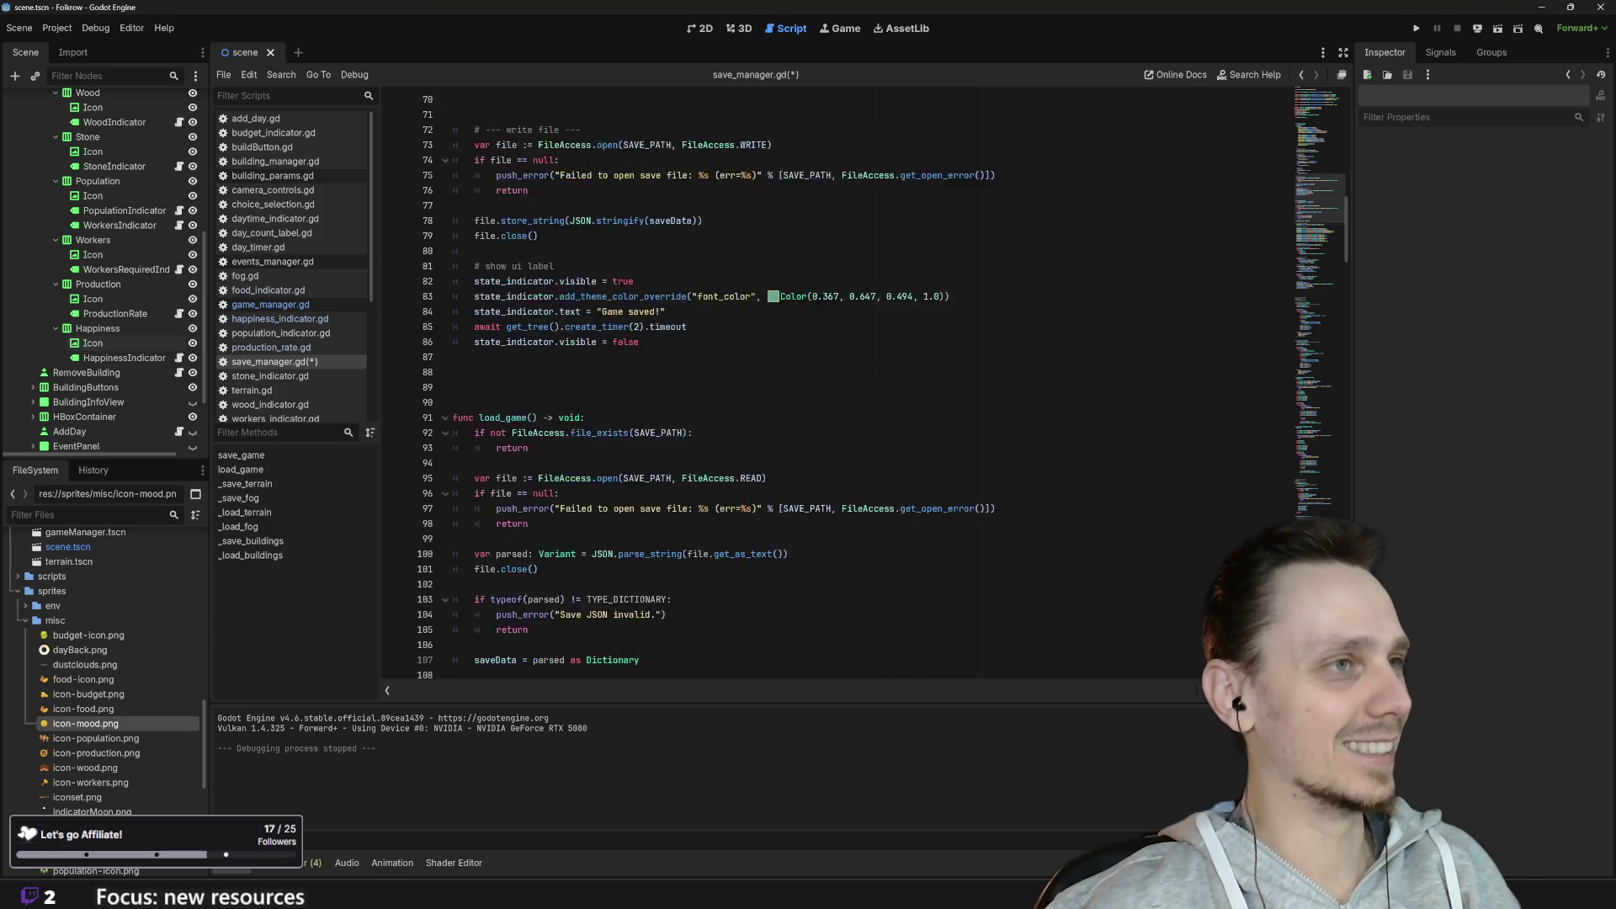
{"action": "scroll", "coordinate": [838, 383], "scroll_direction": "up", "scroll_amount": 6}
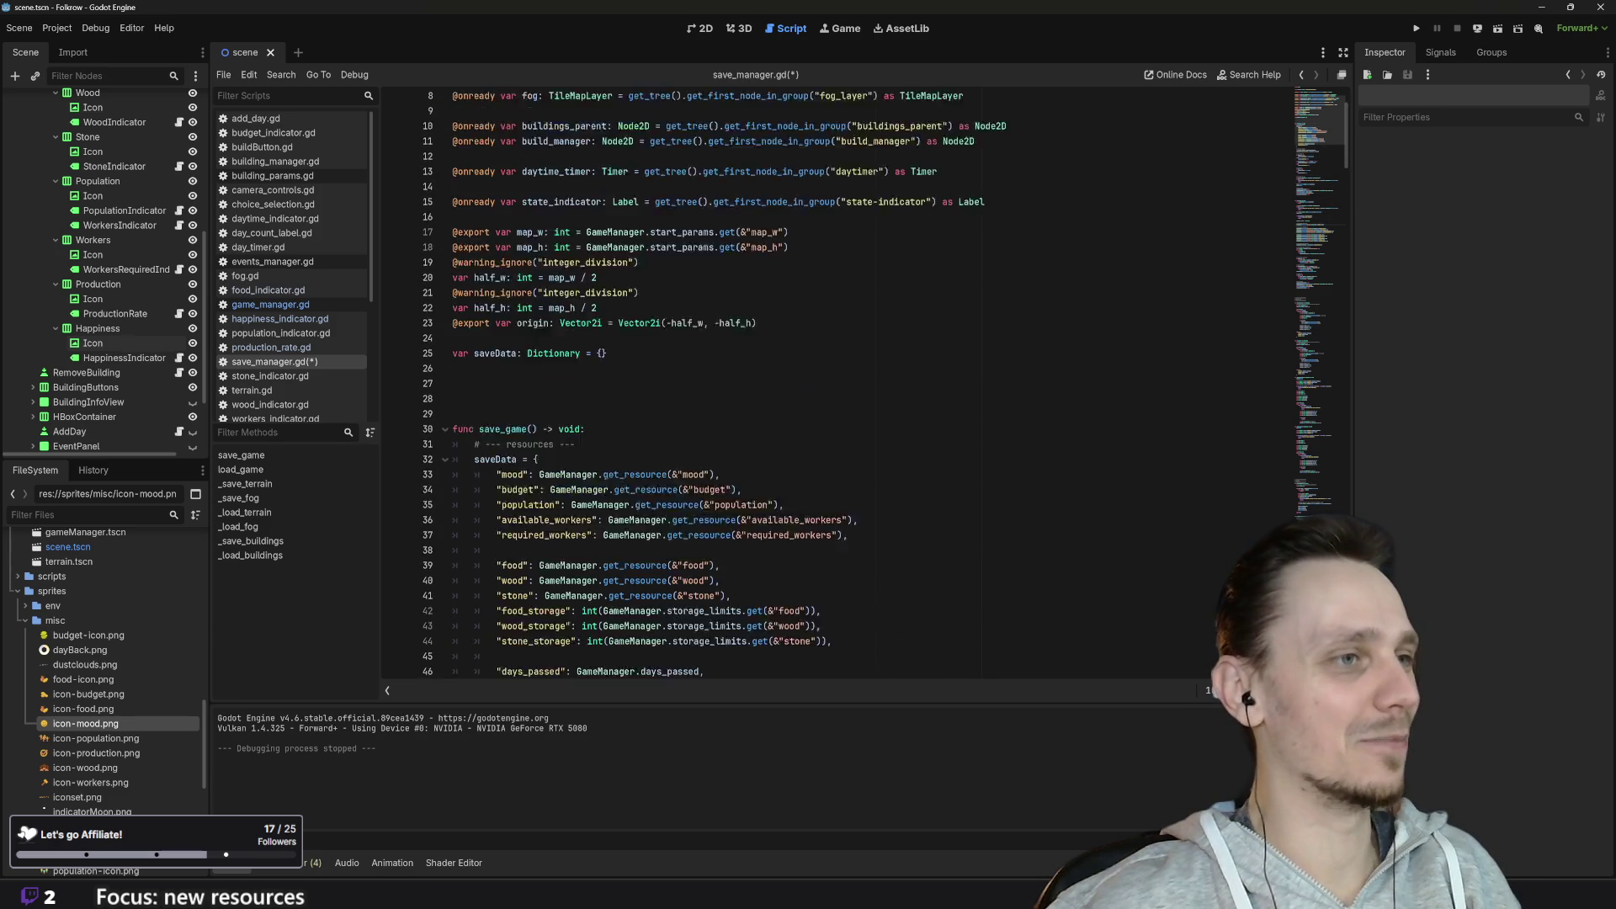
{"action": "scroll", "coordinate": [837, 383], "scroll_direction": "down", "scroll_amount": 20}
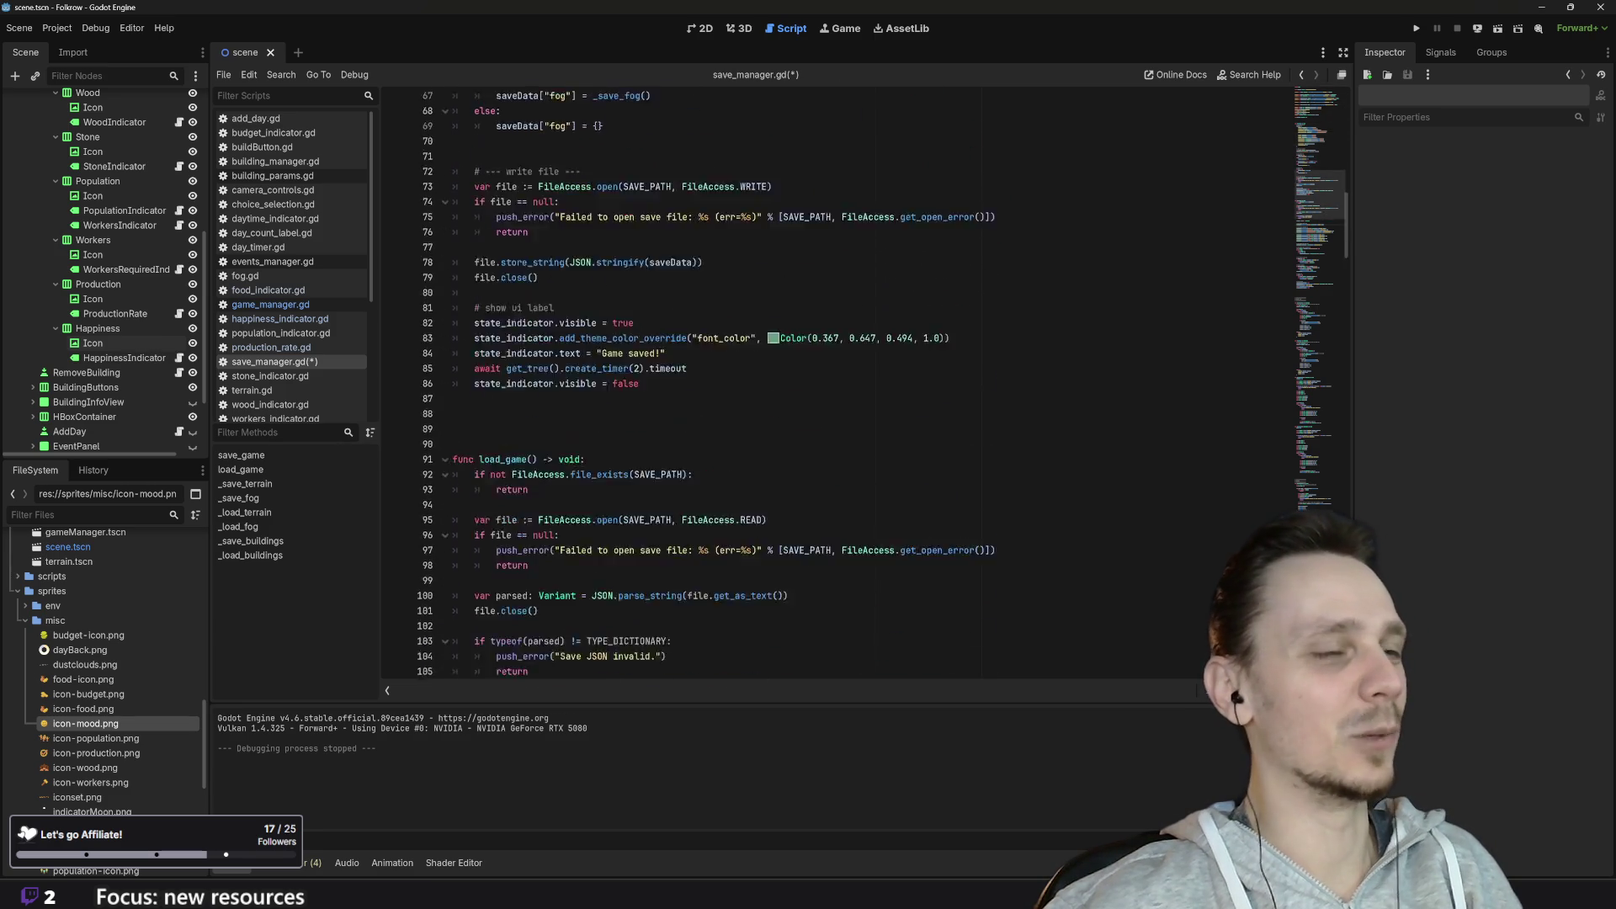
{"action": "scroll", "coordinate": [837, 383], "scroll_direction": "up", "scroll_amount": 4}
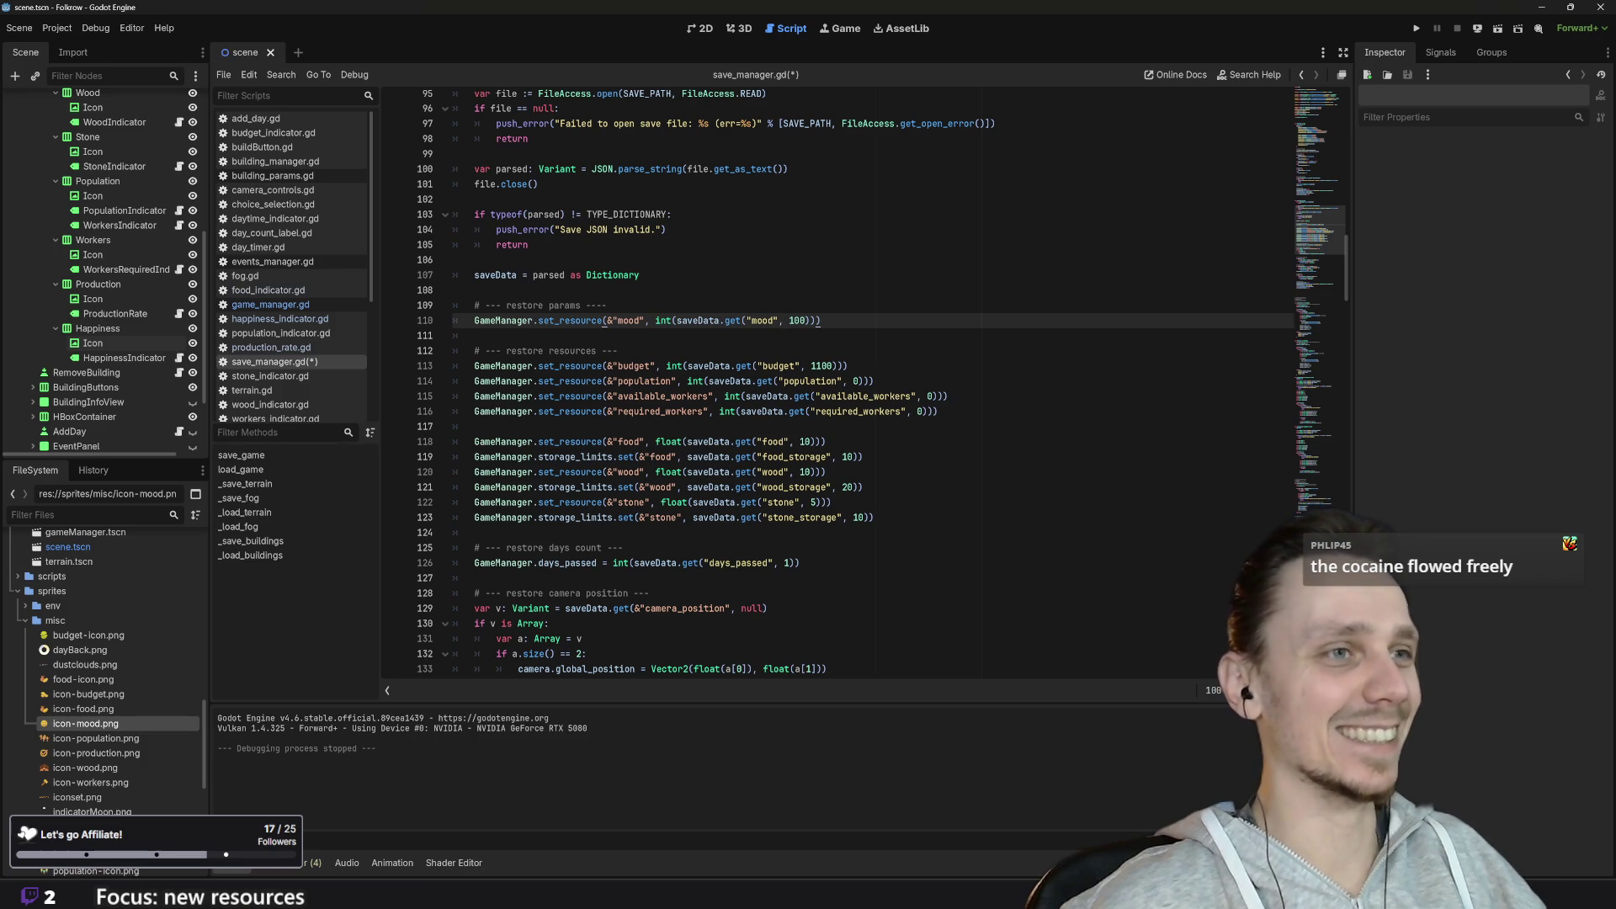
{"action": "key", "text": "ctrl+s"}
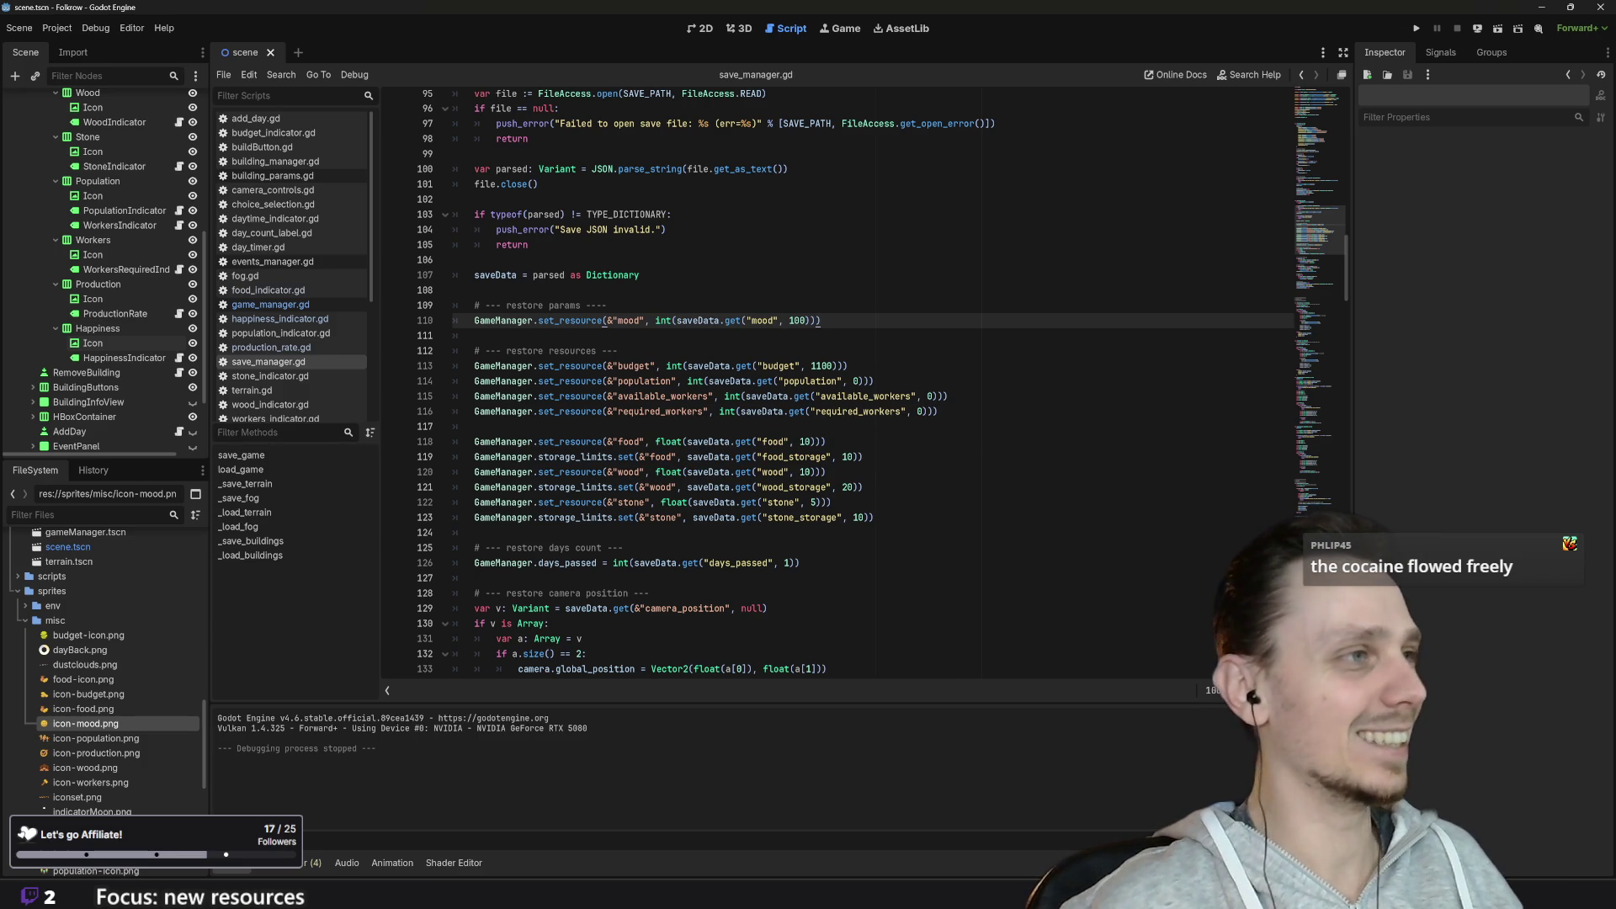
{"action": "left_click", "coordinate": [813, 366]}
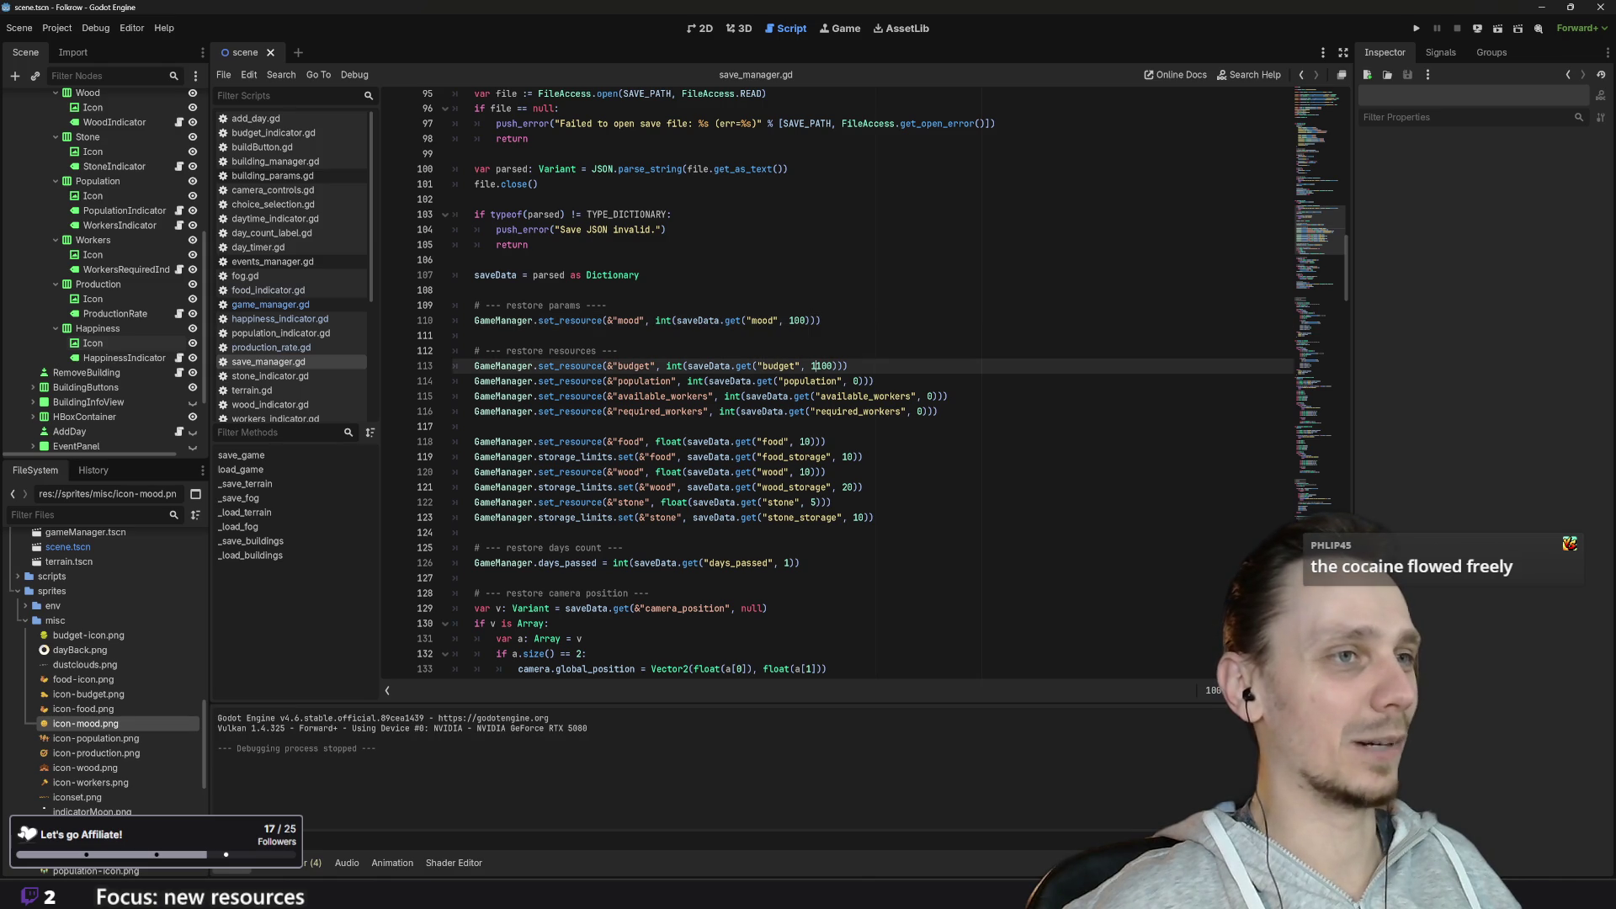
{"action": "left_click", "coordinate": [272, 304]}
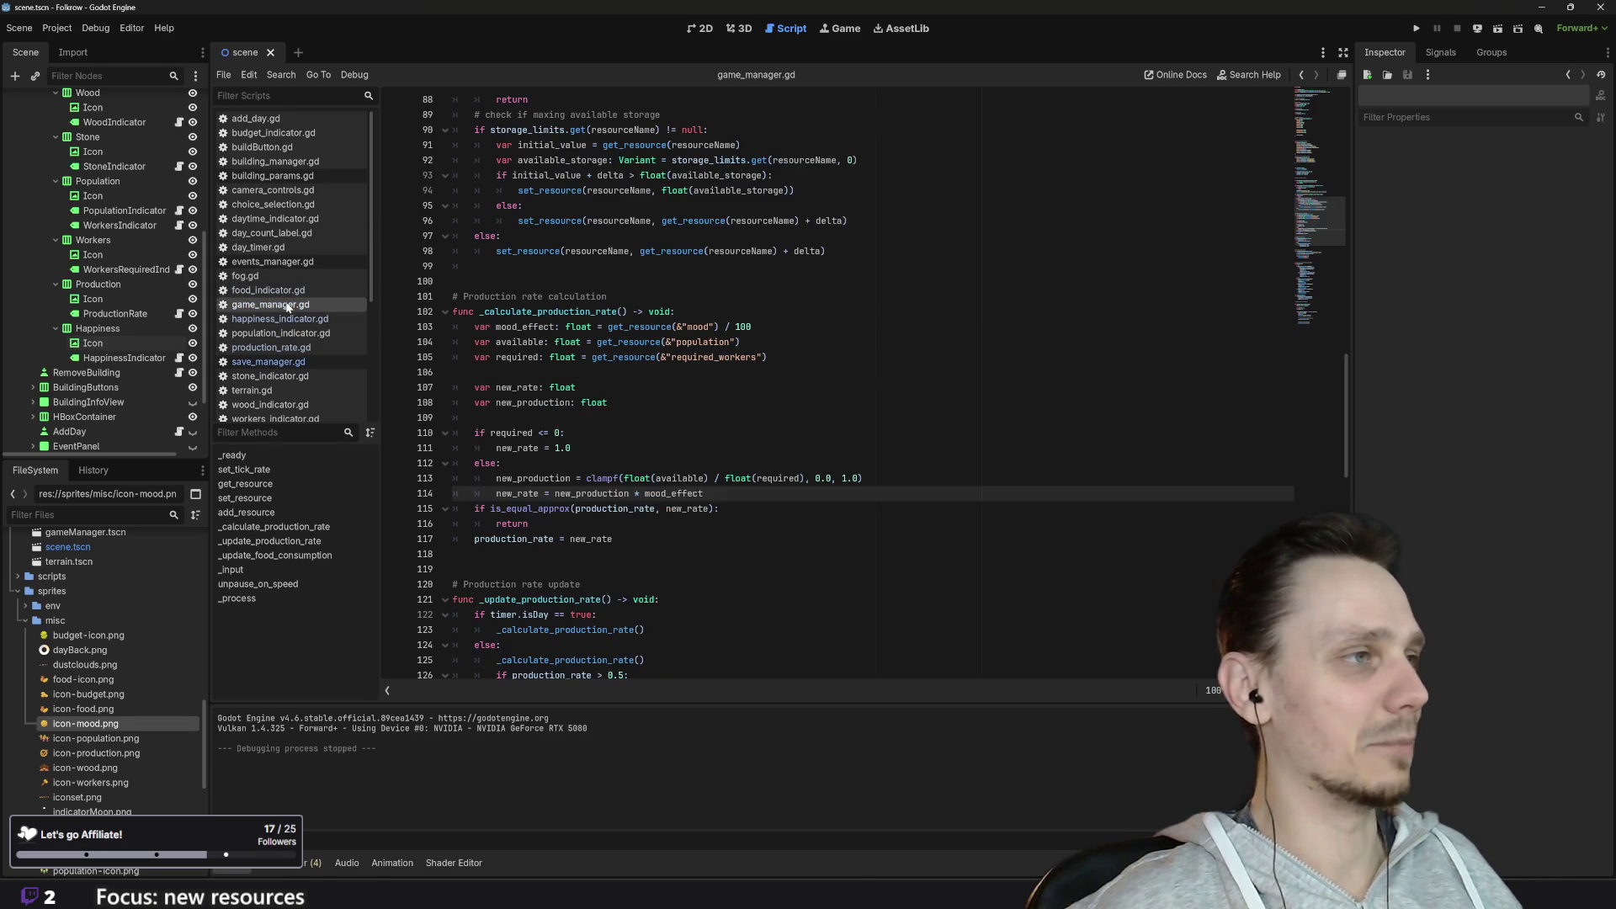
Step: Scroll through game_manager.gd's start parameters, then return to save_manager.gd
{"action": "scroll", "coordinate": [837, 383], "scroll_direction": "up", "scroll_amount": 14}
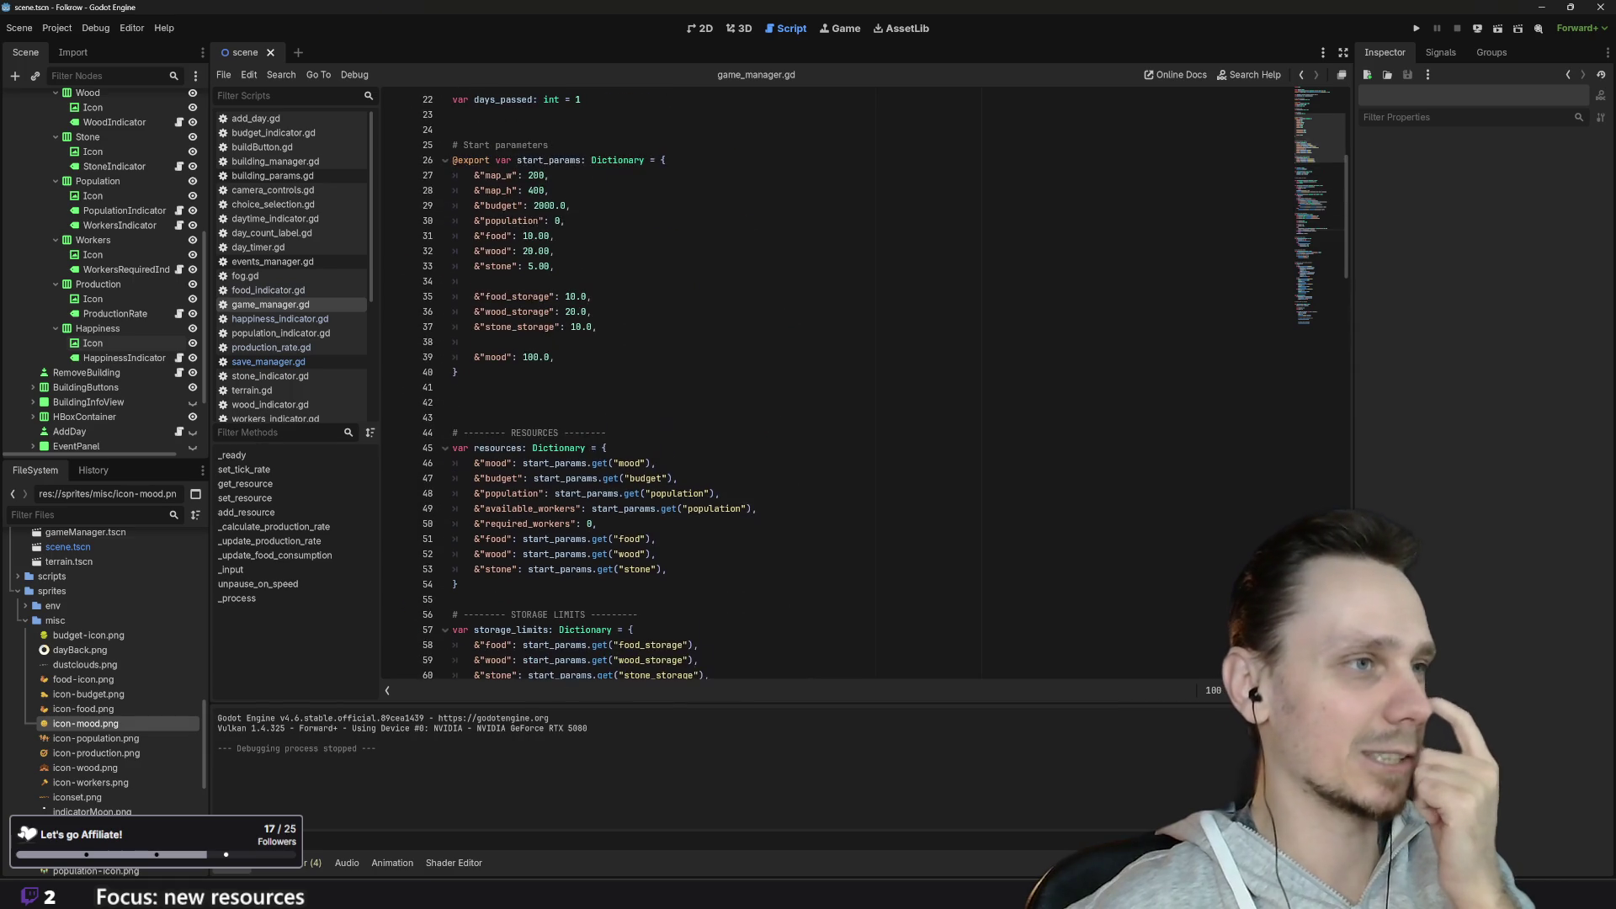
{"action": "scroll", "coordinate": [837, 383], "scroll_direction": "up", "scroll_amount": 7}
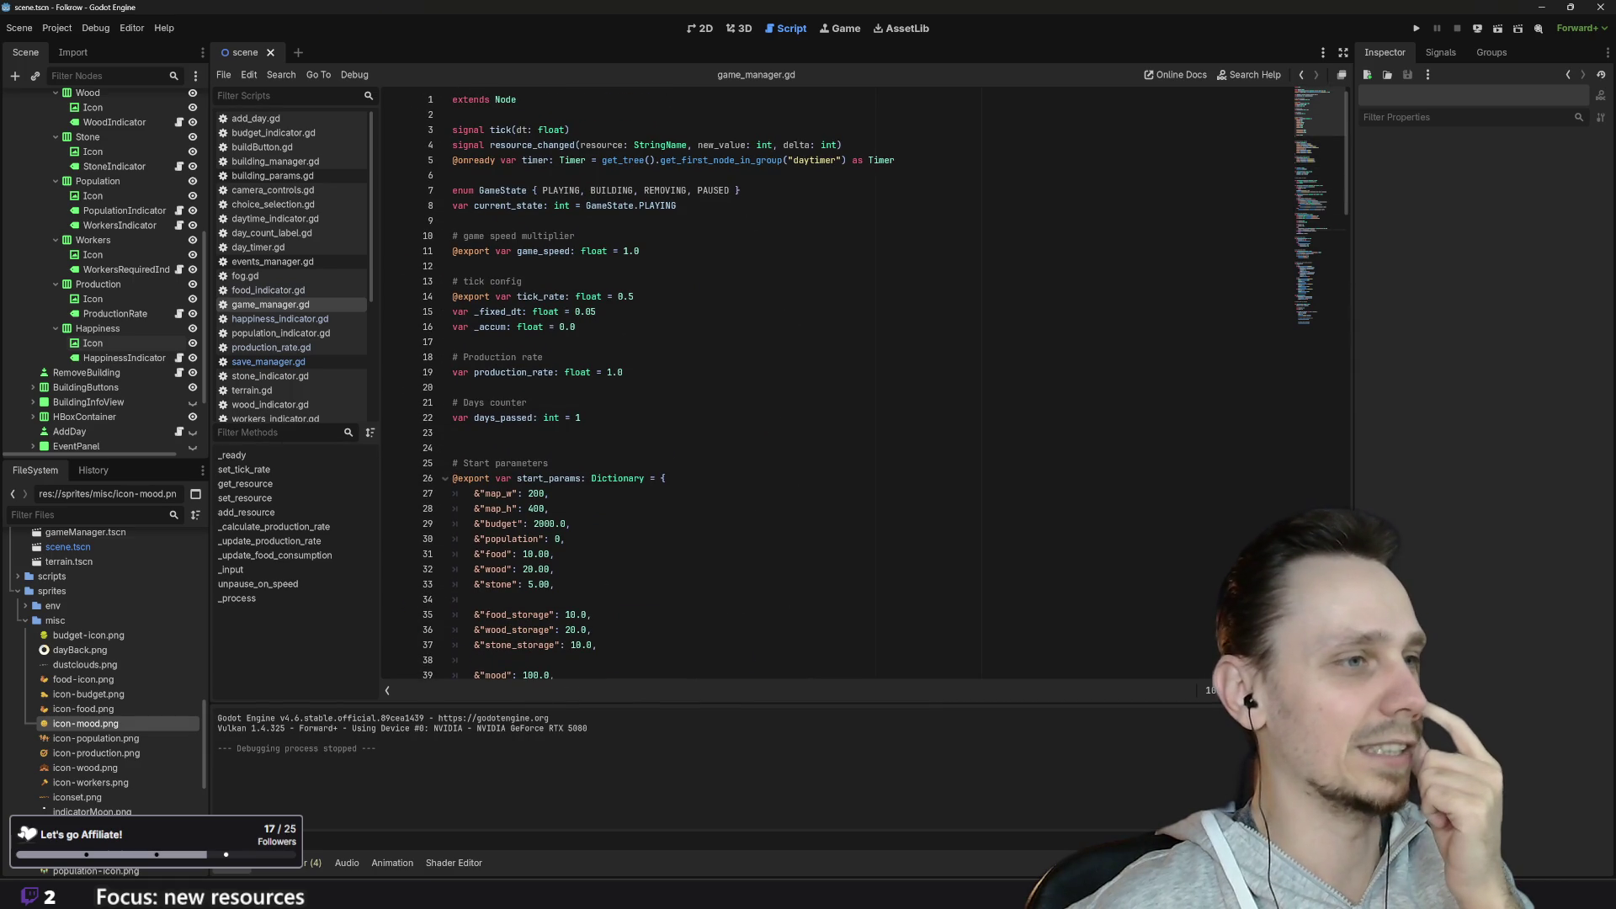
{"action": "scroll", "coordinate": [838, 384], "scroll_direction": "down", "scroll_amount": 4}
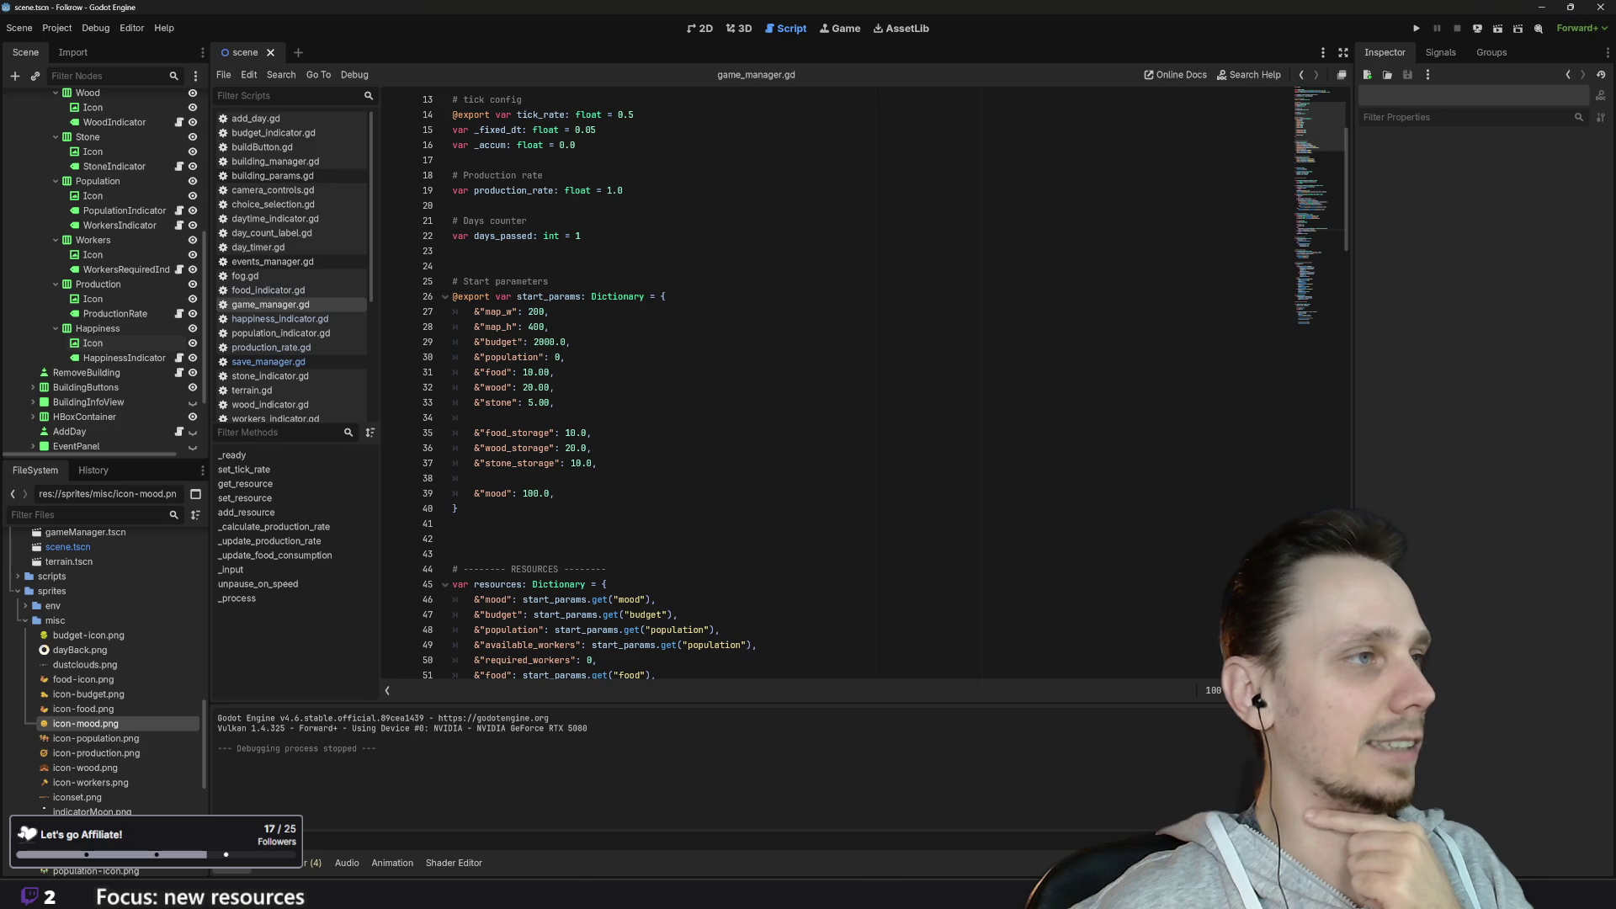
{"action": "left_click", "coordinate": [269, 362]}
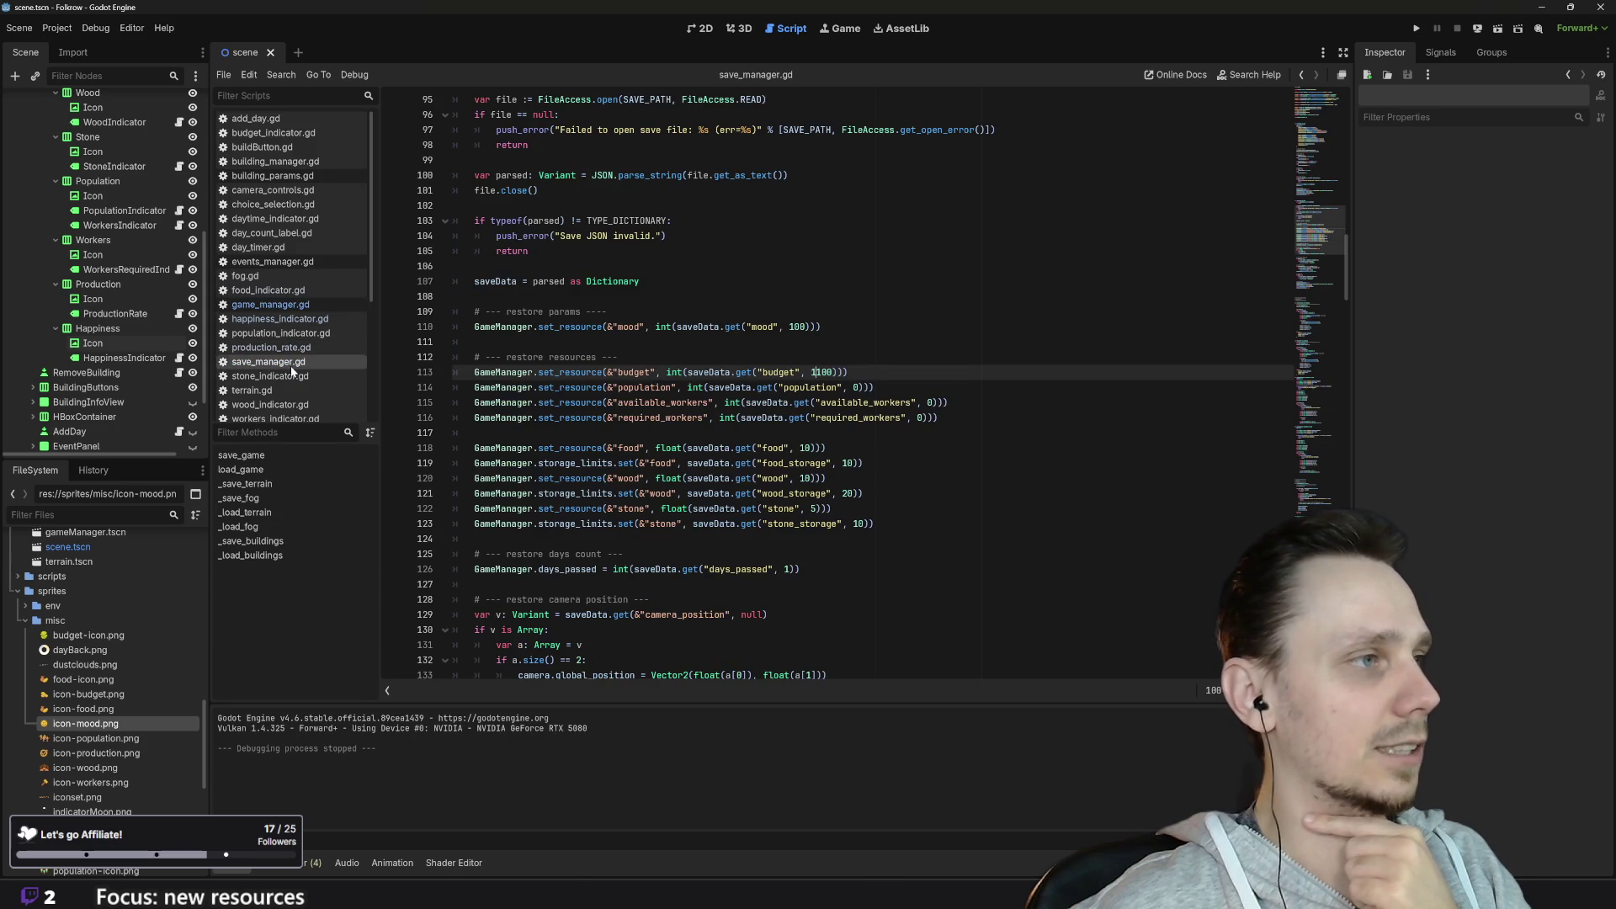
Step: Change the budget default on line 113 to 2000
{"action": "key", "text": "BackSpace"}
{"action": "key", "text": "BackSpace"}
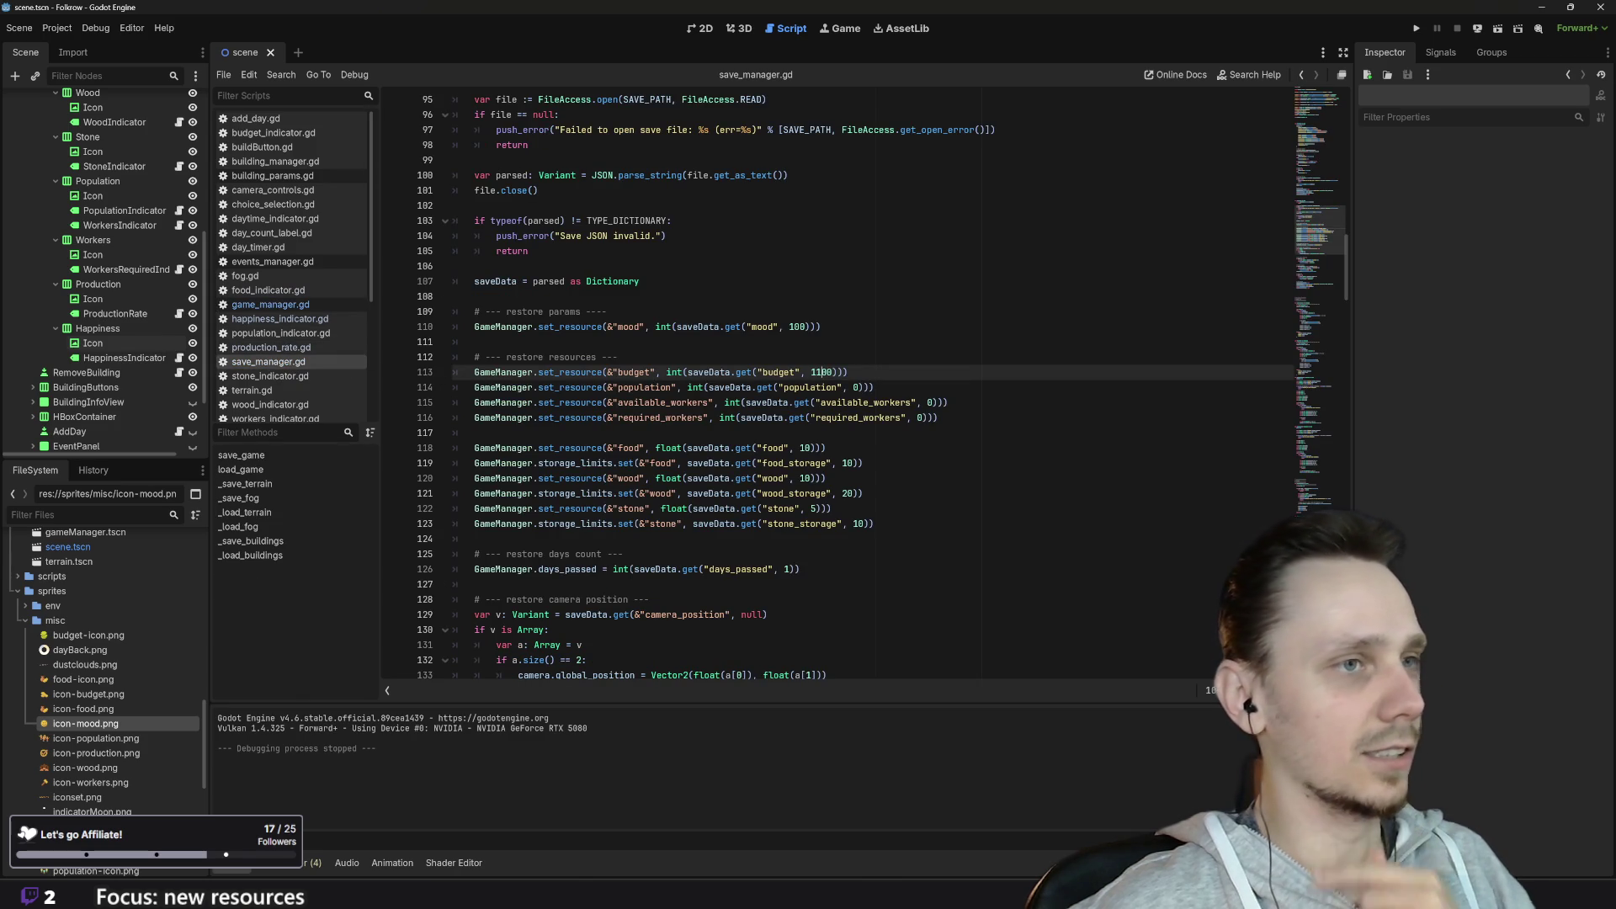
{"action": "type", "text": "20"}
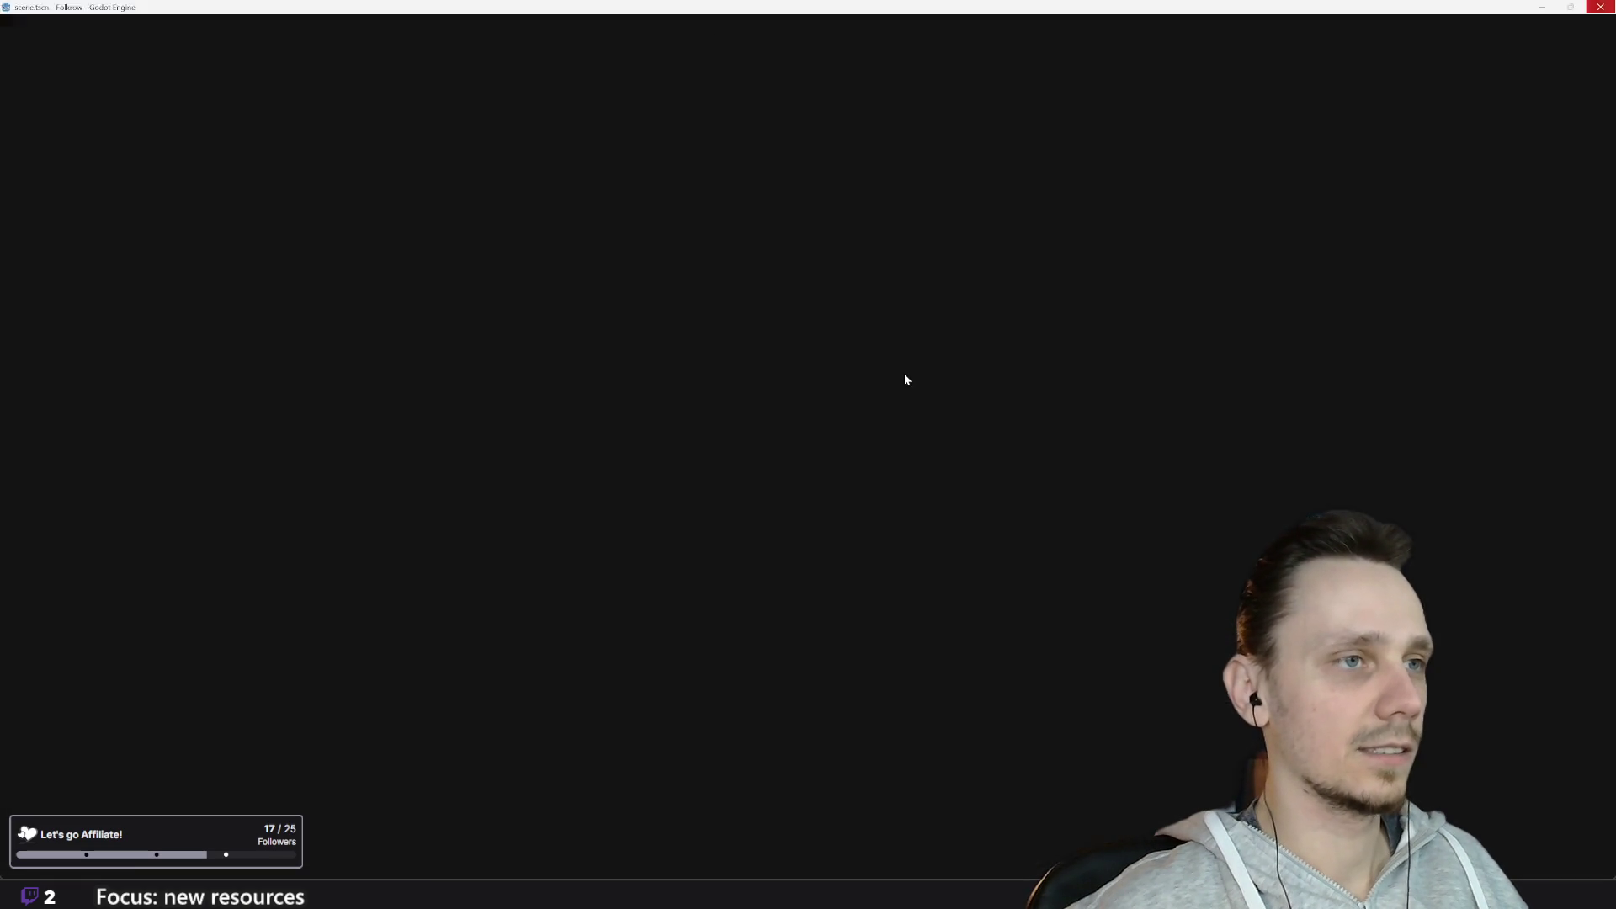
{"action": "left_click", "coordinate": [905, 375]}
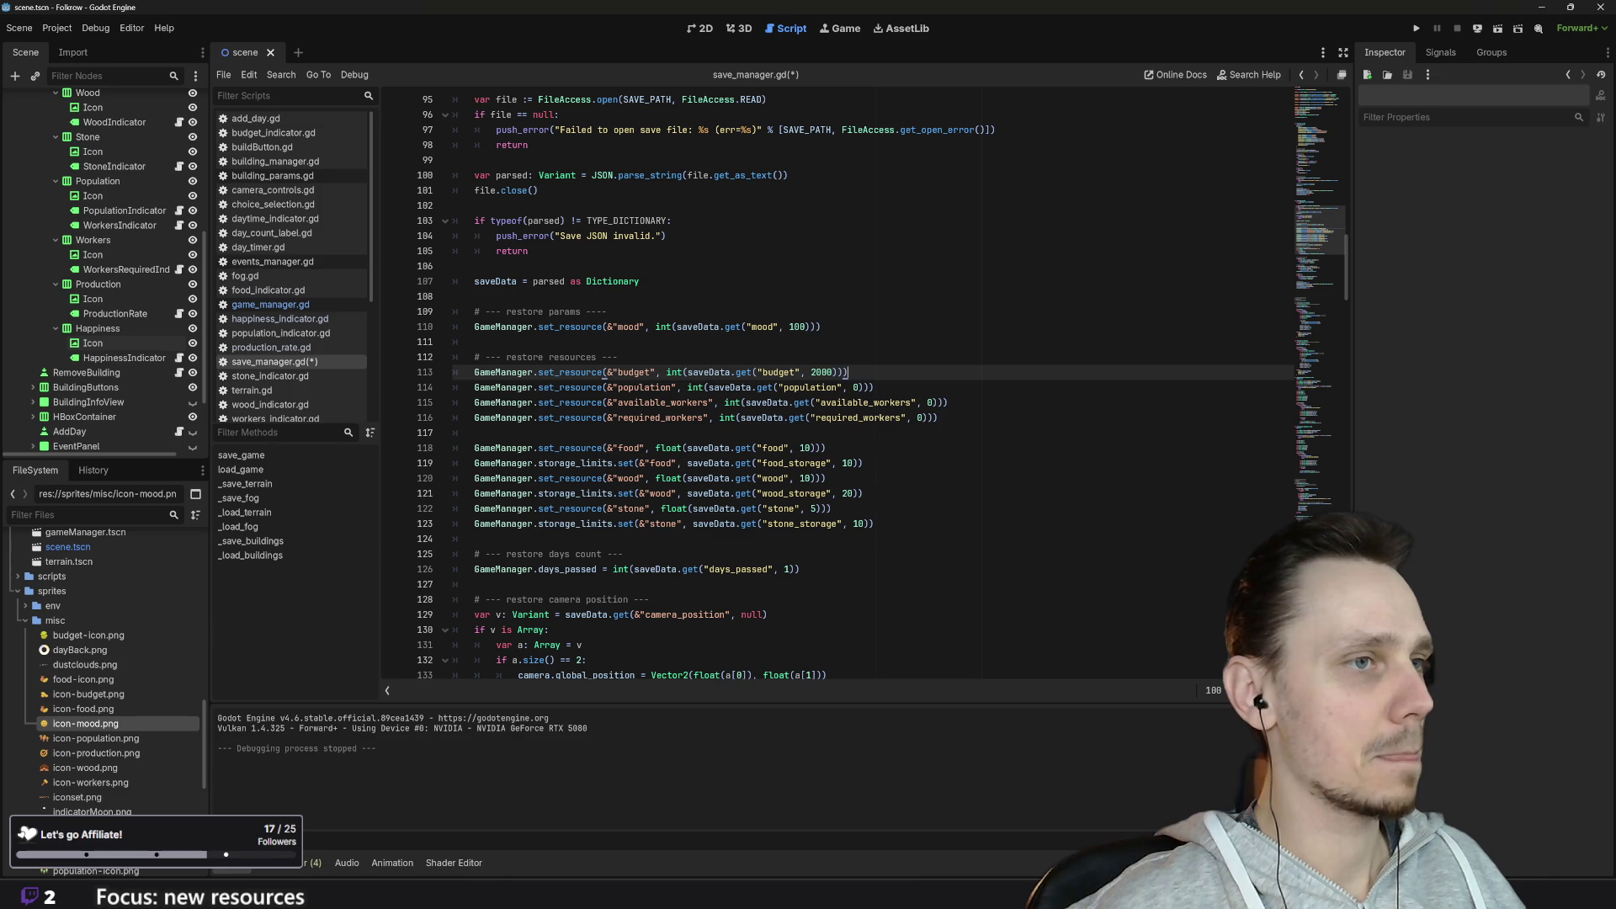
Step: Change the wood default on line 120 from 10 to 20 and run the game
{"action": "left_click", "coordinate": [805, 478]}
{"action": "key", "text": "BackSpace"}
{"action": "type", "text": "2"}
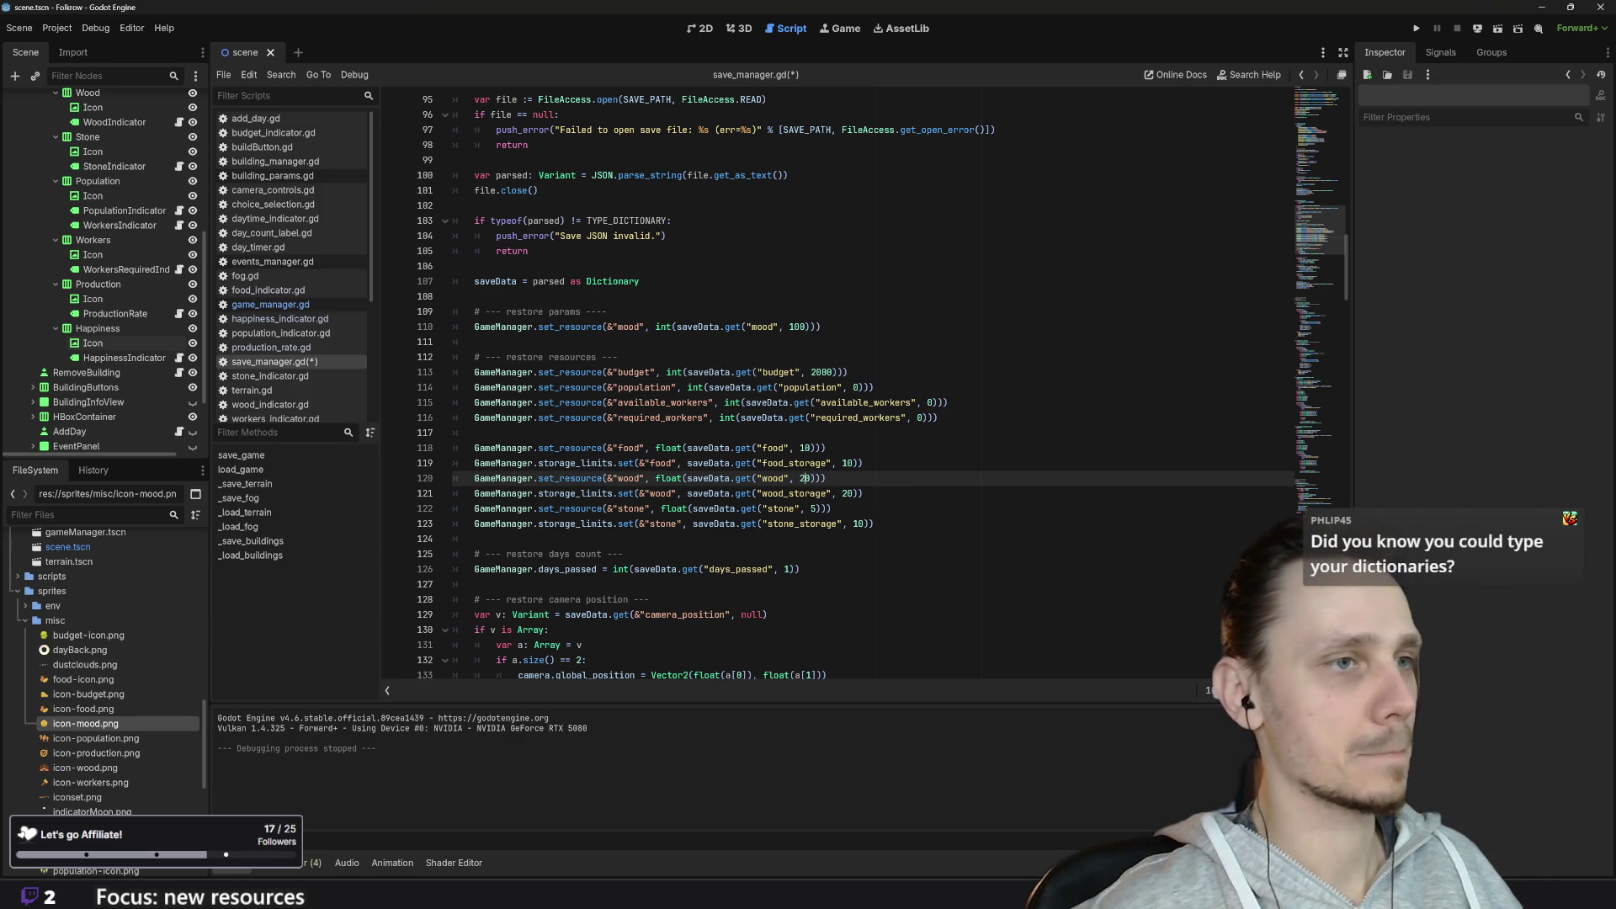
{"action": "left_click", "coordinate": [874, 524]}
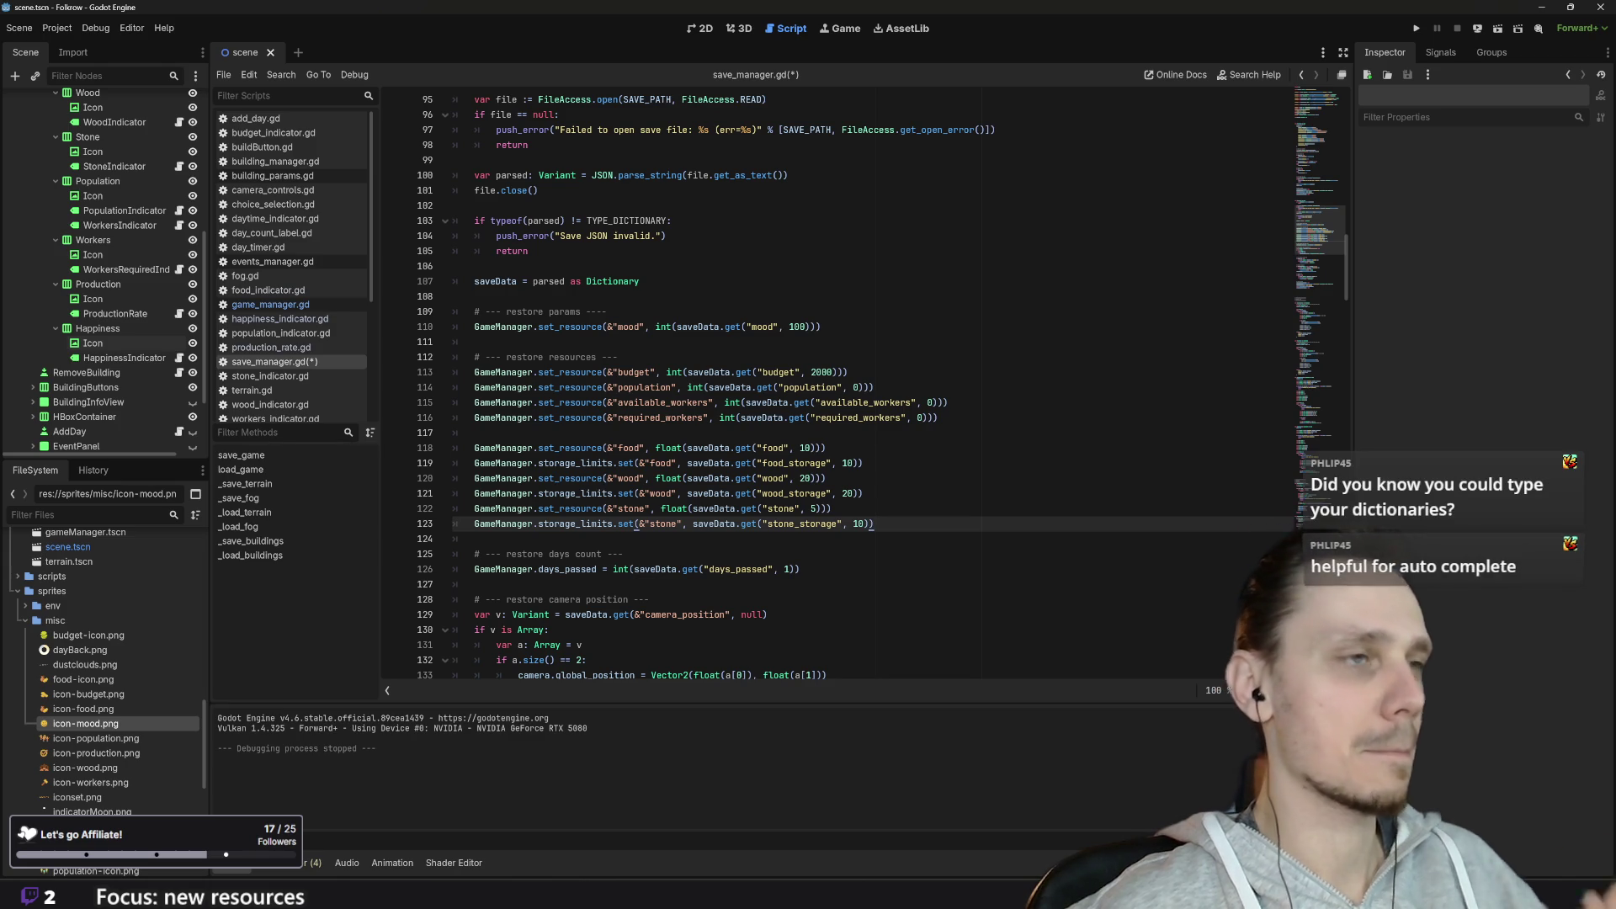
{"action": "scroll", "coordinate": [637, 528], "scroll_direction": "up", "scroll_amount": 4}
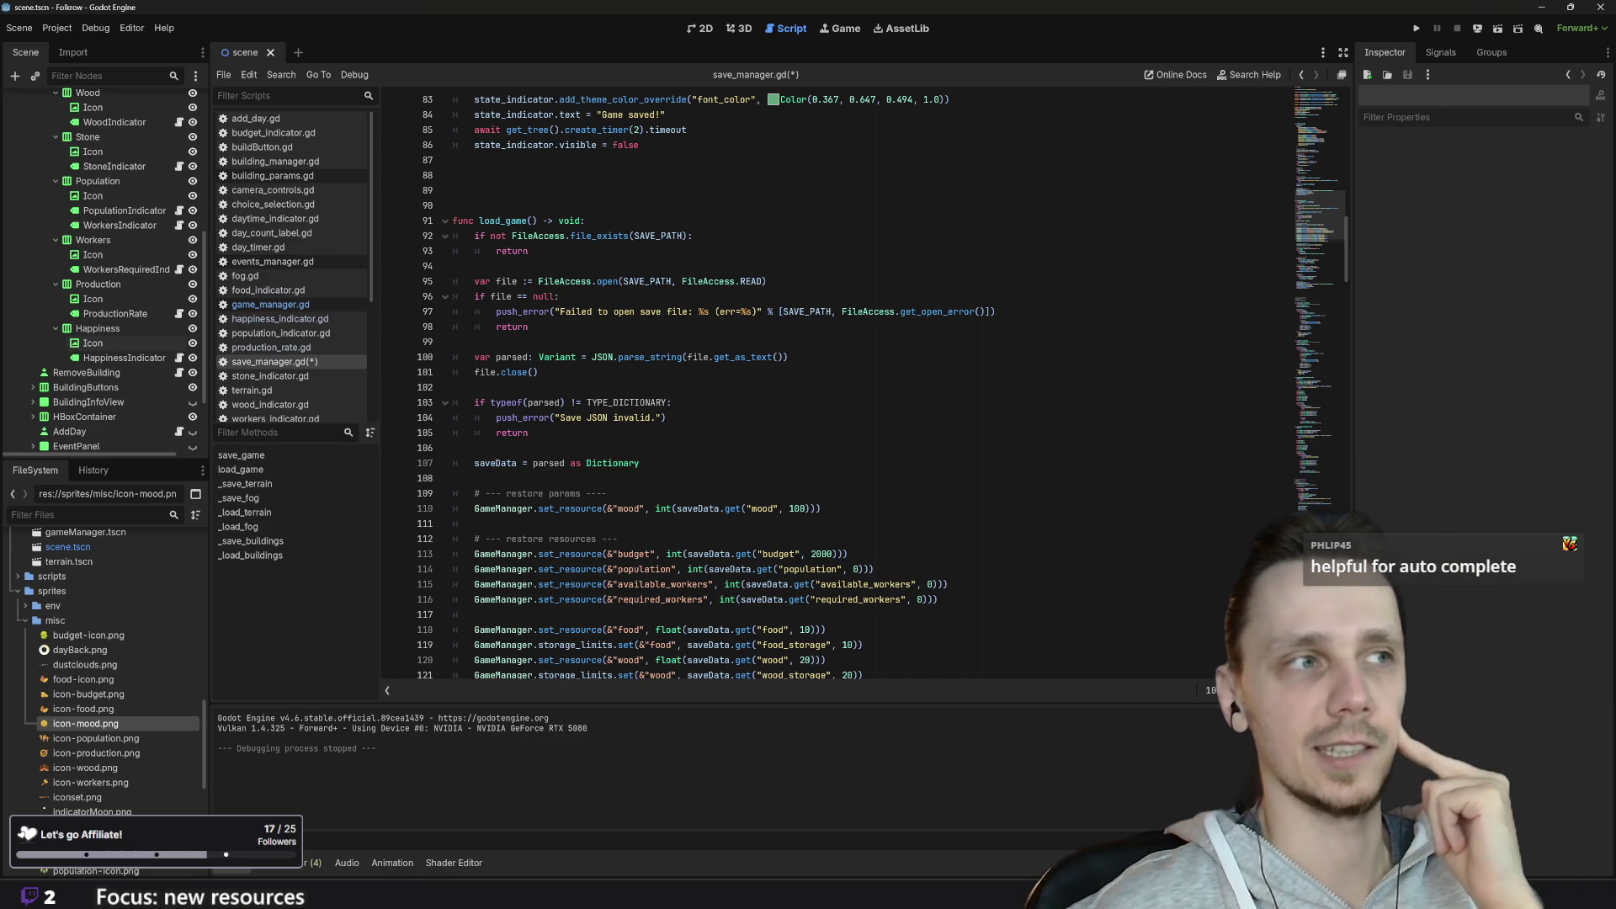
{"action": "scroll", "coordinate": [841, 387], "scroll_direction": "down", "scroll_amount": 4}
{"action": "type", "text": "GameManager.storage_limits.set(&\"stone\", saveData.get(\"stone_storage\", 10))"}
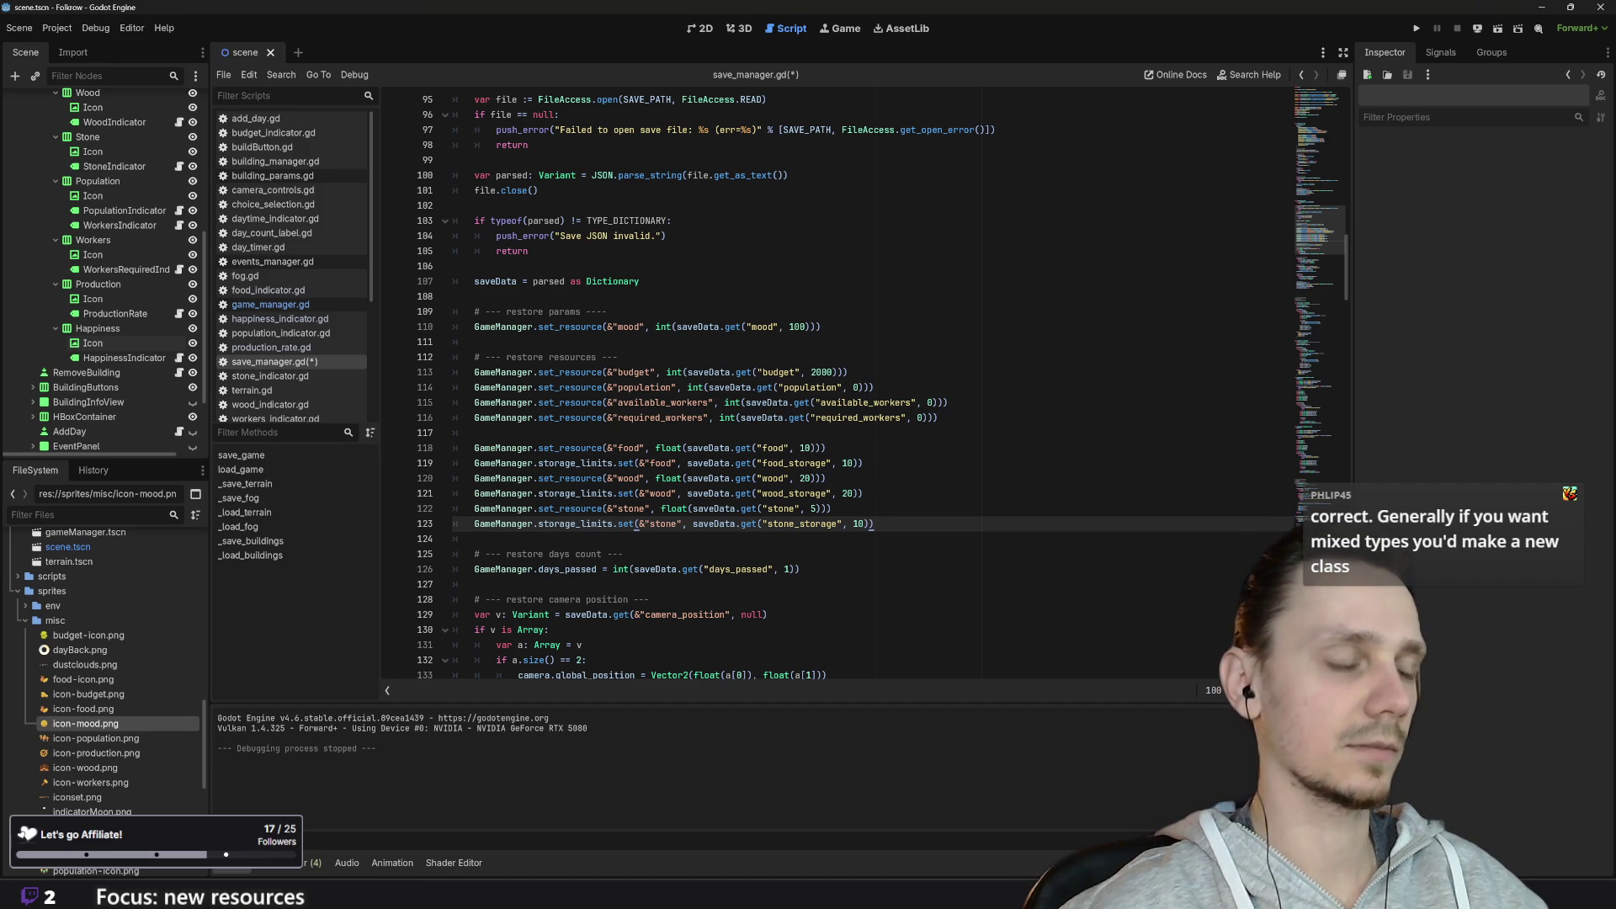
{"action": "scroll", "coordinate": [636, 527], "scroll_direction": "up", "scroll_amount": 6}
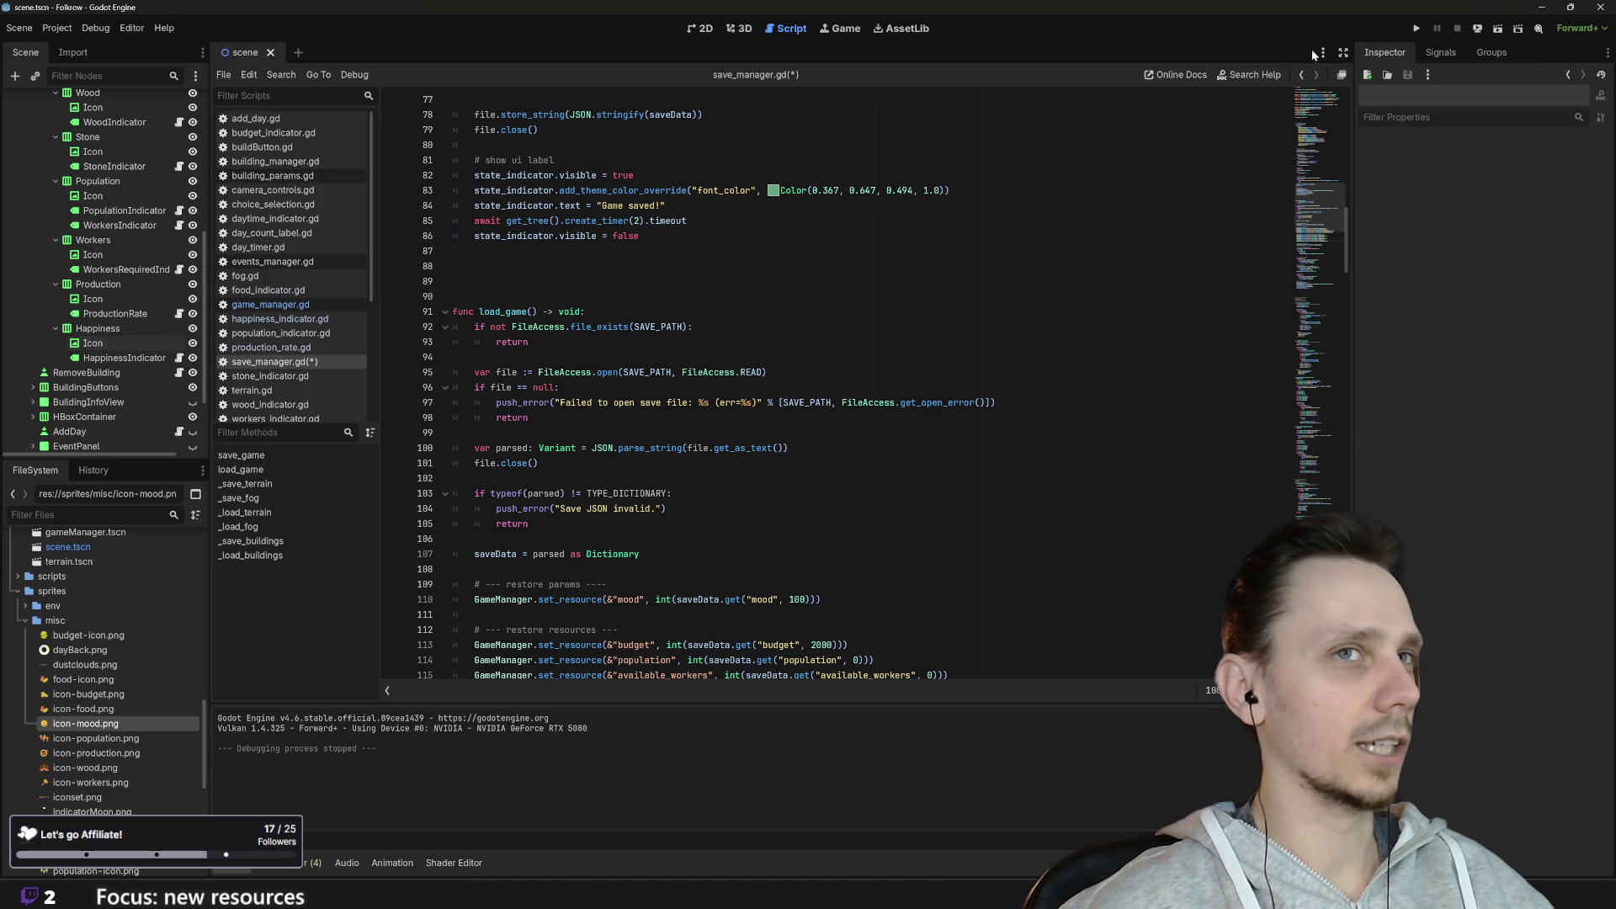
{"action": "left_click", "coordinate": [1420, 29]}
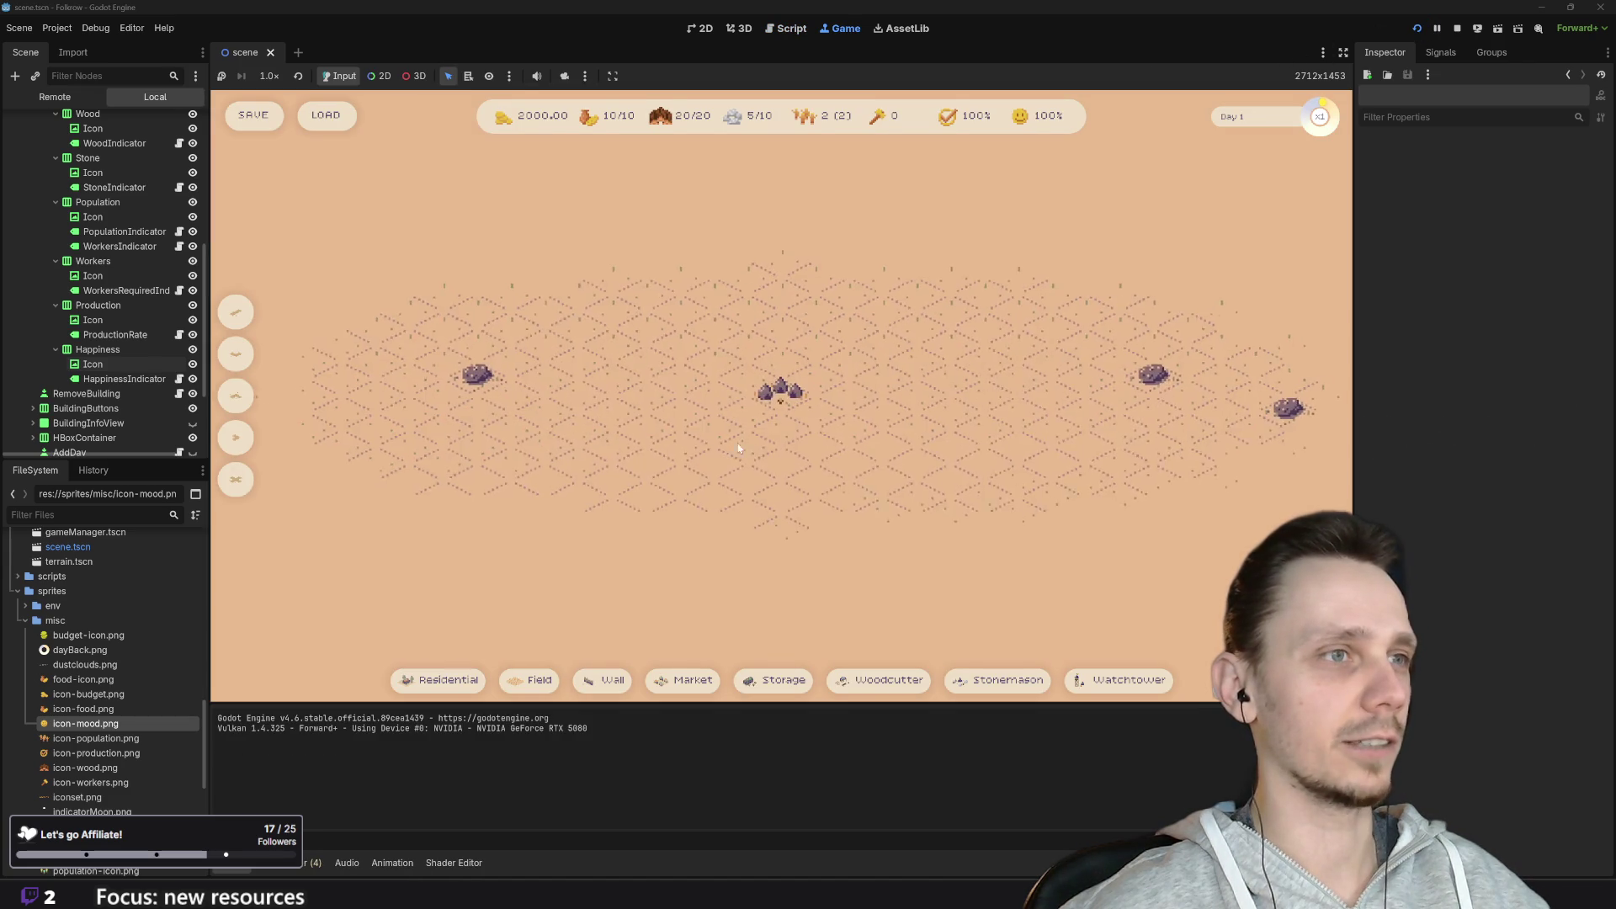
Step: In the running game, load the saved village, save, restart, and load it again to verify it is restored
{"action": "scroll", "coordinate": [749, 453], "scroll_direction": "down", "scroll_amount": 2}
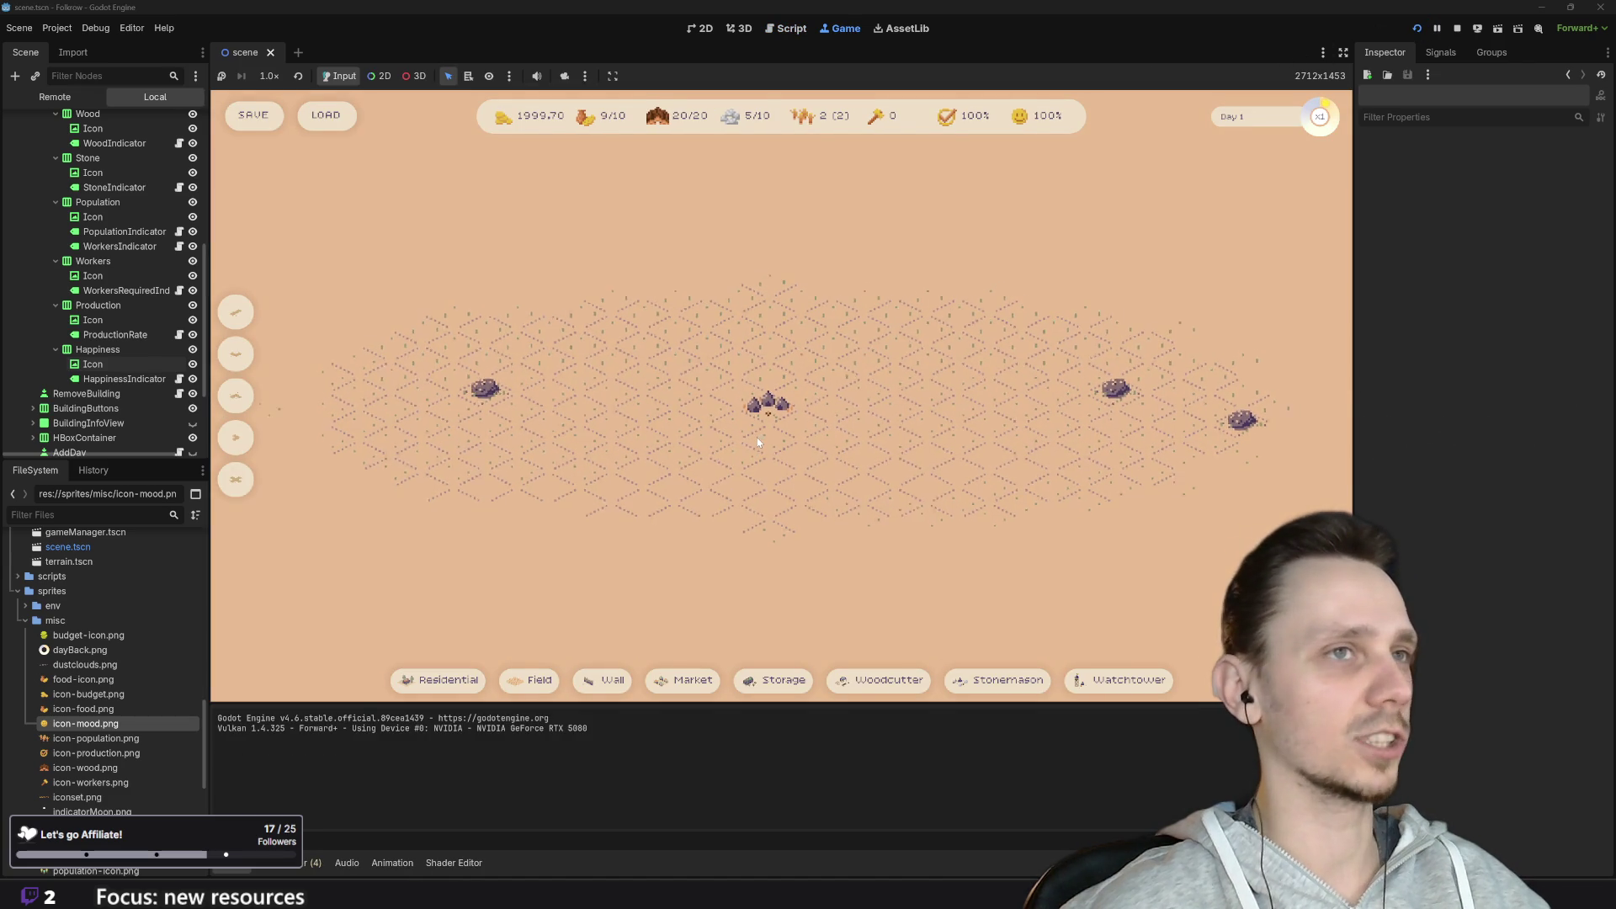
{"action": "left_click", "coordinate": [333, 118]}
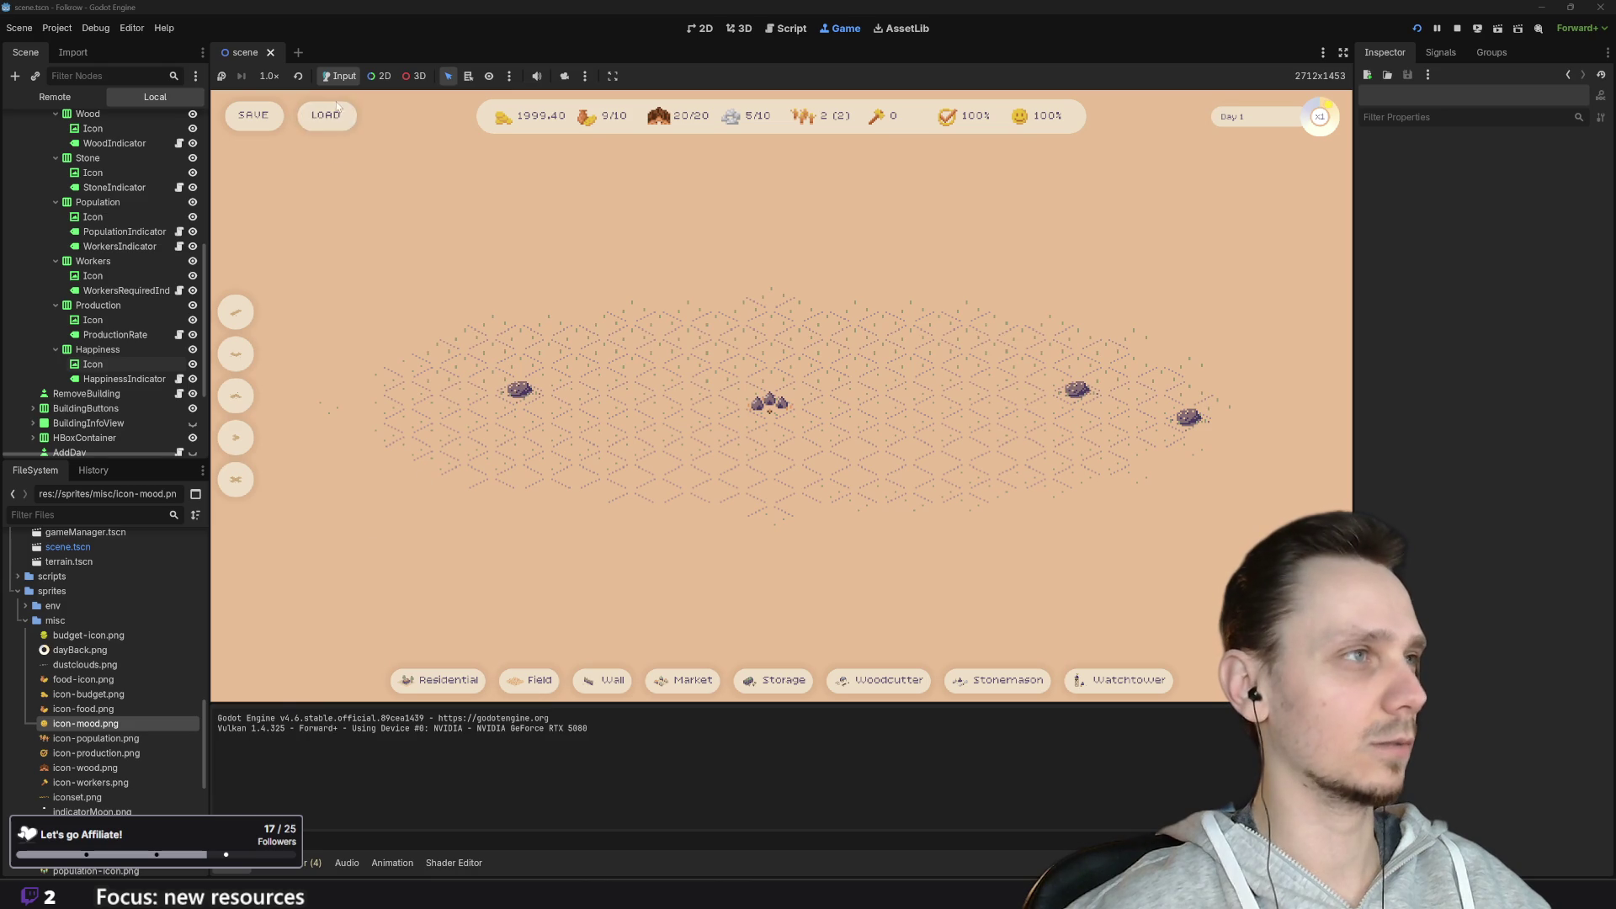
{"action": "left_click", "coordinate": [333, 118]}
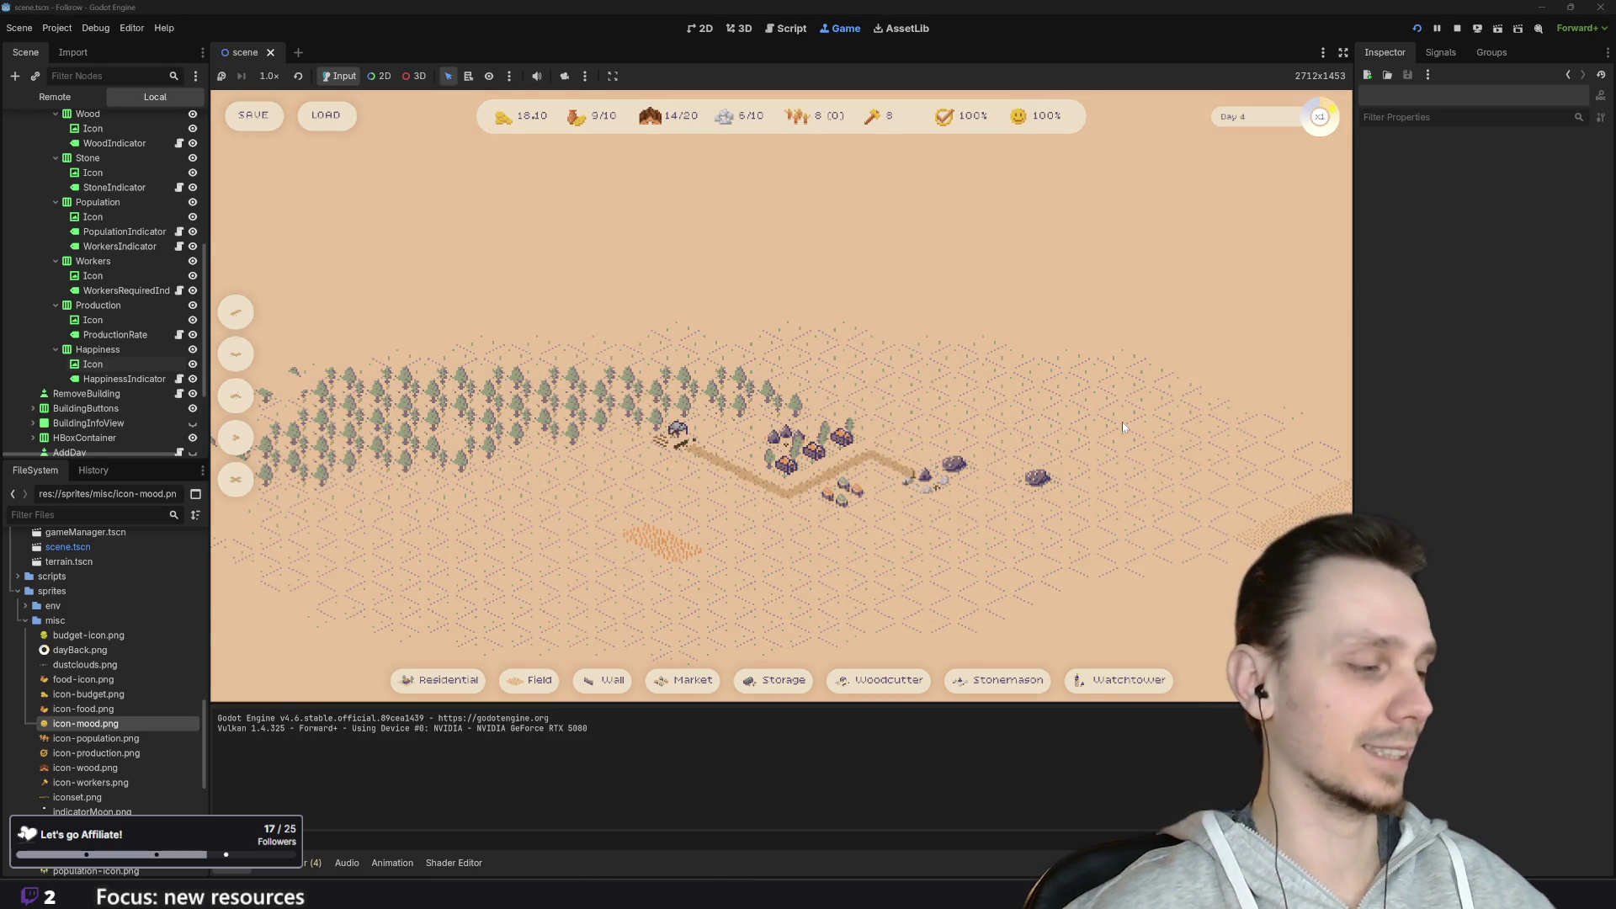
{"action": "scroll", "coordinate": [741, 495], "scroll_direction": "up", "scroll_amount": 4}
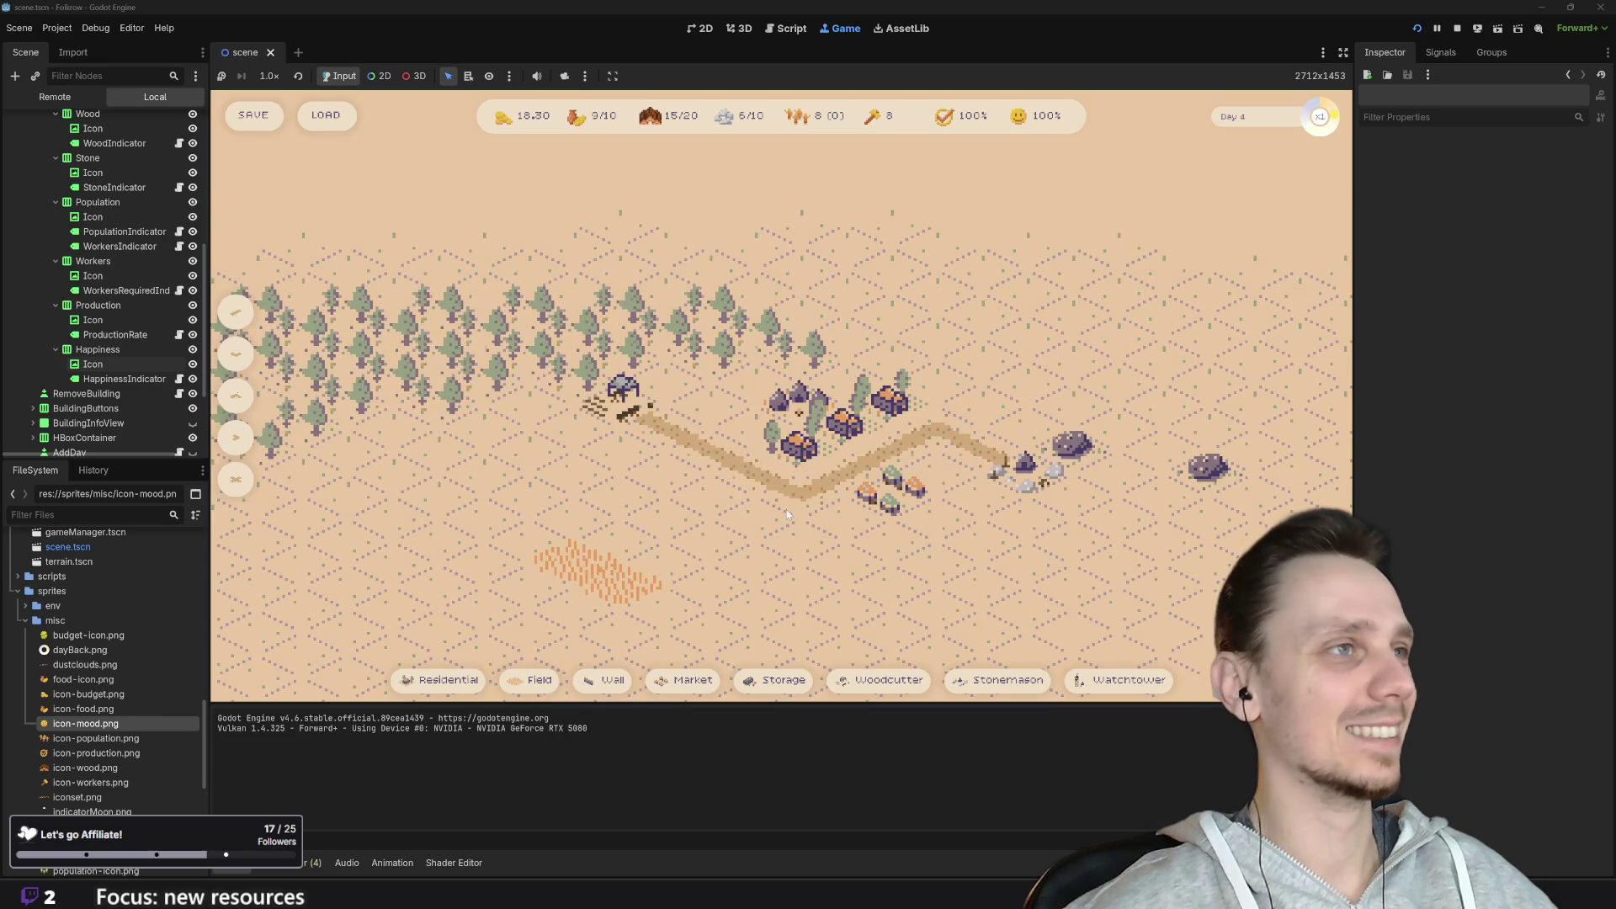
{"action": "left_click", "coordinate": [254, 114]}
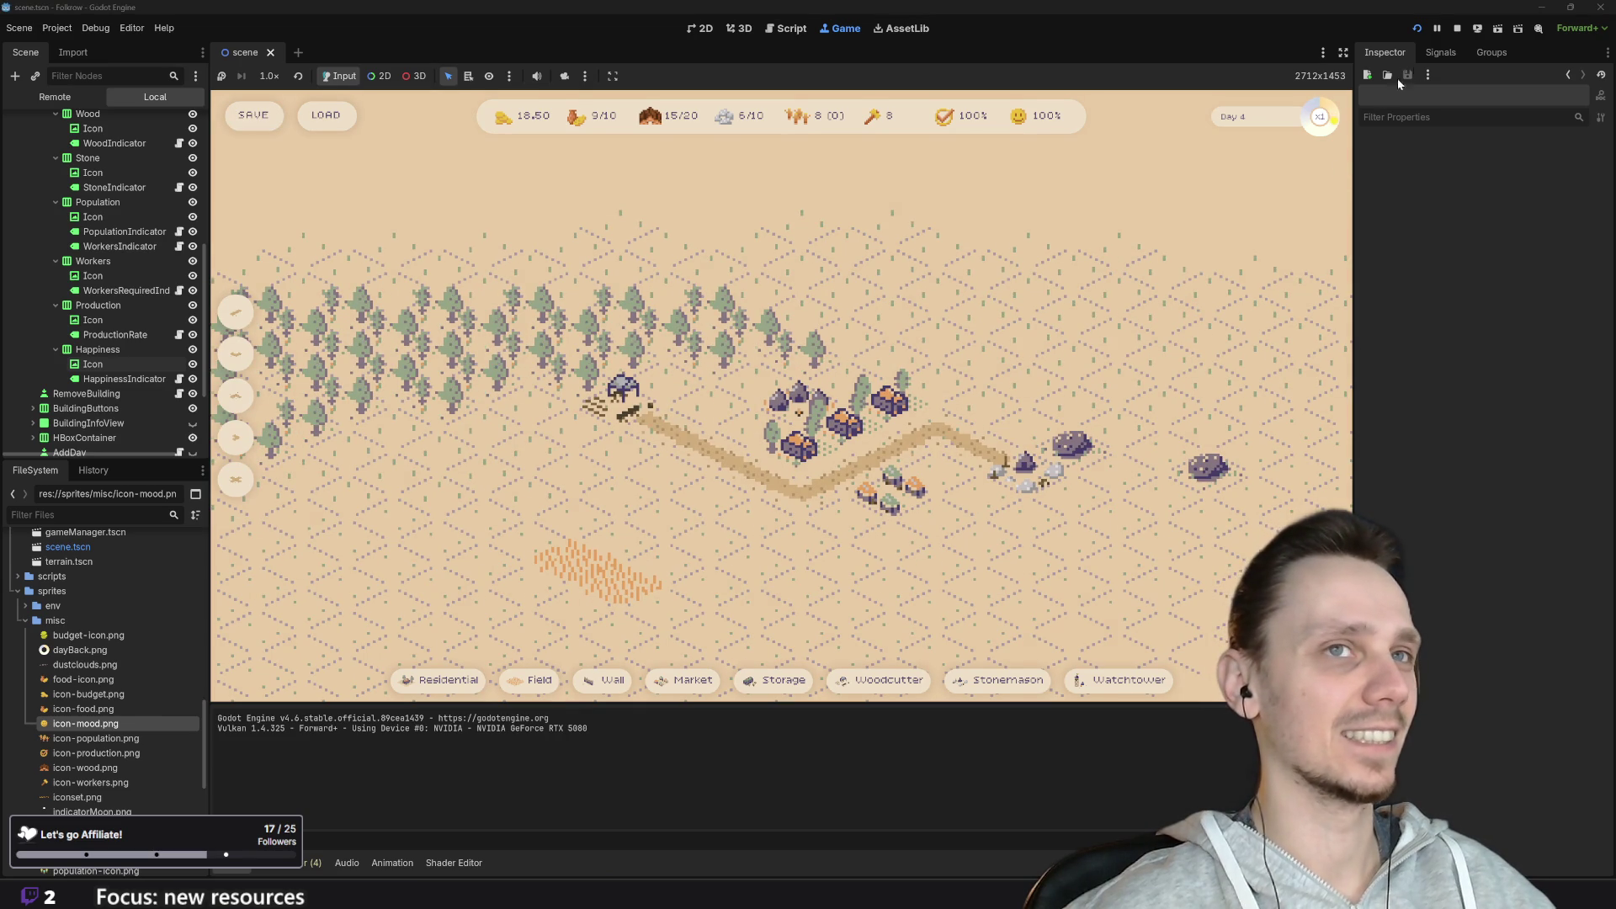
{"action": "left_click", "coordinate": [1416, 30]}
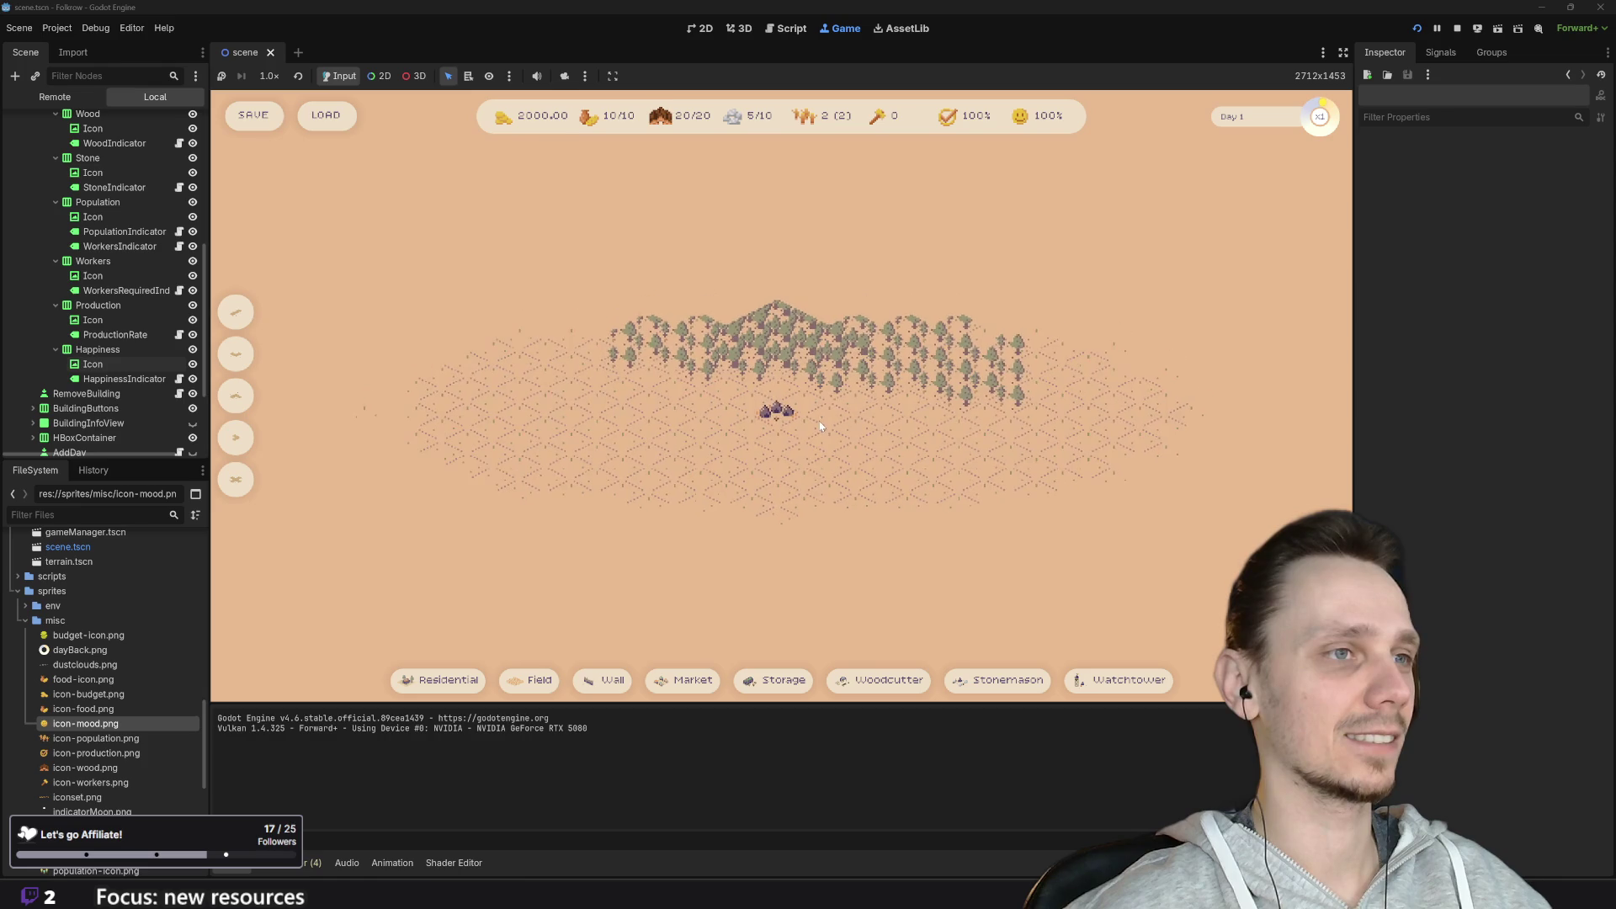
{"action": "left_click", "coordinate": [323, 121]}
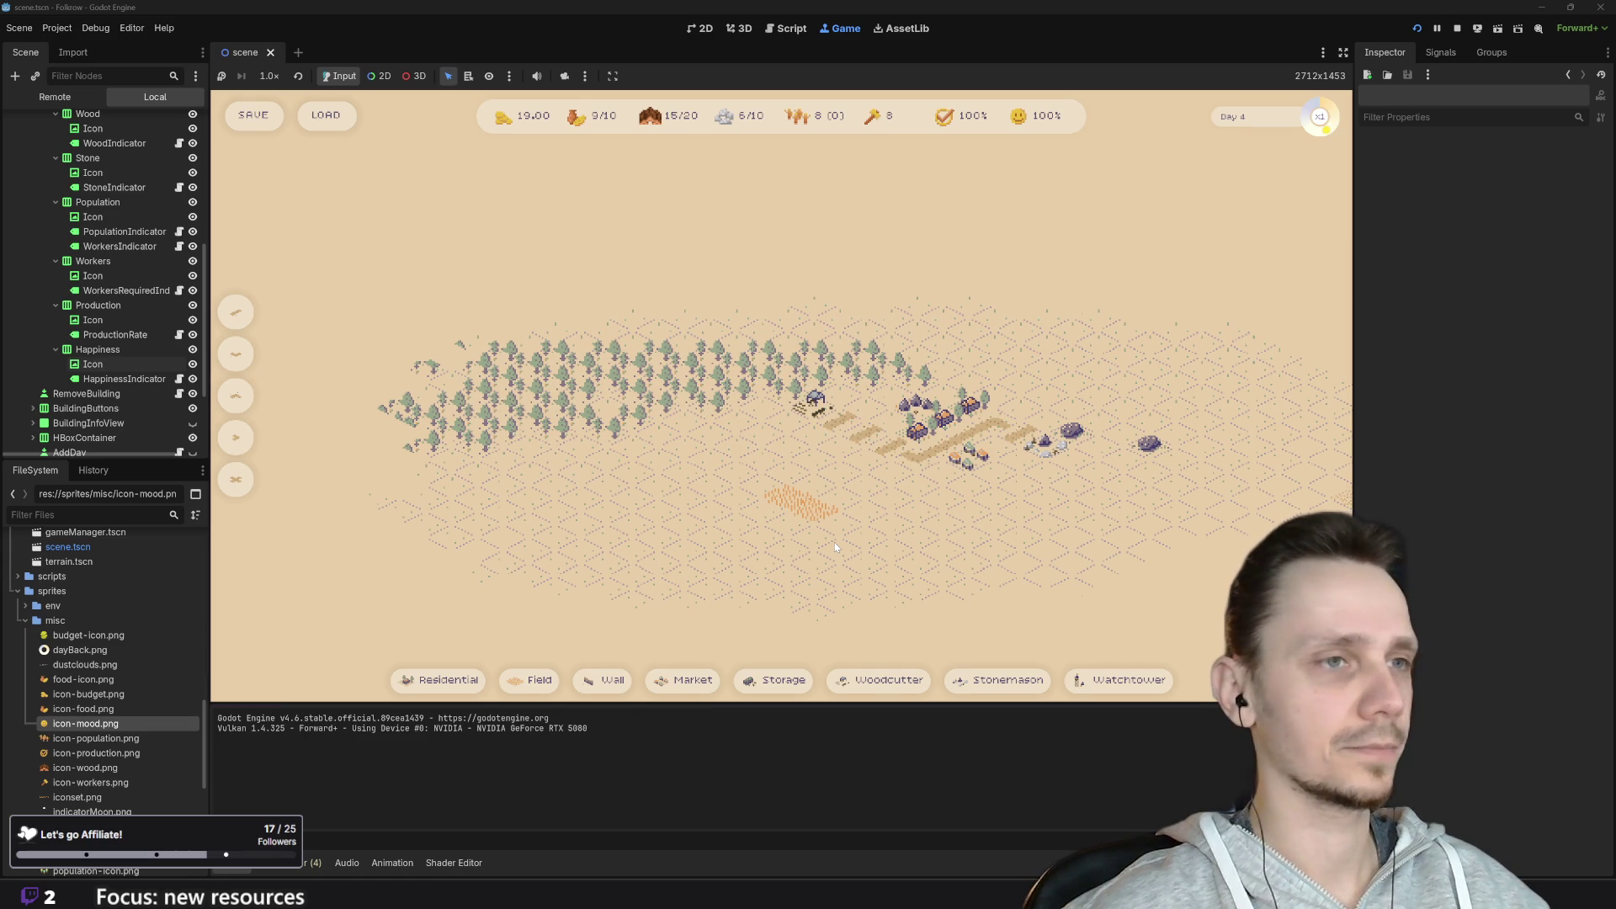
Step: Stop the running game and open a new tab in Chrome
{"action": "scroll", "coordinate": [835, 543], "scroll_direction": "up", "scroll_amount": 3}
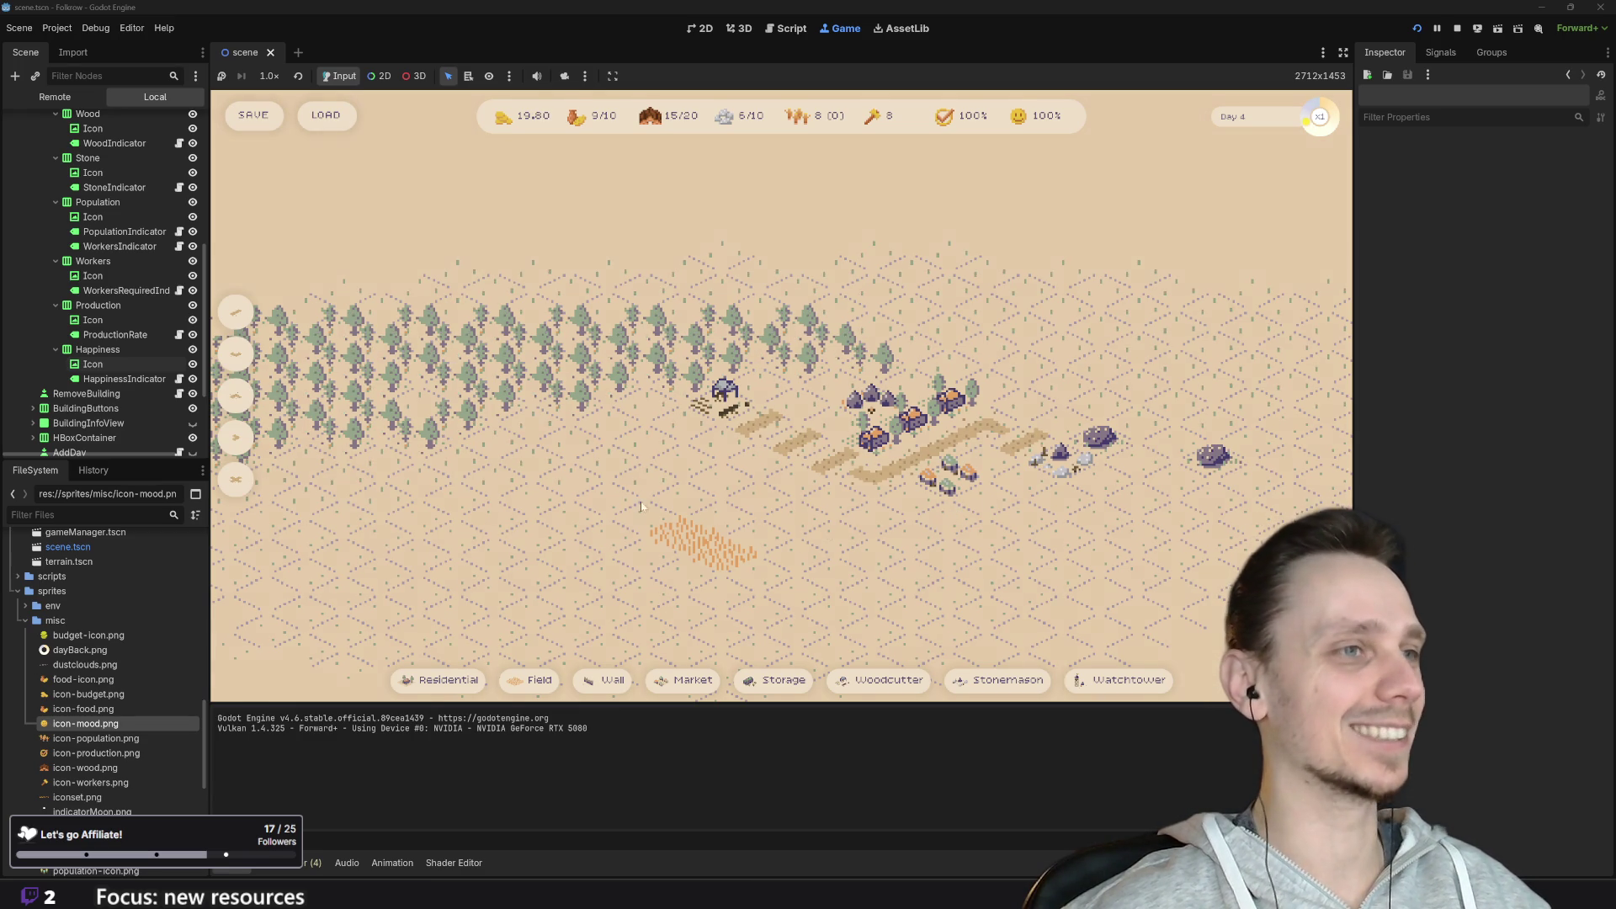
{"action": "scroll", "coordinate": [640, 506], "scroll_direction": "down", "scroll_amount": 5}
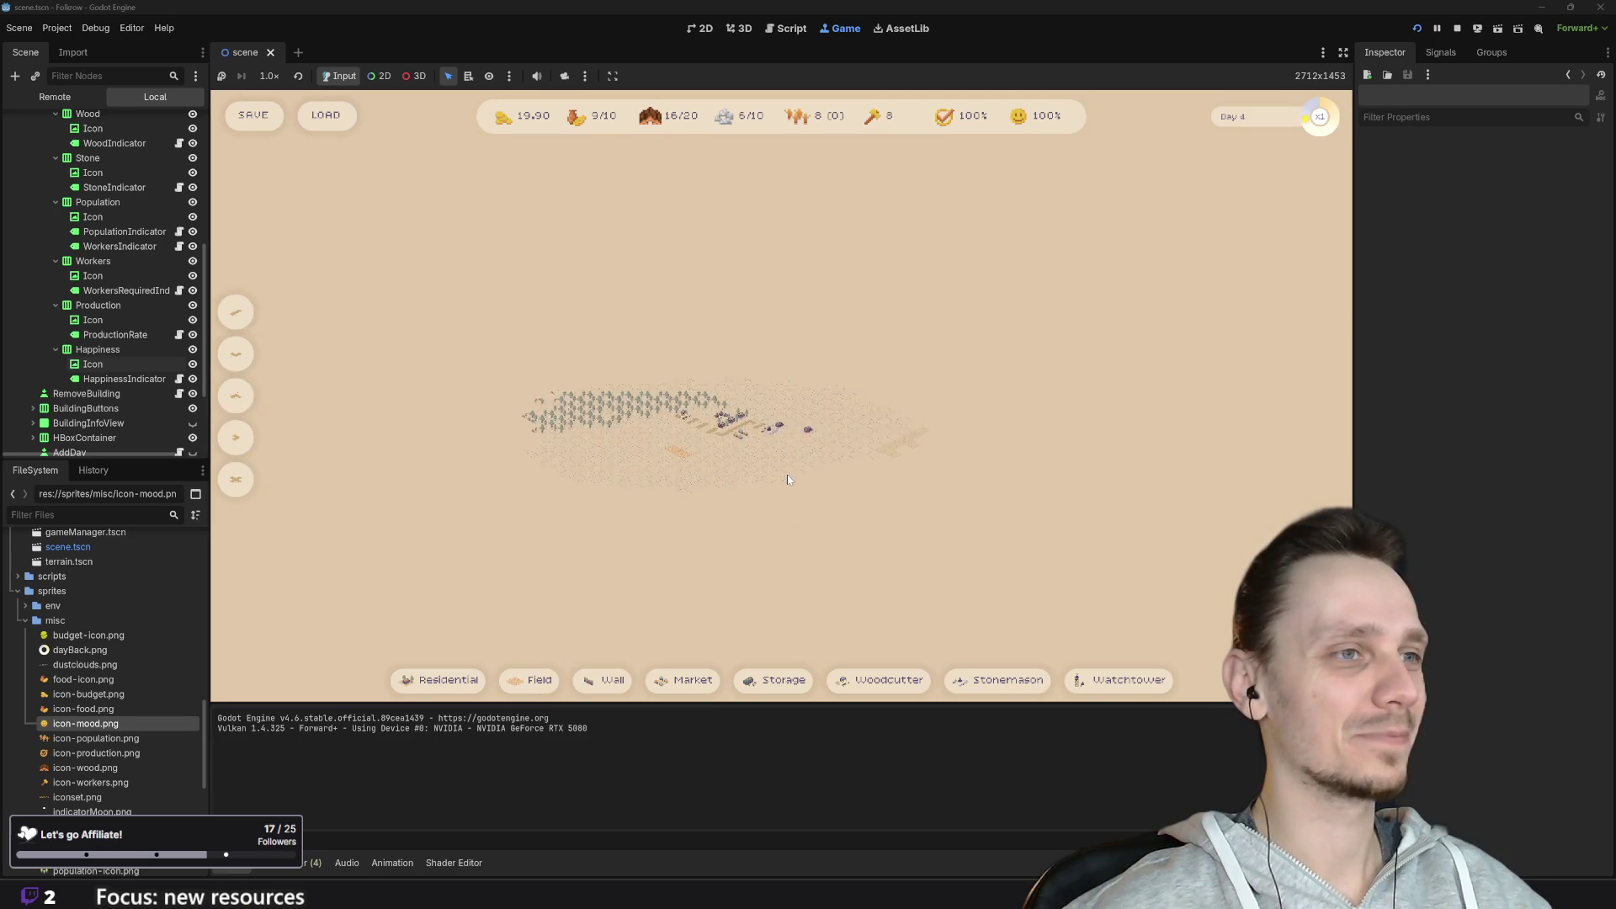
{"action": "scroll", "coordinate": [788, 479], "scroll_direction": "up", "scroll_amount": 5}
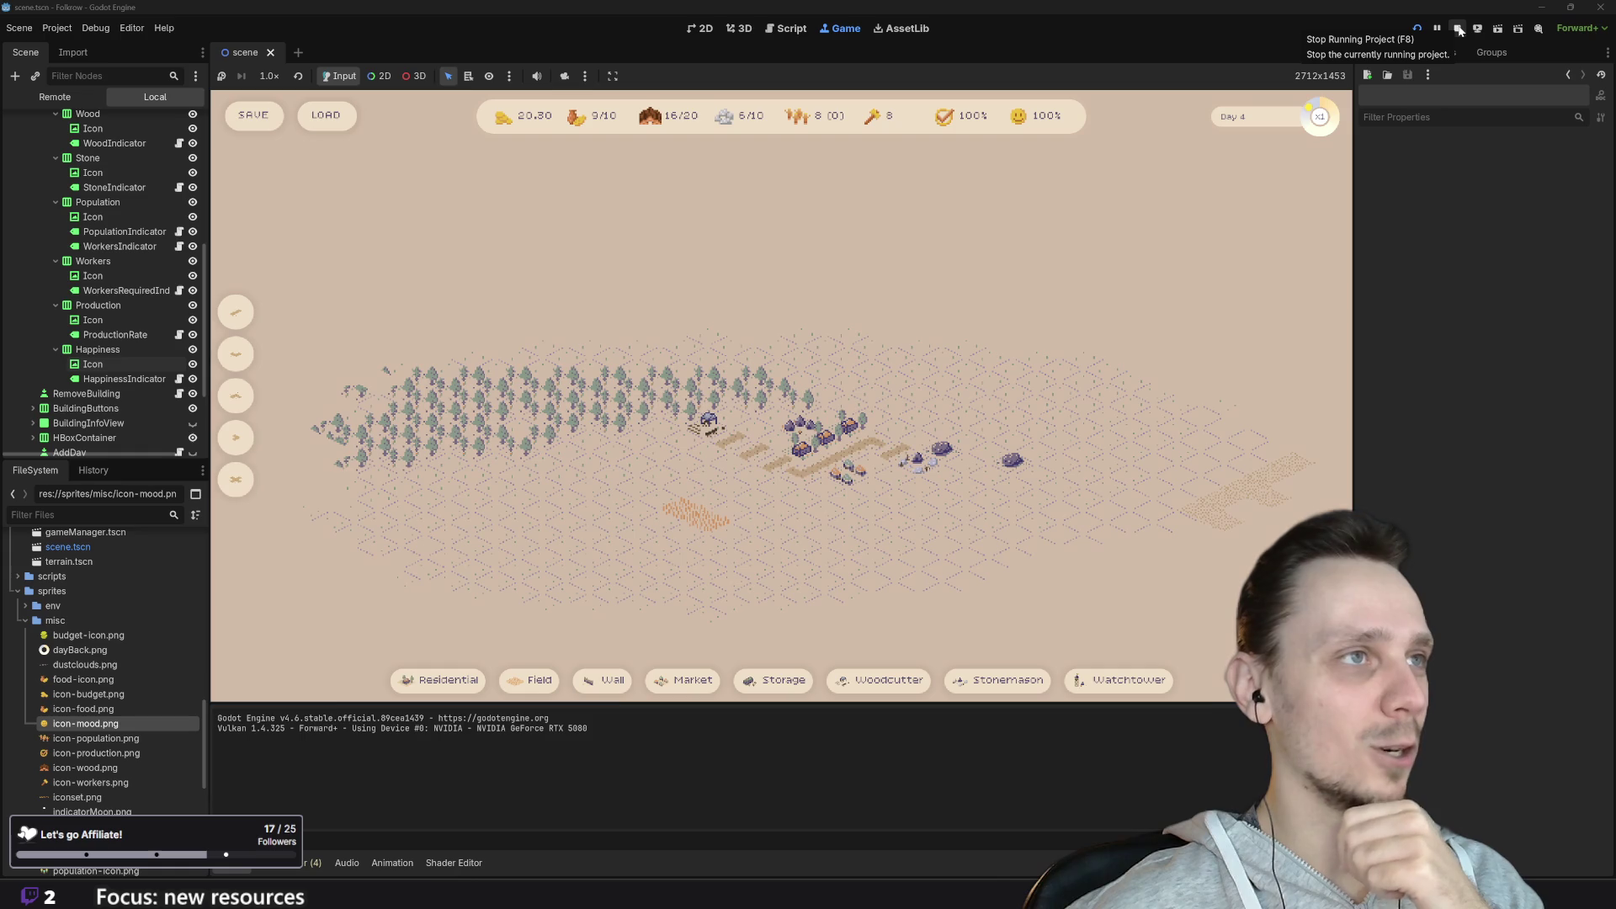
{"action": "left_click", "coordinate": [1461, 31]}
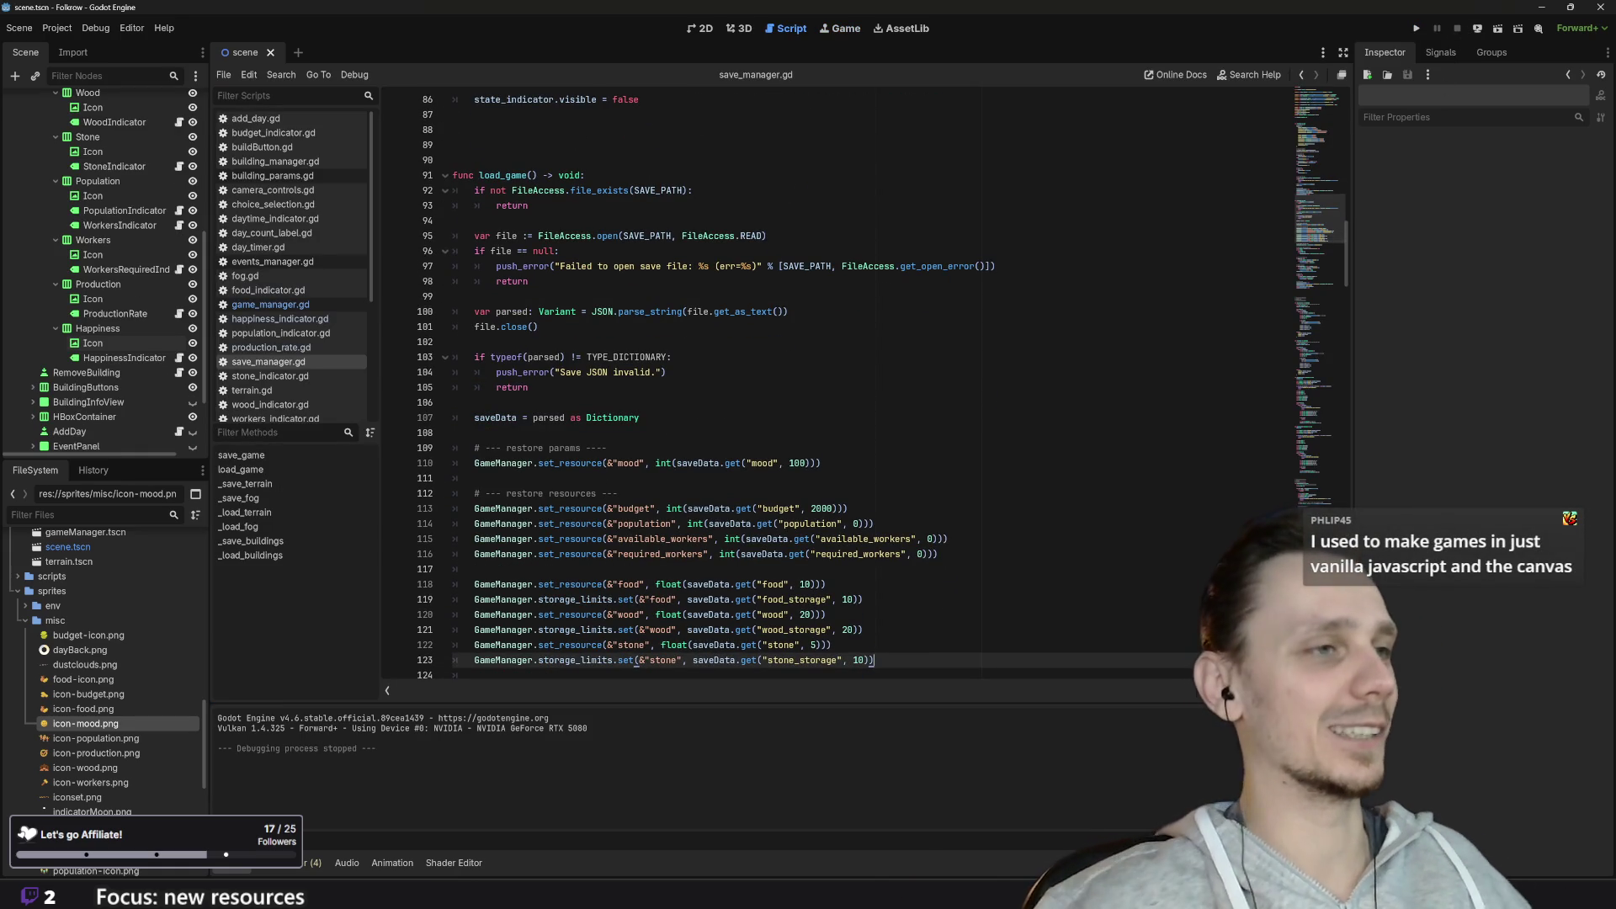
{"action": "left_click", "coordinate": [684, 831]}
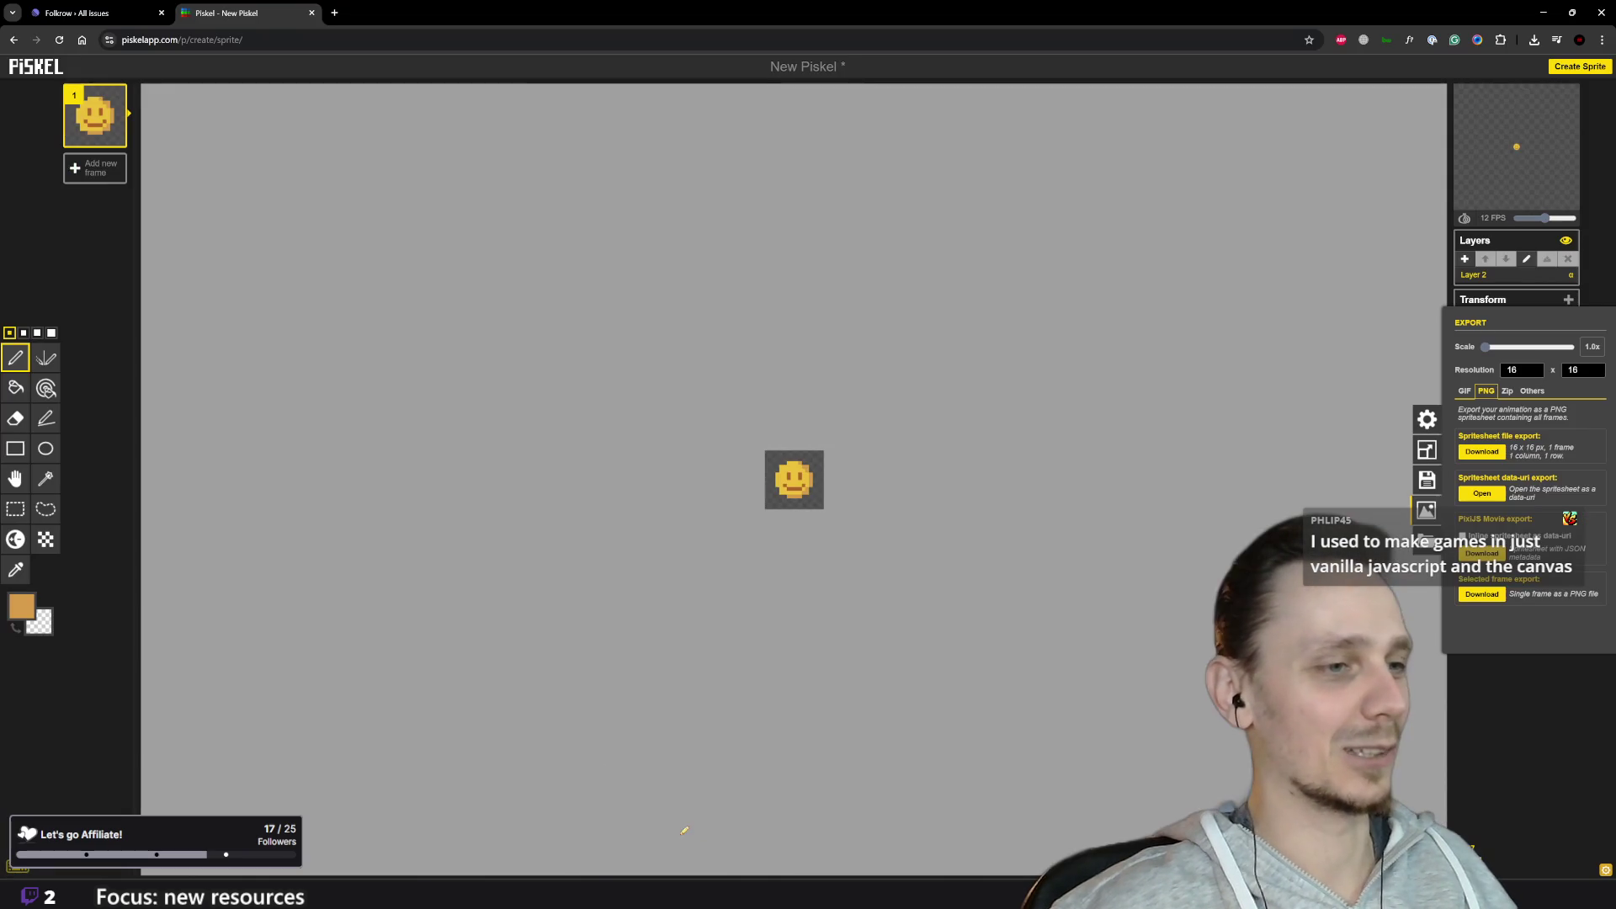
{"action": "left_click", "coordinate": [334, 13]}
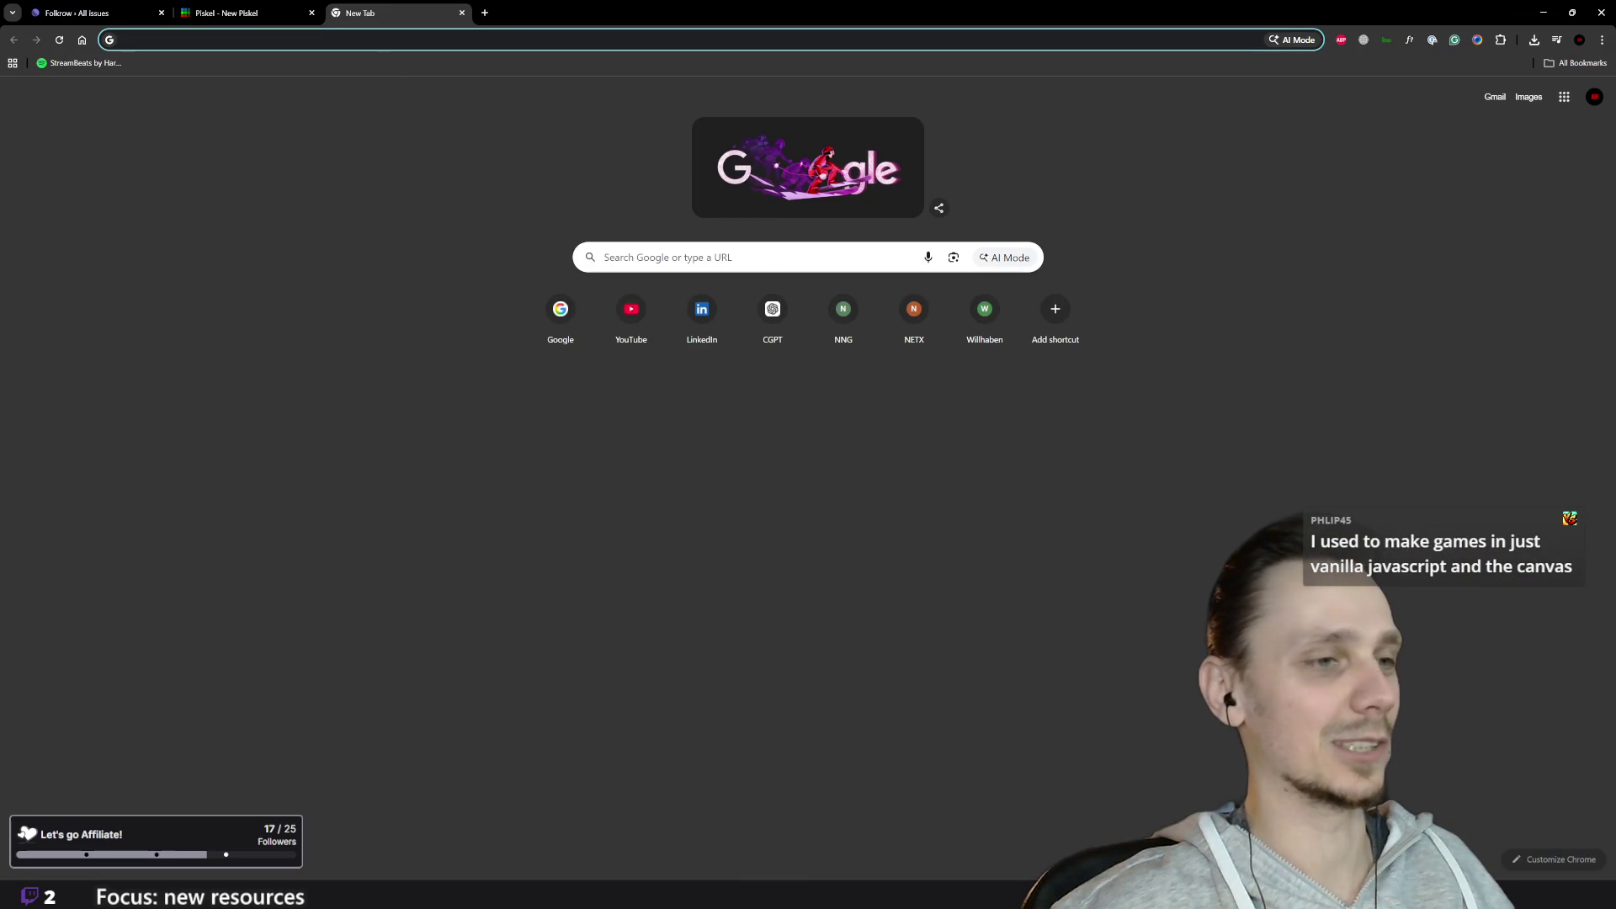
Step: Go to folkrow.net in the new tab to bring up the Folkrow Village Builder's New Game Setup
{"action": "mouse_move", "coordinate": [1003, 895]}
{"action": "left_click", "coordinate": [1002, 825]}
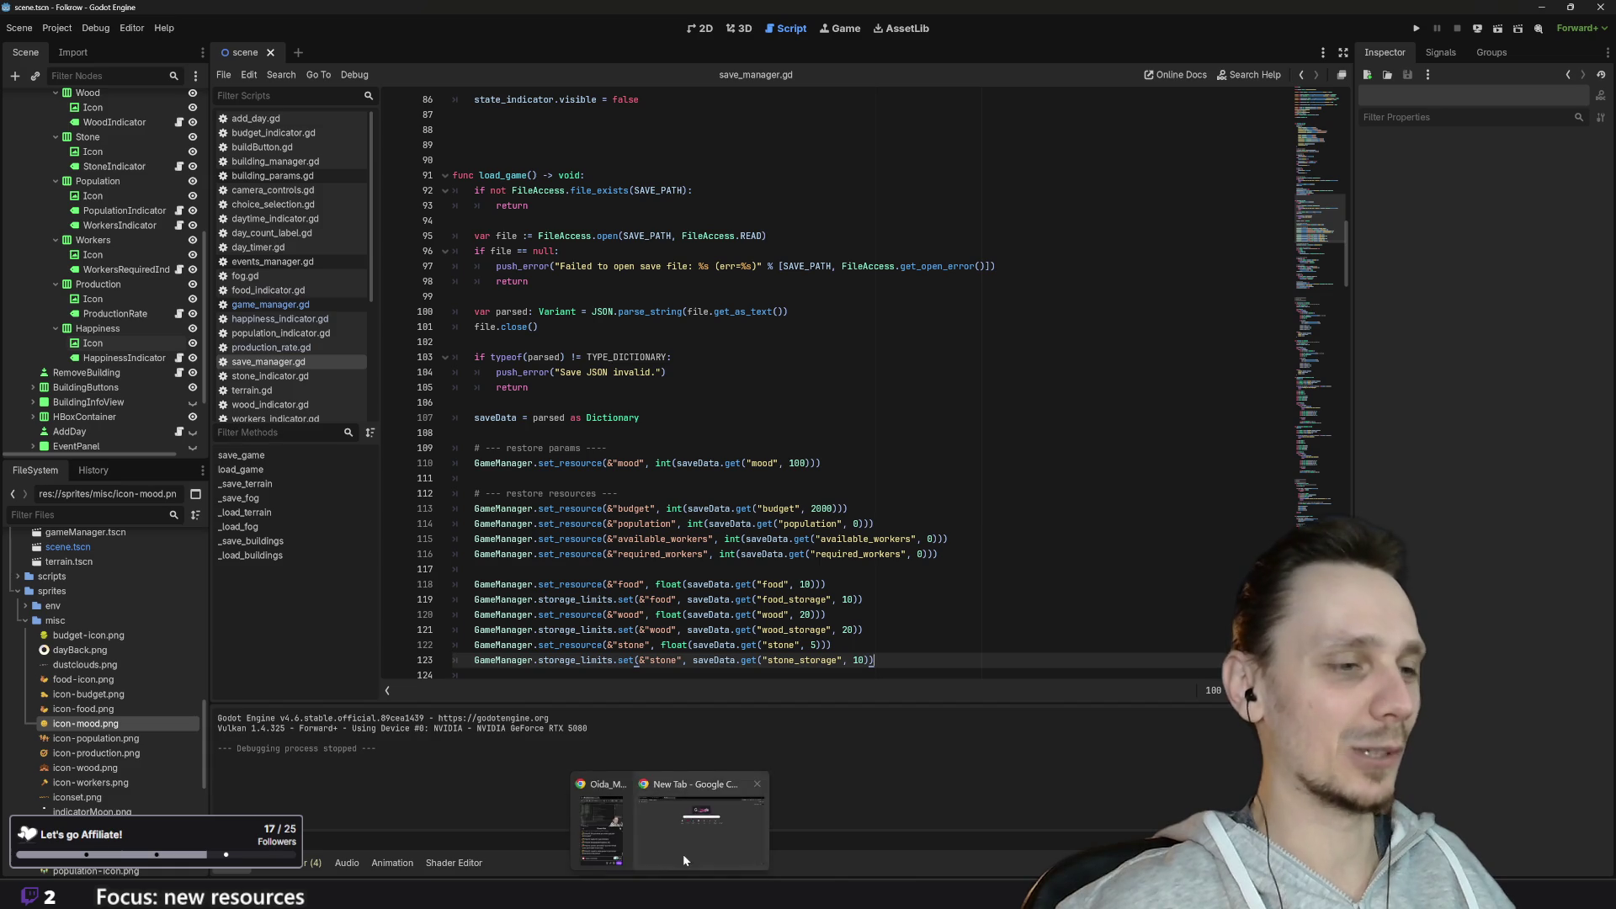
{"action": "left_click", "coordinate": [684, 852]}
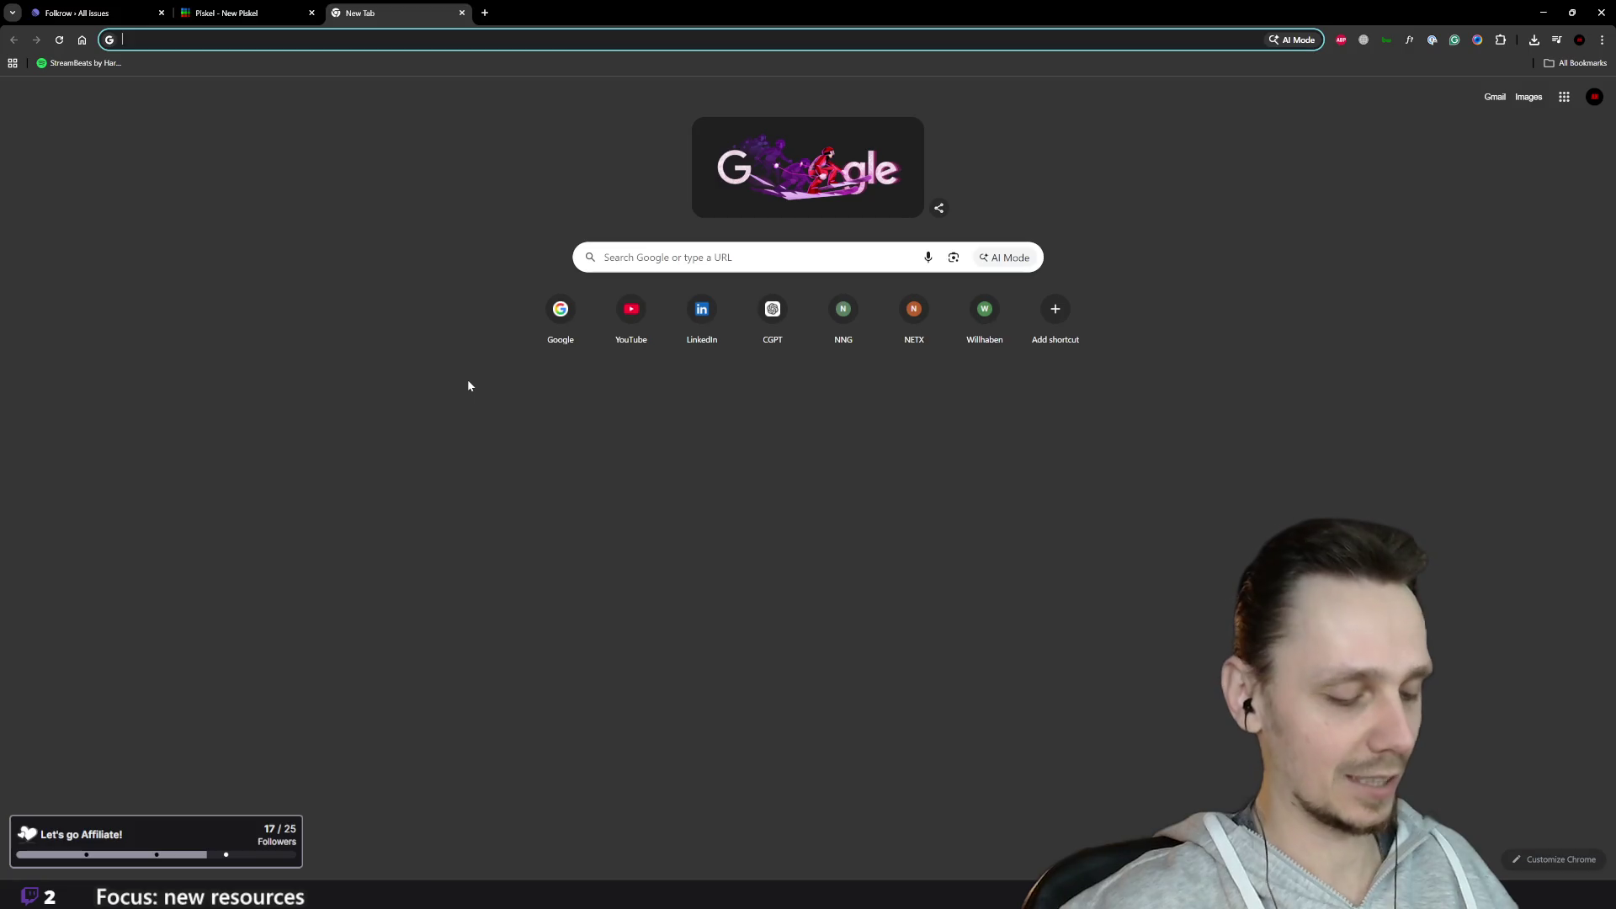
{"action": "type", "text": "folkrow.net"}
{"action": "key", "text": "Return"}
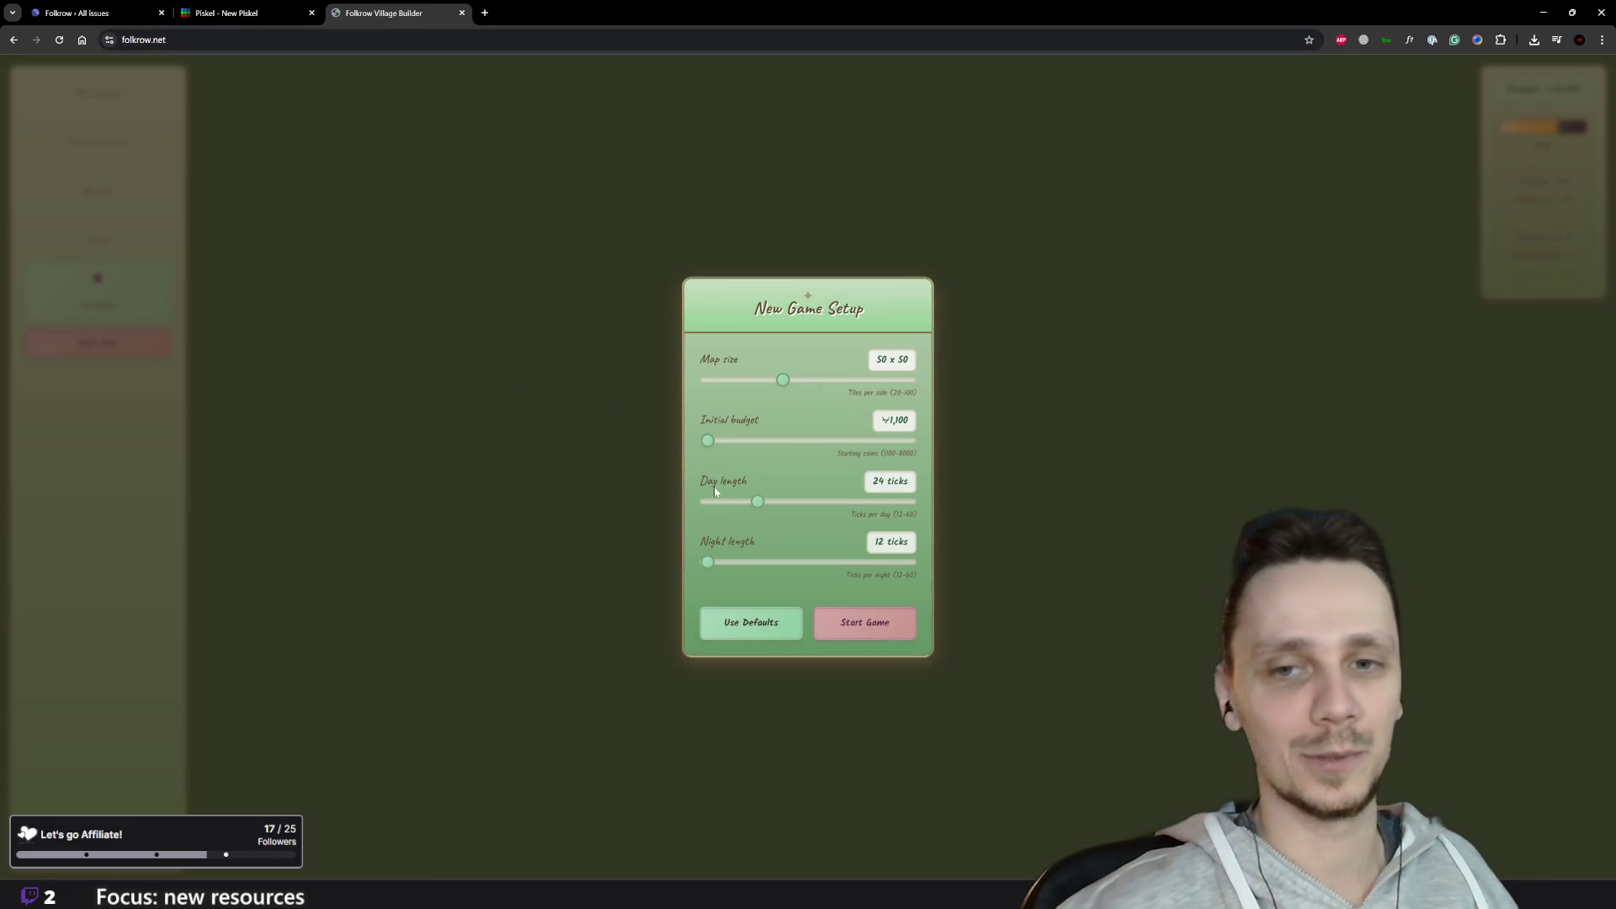
Step: Start a new game with the default setup settings and zoom in on the map
{"action": "left_click", "coordinate": [877, 628]}
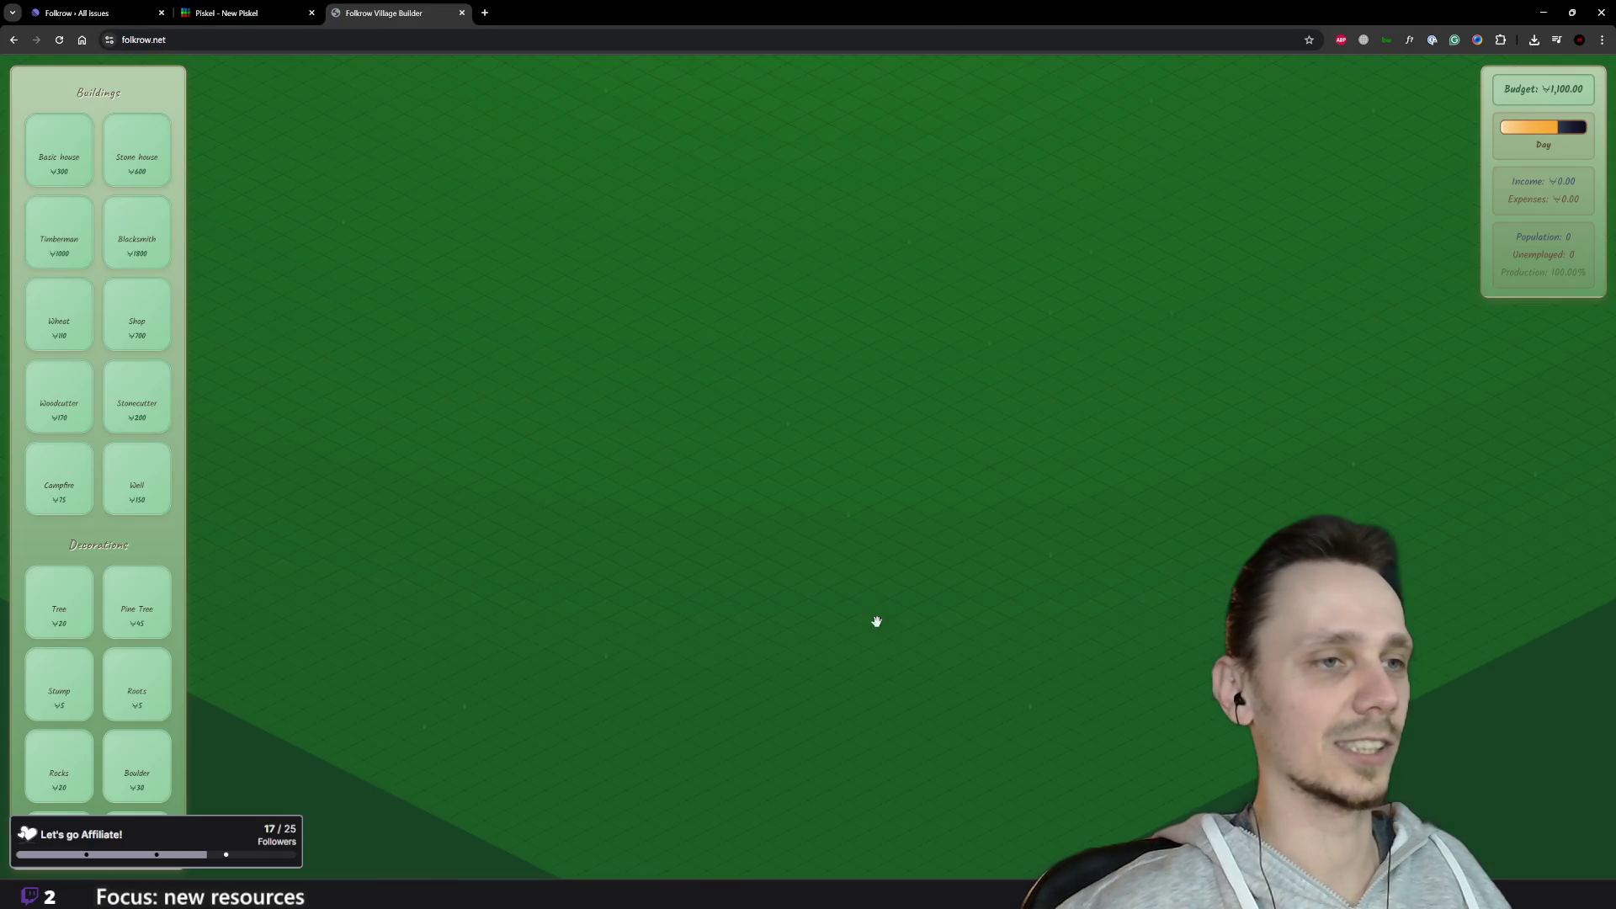
{"action": "scroll", "coordinate": [844, 478], "scroll_direction": "down", "scroll_amount": 5}
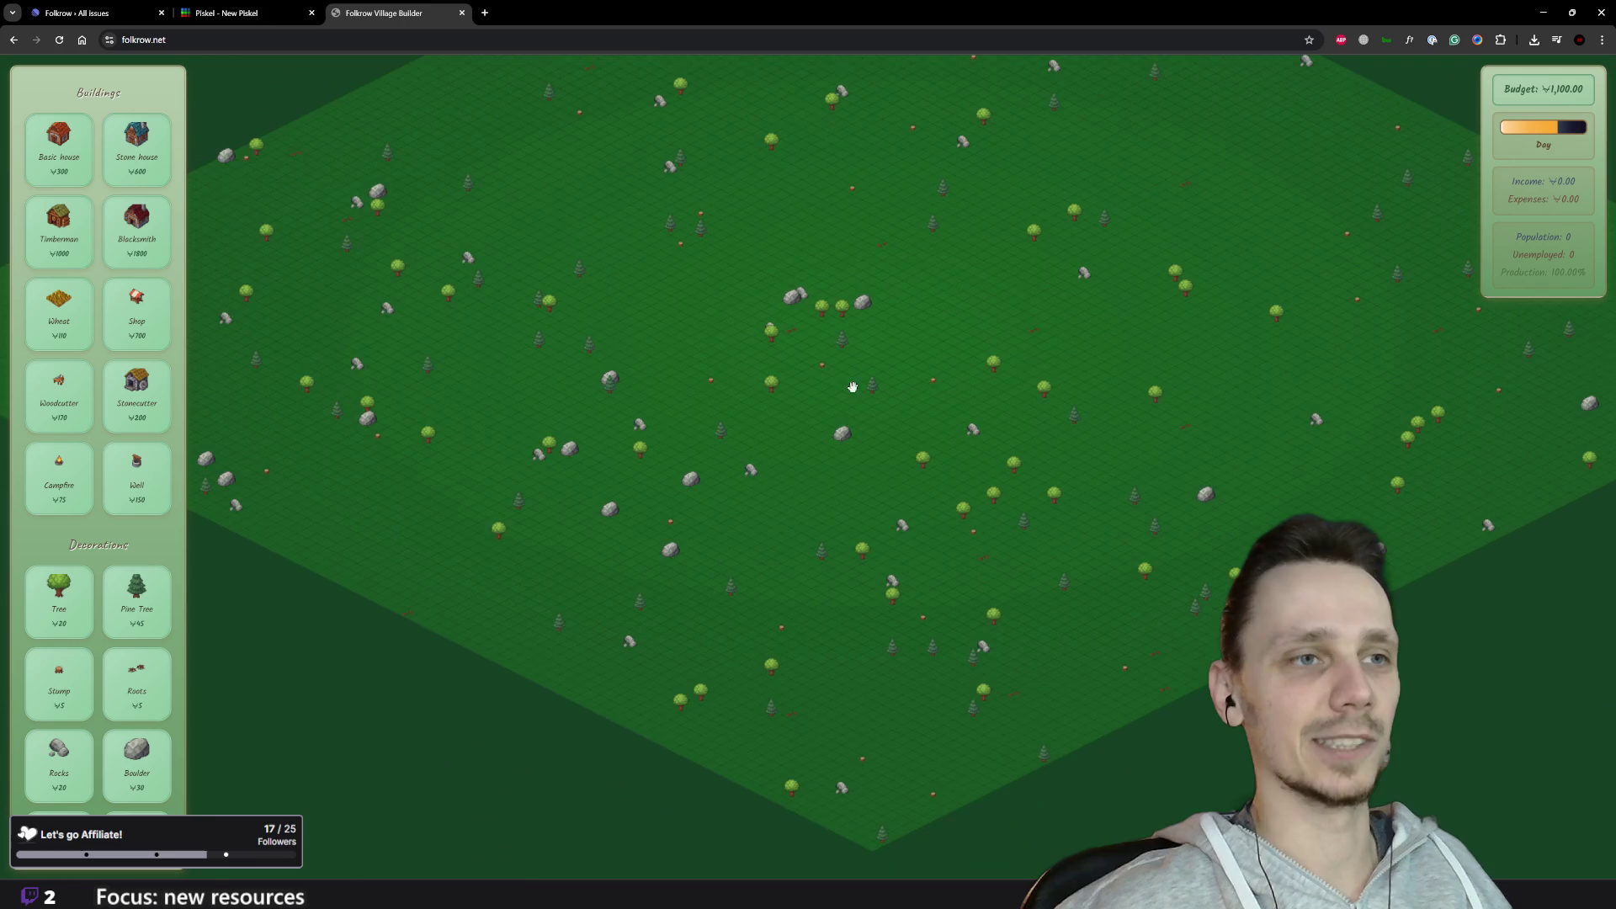
{"action": "scroll", "coordinate": [1011, 518], "scroll_direction": "up", "scroll_amount": 3}
{"action": "scroll", "coordinate": [1010, 518], "scroll_direction": "up", "scroll_amount": 4}
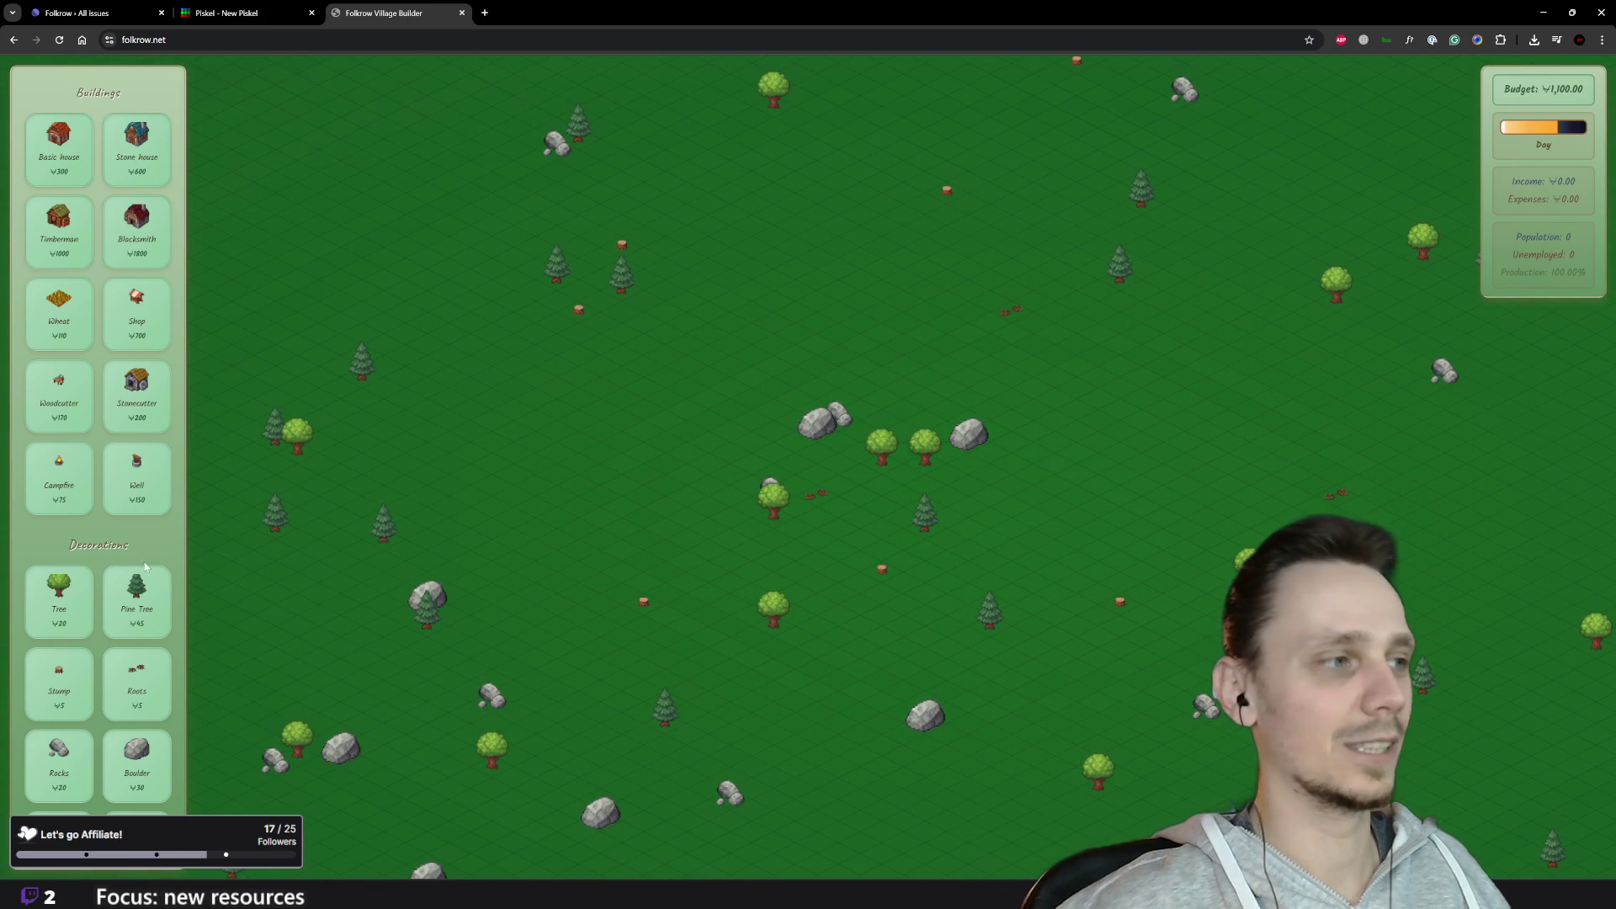
{"action": "scroll", "coordinate": [97, 505], "scroll_direction": "down", "scroll_amount": 5}
Step: Lay two adjacent dirt road tiles on the map and select the Basic house
{"action": "left_click", "coordinate": [58, 572]}
{"action": "left_click", "coordinate": [600, 526]}
{"action": "left_click", "coordinate": [622, 528]}
{"action": "key", "text": "Escape"}
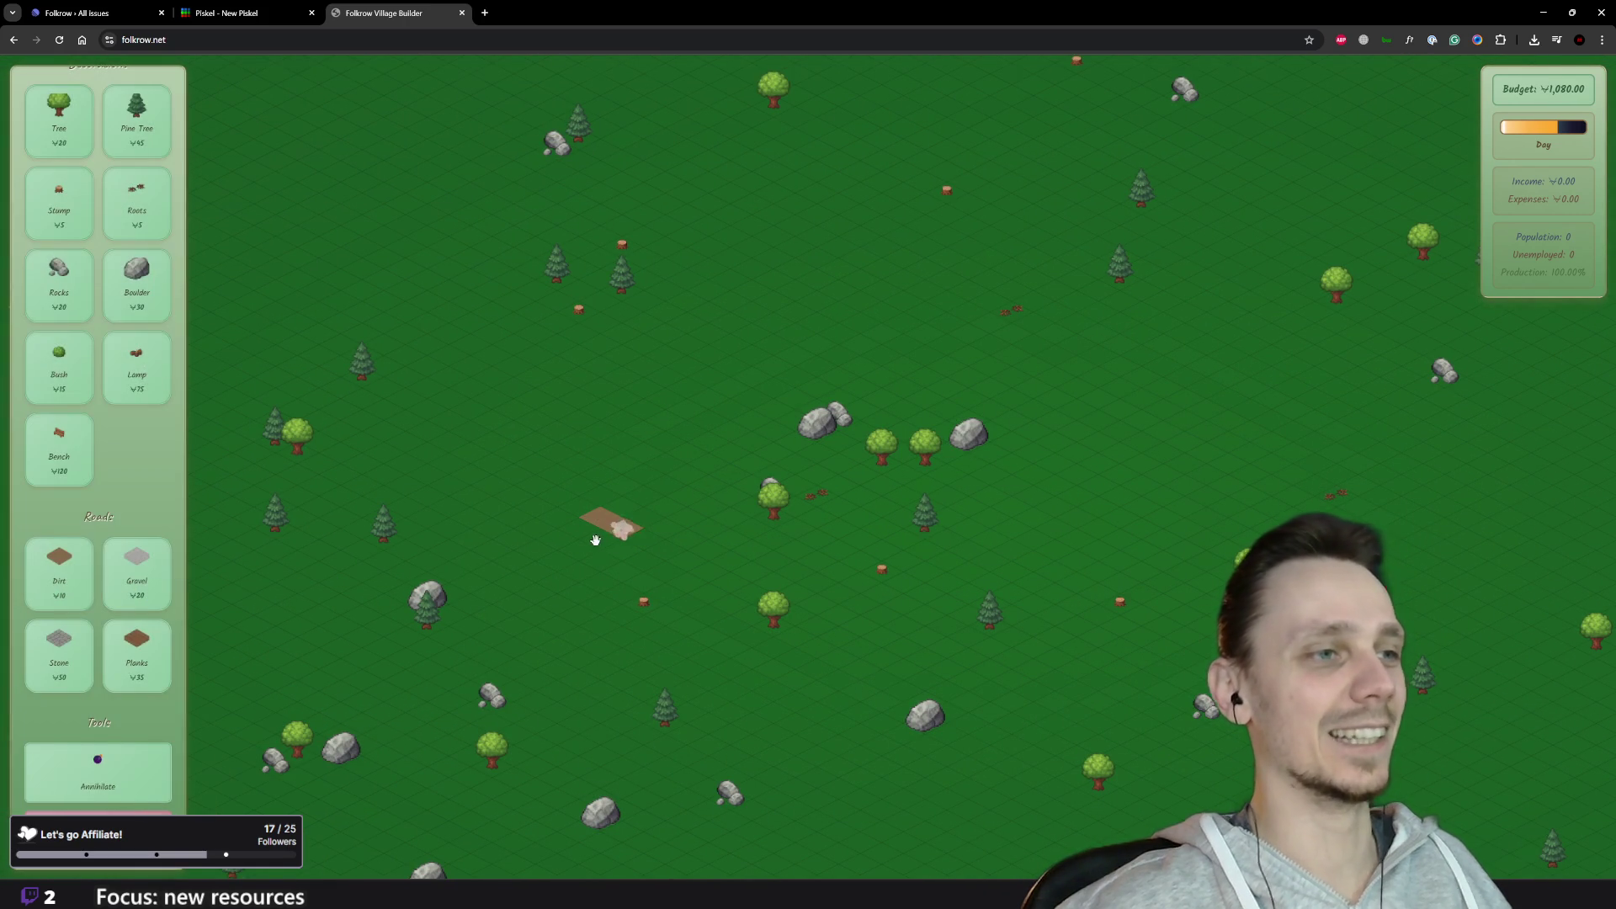
{"action": "scroll", "coordinate": [595, 566], "scroll_direction": "up", "scroll_amount": 4}
{"action": "scroll", "coordinate": [156, 395], "scroll_direction": "up", "scroll_amount": 5}
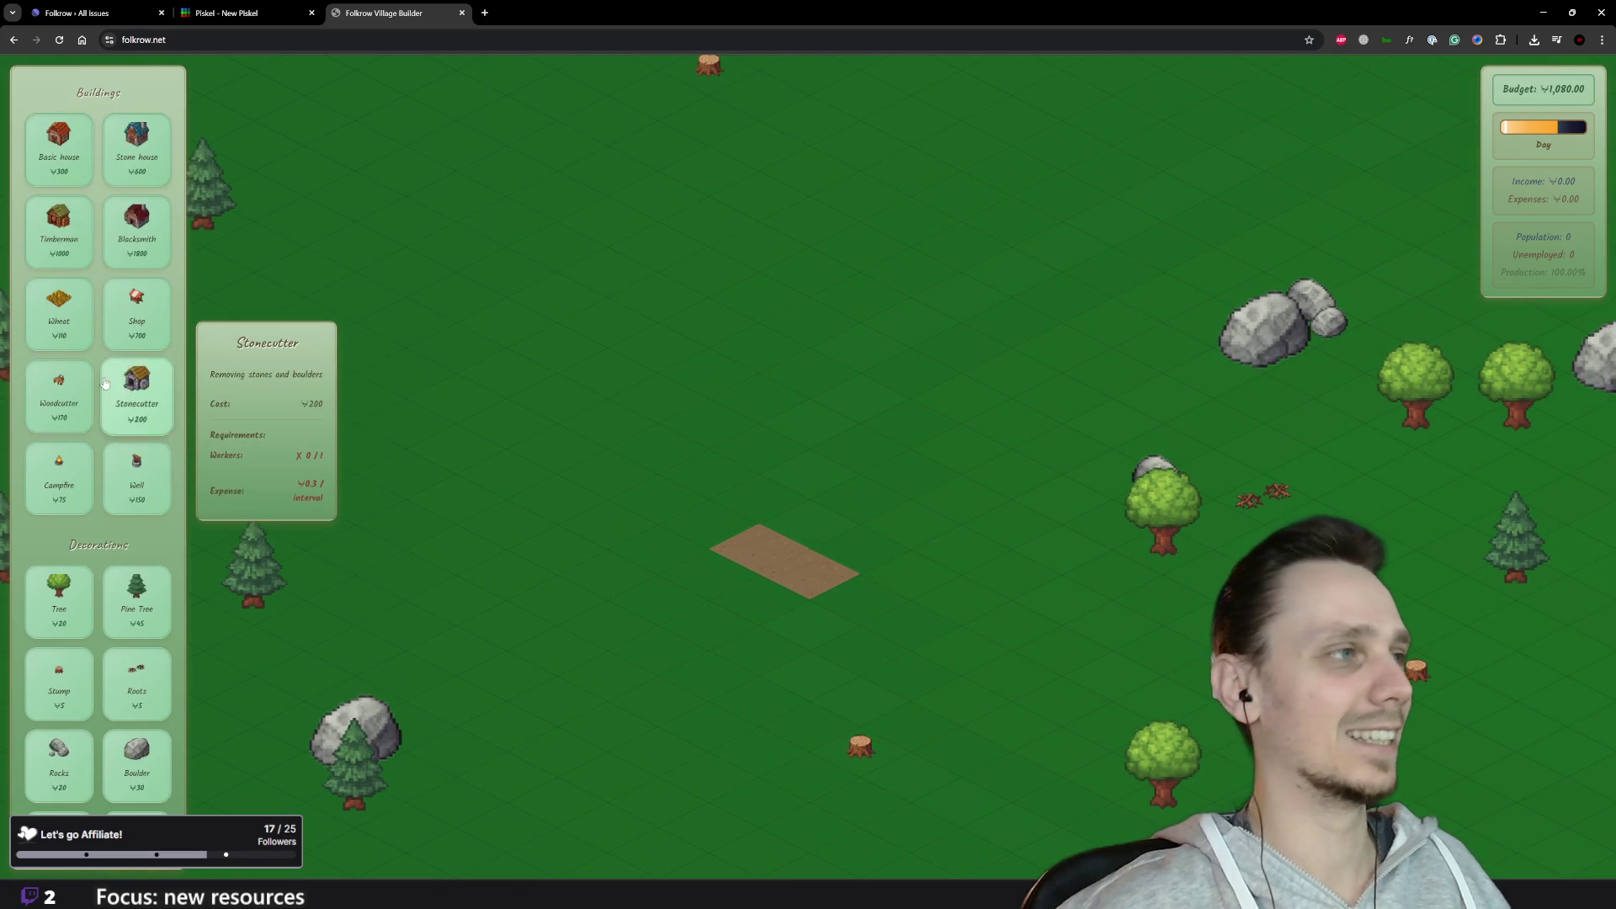
{"action": "left_click", "coordinate": [58, 147]}
Step: Build the Basic house on the dirt tiles, then plant two adjoining wheat fields beside it
{"action": "left_click", "coordinate": [810, 550]}
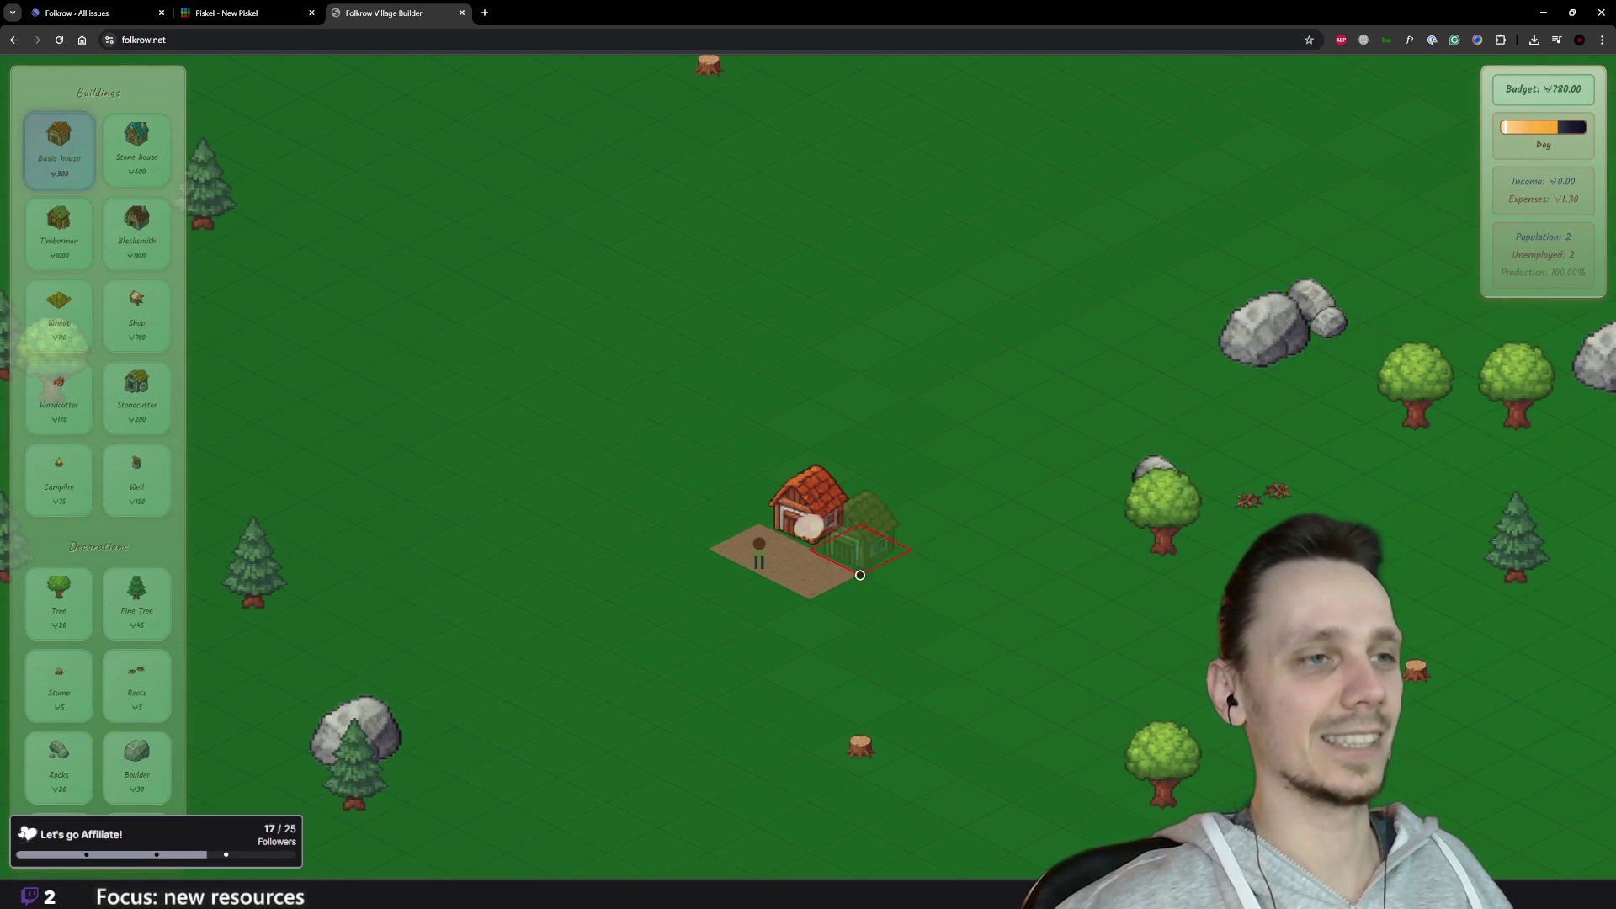
{"action": "key", "text": "Escape"}
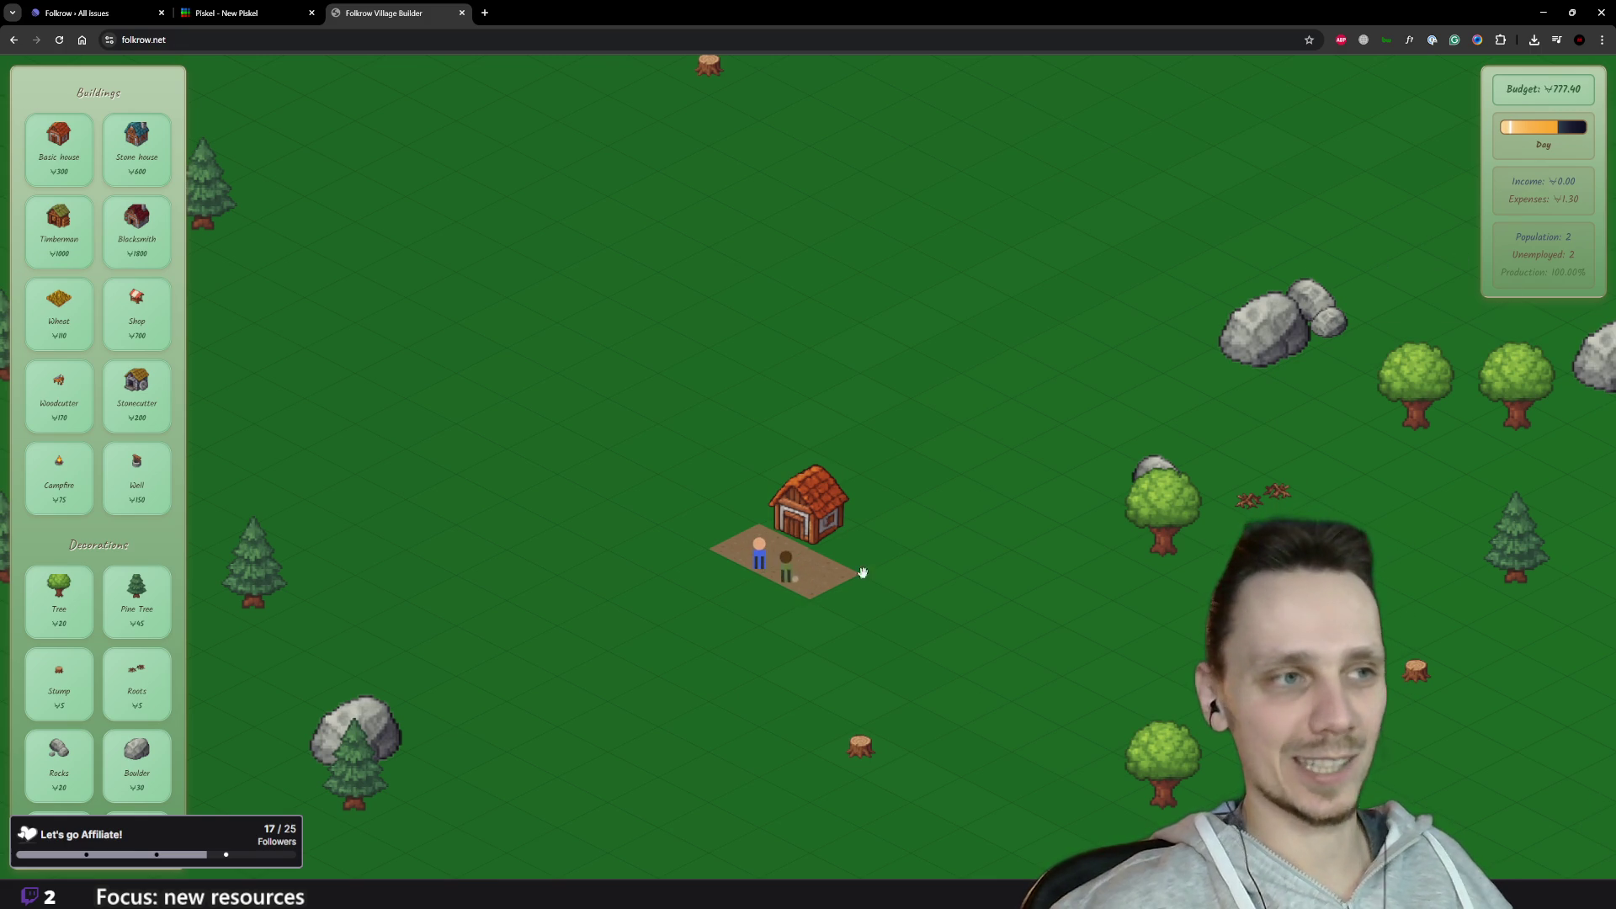
{"action": "left_click", "coordinate": [50, 330]}
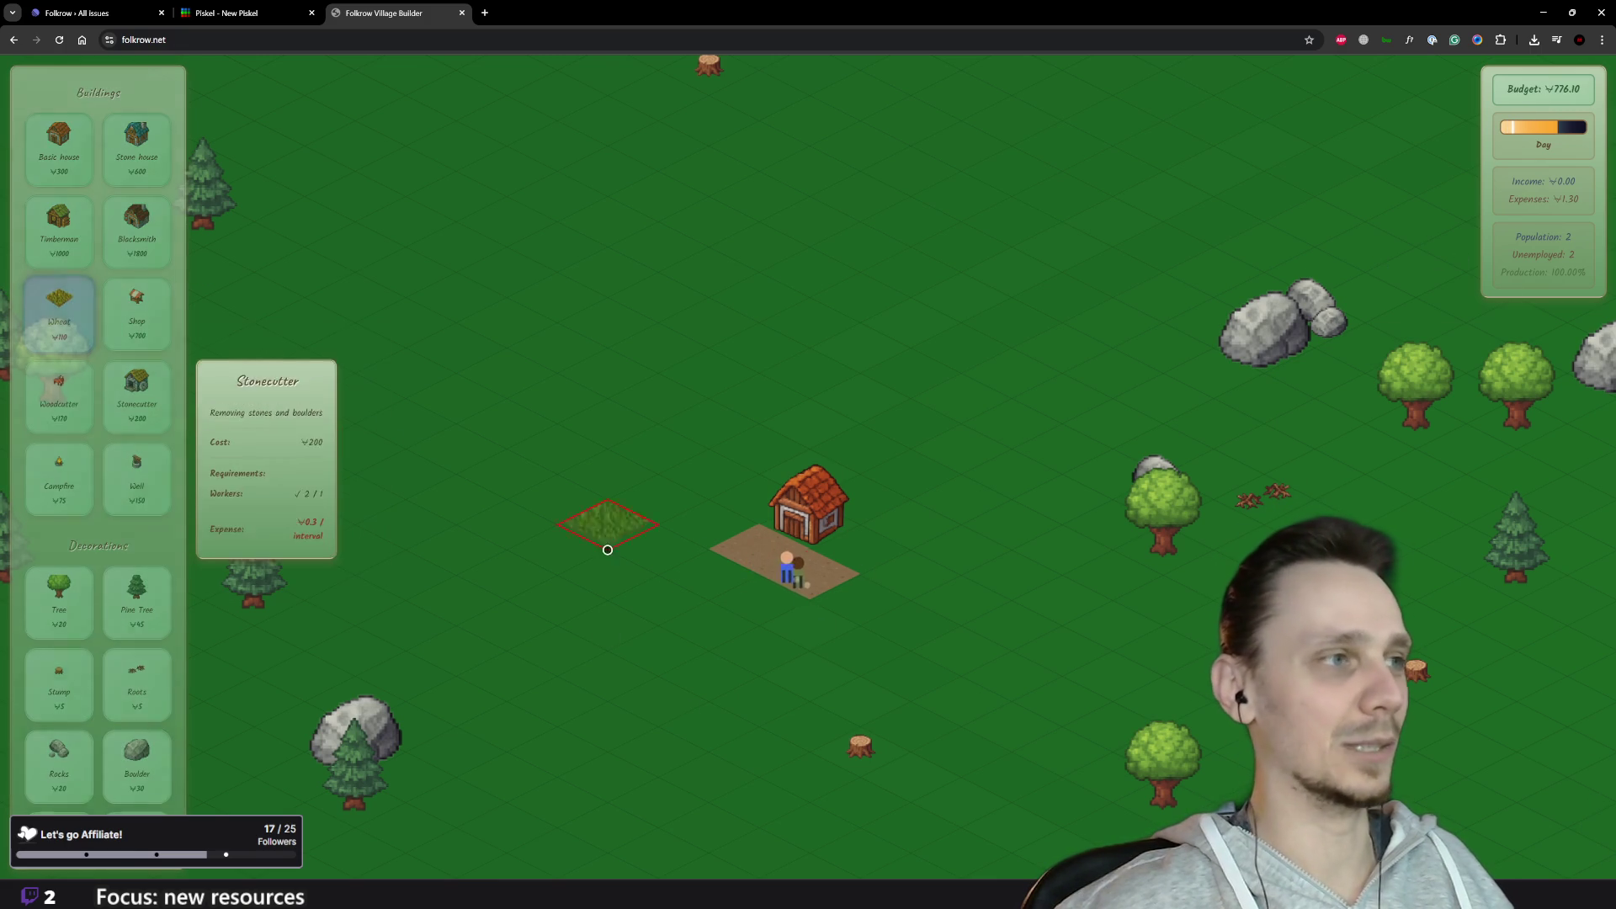
{"action": "left_click", "coordinate": [707, 590]}
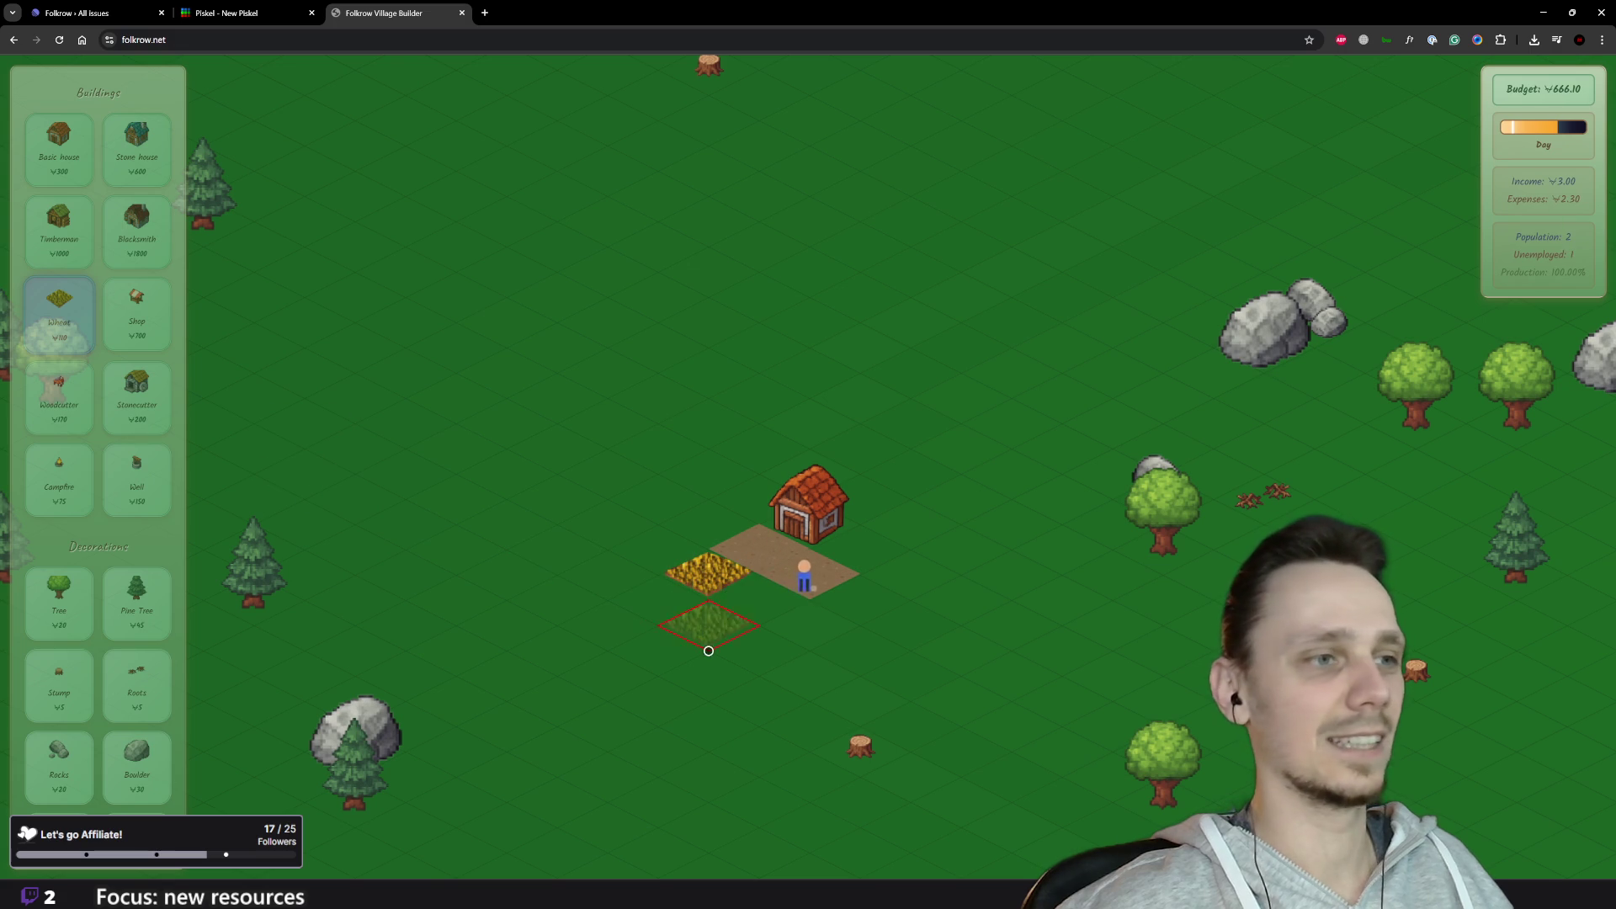
{"action": "left_click", "coordinate": [755, 620]}
{"action": "right_click", "coordinate": [749, 633]}
{"action": "scroll", "coordinate": [752, 634], "scroll_direction": "down", "scroll_amount": 2}
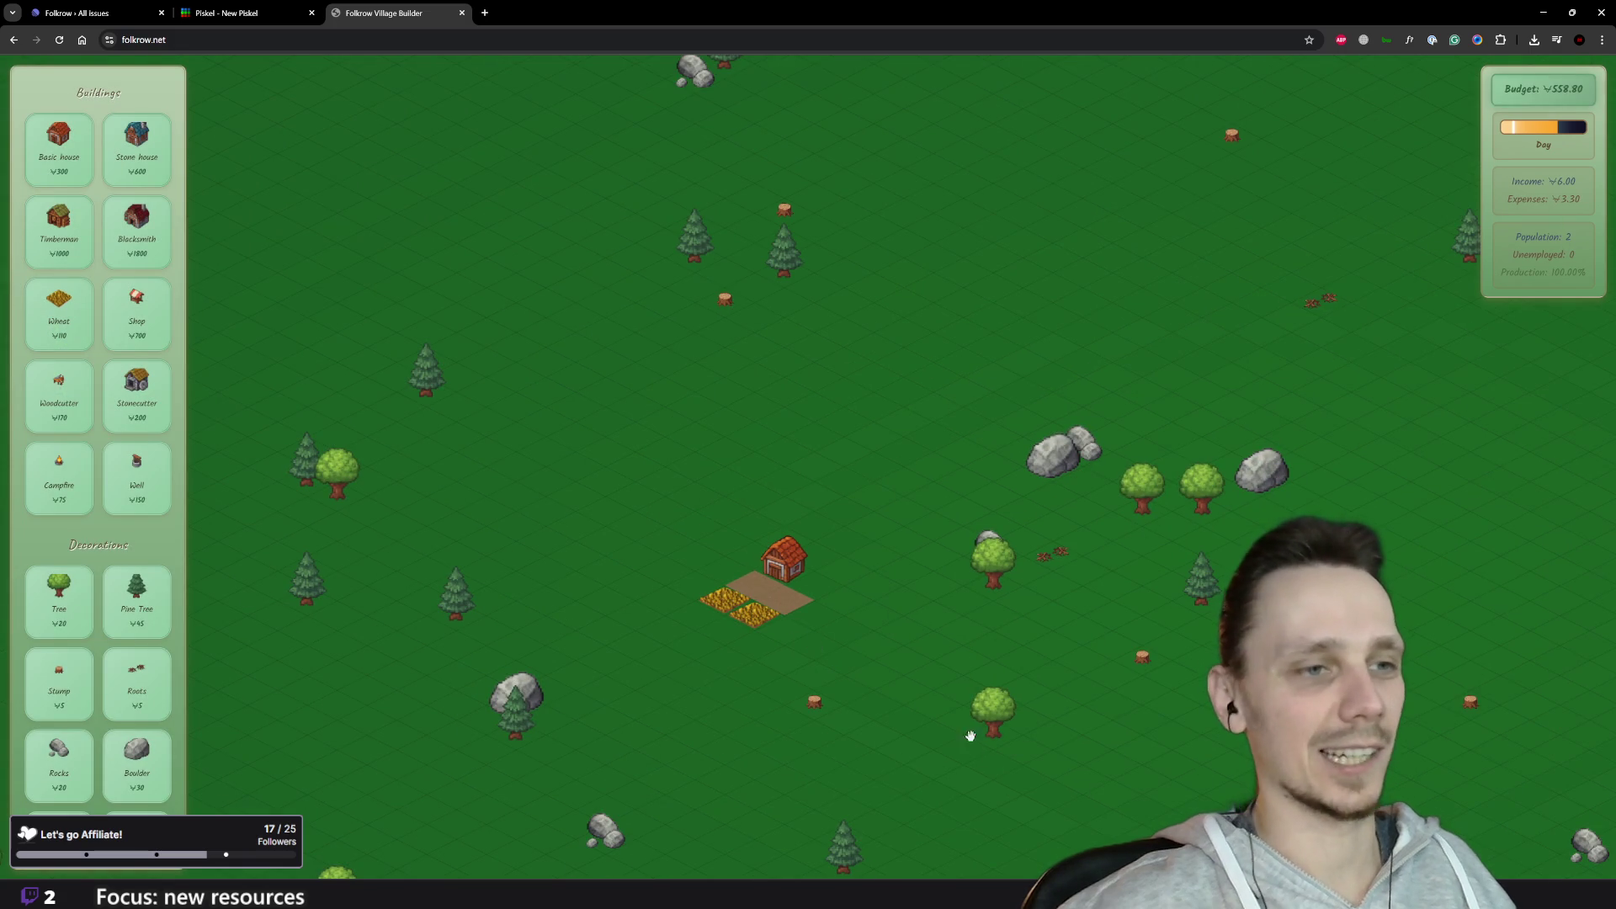
{"action": "left_click_drag", "start_coordinate": [962, 712], "coordinate": [949, 663]}
{"action": "scroll", "coordinate": [949, 684], "scroll_direction": "down", "scroll_amount": 3}
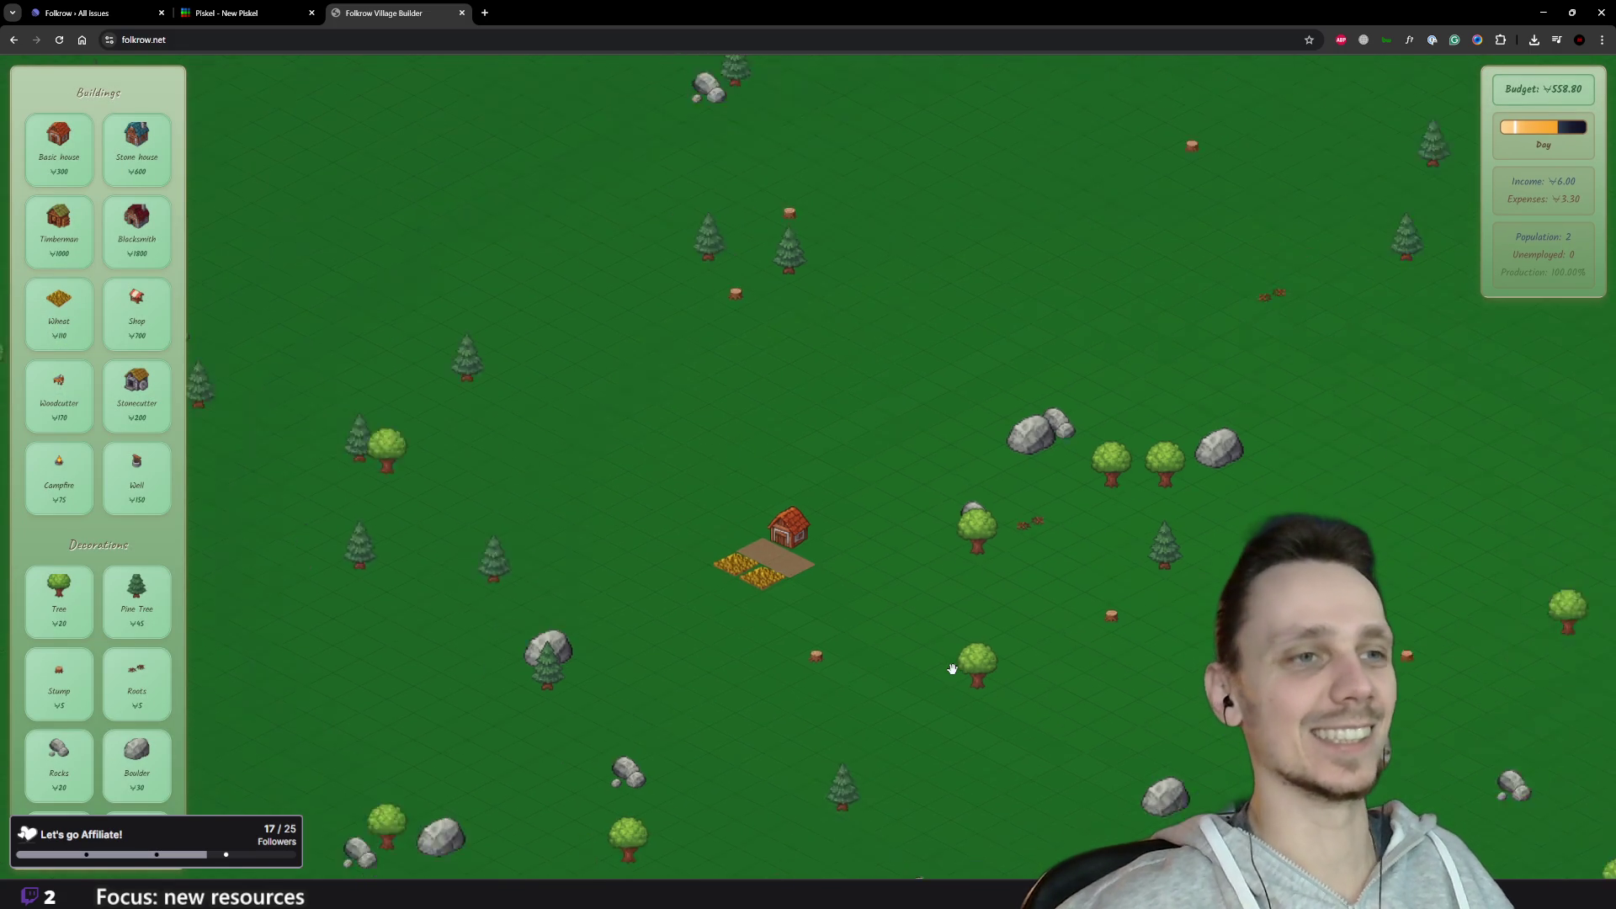
{"action": "left_click_drag", "start_coordinate": [931, 729], "coordinate": [867, 649]}
{"action": "scroll", "coordinate": [867, 648], "scroll_direction": "up", "scroll_amount": 2}
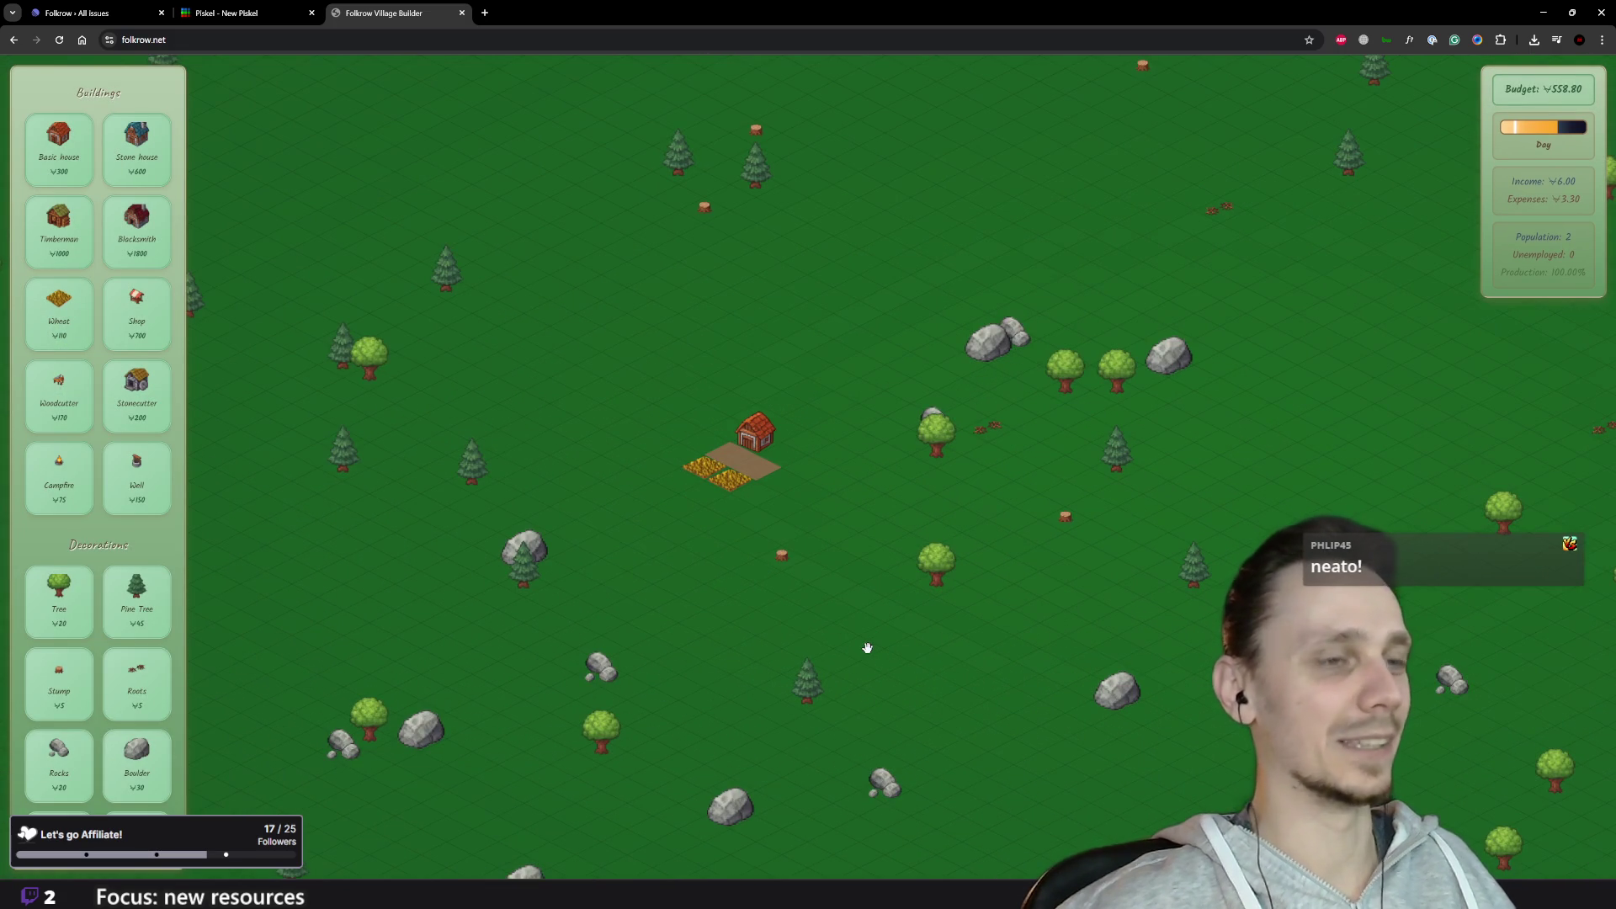
{"action": "scroll", "coordinate": [867, 648], "scroll_direction": "up", "scroll_amount": 3}
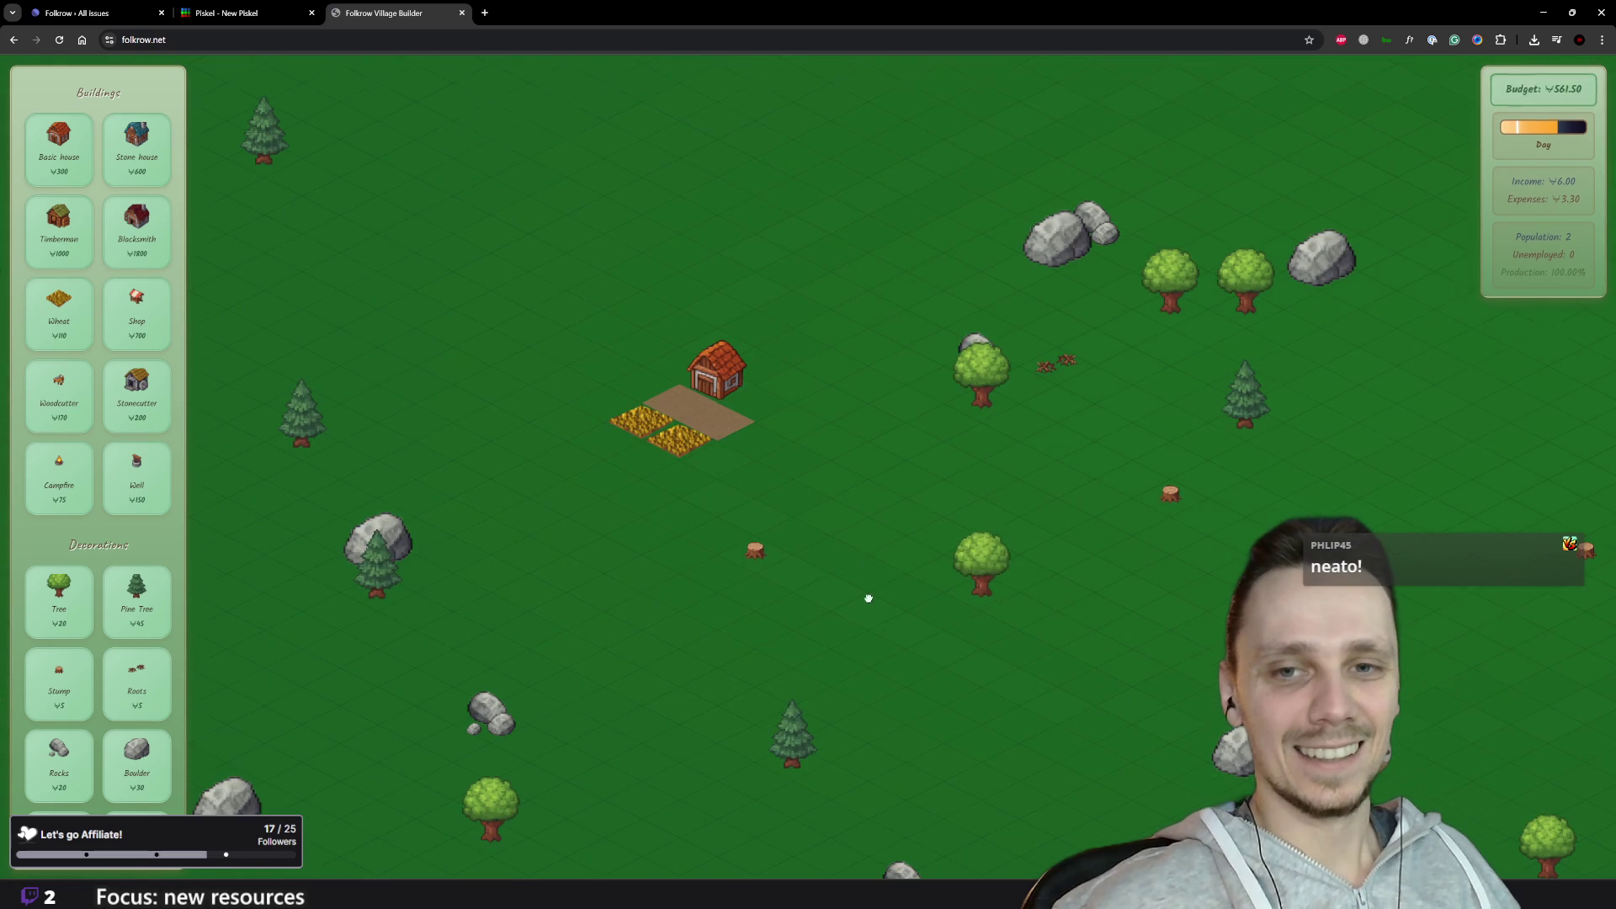
{"action": "scroll", "coordinate": [901, 619], "scroll_direction": "down", "scroll_amount": 3}
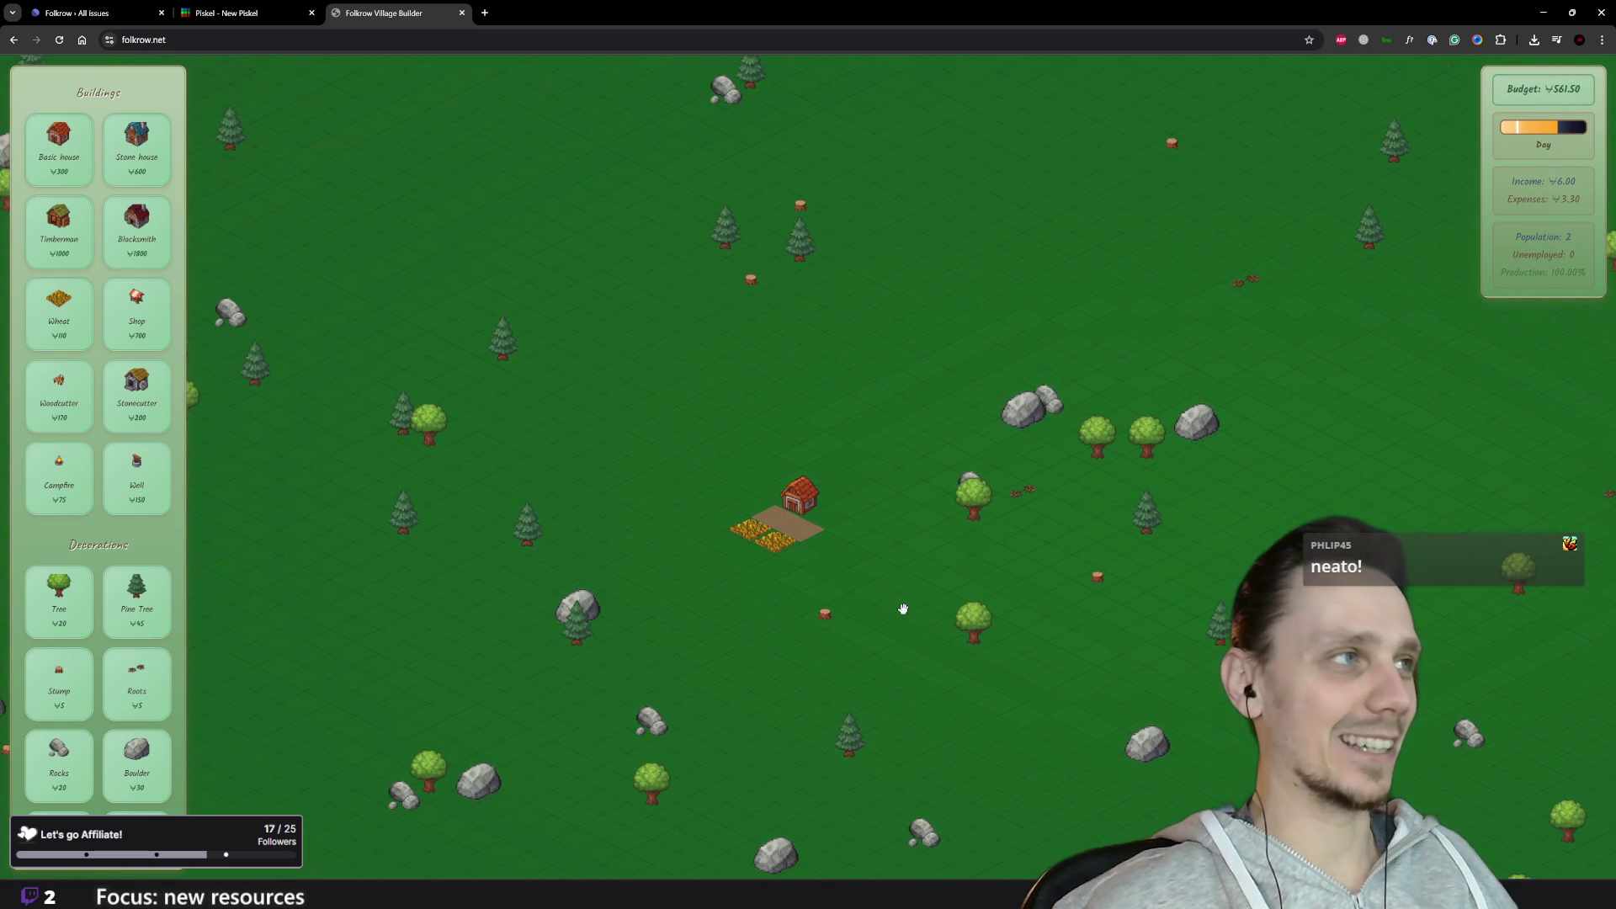
{"action": "left_click_drag", "start_coordinate": [964, 664], "coordinate": [922, 638]}
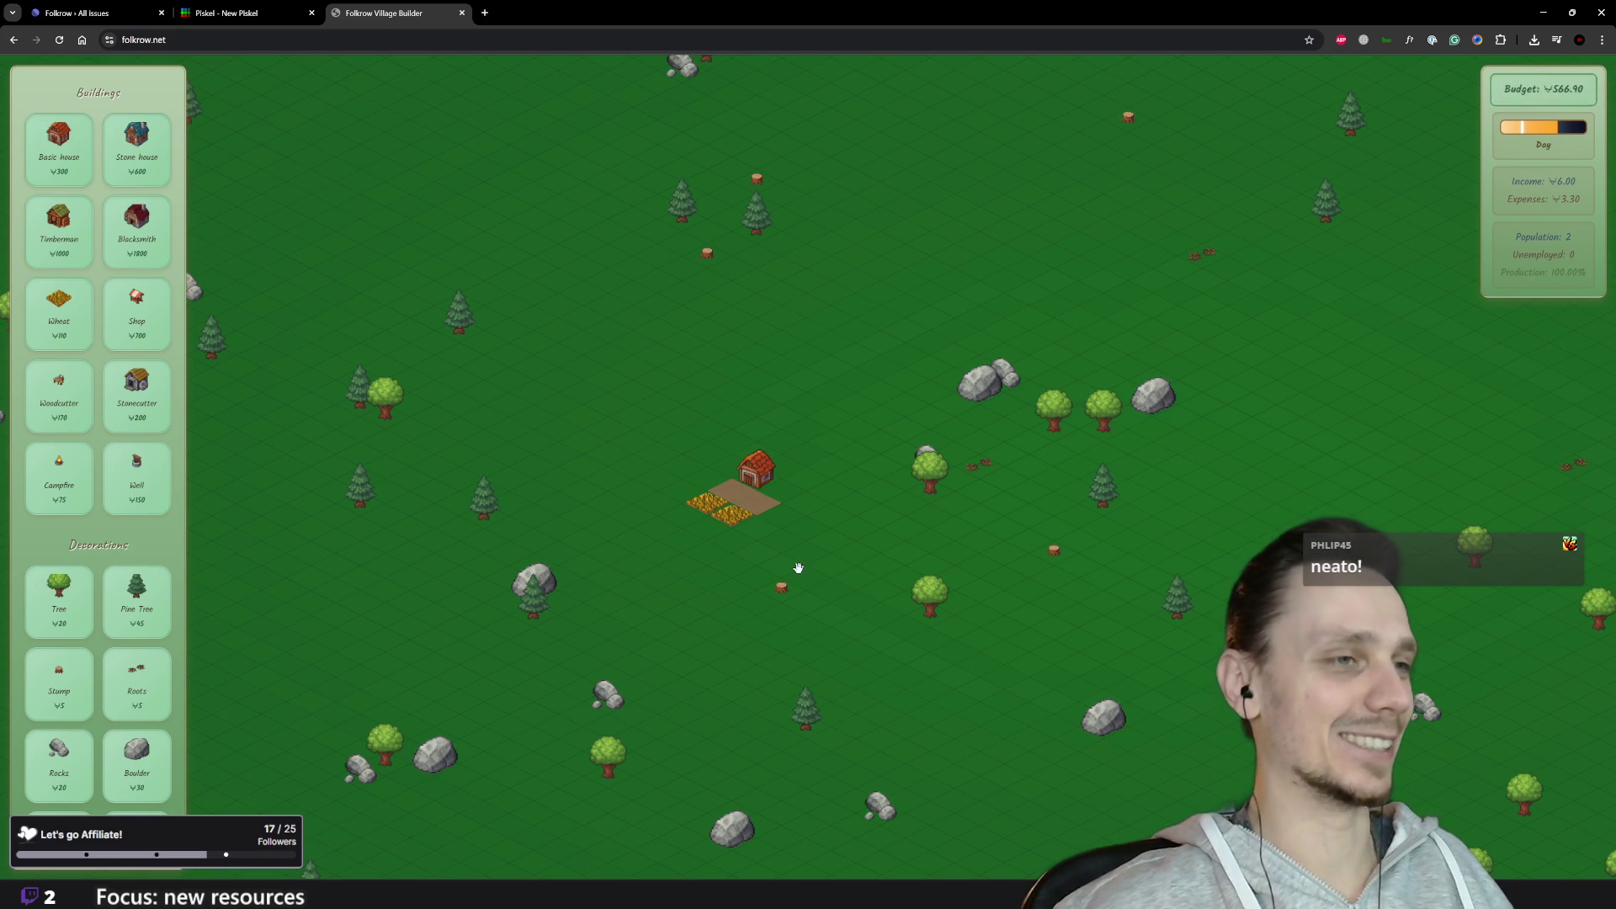
{"action": "scroll", "coordinate": [799, 568], "scroll_direction": "up", "scroll_amount": 2}
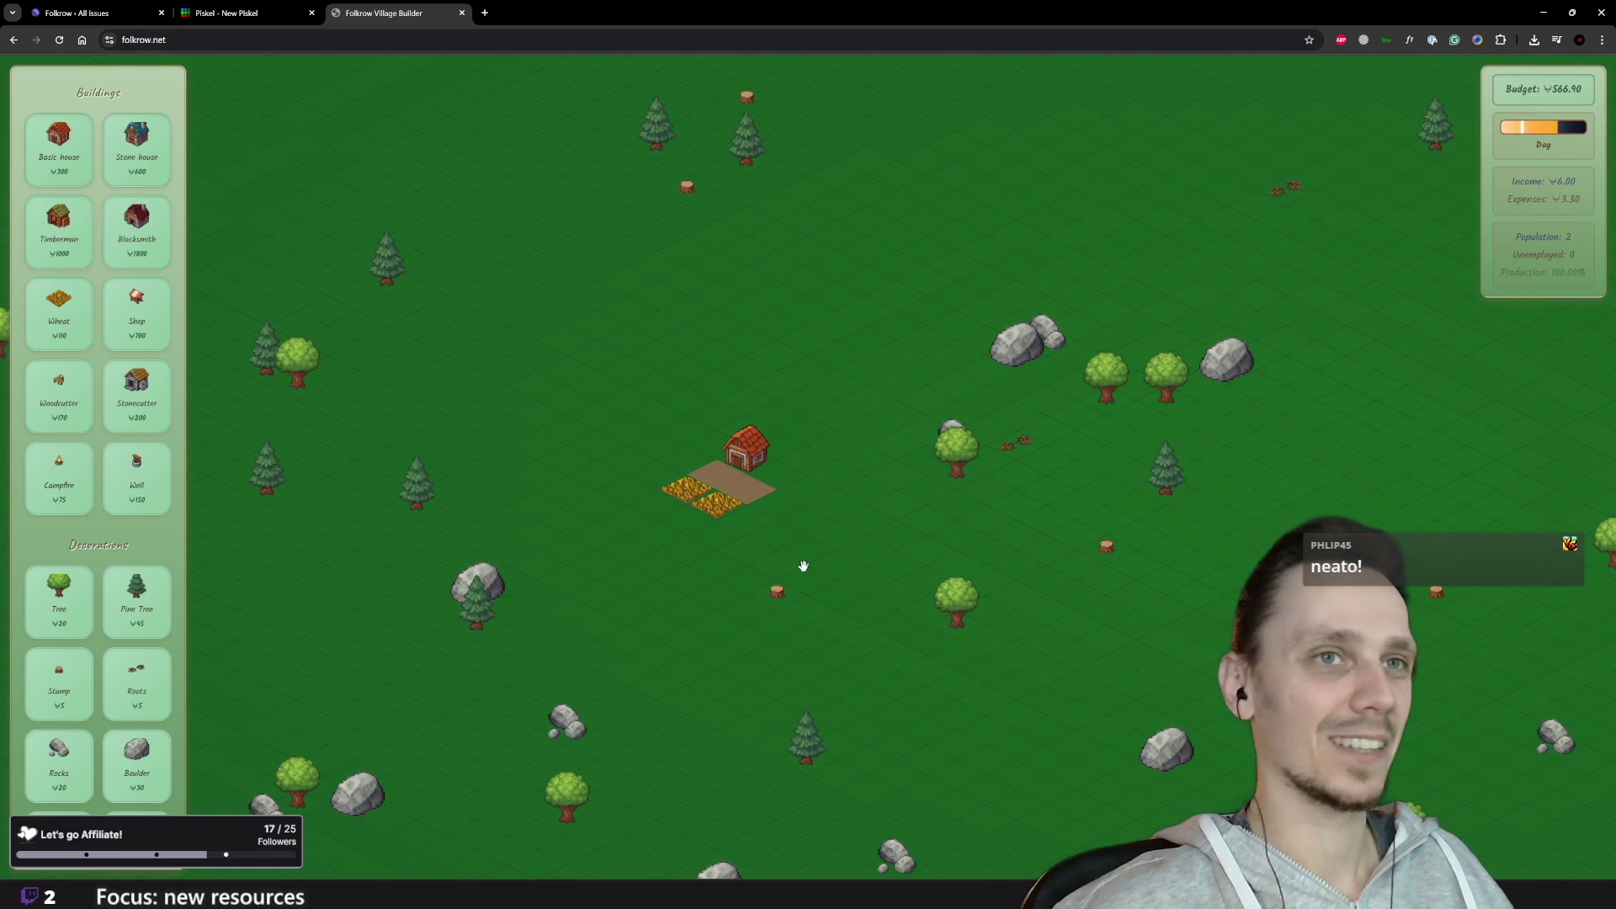
{"action": "scroll", "coordinate": [804, 565], "scroll_direction": "up", "scroll_amount": 1}
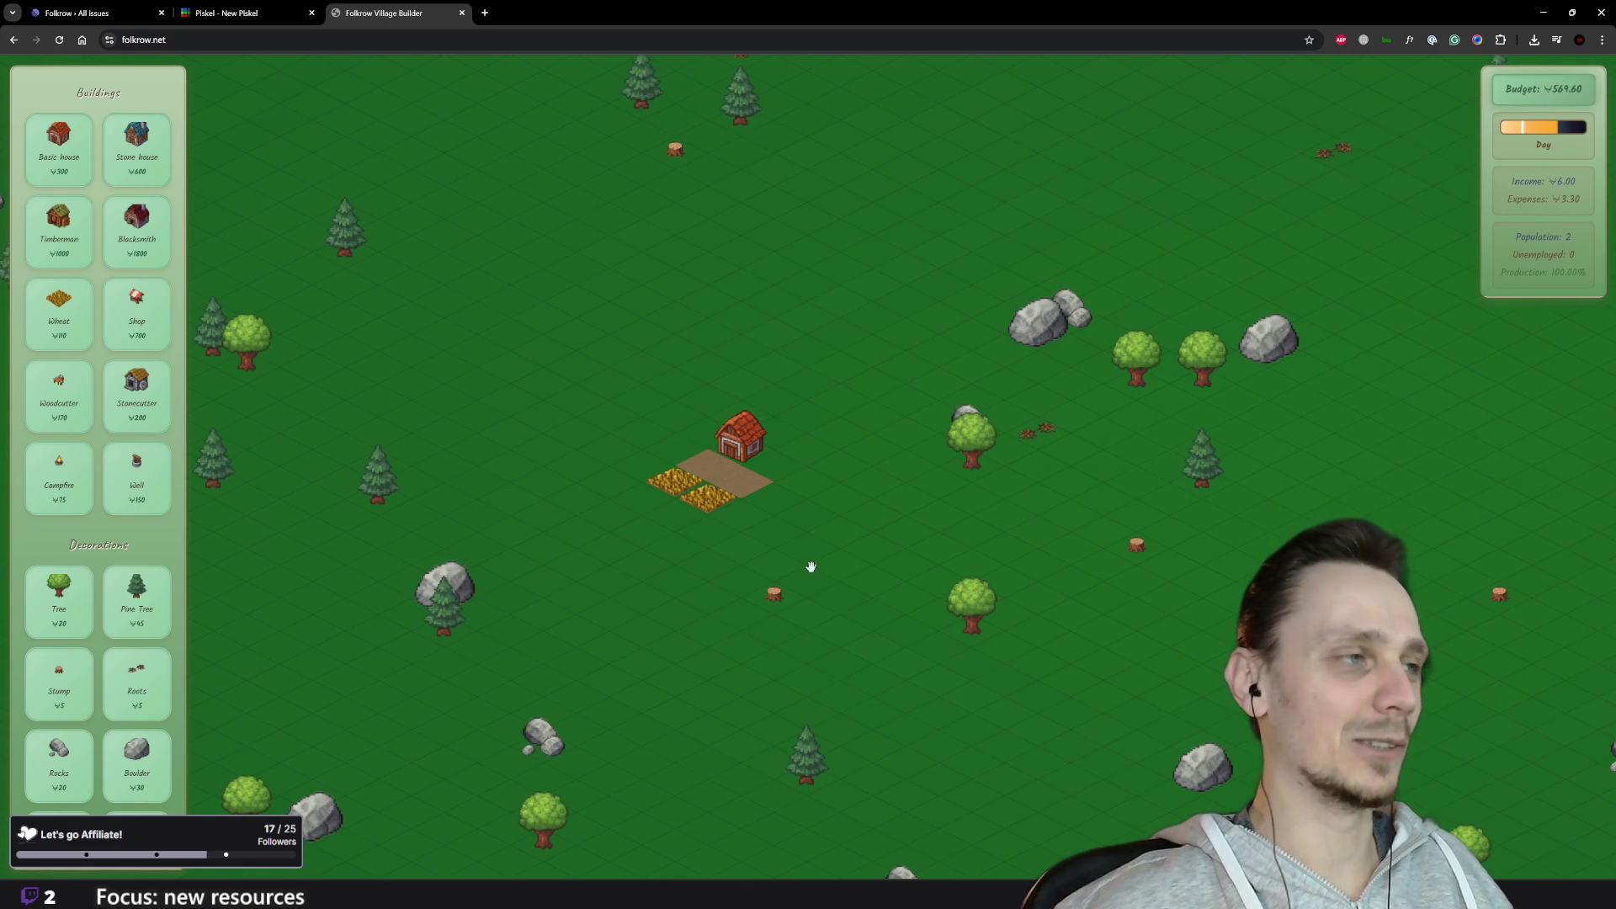
{"action": "mouse_move", "coordinate": [793, 598]}
{"action": "scroll", "coordinate": [792, 598], "scroll_direction": "down", "scroll_amount": 2}
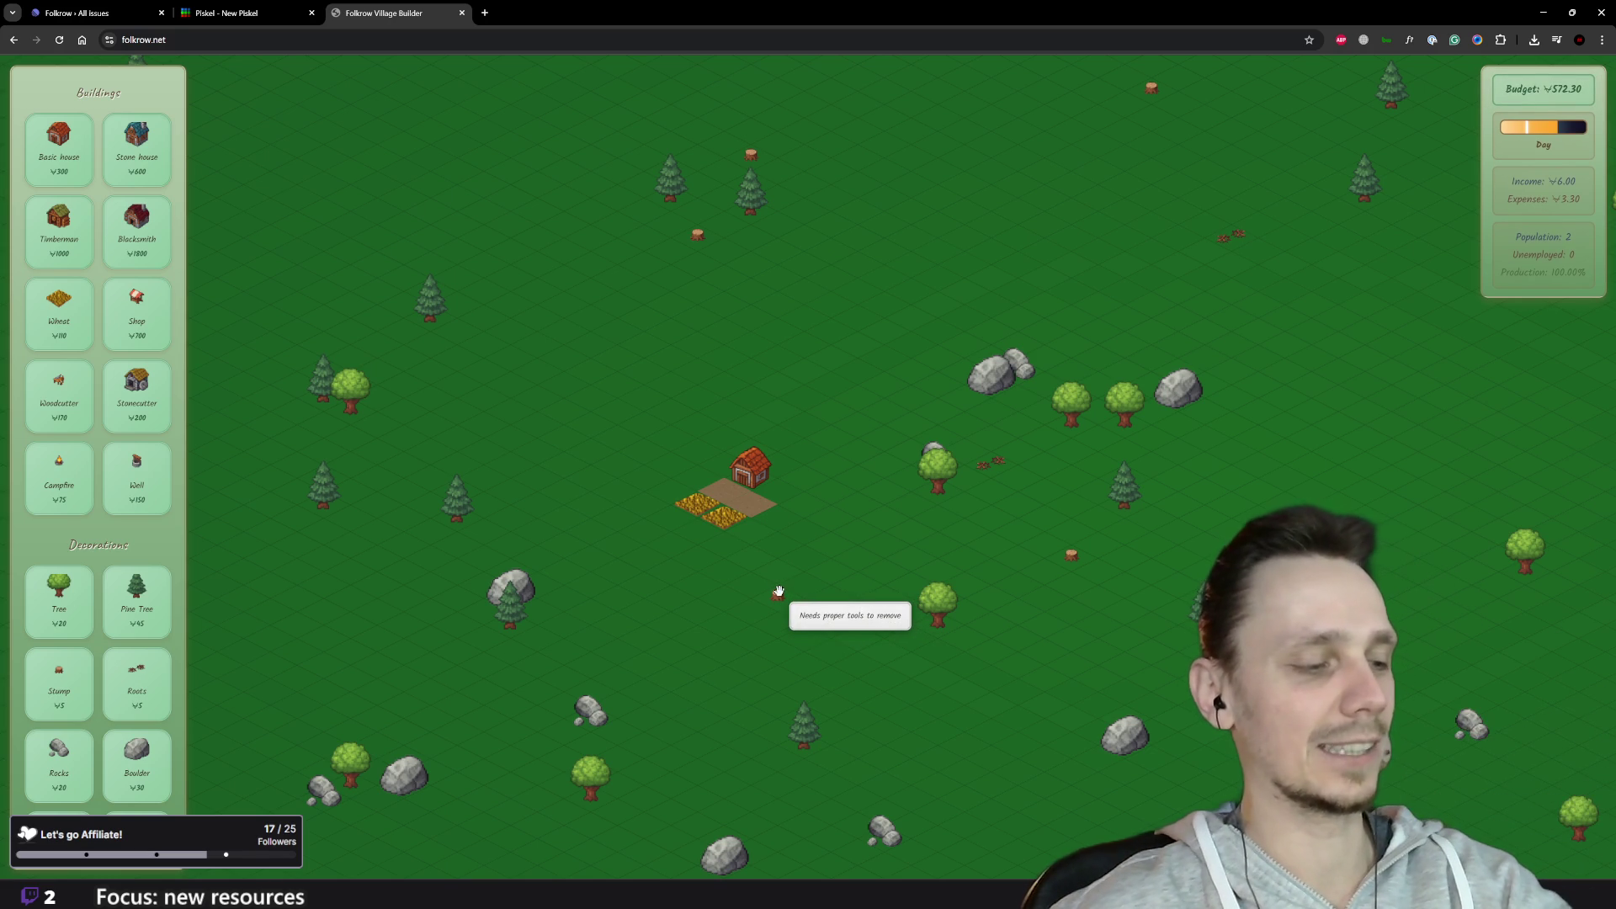
{"action": "scroll", "coordinate": [773, 571], "scroll_direction": "up", "scroll_amount": 3}
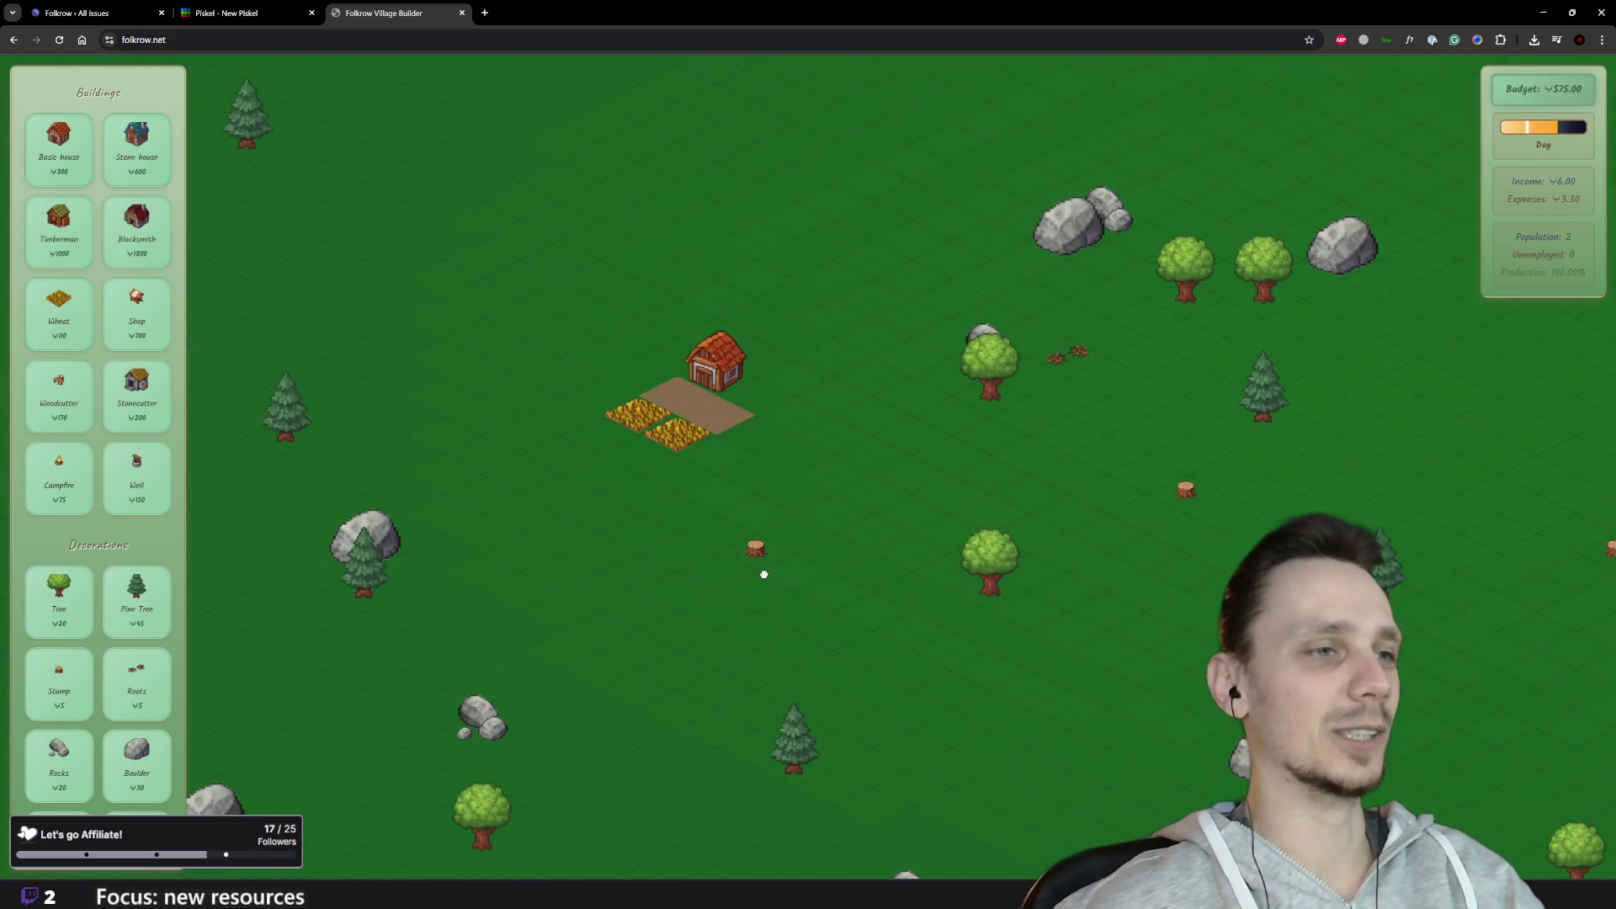
{"action": "scroll", "coordinate": [762, 578], "scroll_direction": "down", "scroll_amount": 6}
{"action": "scroll", "coordinate": [1029, 595], "scroll_direction": "up", "scroll_amount": 1}
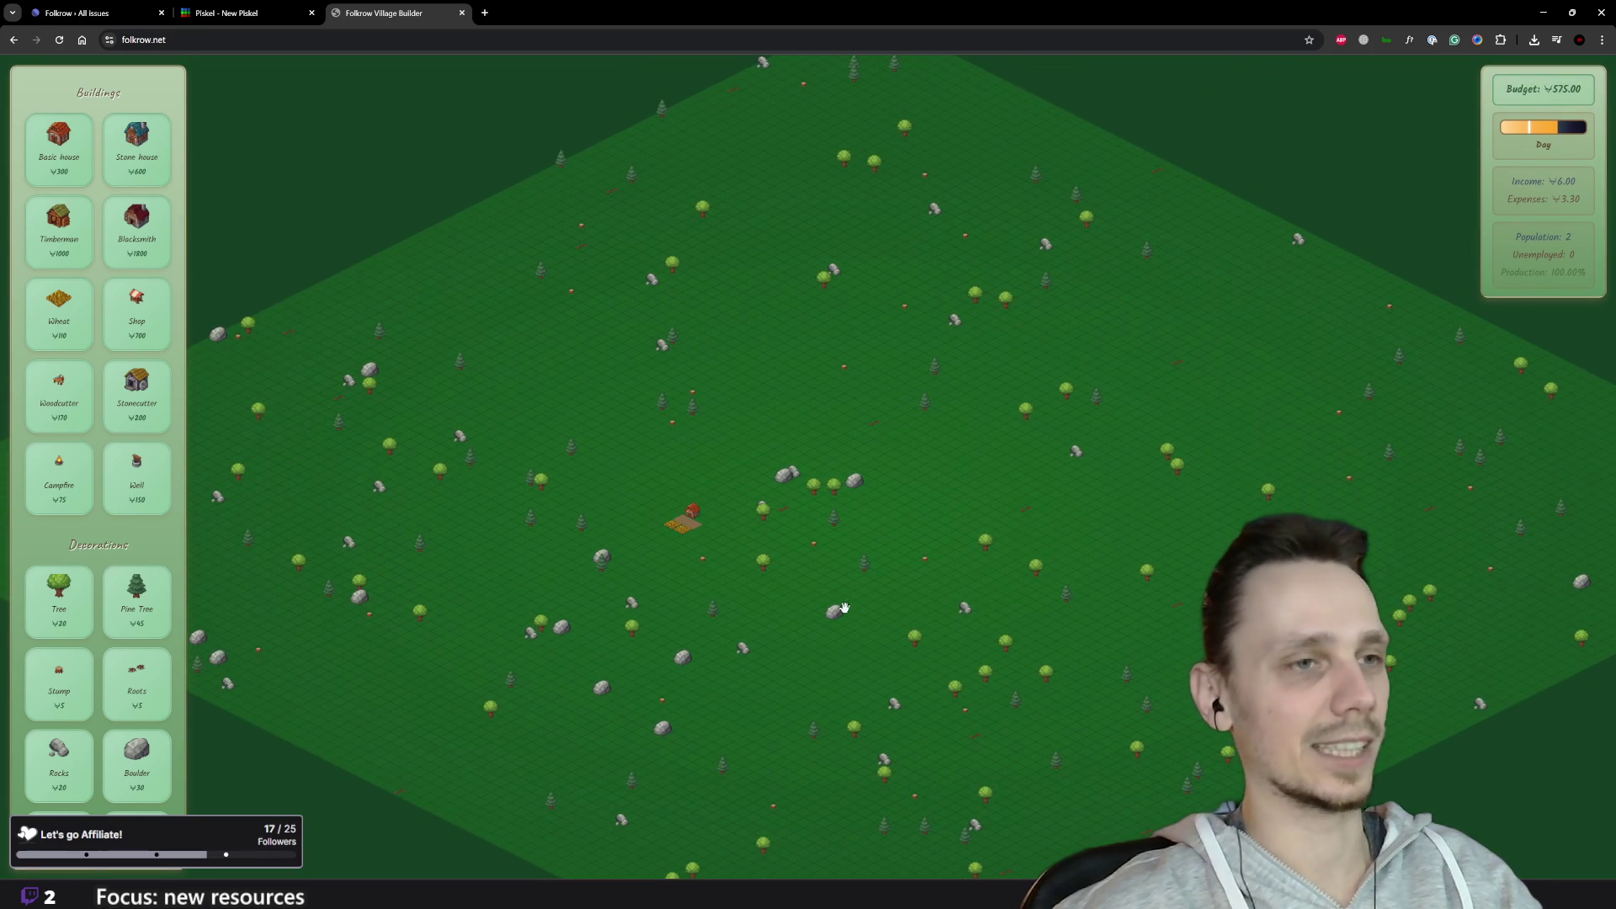
{"action": "scroll", "coordinate": [1094, 505], "scroll_direction": "up", "scroll_amount": 1}
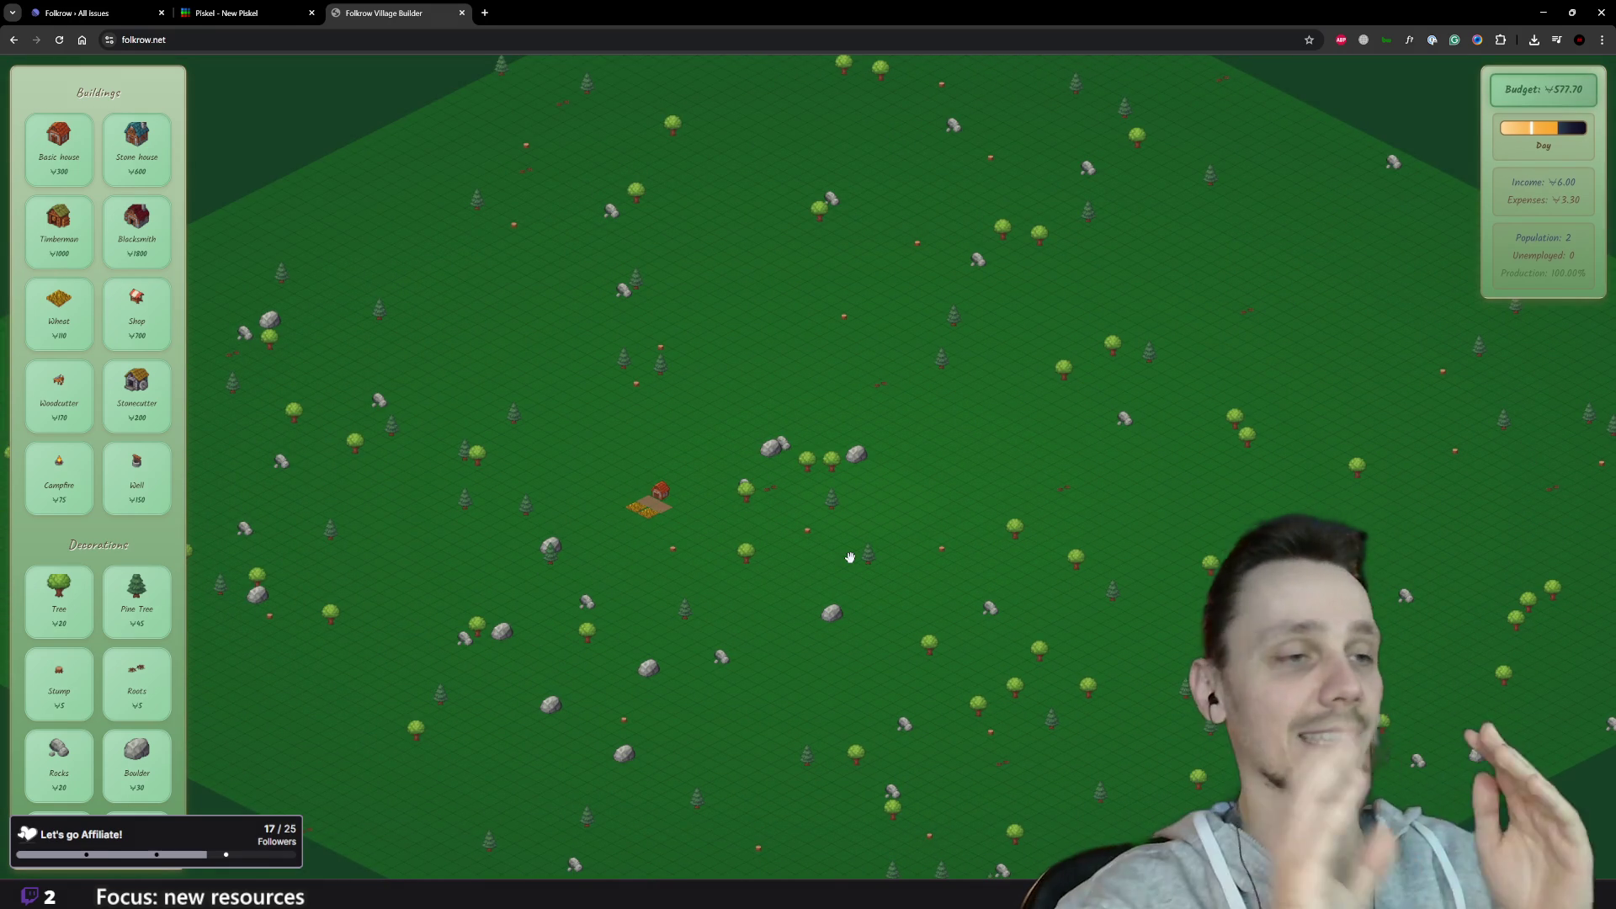
{"action": "scroll", "coordinate": [665, 497], "scroll_direction": "up", "scroll_amount": 2}
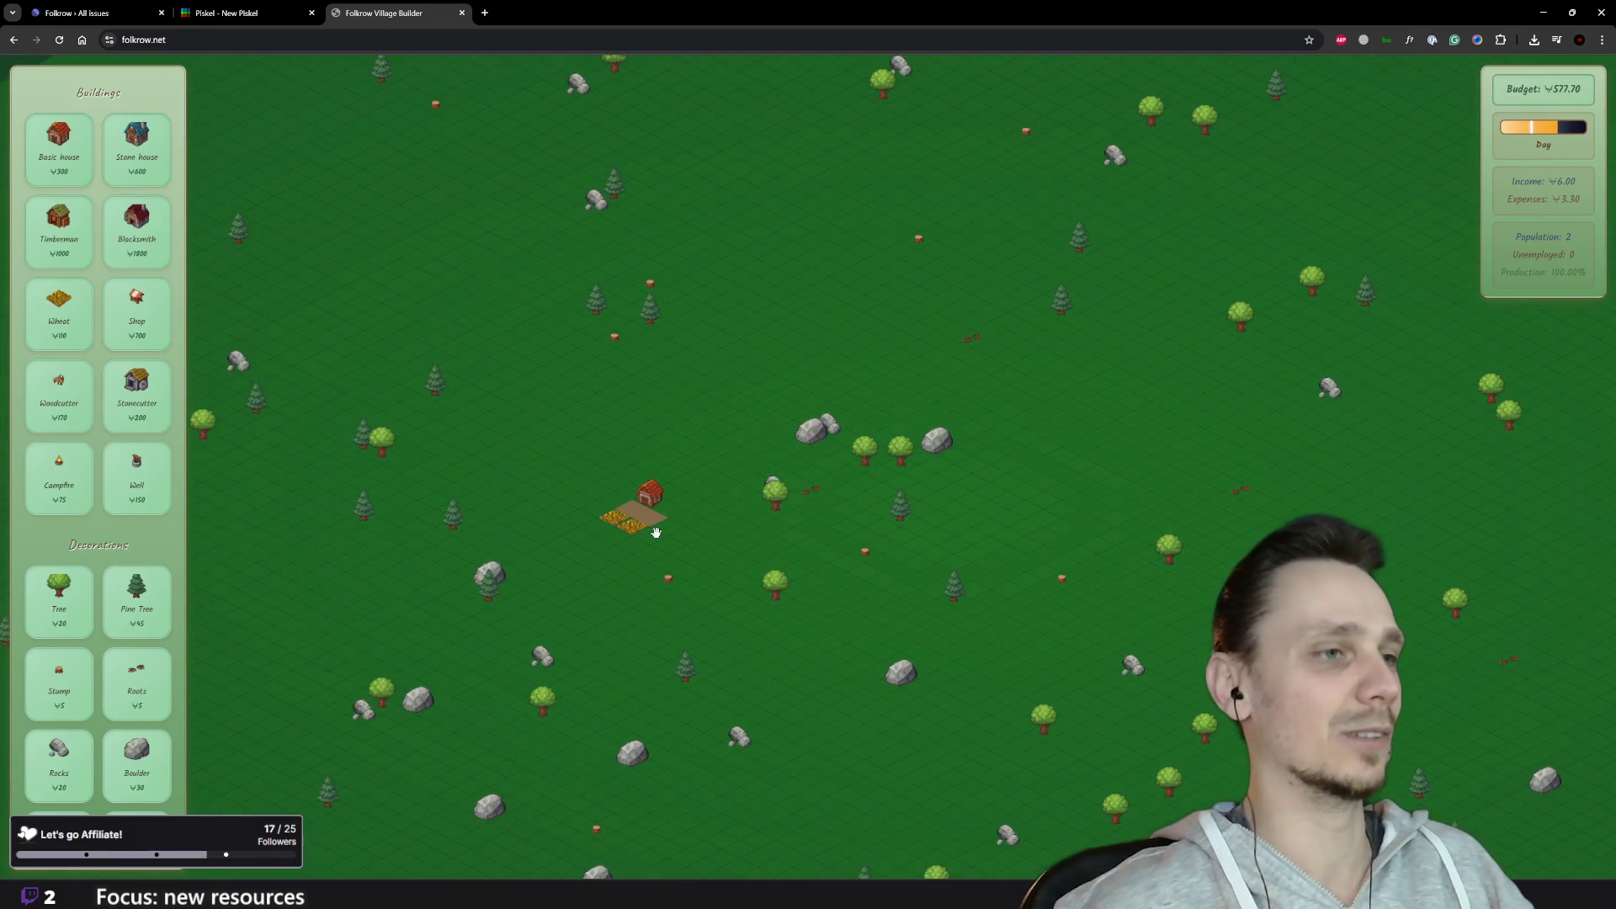
{"action": "scroll", "coordinate": [656, 532], "scroll_direction": "up", "scroll_amount": 3}
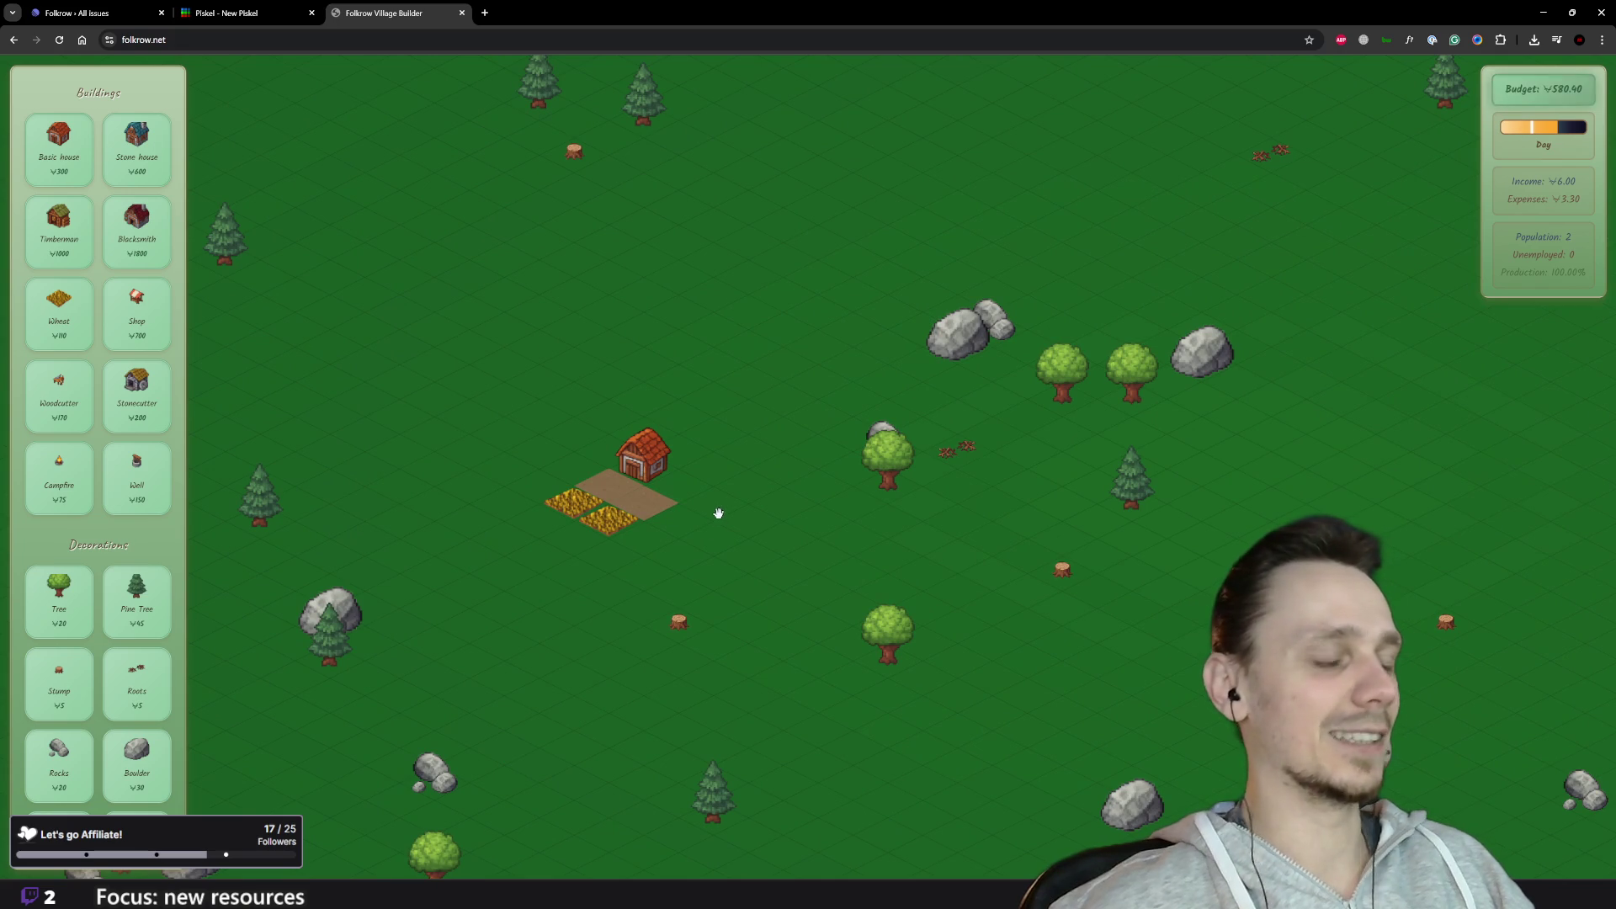
{"action": "scroll", "coordinate": [718, 510], "scroll_direction": "down", "scroll_amount": 2}
{"action": "scroll", "coordinate": [449, 397], "scroll_direction": "up", "scroll_amount": 3}
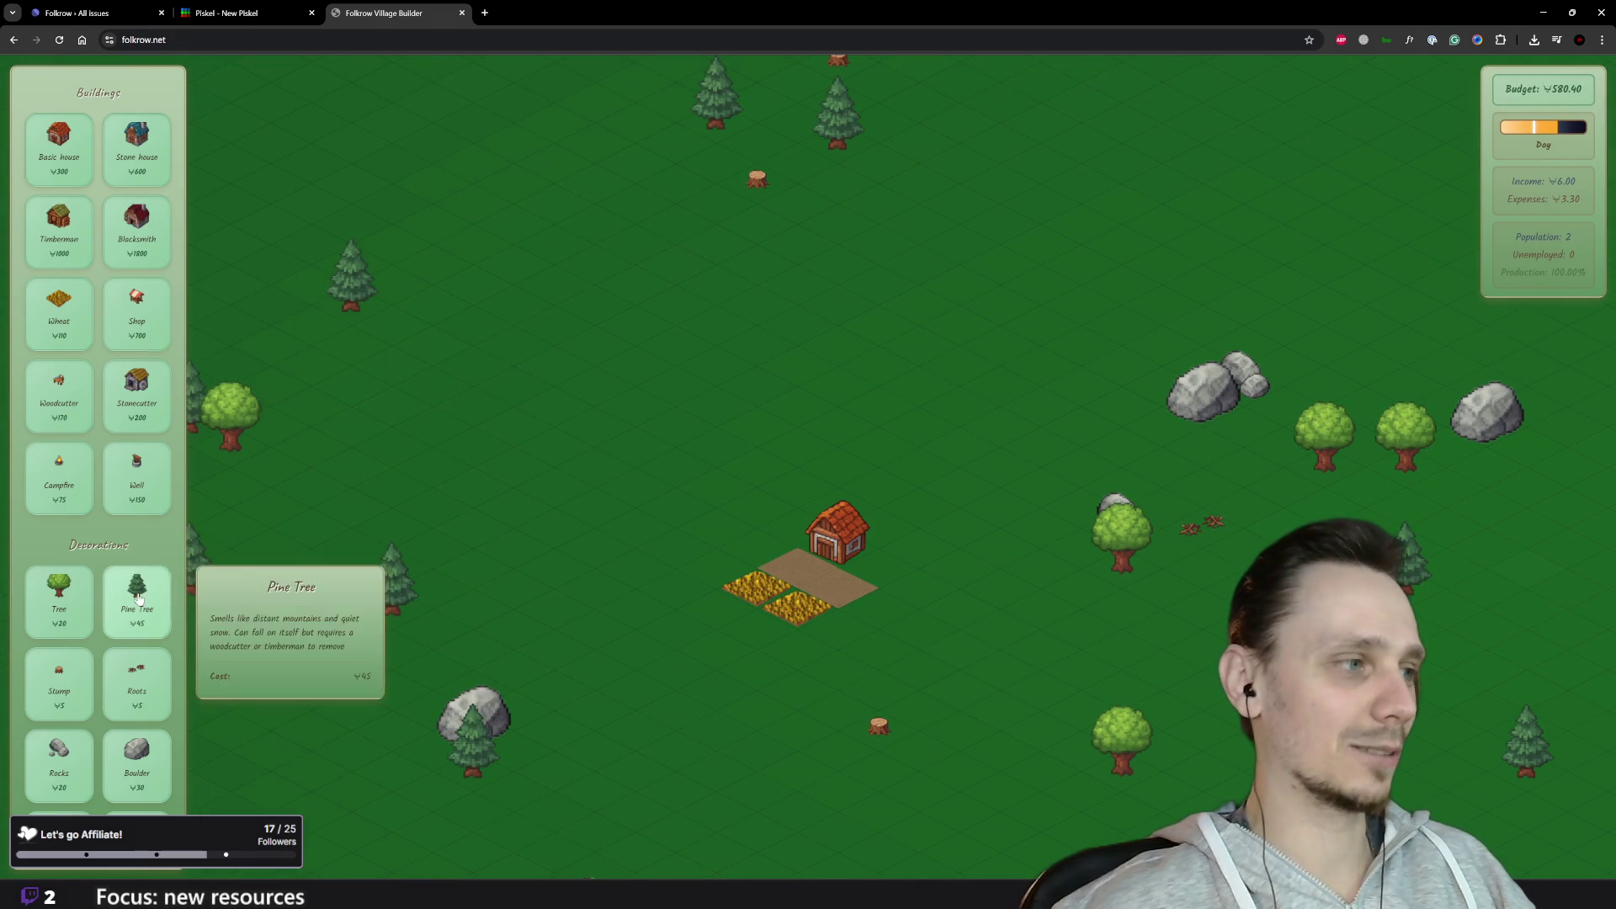
{"action": "scroll", "coordinate": [135, 607], "scroll_direction": "down", "scroll_amount": 5}
{"action": "left_click", "coordinate": [59, 571]}
Step: Lay a dirt road tile below the farm, and select then cancel a Stone house
{"action": "left_click", "coordinate": [878, 649]}
{"action": "scroll", "coordinate": [34, 437], "scroll_direction": "up", "scroll_amount": 5}
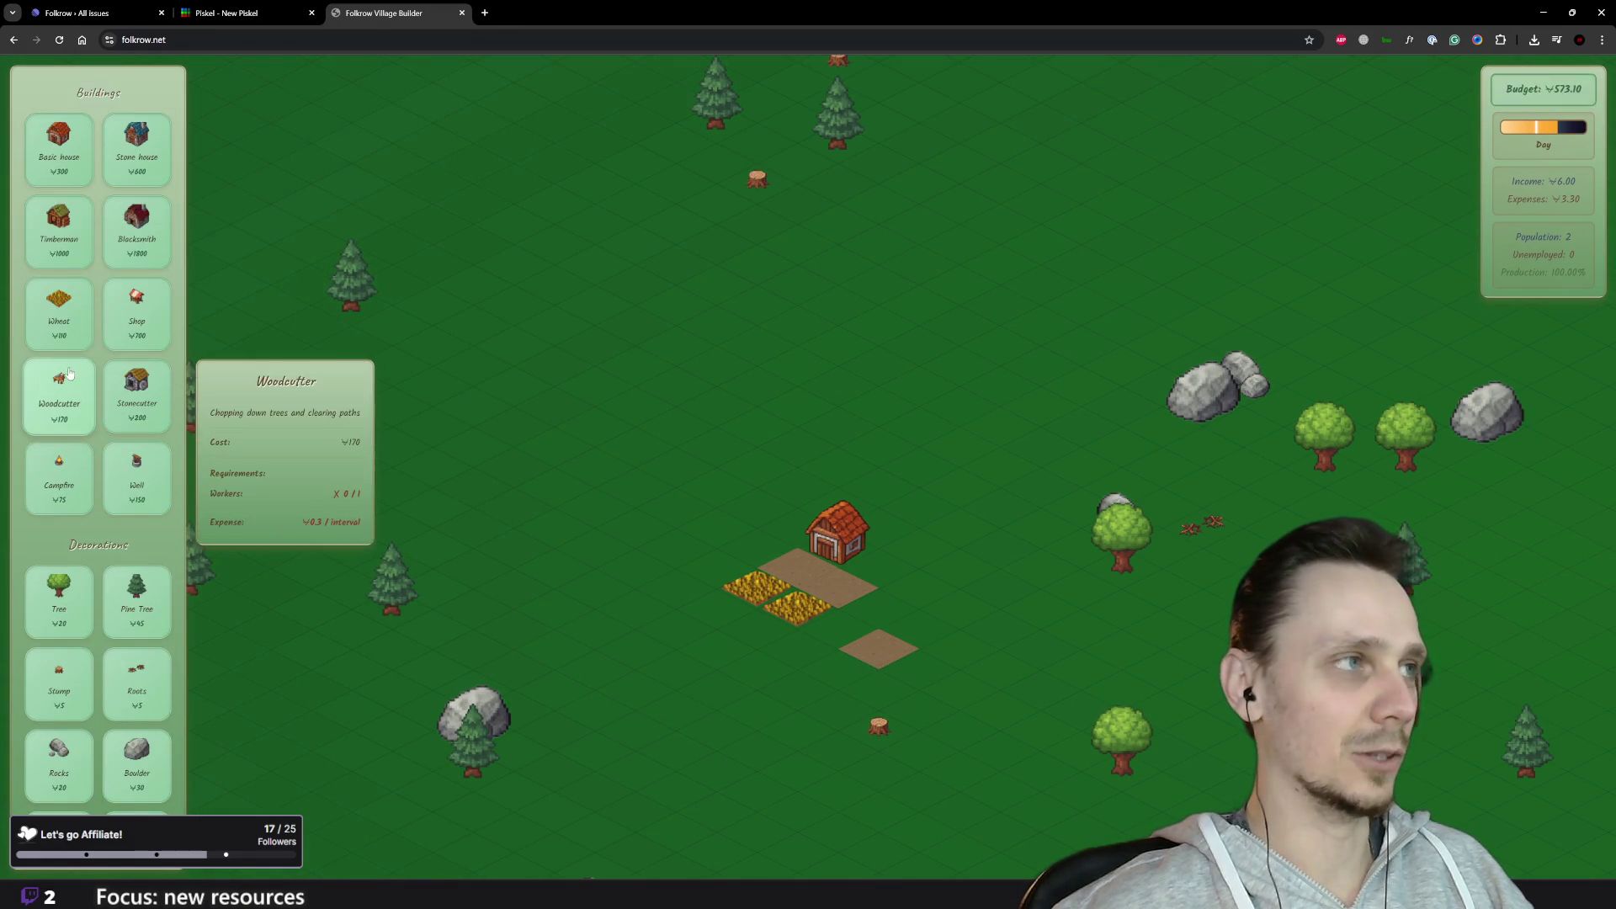
{"action": "left_click", "coordinate": [136, 148]}
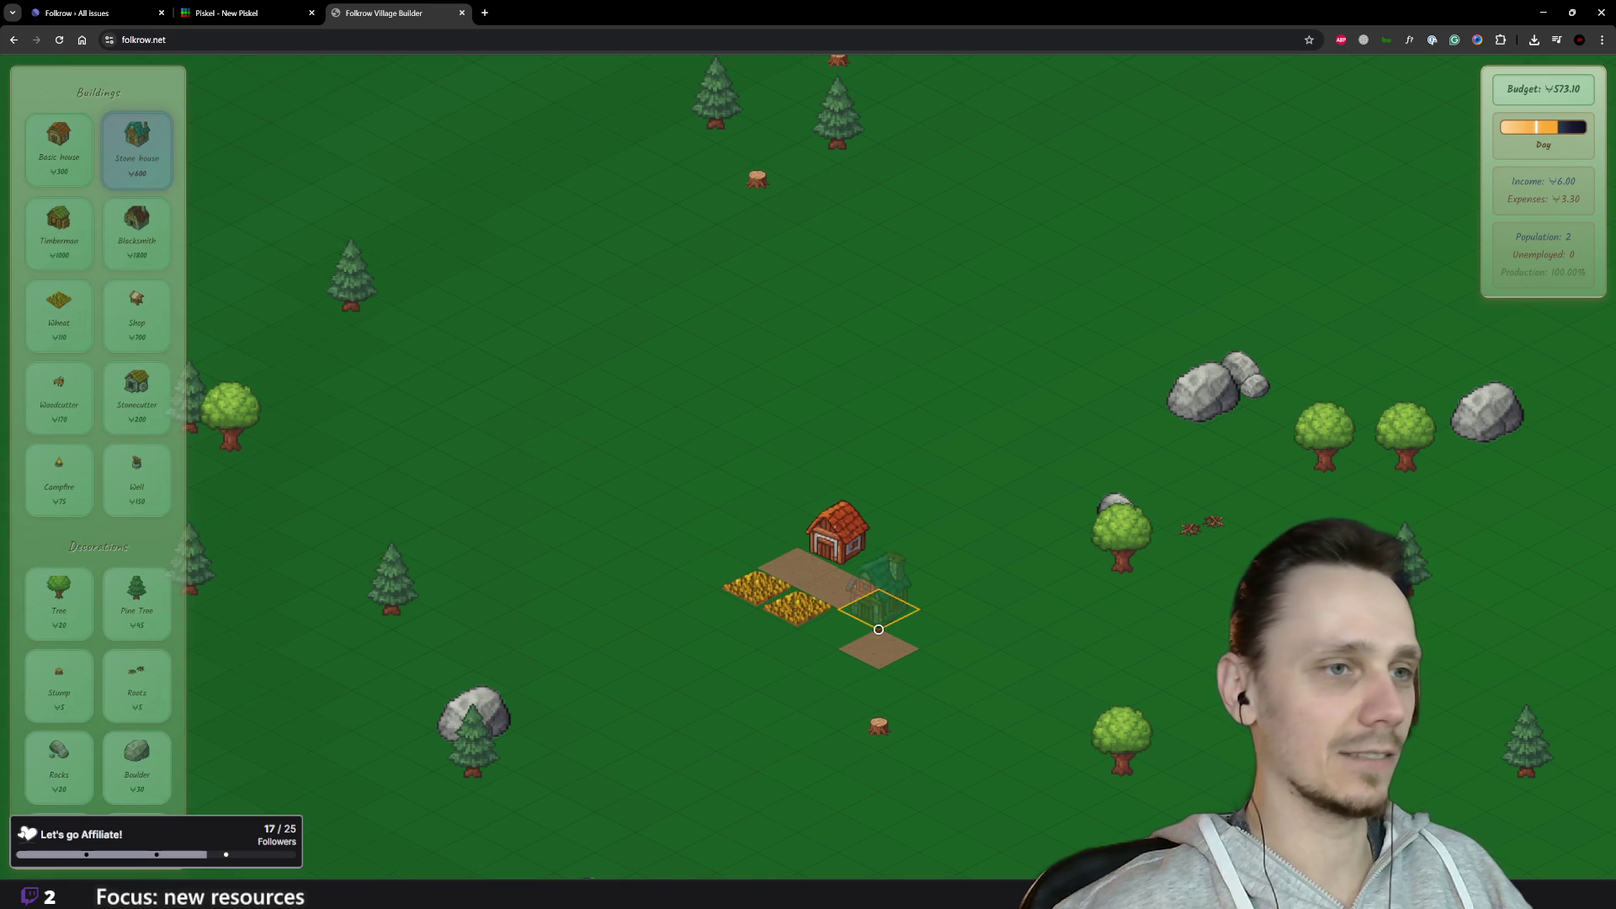
{"action": "key", "text": "Escape"}
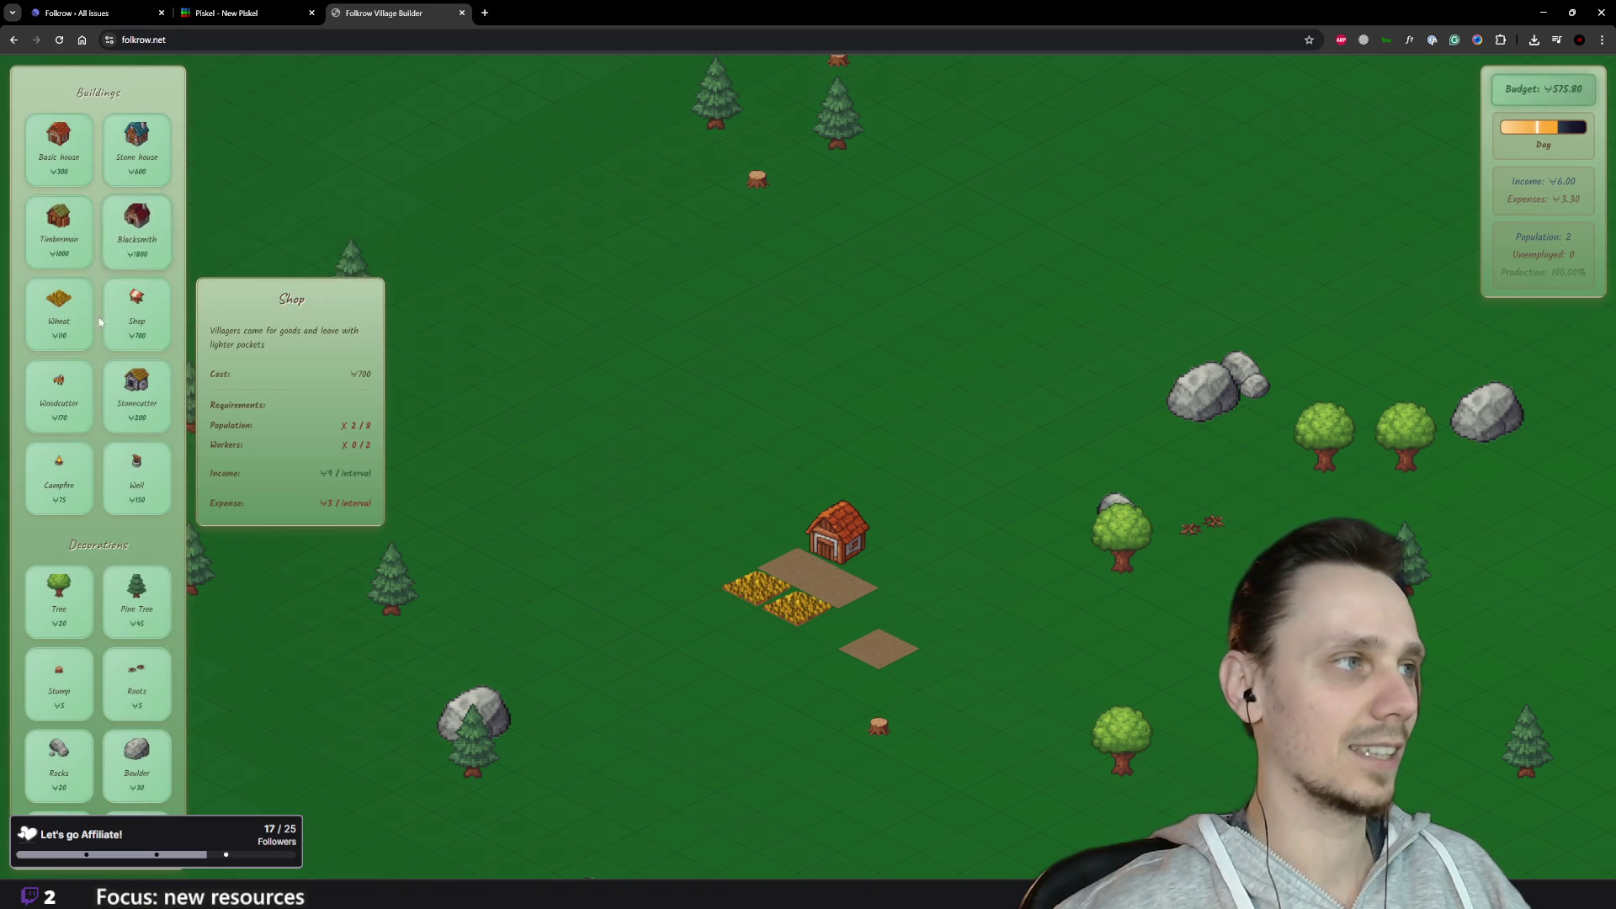
Step: Try placing a Shop beside the road, which fails for lack of funds, then cancel it
{"action": "left_click", "coordinate": [136, 312]}
{"action": "left_click", "coordinate": [919, 649]}
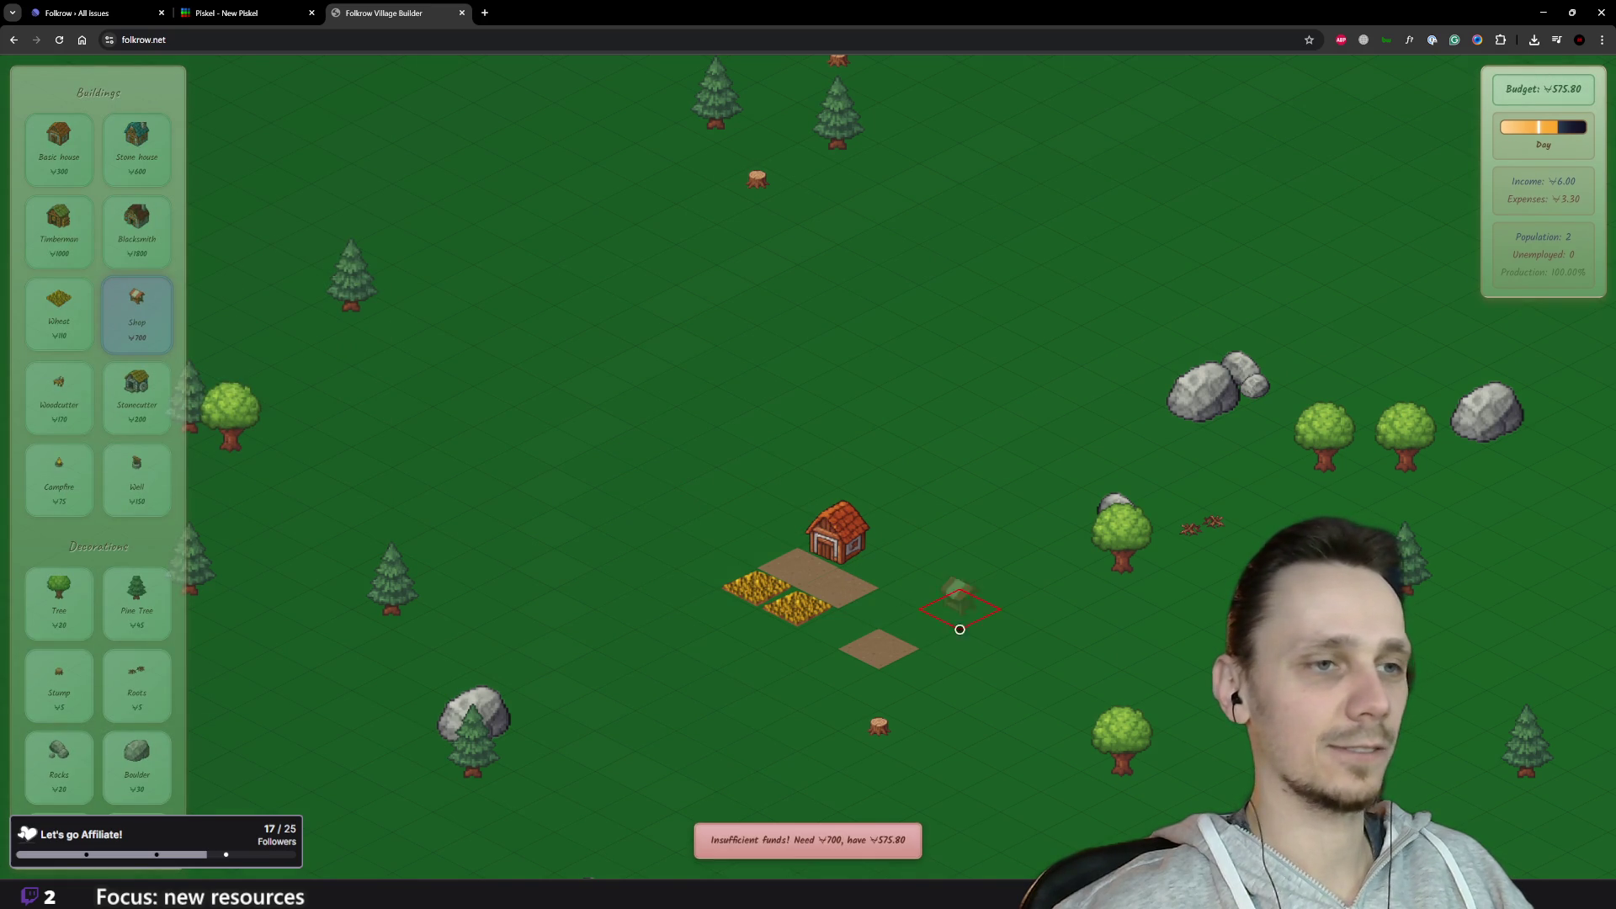
{"action": "key", "text": "Escape"}
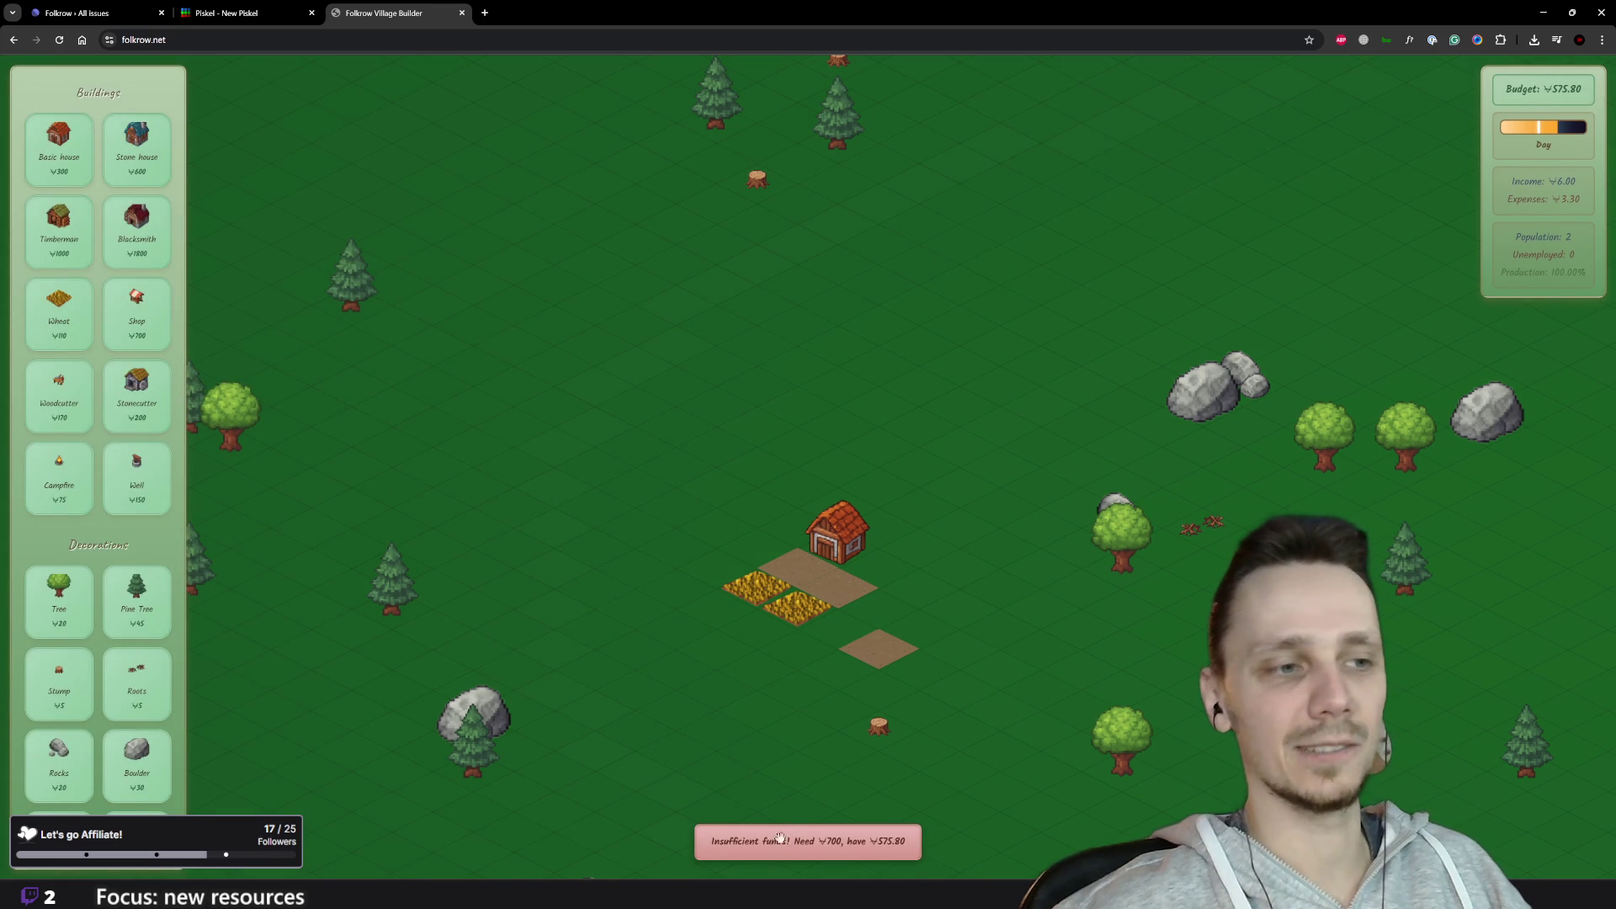
{"action": "scroll", "coordinate": [538, 510], "scroll_direction": "down", "scroll_amount": 3}
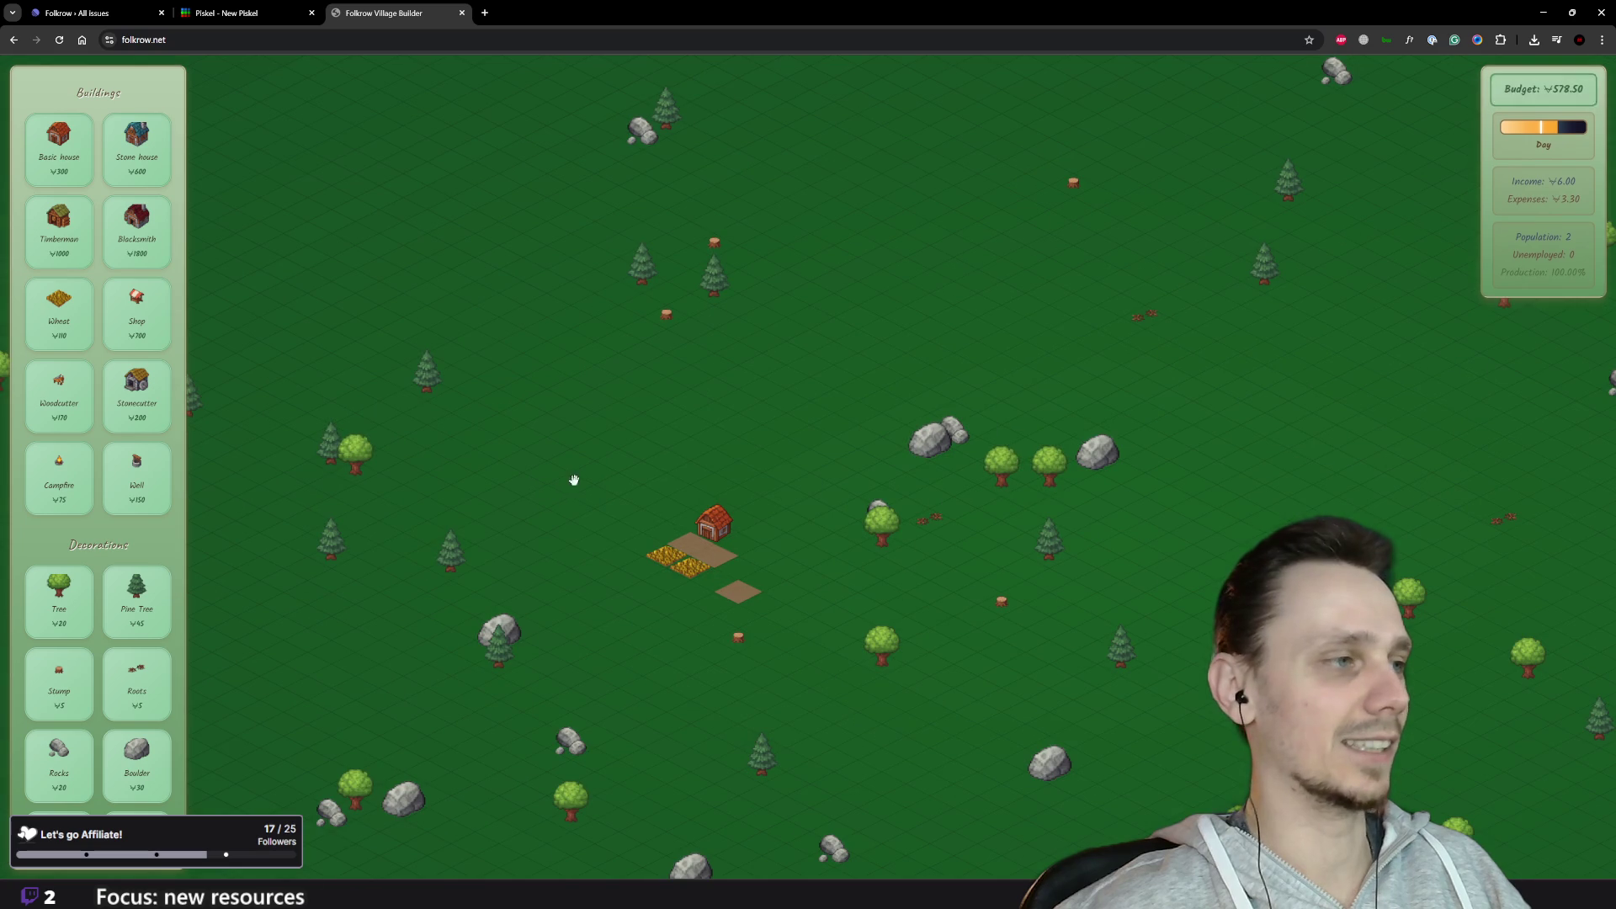
Step: Pan and zoom around the village to inspect the map
{"action": "mouse_move", "coordinate": [885, 540]}
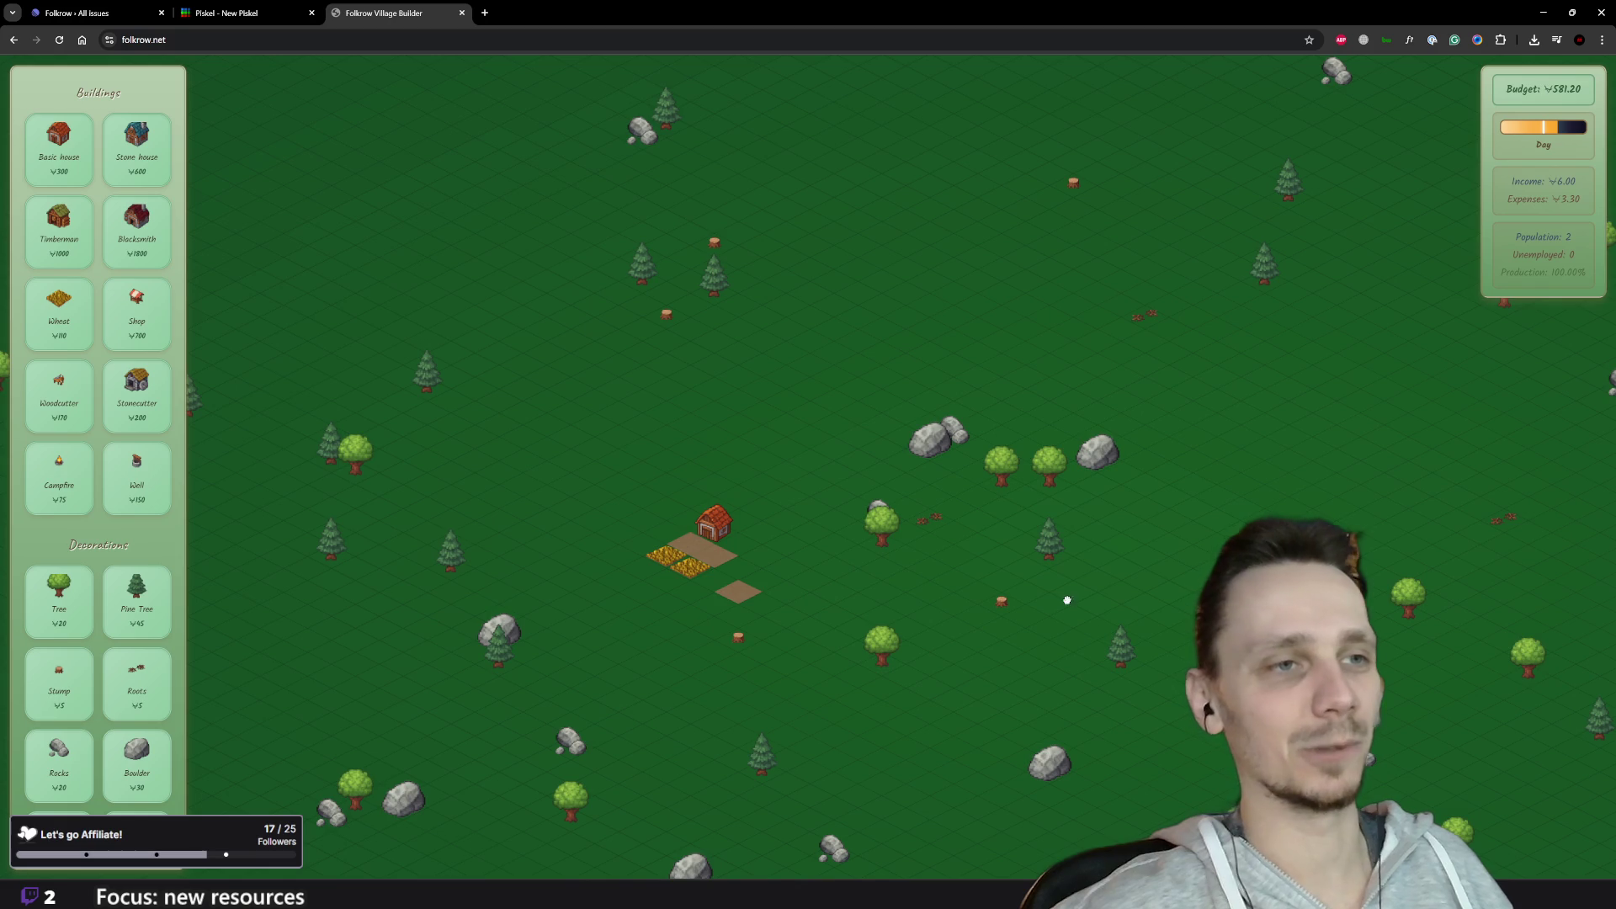
{"action": "scroll", "coordinate": [1068, 601], "scroll_direction": "up", "scroll_amount": 5}
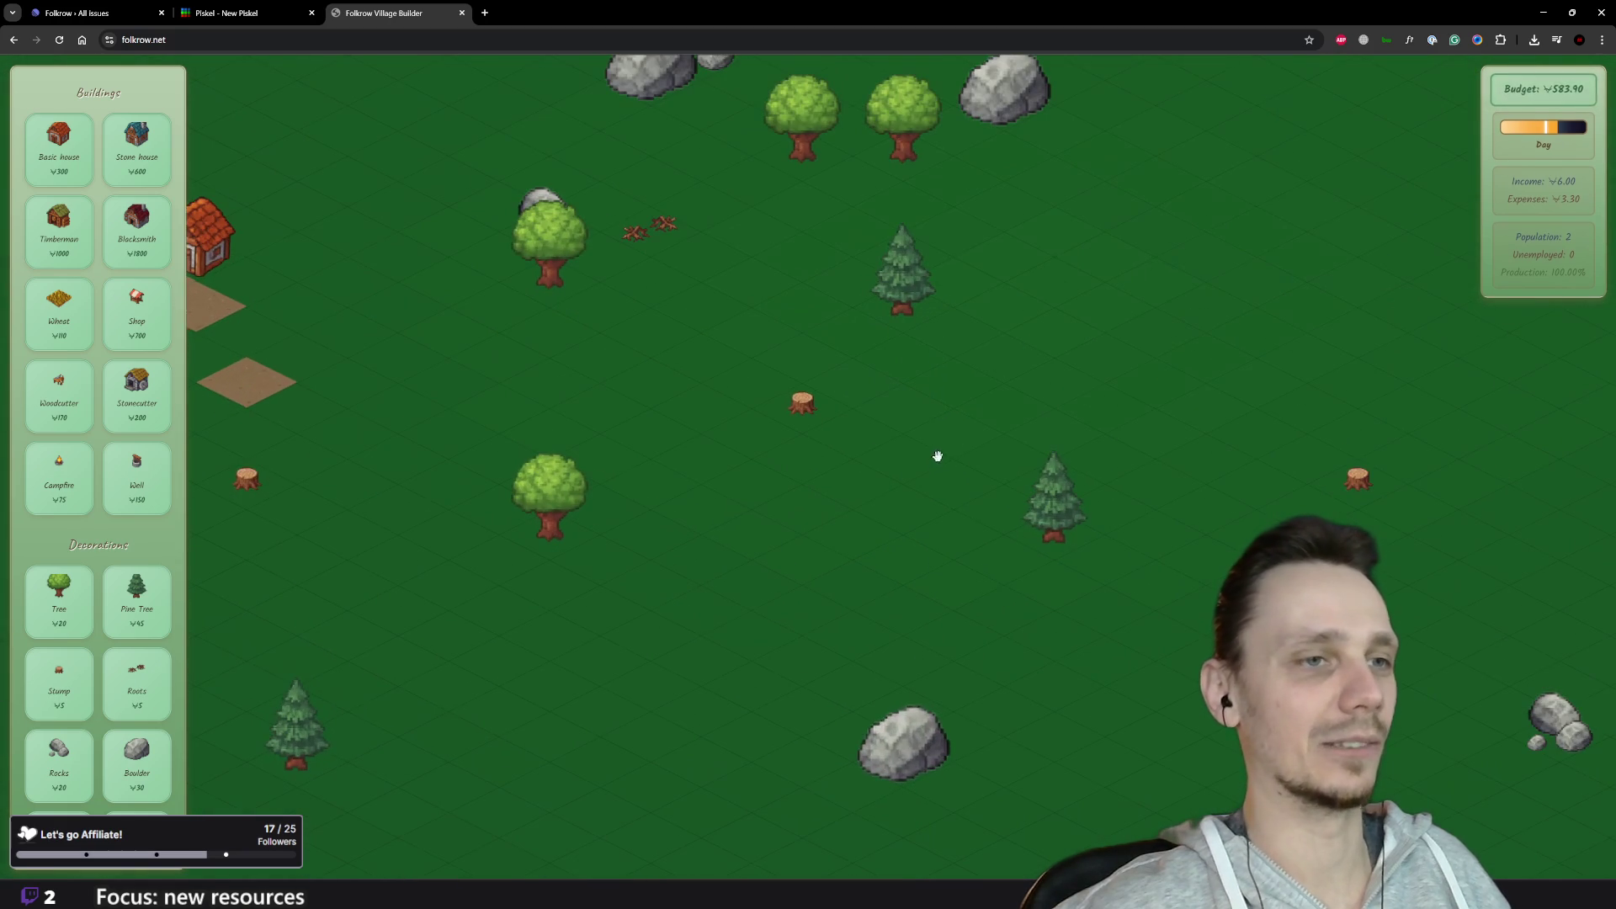
{"action": "scroll", "coordinate": [910, 440], "scroll_direction": "down", "scroll_amount": 5}
{"action": "mouse_move", "coordinate": [950, 481]}
{"action": "left_mouse_down"}
{"action": "mouse_move", "coordinate": [1277, 469]}
{"action": "mouse_move", "coordinate": [1119, 595]}
{"action": "left_mouse_up"}
{"action": "scroll", "coordinate": [783, 426], "scroll_direction": "up", "scroll_amount": 5}
{"action": "scroll", "coordinate": [828, 640], "scroll_direction": "down", "scroll_amount": 5}
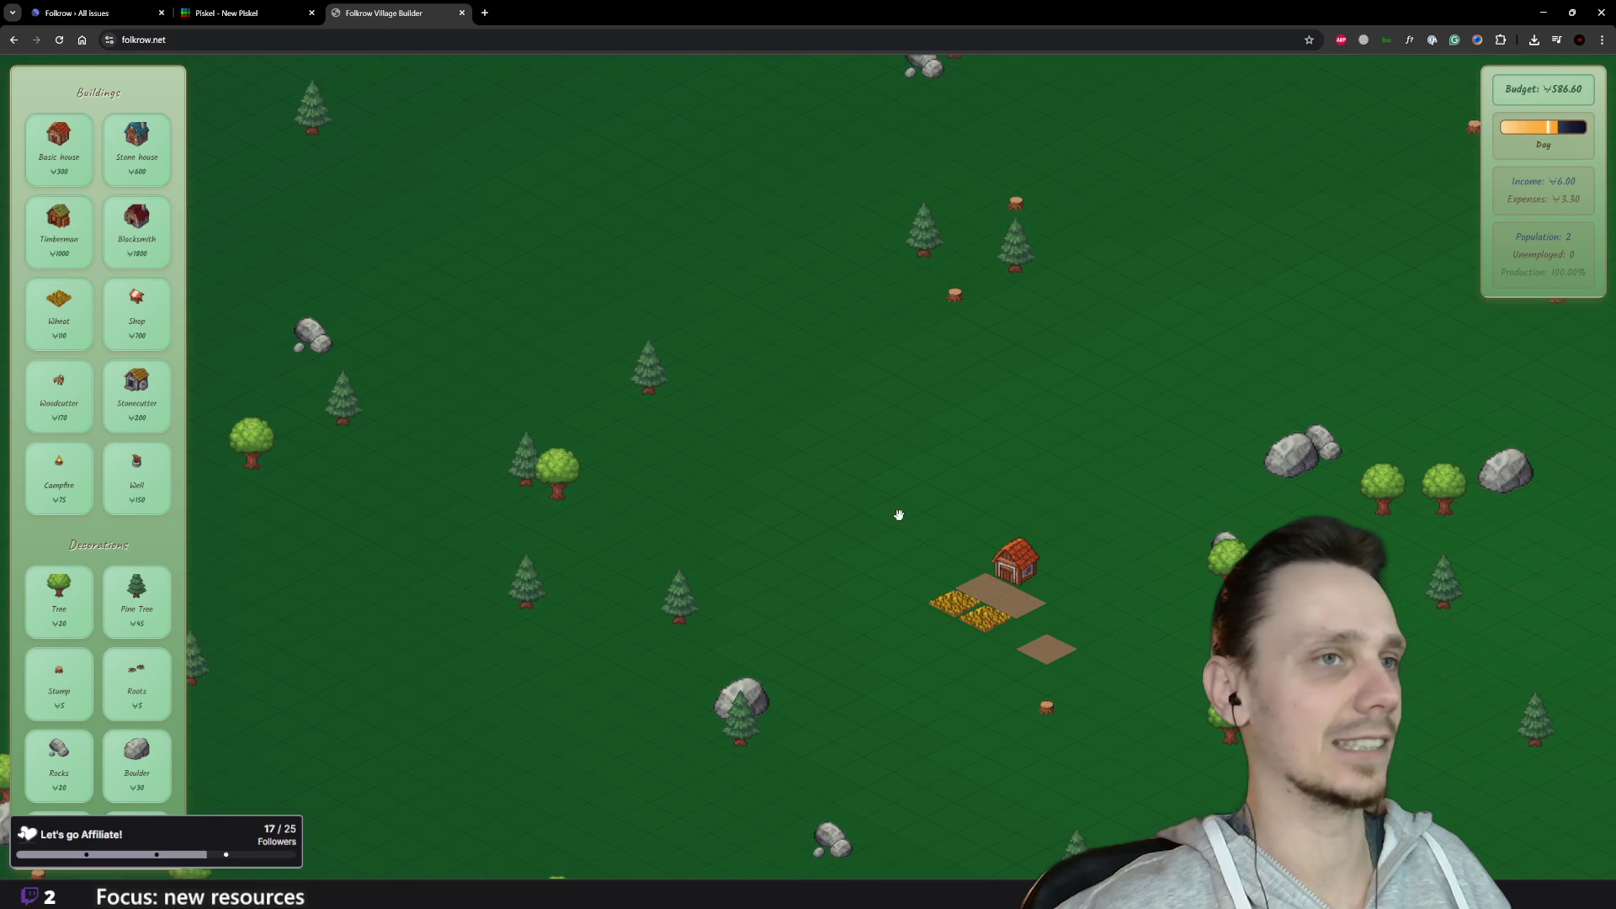
{"action": "scroll", "coordinate": [901, 556], "scroll_direction": "down", "scroll_amount": 5}
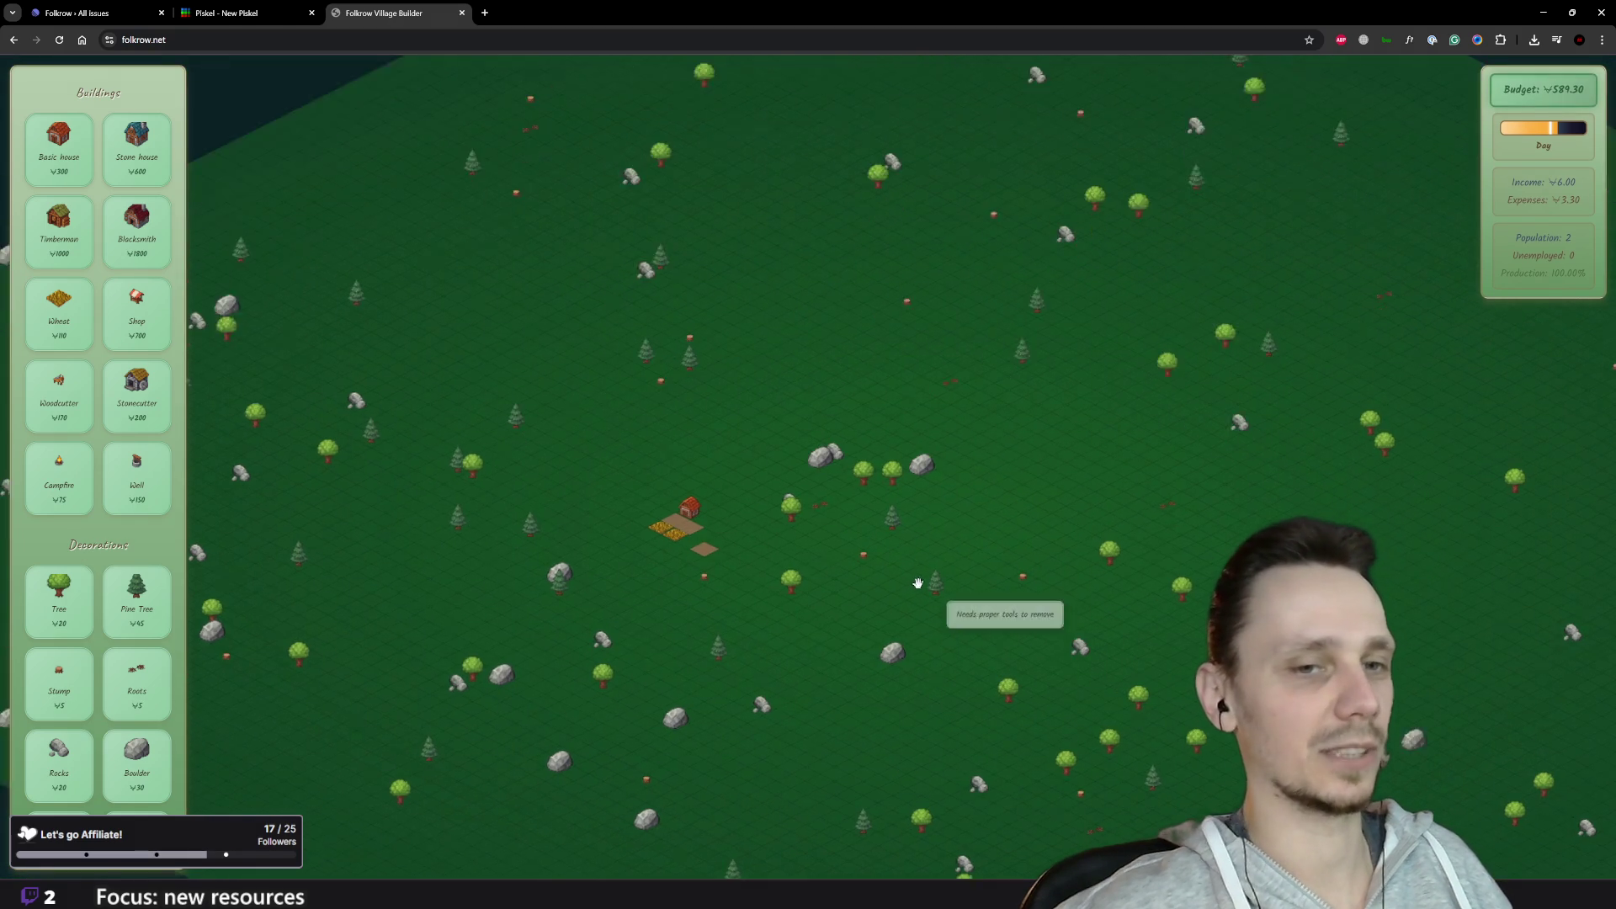
{"action": "scroll", "coordinate": [981, 590], "scroll_direction": "up", "scroll_amount": 2}
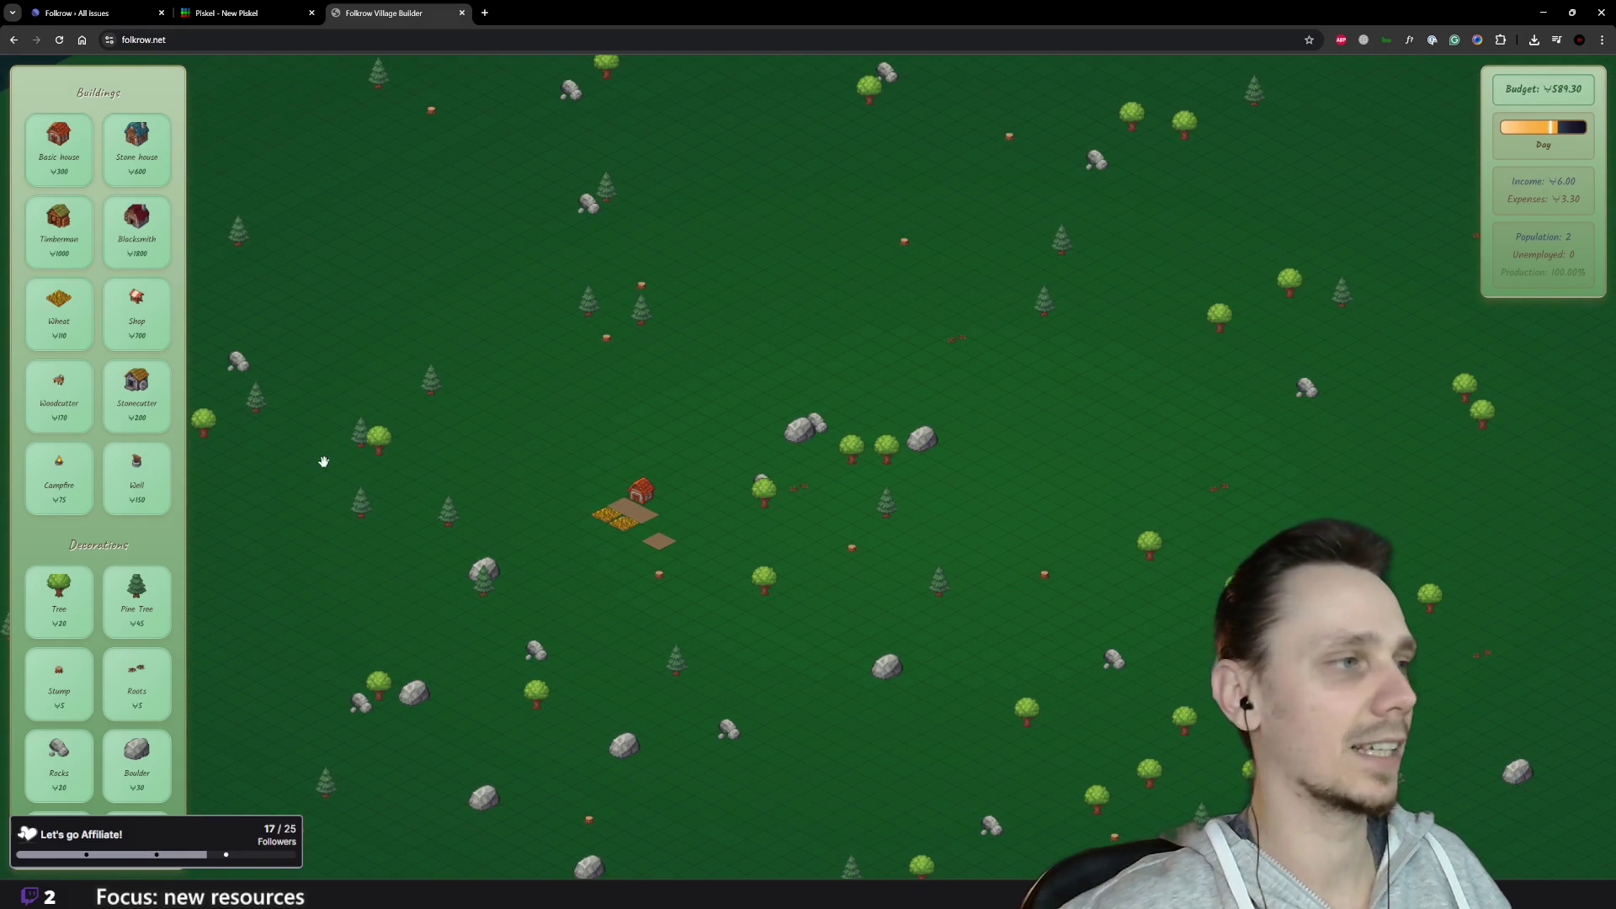
{"action": "scroll", "coordinate": [757, 539], "scroll_direction": "up", "scroll_amount": 1}
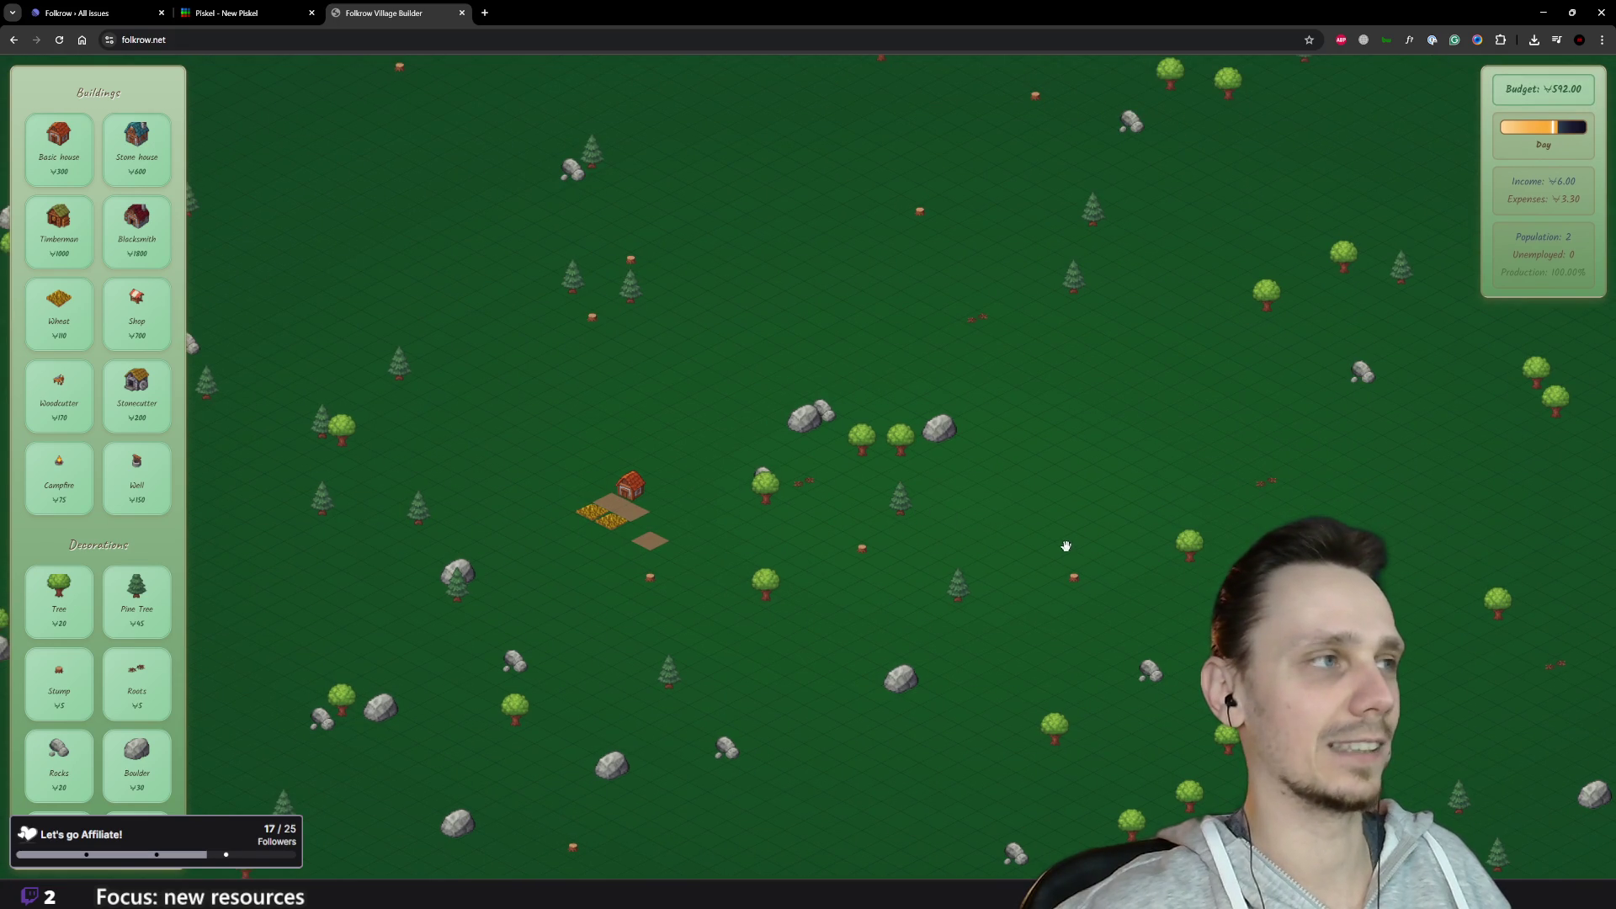
{"action": "scroll", "coordinate": [147, 438], "scroll_direction": "down", "scroll_amount": 5}
{"action": "scroll", "coordinate": [129, 486], "scroll_direction": "up", "scroll_amount": 5}
{"action": "scroll", "coordinate": [130, 492], "scroll_direction": "down", "scroll_amount": 5}
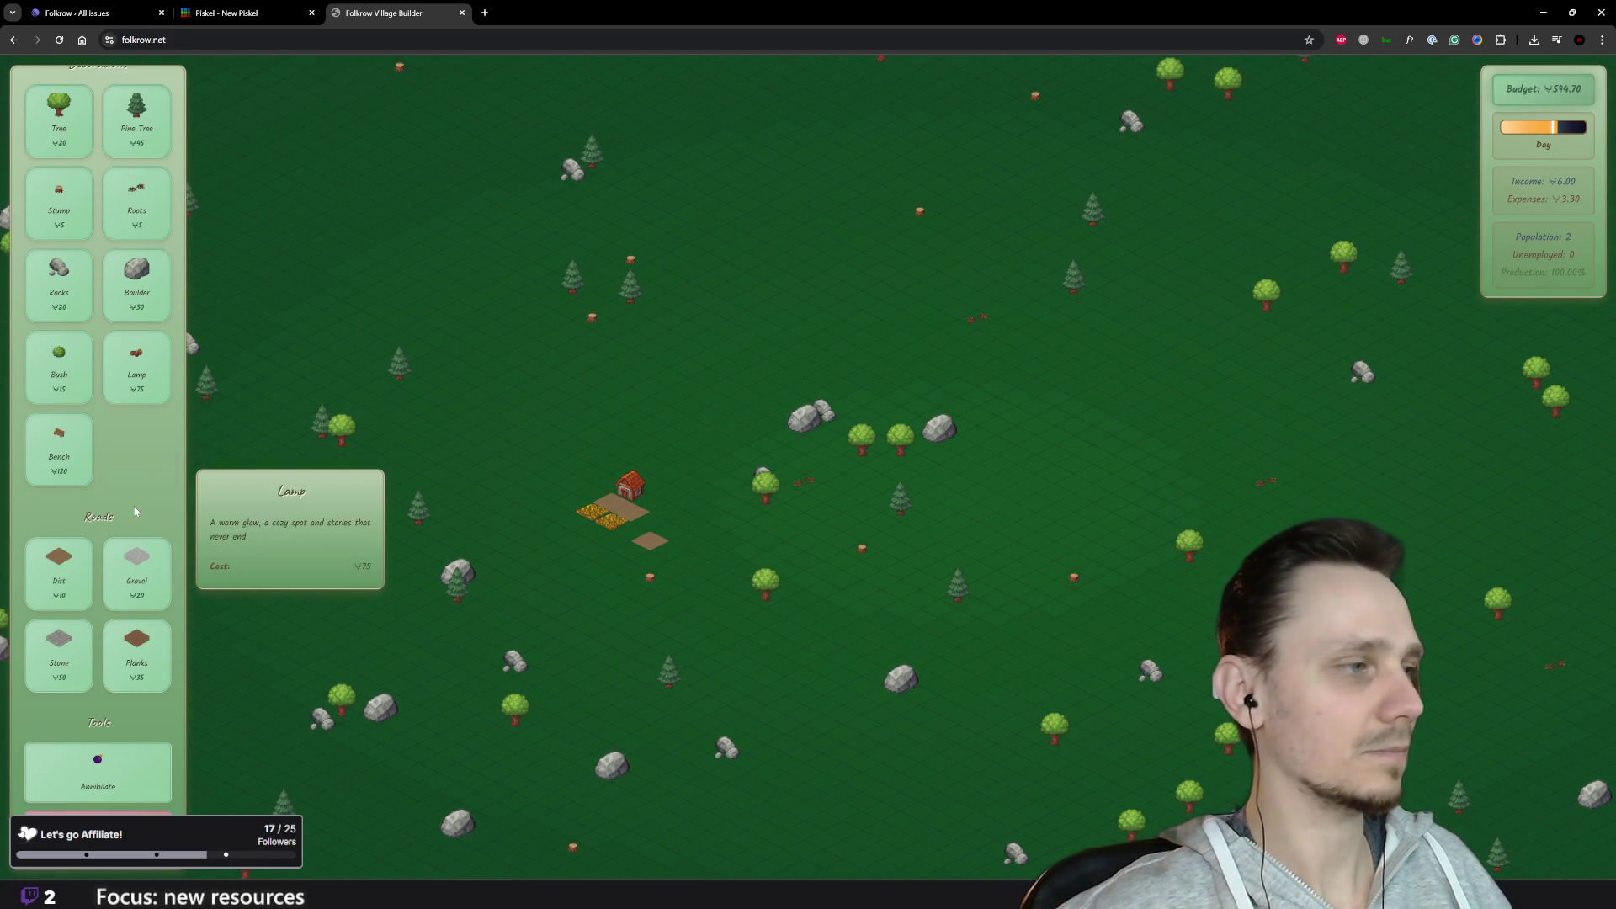
Step: Demolish the tree stump and the right wheat field below the farm, then close the Folkrow tab
{"action": "left_click", "coordinate": [97, 779]}
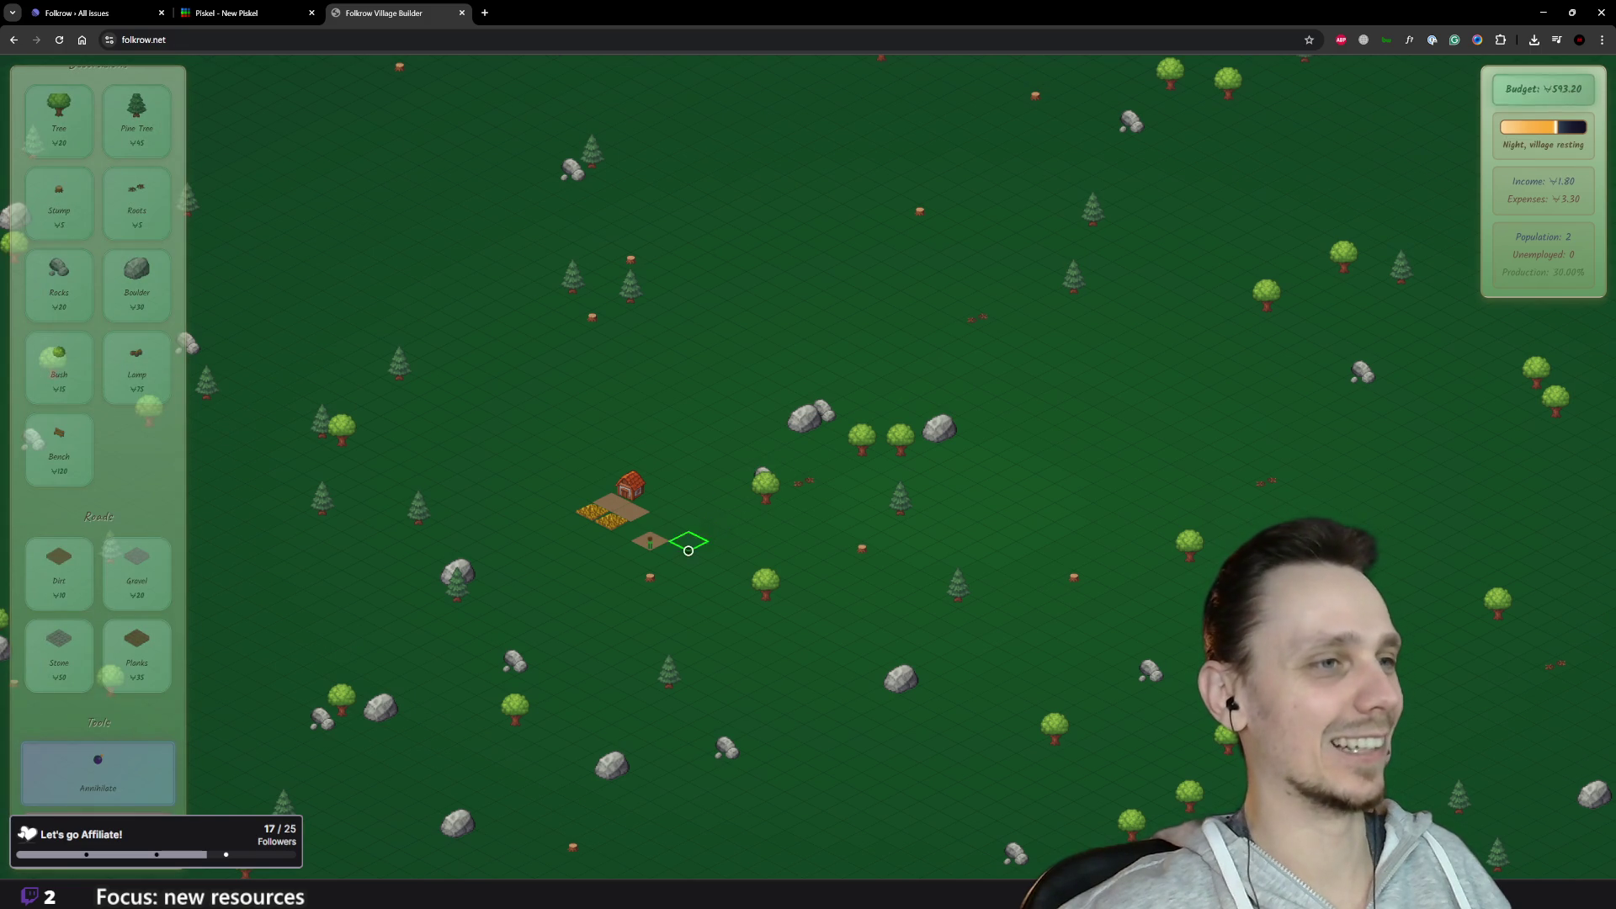
{"action": "left_click", "coordinate": [650, 551]}
{"action": "scroll", "coordinate": [640, 549], "scroll_direction": "up", "scroll_amount": 3}
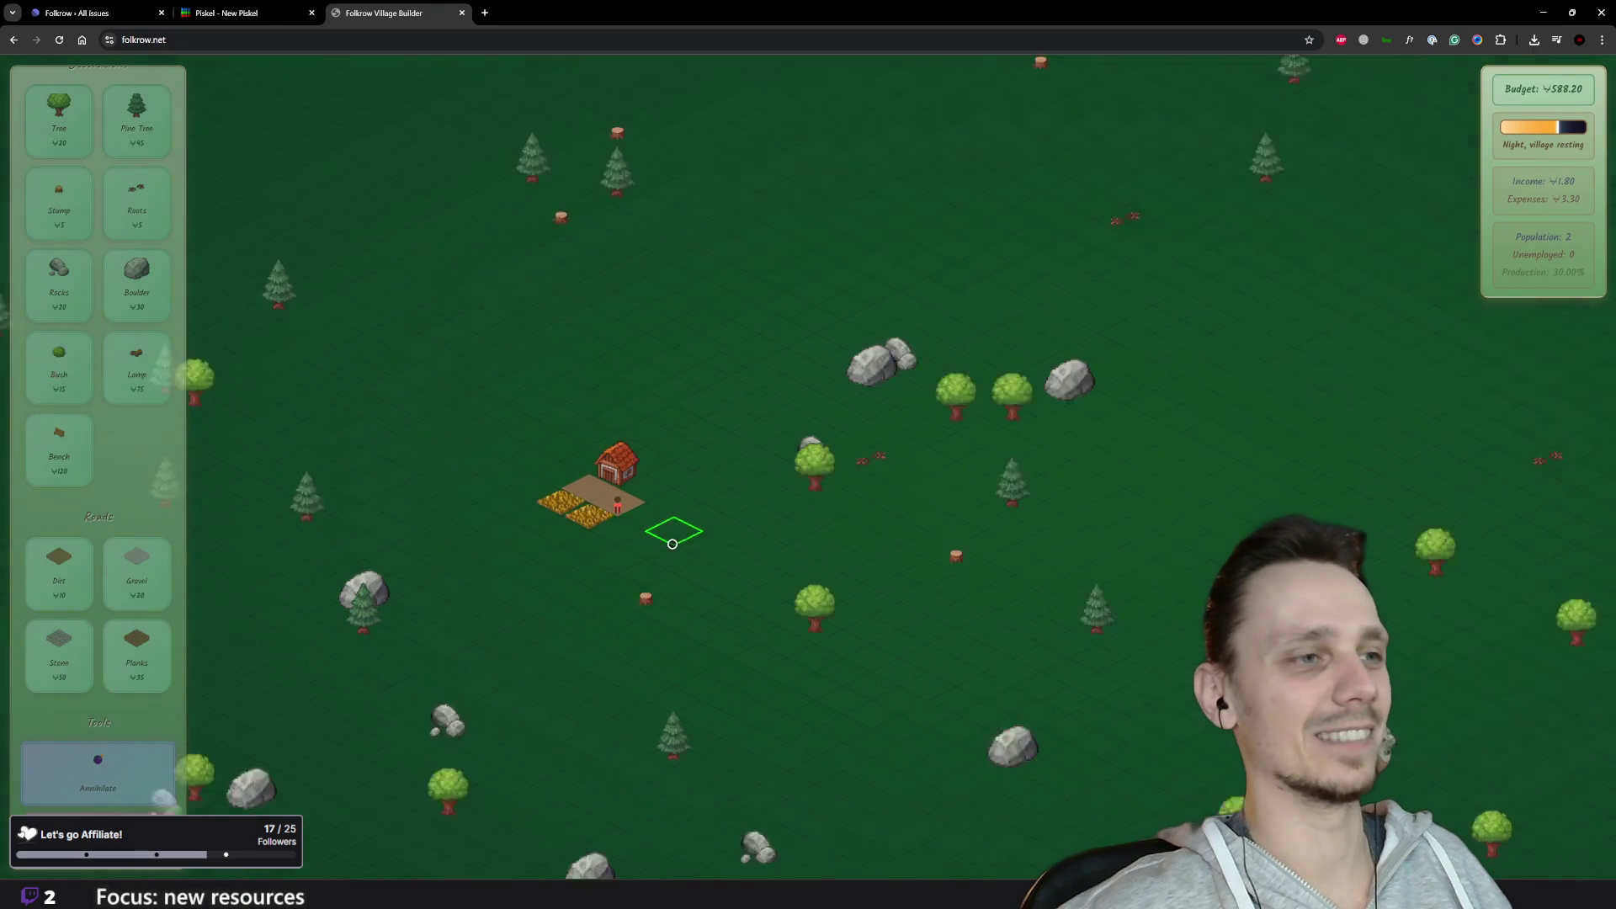
{"action": "left_click", "coordinate": [576, 516]}
{"action": "scroll", "coordinate": [572, 557], "scroll_direction": "up", "scroll_amount": 2}
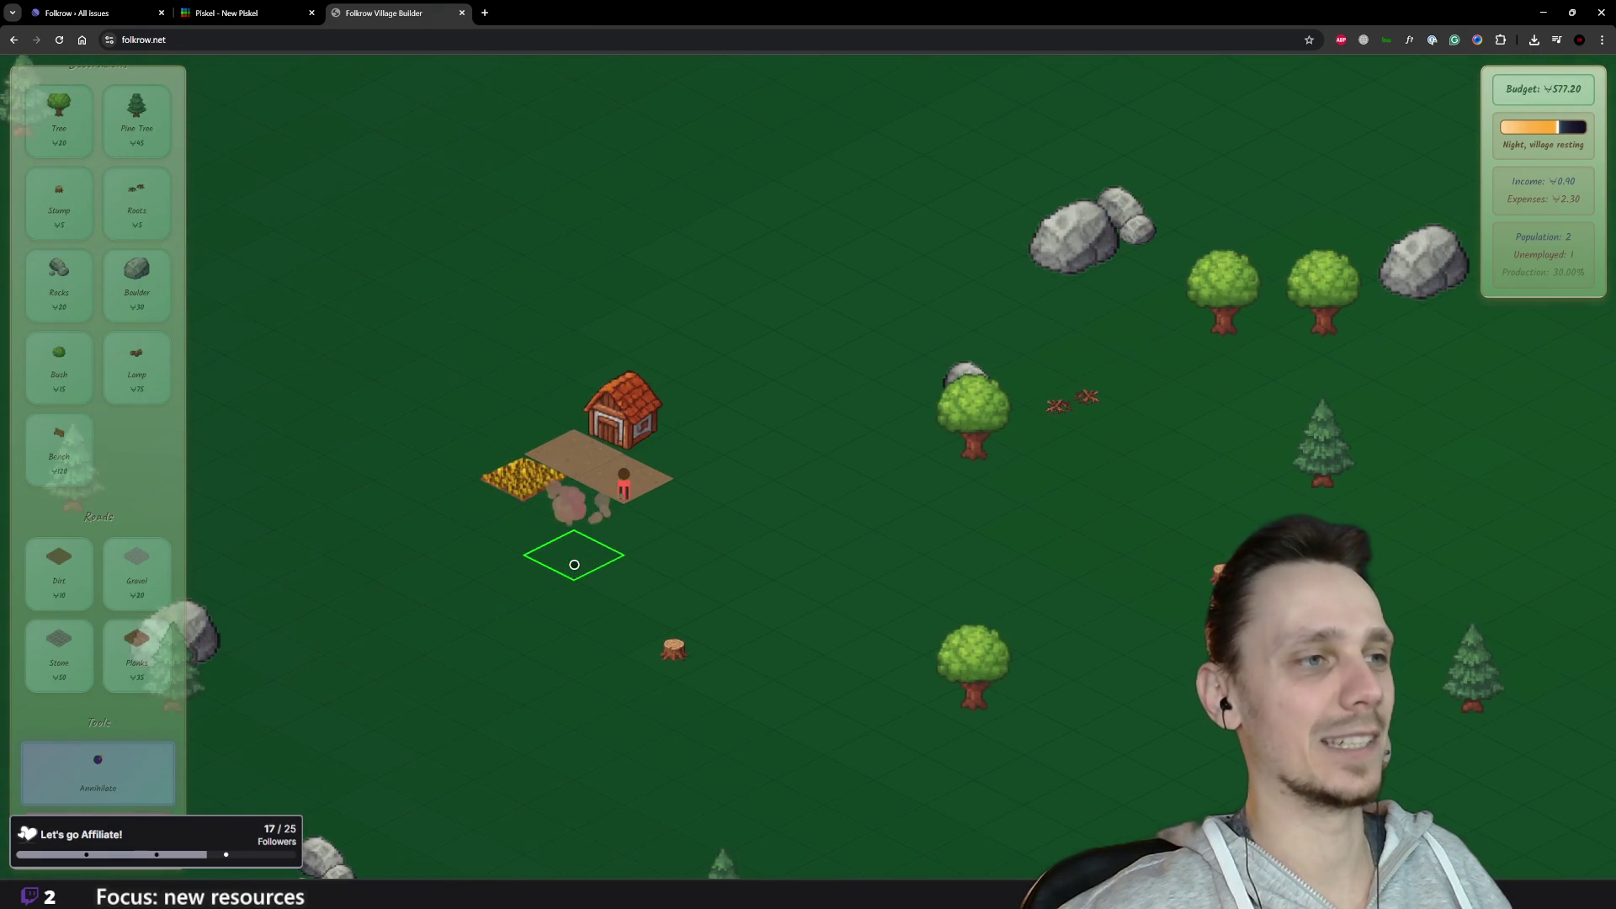
{"action": "key", "text": "Escape"}
{"action": "scroll", "coordinate": [648, 581], "scroll_direction": "down", "scroll_amount": 5}
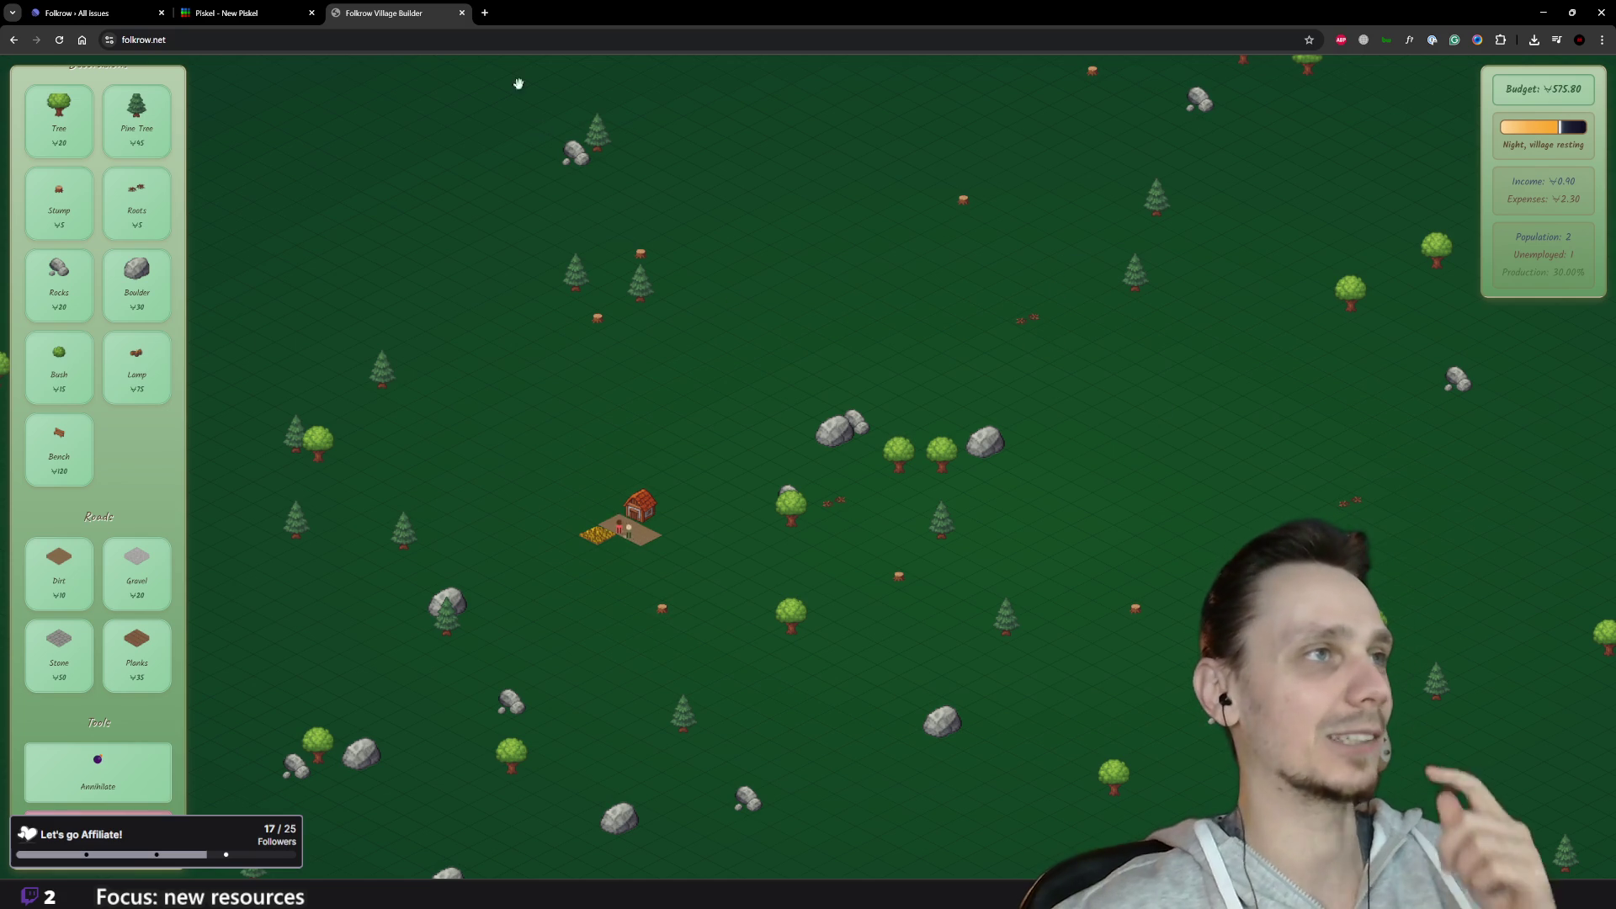
{"action": "left_click", "coordinate": [462, 12]}
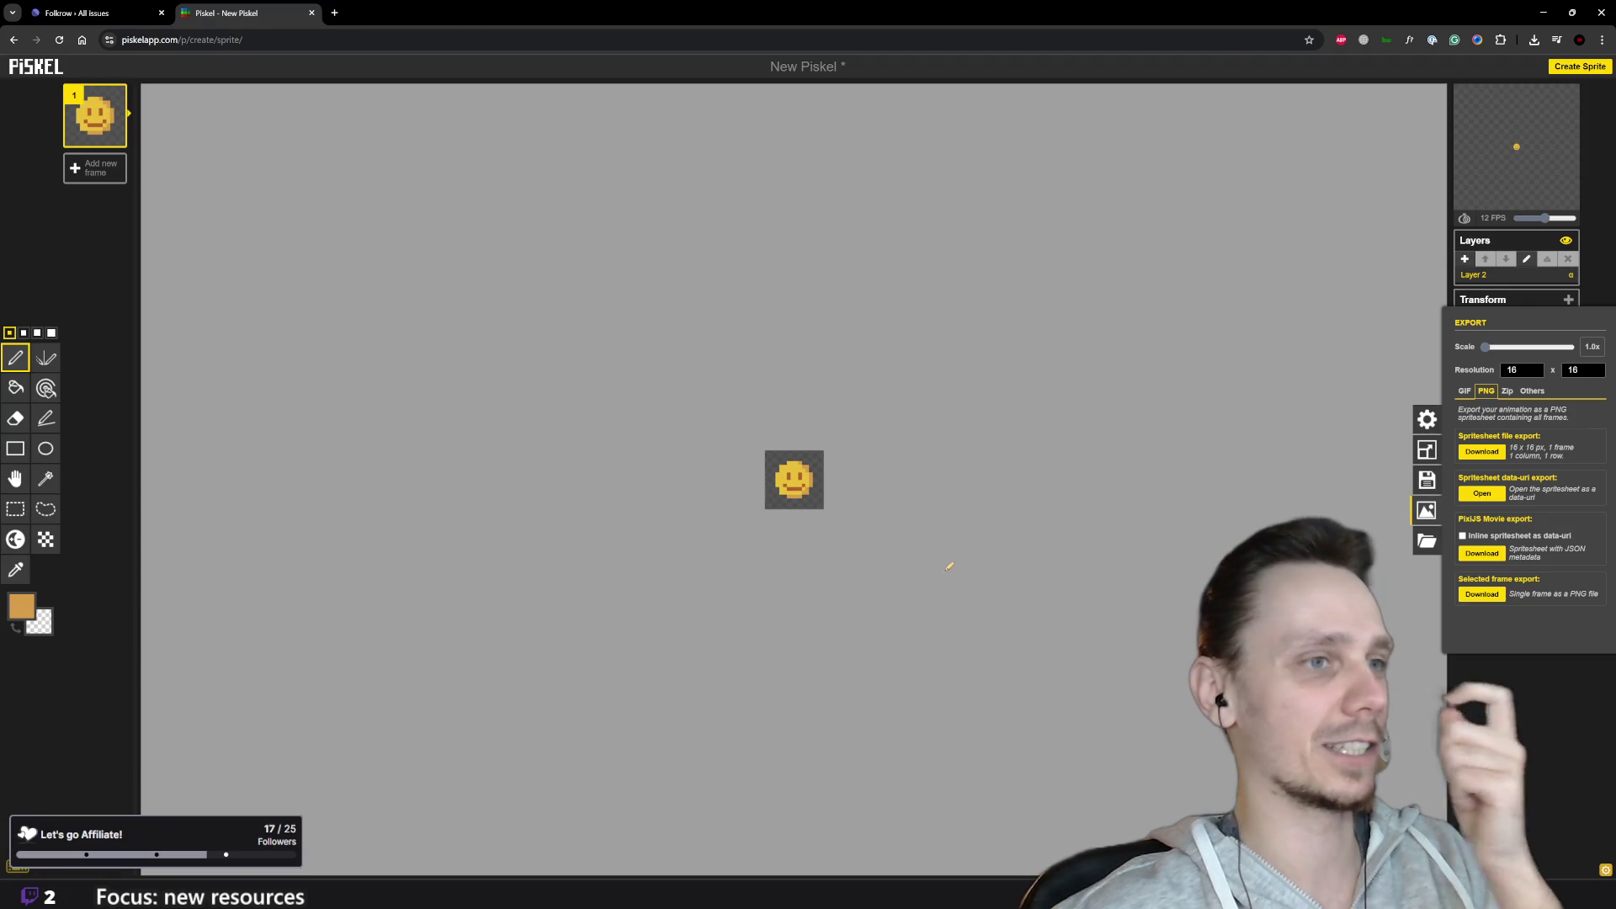
{"action": "mouse_move", "coordinate": [994, 895]}
{"action": "left_click", "coordinate": [1001, 821]}
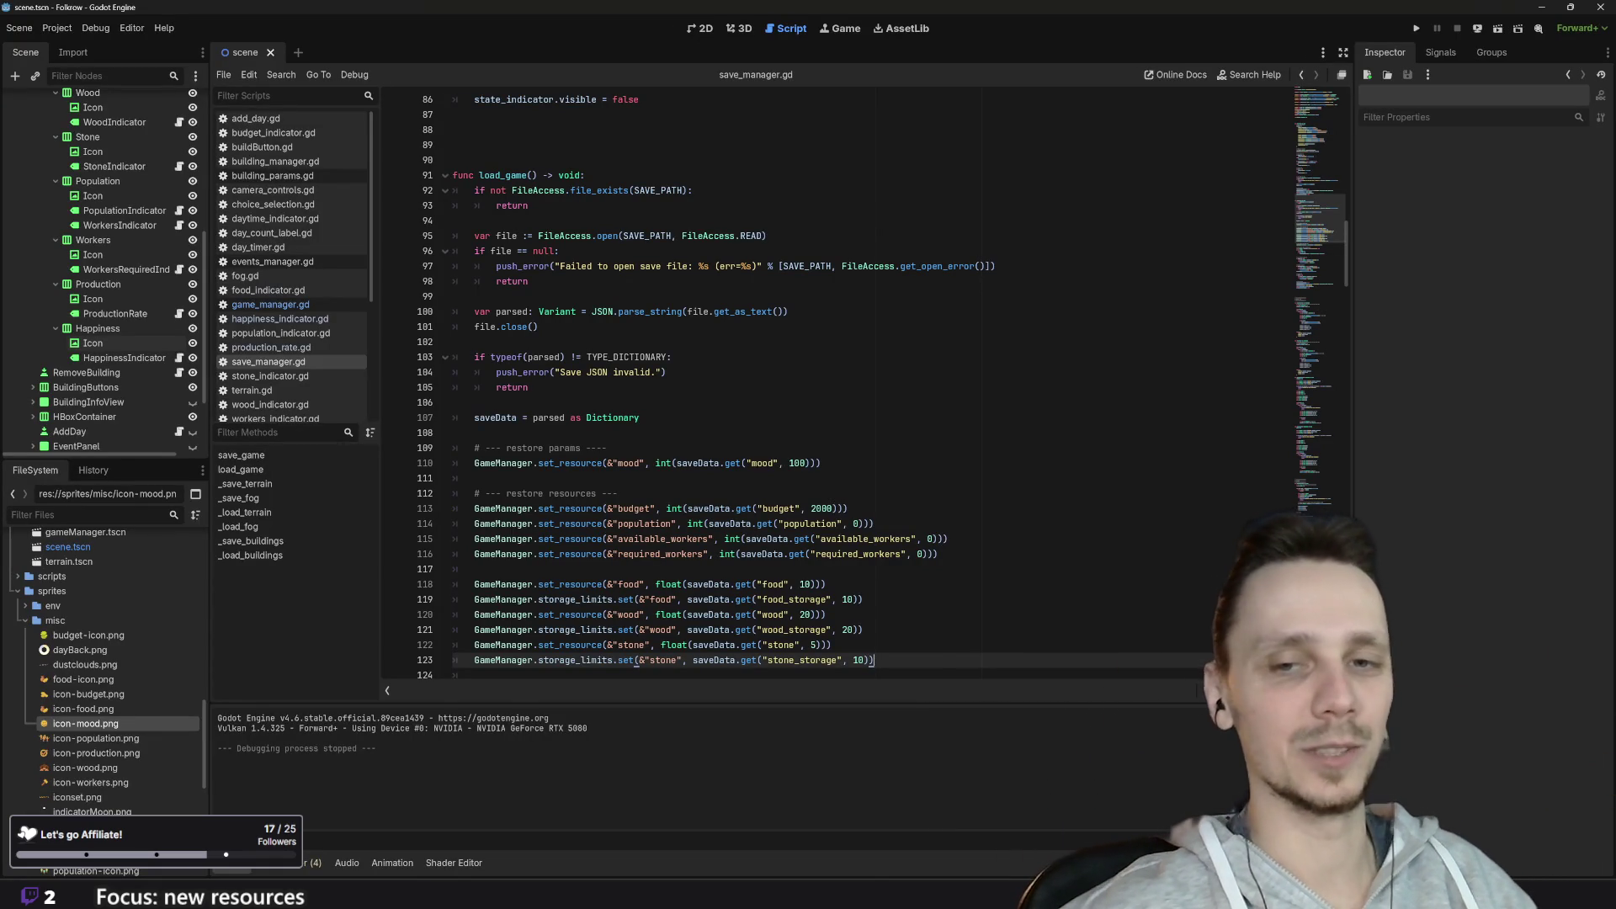
{"action": "scroll", "coordinate": [834, 388], "scroll_direction": "up", "scroll_amount": 5}
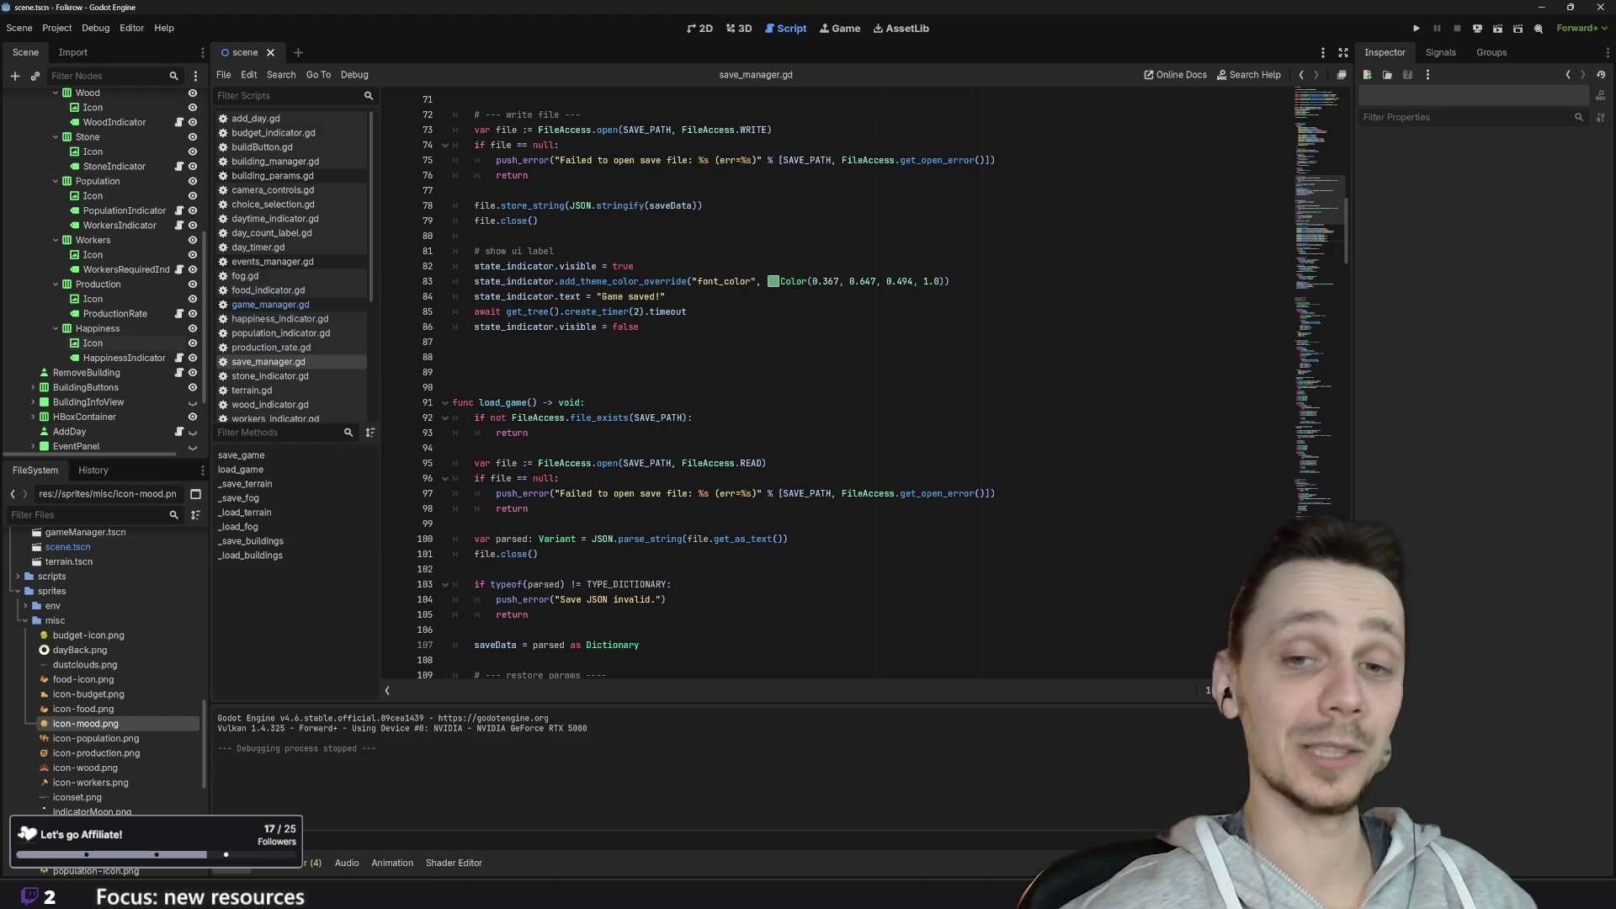
{"action": "mouse_move", "coordinate": [820, 494]}
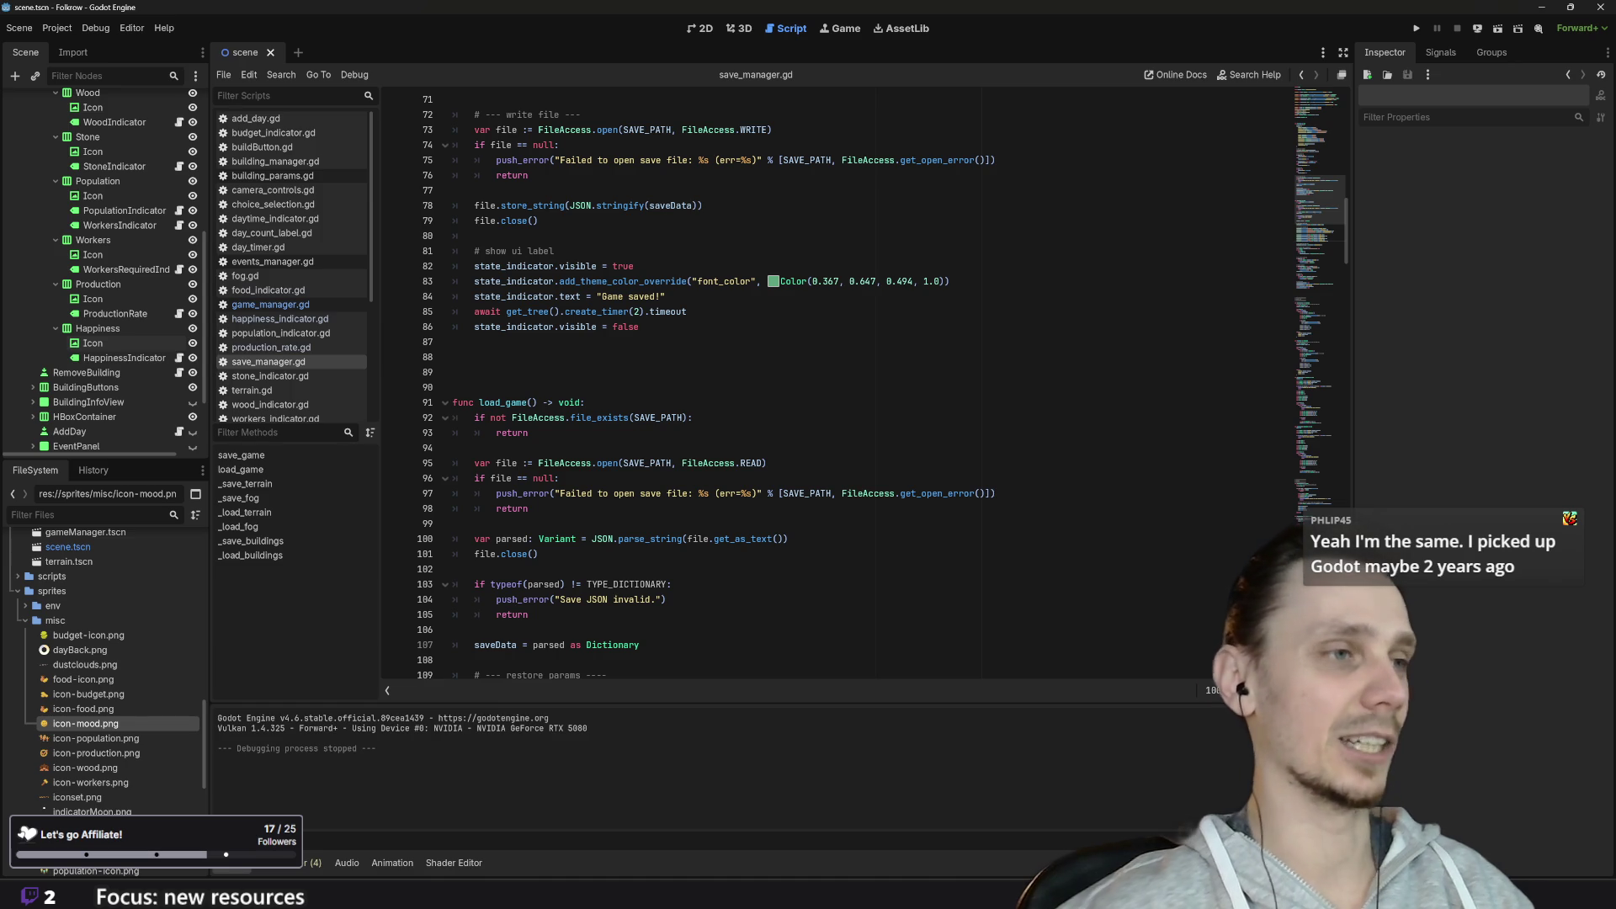
{"action": "mouse_move", "coordinate": [652, 870]}
{"action": "left_click", "coordinate": [699, 808]}
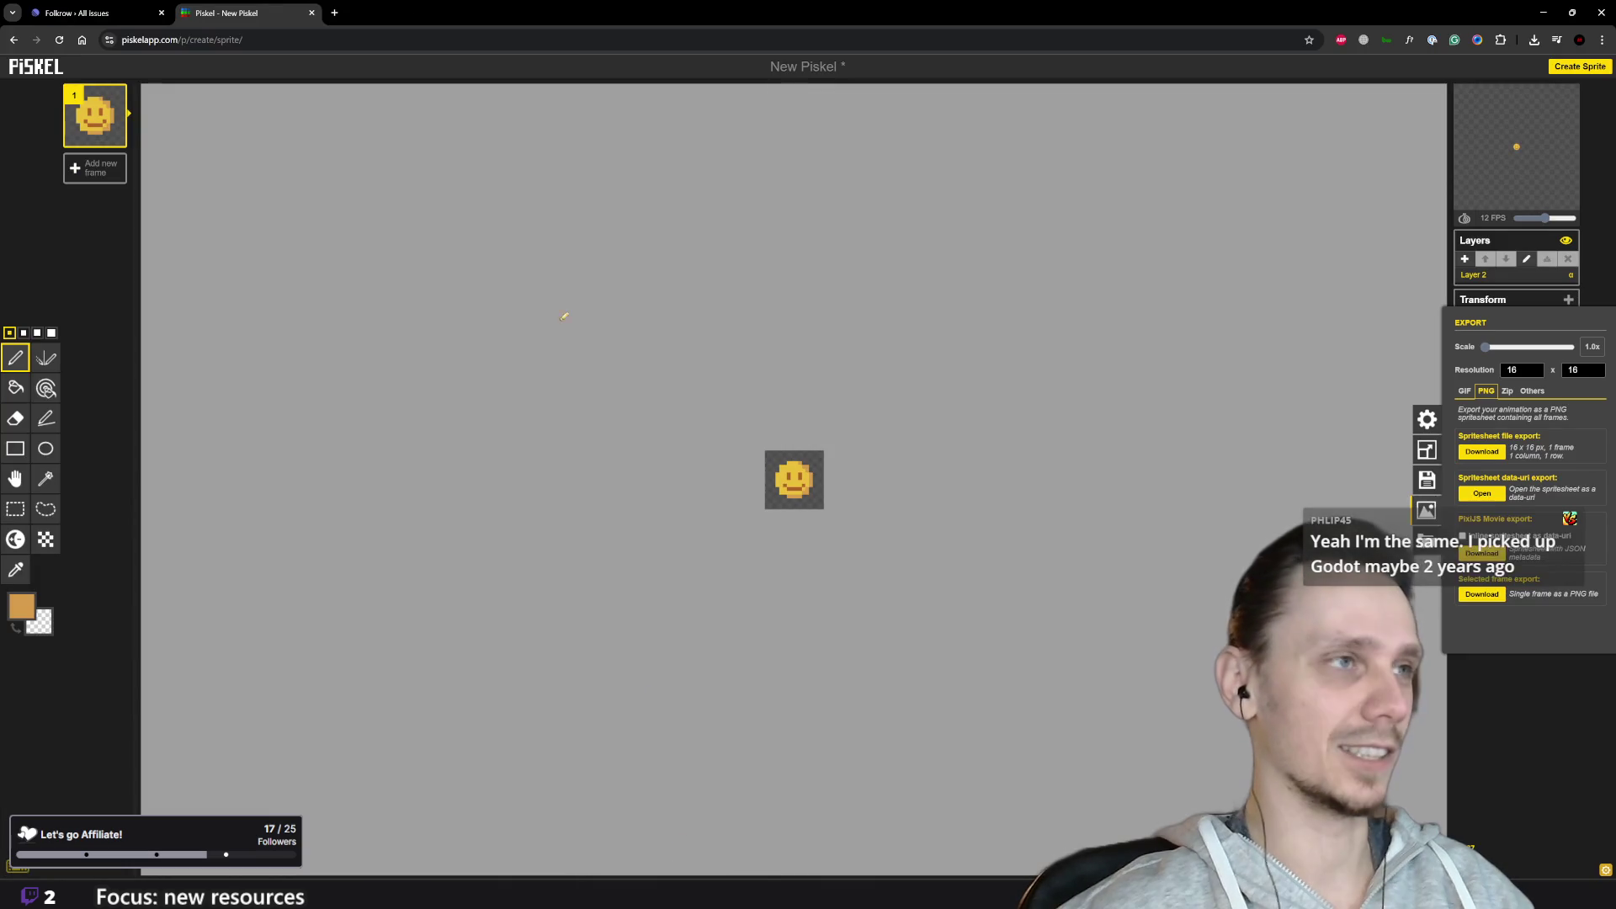
{"action": "left_click", "coordinate": [334, 13]}
{"action": "type", "text": "git"}
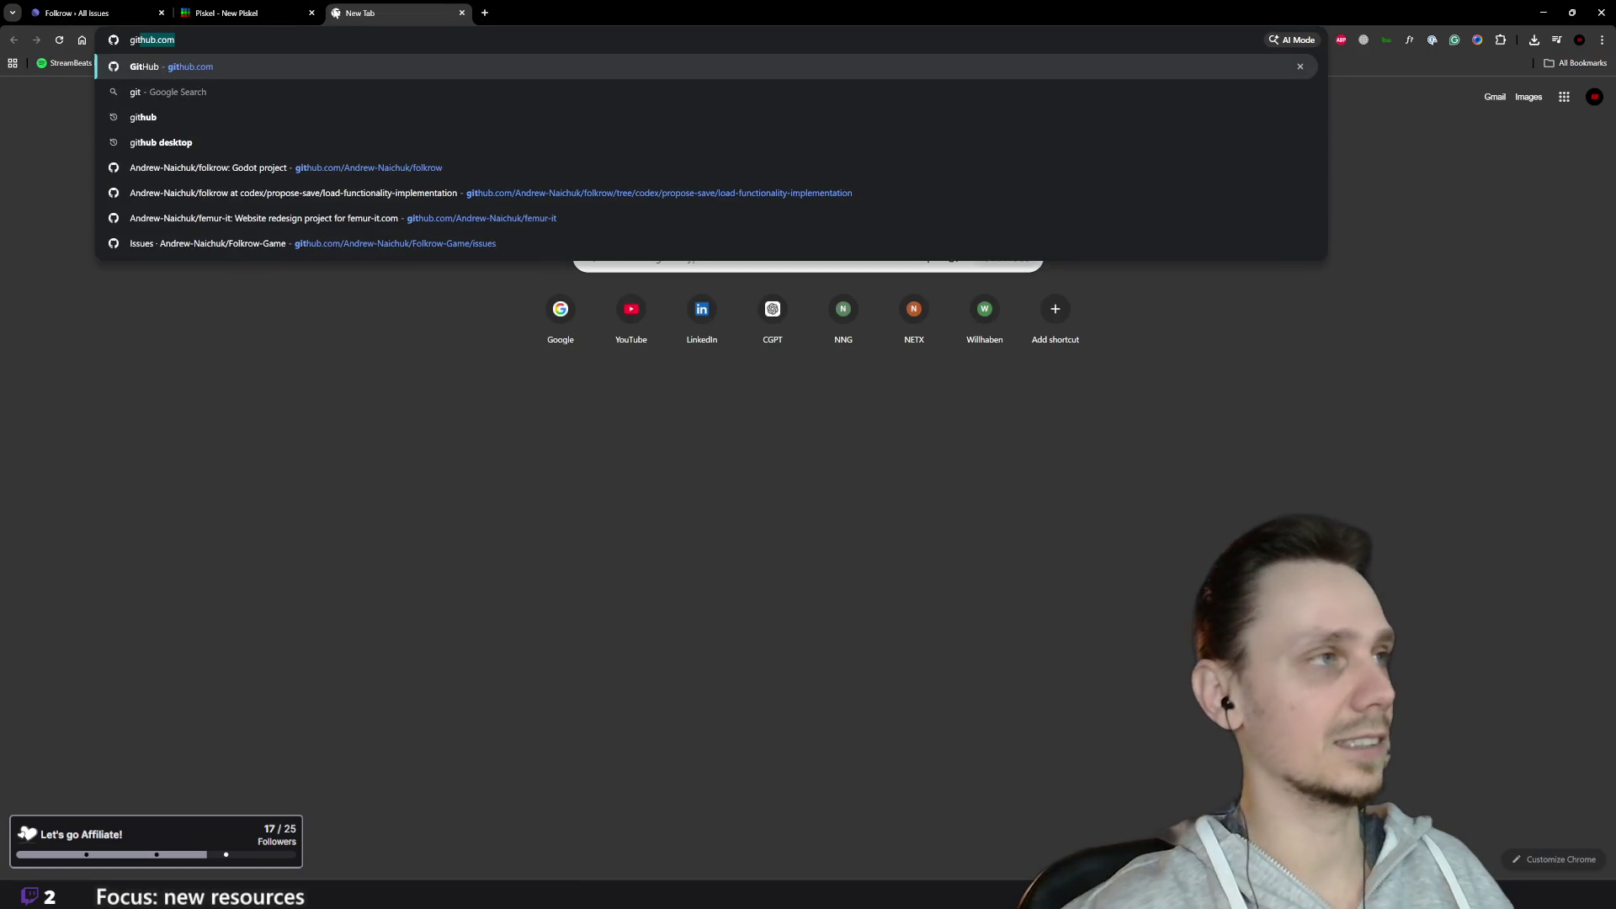
{"action": "key", "text": "Return"}
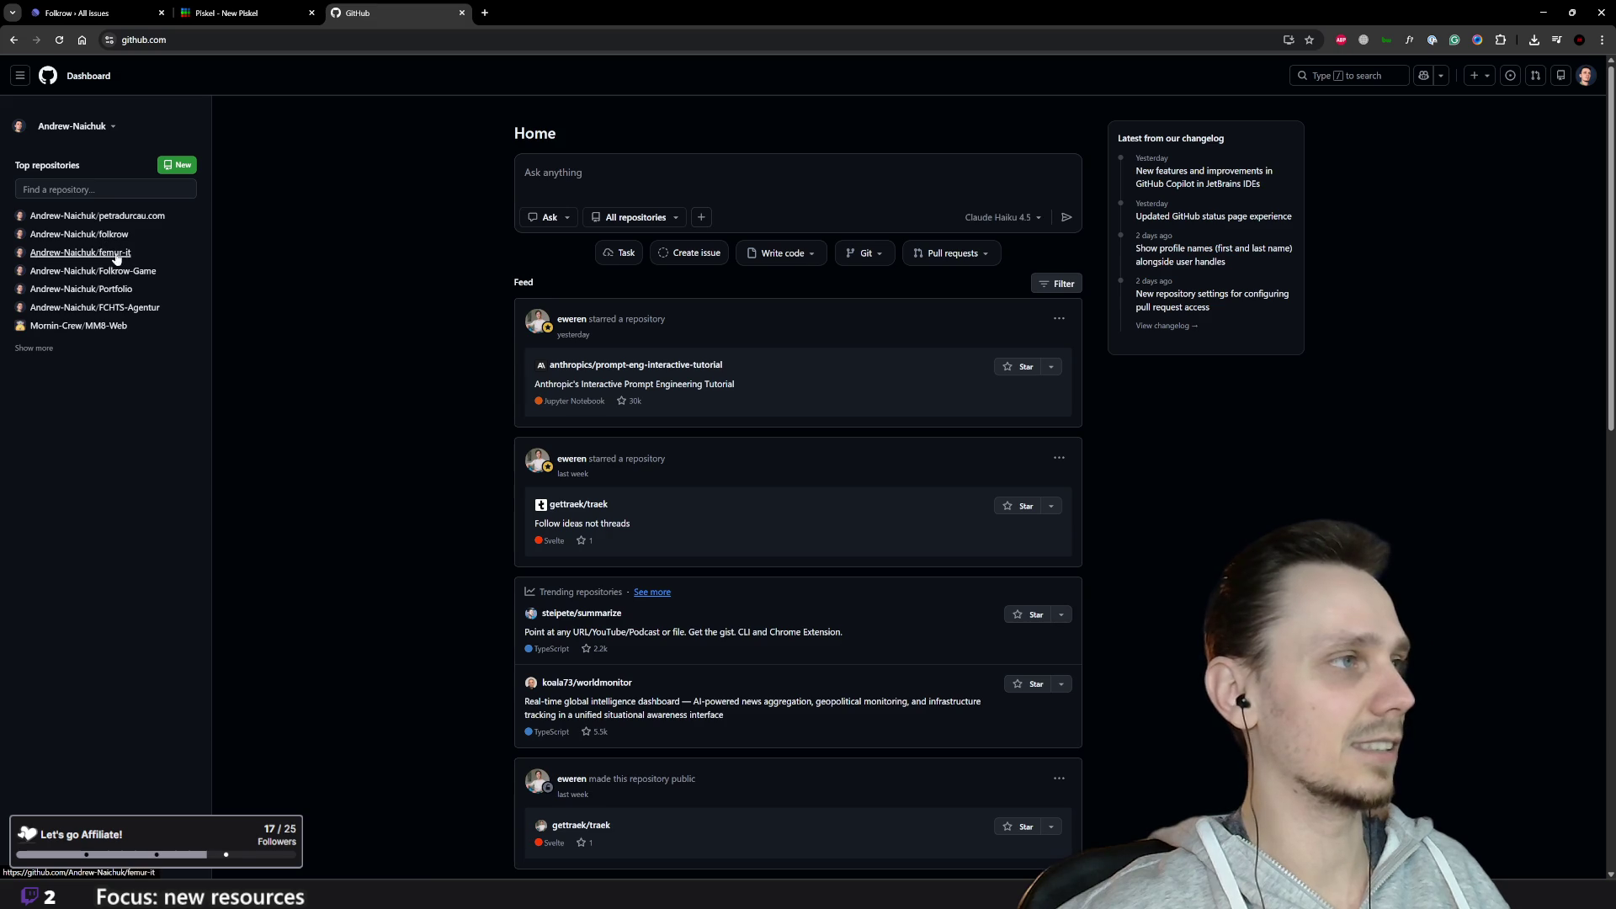
{"action": "left_click", "coordinate": [125, 271]}
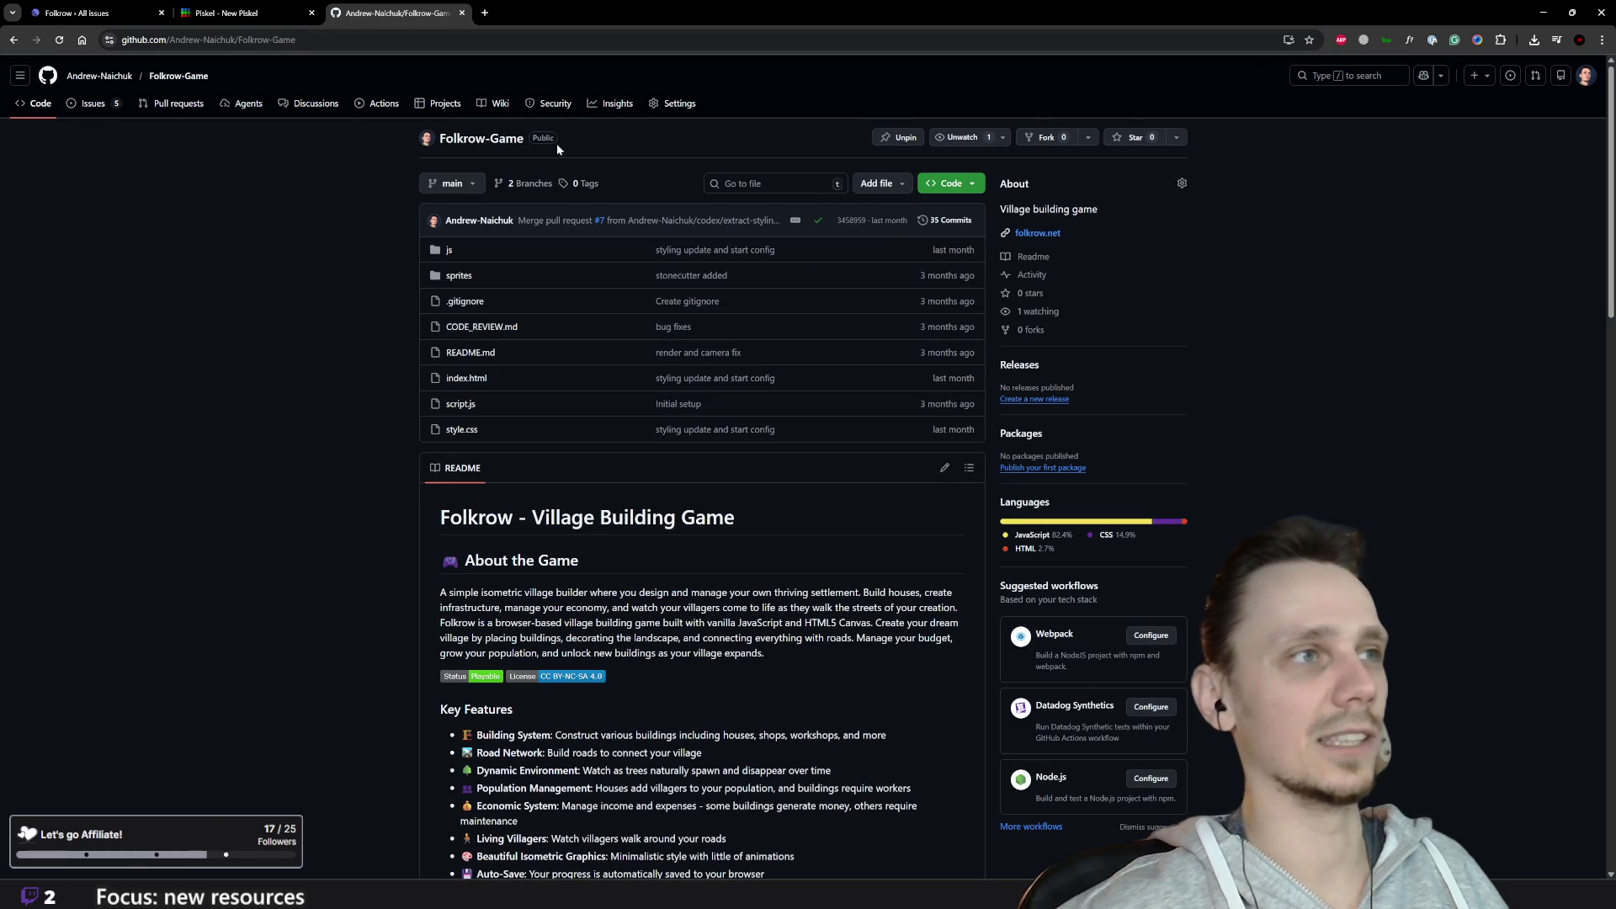
{"action": "scroll", "coordinate": [394, 489], "scroll_direction": "down", "scroll_amount": 10}
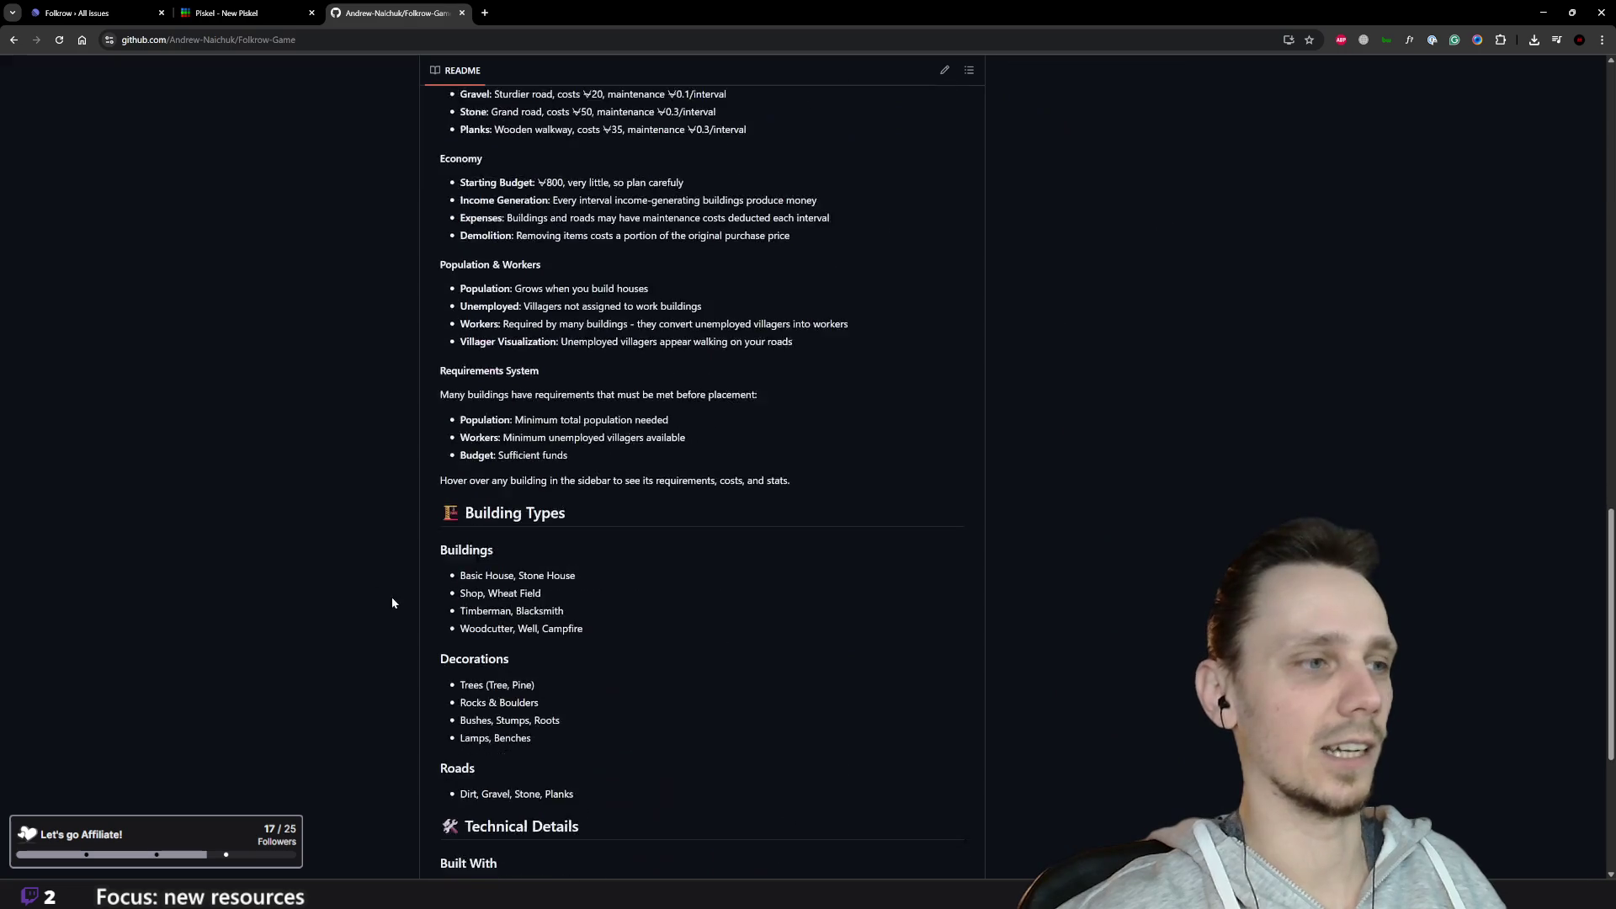
{"action": "scroll", "coordinate": [391, 593], "scroll_direction": "up", "scroll_amount": 10}
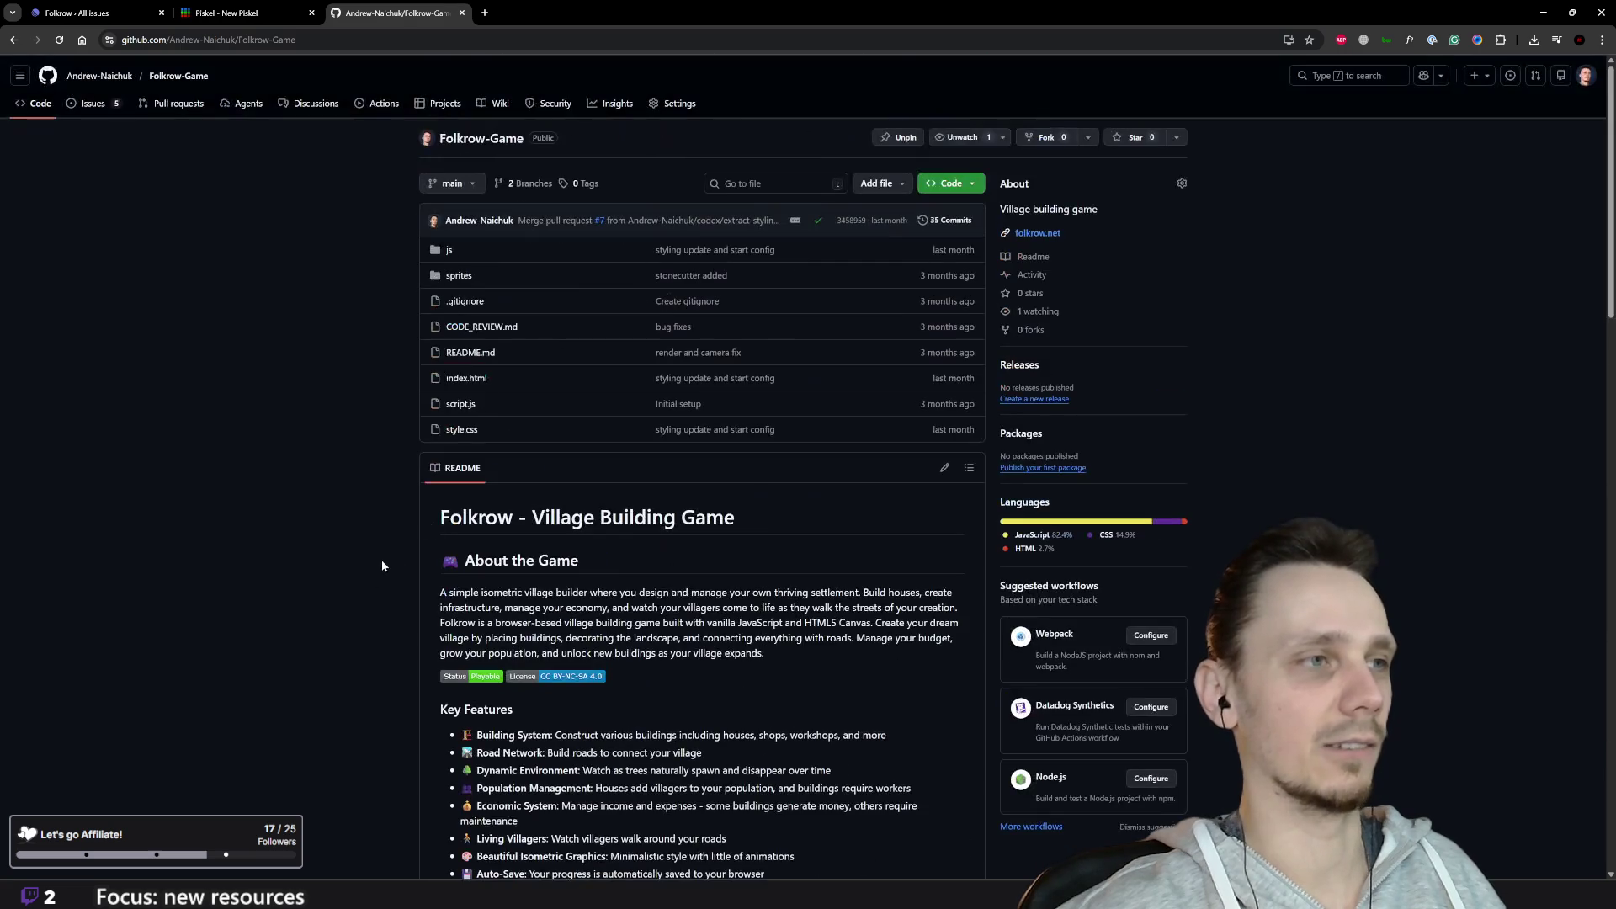
{"action": "left_click", "coordinate": [450, 252]}
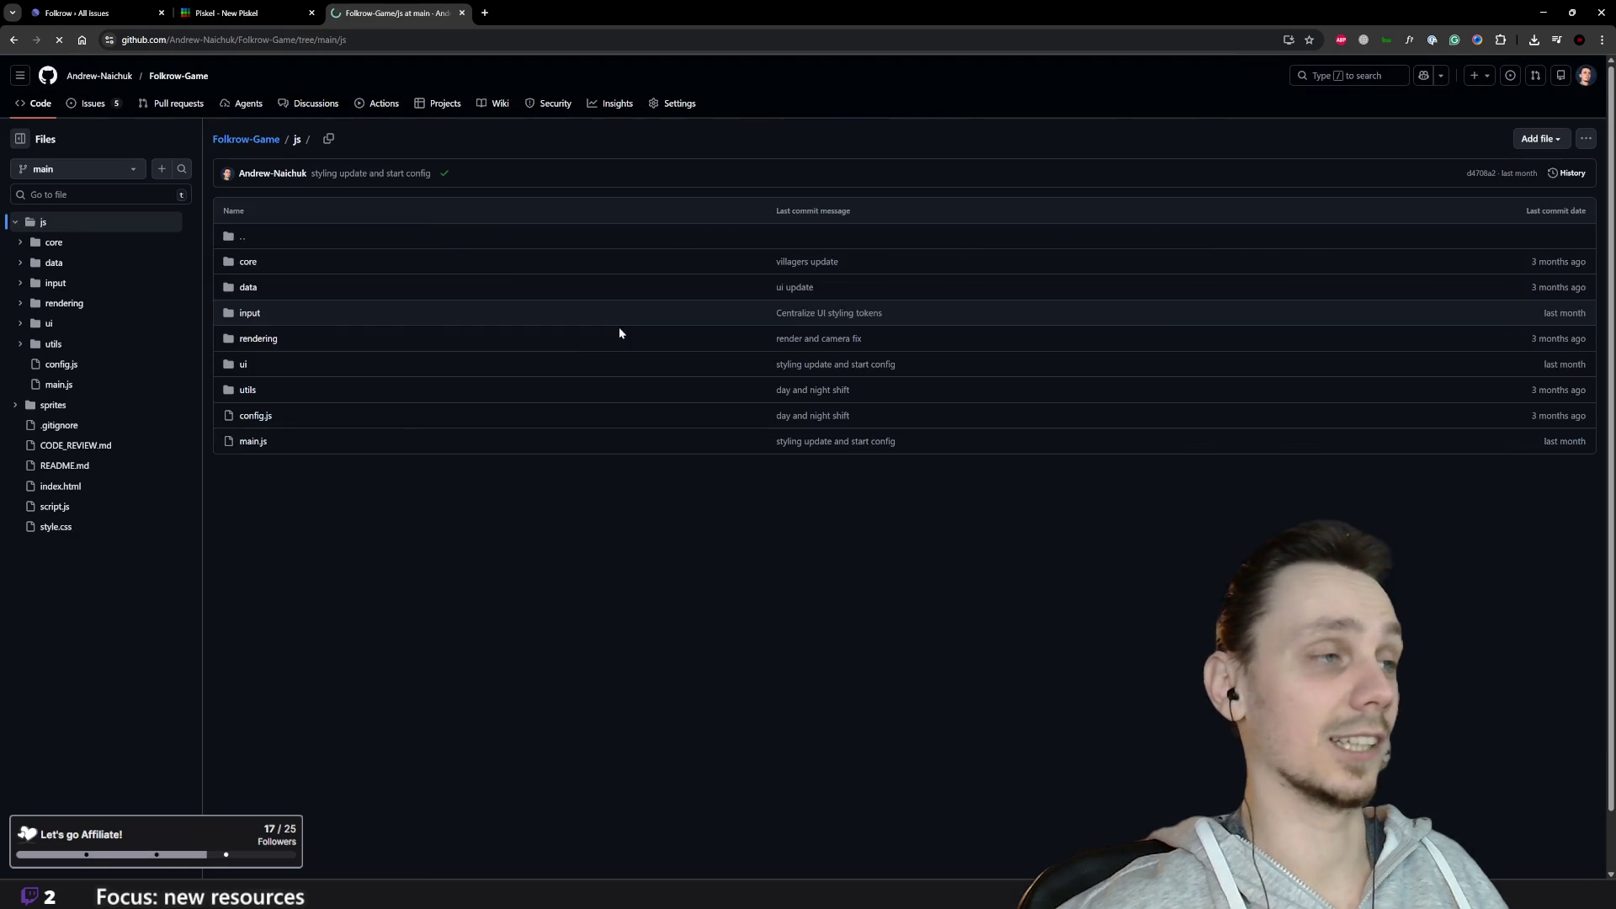
{"action": "left_click", "coordinate": [264, 341]}
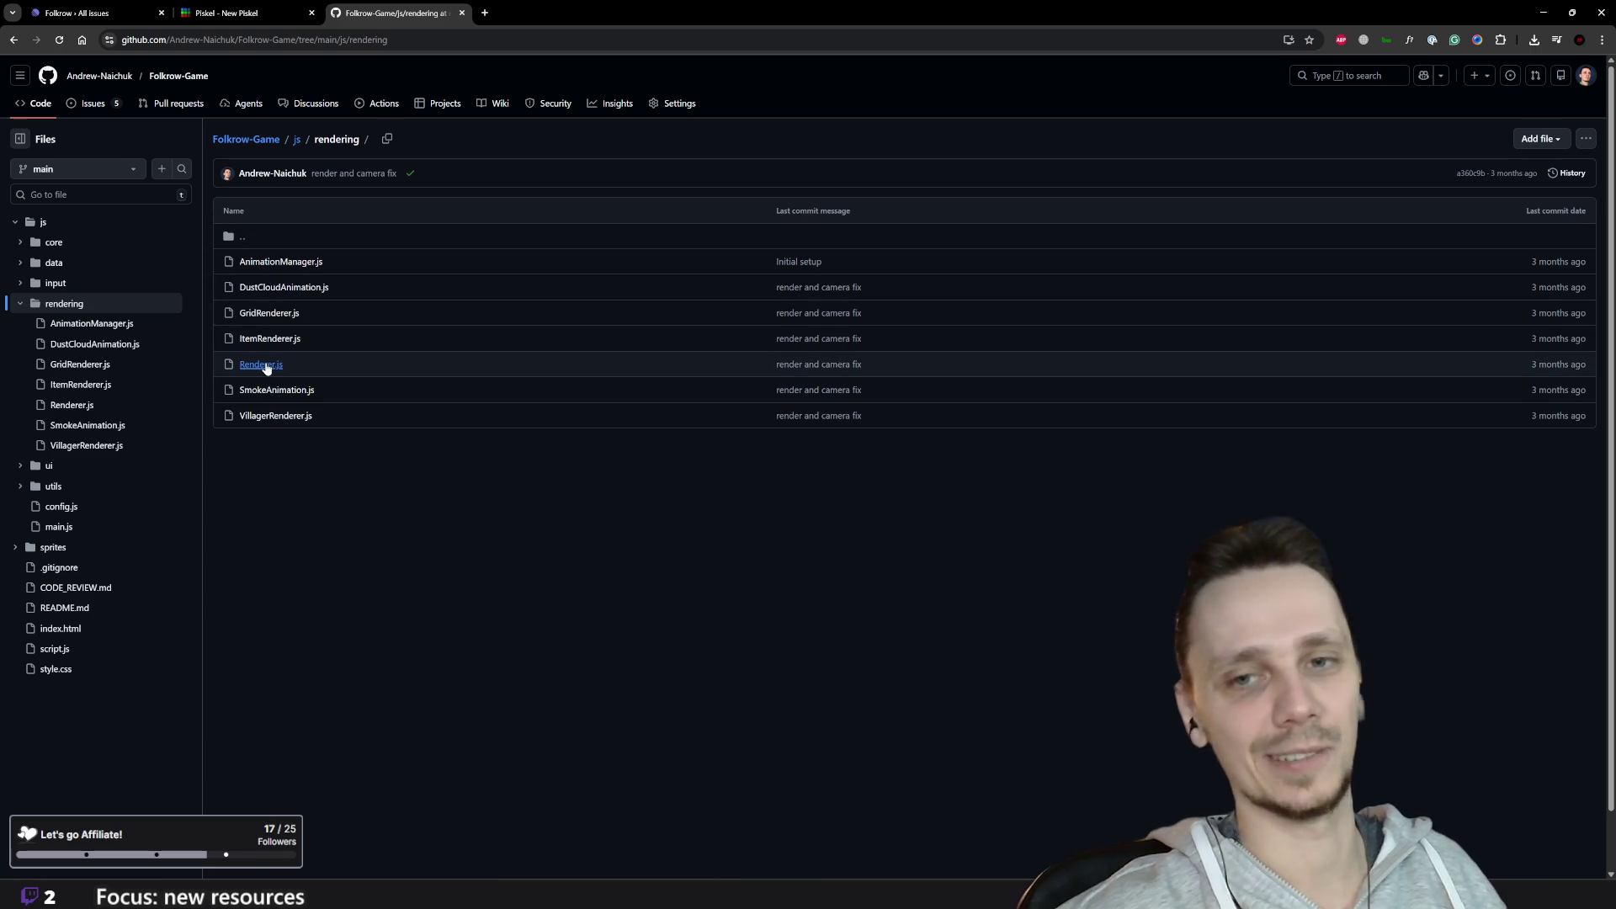
{"action": "left_click", "coordinate": [266, 315]}
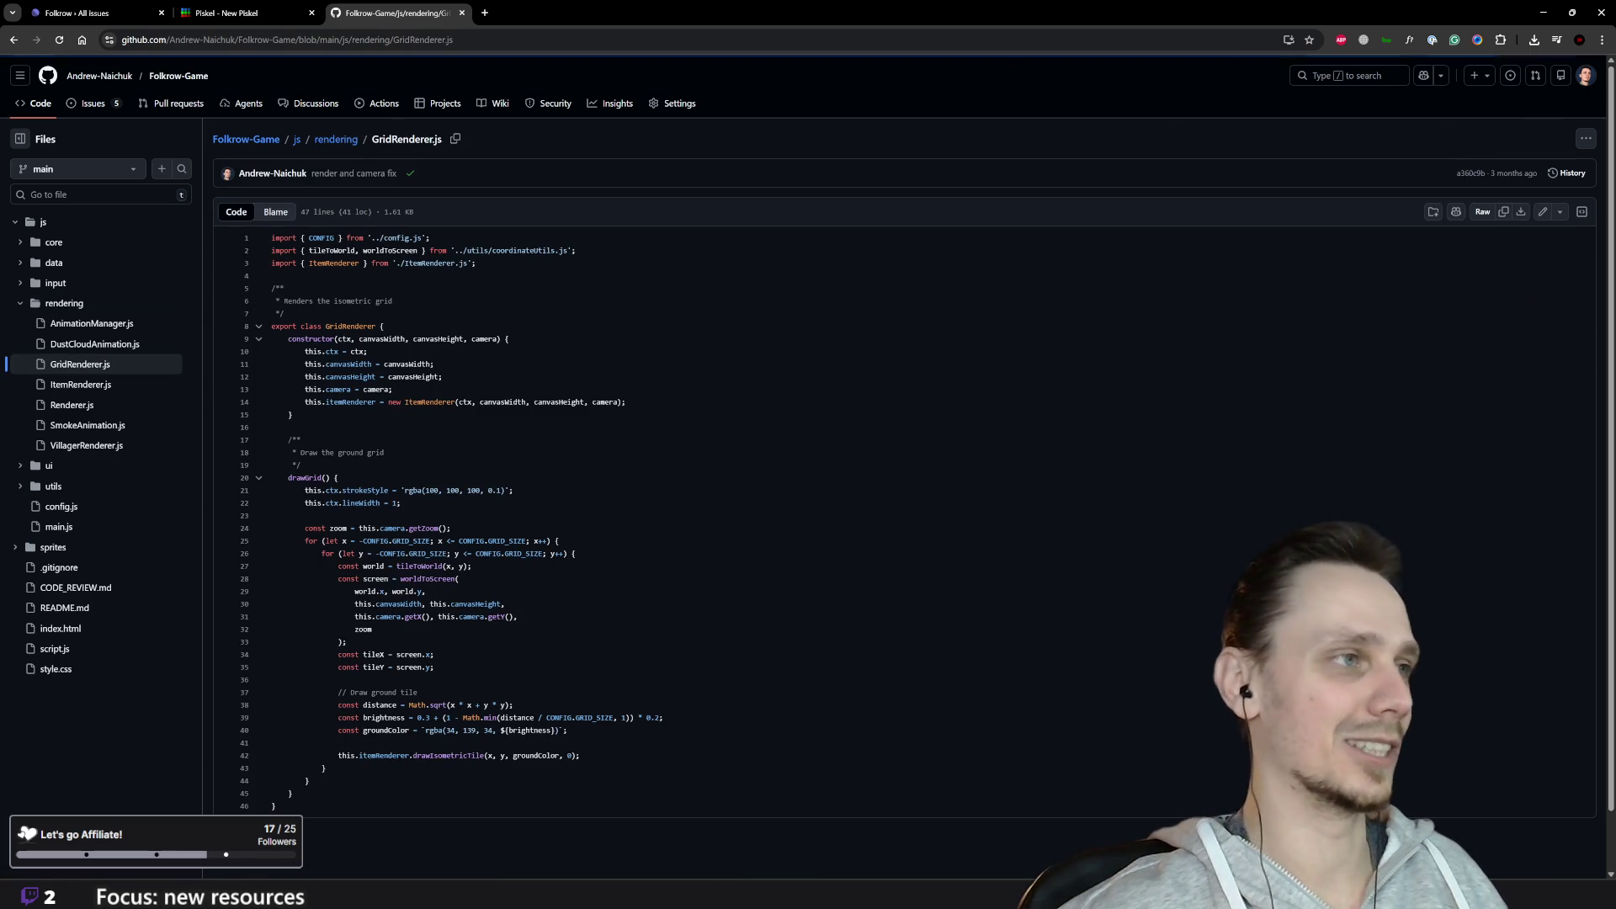
{"action": "scroll", "coordinate": [820, 589], "scroll_direction": "down", "scroll_amount": 1}
{"action": "scroll", "coordinate": [425, 84], "scroll_direction": "up", "scroll_amount": 1}
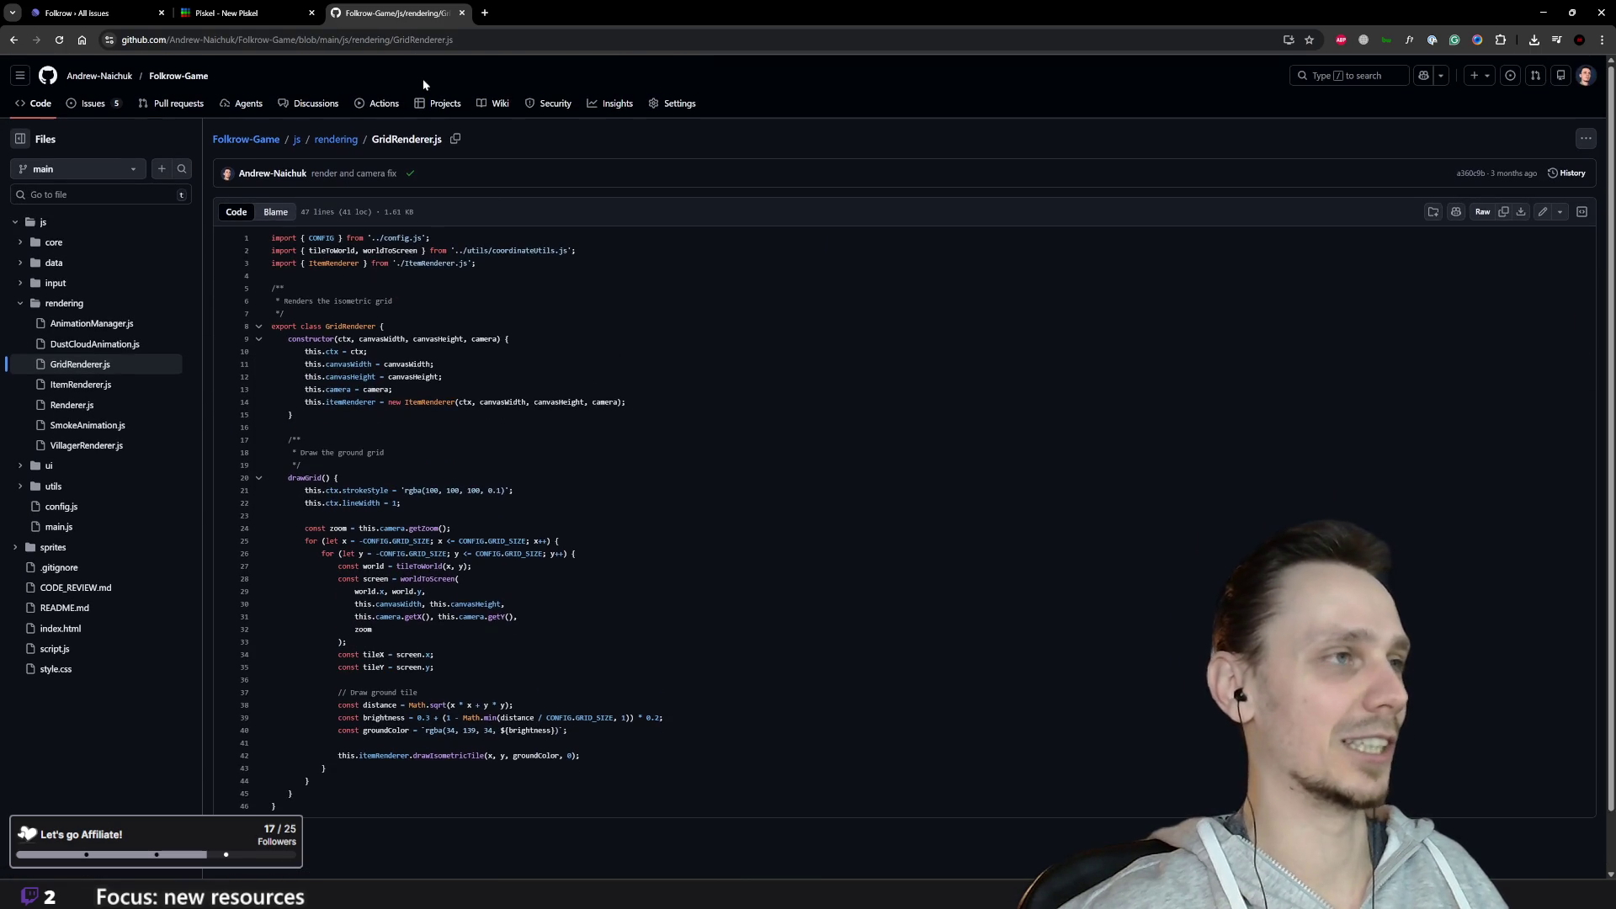
{"action": "left_click", "coordinate": [14, 39]}
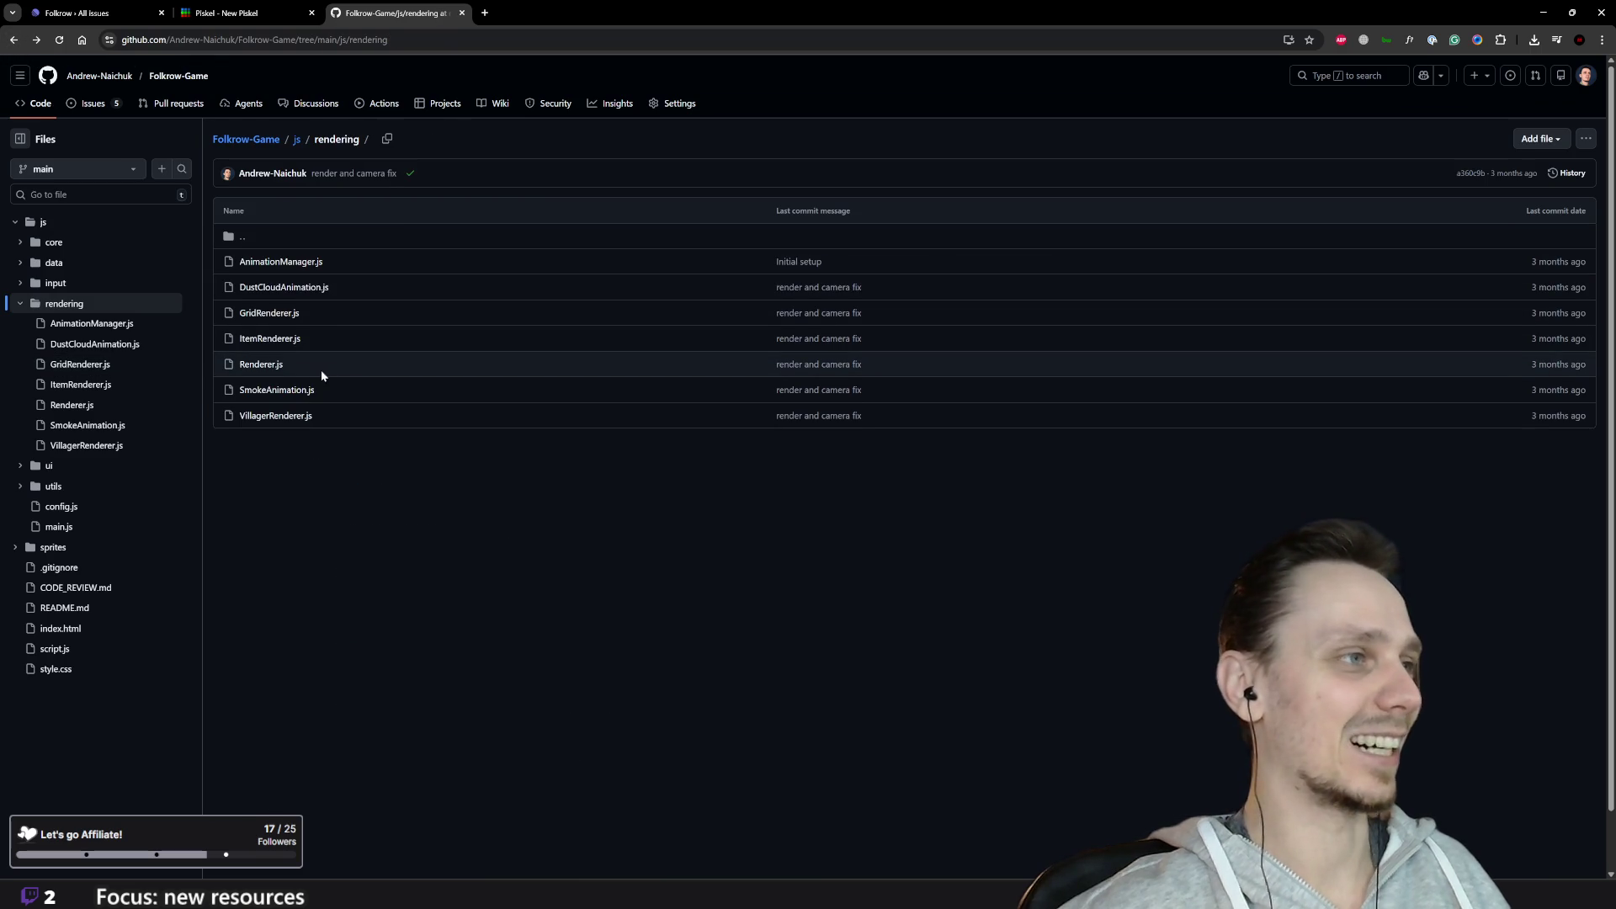
{"action": "left_click", "coordinate": [278, 368]}
{"action": "scroll", "coordinate": [278, 367], "scroll_direction": "down", "scroll_amount": 4}
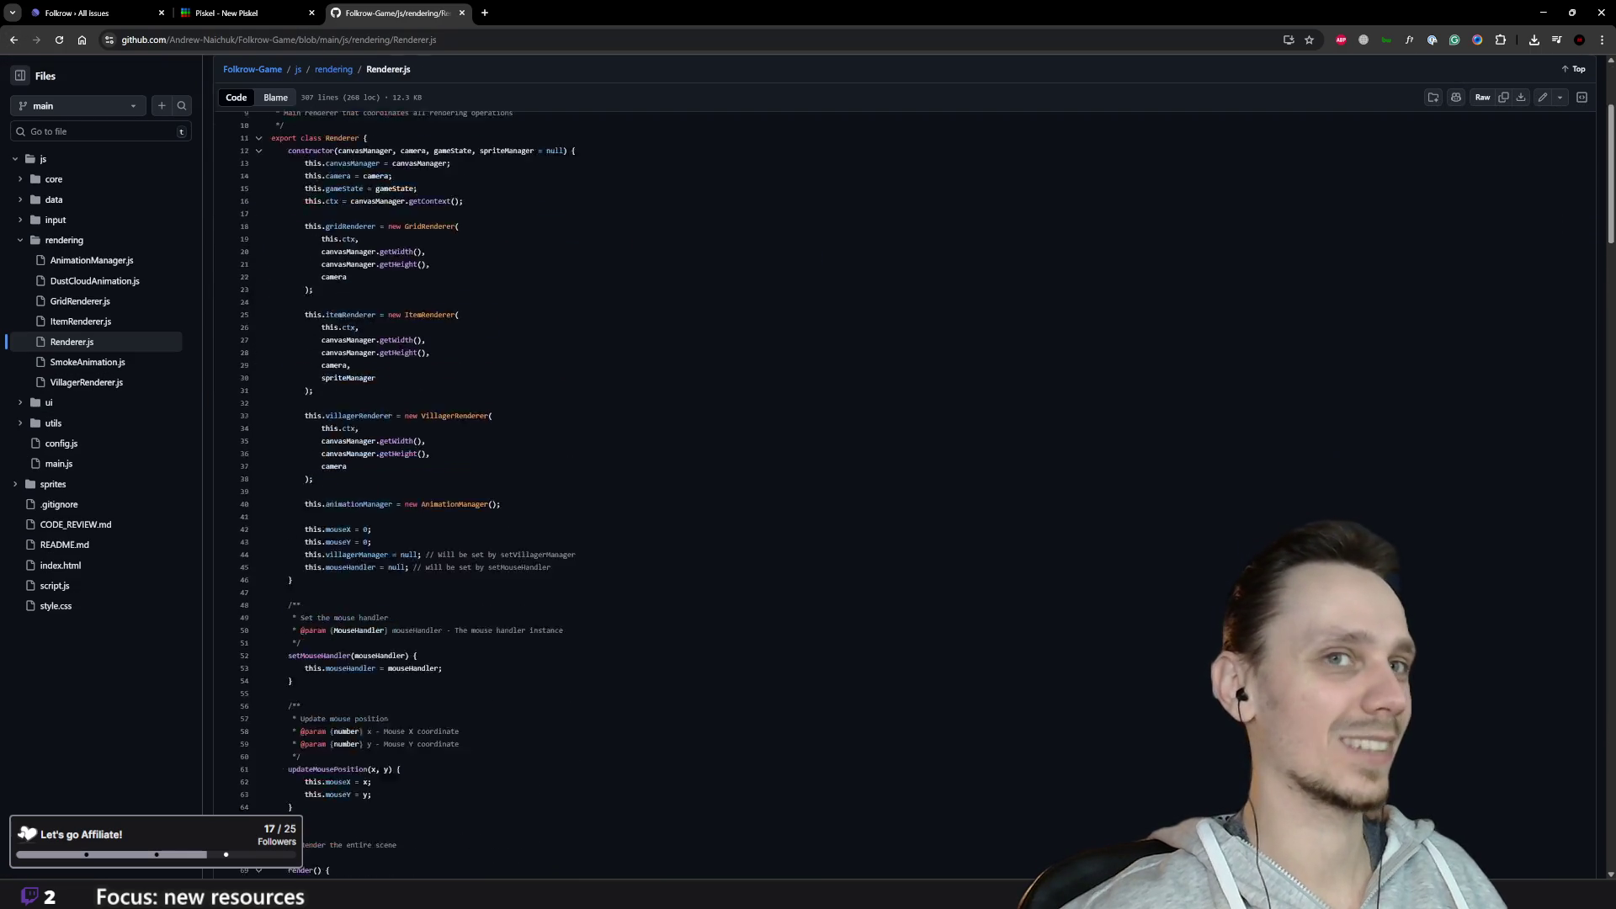
{"action": "scroll", "coordinate": [905, 496], "scroll_direction": "down", "scroll_amount": 3}
{"action": "scroll", "coordinate": [905, 497], "scroll_direction": "up", "scroll_amount": 5}
{"action": "scroll", "coordinate": [905, 497], "scroll_direction": "down", "scroll_amount": 8}
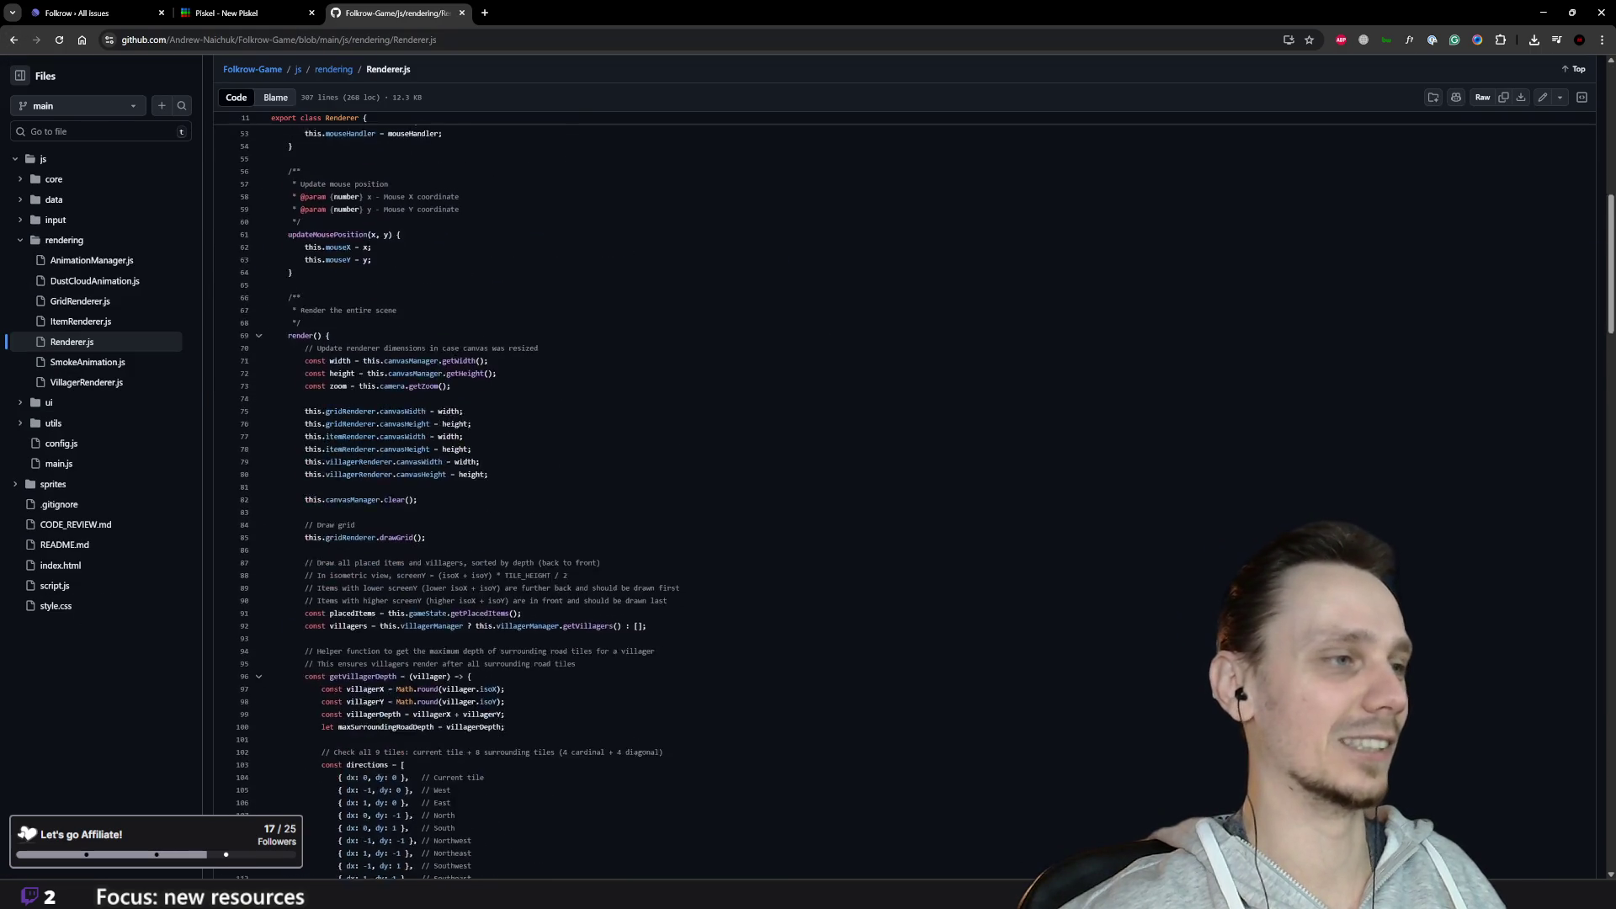
{"action": "scroll", "coordinate": [905, 497], "scroll_direction": "down", "scroll_amount": 12}
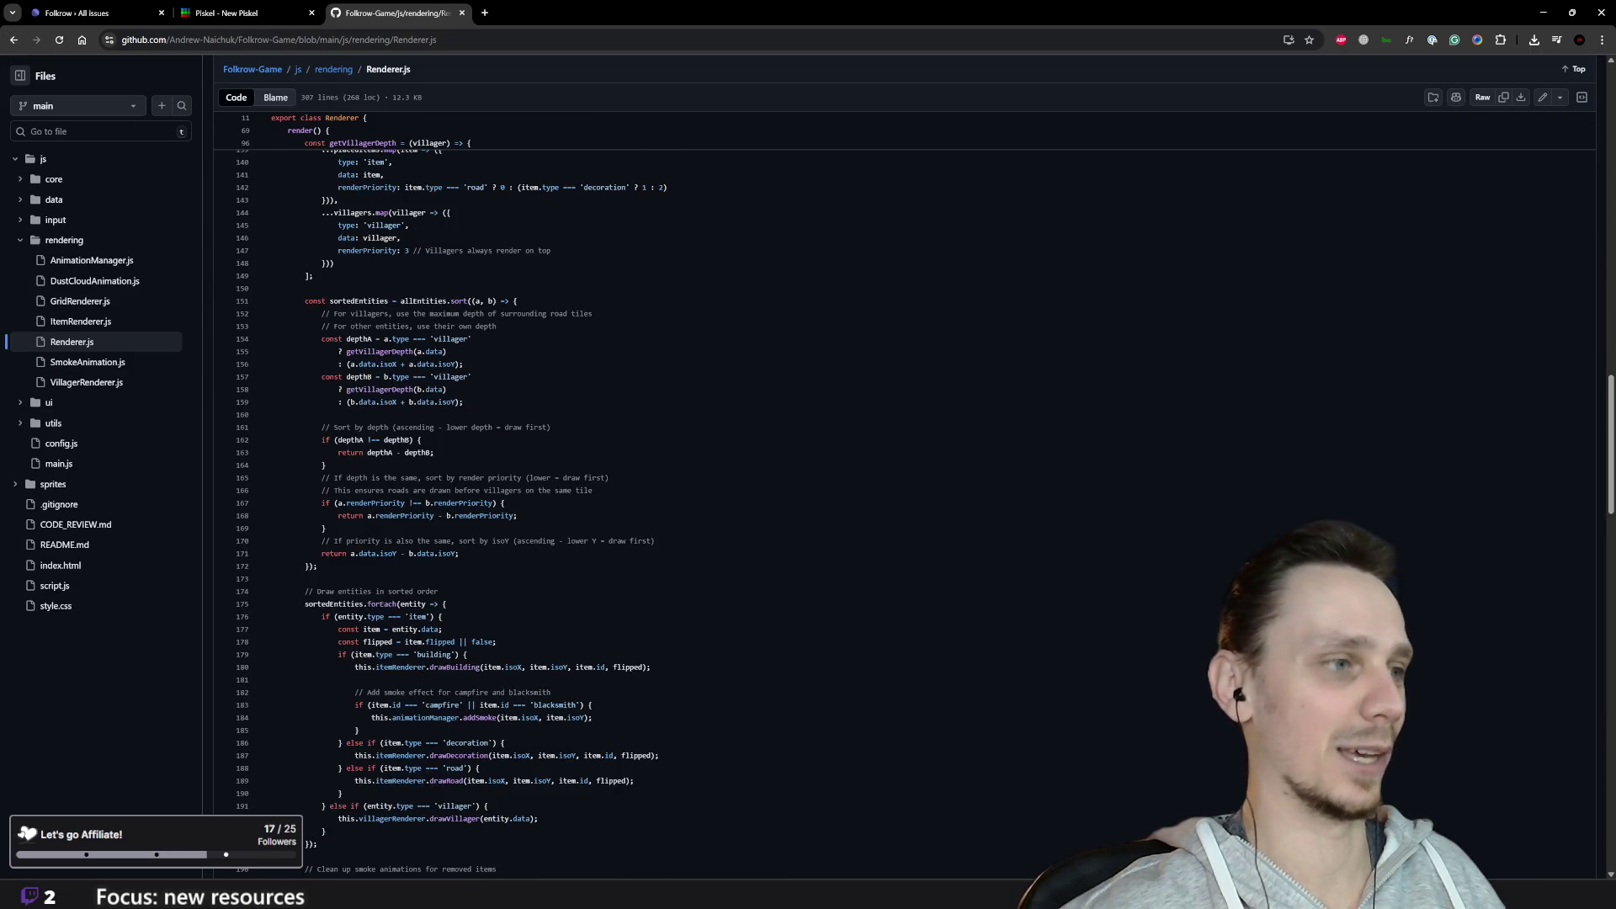
{"action": "scroll", "coordinate": [623, 505], "scroll_direction": "down", "scroll_amount": 7}
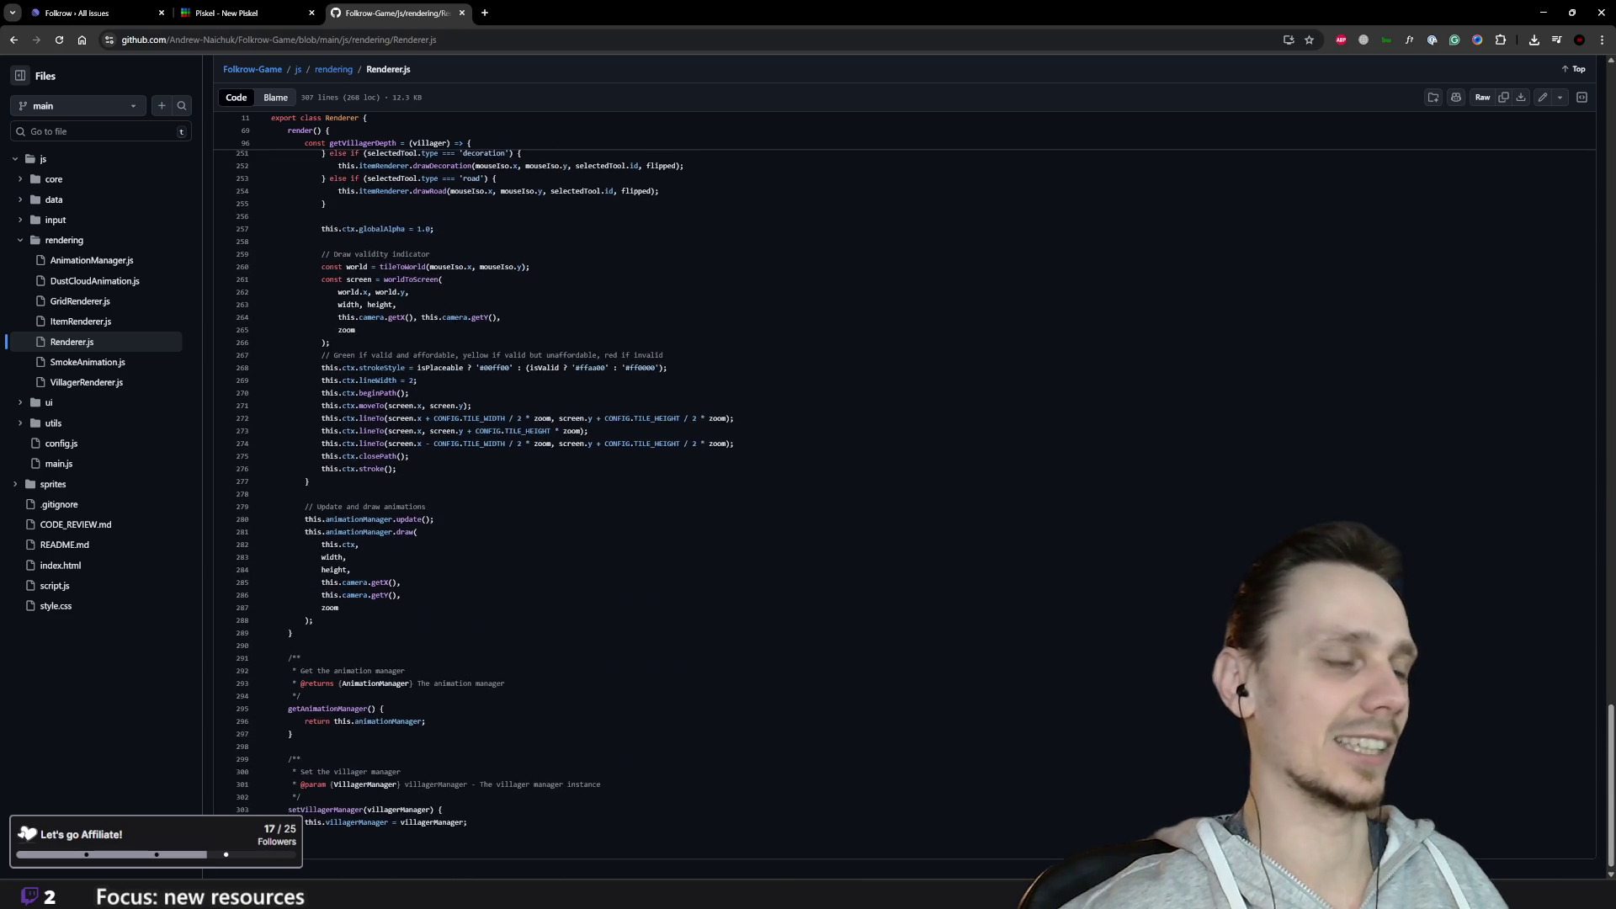
{"action": "key", "text": "Home"}
{"action": "left_click", "coordinate": [15, 41]}
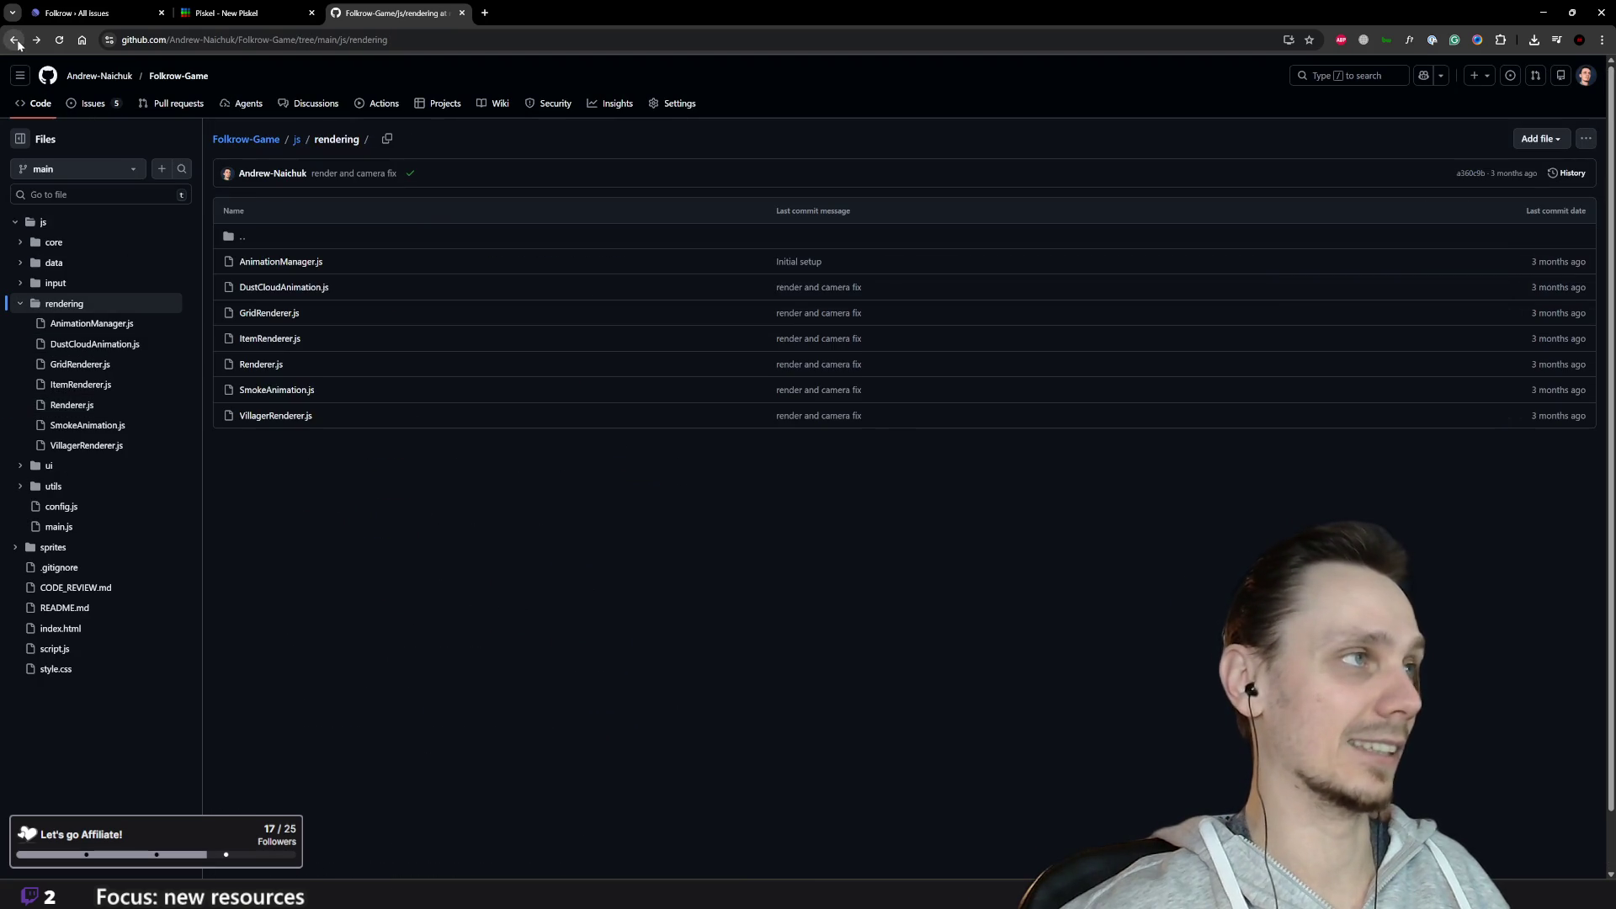
{"action": "left_click", "coordinate": [461, 13]}
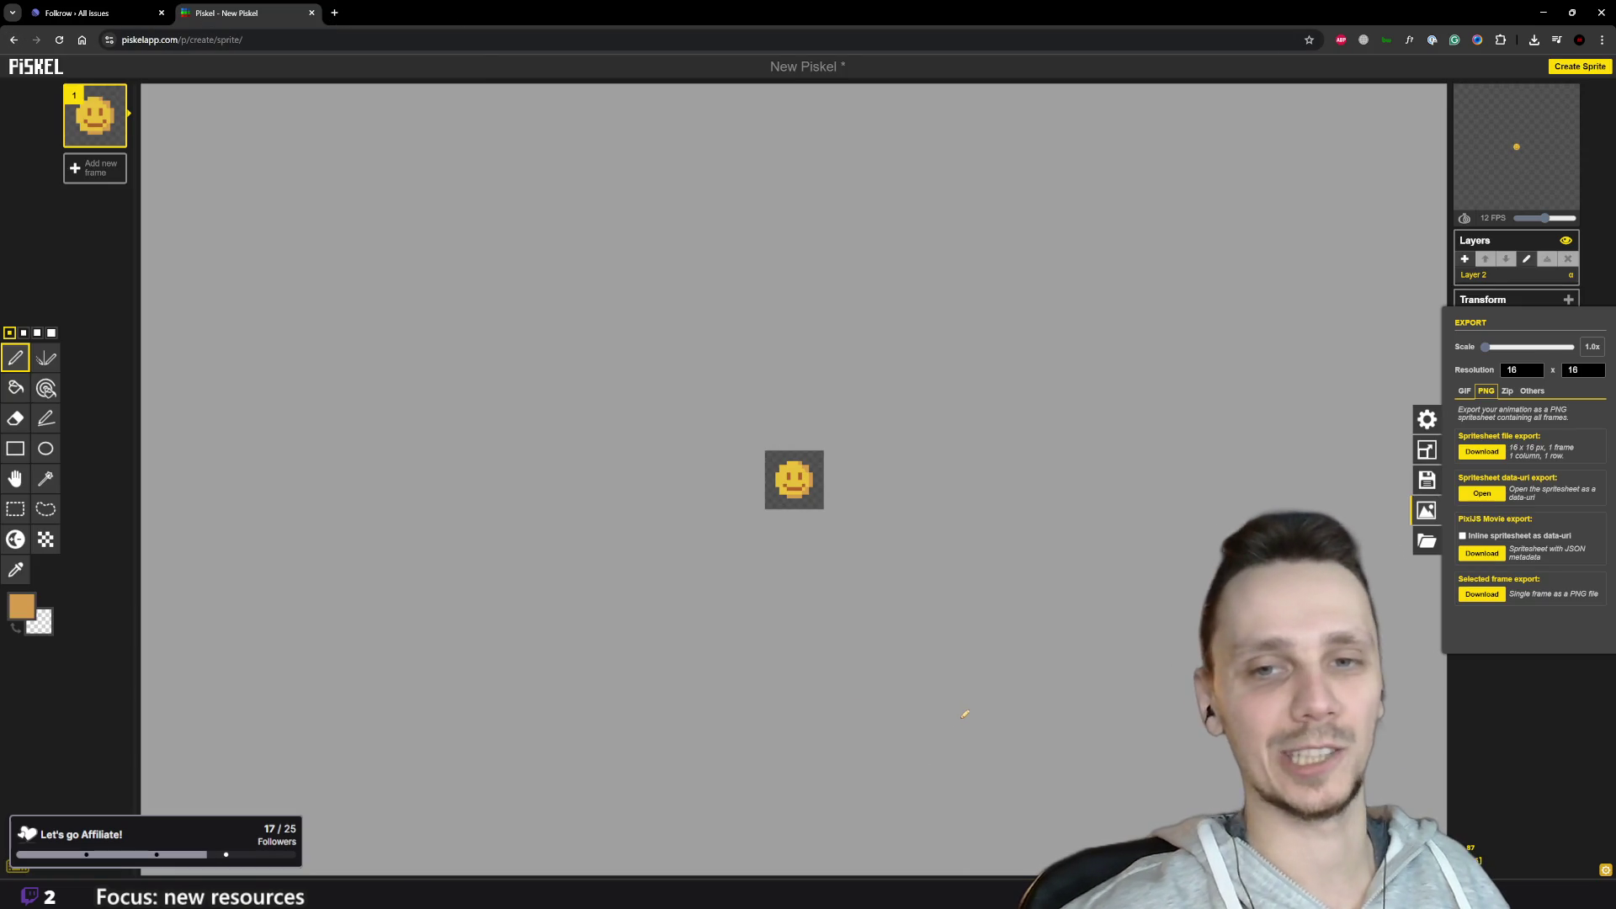
Step: Bring Godot back to the front with the cursor on empty line 89 of save_manager.gd
{"action": "left_click", "coordinate": [1009, 811]}
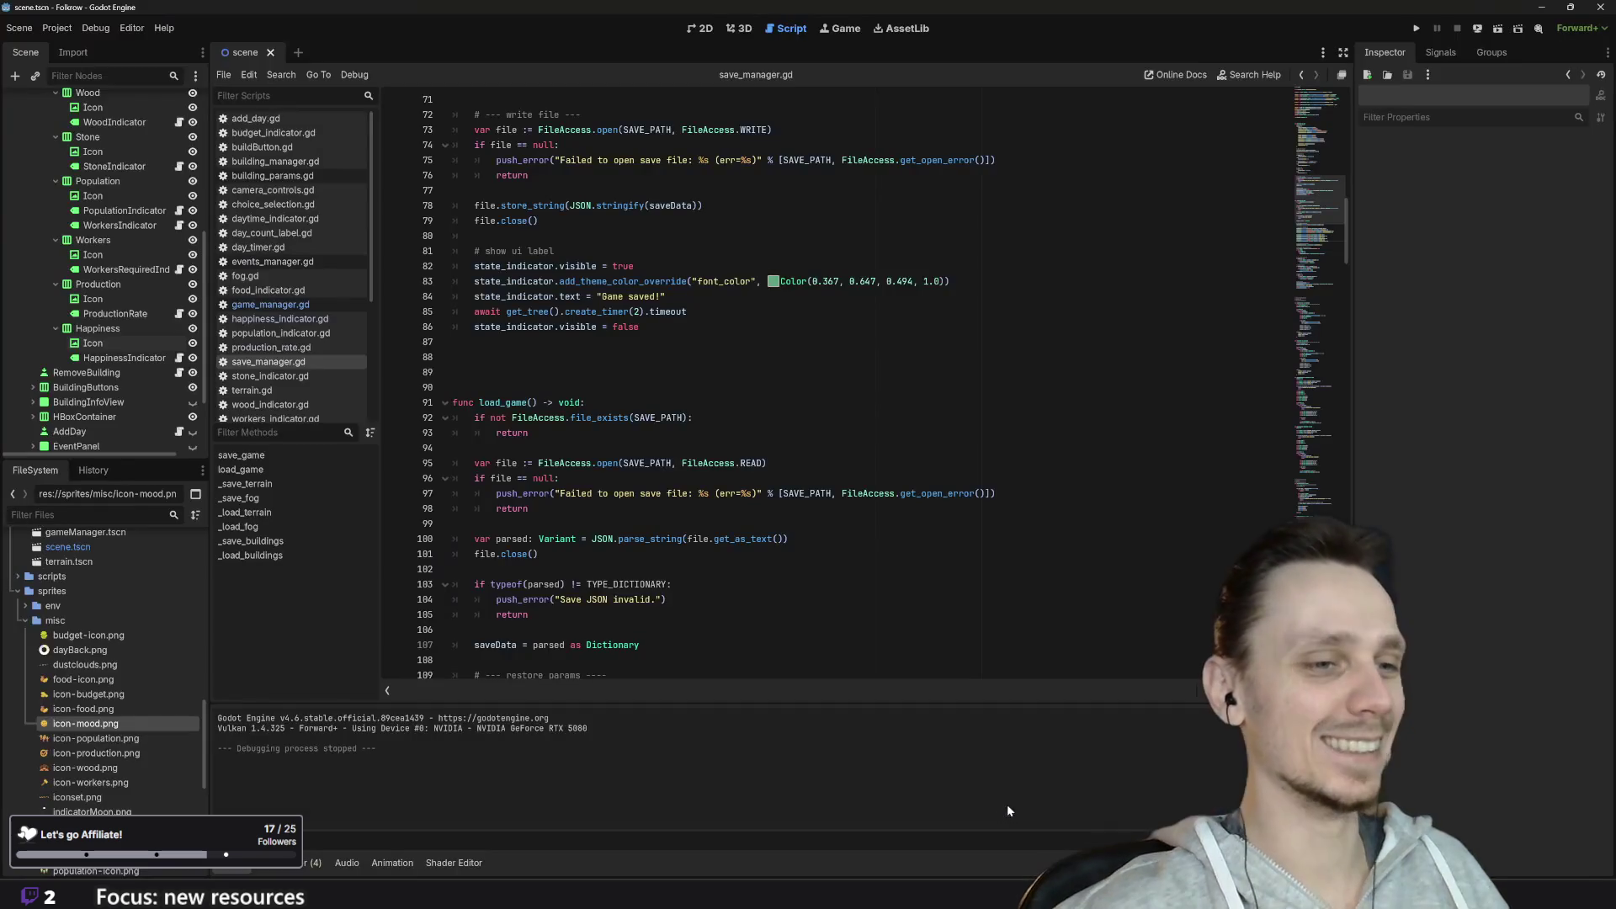
{"action": "left_click", "coordinate": [505, 372]}
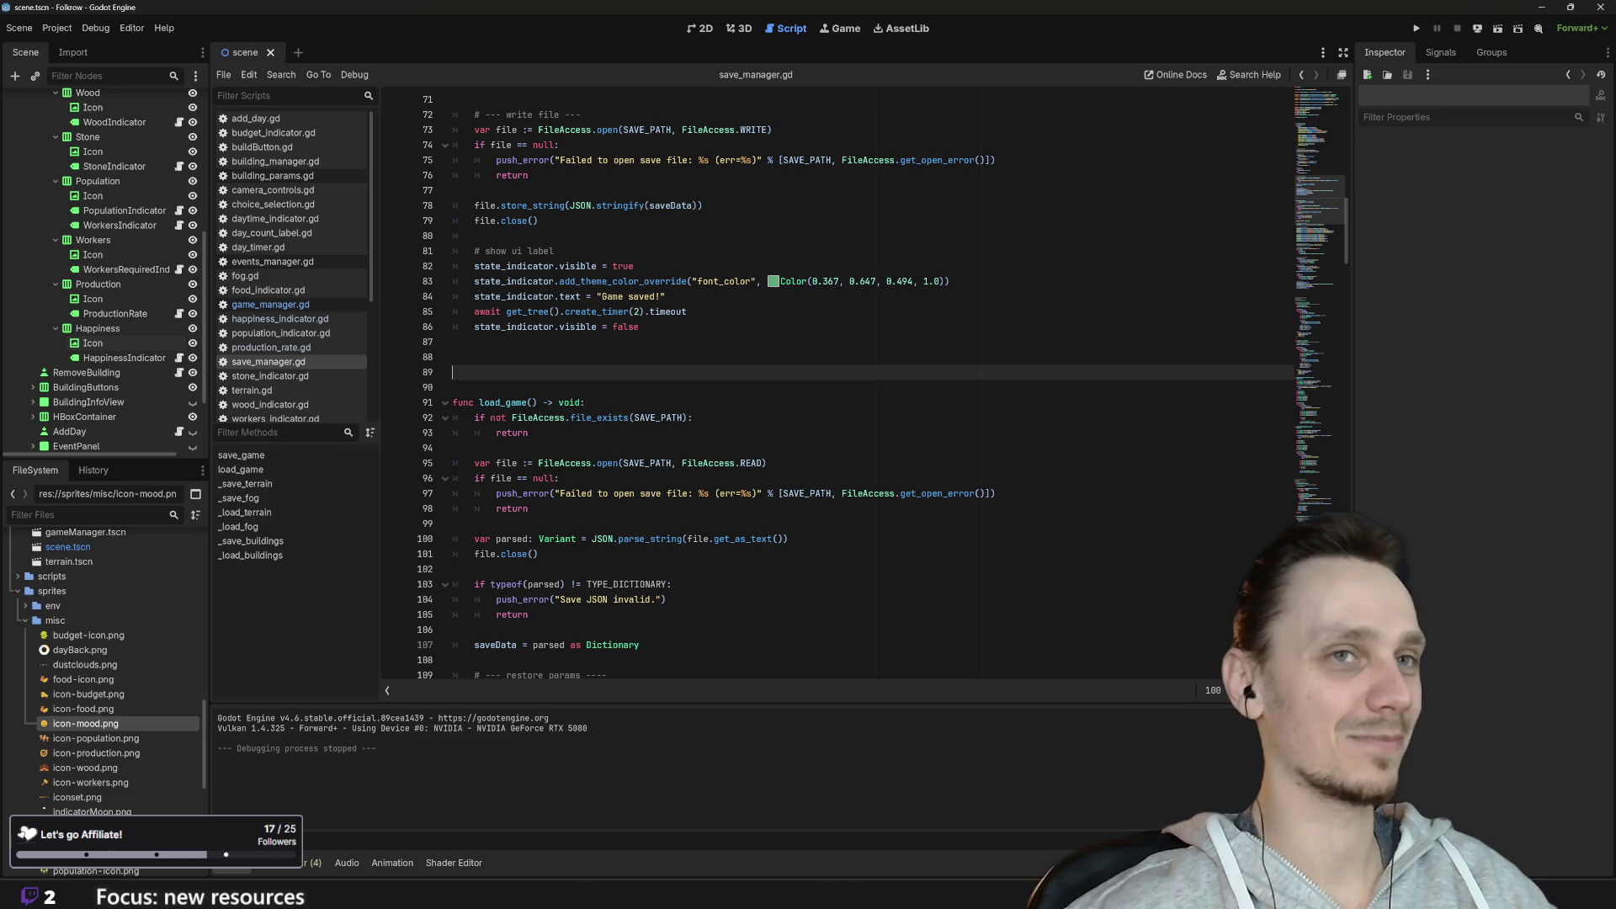
{"action": "scroll", "coordinate": [834, 387], "scroll_direction": "down", "scroll_amount": 4}
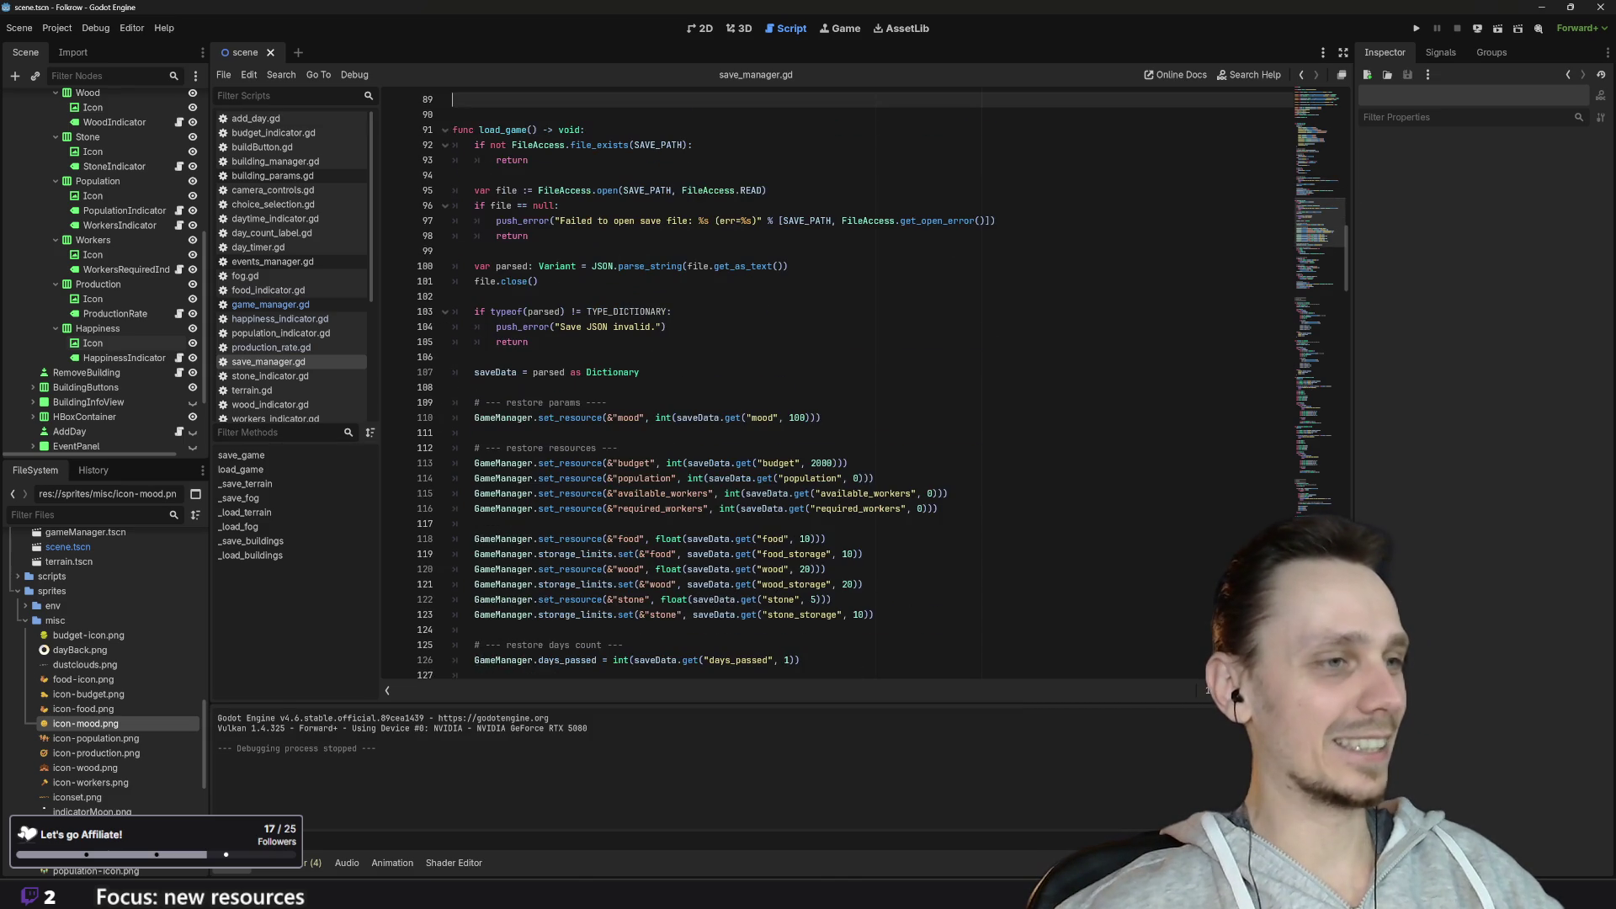
{"action": "scroll", "coordinate": [881, 383], "scroll_direction": "up", "scroll_amount": 20}
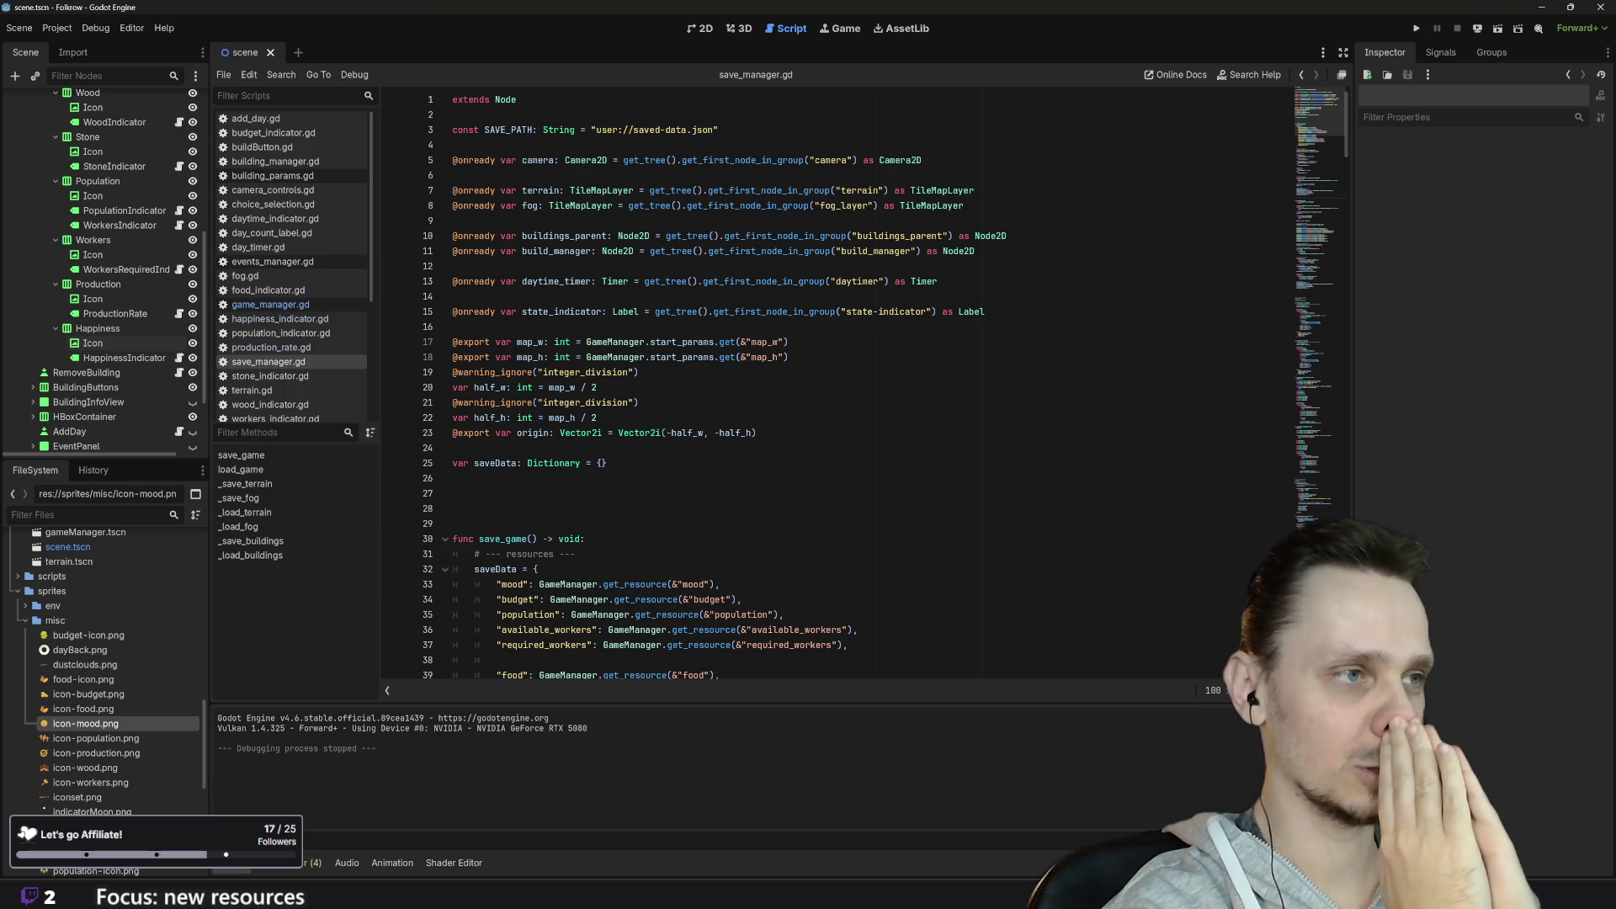
Step: Look through the save_game and load_game code in save_manager.gd, then switch to game_manager.gd
{"action": "scroll", "coordinate": [841, 383], "scroll_direction": "down", "scroll_amount": 20}
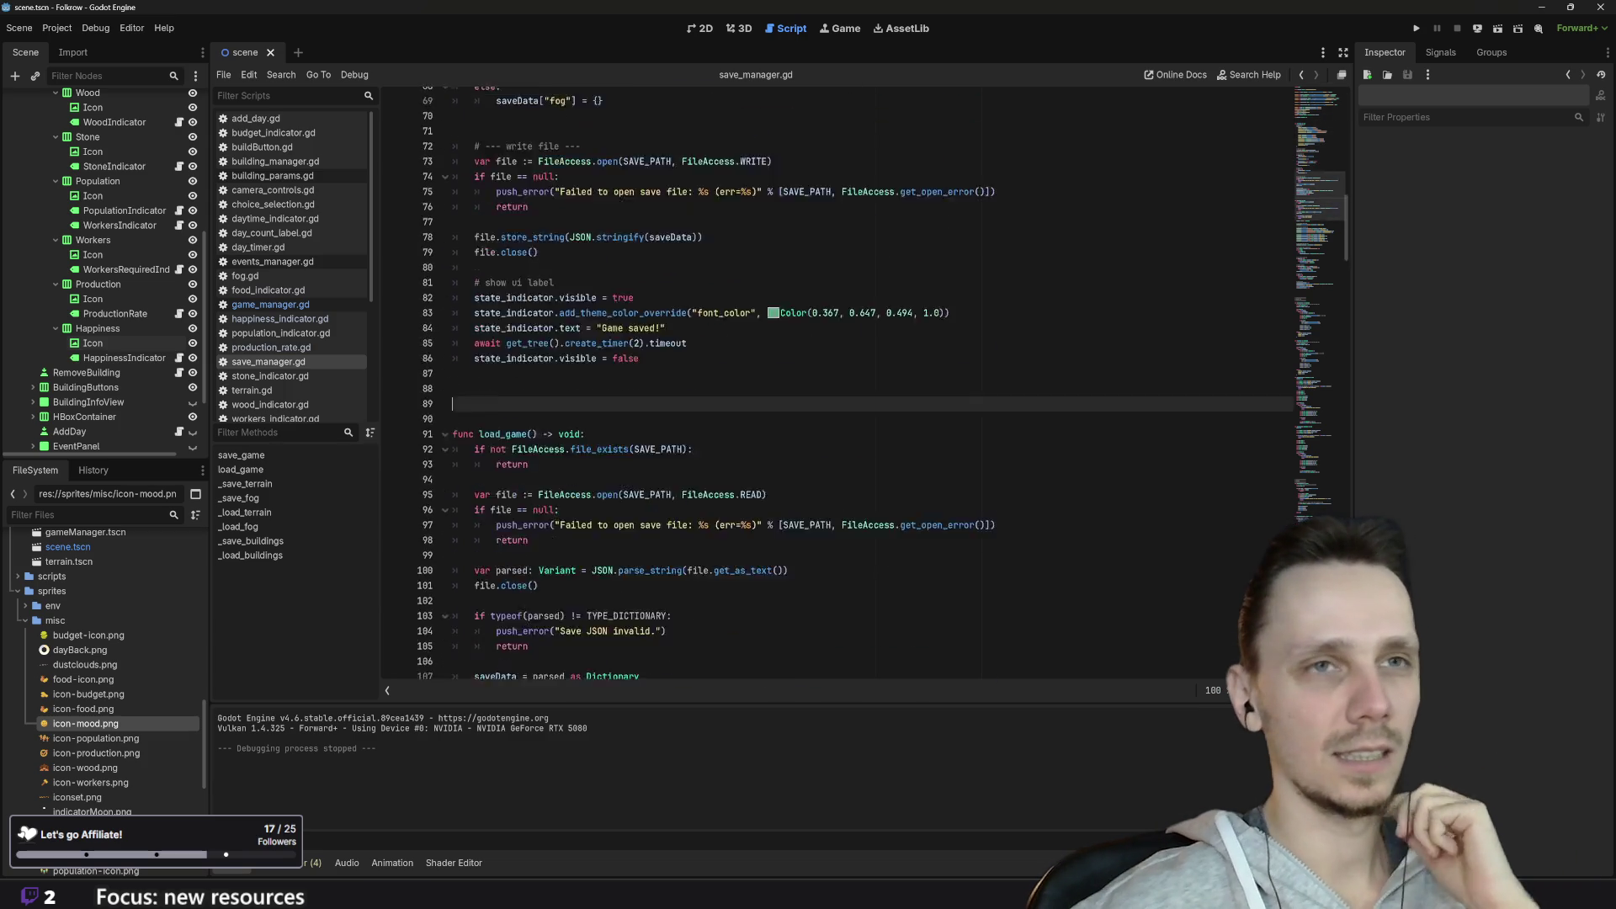
{"action": "scroll", "coordinate": [842, 383], "scroll_direction": "down", "scroll_amount": 20}
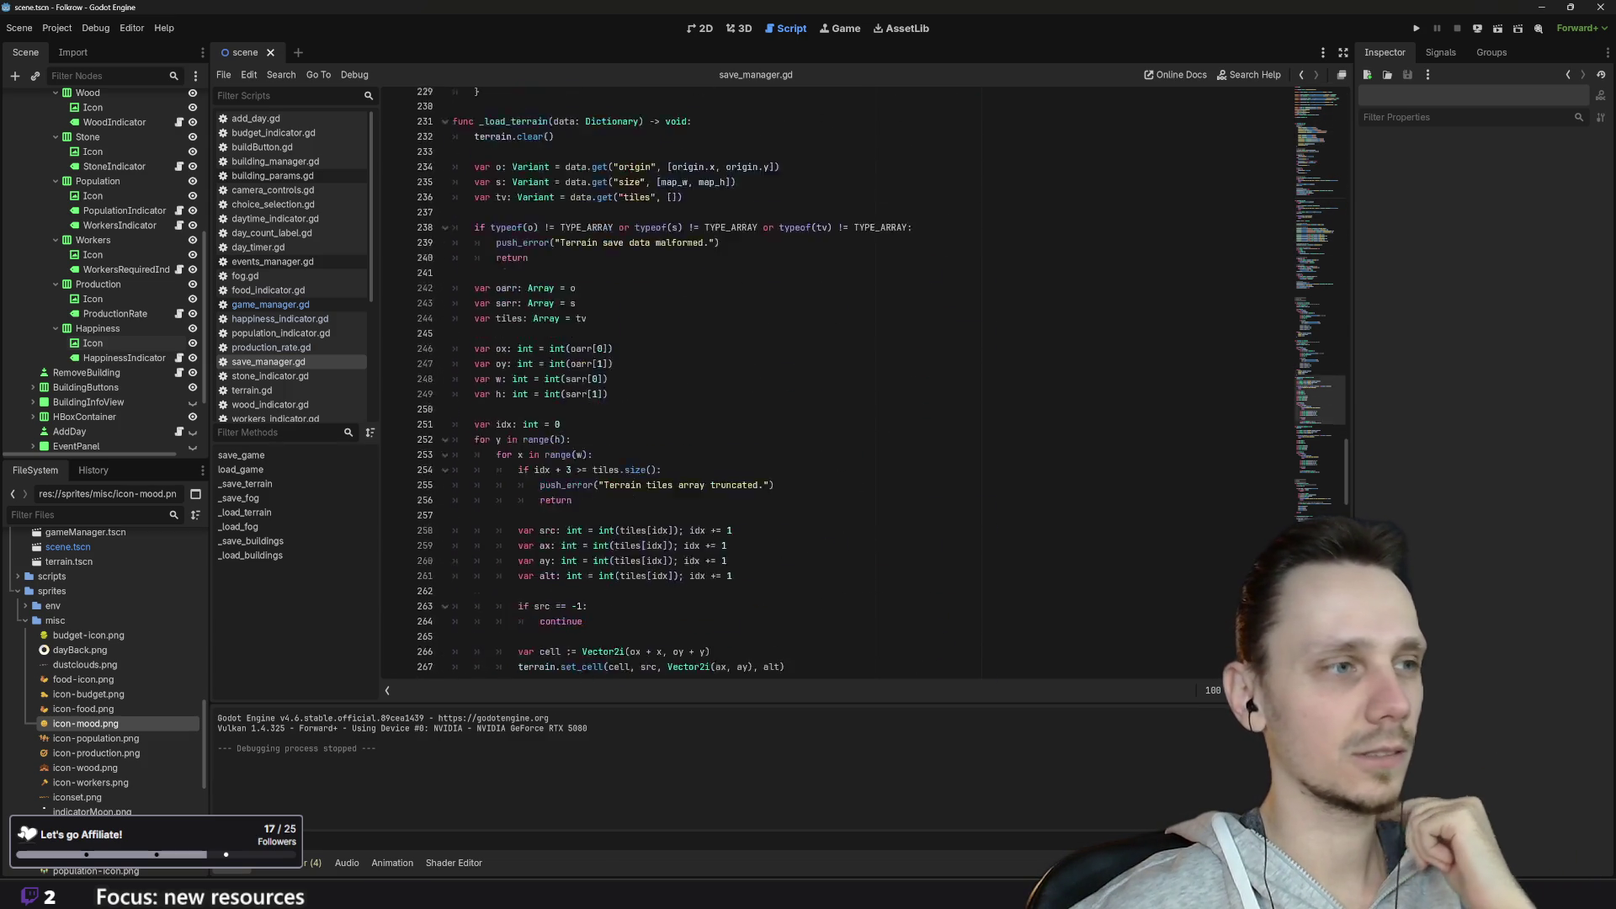
{"action": "scroll", "coordinate": [842, 383], "scroll_direction": "down", "scroll_amount": 6}
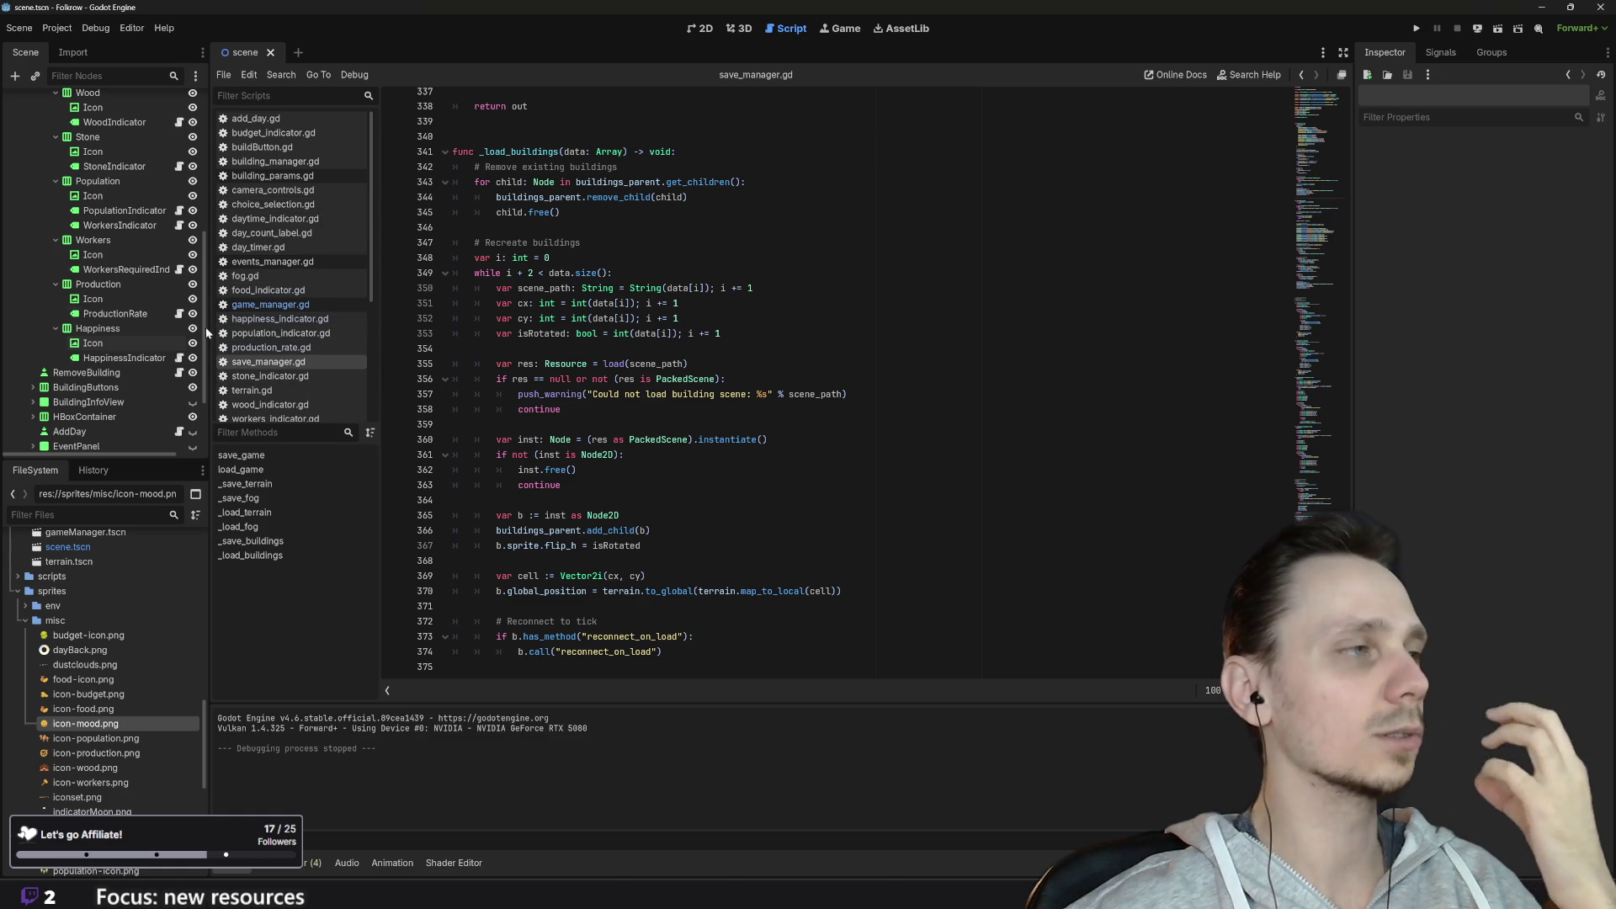
{"action": "scroll", "coordinate": [113, 390], "scroll_direction": "up", "scroll_amount": 2}
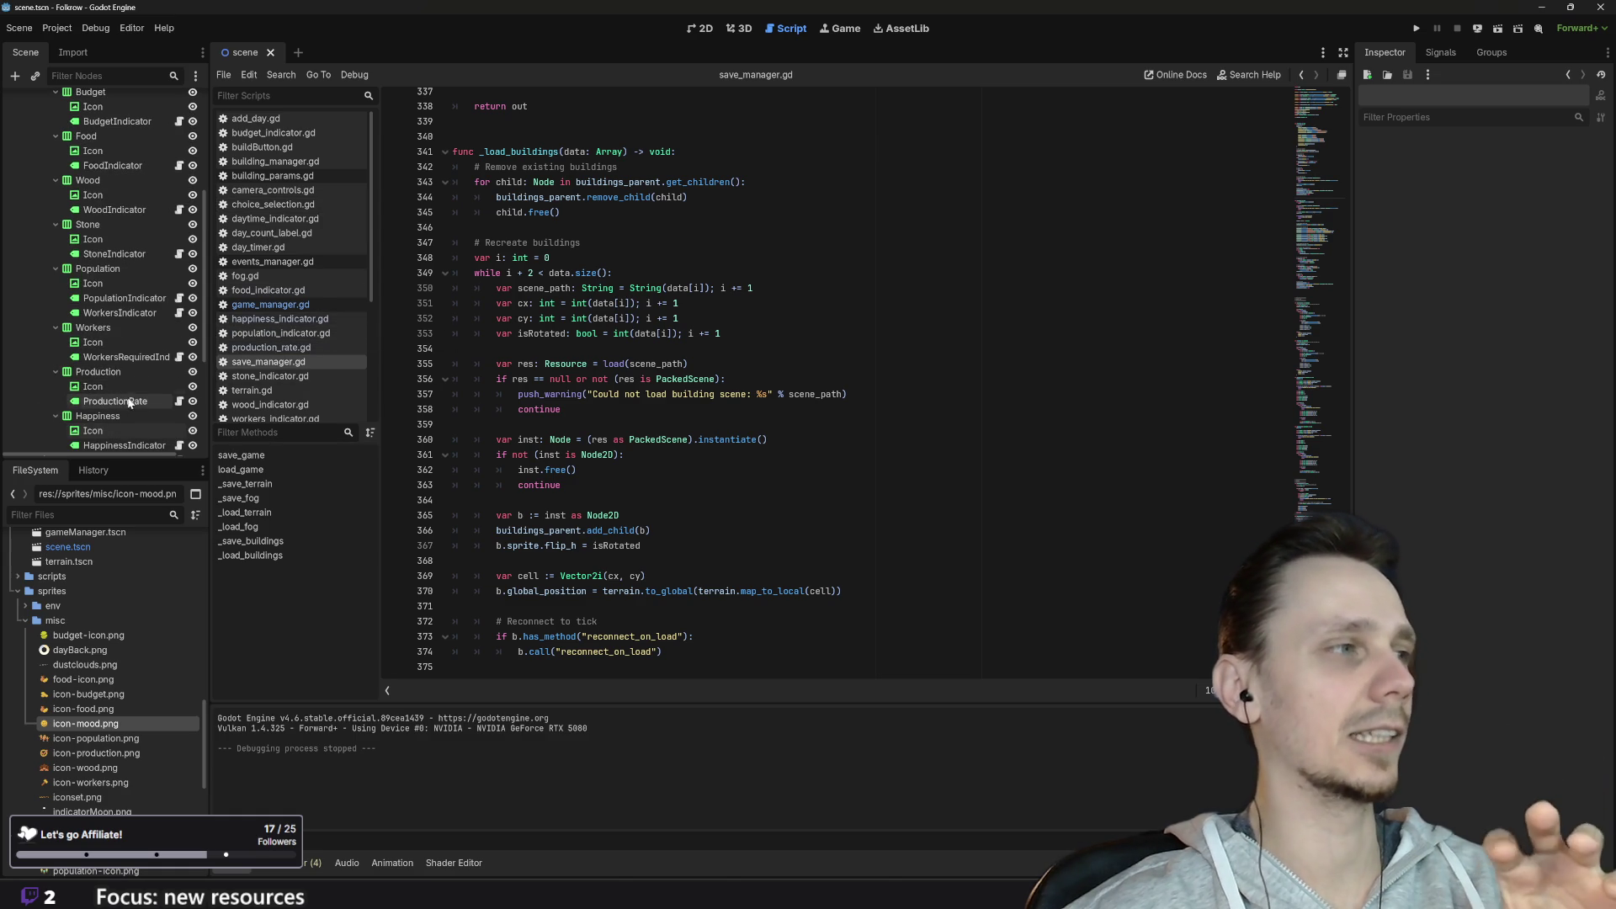
{"action": "scroll", "coordinate": [130, 354], "scroll_direction": "up", "scroll_amount": 3}
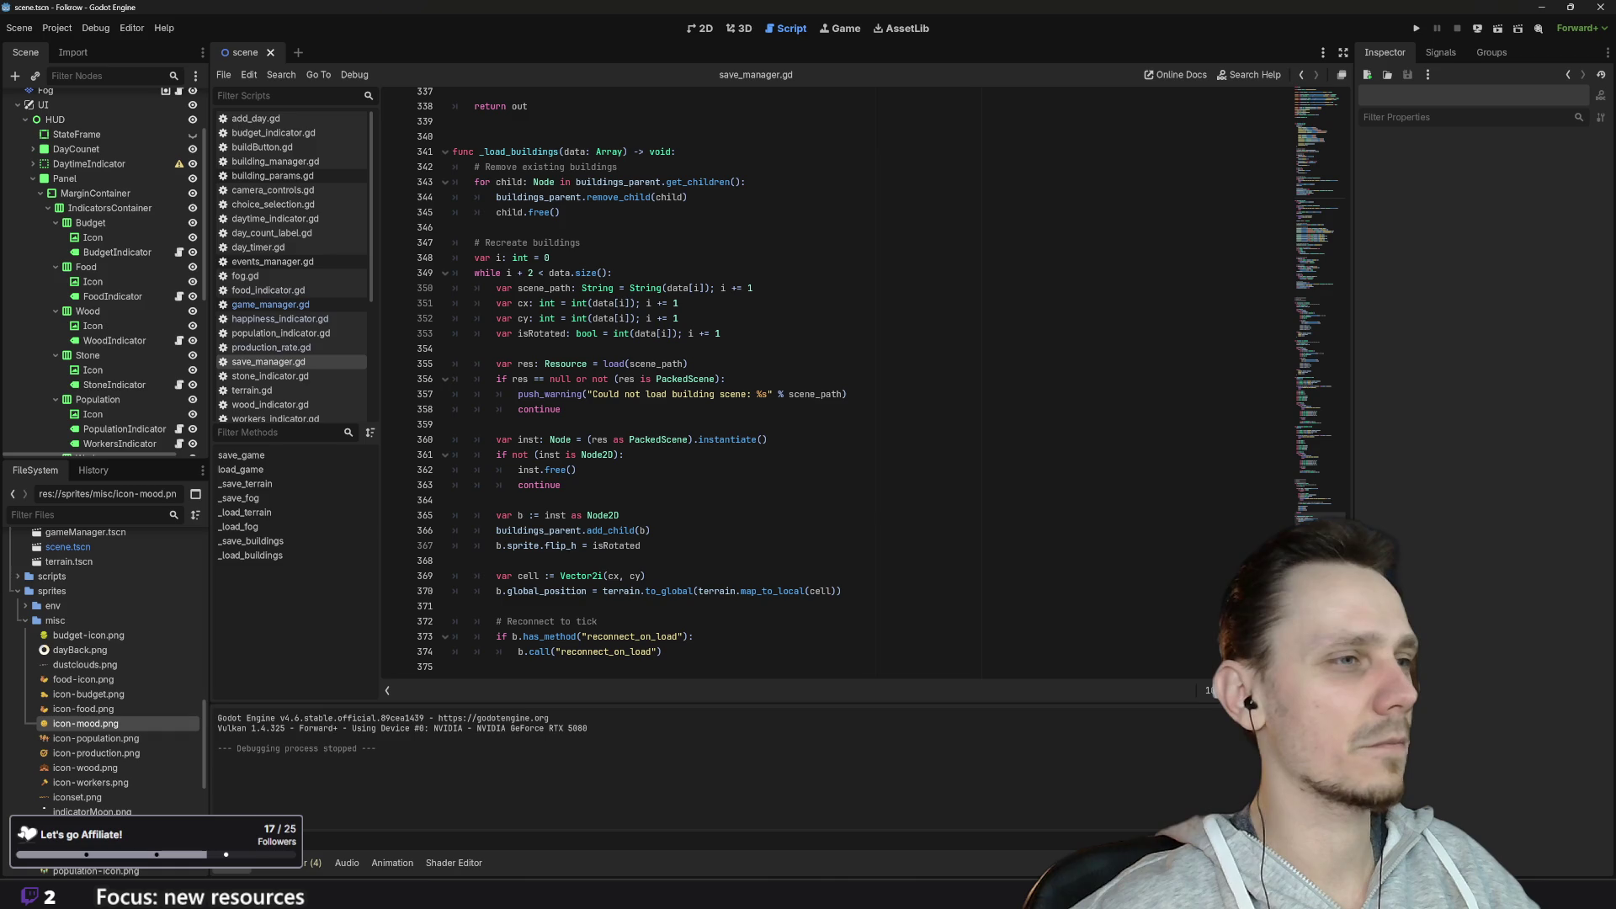
{"action": "scroll", "coordinate": [758, 379], "scroll_direction": "up", "scroll_amount": 3}
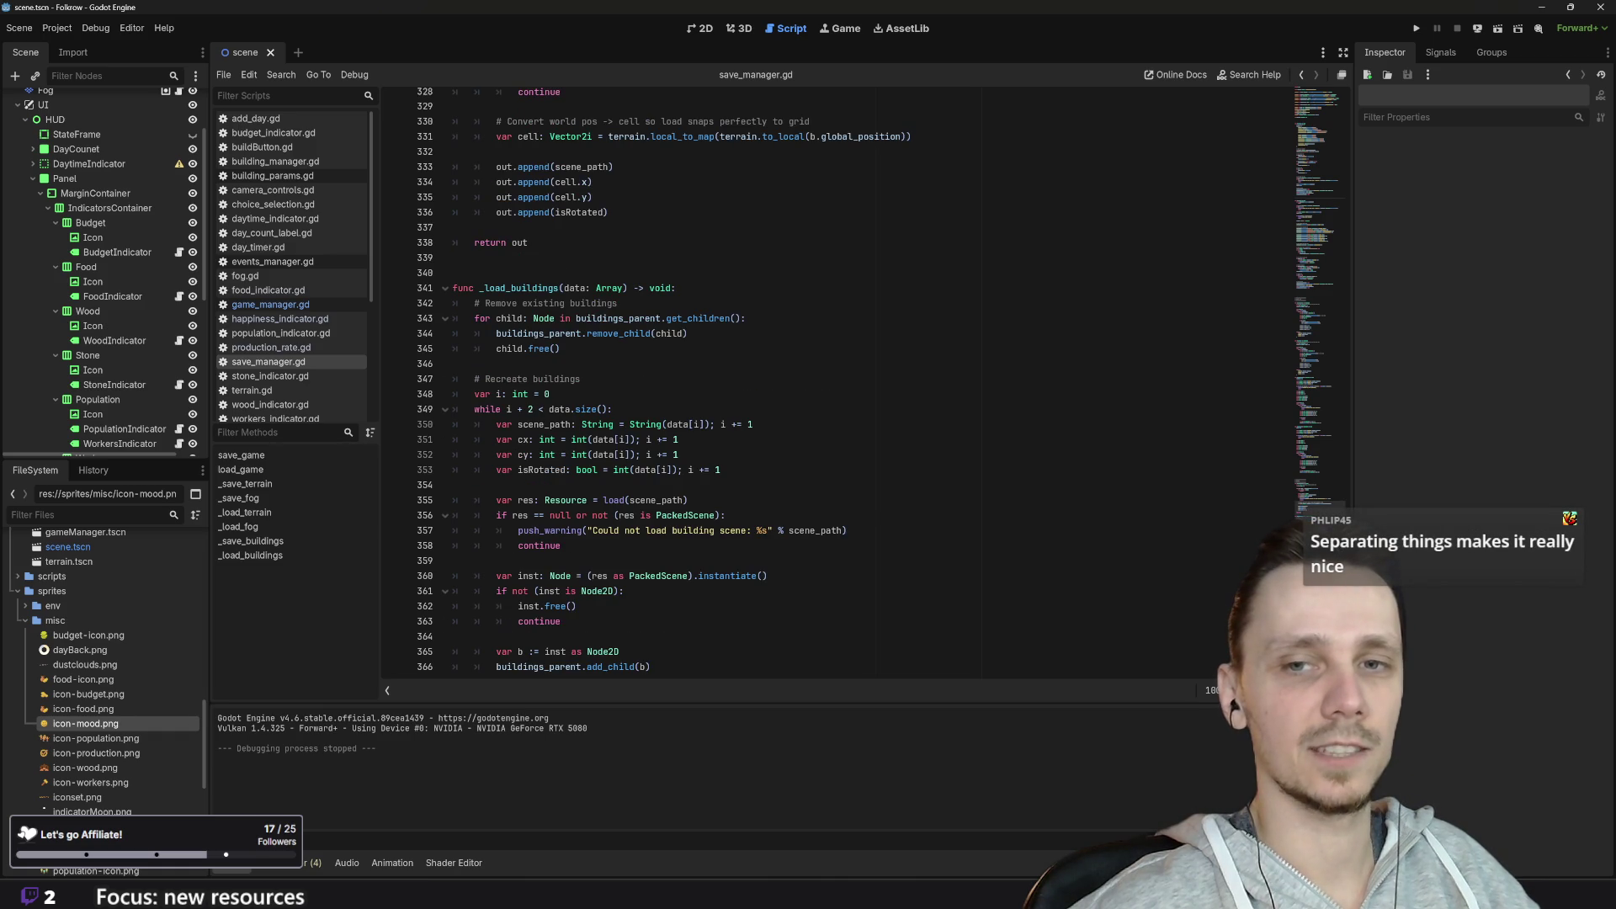
{"action": "scroll", "coordinate": [665, 378], "scroll_direction": "up", "scroll_amount": 3}
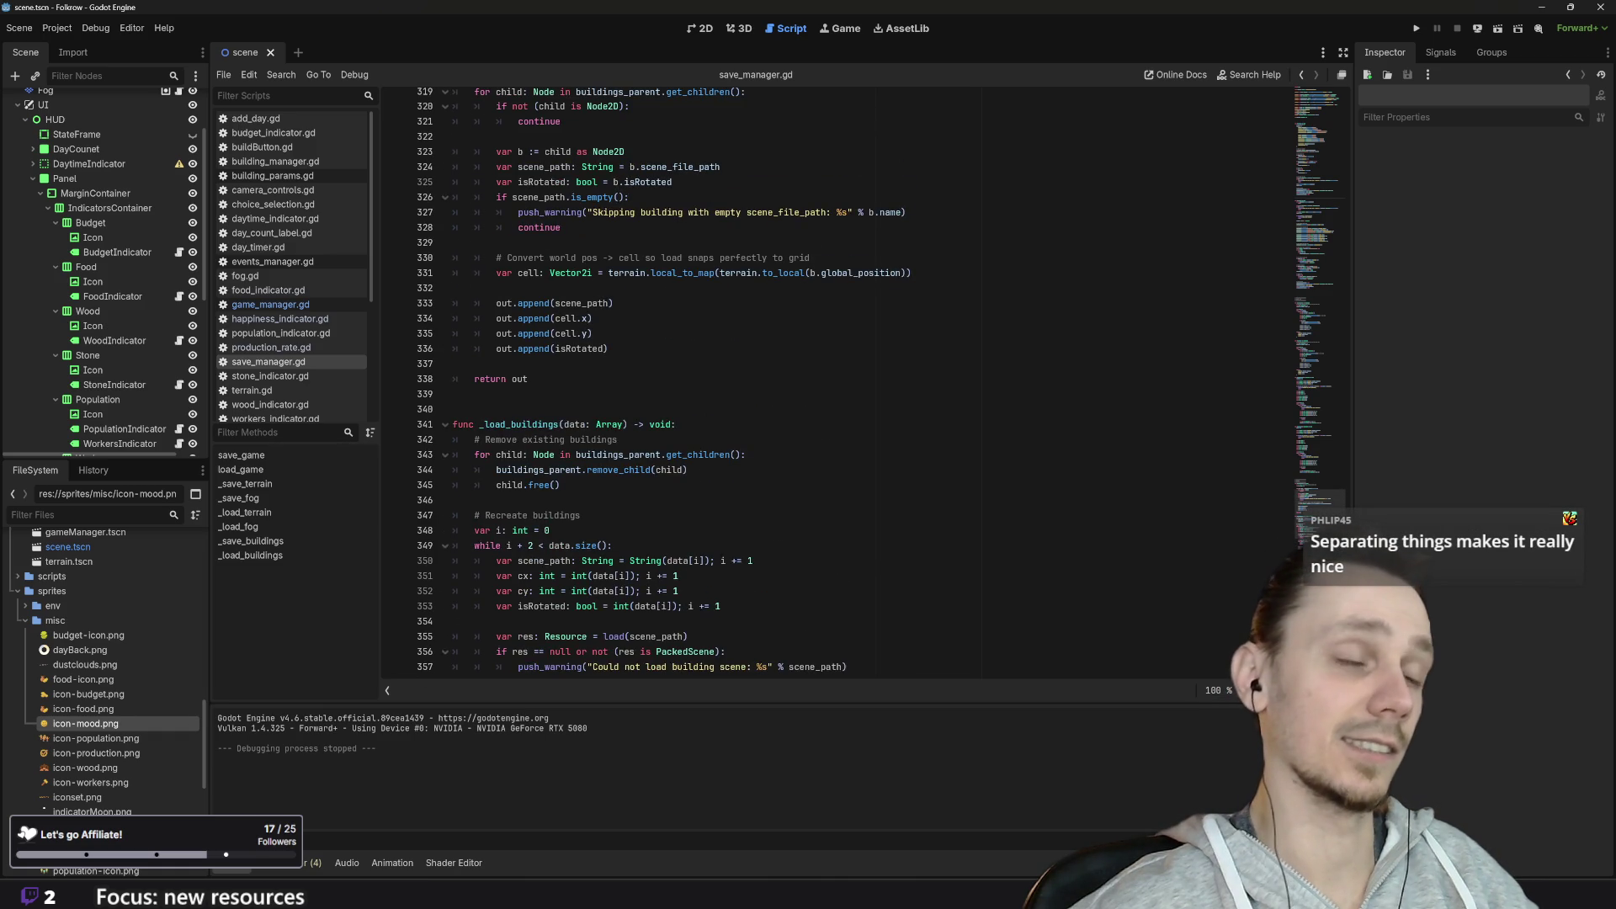
{"action": "scroll", "coordinate": [682, 454], "scroll_direction": "up", "scroll_amount": 4}
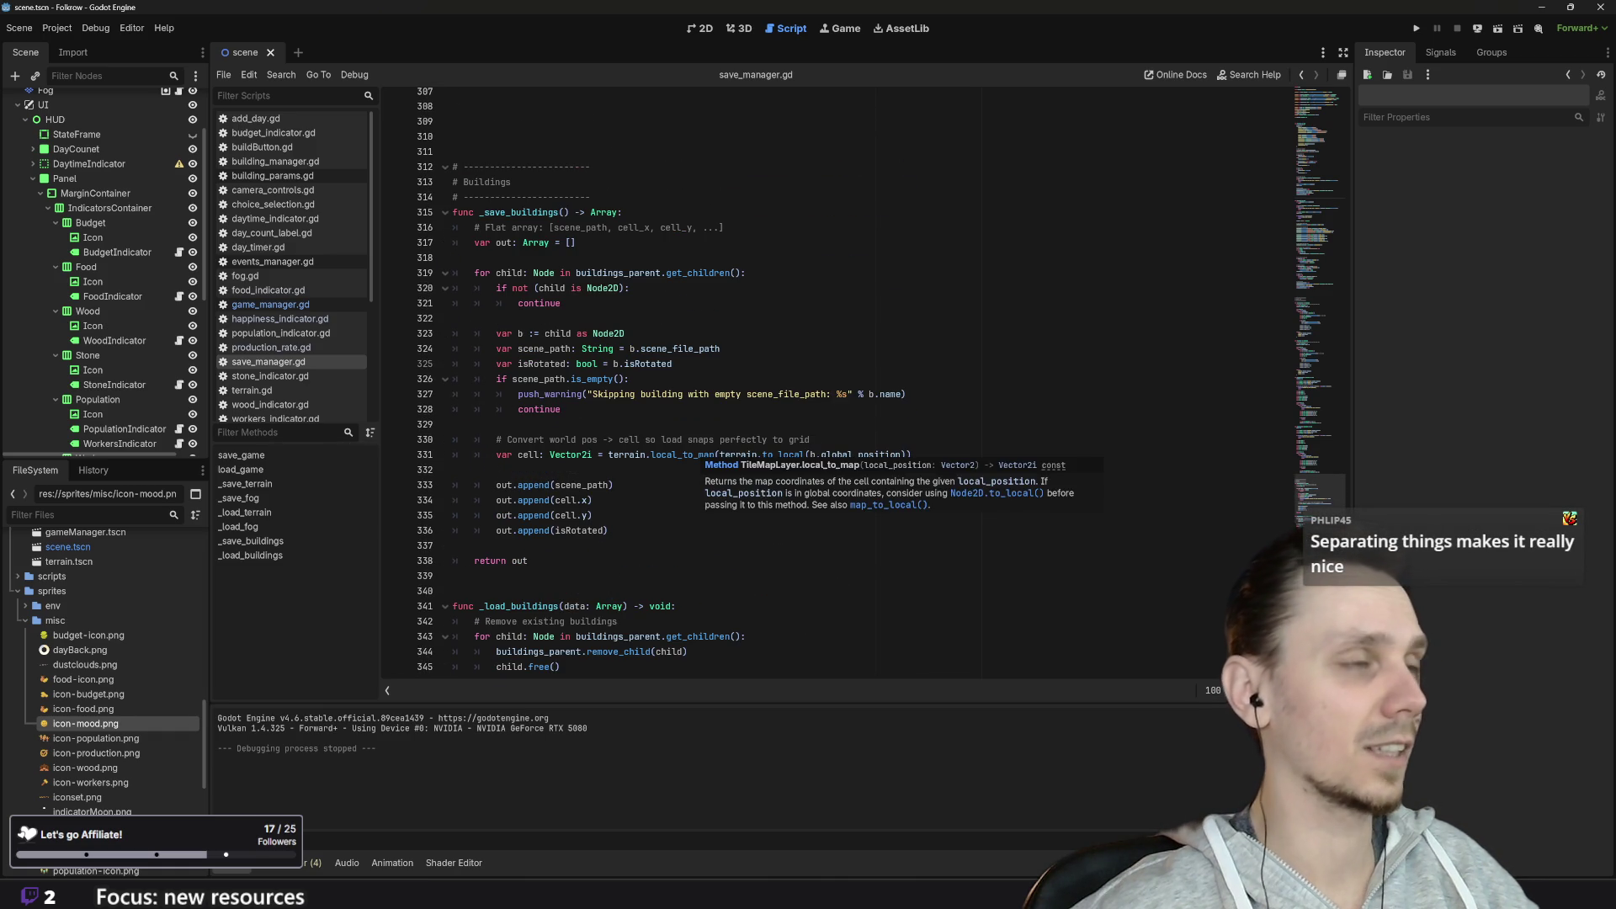
{"action": "scroll", "coordinate": [682, 455], "scroll_direction": "up", "scroll_amount": 2}
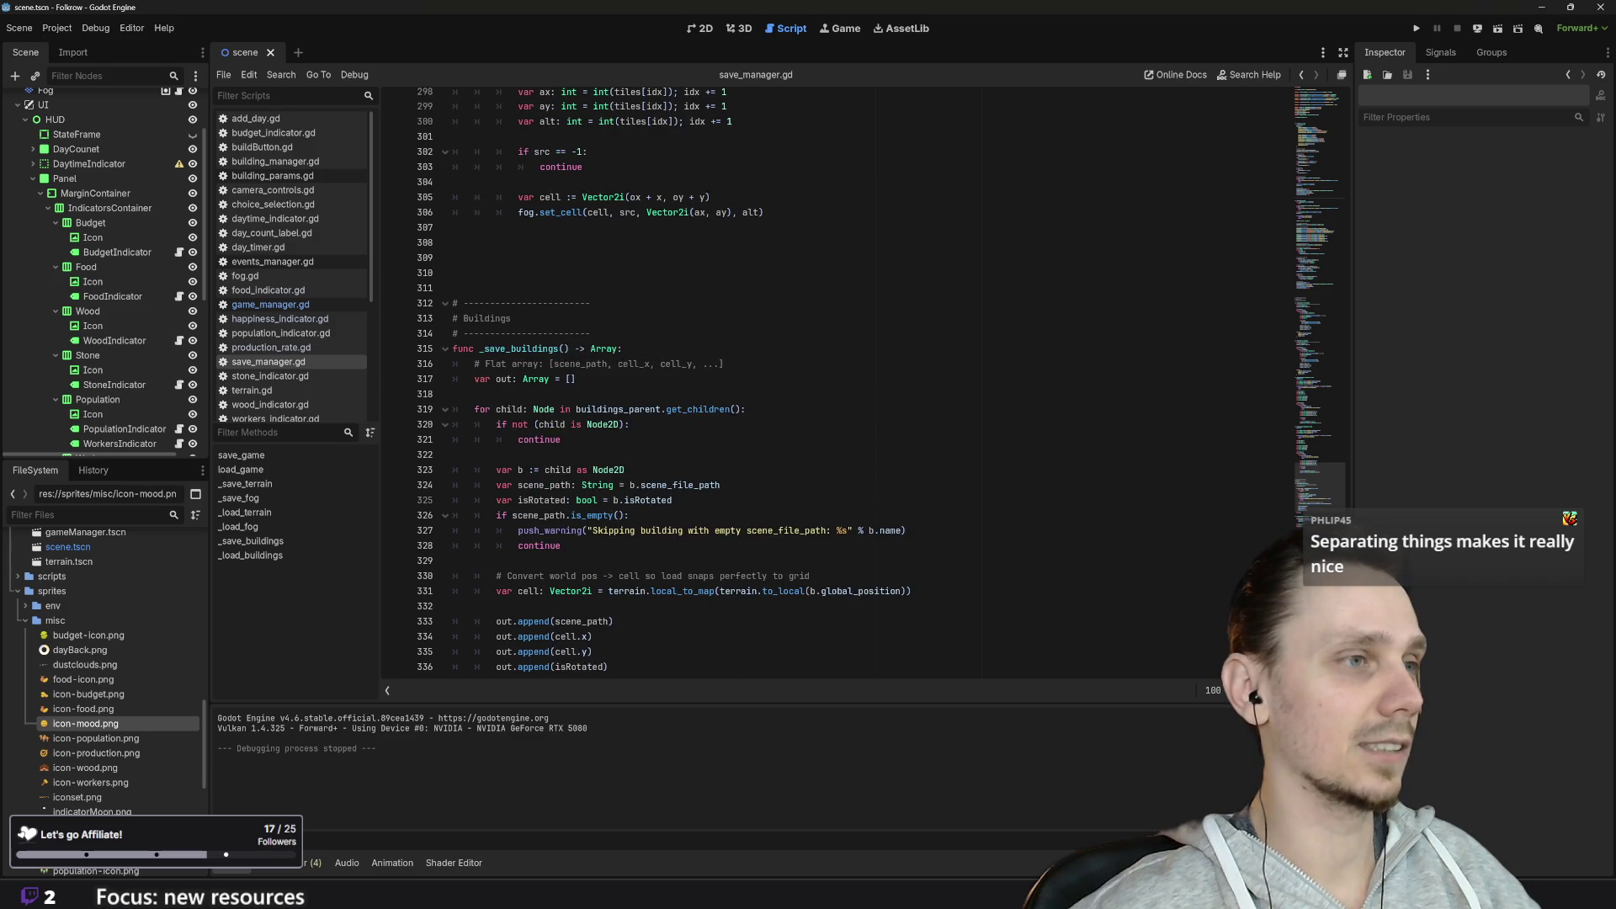
{"action": "scroll", "coordinate": [682, 455], "scroll_direction": "down", "scroll_amount": 2}
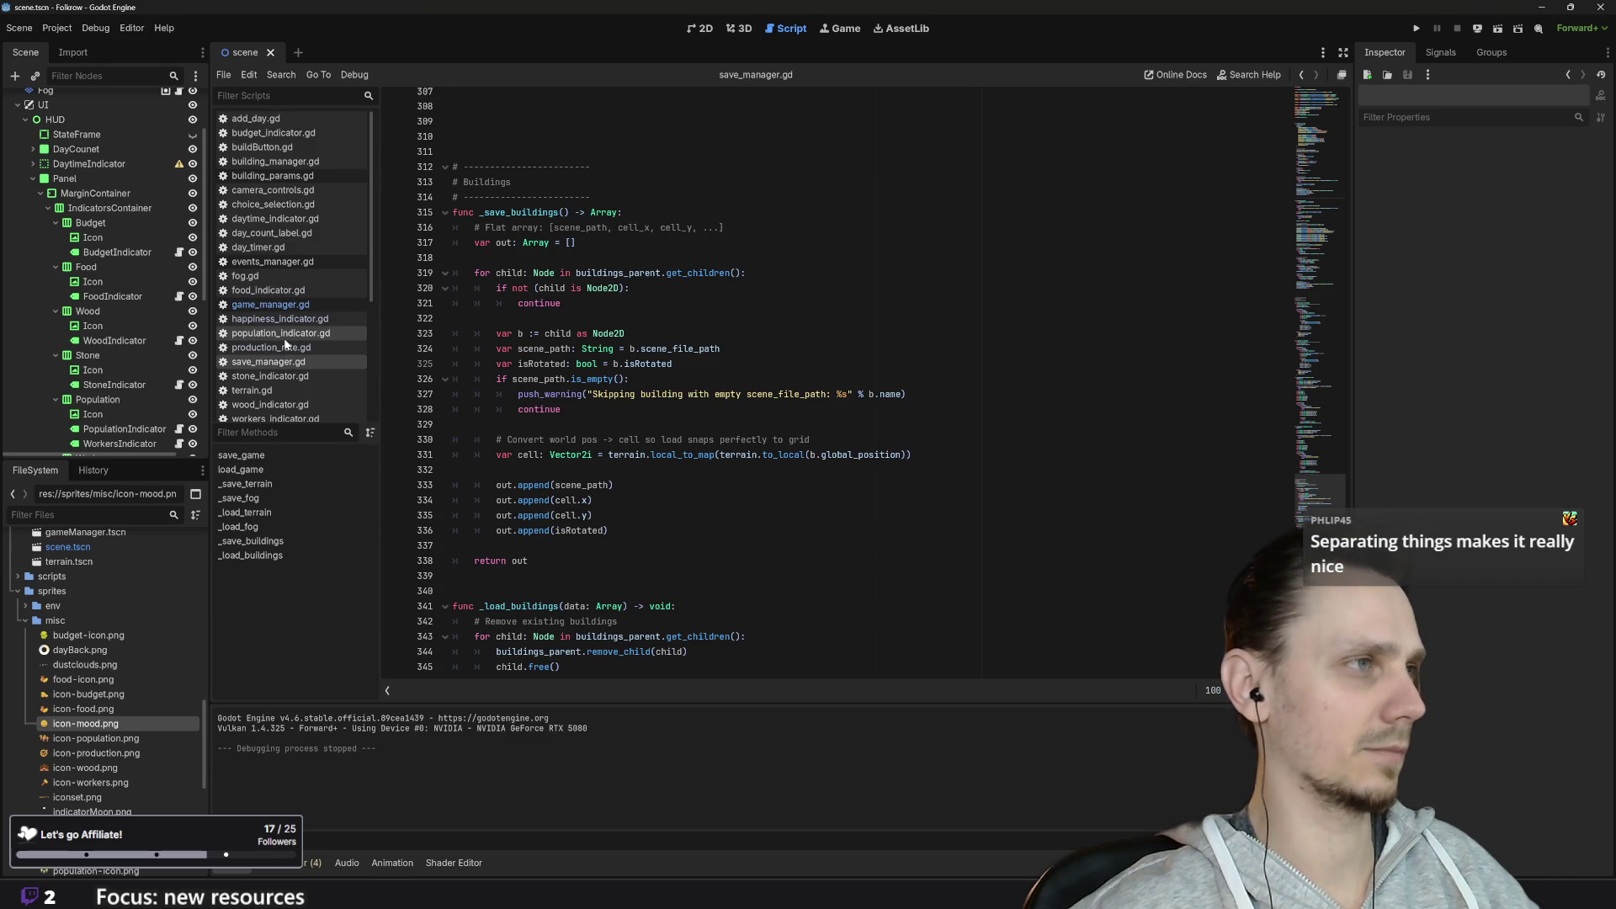
{"action": "left_click", "coordinate": [272, 304]}
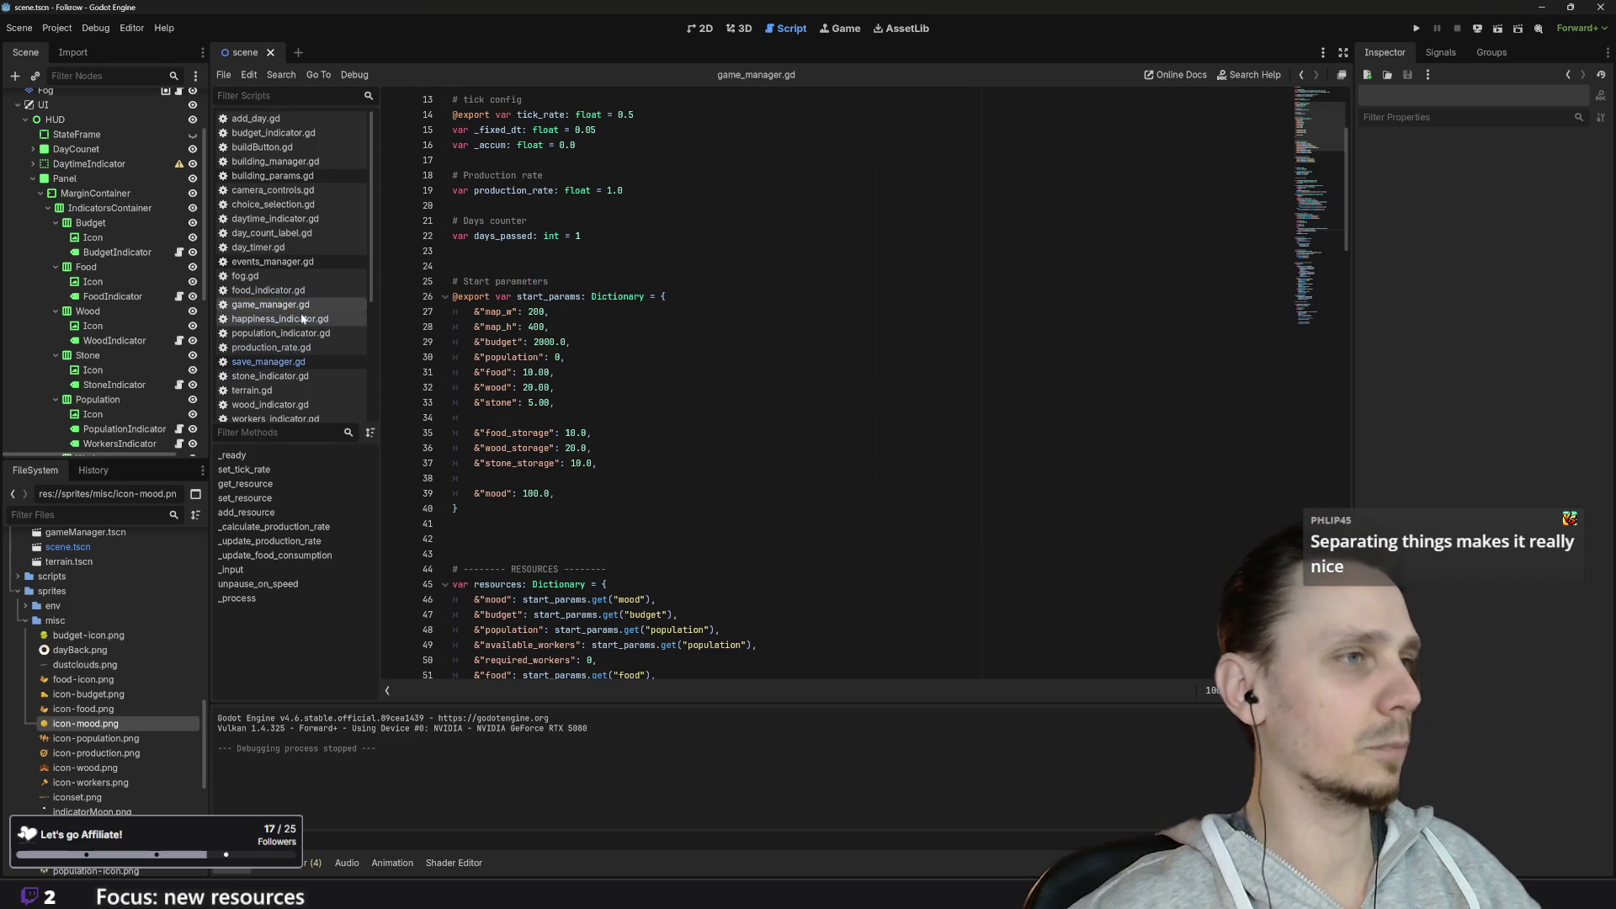
{"action": "scroll", "coordinate": [841, 379], "scroll_direction": "up", "scroll_amount": 2}
{"action": "scroll", "coordinate": [842, 379], "scroll_direction": "down", "scroll_amount": 20}
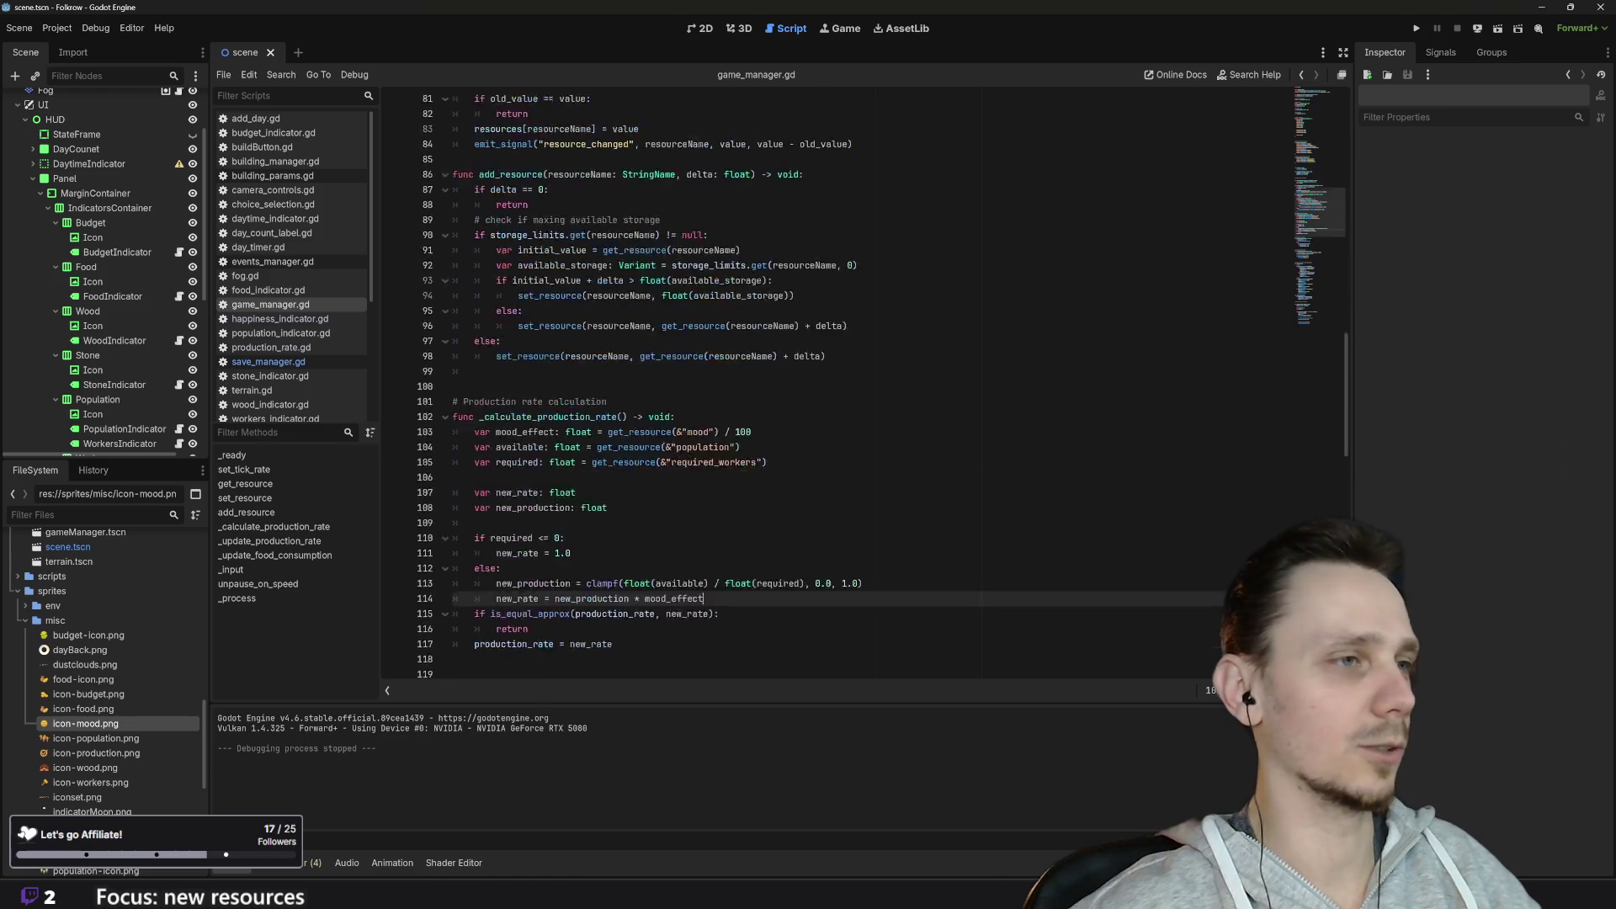
{"action": "scroll", "coordinate": [842, 379], "scroll_direction": "down", "scroll_amount": 10}
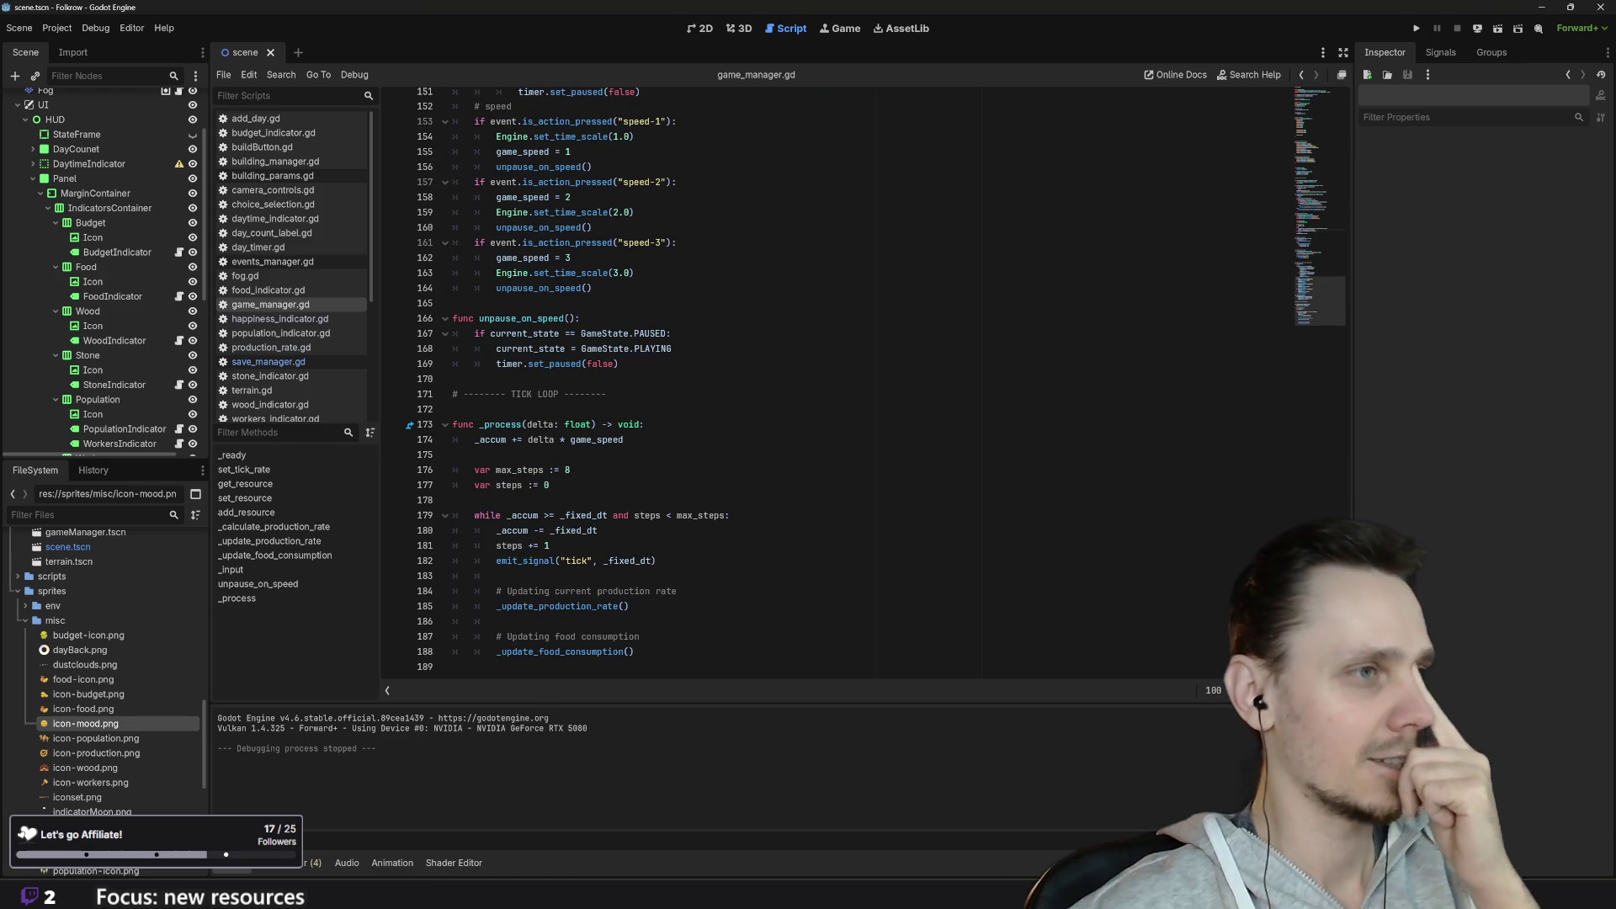
{"action": "double_click", "coordinate": [564, 651]}
{"action": "scroll", "coordinate": [842, 379], "scroll_direction": "up", "scroll_amount": 6}
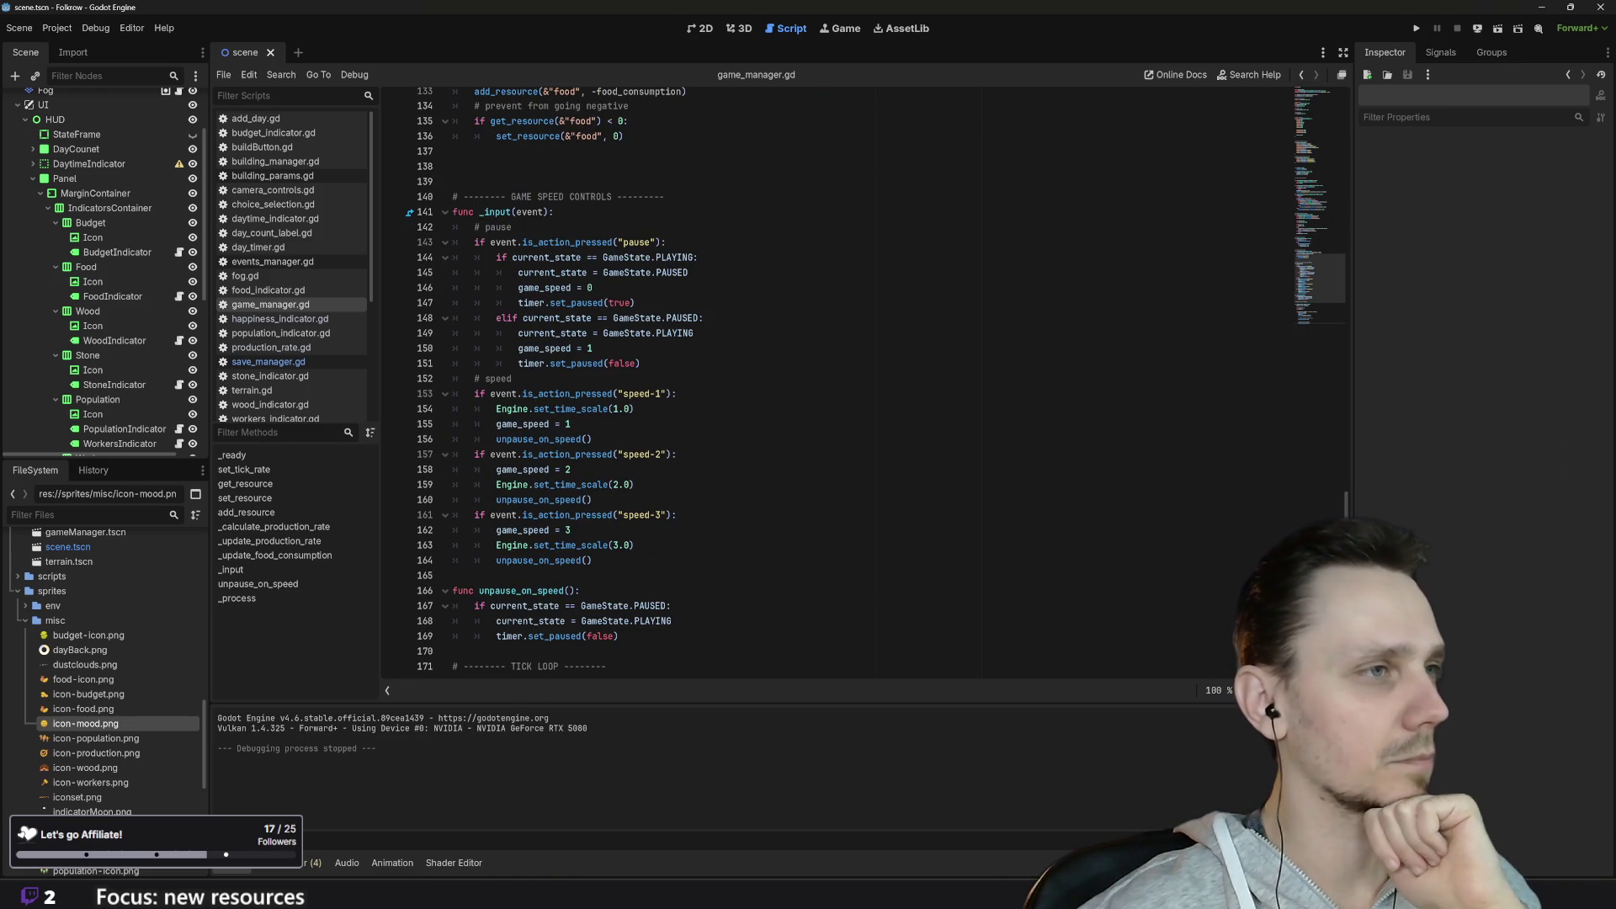
{"action": "scroll", "coordinate": [842, 379], "scroll_direction": "up", "scroll_amount": 9}
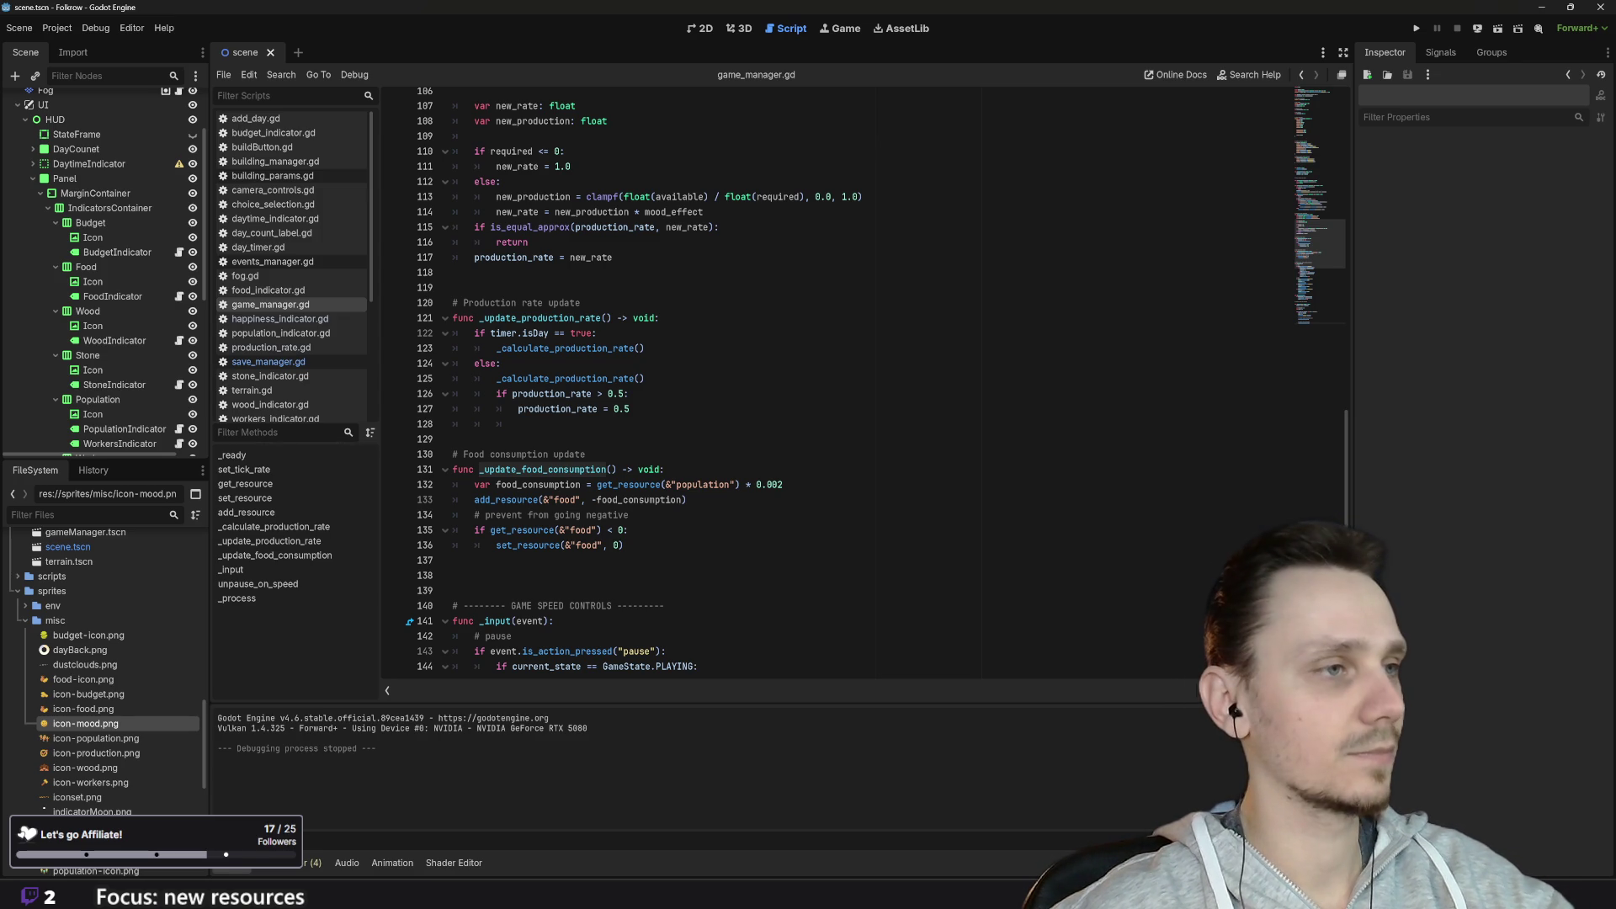
{"action": "scroll", "coordinate": [674, 471], "scroll_direction": "down", "scroll_amount": 1}
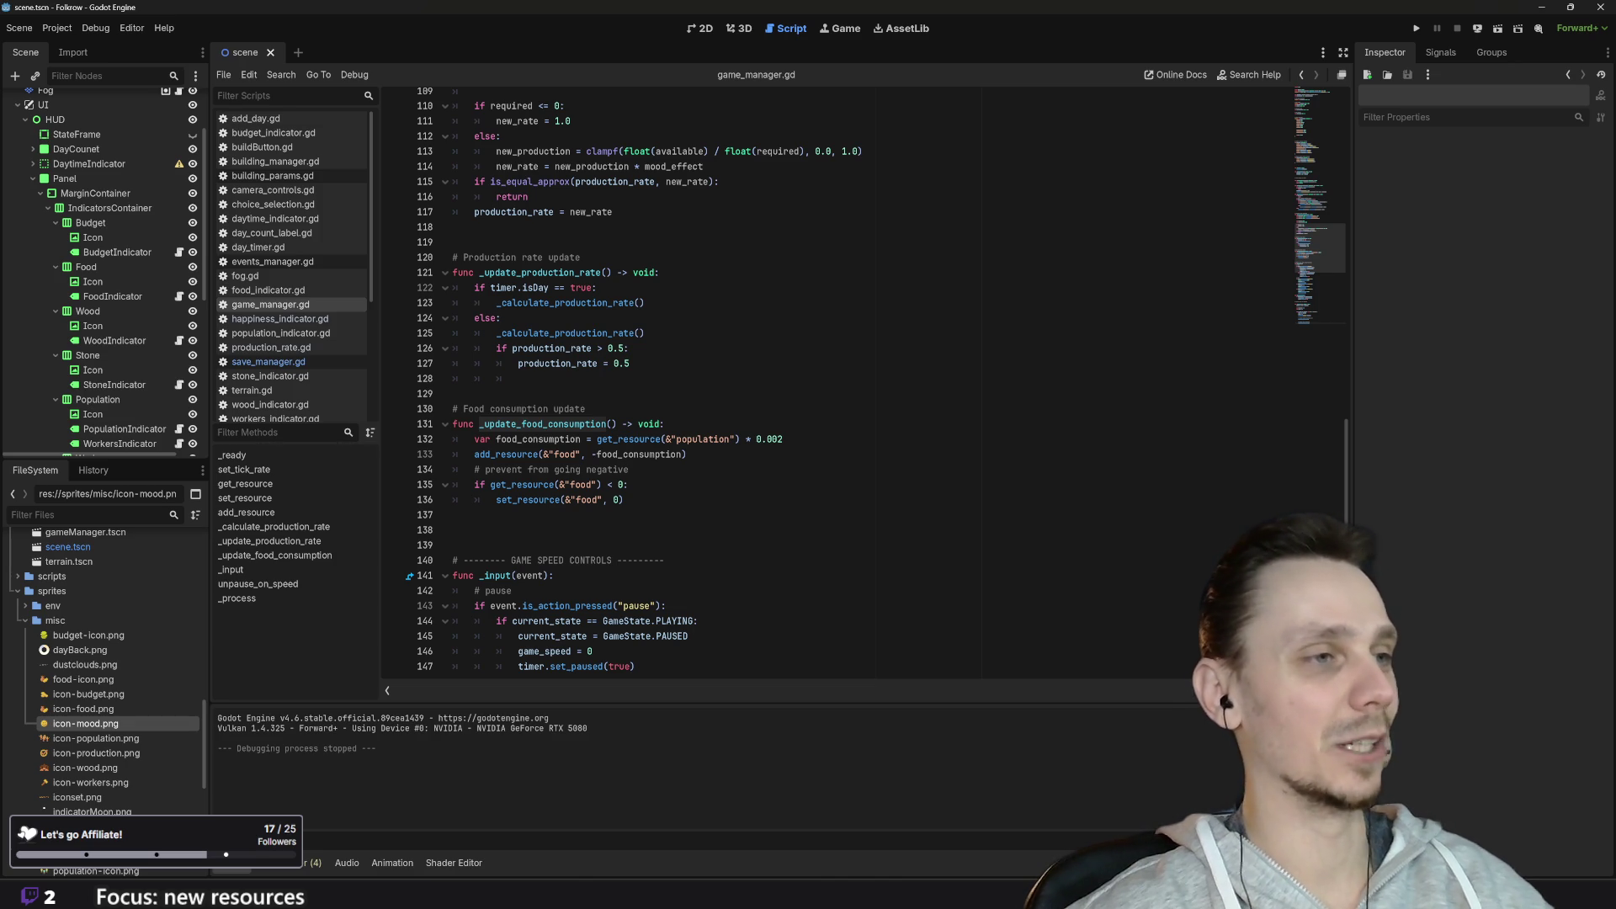
{"action": "scroll", "coordinate": [834, 379], "scroll_direction": "down", "scroll_amount": 1}
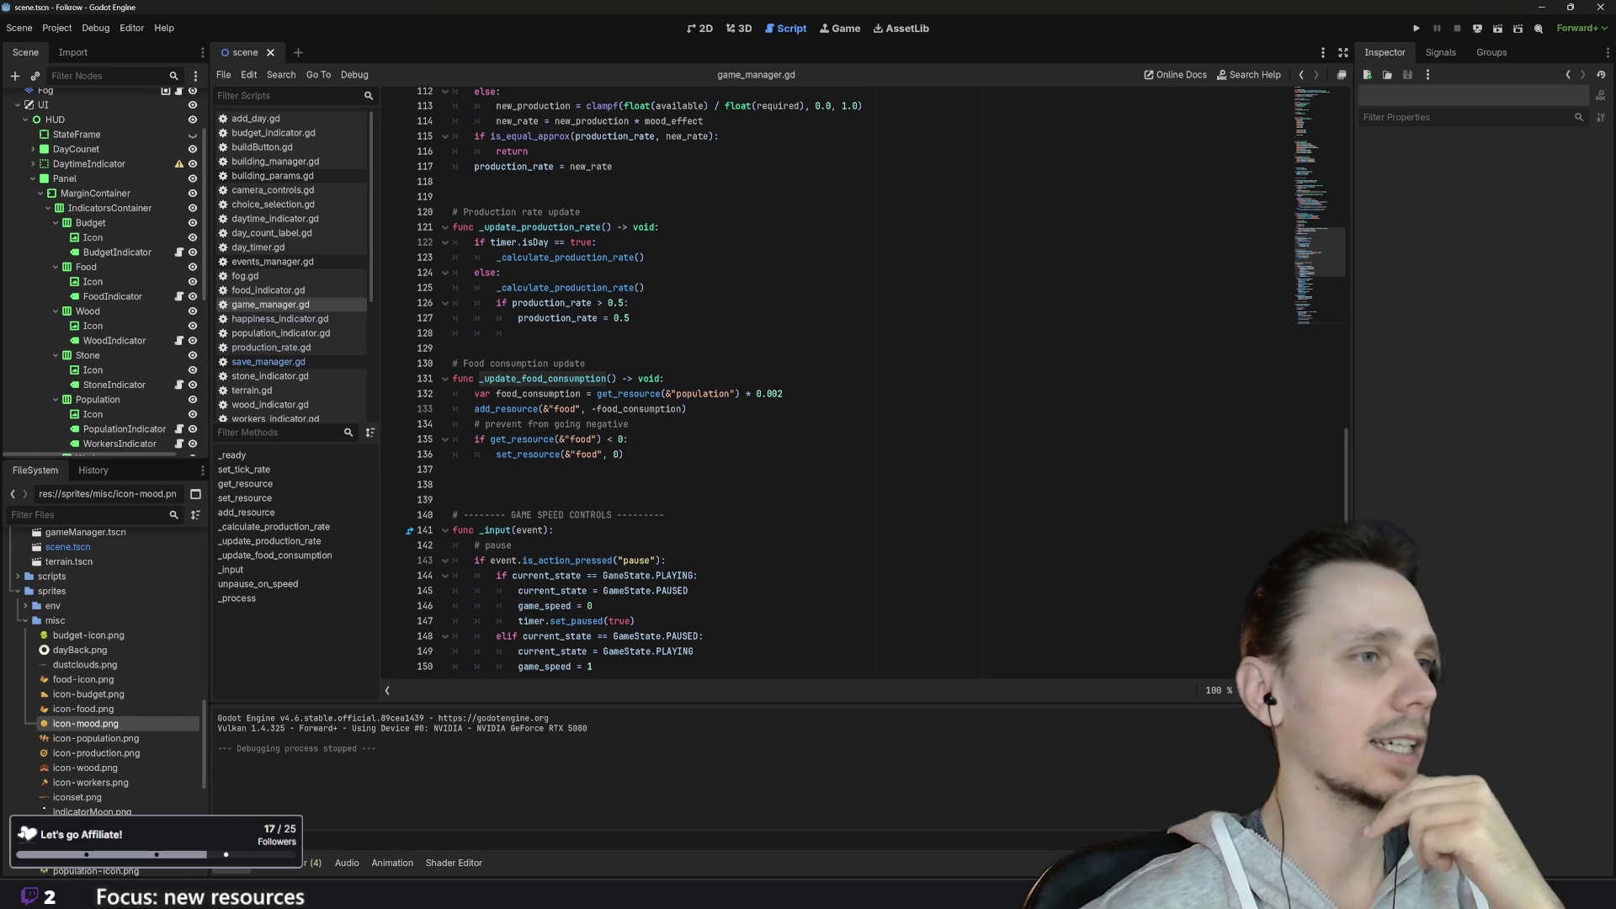
{"action": "left_click", "coordinate": [643, 452]}
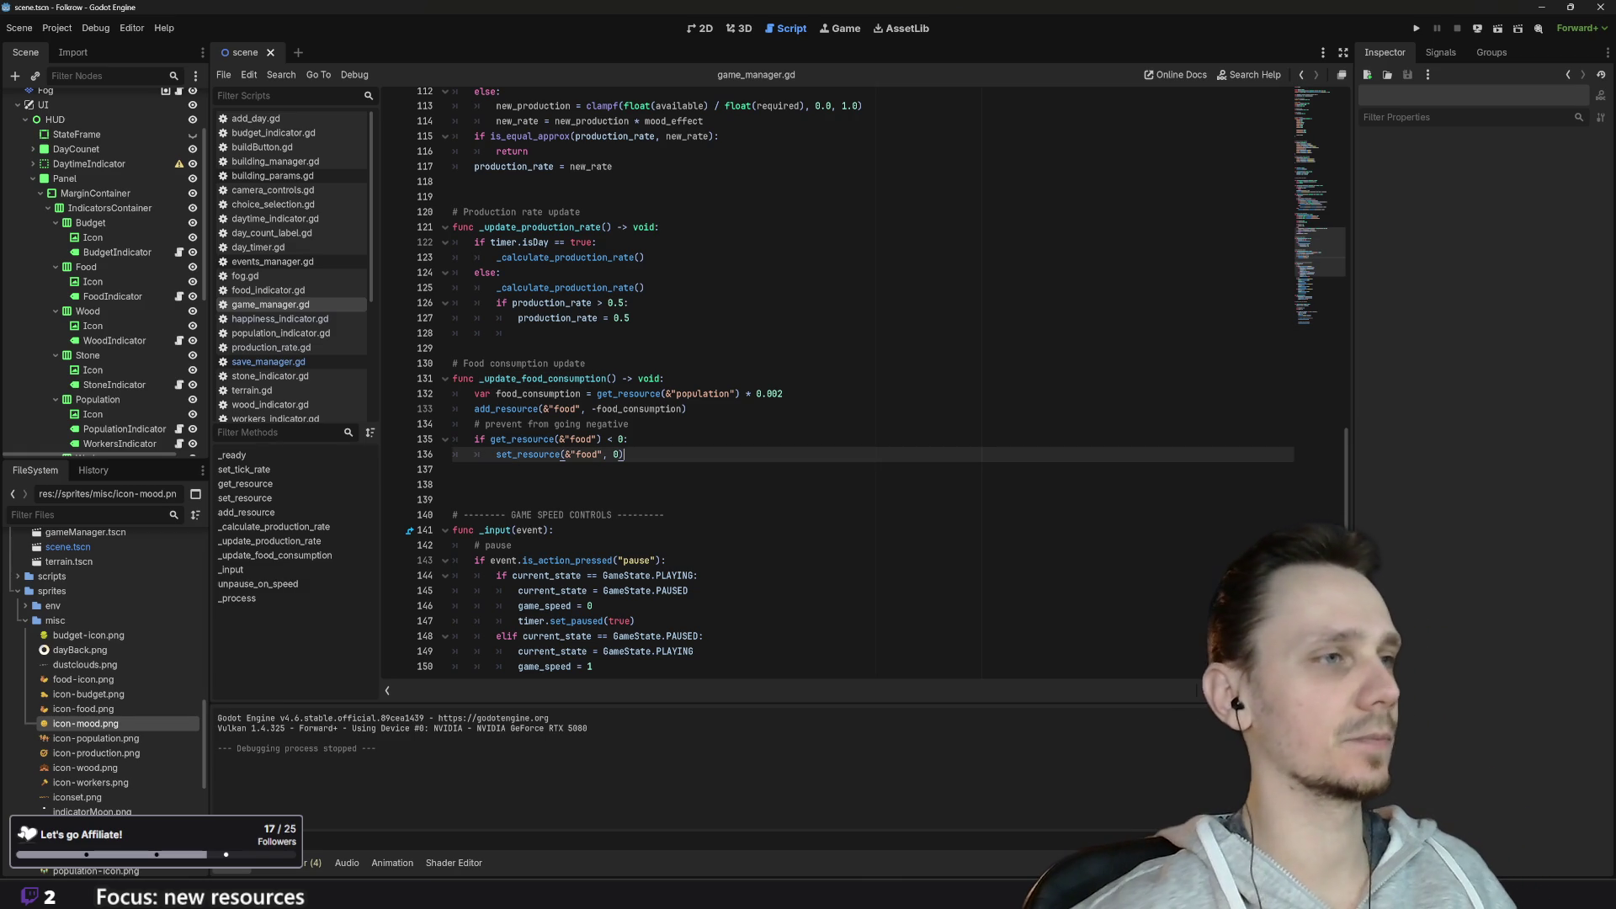
Step: Add a '# Mood level update' comment after line 136 and begin typing func _update_moo below it
{"action": "key", "text": "Return"}
{"action": "key", "text": "Return"}
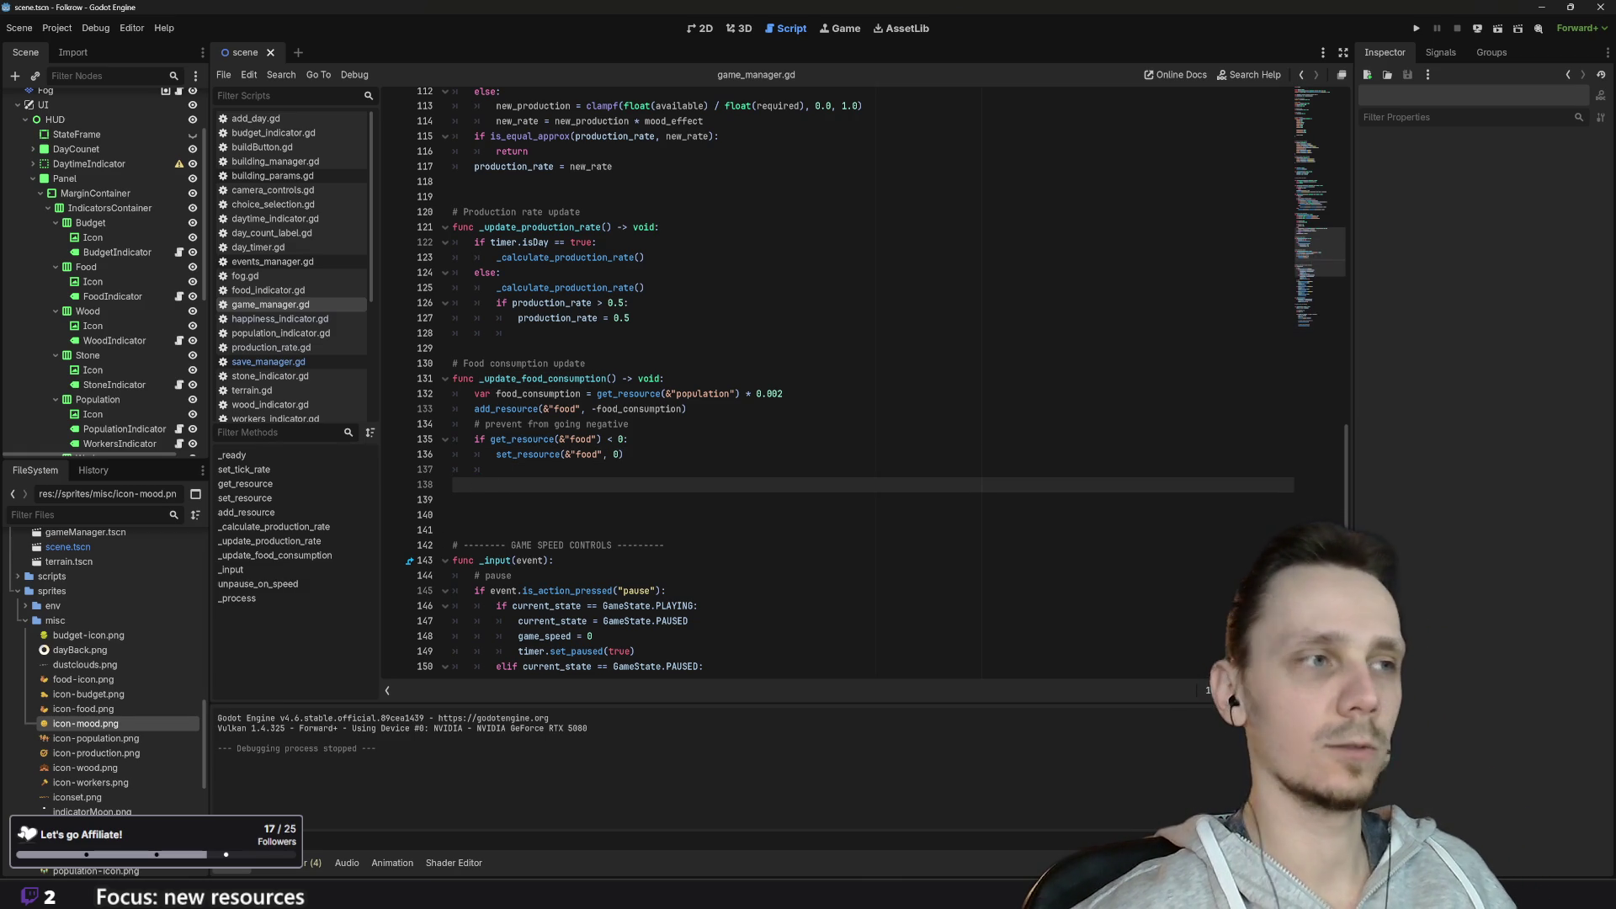
{"action": "key", "text": "Return"}
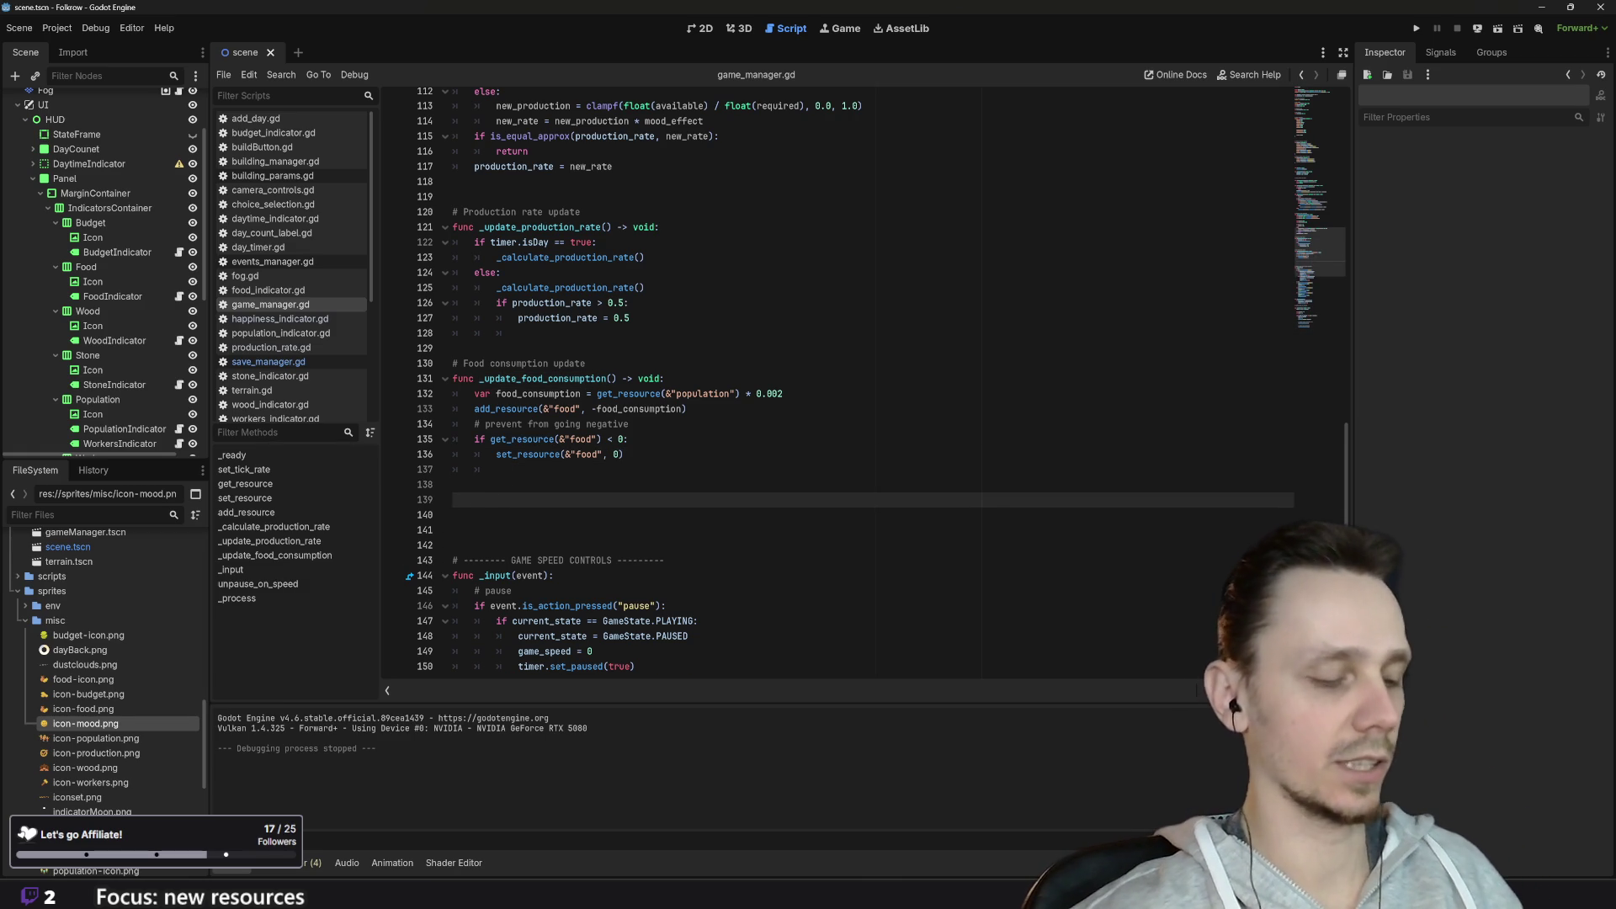
{"action": "type", "text": "#"}
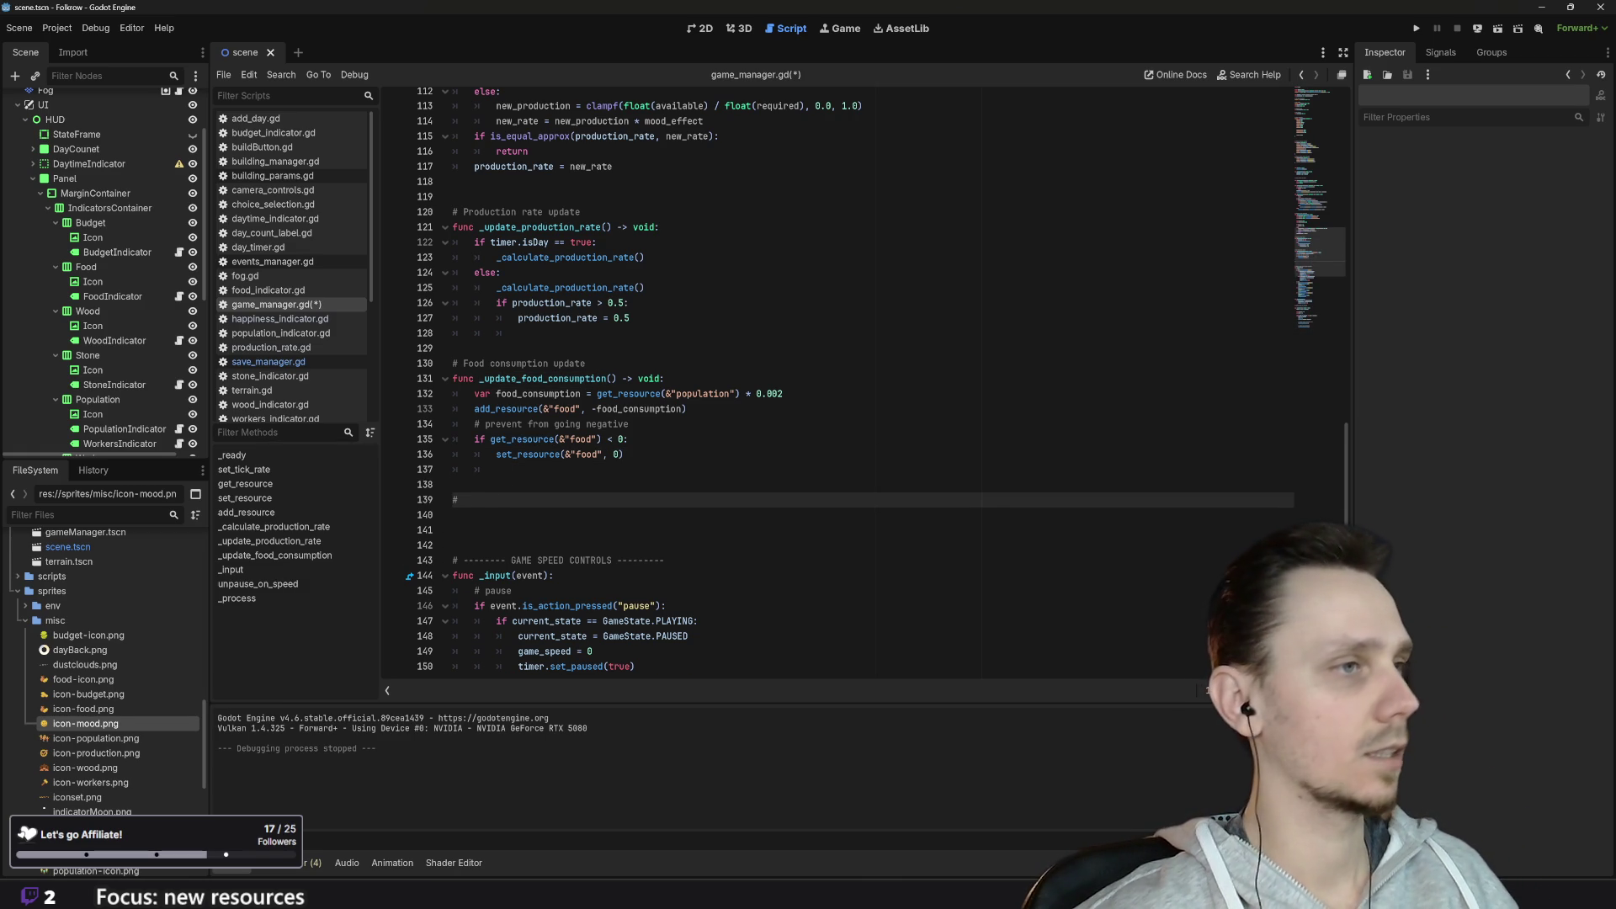
{"action": "type", "text": " Mood r"}
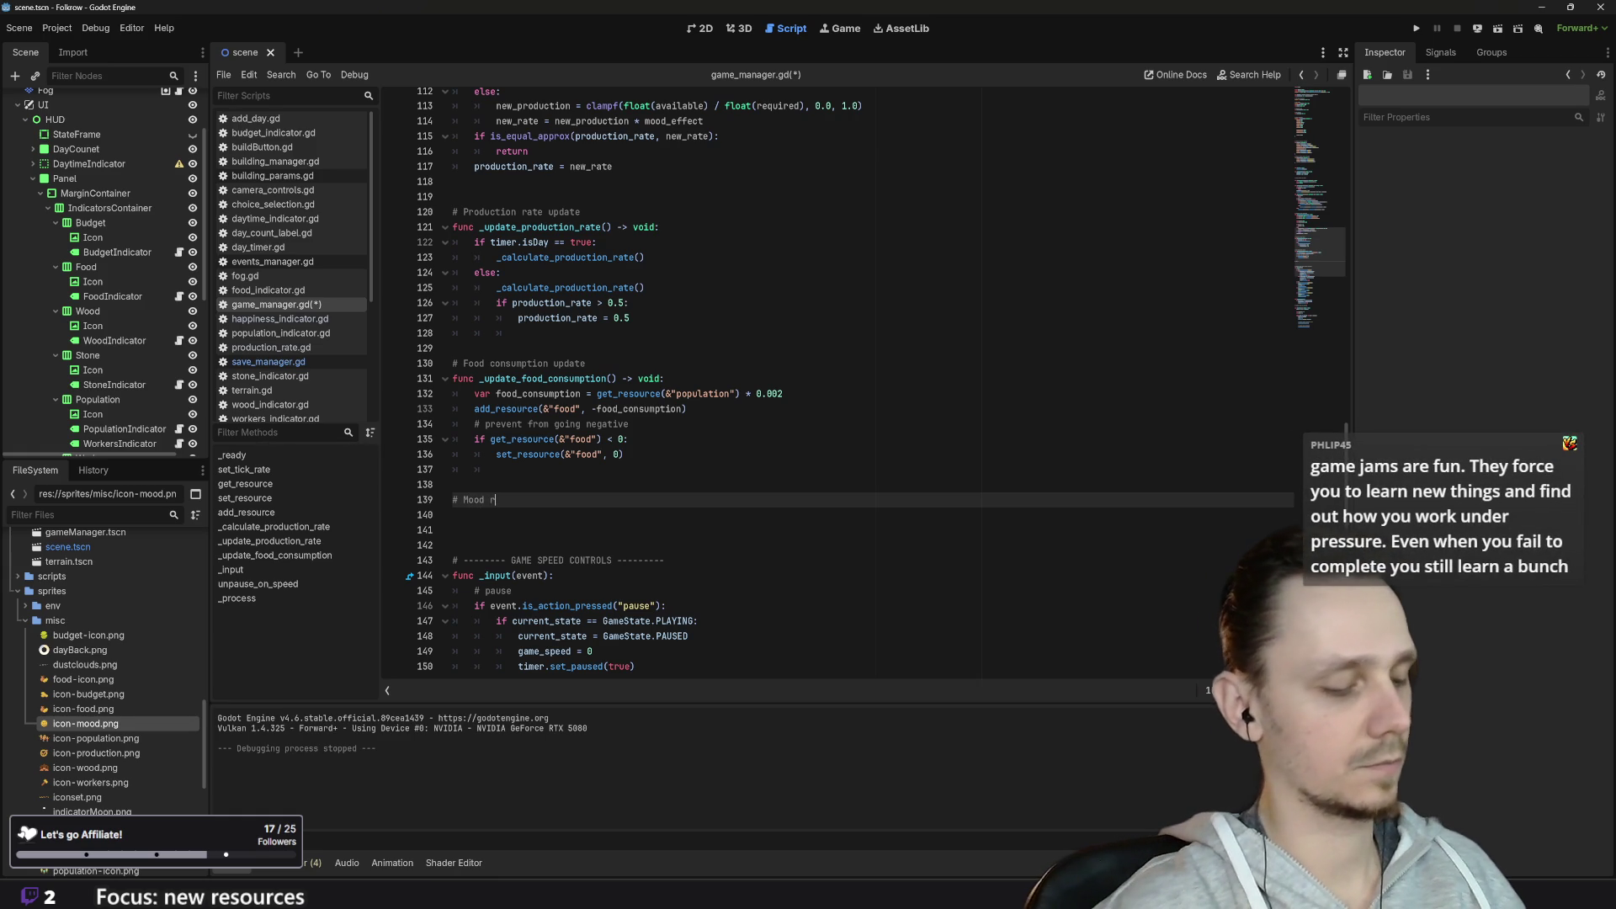
{"action": "type", "text": "ate"}
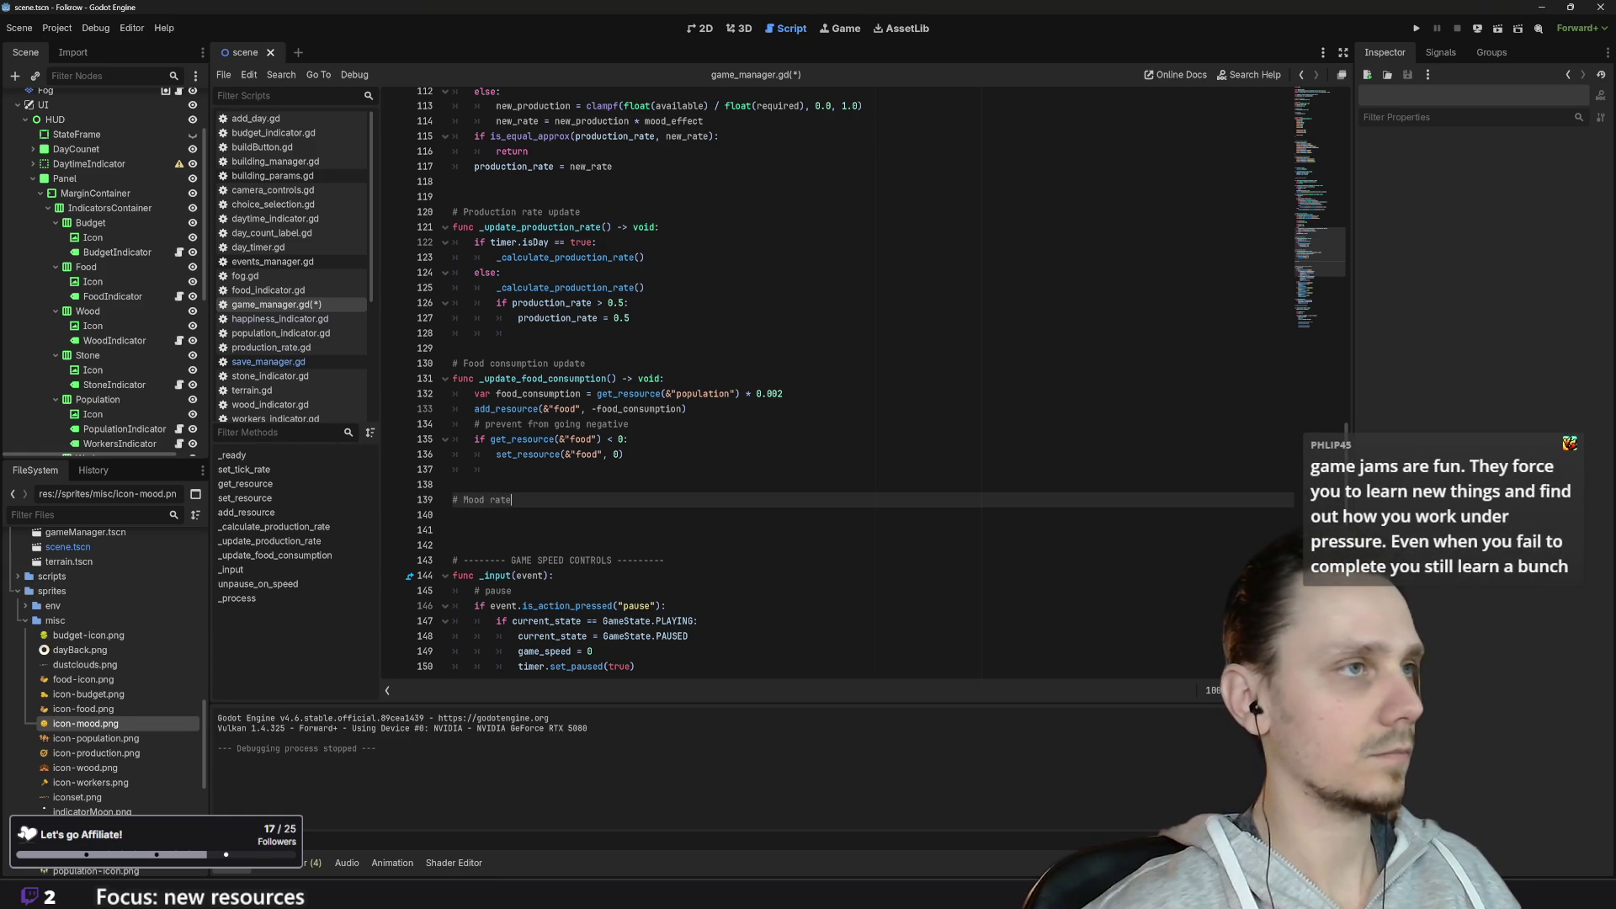
{"action": "key", "text": "BackSpace"}
{"action": "key", "text": "BackSpace"}
{"action": "key", "text": "BackSpace"}
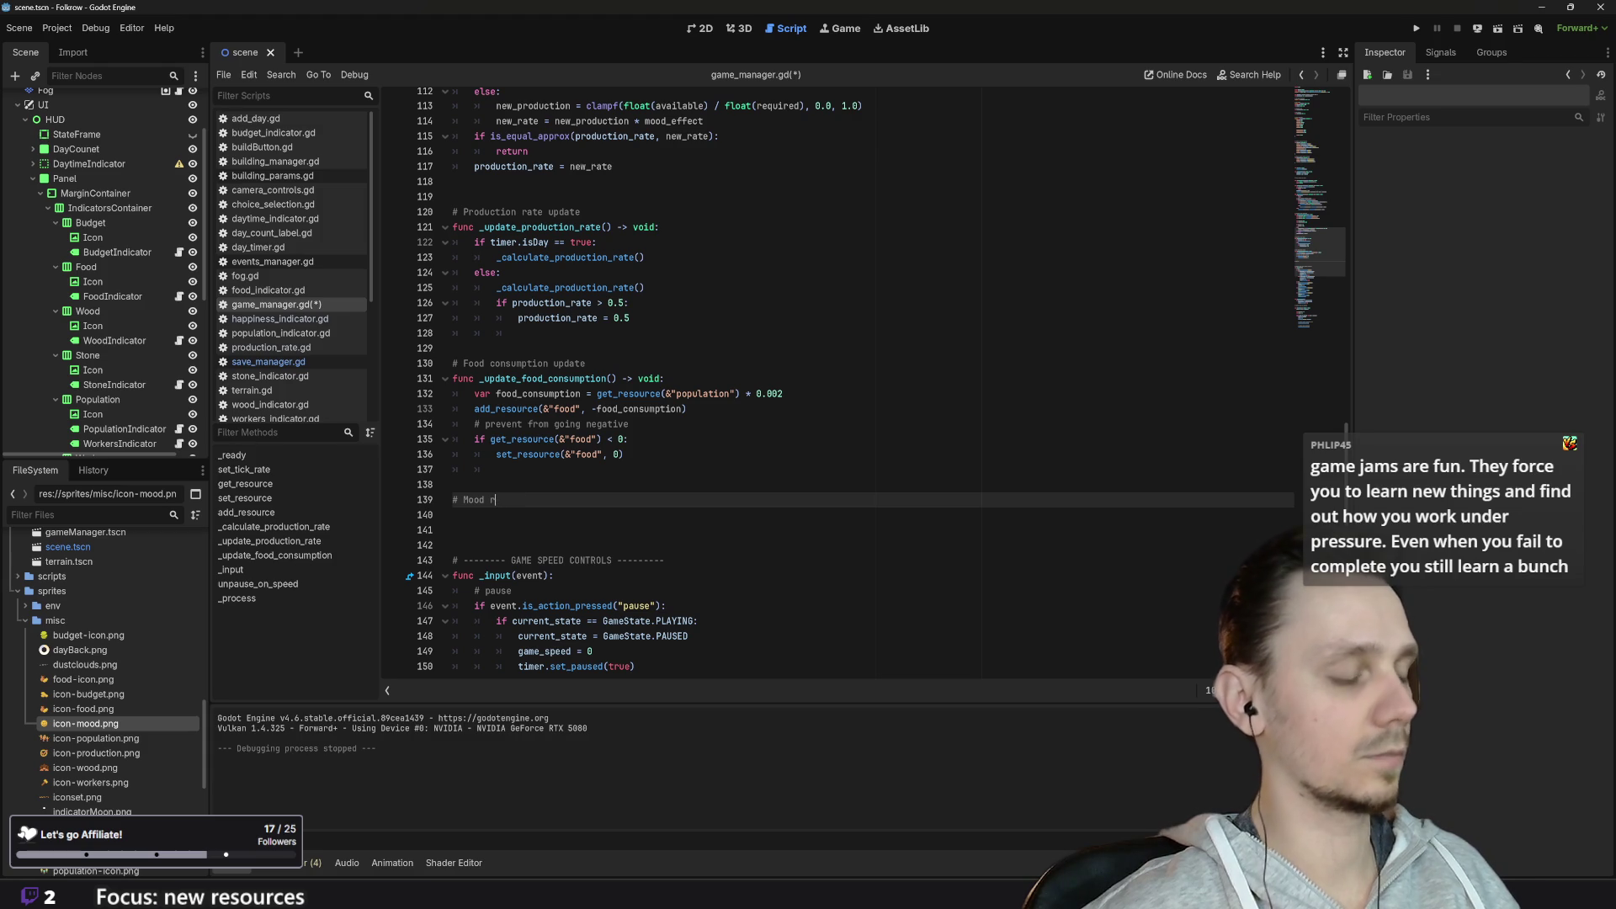
{"action": "type", "text": "level update"}
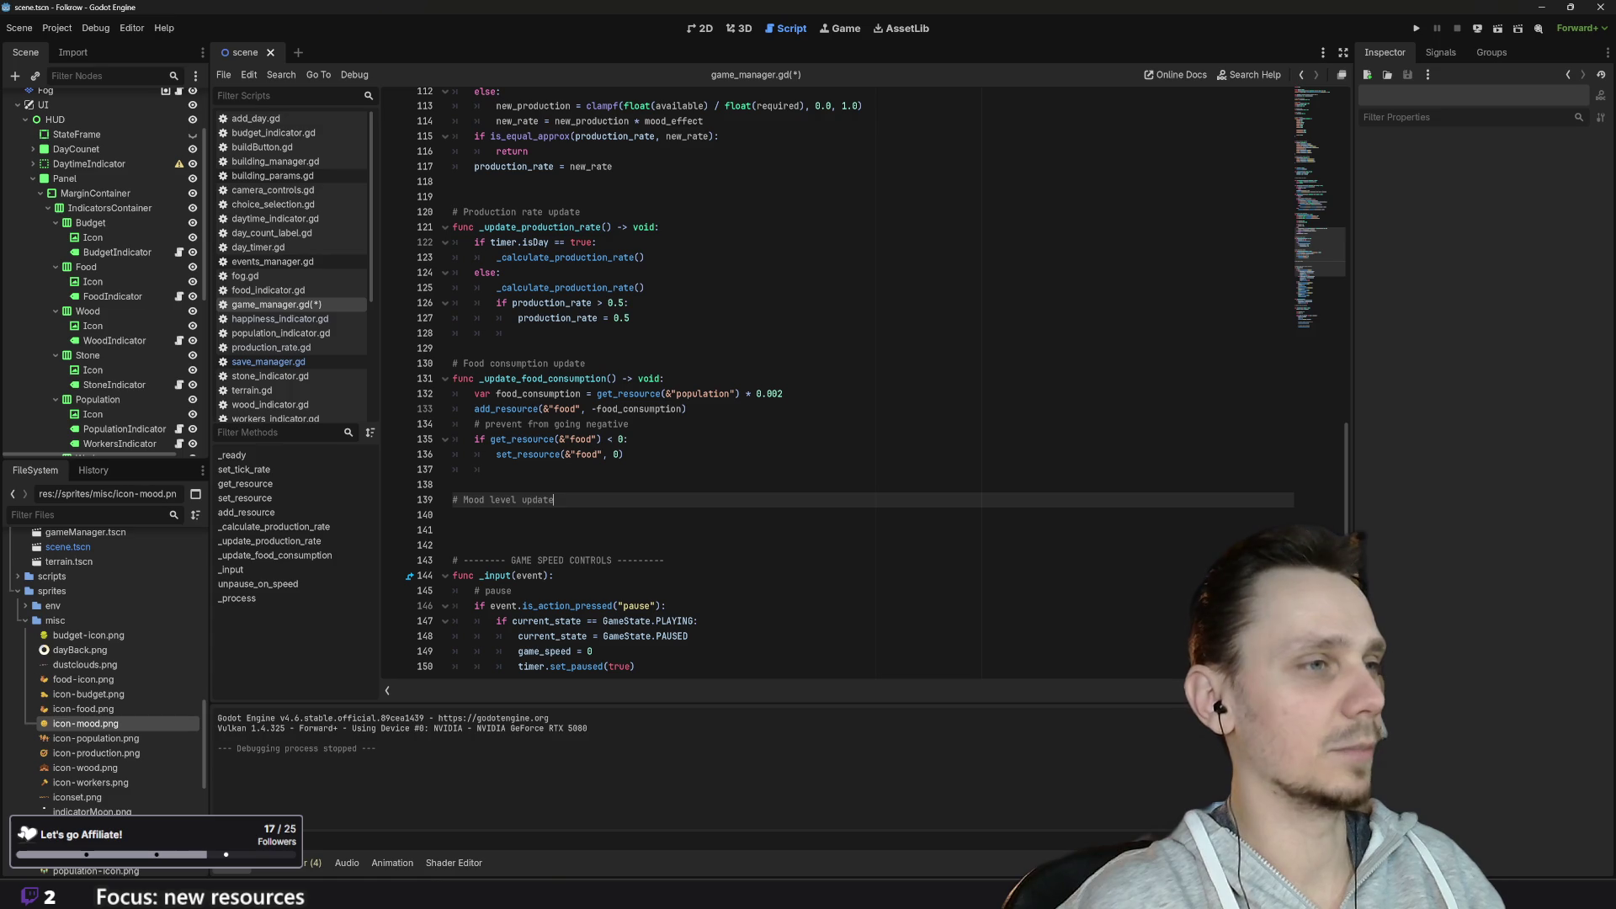
{"action": "key", "text": "Return"}
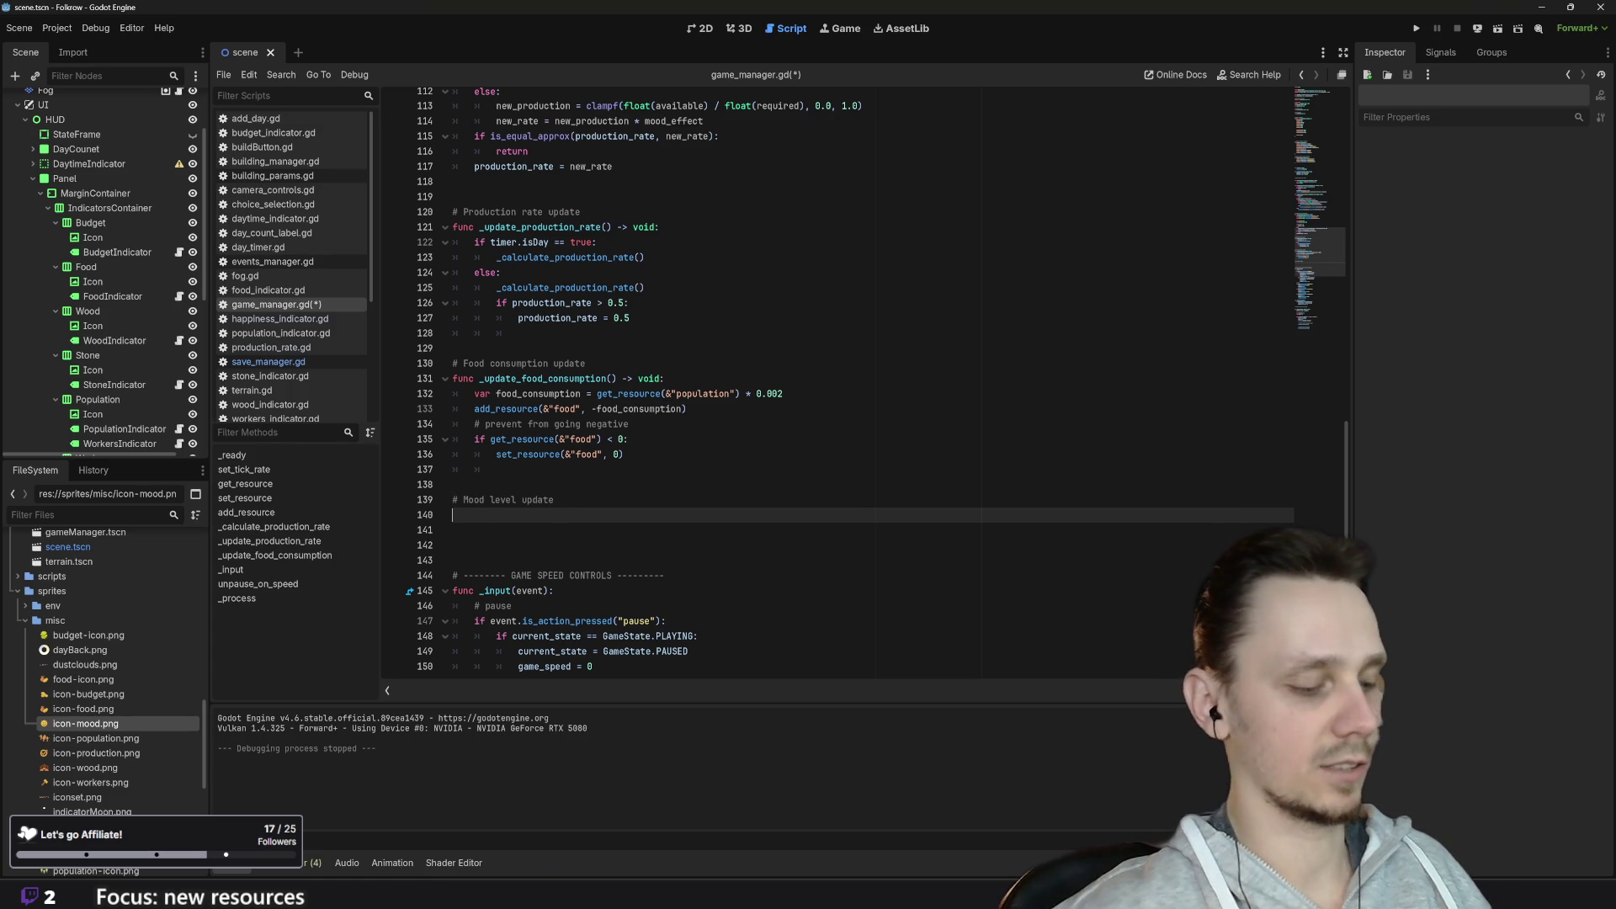
{"action": "type", "text": "func "}
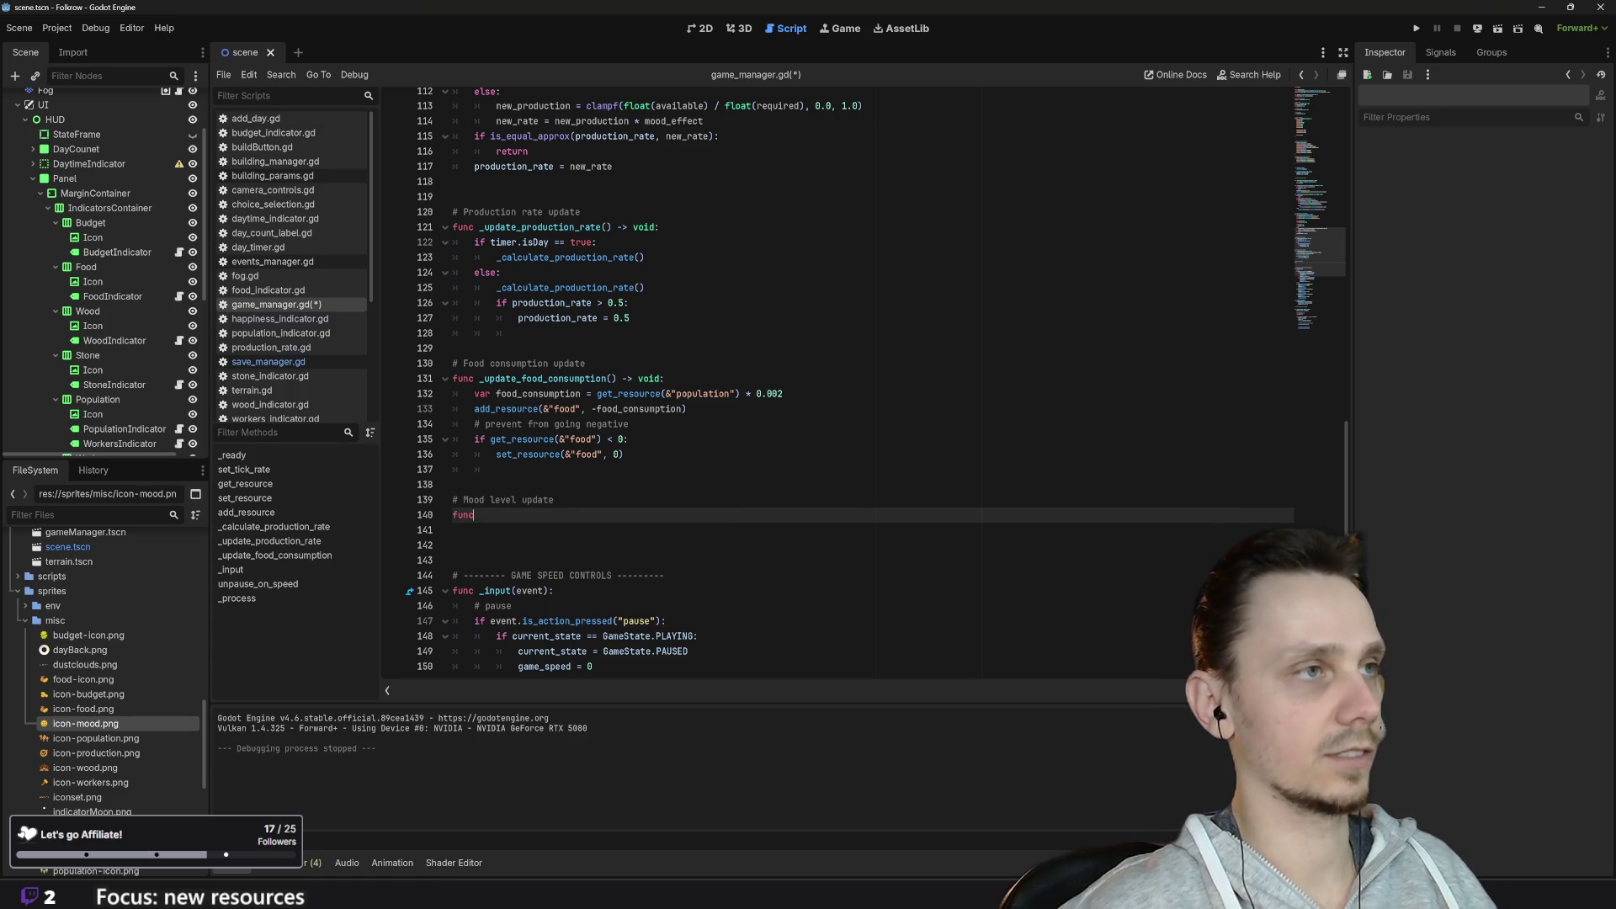
{"action": "type", "text": "_"}
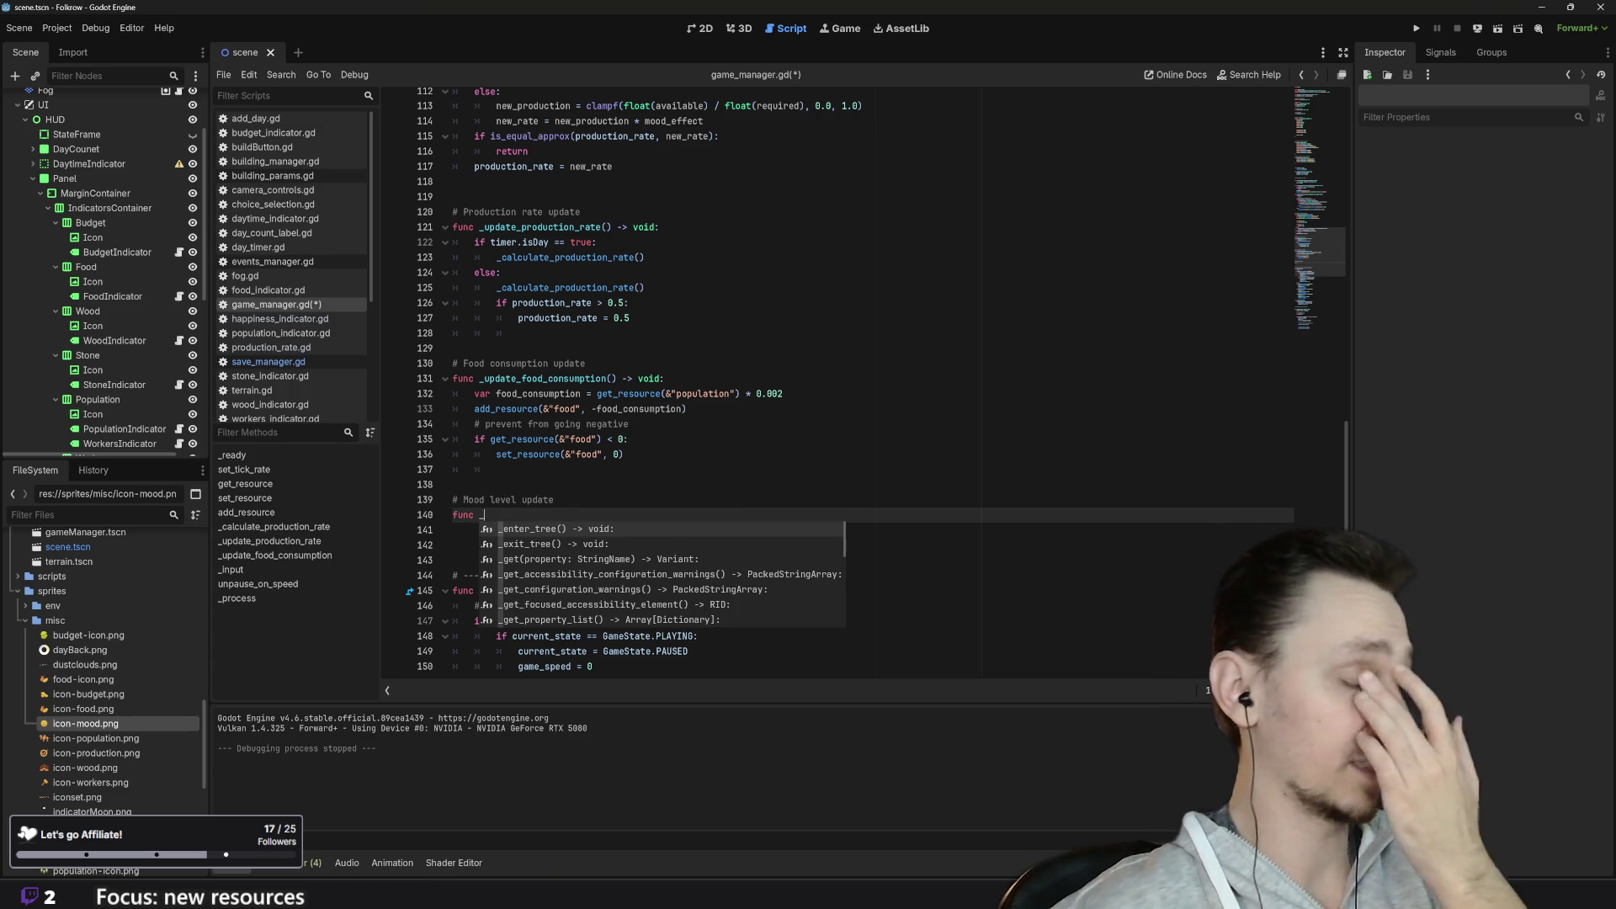
{"action": "type", "text": "u"}
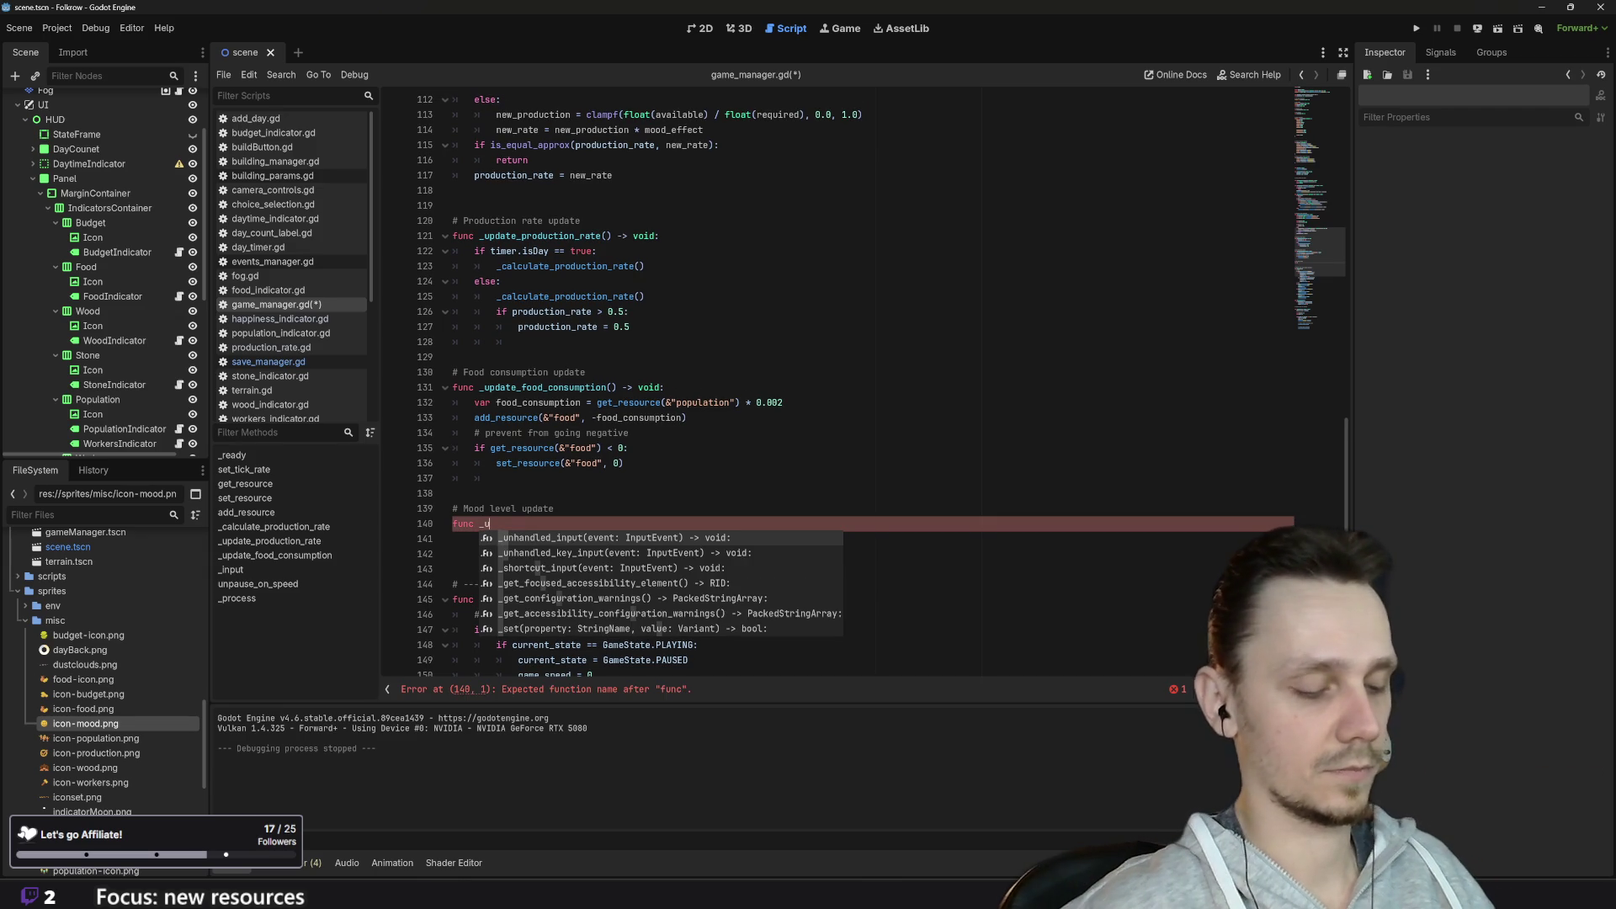
{"action": "type", "text": "pdate_"}
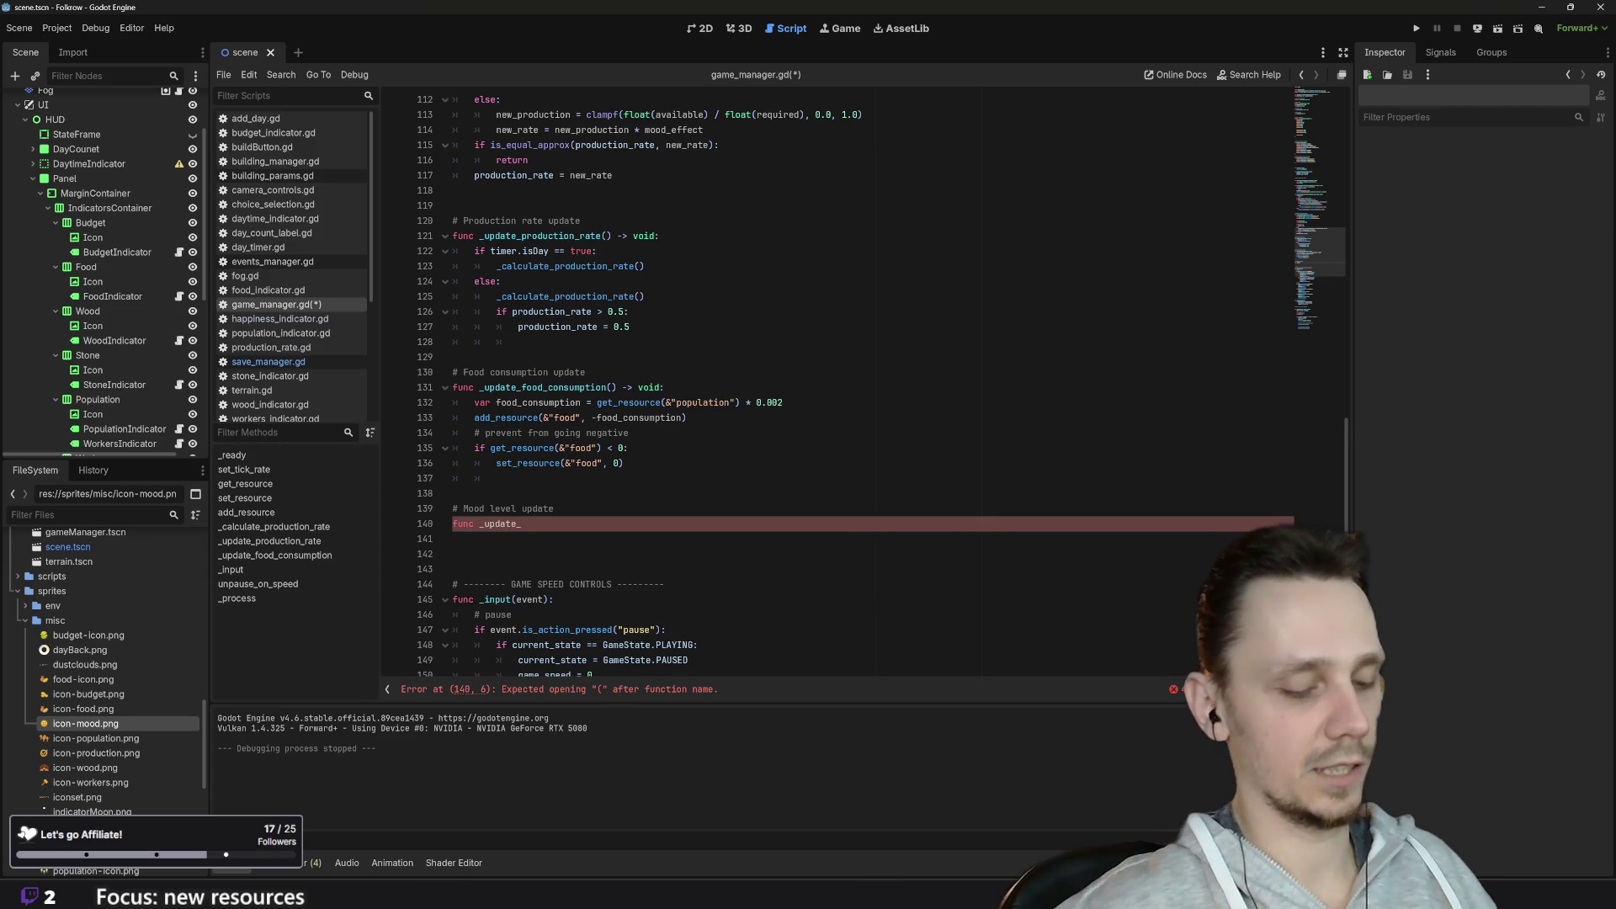
{"action": "type", "text": "mood"}
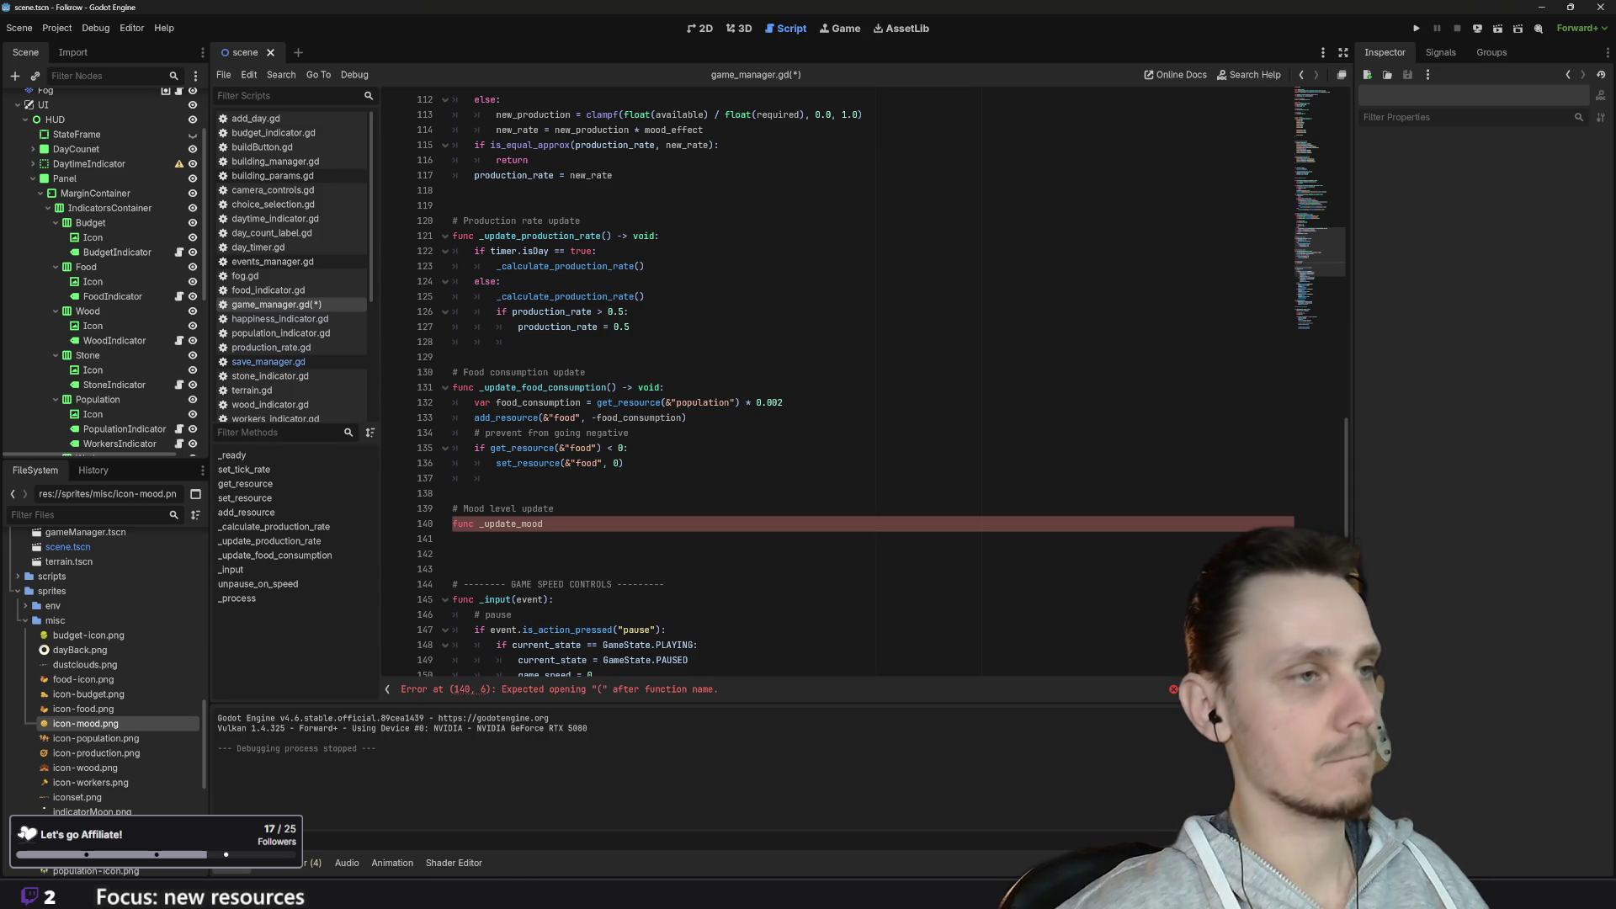
Step: Finish the declaration so line 140 reads func _update_mood_level()
{"action": "type", "text": "_le"}
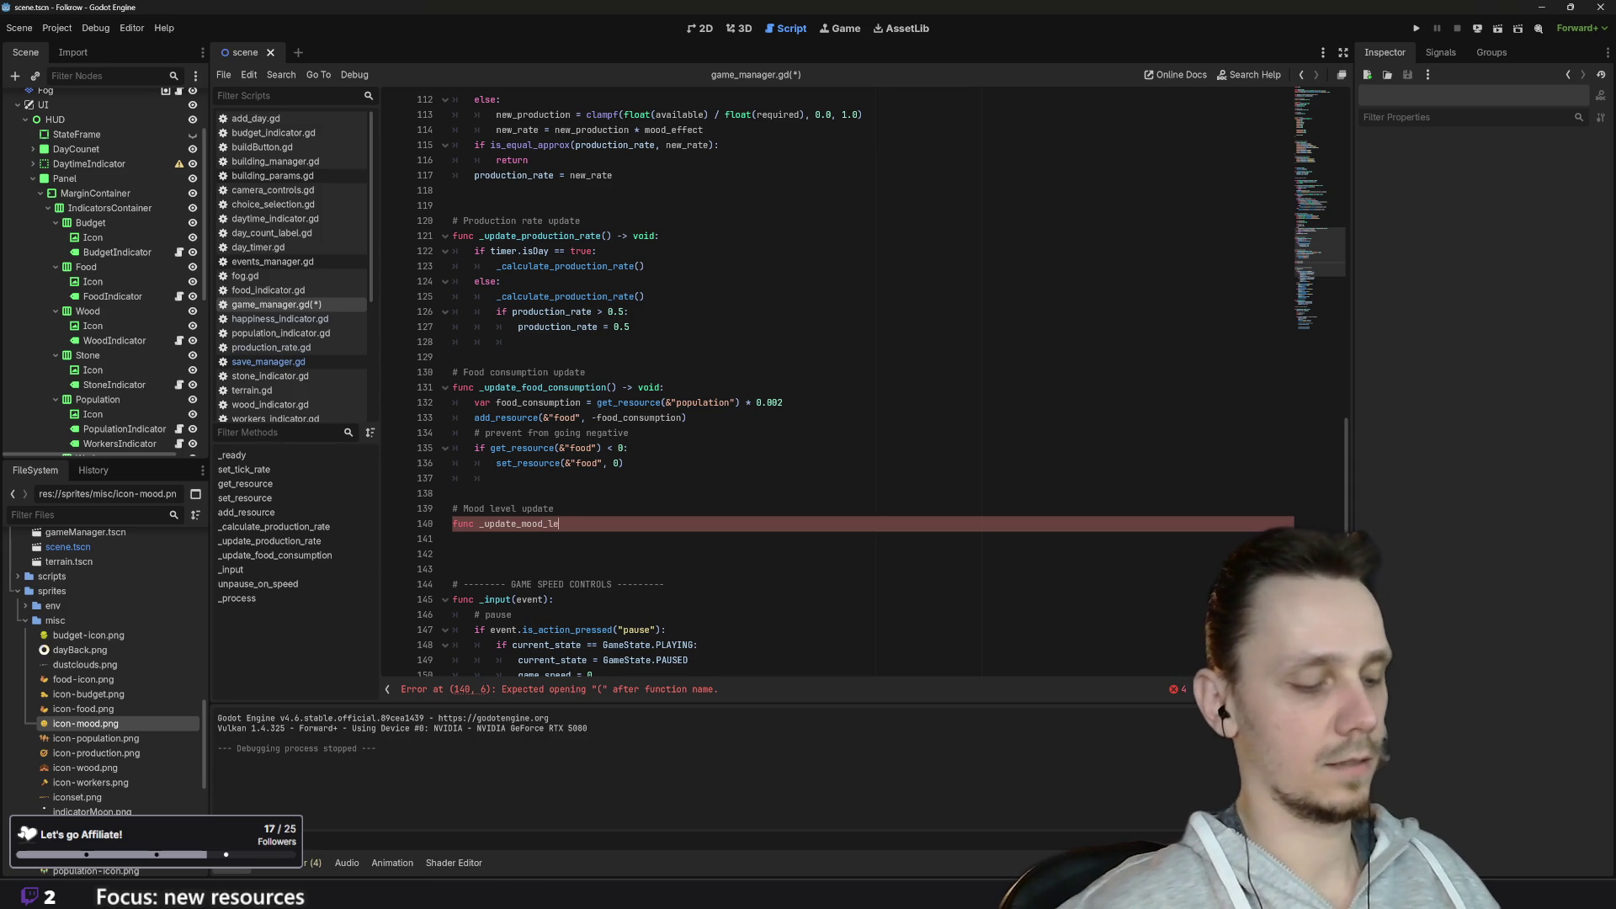
{"action": "type", "text": "vel"}
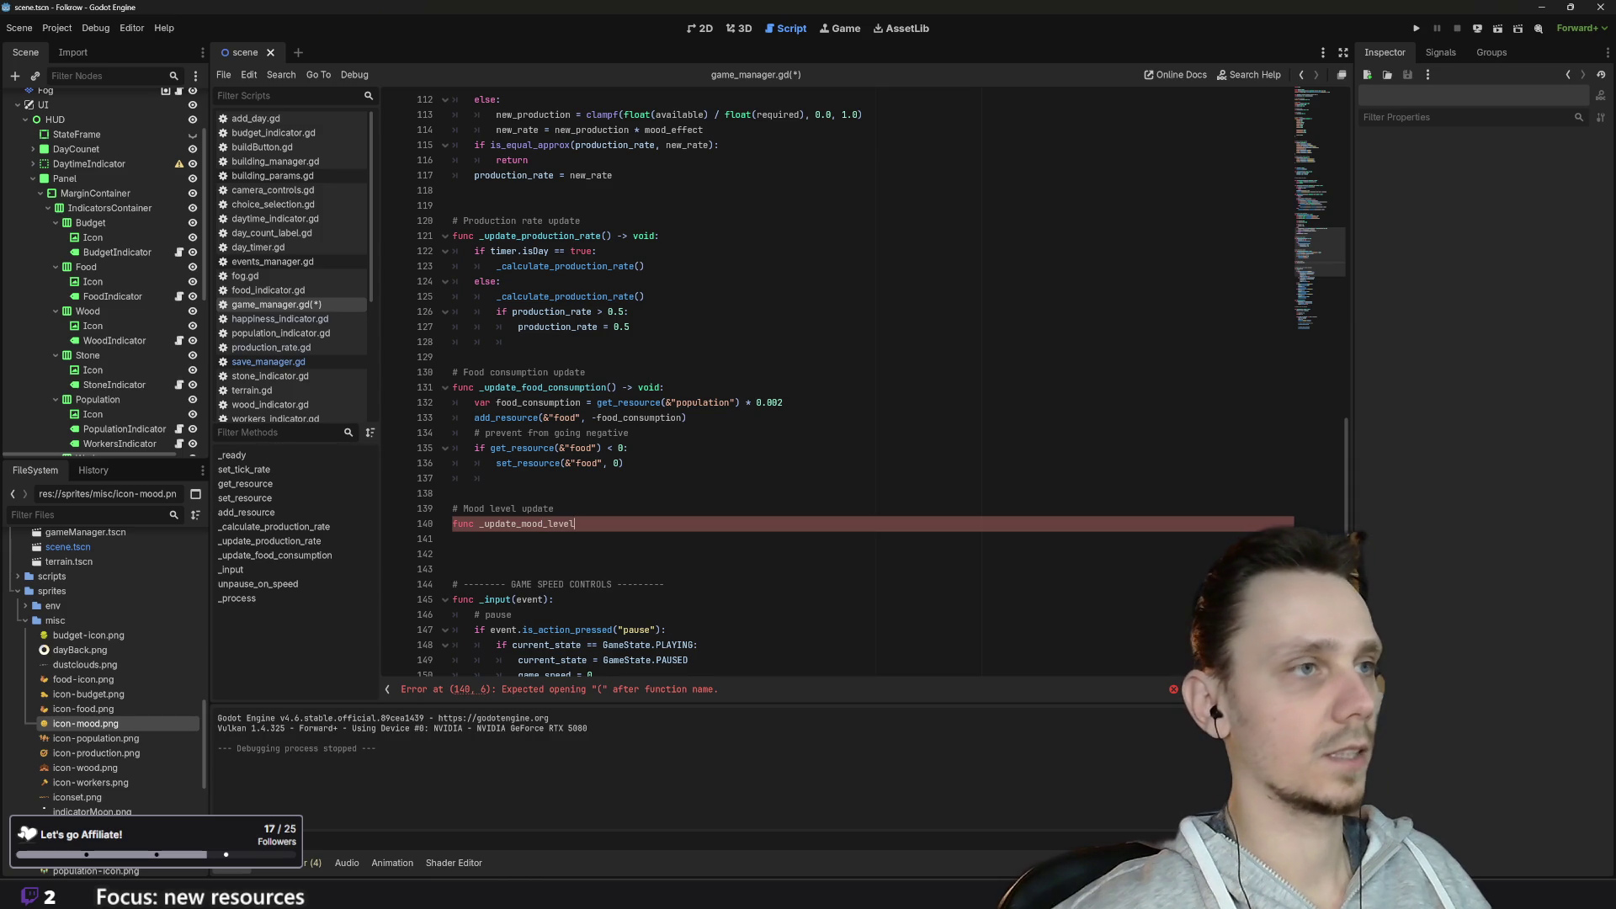
{"action": "type", "text": "("}
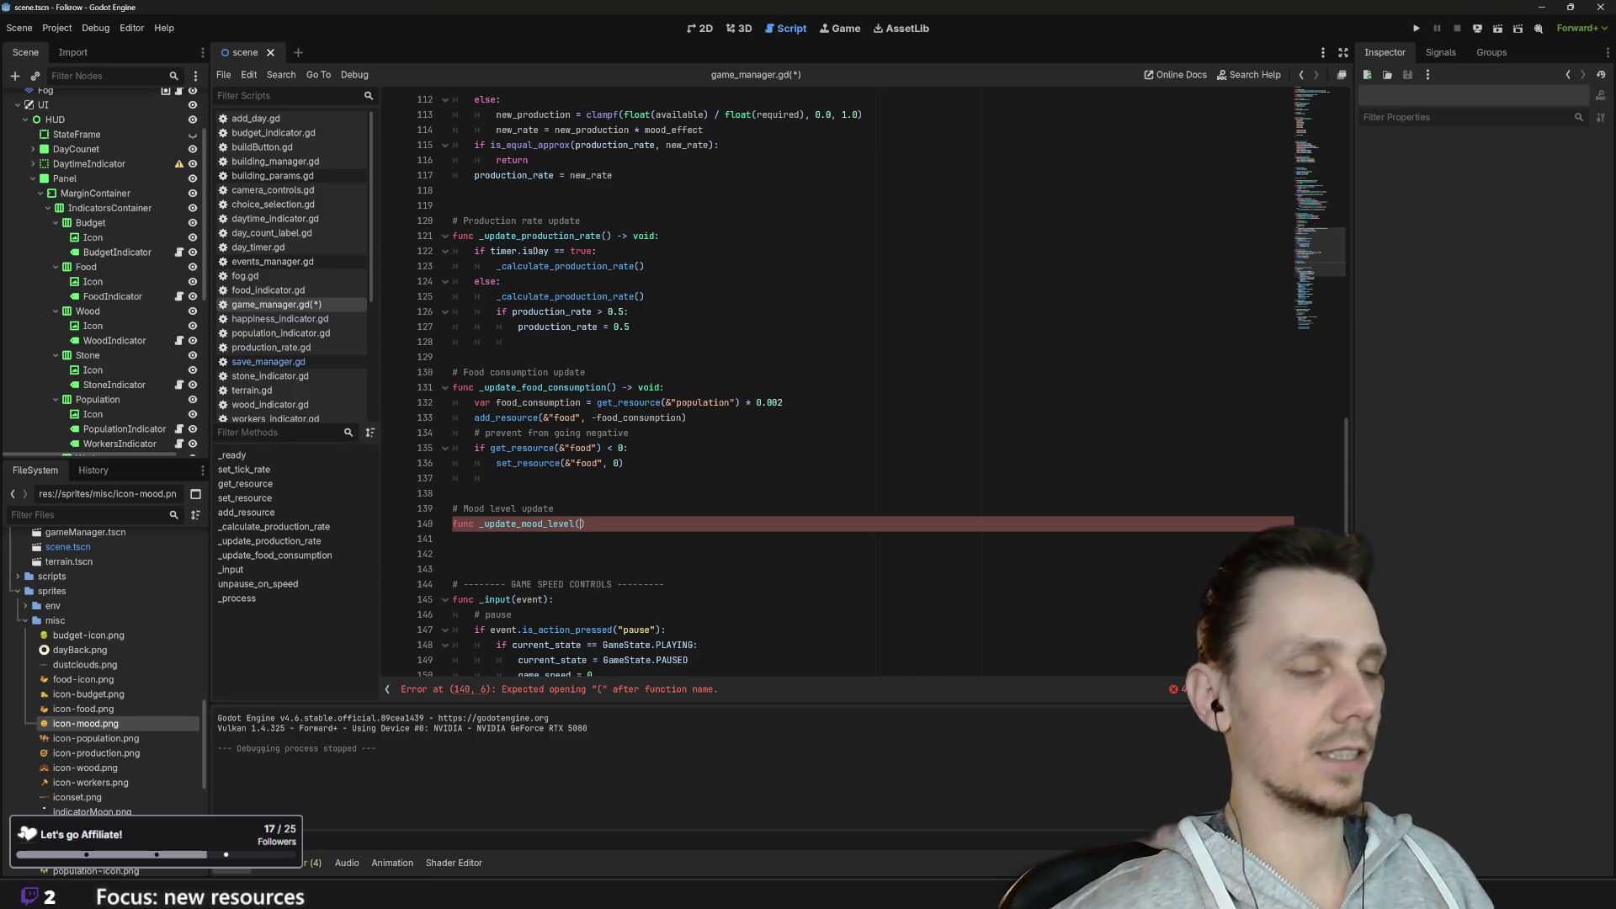
{"action": "scroll", "coordinate": [590, 664], "scroll_direction": "down", "scroll_amount": 6}
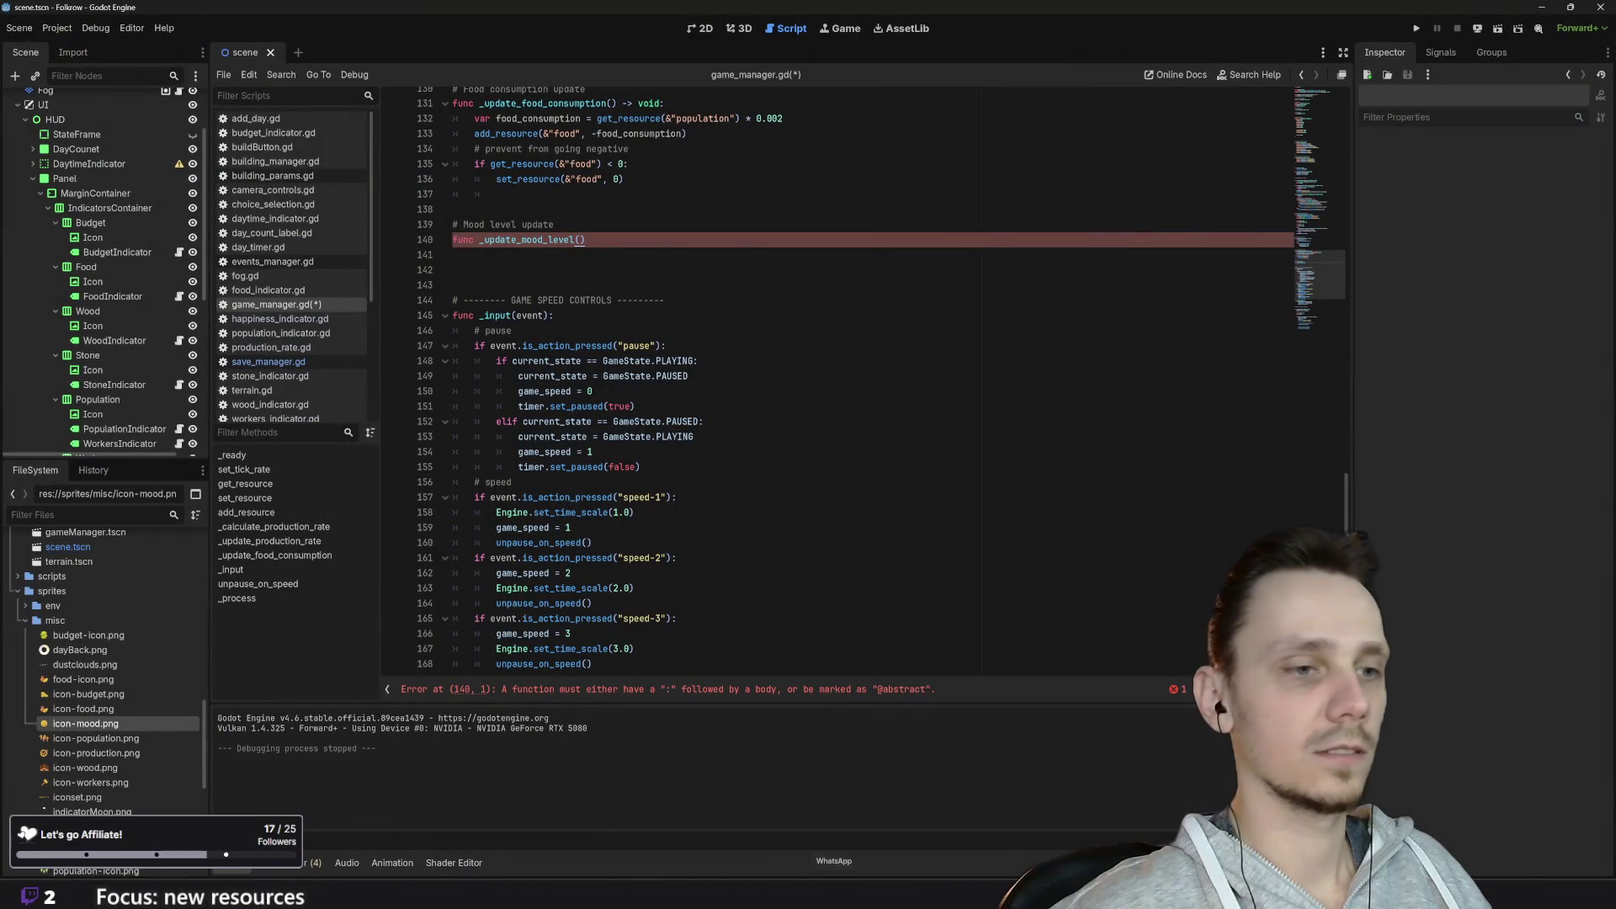
{"action": "mouse_move", "coordinate": [975, 892]}
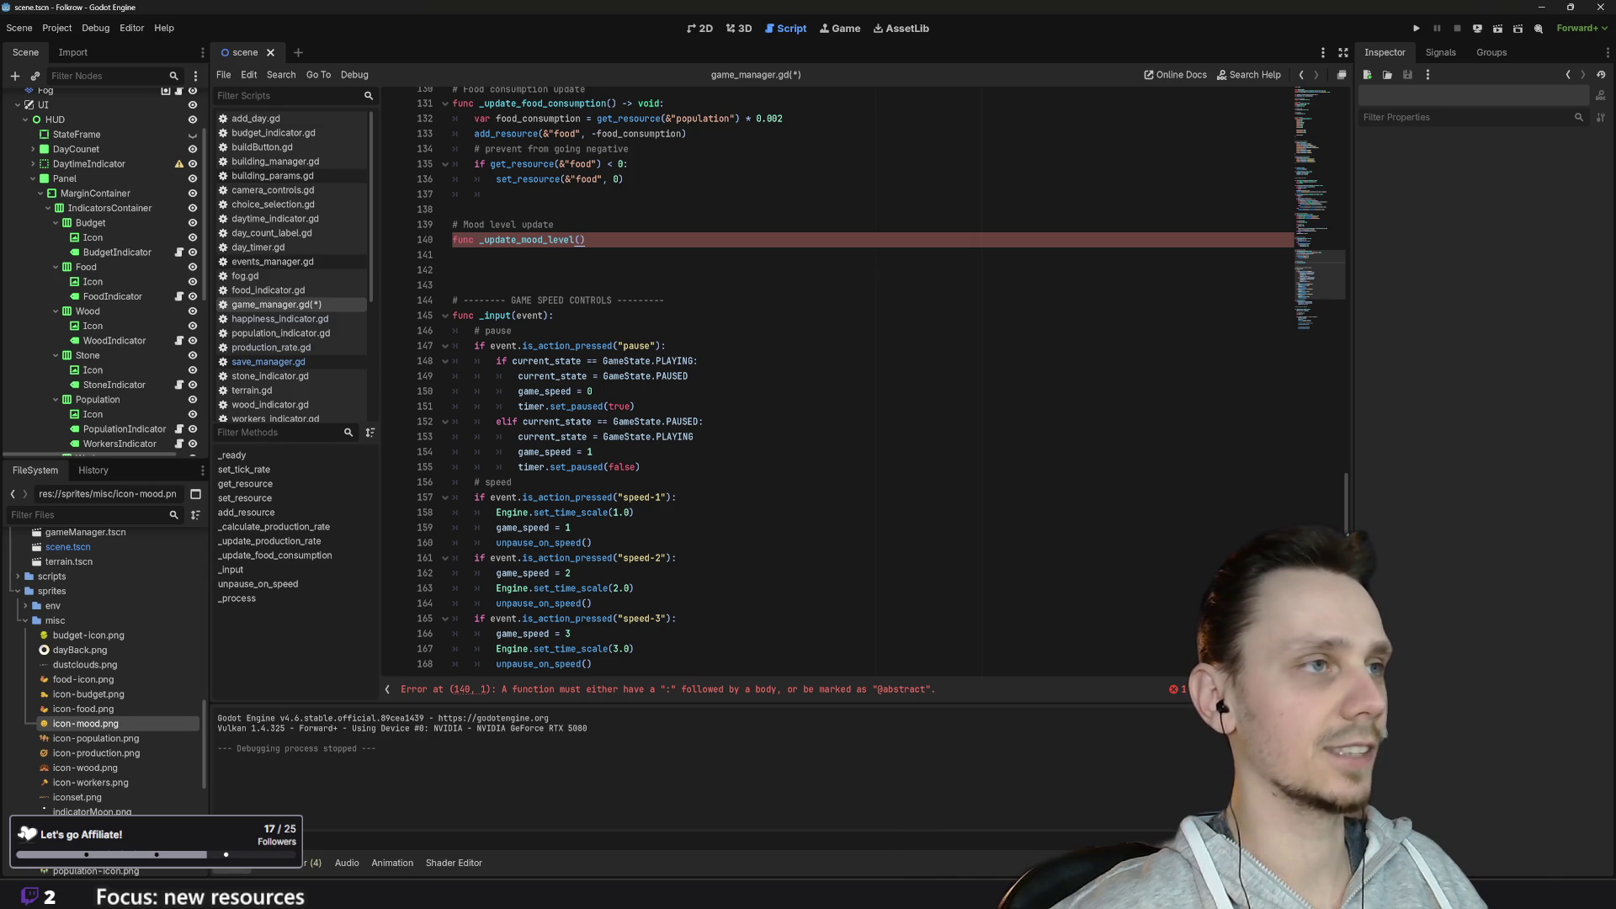
Step: Finish line 140 as 'func _update_mood_level() -> void:' and start an indented line 141
{"action": "scroll", "coordinate": [838, 378], "scroll_direction": "up", "scroll_amount": 1}
{"action": "scroll", "coordinate": [631, 295], "scroll_direction": "up", "scroll_amount": 5}
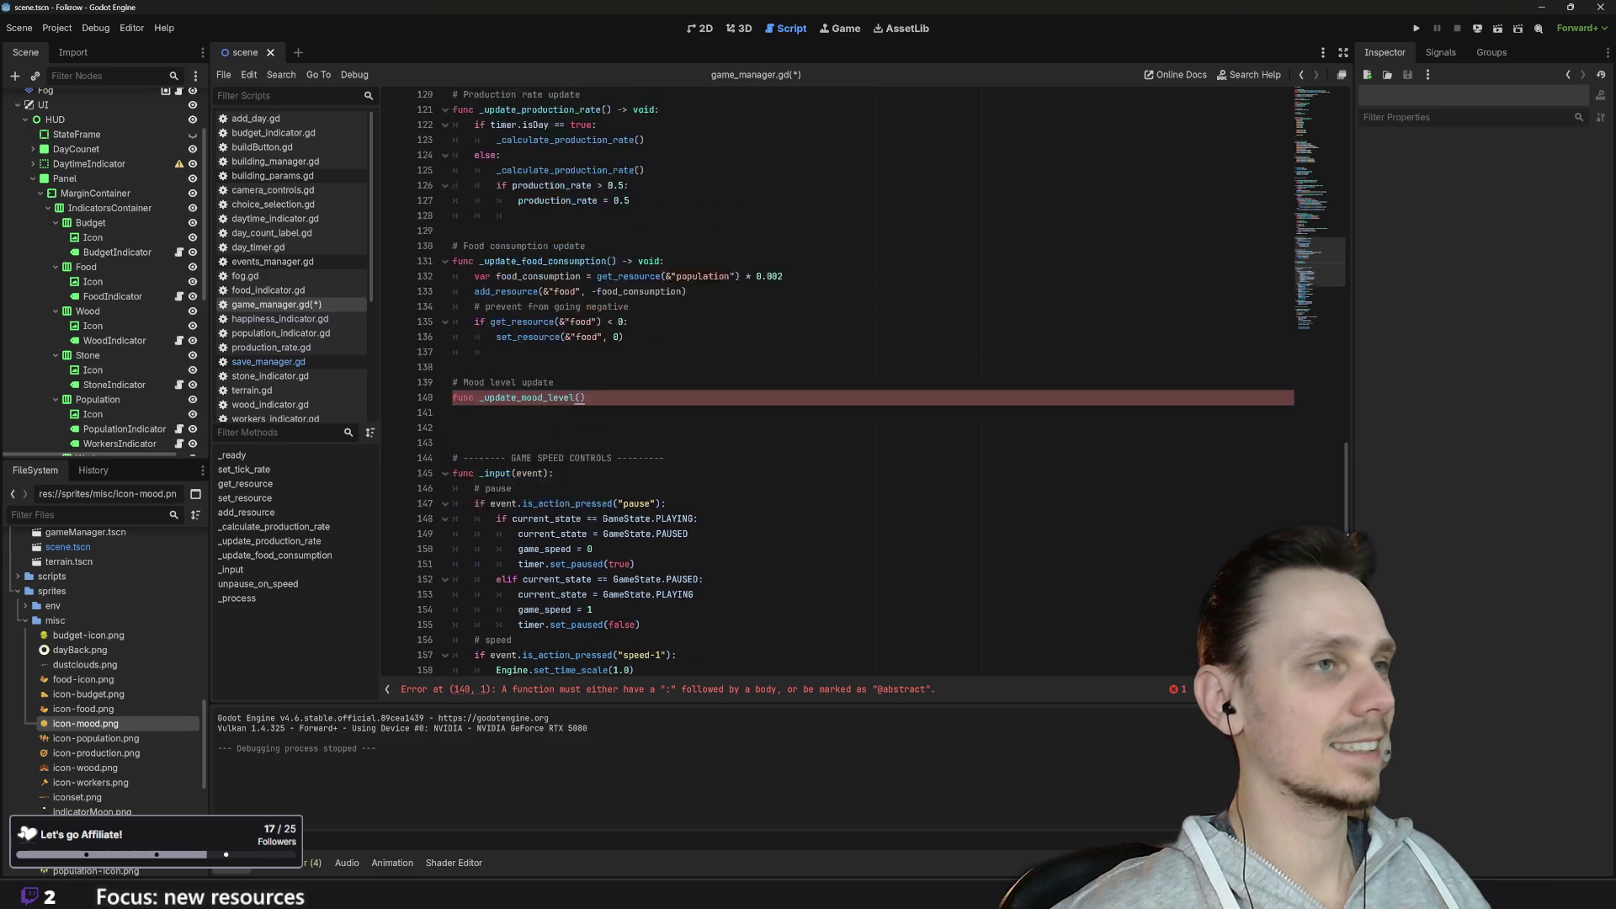
{"action": "type", "text": " -"}
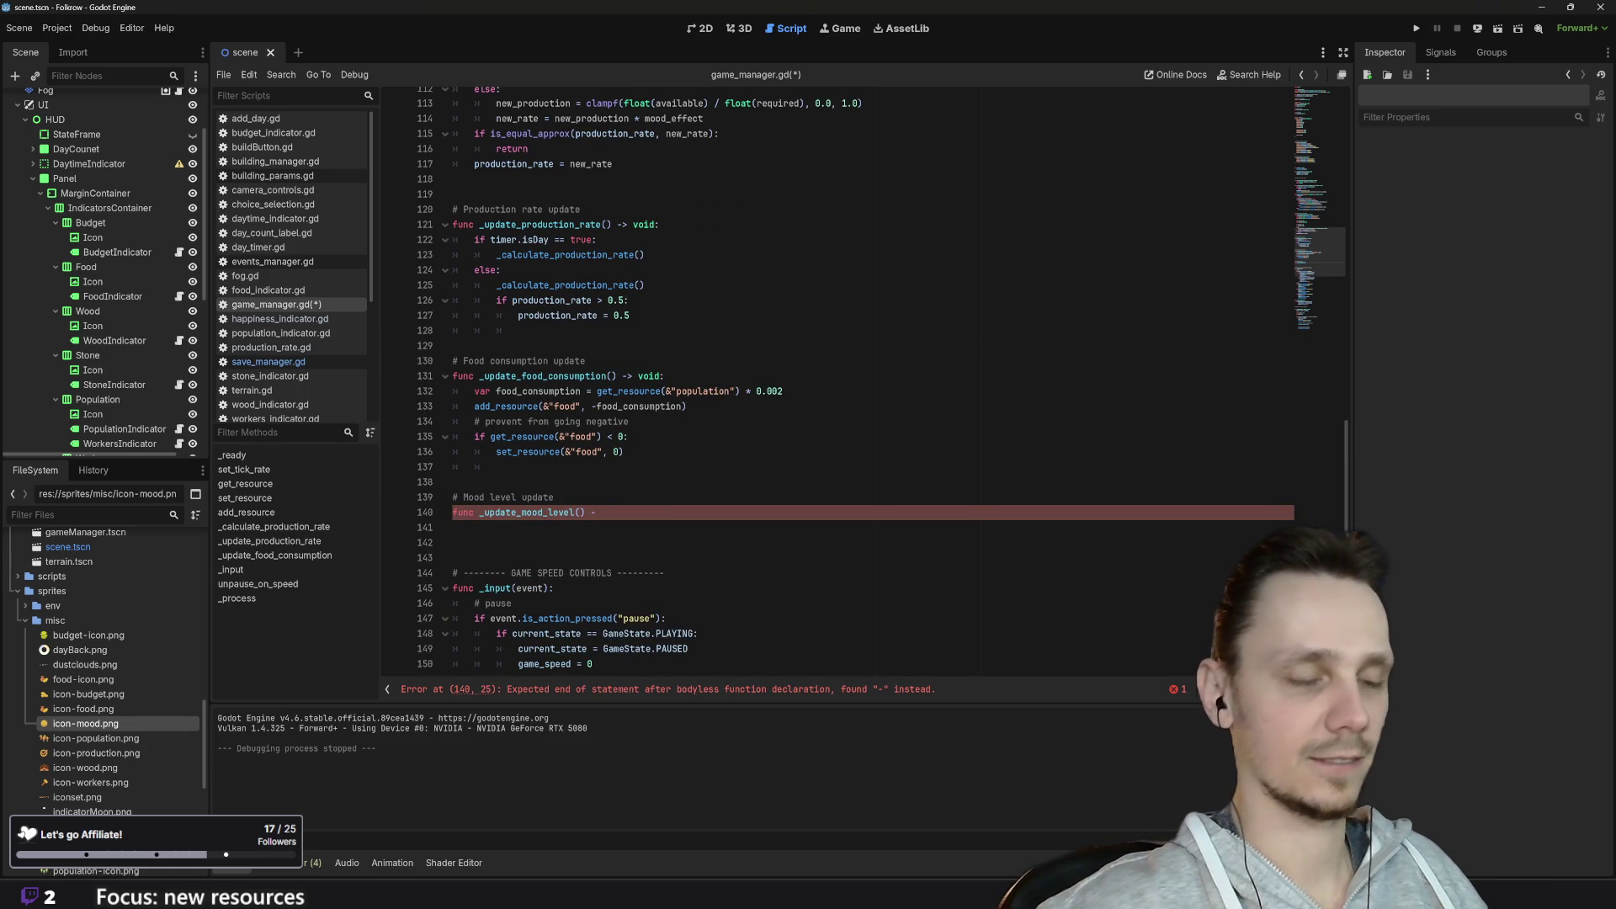
{"action": "type", "text": "void:"}
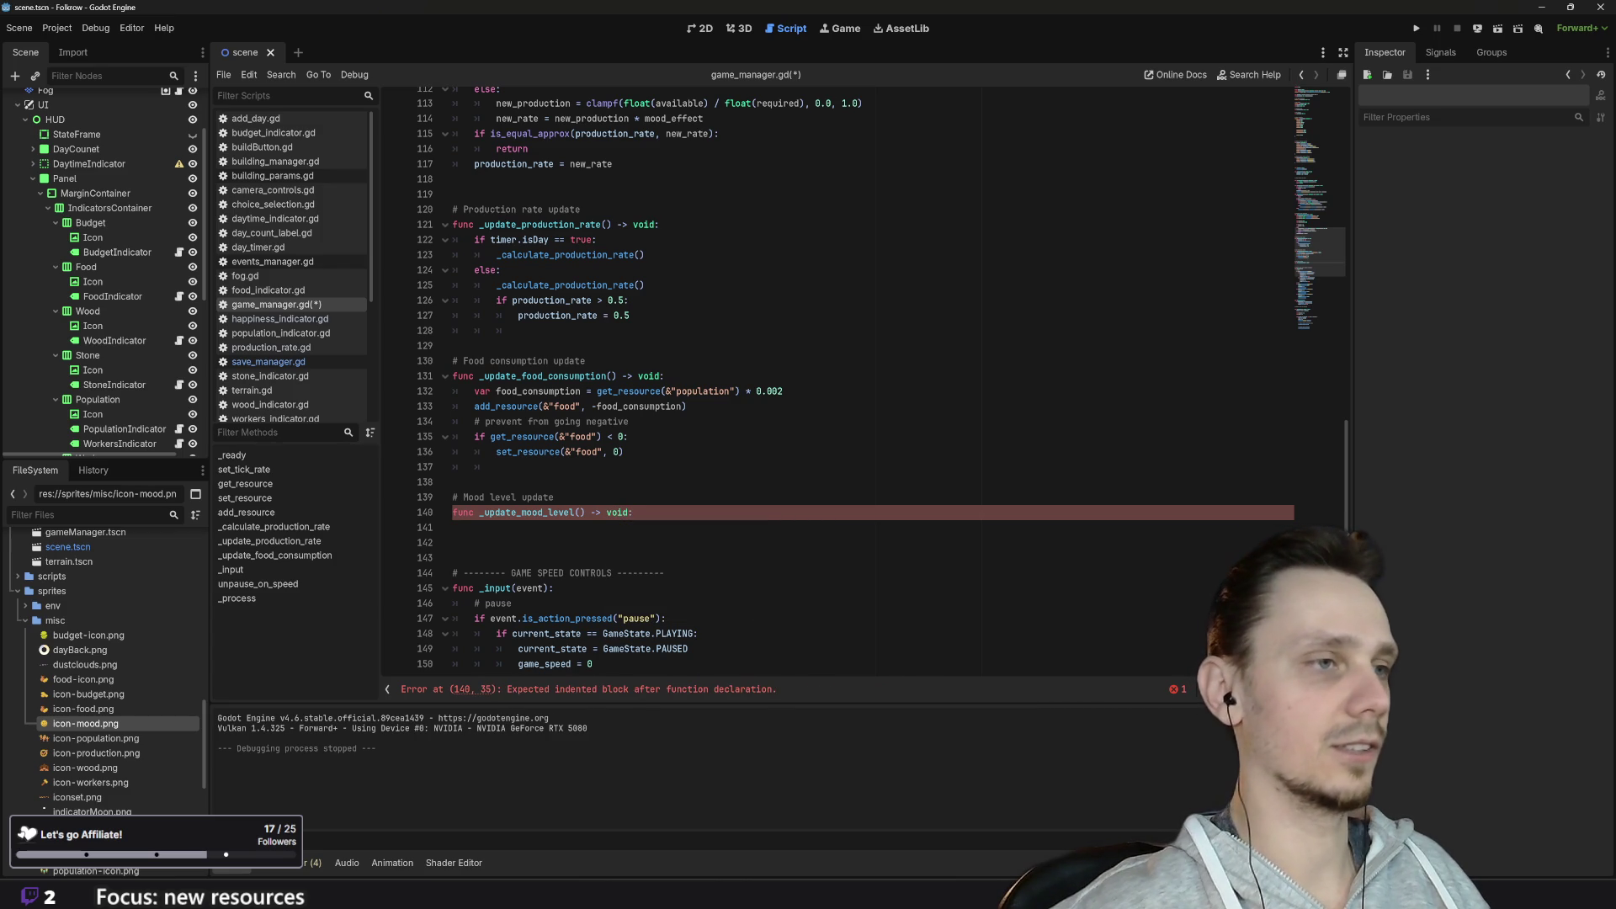
{"action": "key", "text": "Return"}
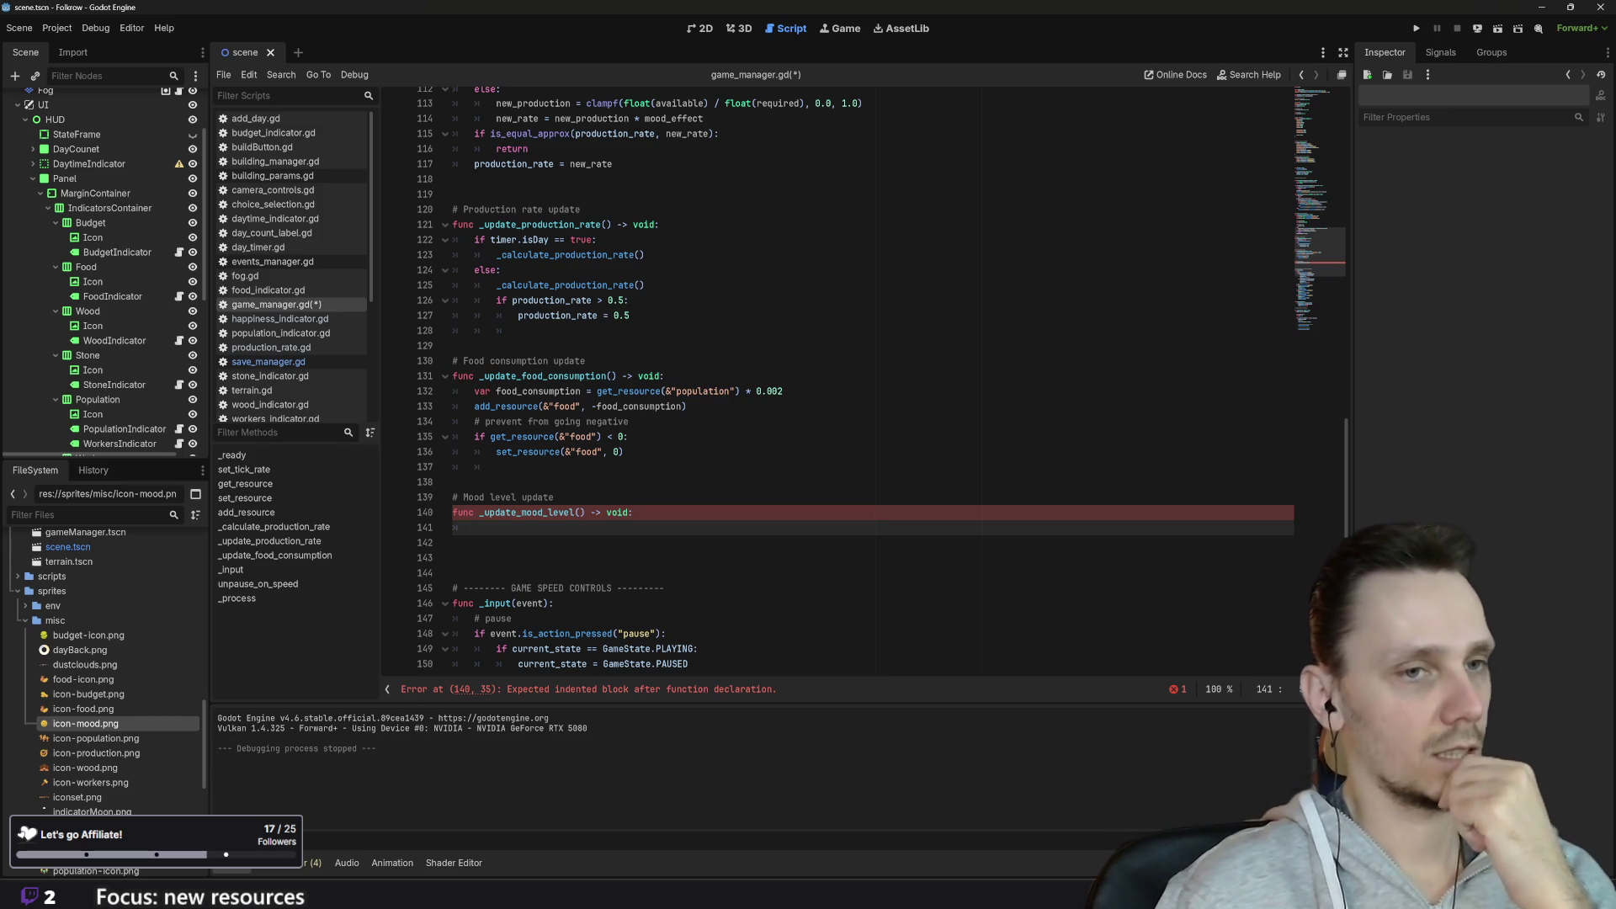
Step: Scroll through game_manager.gd's start parameters and resources, then switch to events_manager.gd
{"action": "scroll", "coordinate": [884, 379], "scroll_direction": "up", "scroll_amount": 2}
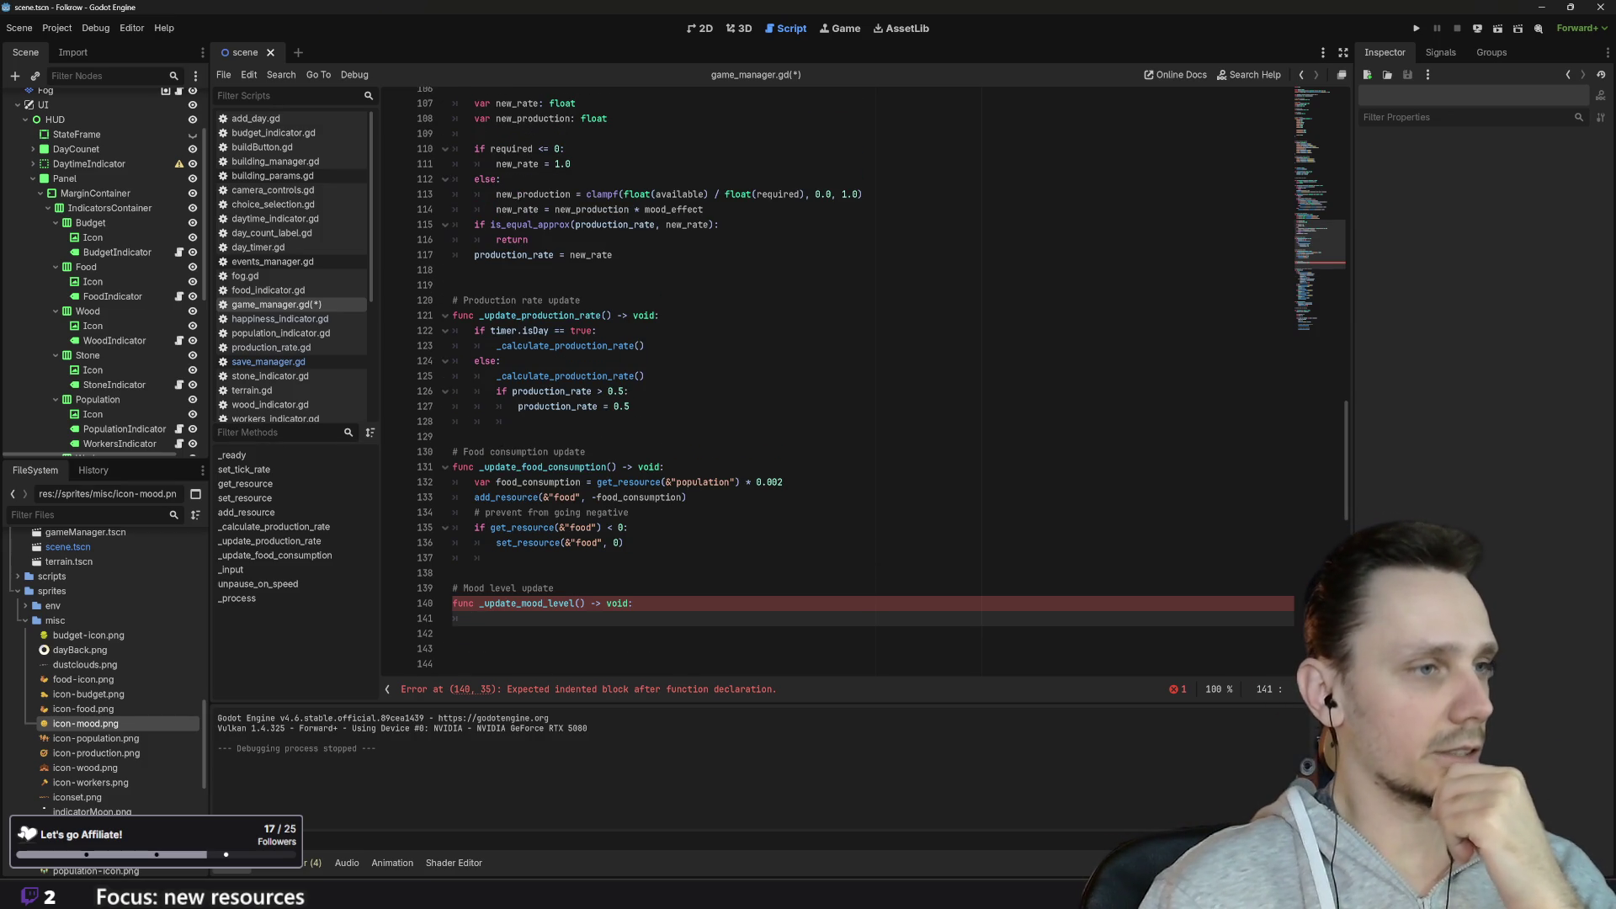
{"action": "scroll", "coordinate": [884, 379], "scroll_direction": "up", "scroll_amount": 20}
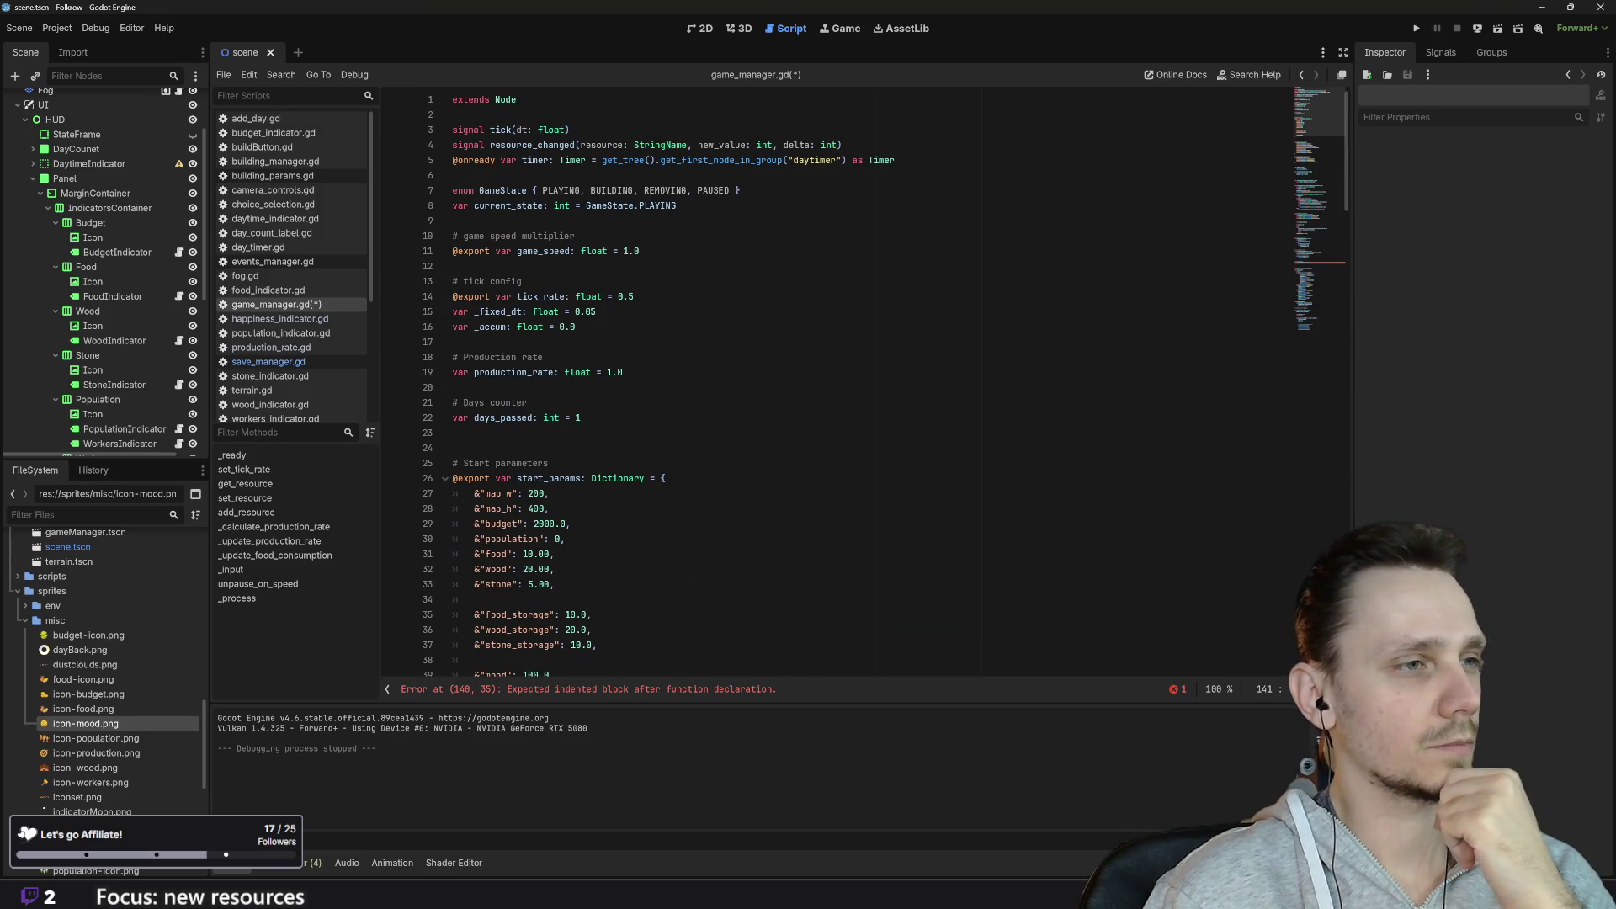
{"action": "scroll", "coordinate": [884, 379], "scroll_direction": "down", "scroll_amount": 1}
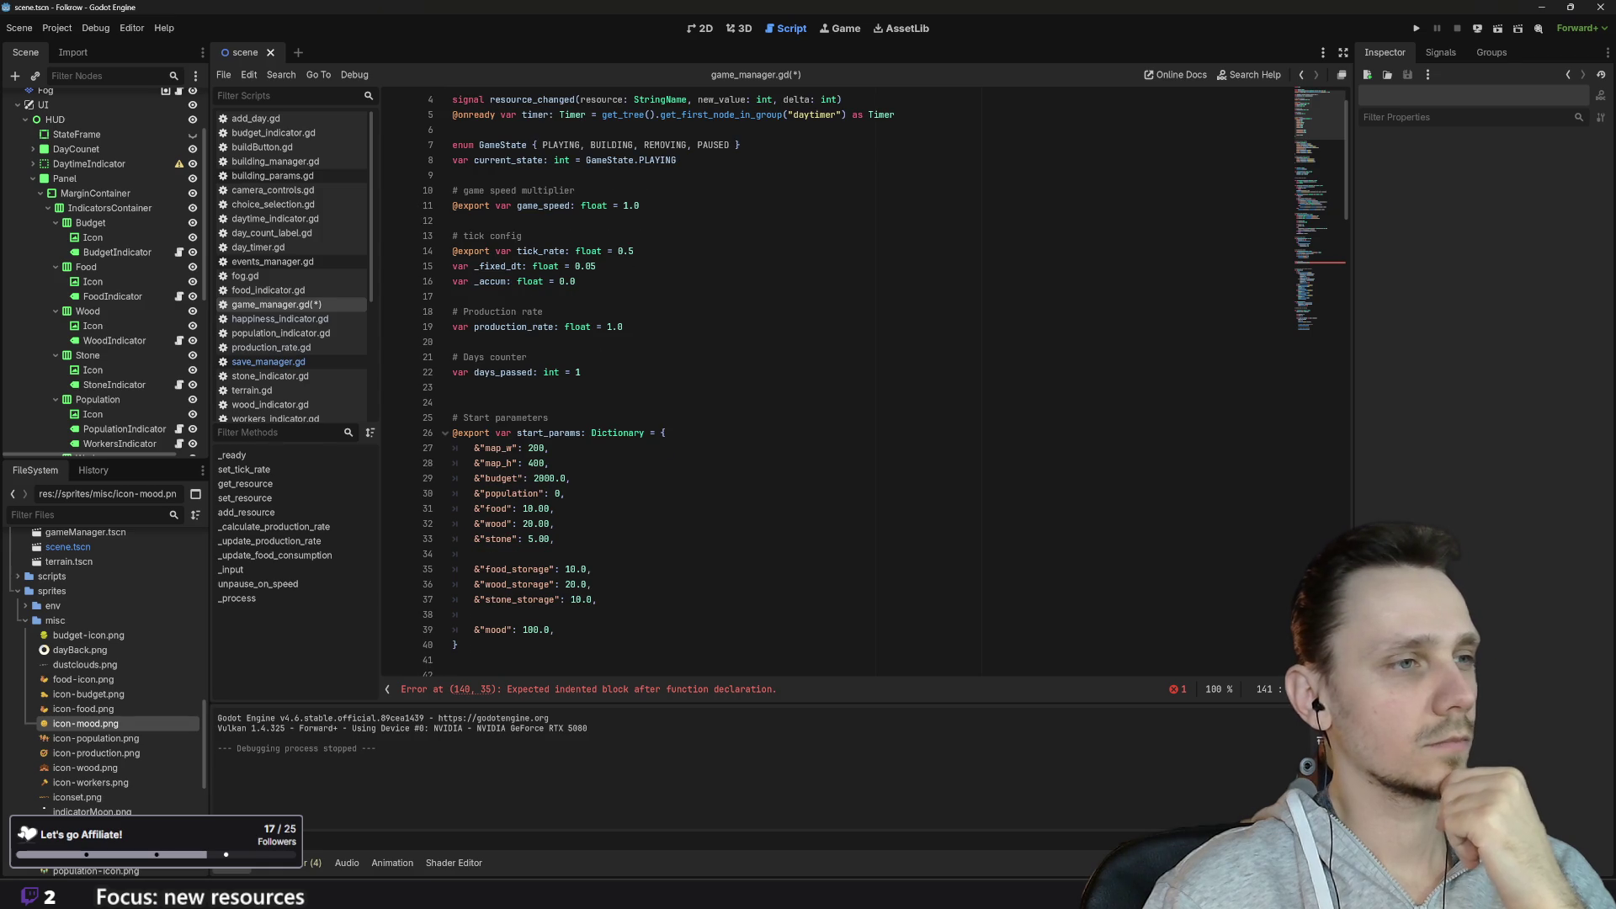
{"action": "scroll", "coordinate": [884, 383], "scroll_direction": "down", "scroll_amount": 1}
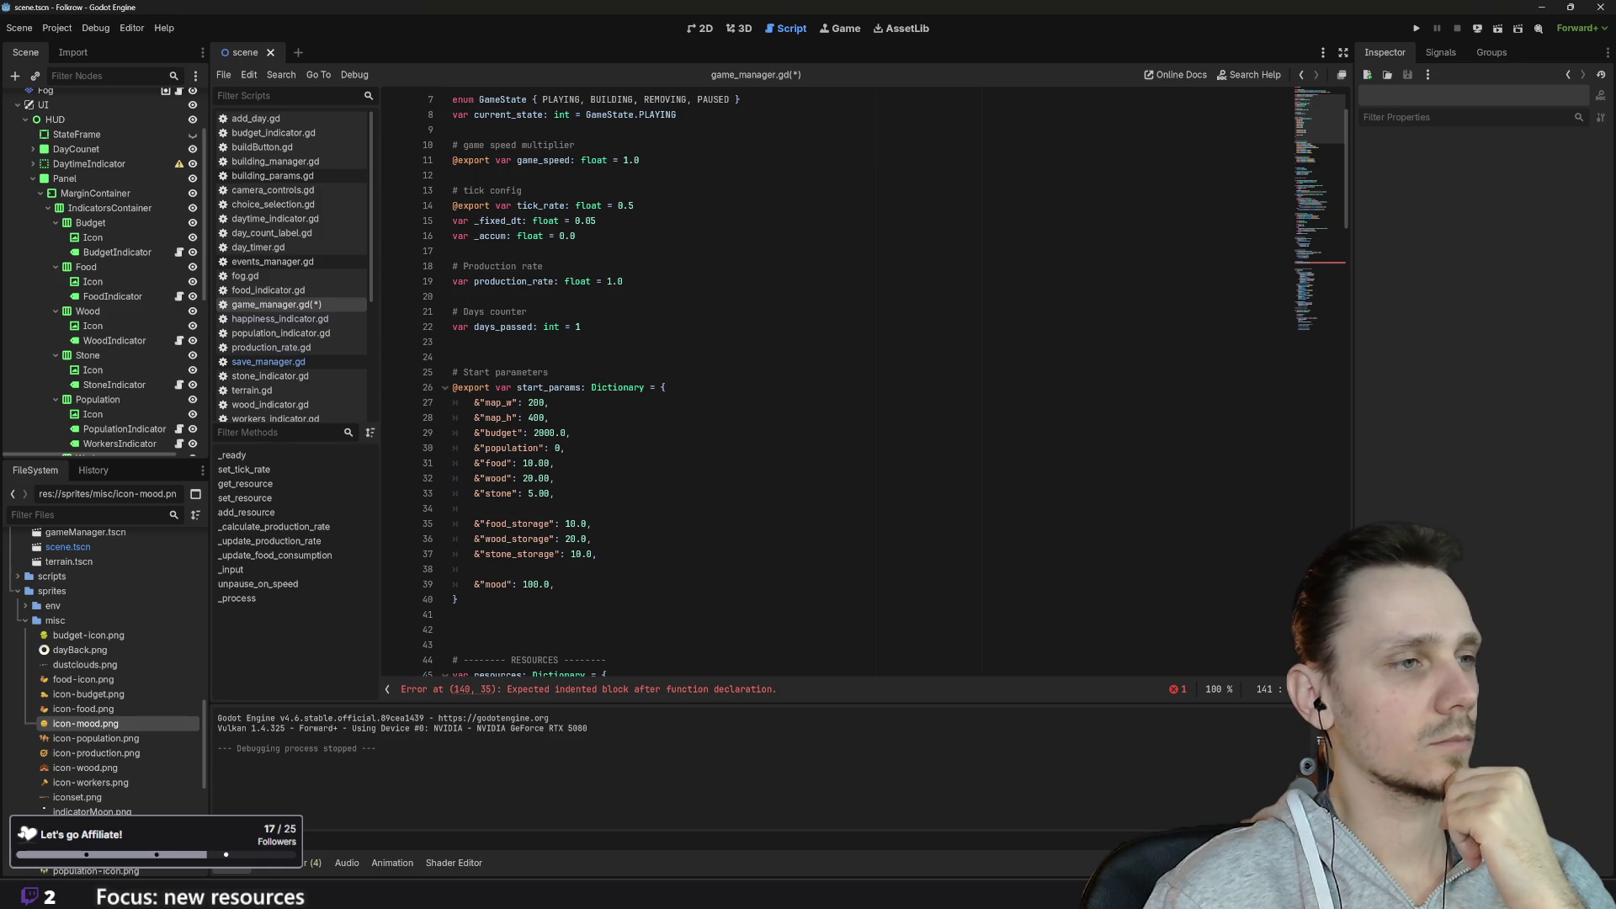
{"action": "scroll", "coordinate": [884, 384], "scroll_direction": "down", "scroll_amount": 1}
{"action": "scroll", "coordinate": [884, 384], "scroll_direction": "down", "scroll_amount": 1}
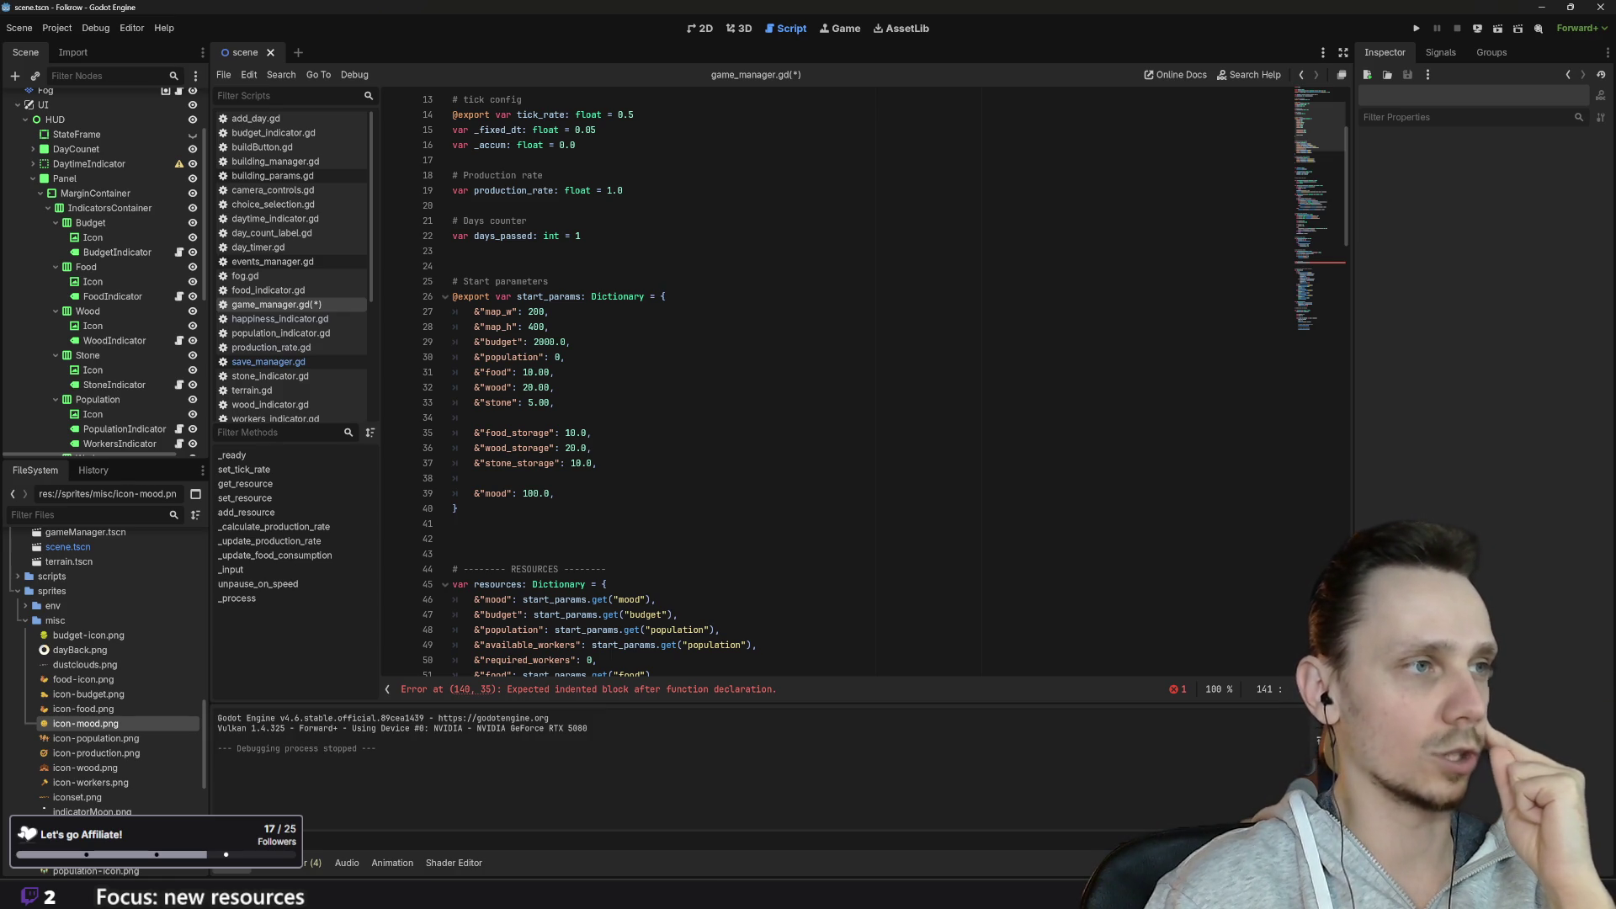
{"action": "scroll", "coordinate": [834, 379], "scroll_direction": "down", "scroll_amount": 20}
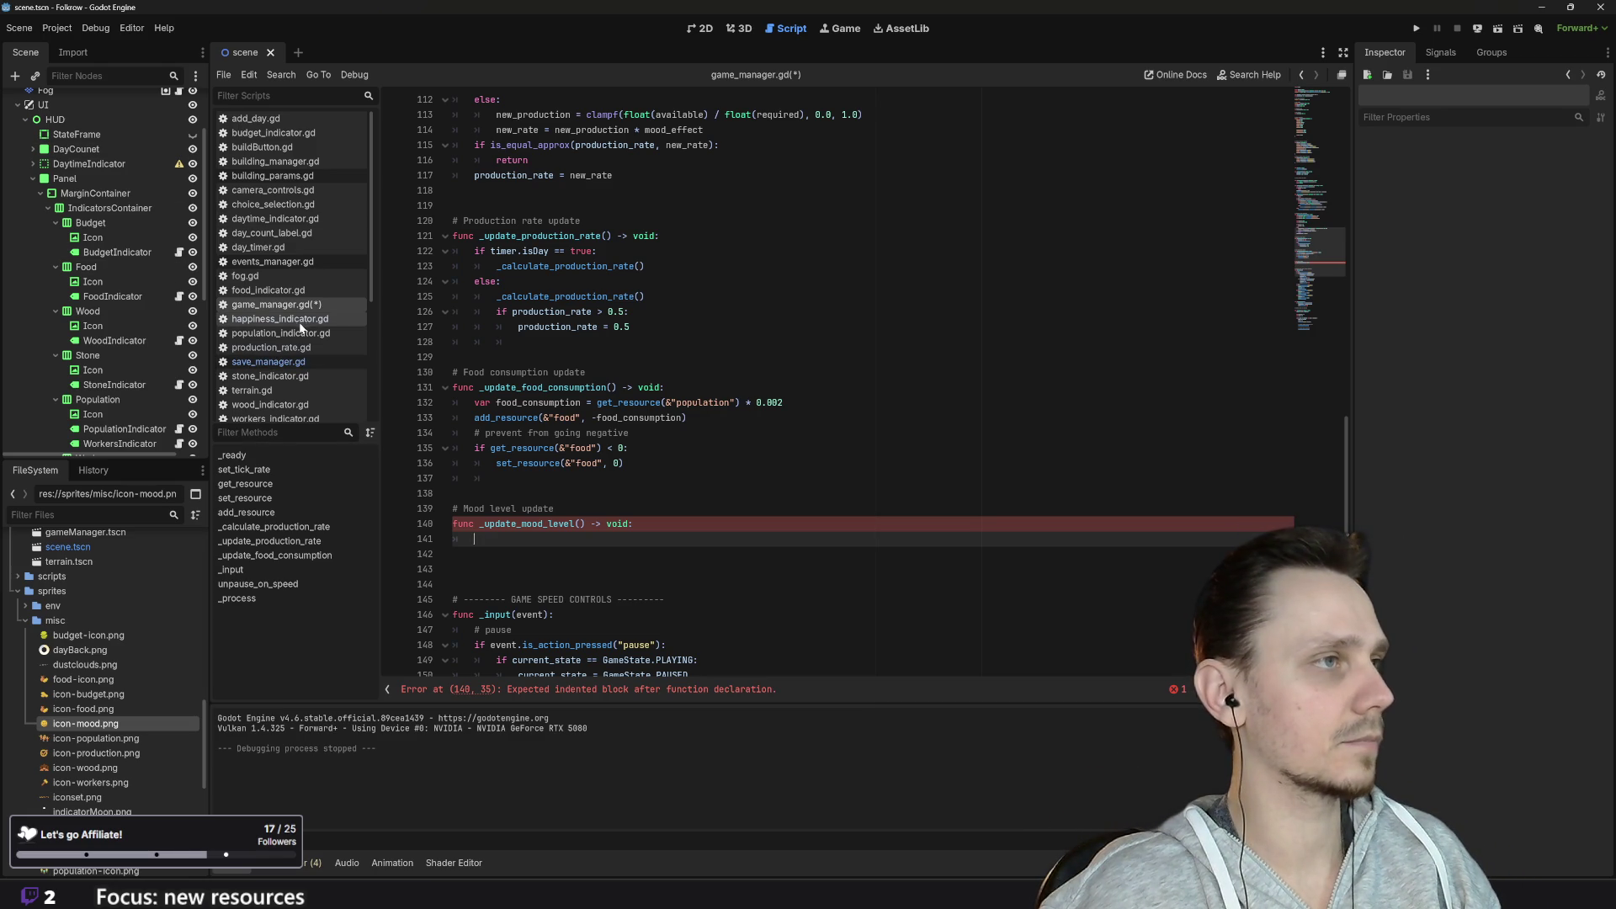
{"action": "scroll", "coordinate": [300, 337], "scroll_direction": "down", "scroll_amount": 4}
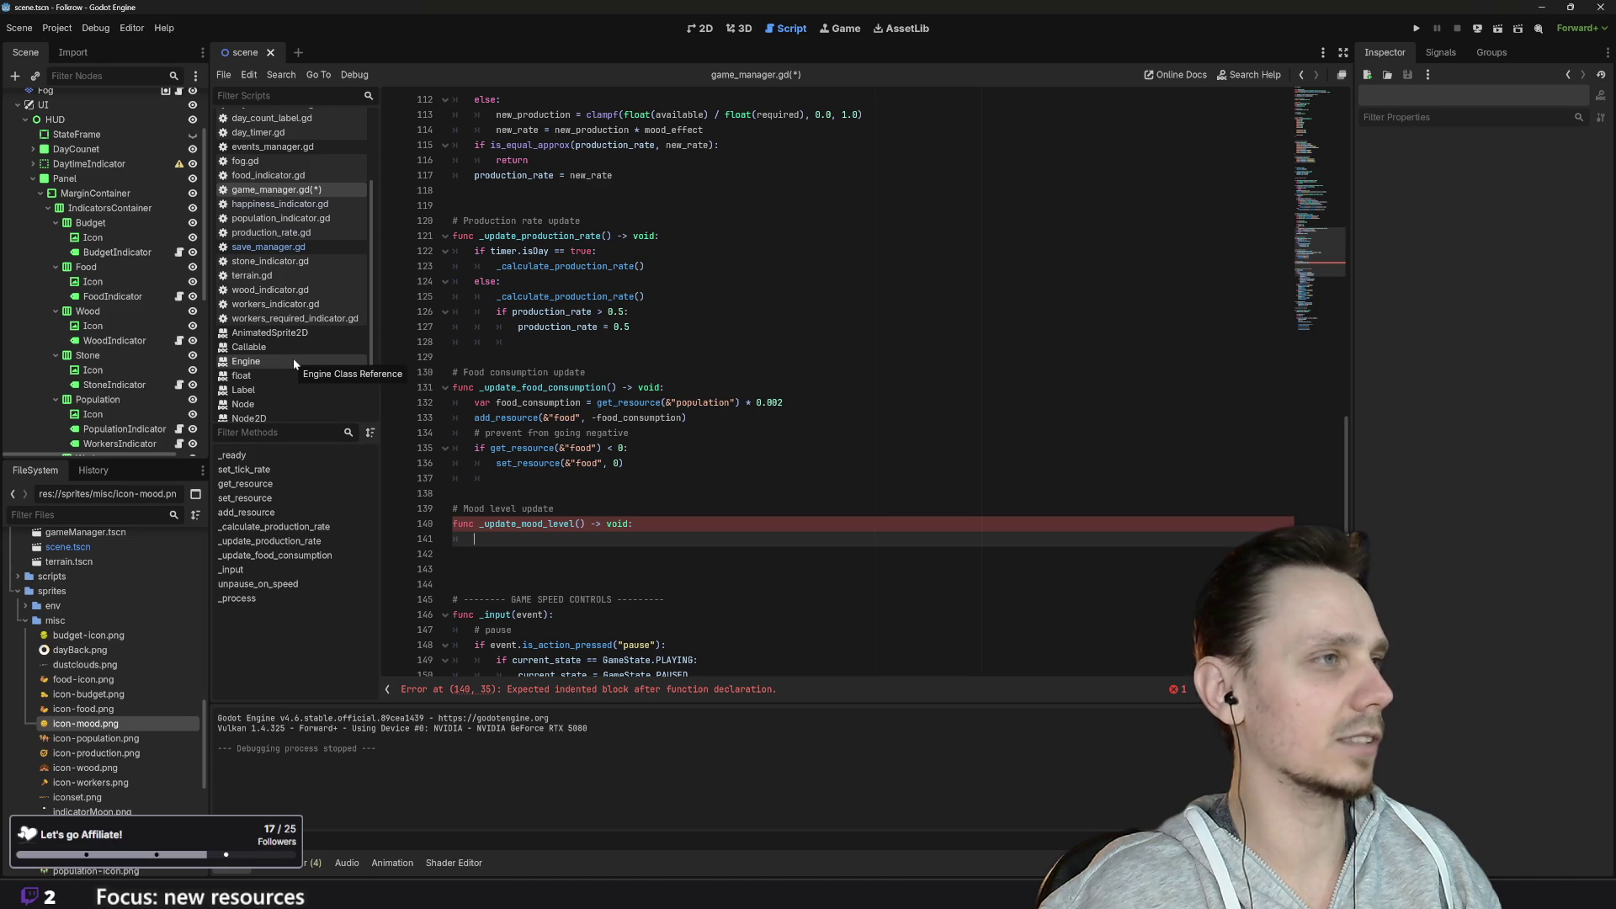
{"action": "scroll", "coordinate": [293, 357], "scroll_direction": "up", "scroll_amount": 4}
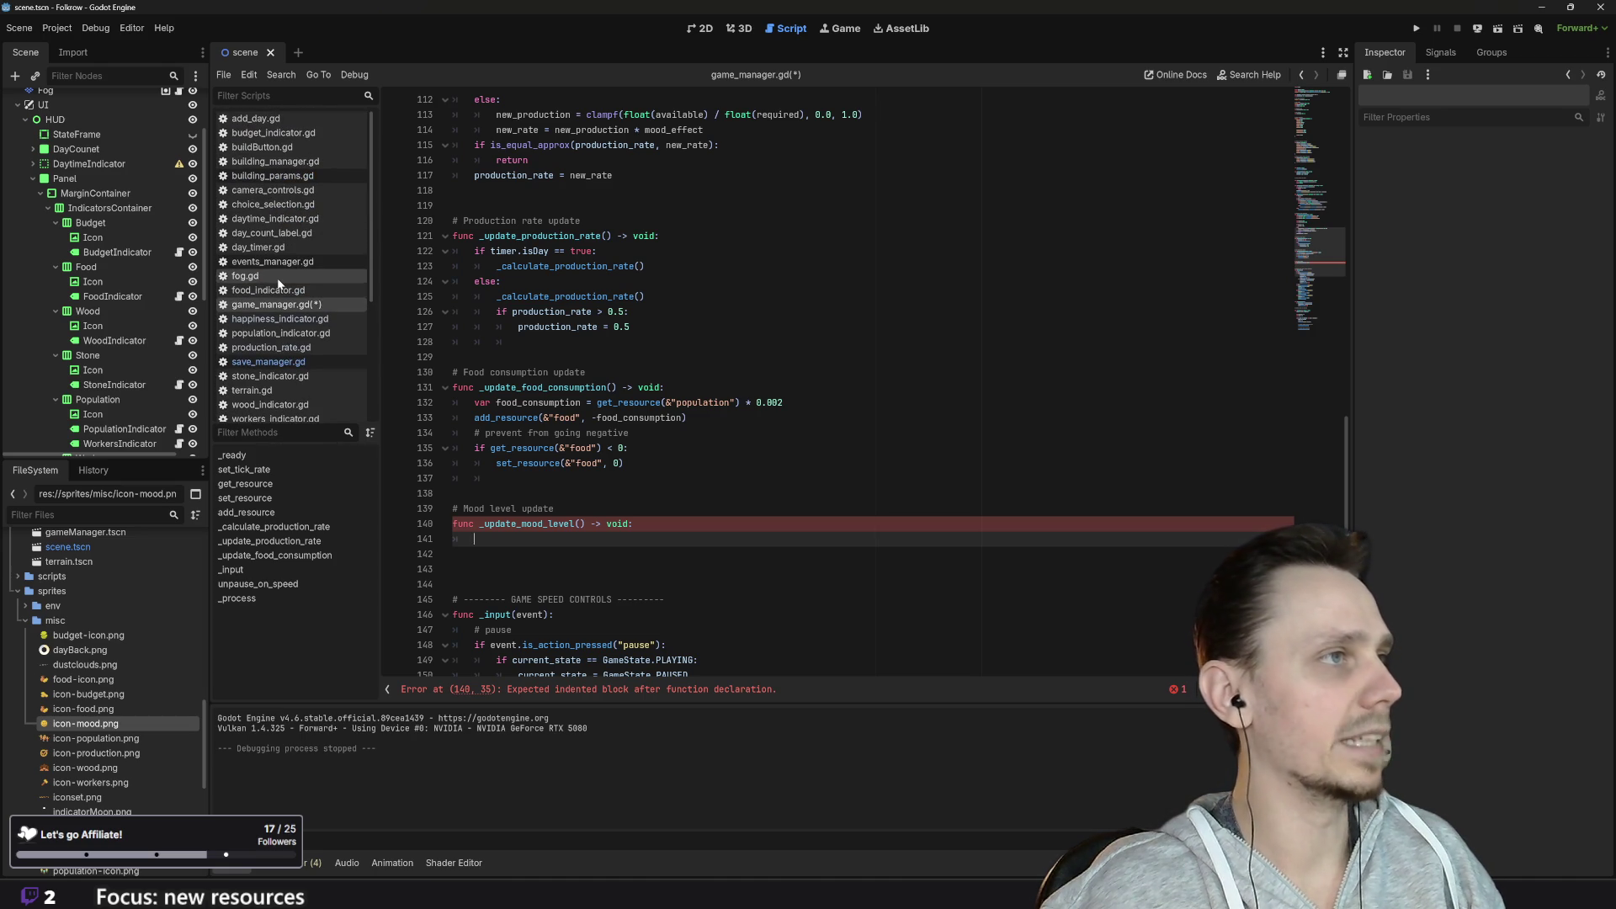
{"action": "left_click", "coordinate": [272, 262]}
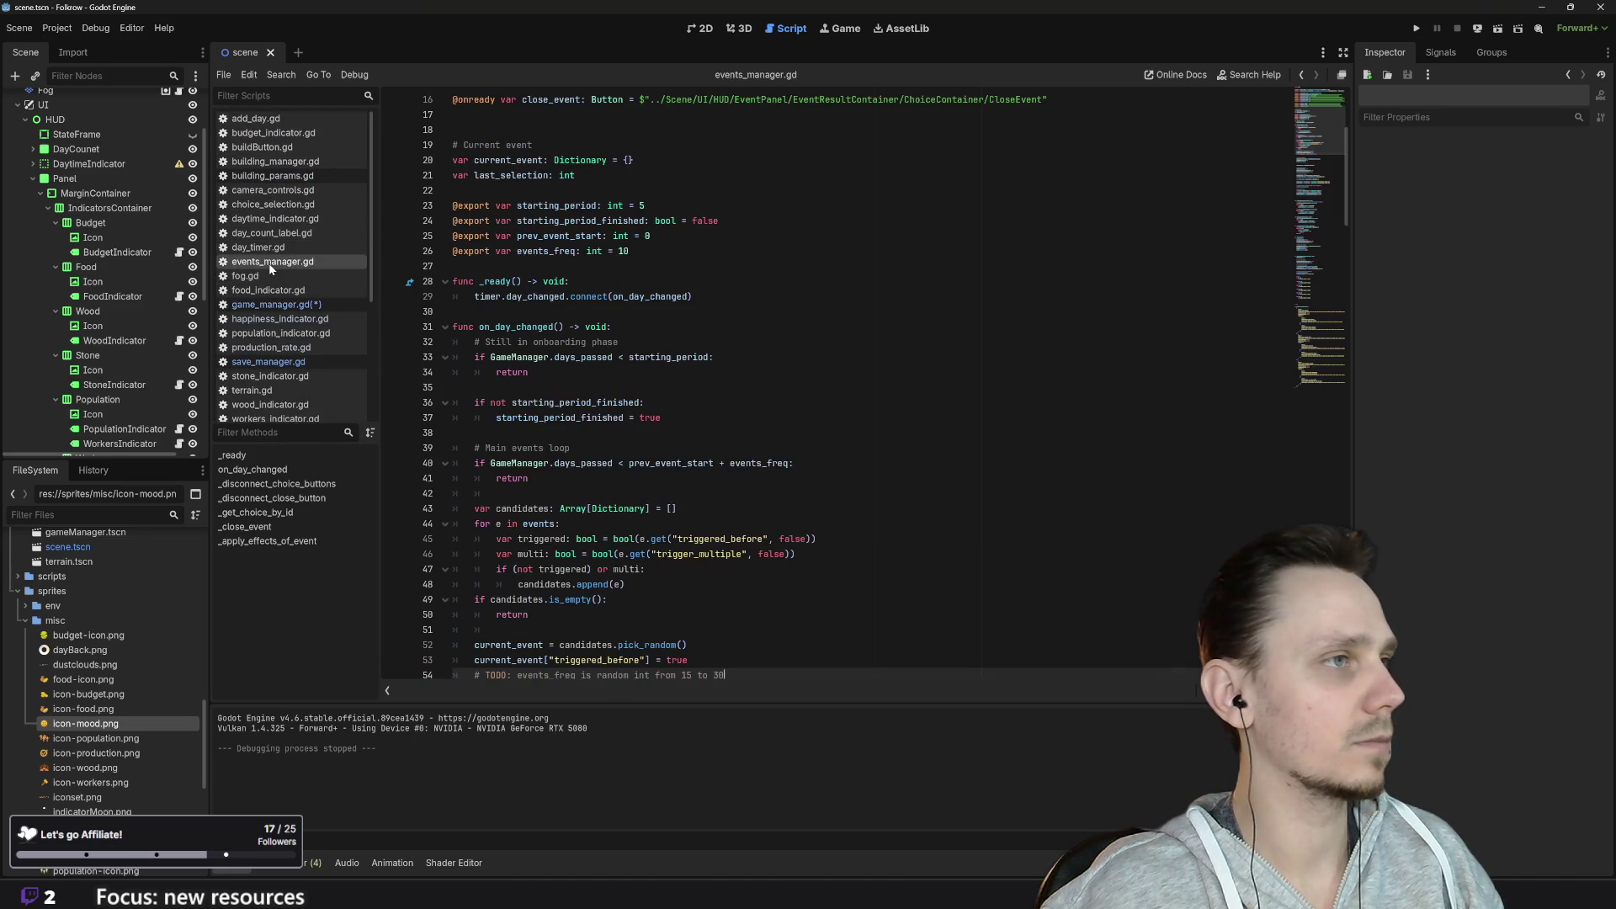
Step: Scroll events_manager.gd to the # DATA array showing the 'Land Dispute' and 'The Abandoned Cart' events
{"action": "scroll", "coordinate": [745, 345], "scroll_direction": "down", "scroll_amount": 10}
{"action": "scroll", "coordinate": [745, 345], "scroll_direction": "down", "scroll_amount": 20}
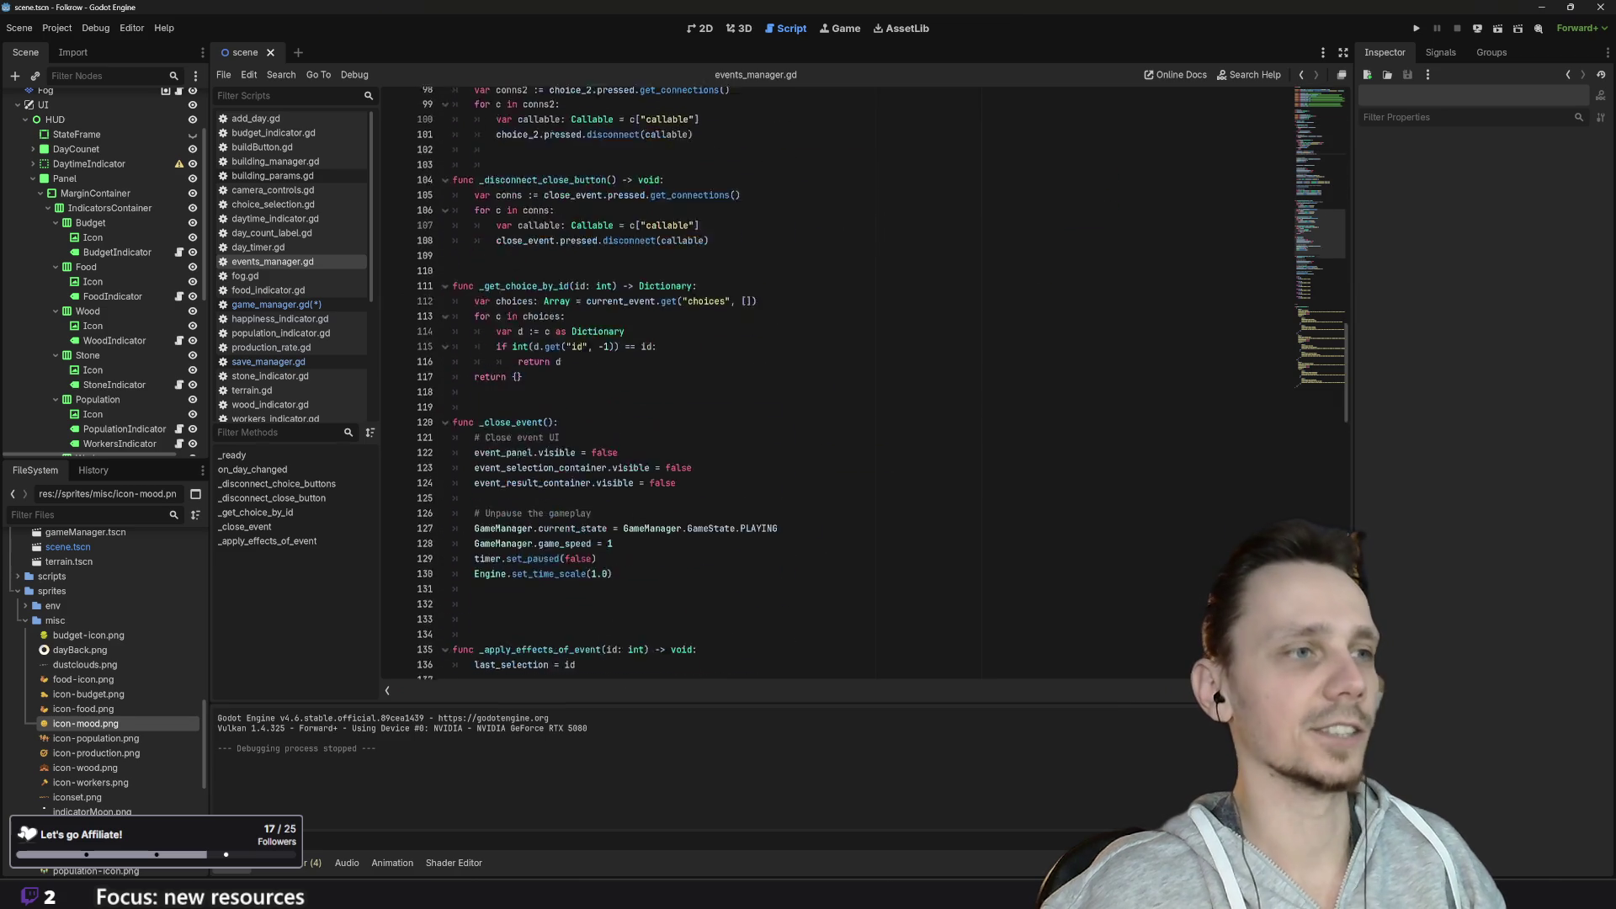
{"action": "scroll", "coordinate": [842, 379], "scroll_direction": "down", "scroll_amount": 1}
{"action": "scroll", "coordinate": [842, 379], "scroll_direction": "up", "scroll_amount": 1}
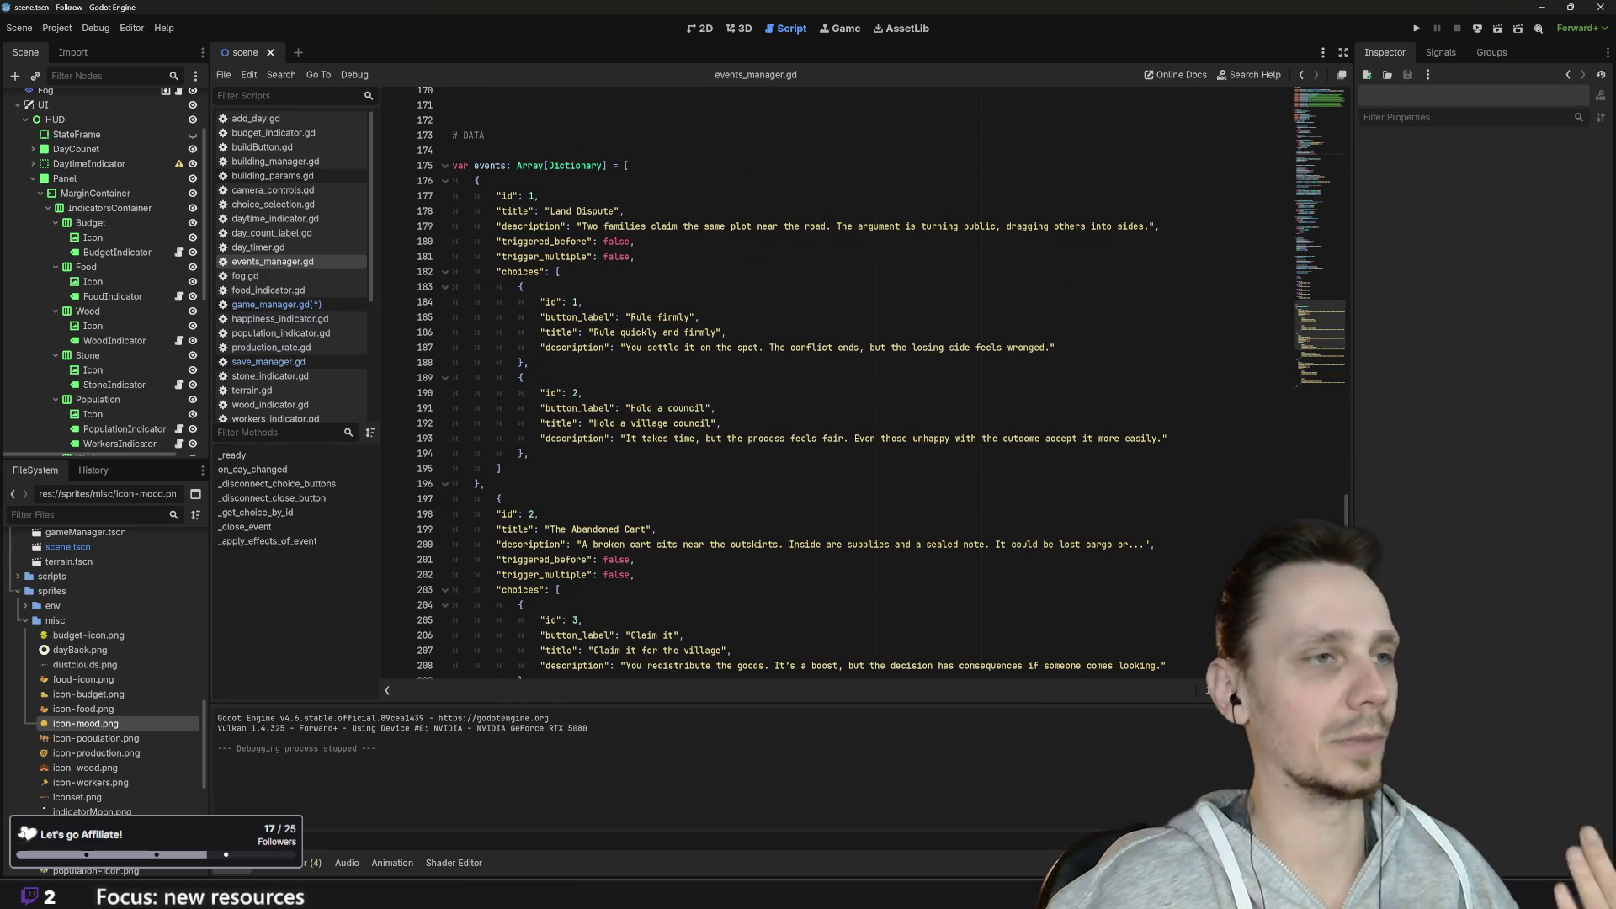
{"action": "scroll", "coordinate": [842, 379], "scroll_direction": "down", "scroll_amount": 1}
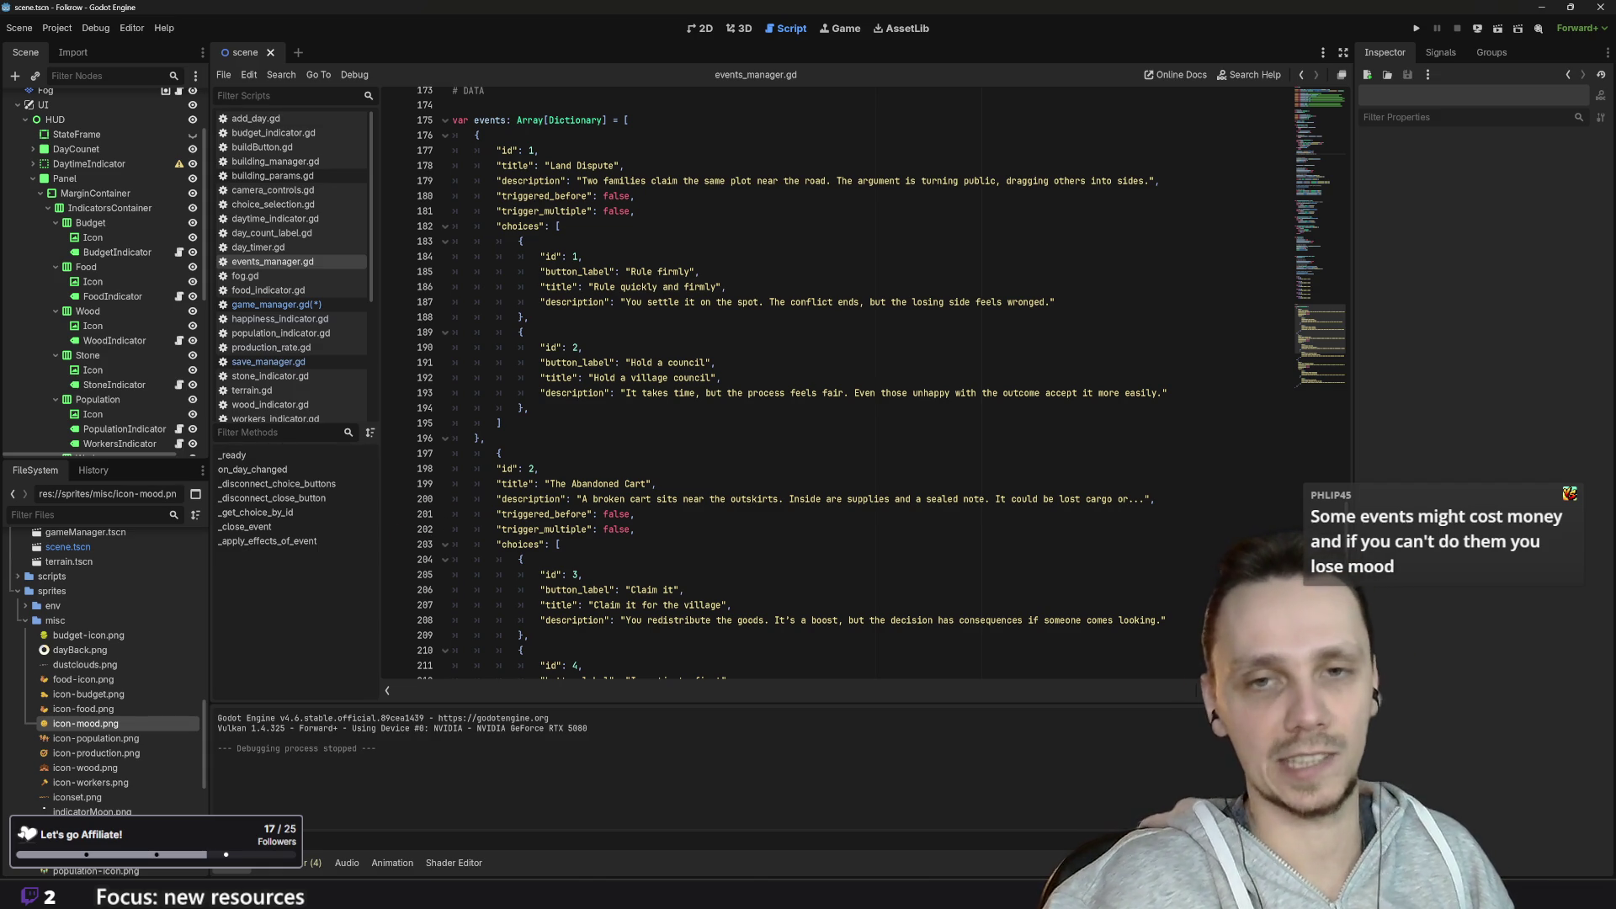
{"action": "scroll", "coordinate": [842, 379], "scroll_direction": "down", "scroll_amount": 2}
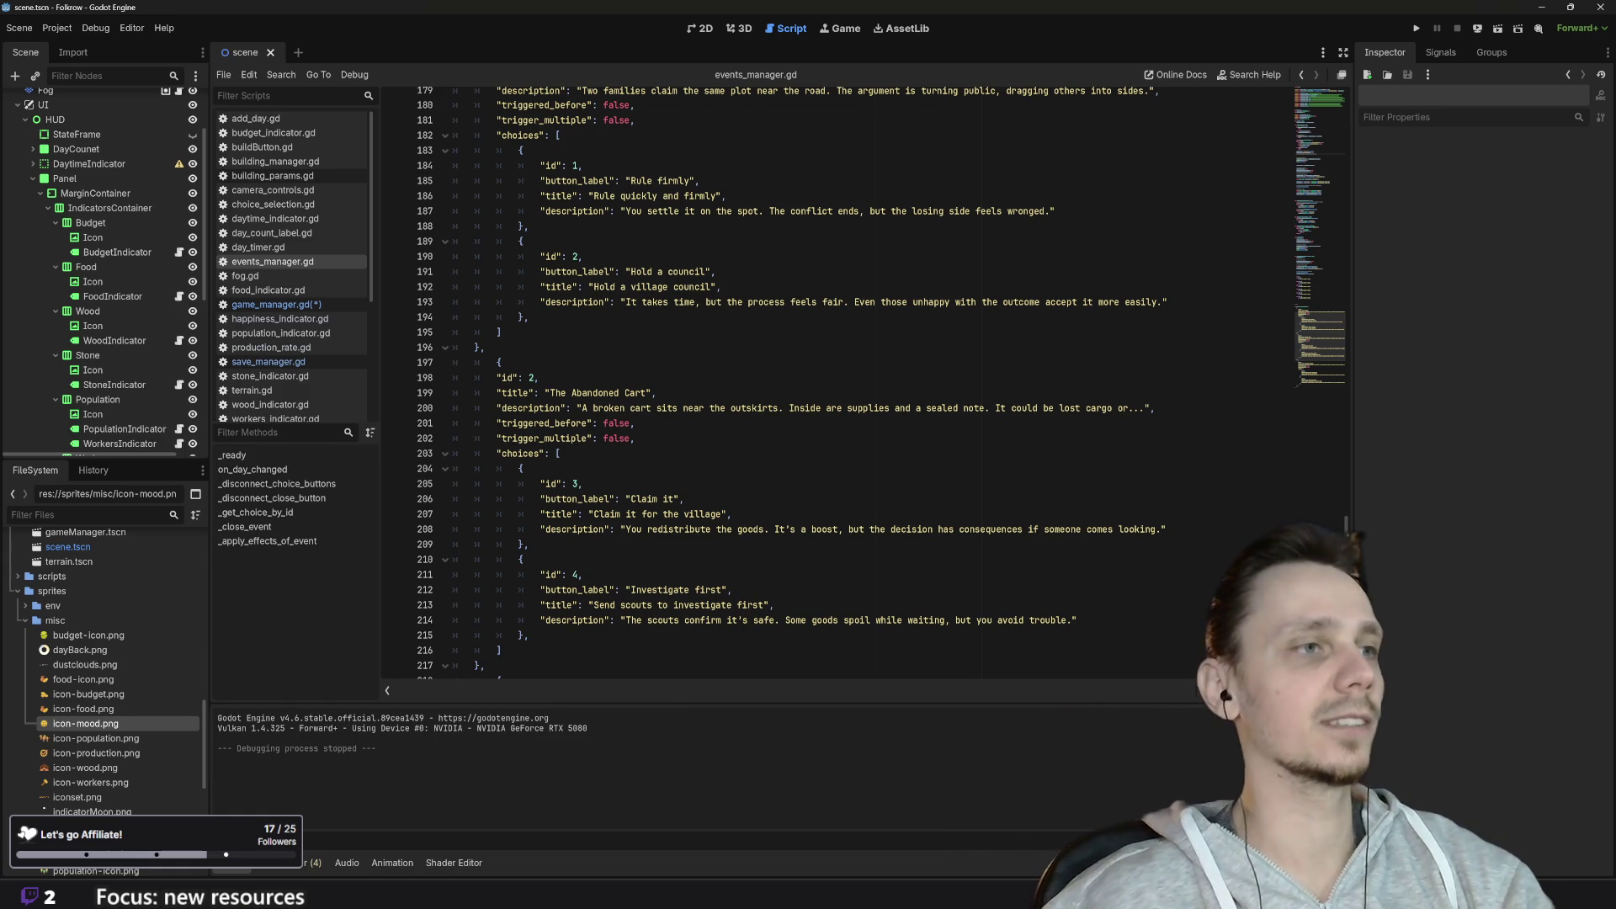
{"action": "scroll", "coordinate": [881, 378], "scroll_direction": "up", "scroll_amount": 1}
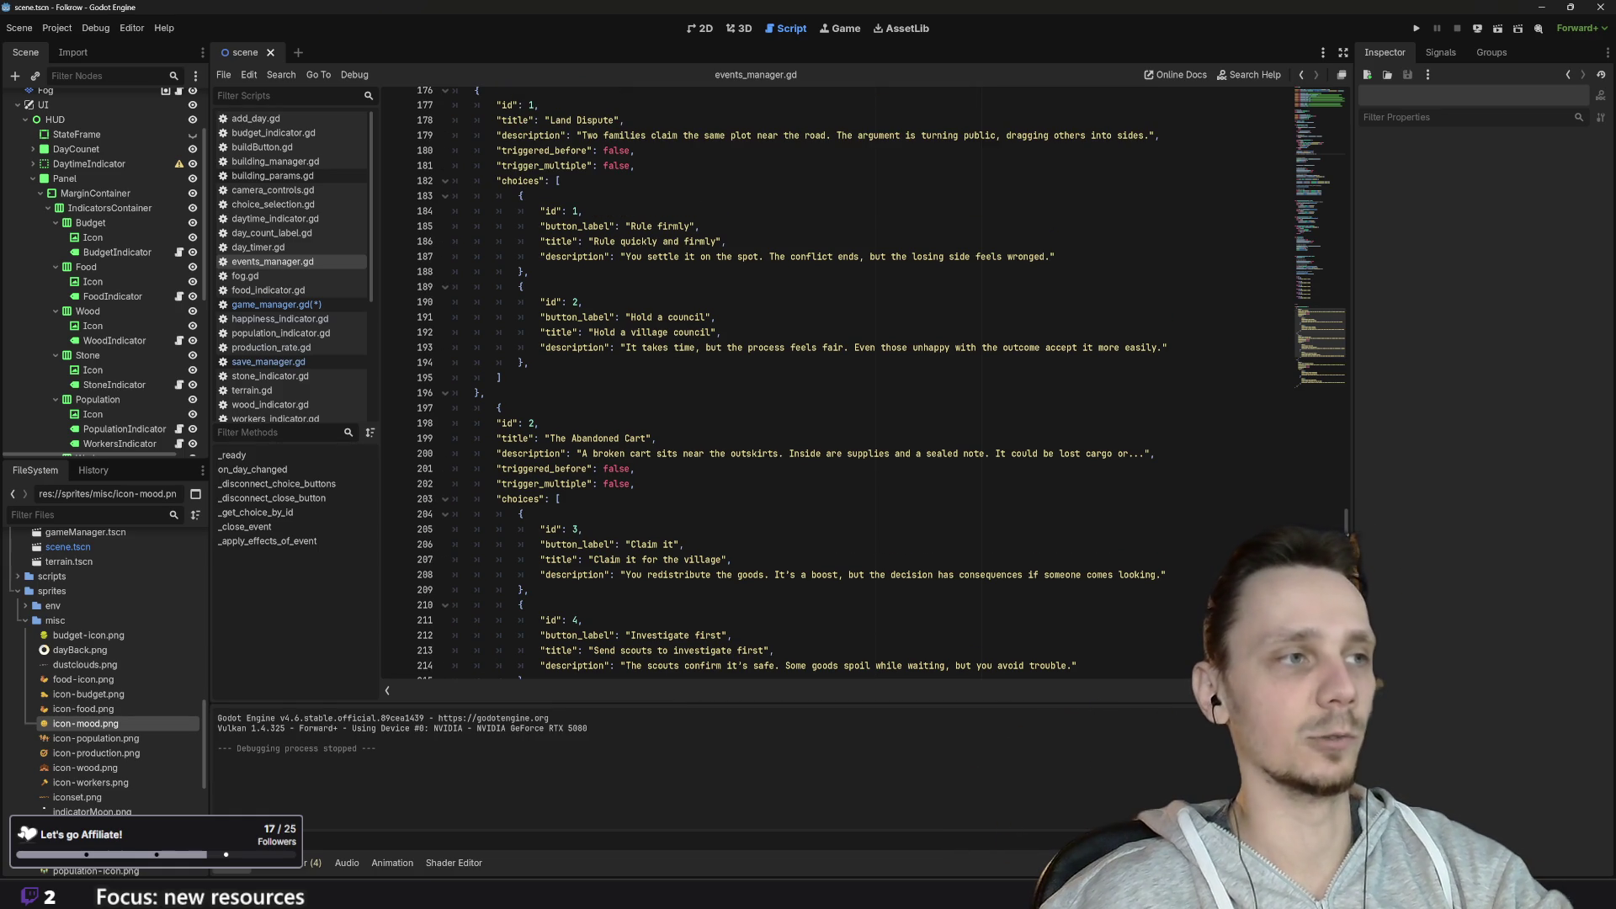
{"action": "scroll", "coordinate": [842, 379], "scroll_direction": "up", "scroll_amount": 6}
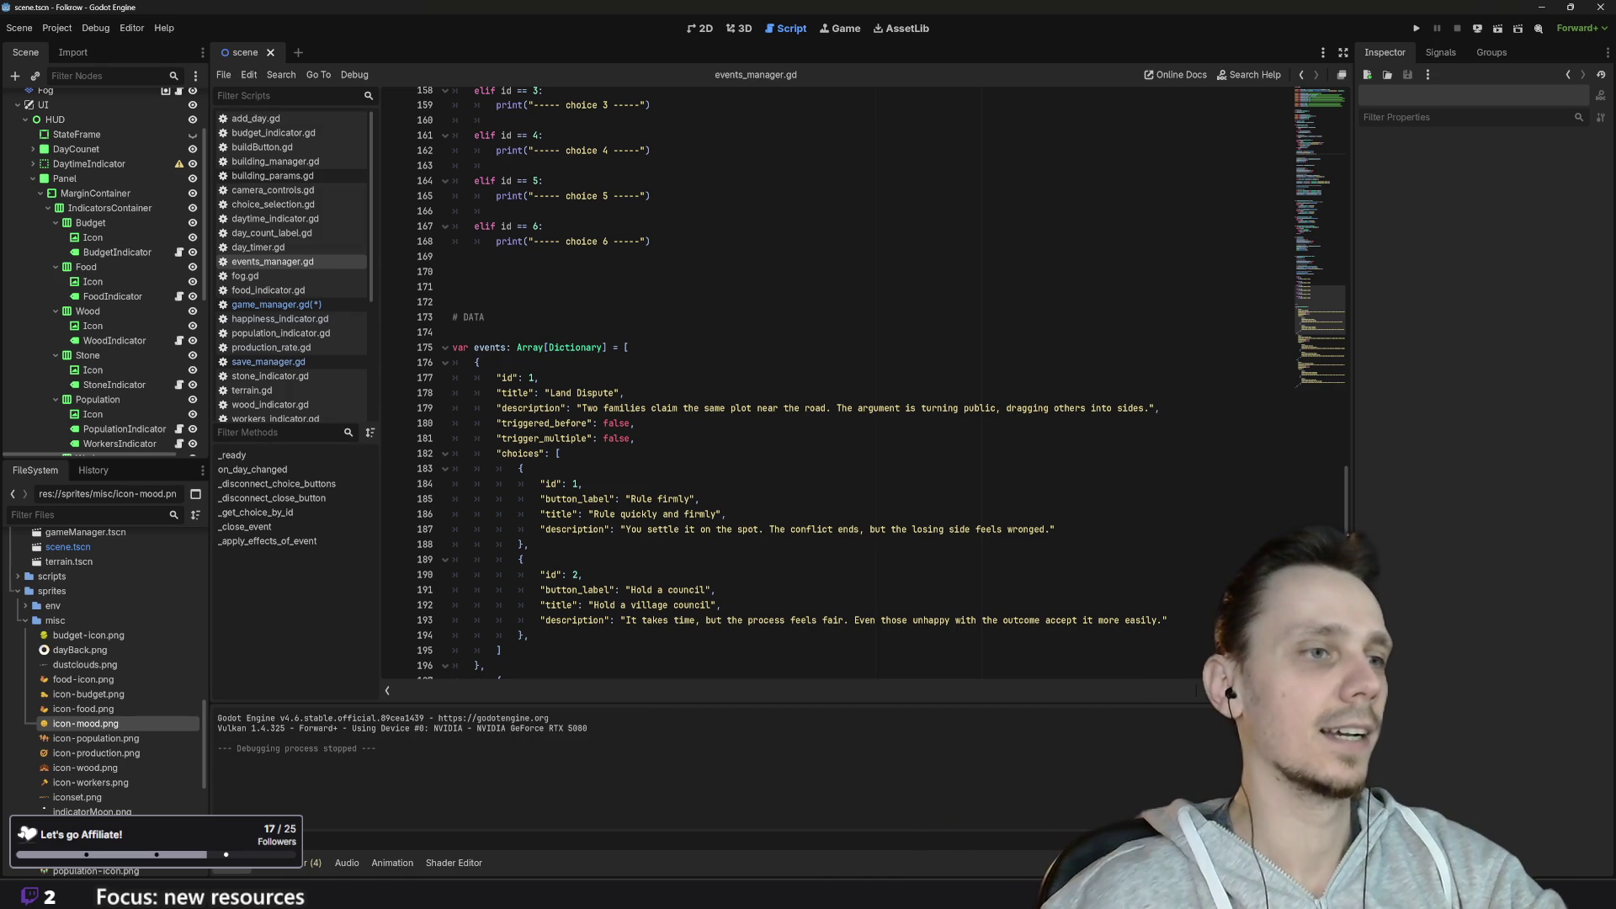
{"action": "scroll", "coordinate": [842, 379], "scroll_direction": "down", "scroll_amount": 6}
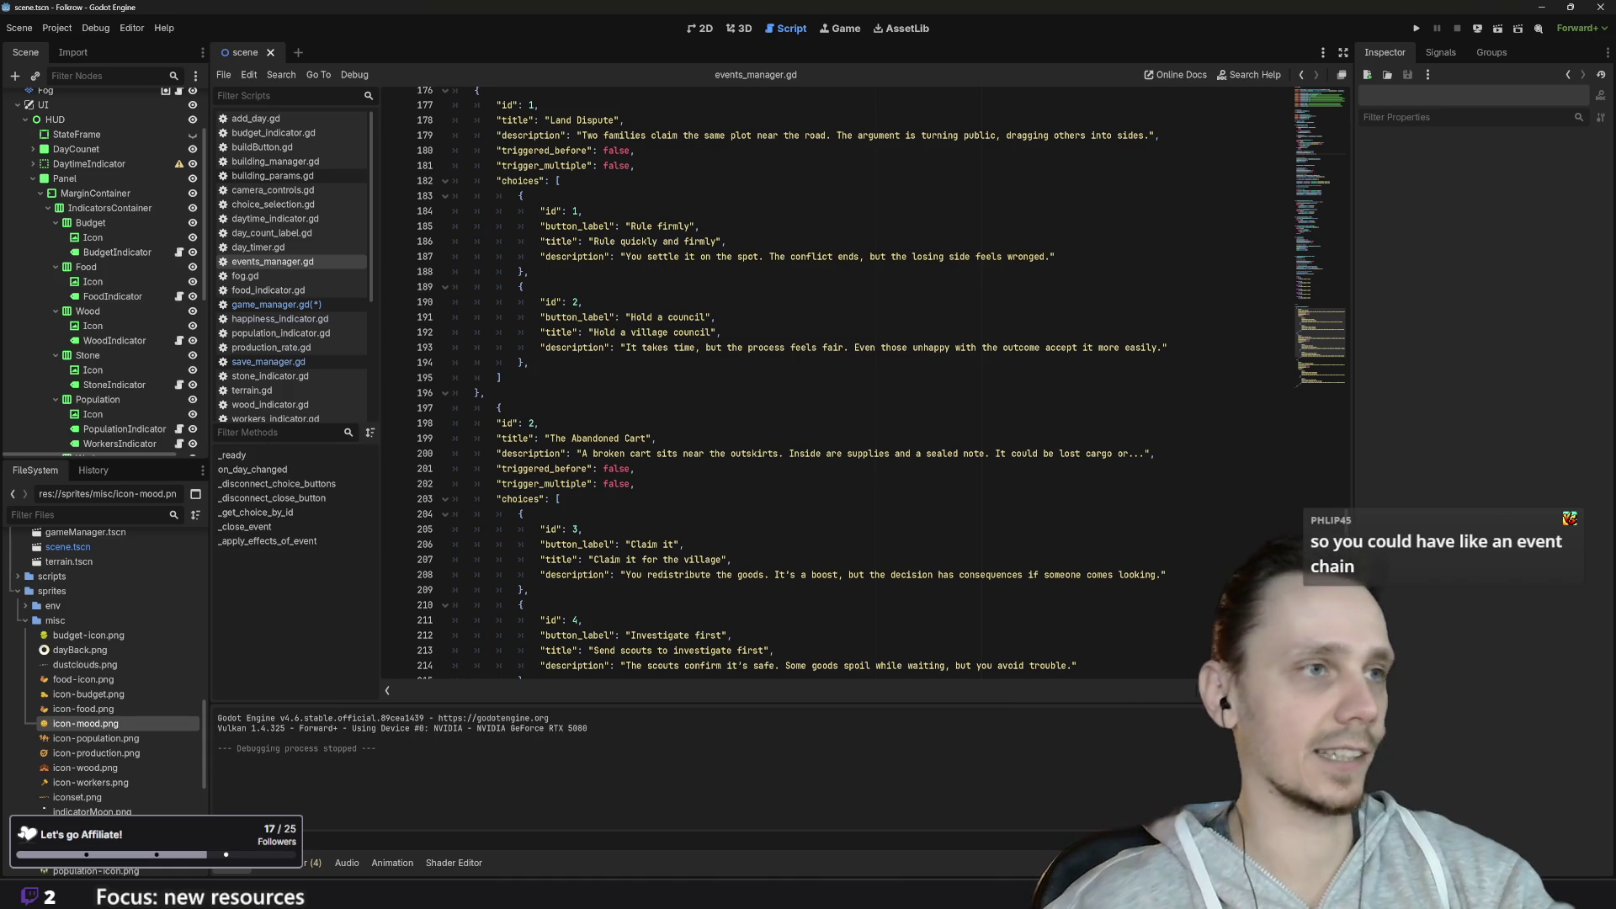
{"action": "scroll", "coordinate": [881, 383], "scroll_direction": "up", "scroll_amount": 3}
{"action": "scroll", "coordinate": [842, 383], "scroll_direction": "down", "scroll_amount": 12}
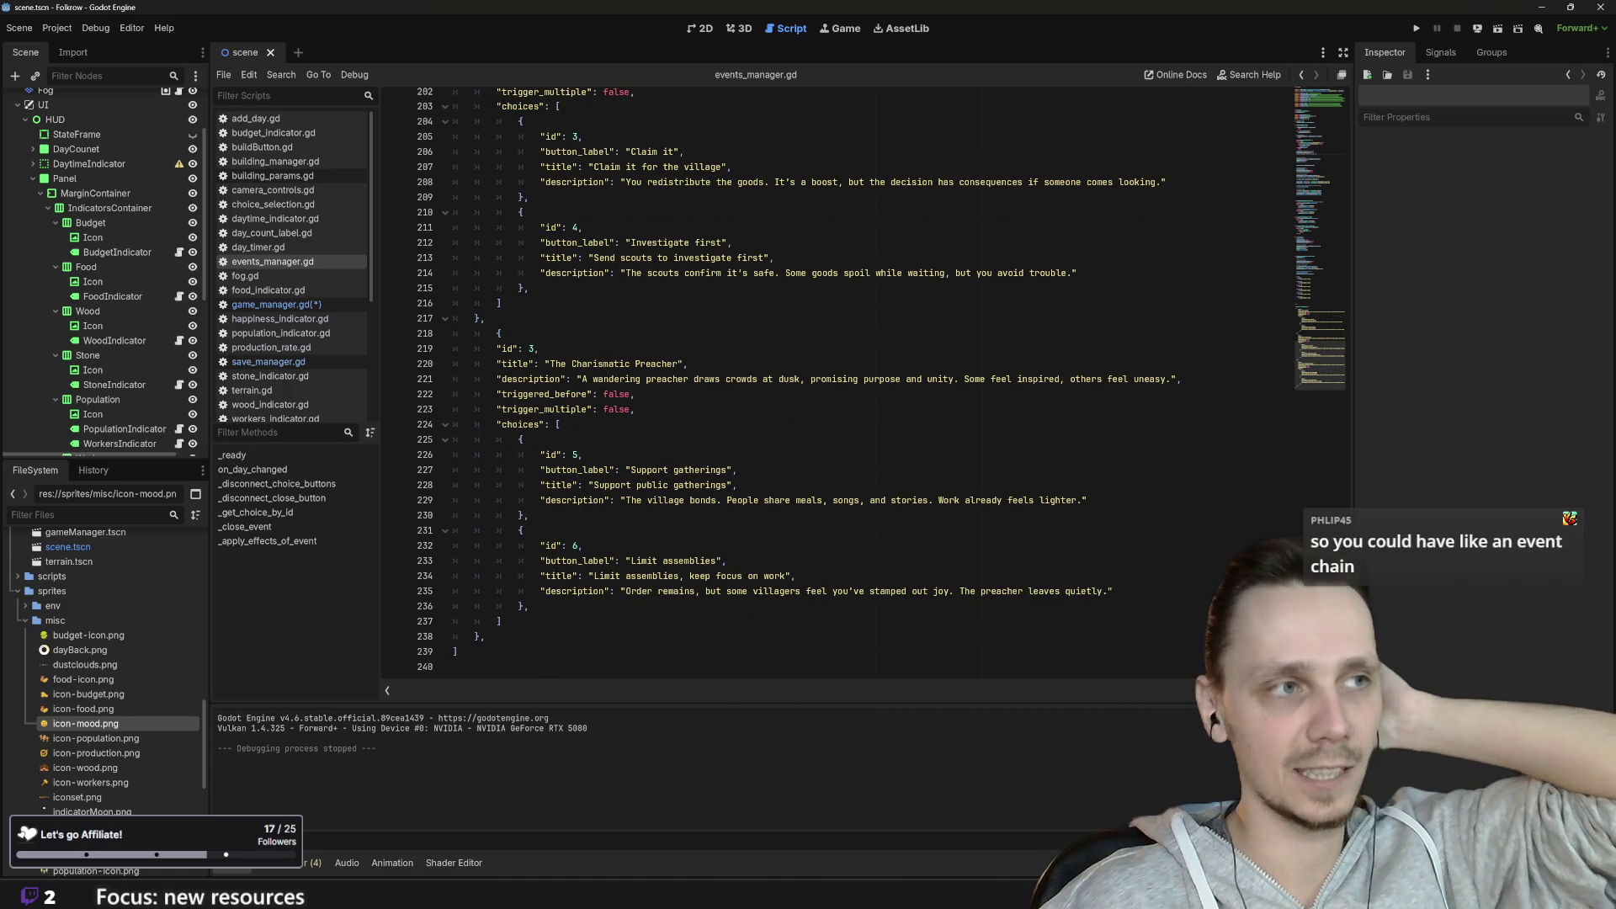
{"action": "scroll", "coordinate": [842, 383], "scroll_direction": "up", "scroll_amount": 9}
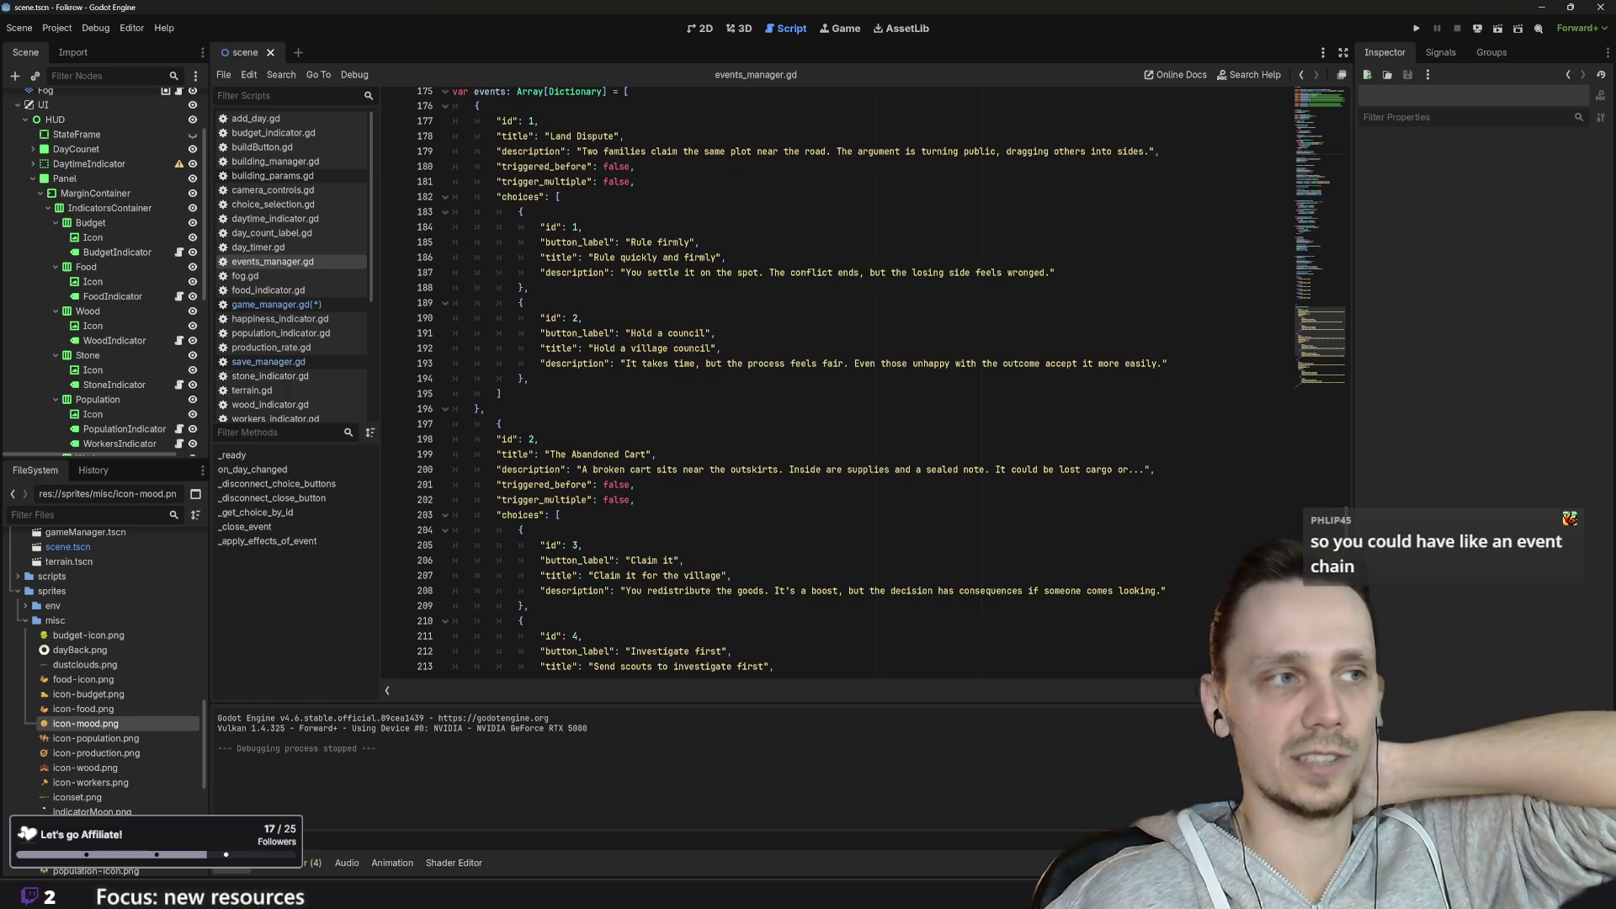
{"action": "scroll", "coordinate": [842, 384], "scroll_direction": "up", "scroll_amount": 8}
{"action": "scroll", "coordinate": [842, 383], "scroll_direction": "up", "scroll_amount": 6}
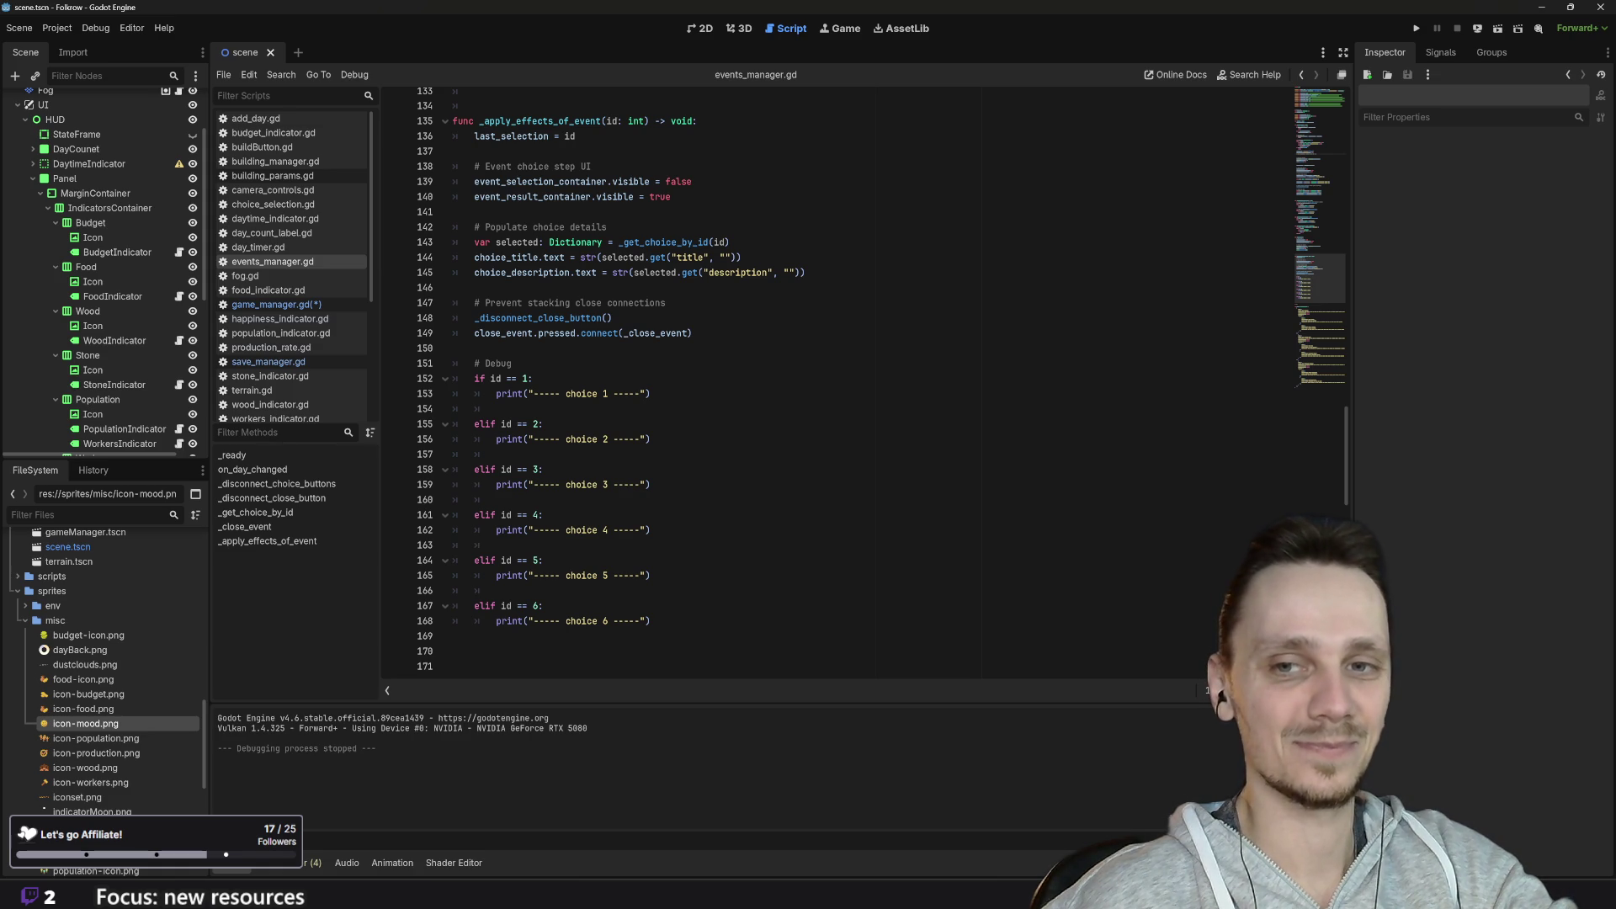
{"action": "scroll", "coordinate": [758, 379], "scroll_direction": "up", "scroll_amount": 7}
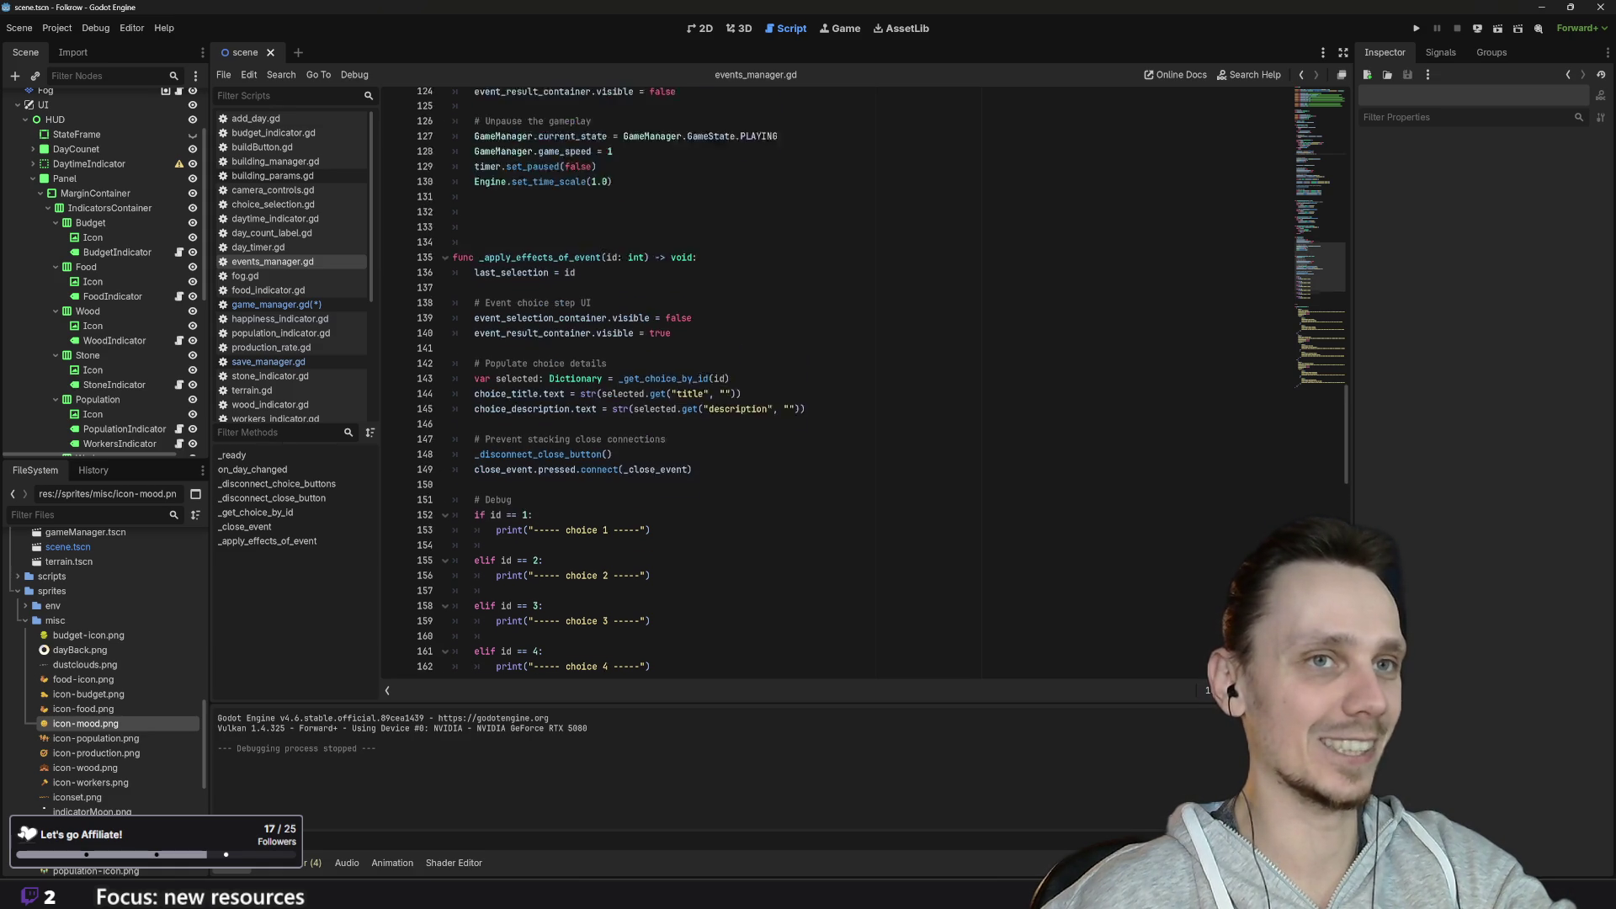
Step: Return from events_manager.gd to game_manager.gd and its unfinished _update_mood_level() stub
{"action": "scroll", "coordinate": [758, 379], "scroll_direction": "down", "scroll_amount": 20}
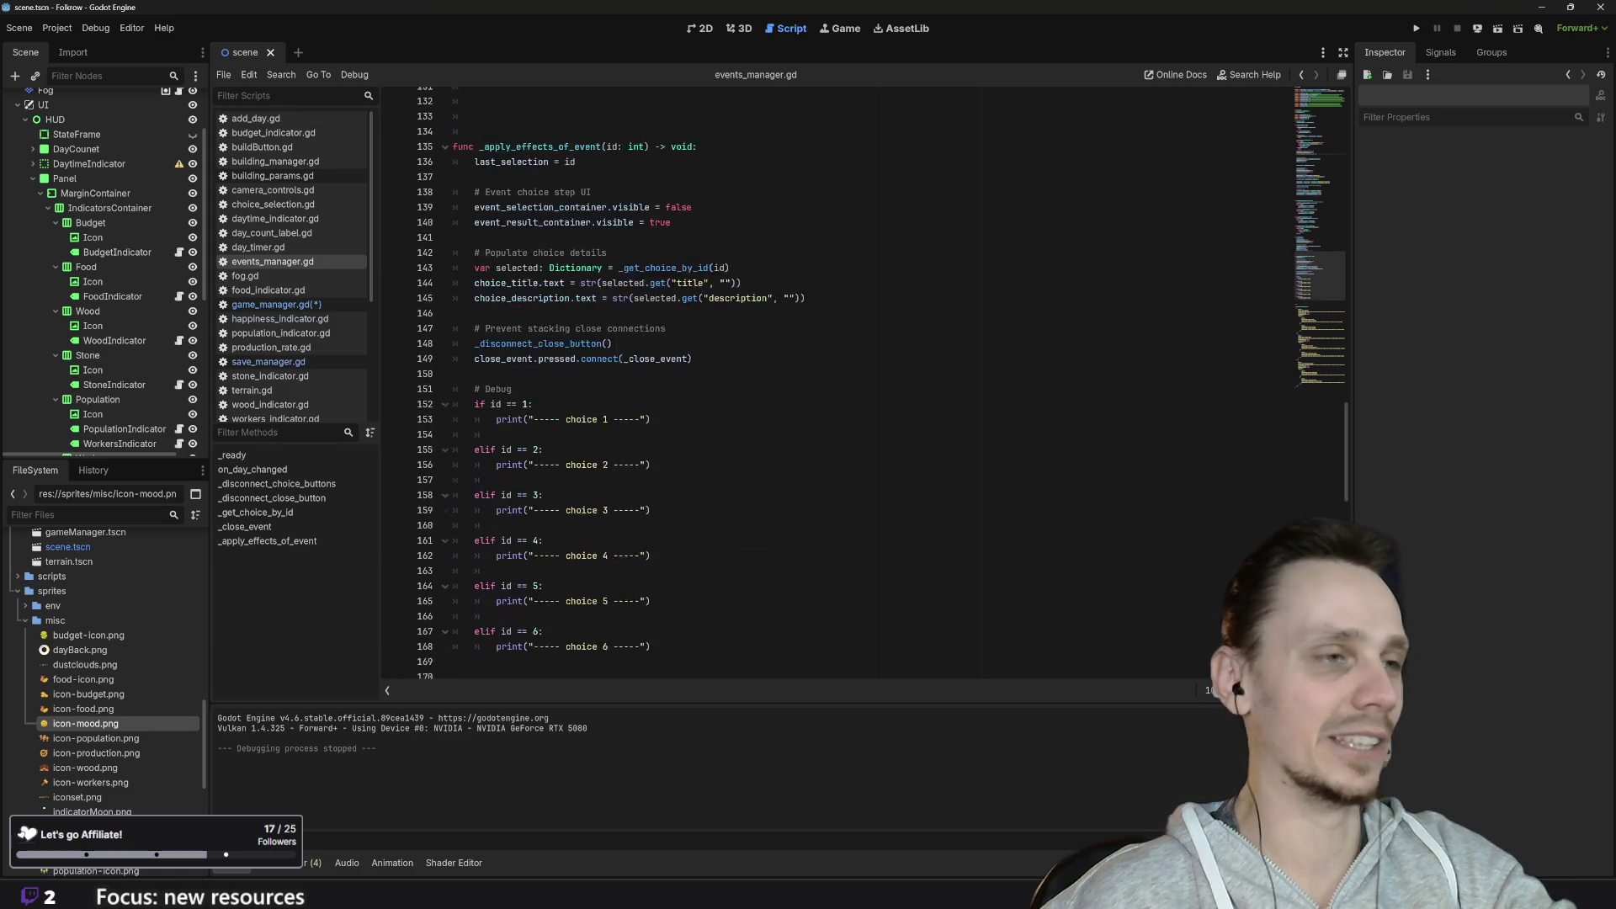
{"action": "scroll", "coordinate": [758, 379], "scroll_direction": "up", "scroll_amount": 20}
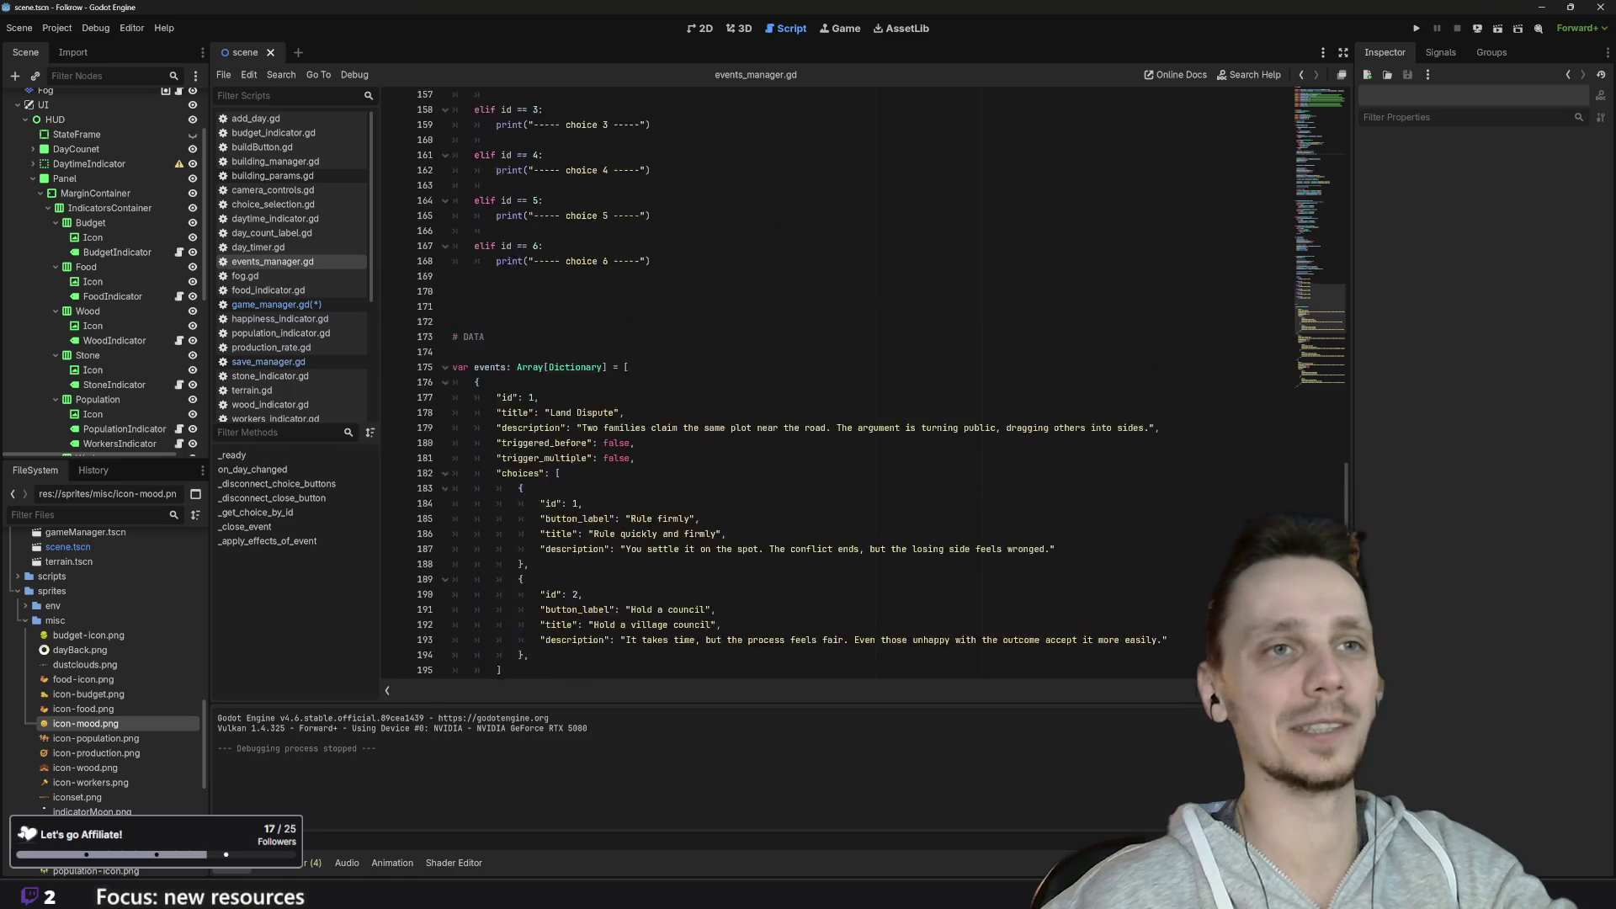
{"action": "scroll", "coordinate": [842, 379], "scroll_direction": "up", "scroll_amount": 12}
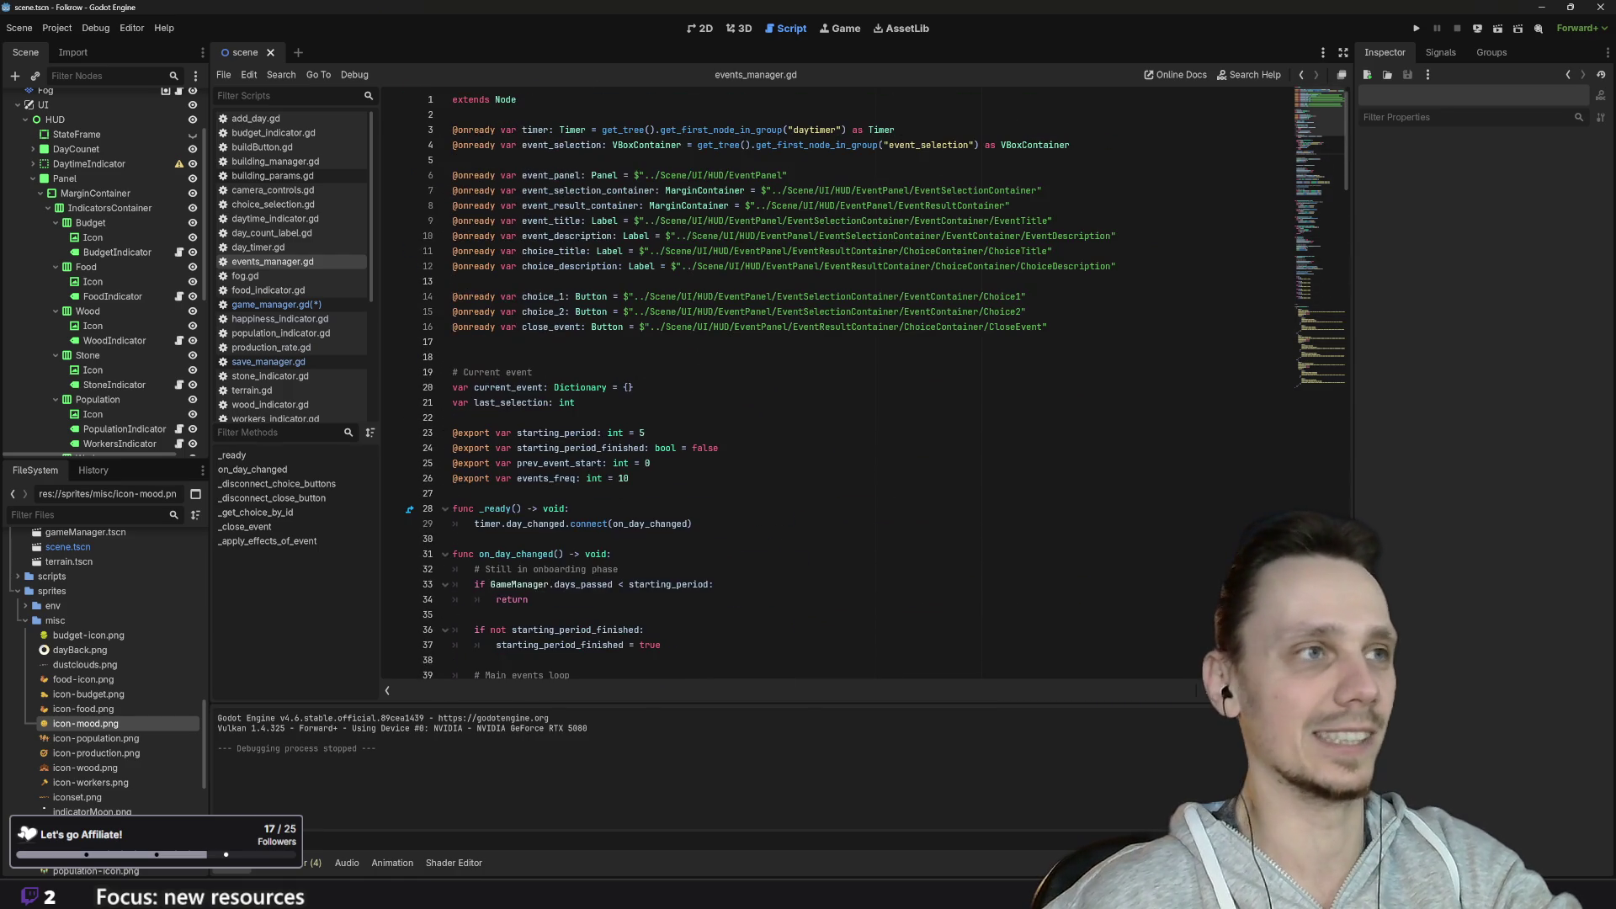
{"action": "scroll", "coordinate": [833, 387], "scroll_direction": "down", "scroll_amount": 8}
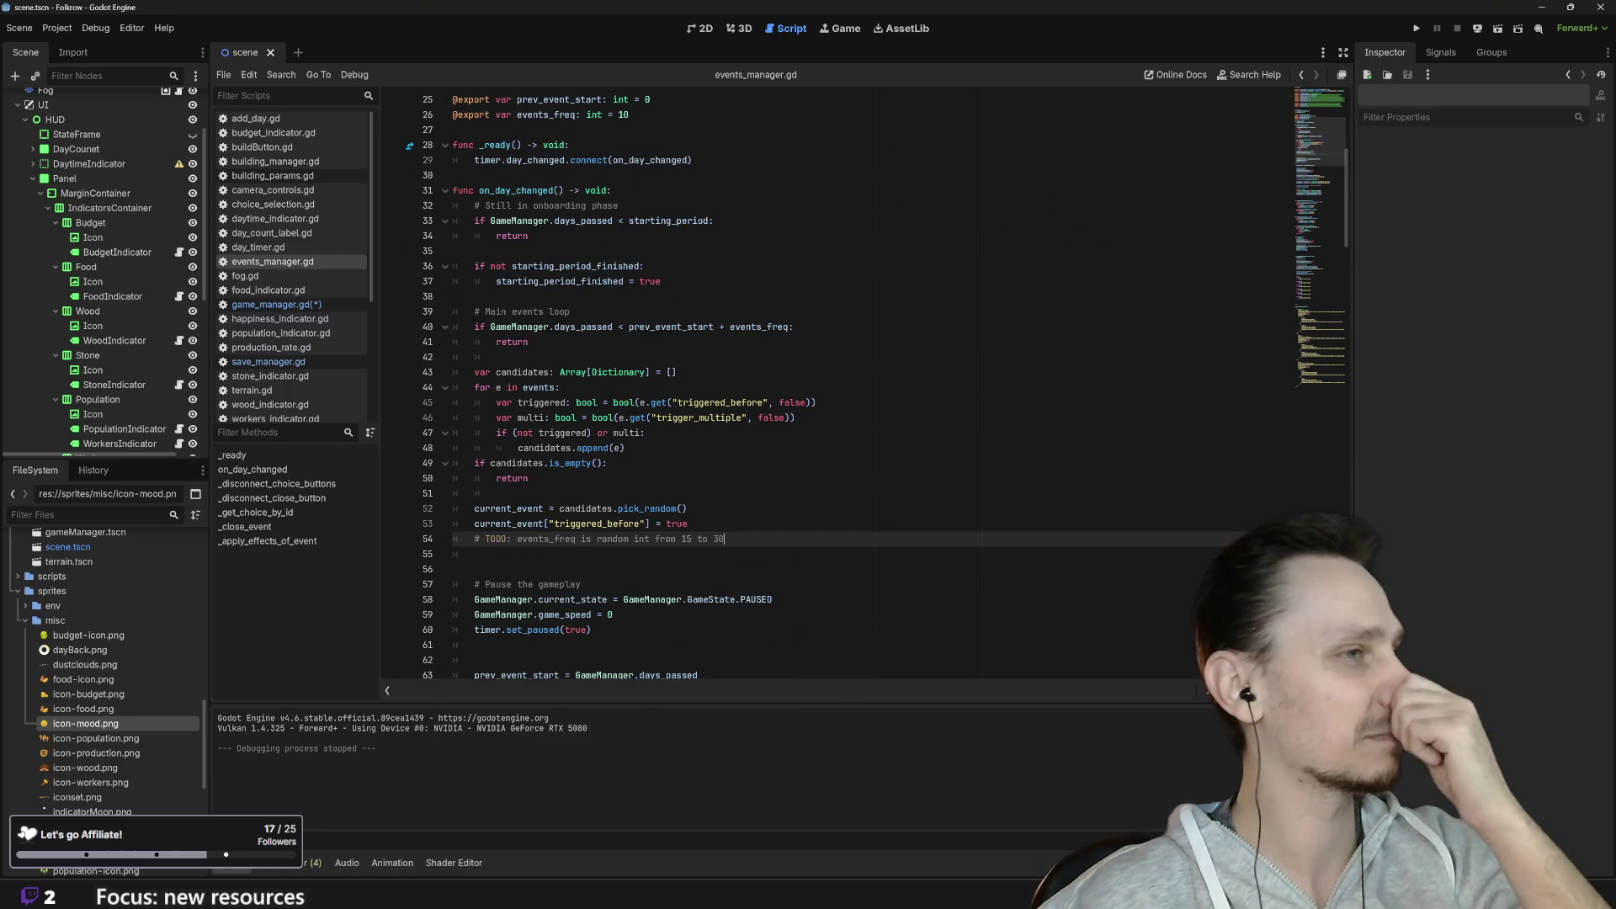
{"action": "left_click", "coordinate": [250, 306]}
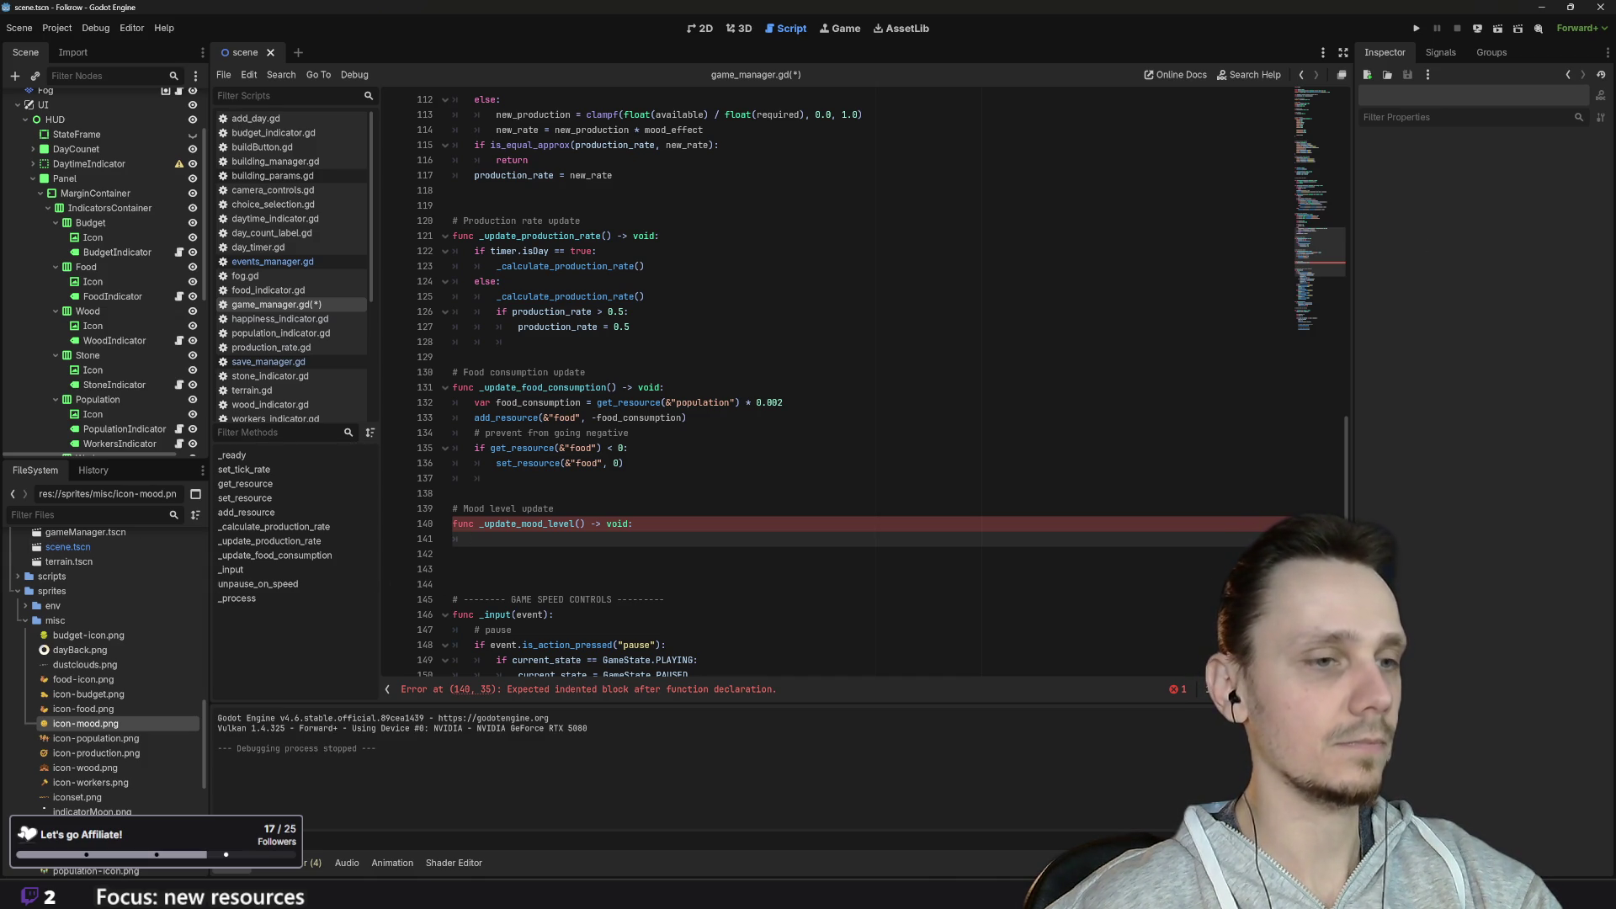
Step: Bring the Spotify window, playing Blue Mint Road from the album Quest, to the front
{"action": "left_click", "coordinate": [947, 829]}
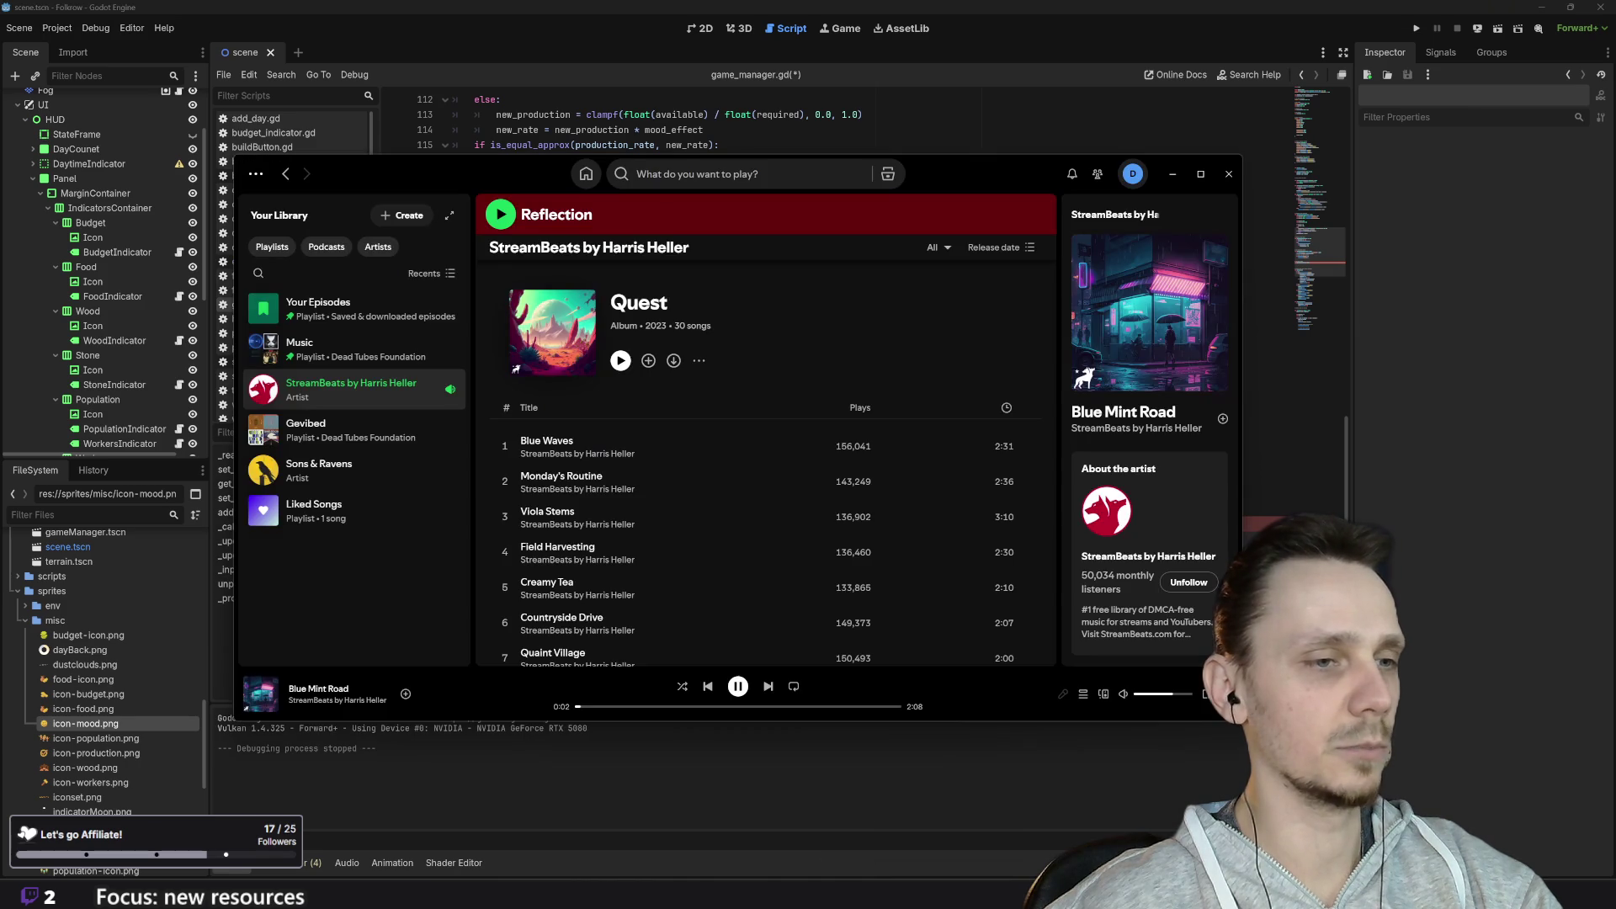
Step: Minimize Spotify so game_manager.gd in Godot is back in front
{"action": "scroll", "coordinate": [808, 590], "scroll_direction": "down", "scroll_amount": 5}
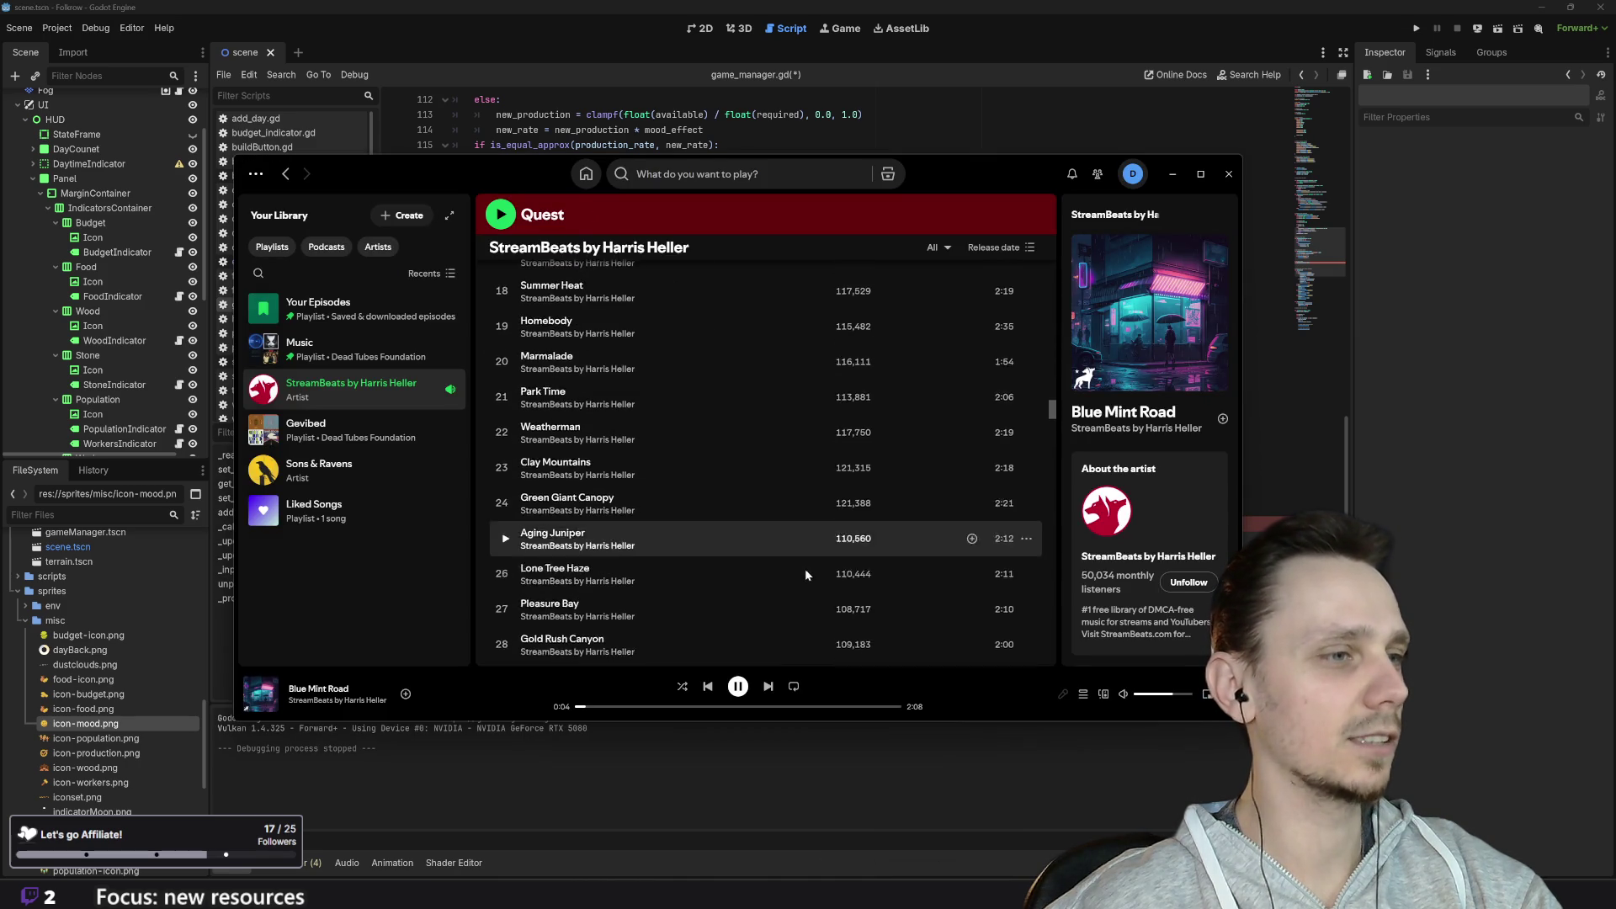
{"action": "left_click", "coordinate": [872, 755]}
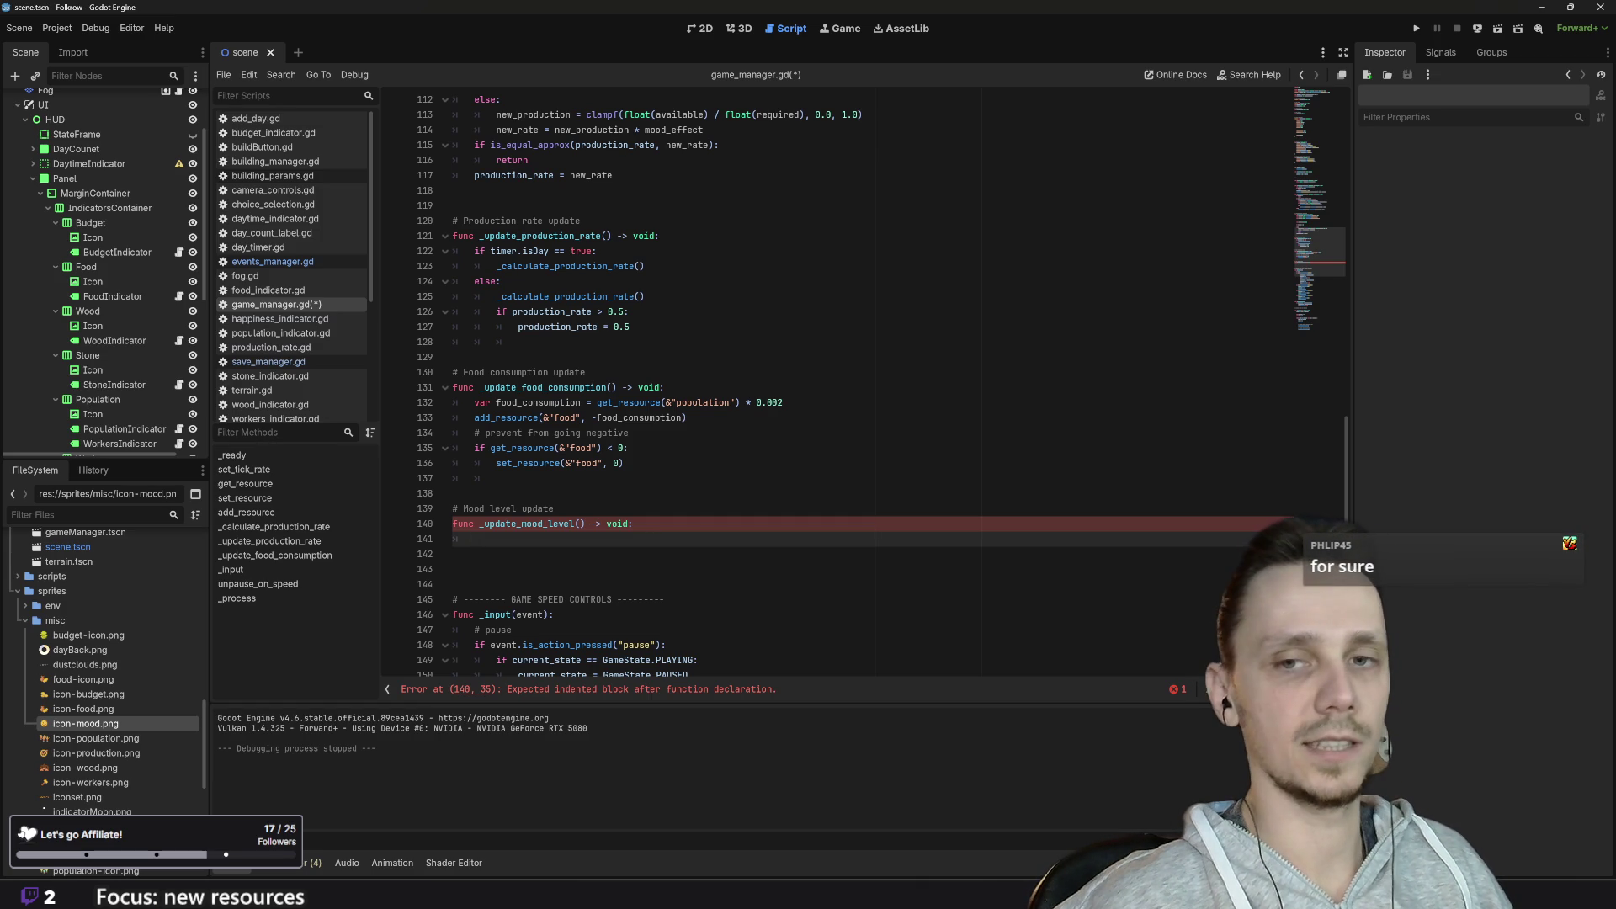
{"action": "scroll", "coordinate": [842, 379], "scroll_direction": "up", "scroll_amount": 20}
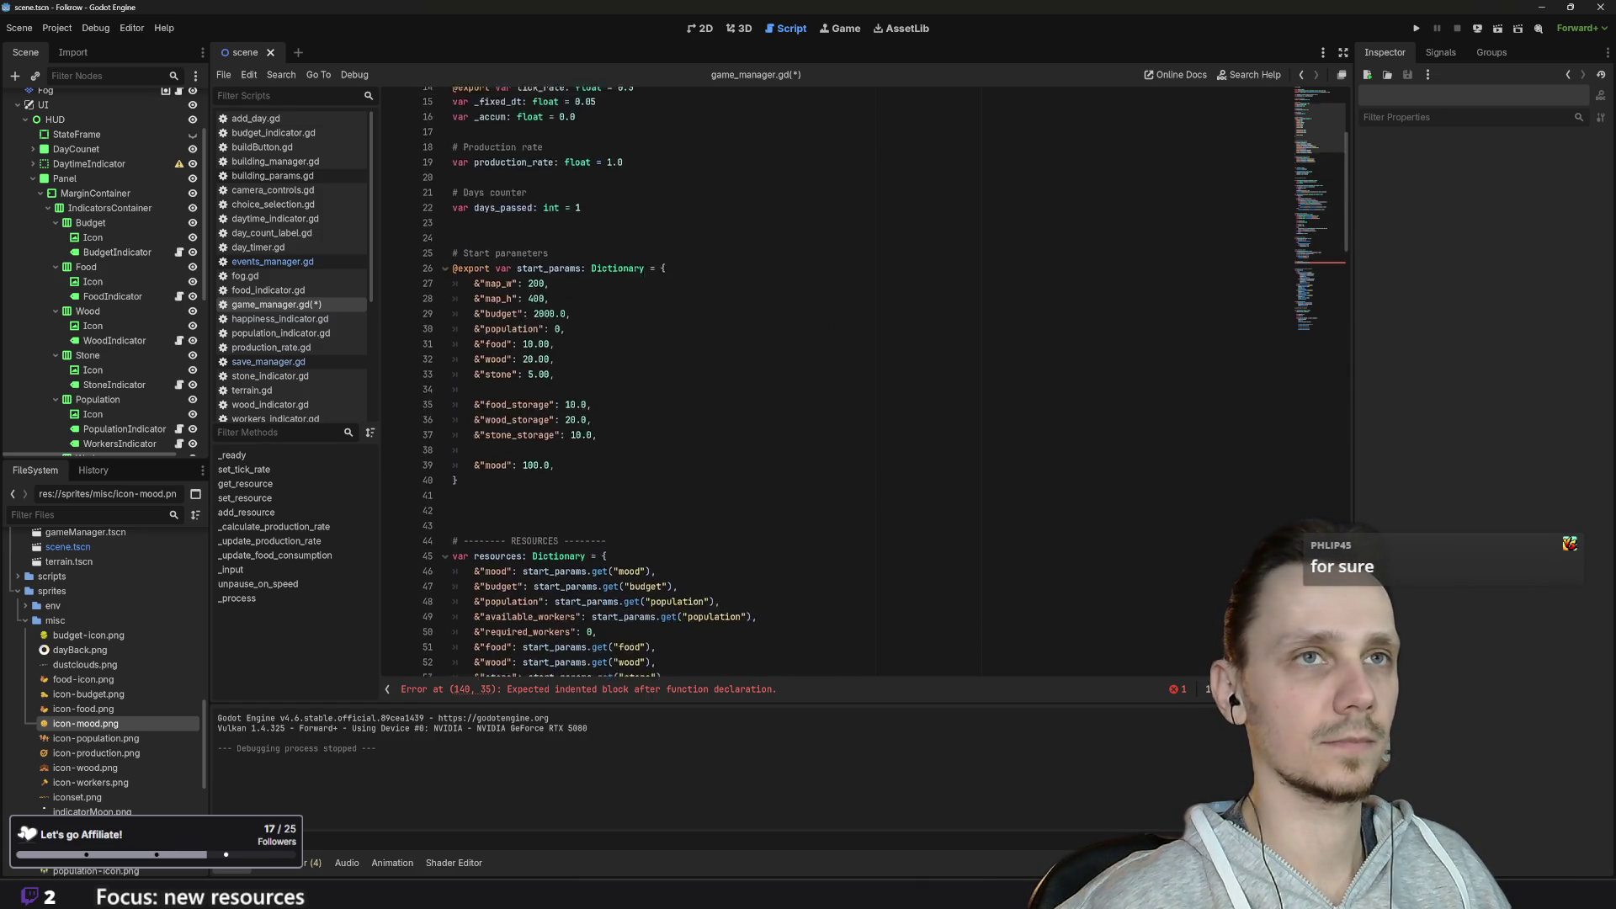
{"action": "scroll", "coordinate": [842, 379], "scroll_direction": "up", "scroll_amount": 5}
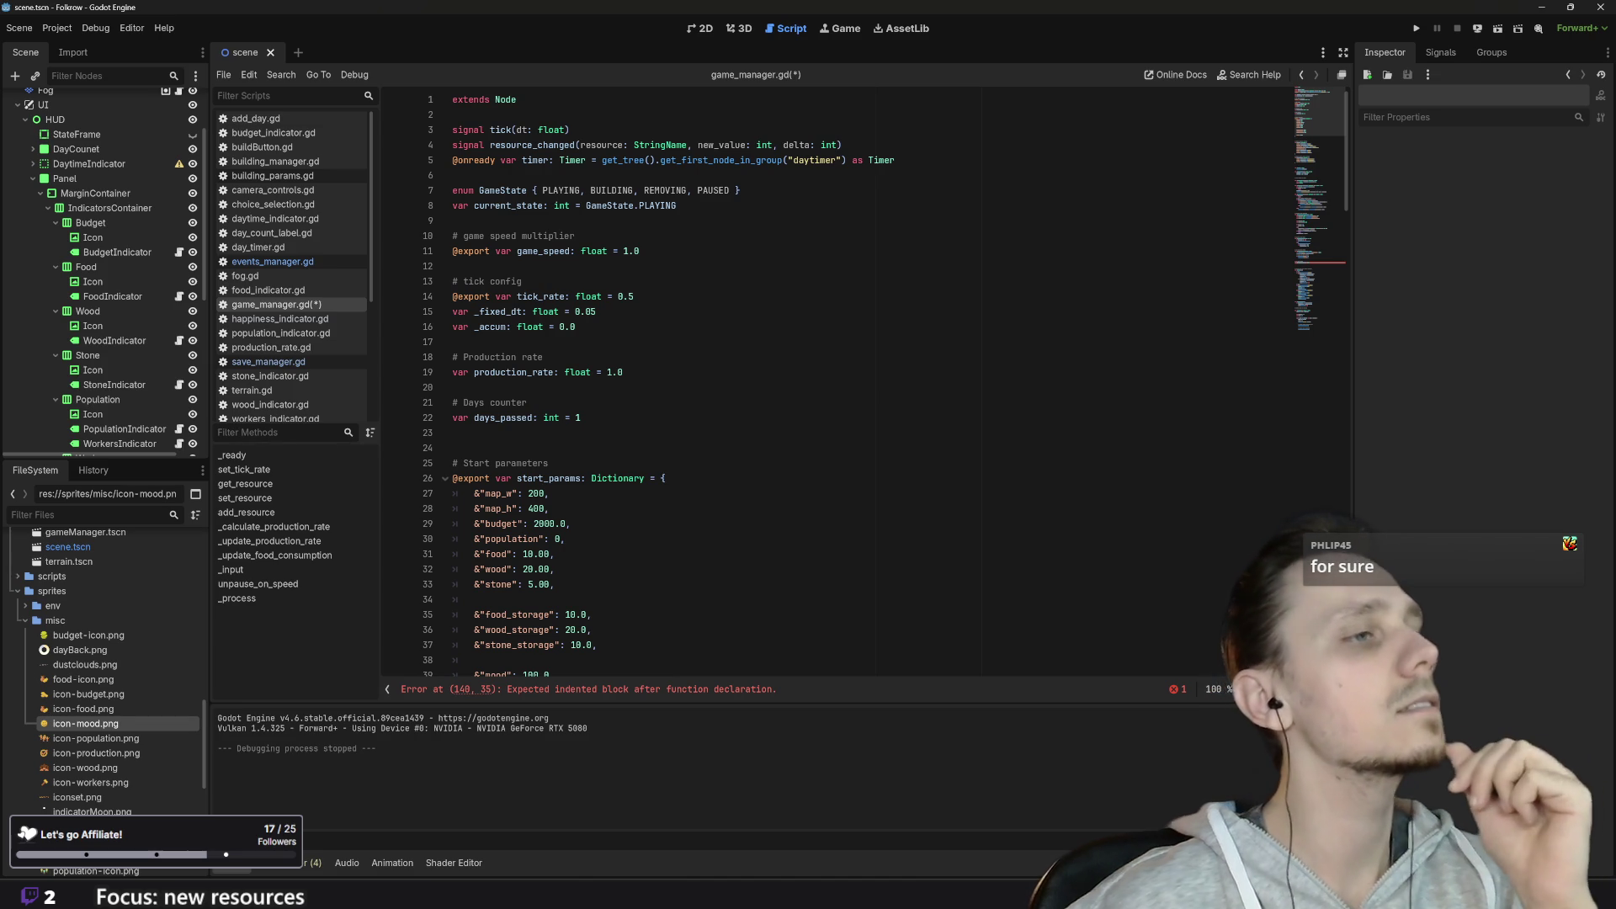
{"action": "scroll", "coordinate": [842, 378], "scroll_direction": "down", "scroll_amount": 2}
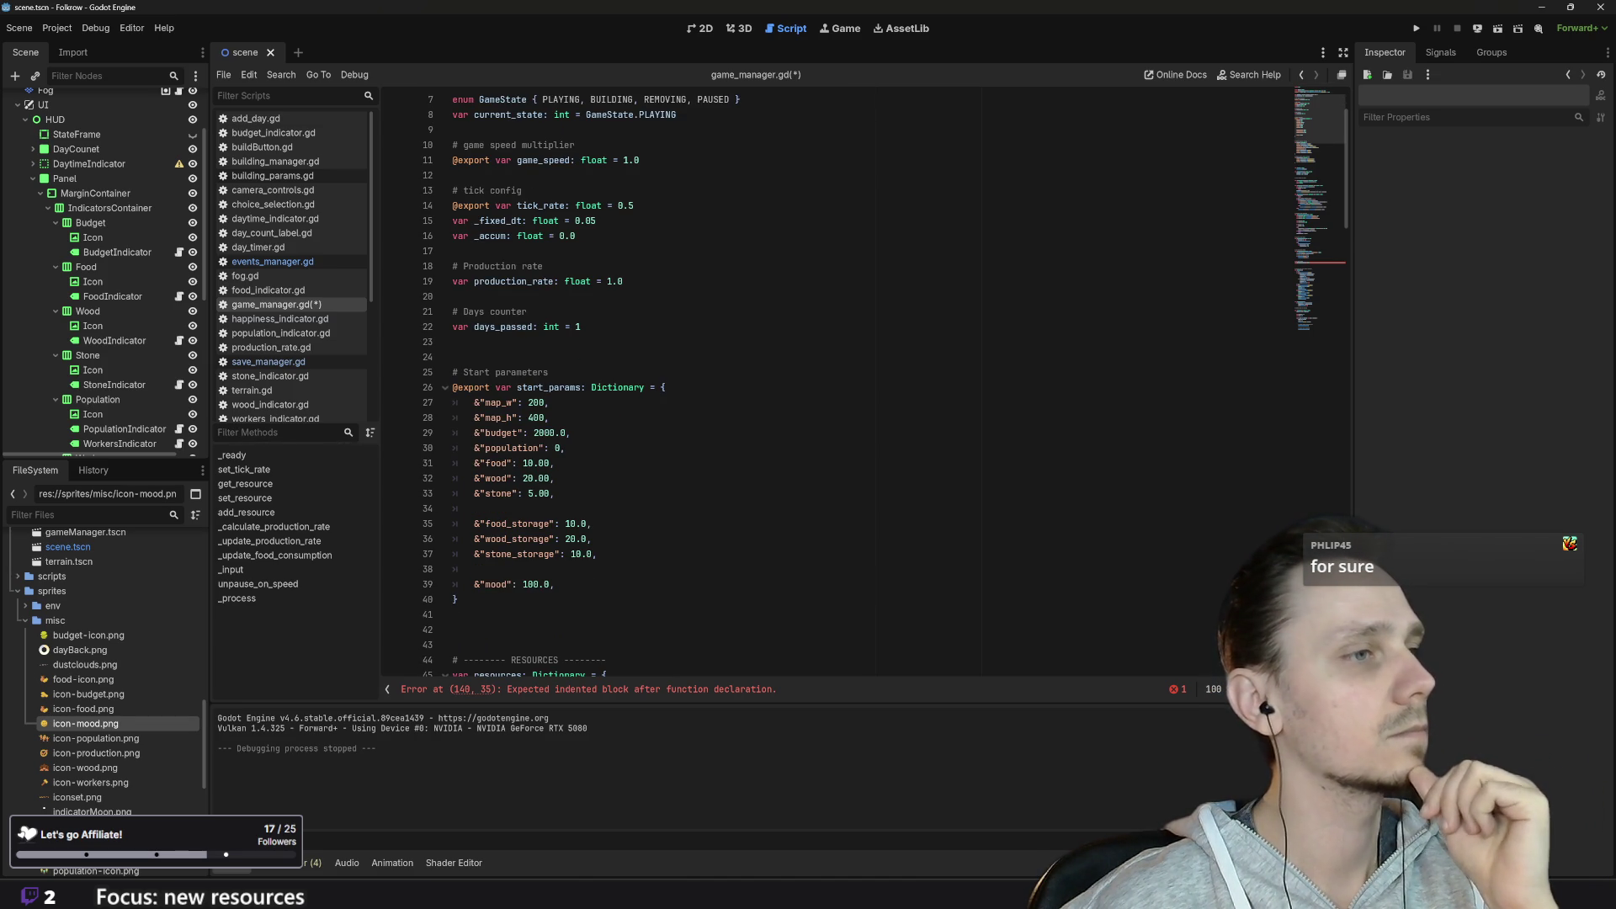
{"action": "scroll", "coordinate": [842, 379], "scroll_direction": "down", "scroll_amount": 20}
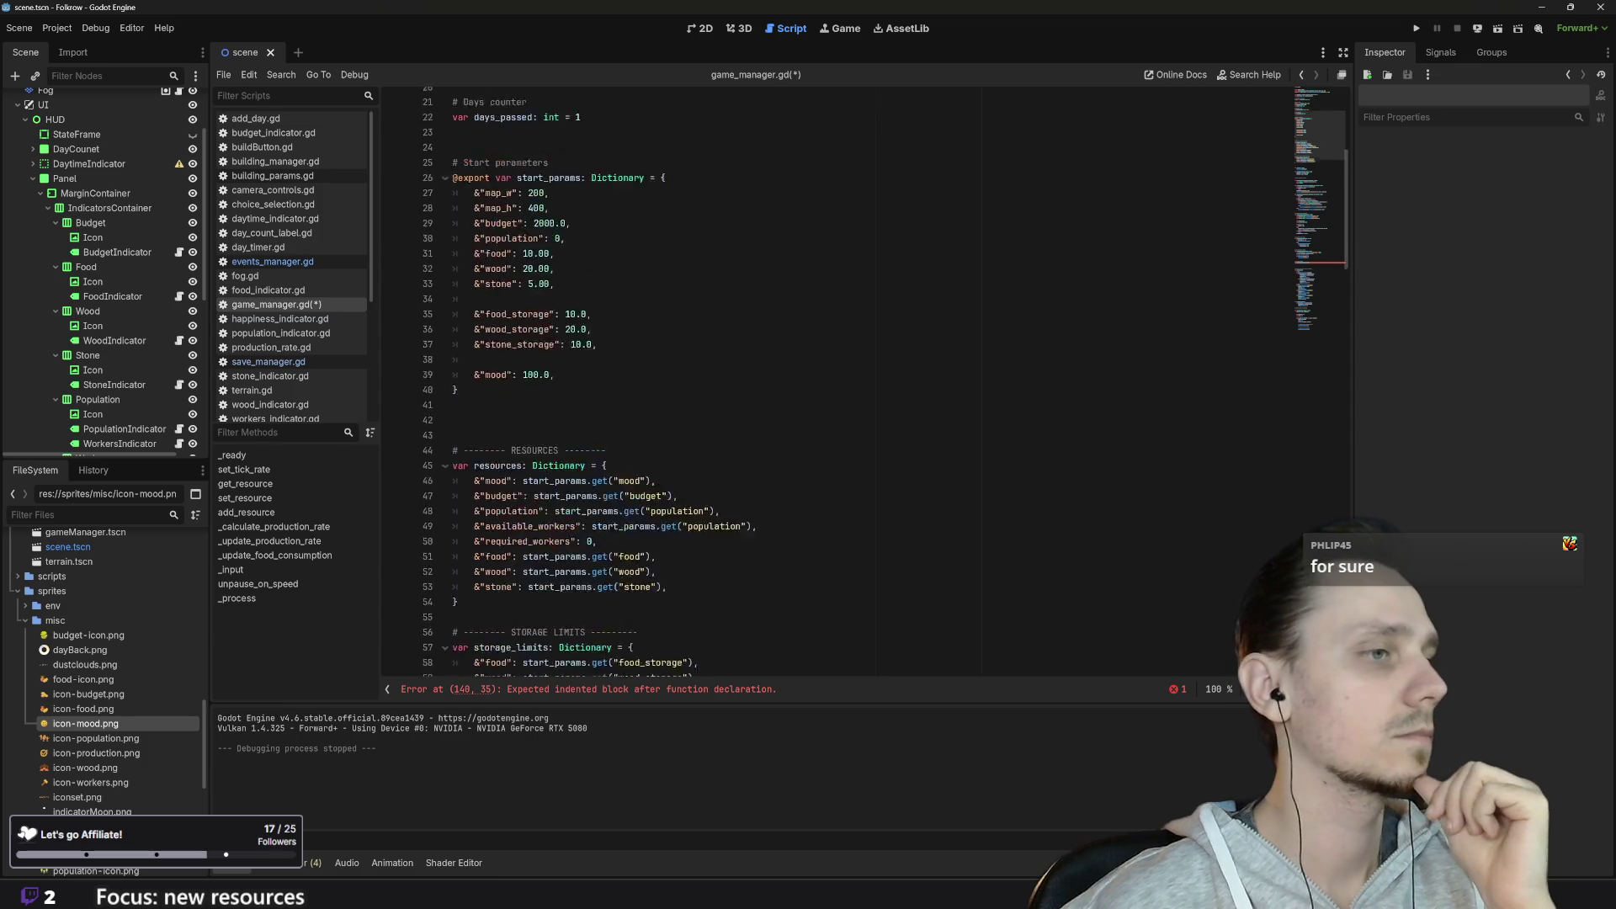
{"action": "scroll", "coordinate": [842, 379], "scroll_direction": "down", "scroll_amount": 9}
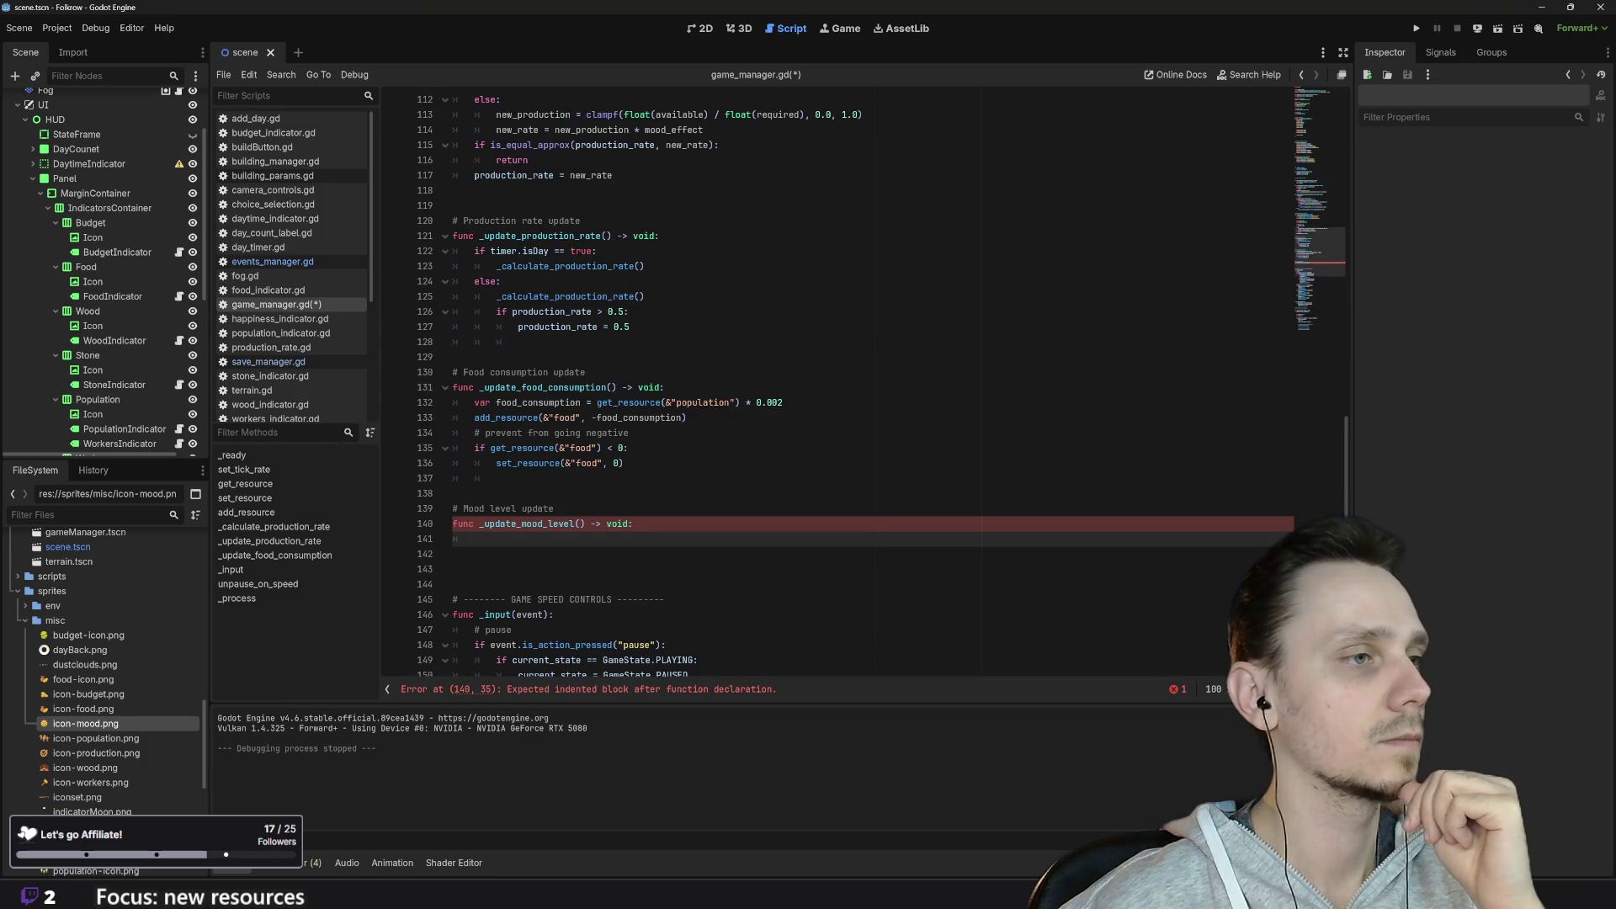
{"action": "scroll", "coordinate": [842, 379], "scroll_direction": "down", "scroll_amount": 10}
{"action": "scroll", "coordinate": [842, 378], "scroll_direction": "down", "scroll_amount": 5}
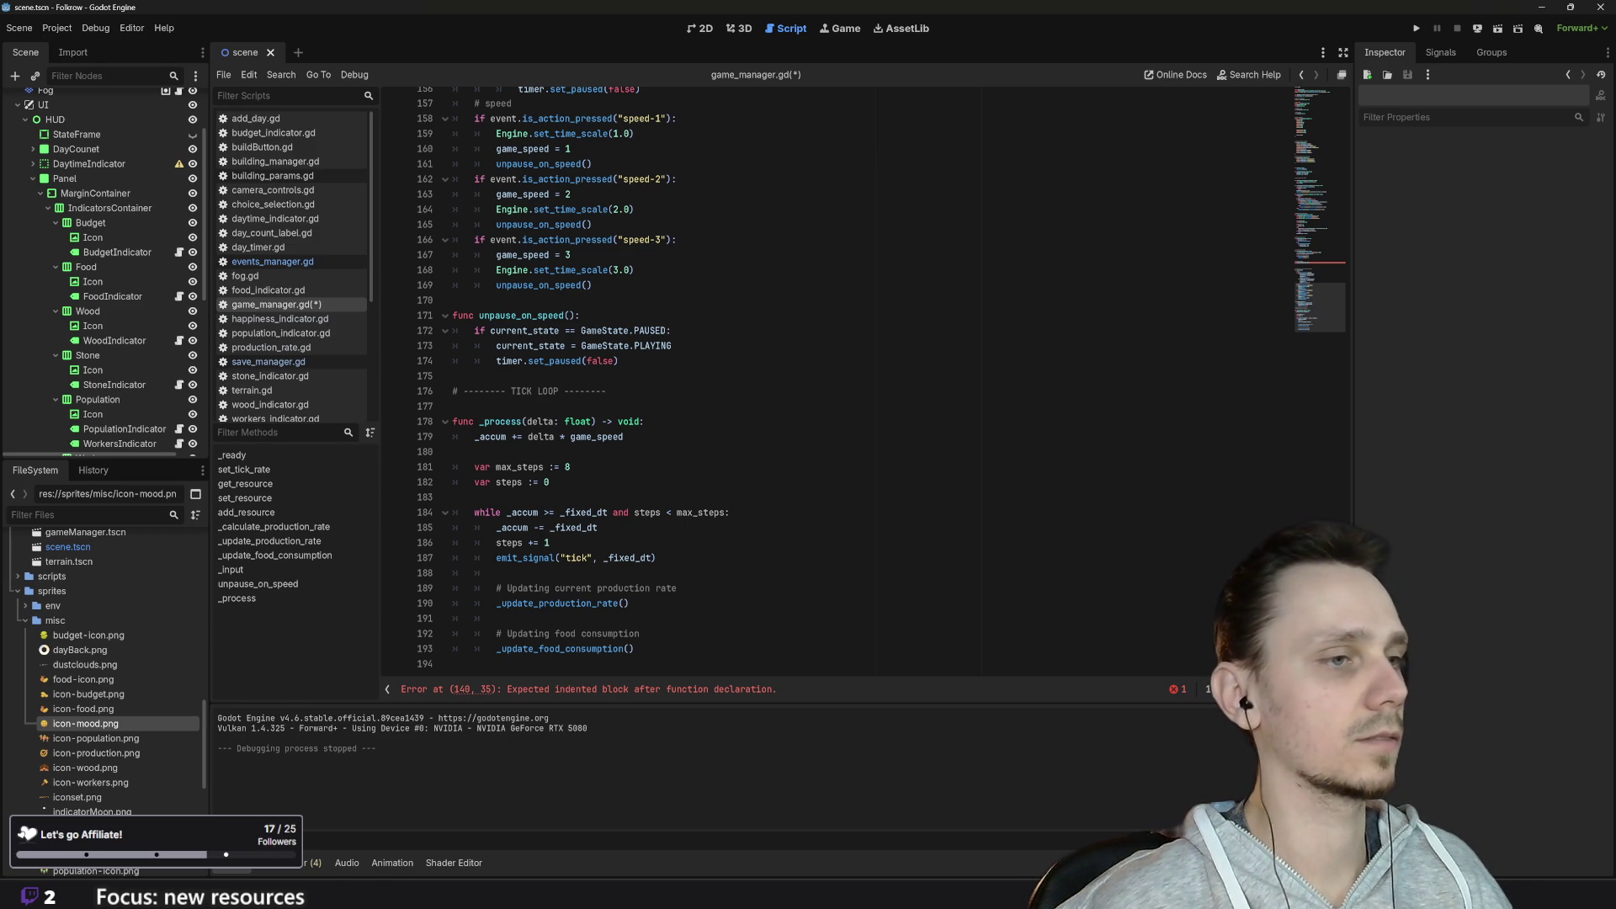
Step: Select the _update_mood_level name, then begin a '#' comment below _update_food_consumption() in _process
{"action": "scroll", "coordinate": [842, 379], "scroll_direction": "up", "scroll_amount": 14}
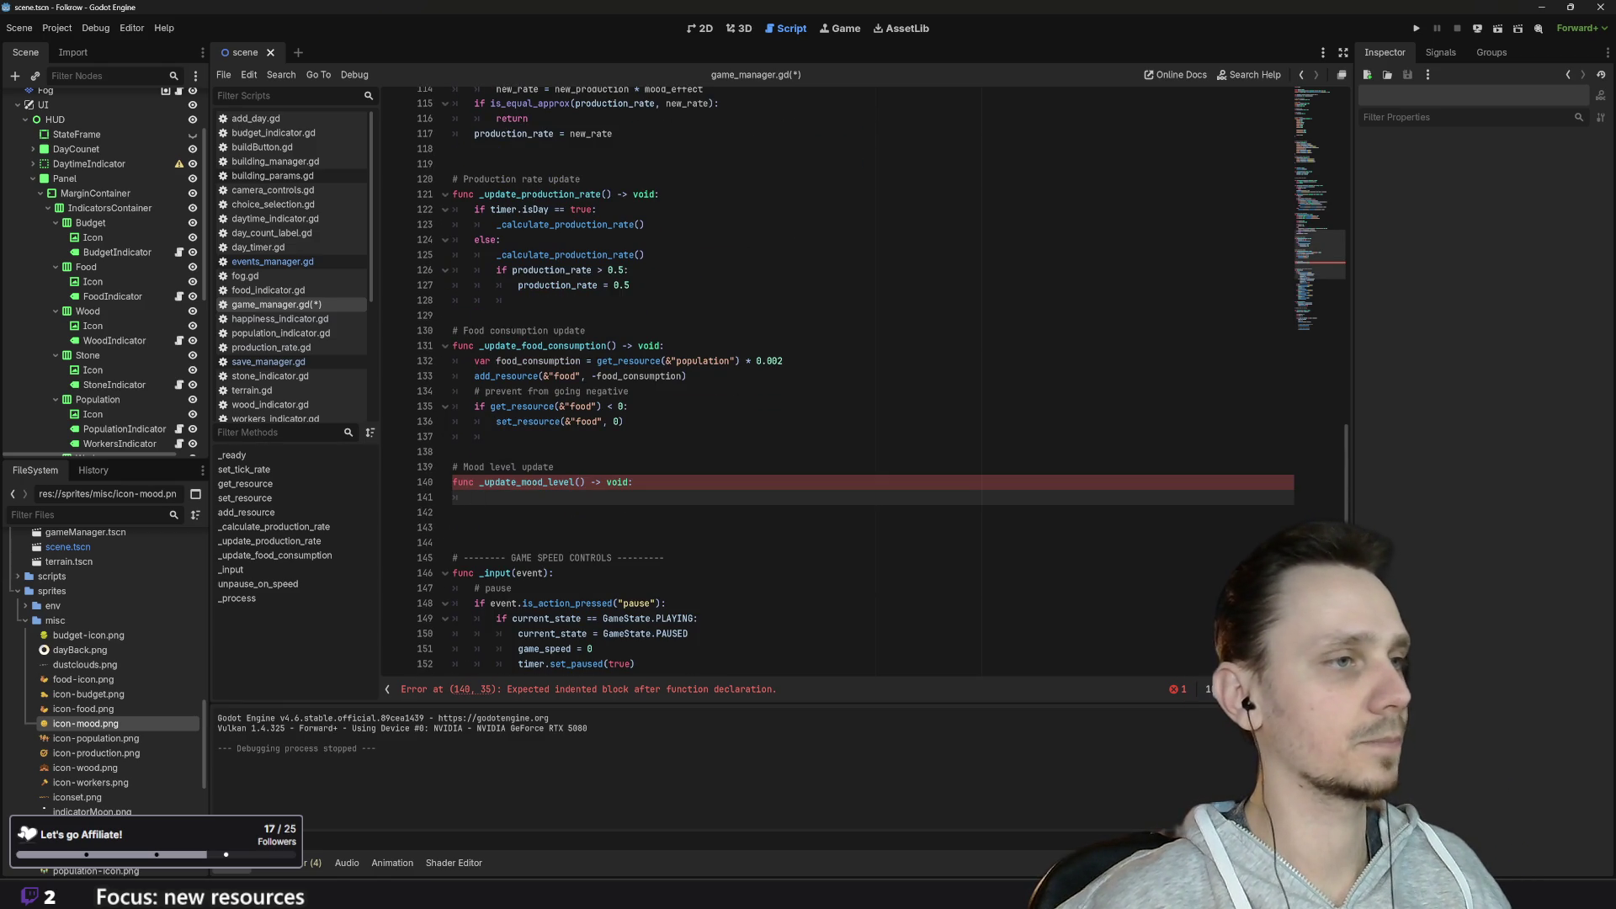
{"action": "left_click_drag", "start_coordinate": [585, 481], "coordinate": [479, 481]}
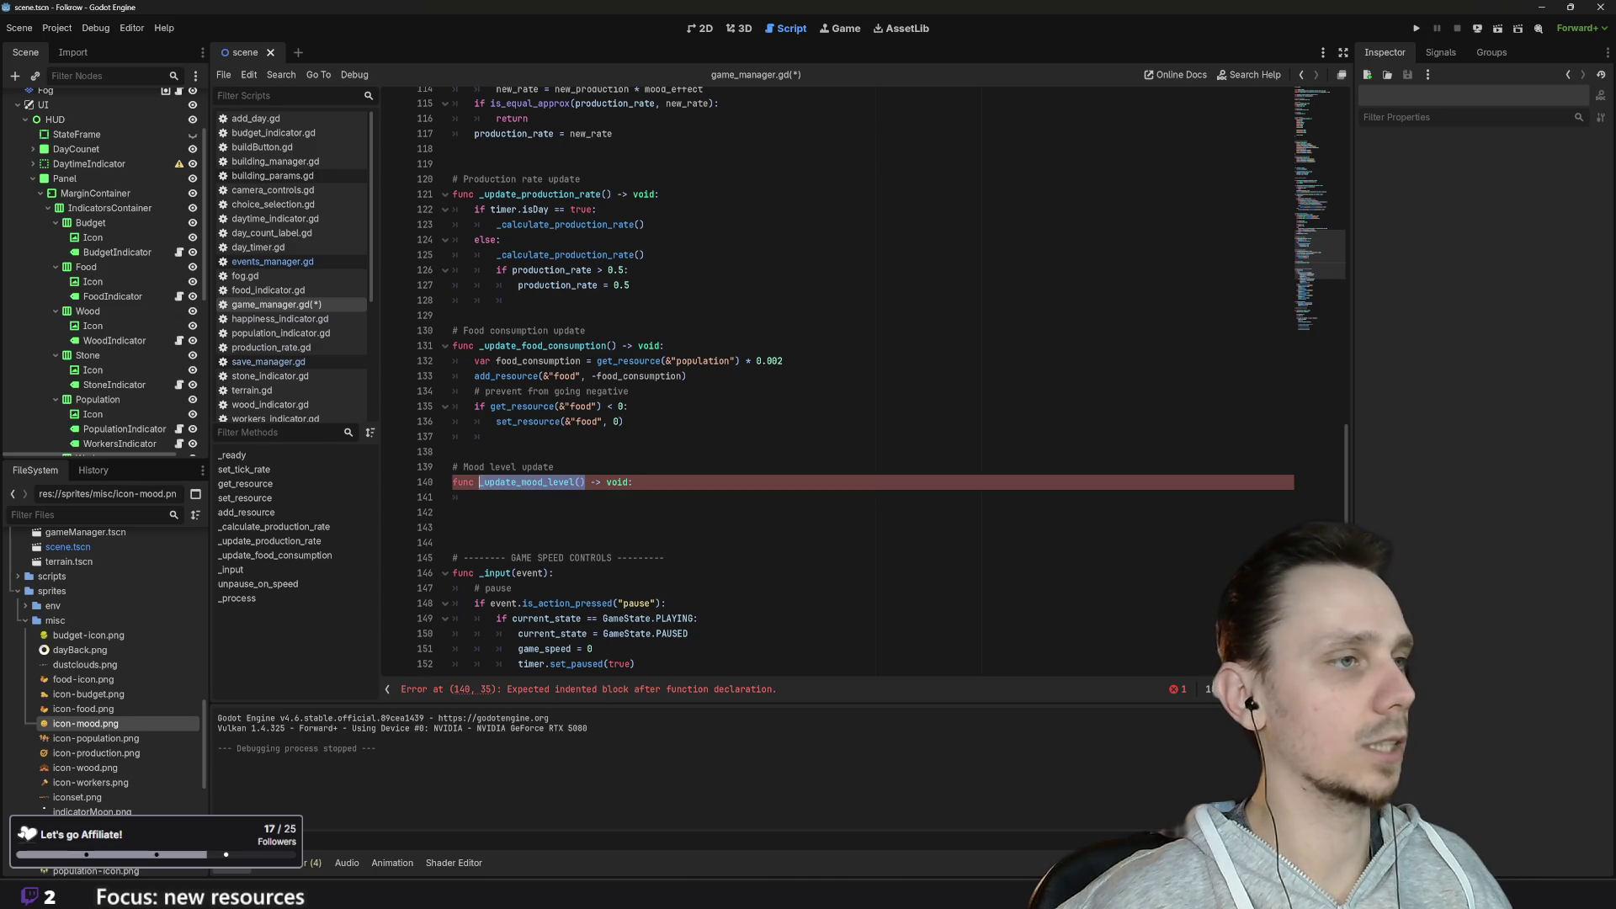
{"action": "scroll", "coordinate": [842, 379], "scroll_direction": "down", "scroll_amount": 14}
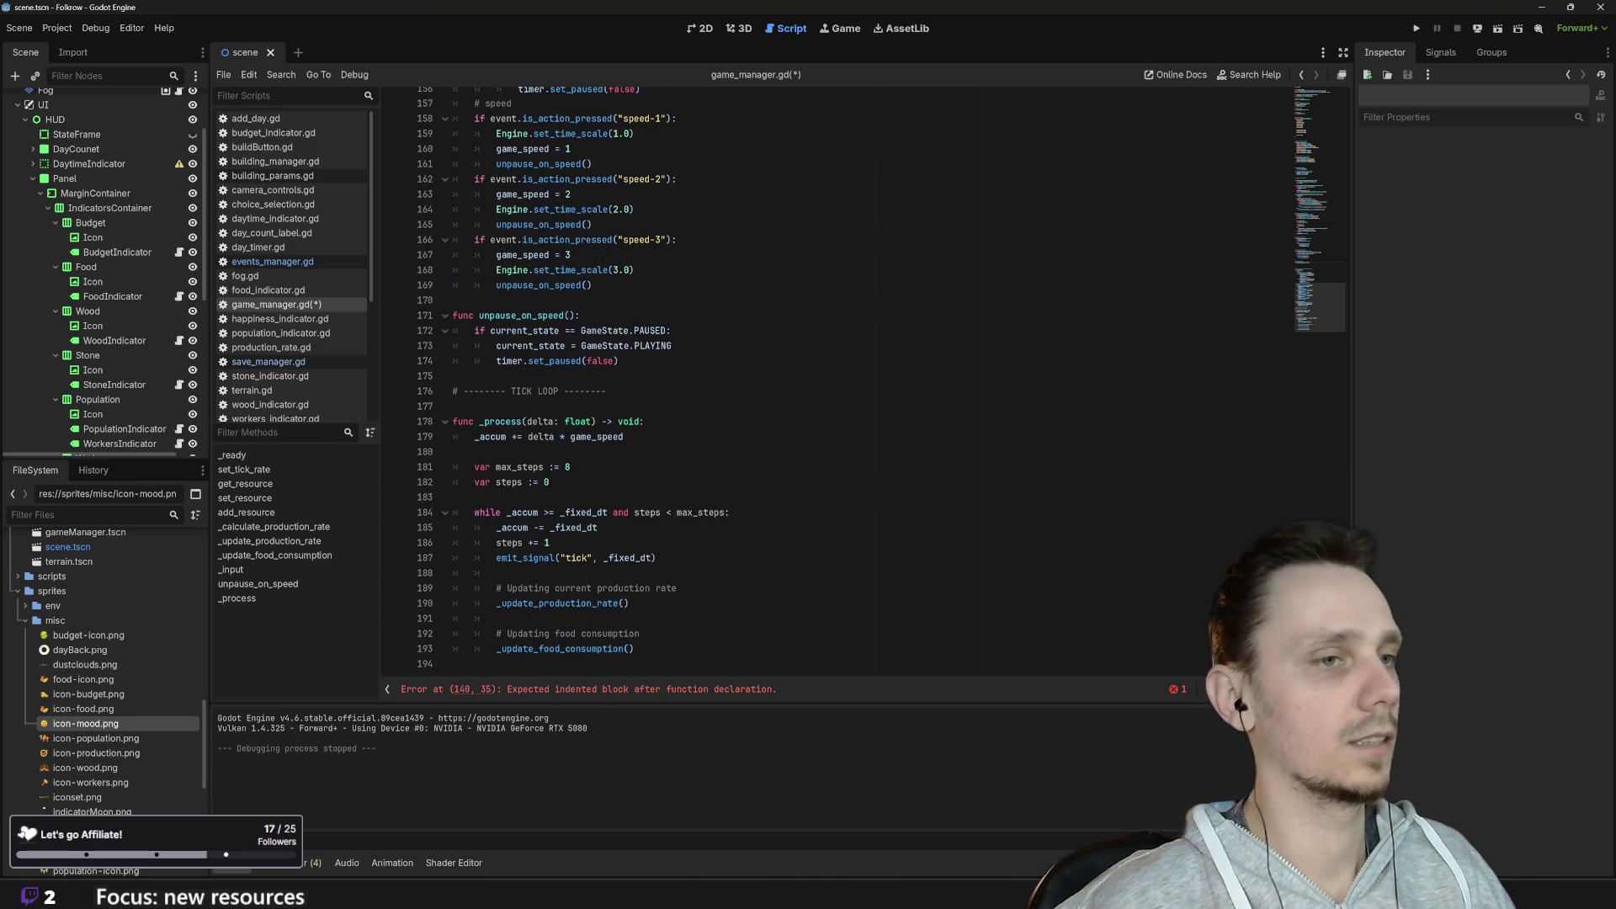
{"action": "left_click", "coordinate": [636, 648]}
{"action": "key", "text": "Return"}
{"action": "key", "text": "Return"}
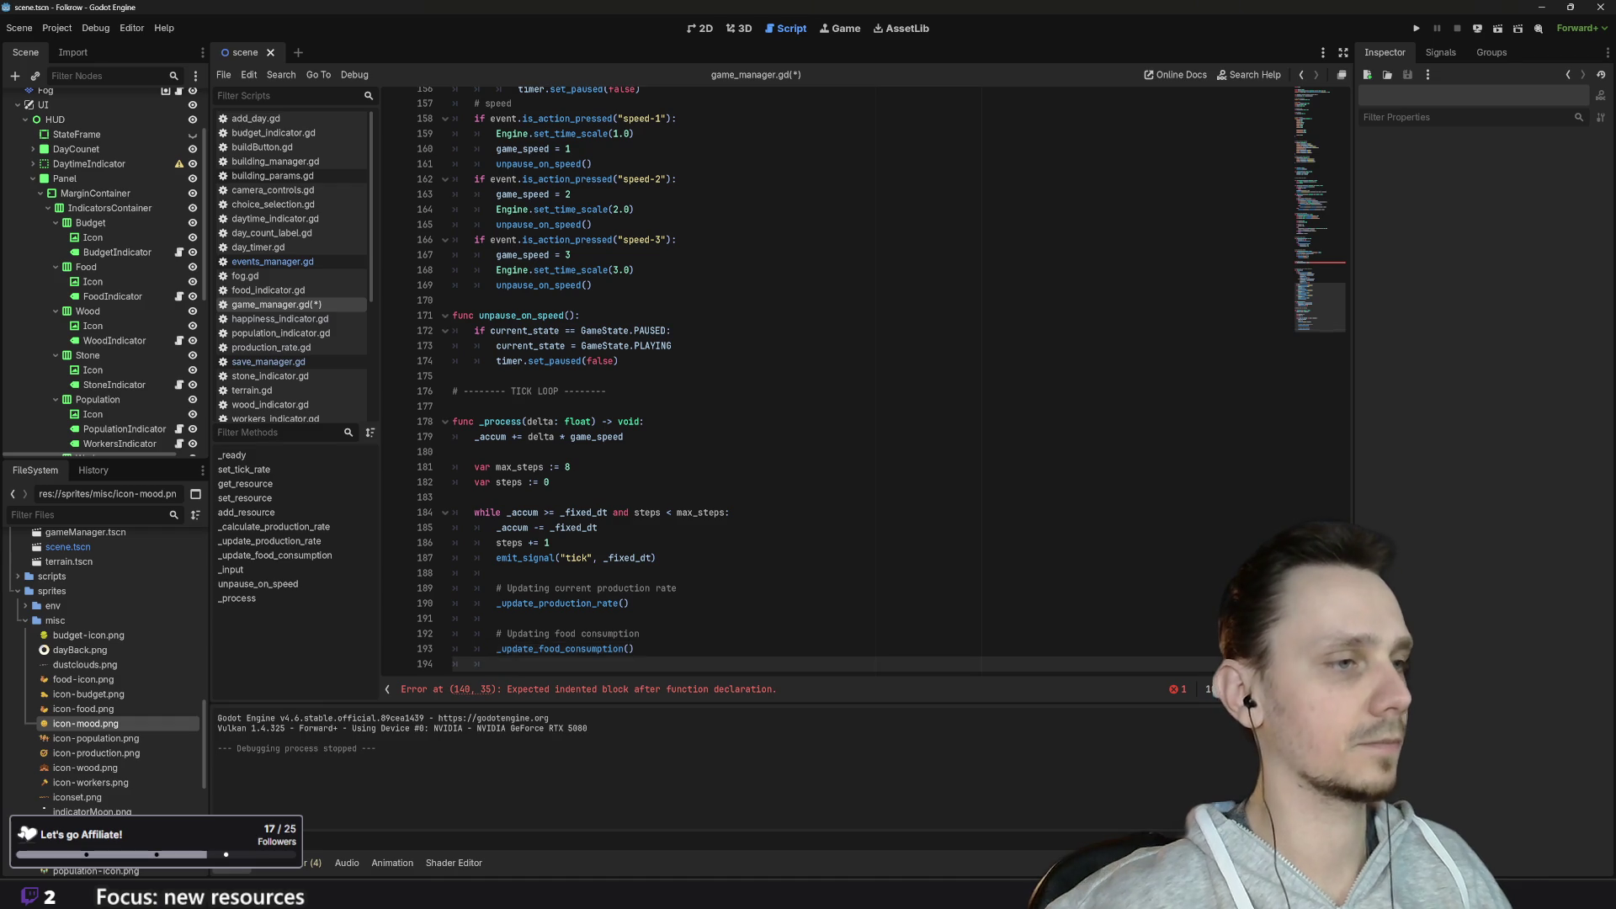
{"action": "type", "text": "#"}
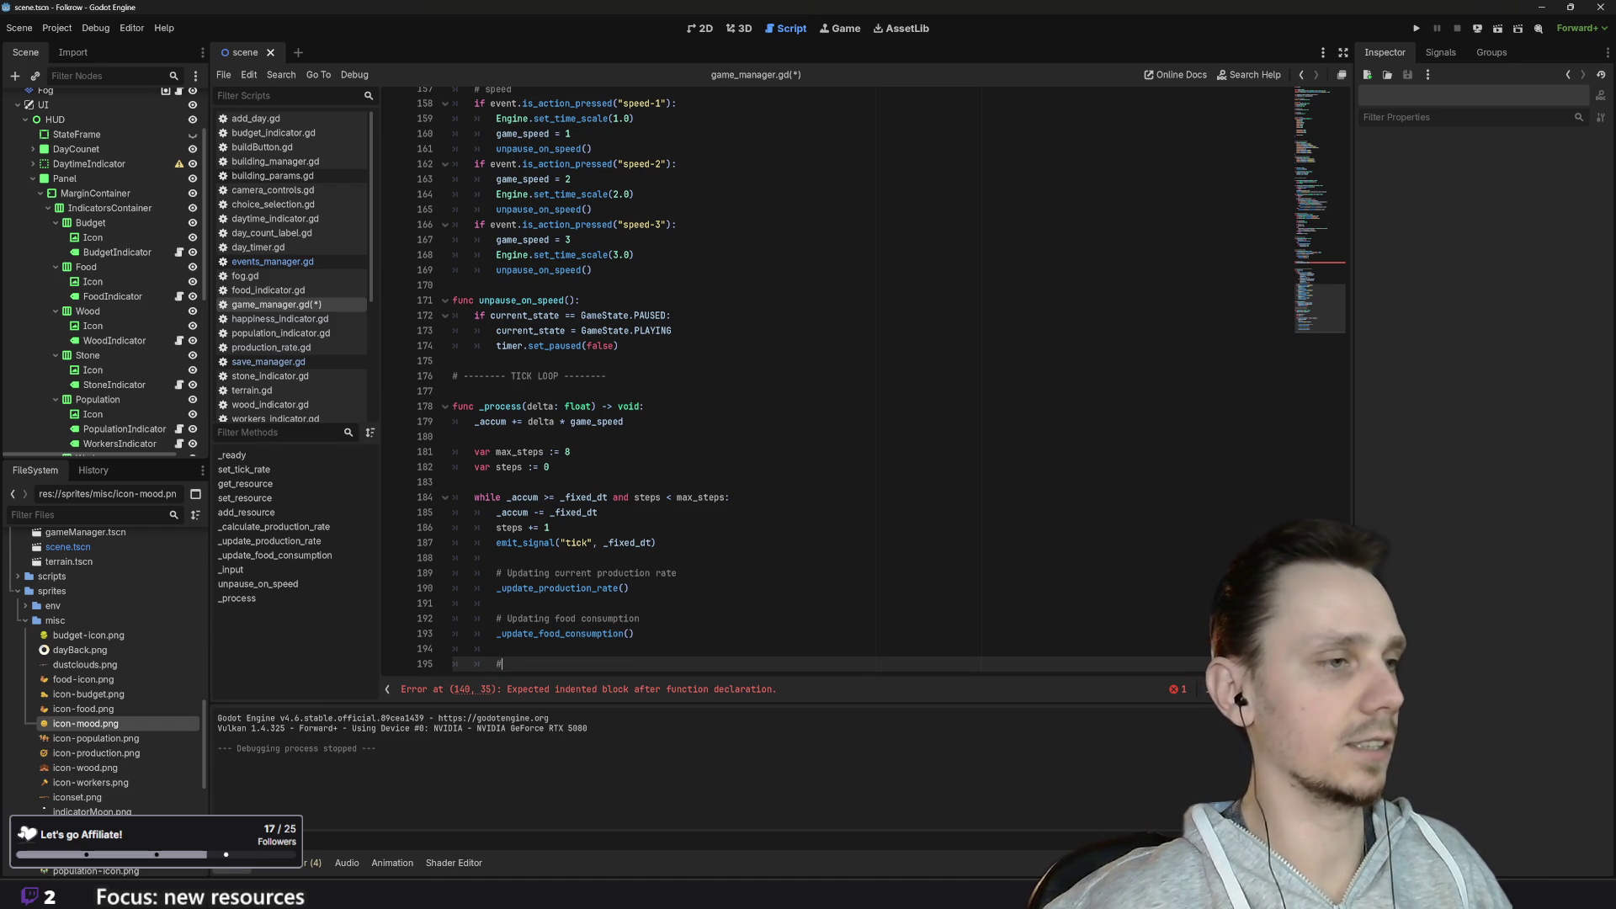